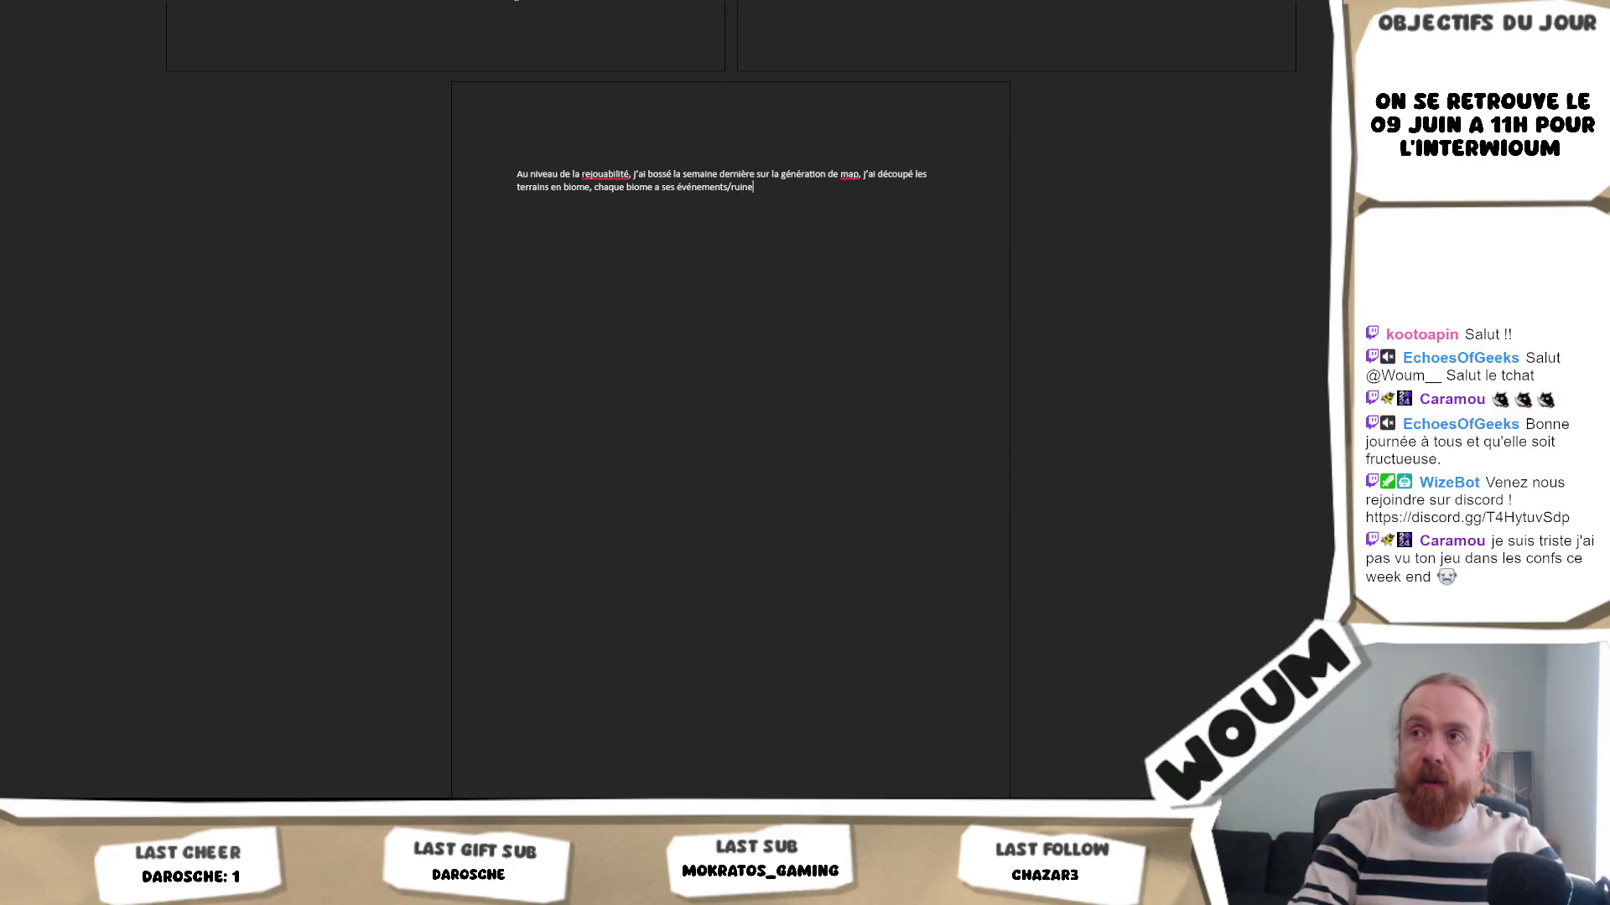
# - Add that no other events have been created yet 'mais ça vient)', fixing typos
pyautogui.write("ellement j'en ai")
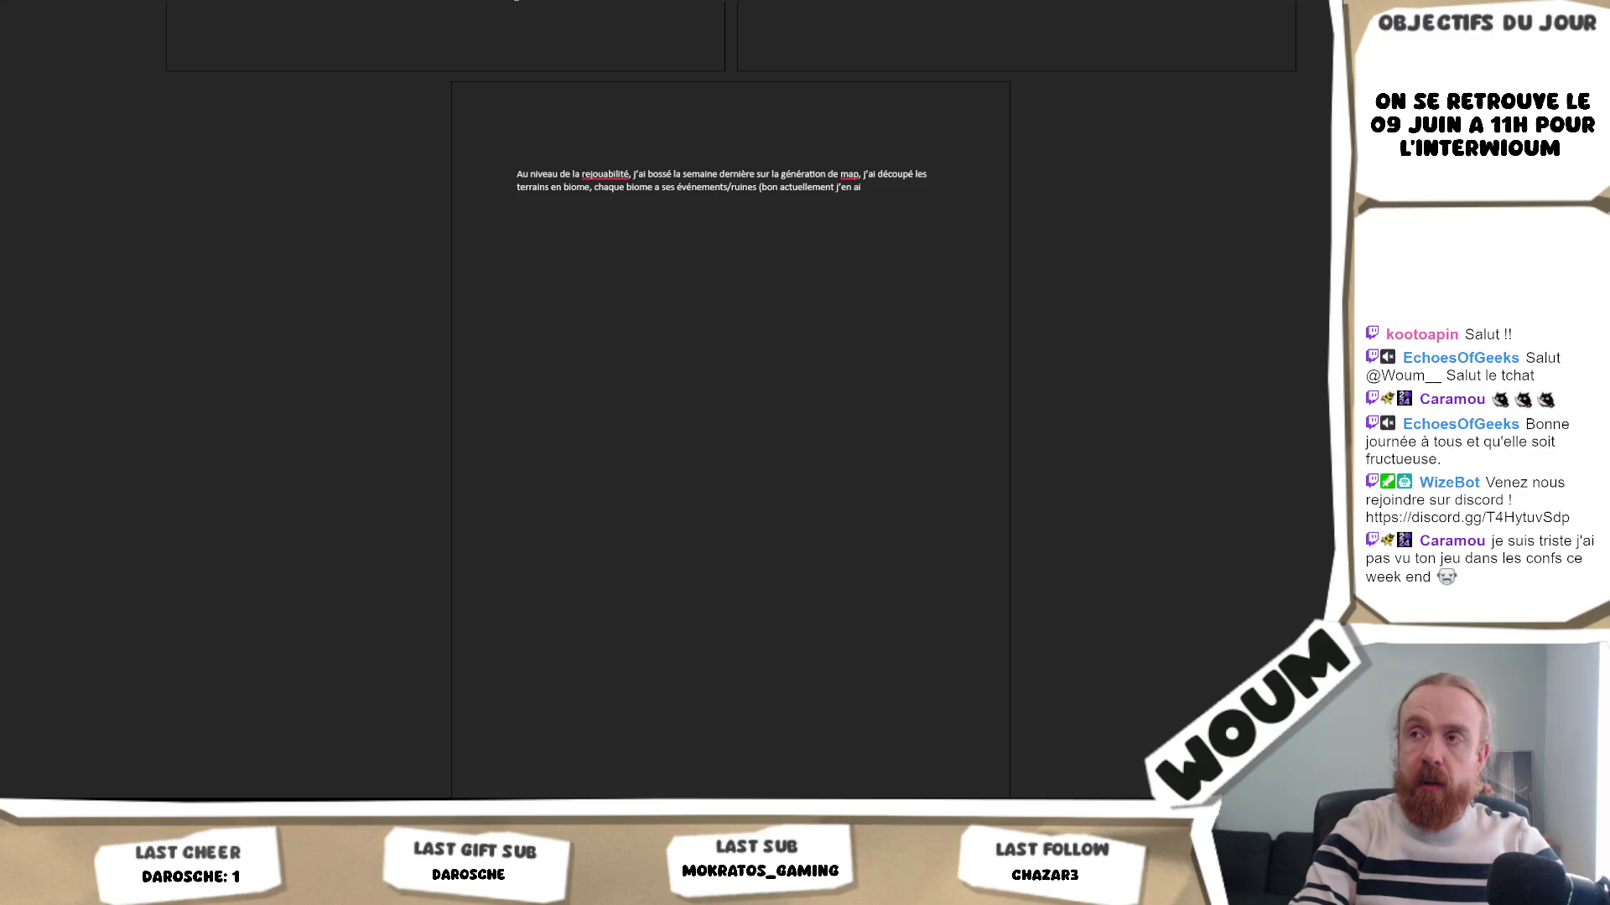
pyautogui.press('BackSpace')
pyautogui.press('BackSpace')
pyautogui.press('BackSpace')
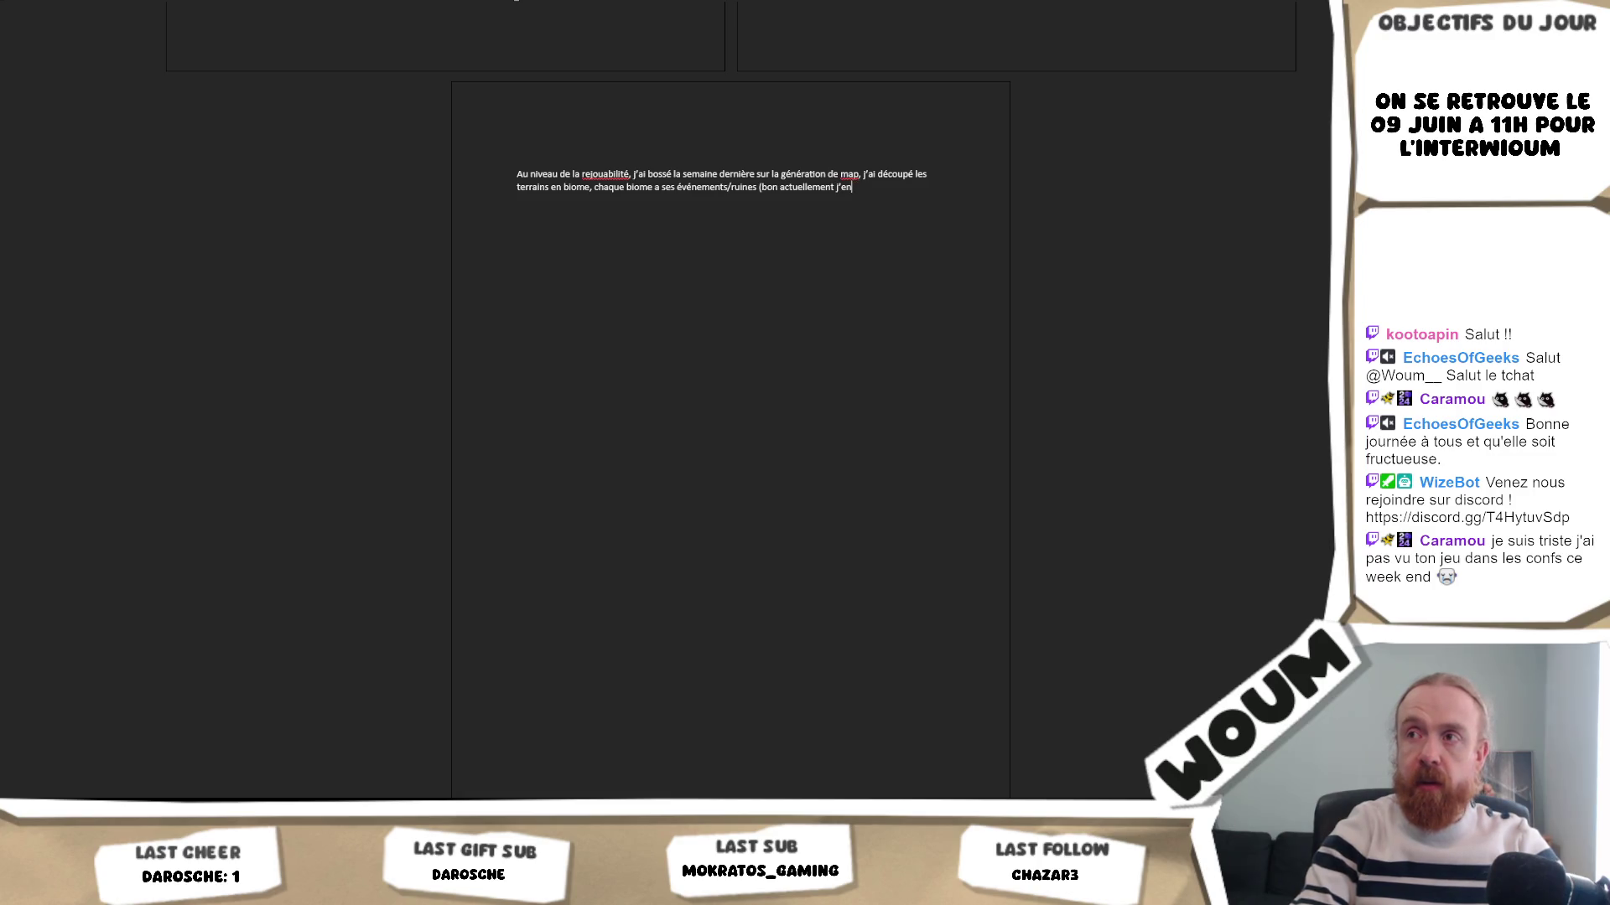
pyautogui.write("'ai p")
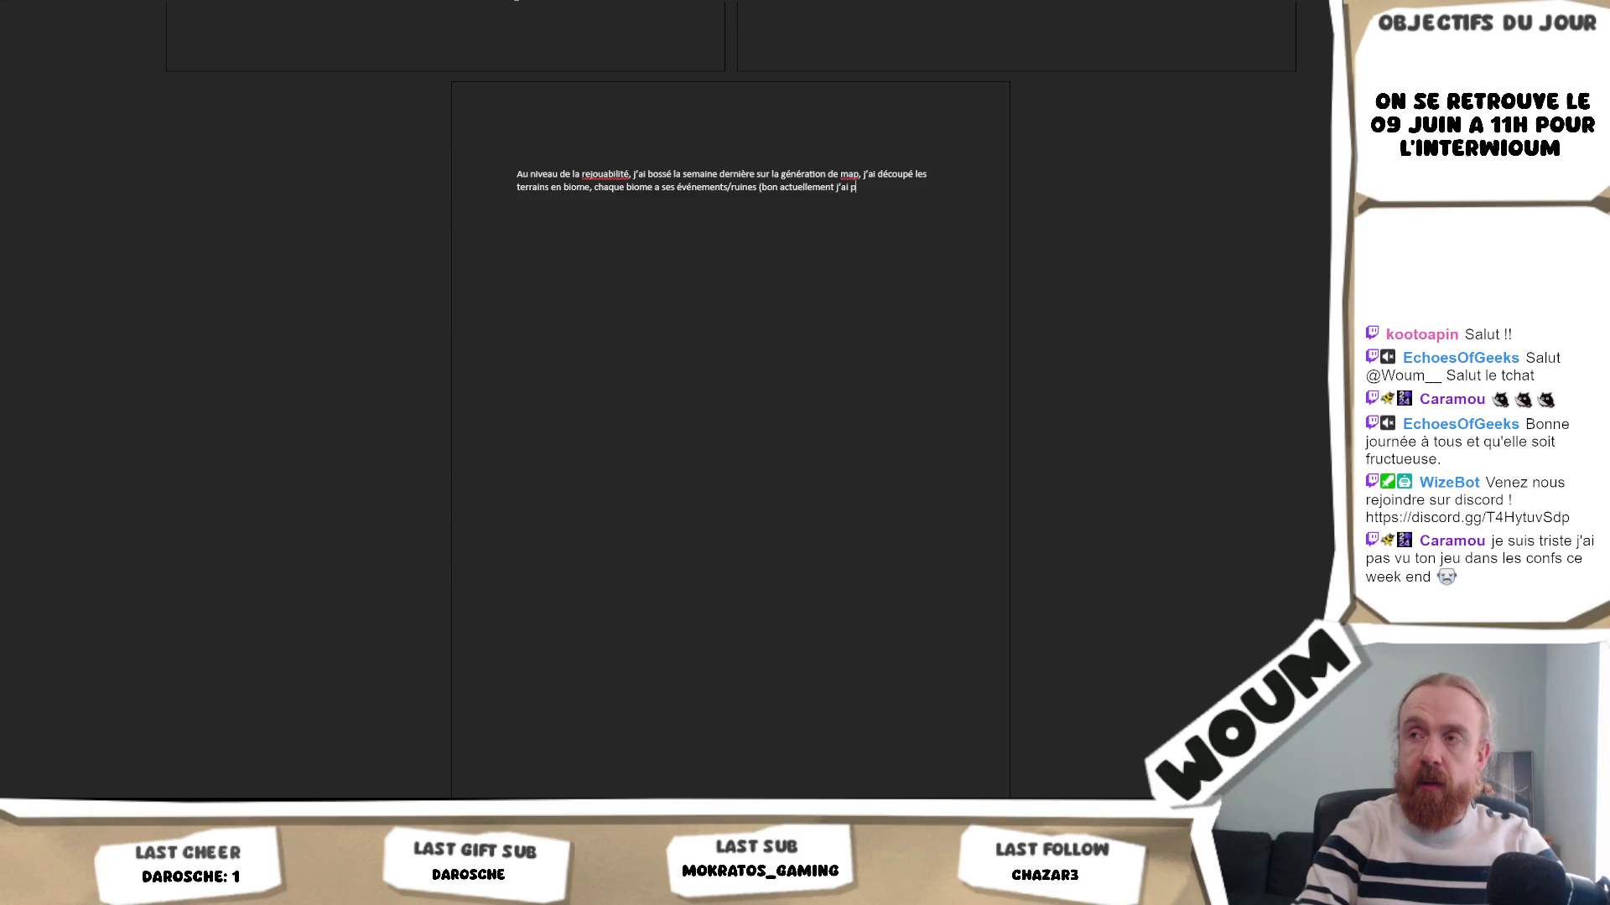
pyautogui.write("as créé d'uatres")
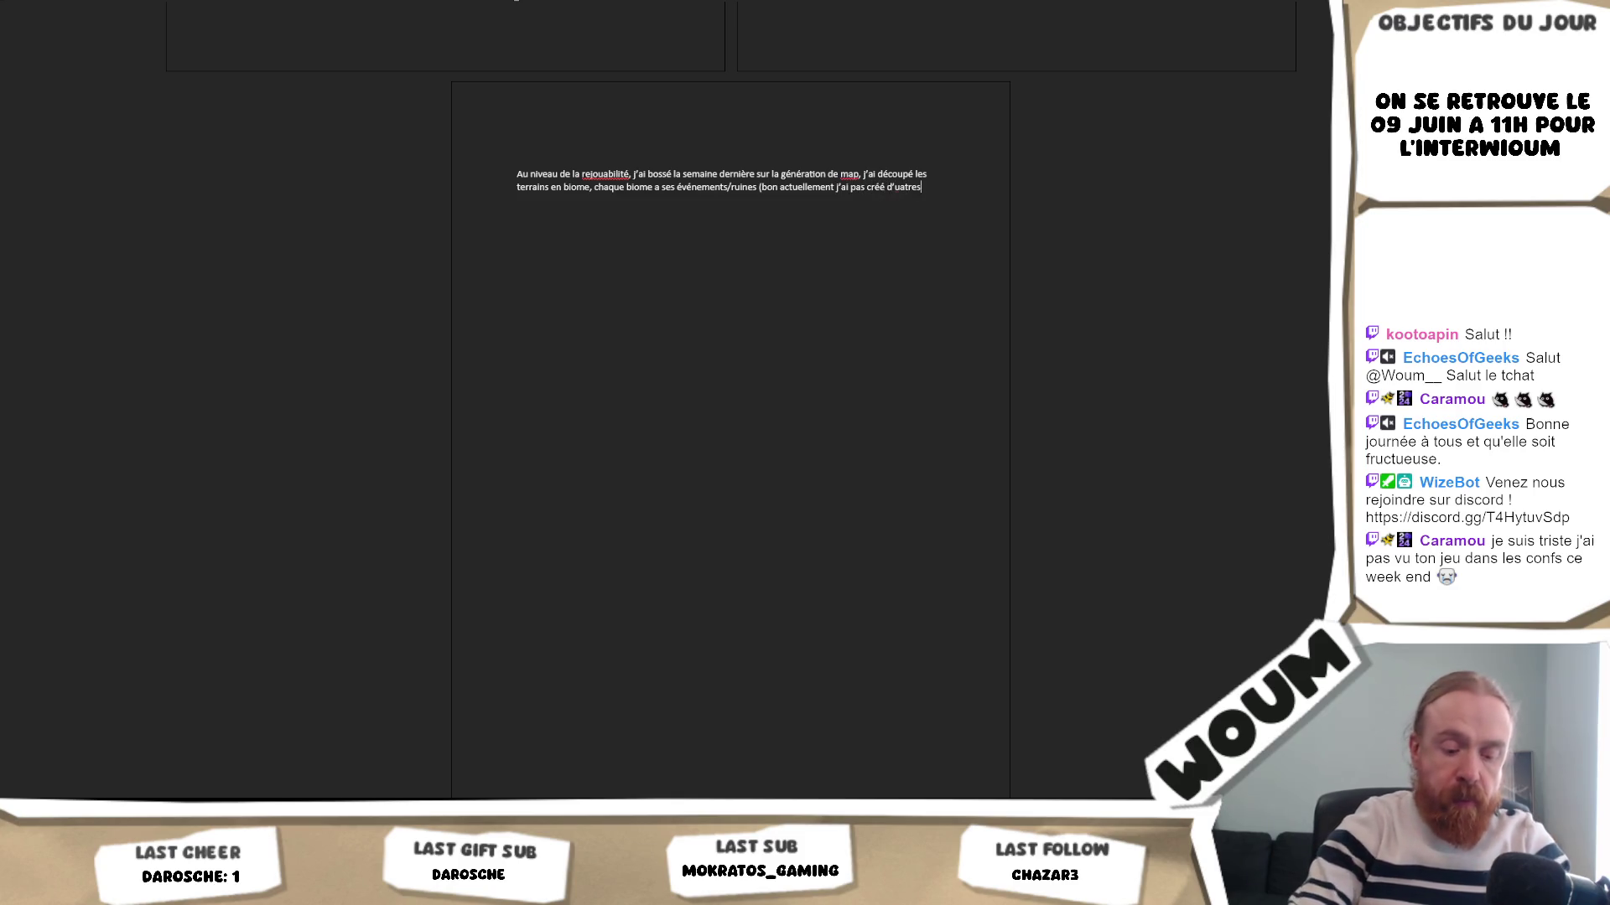
pyautogui.write(' événmenmen')
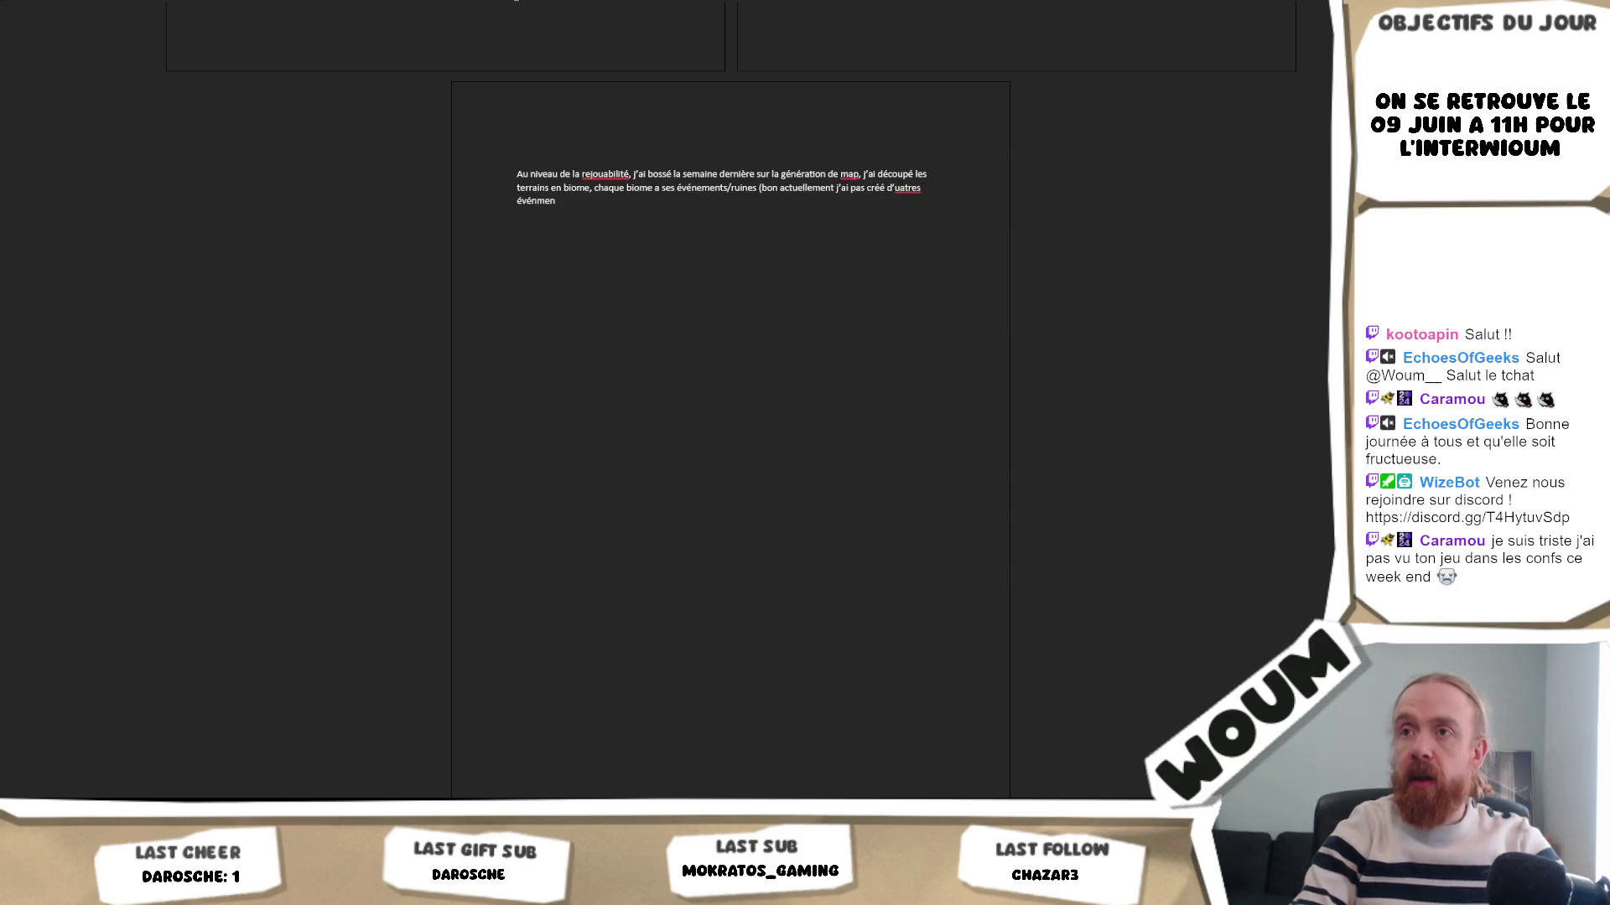
pyautogui.press('BackSpace')
pyautogui.press('BackSpace')
pyautogui.press('BackSpace')
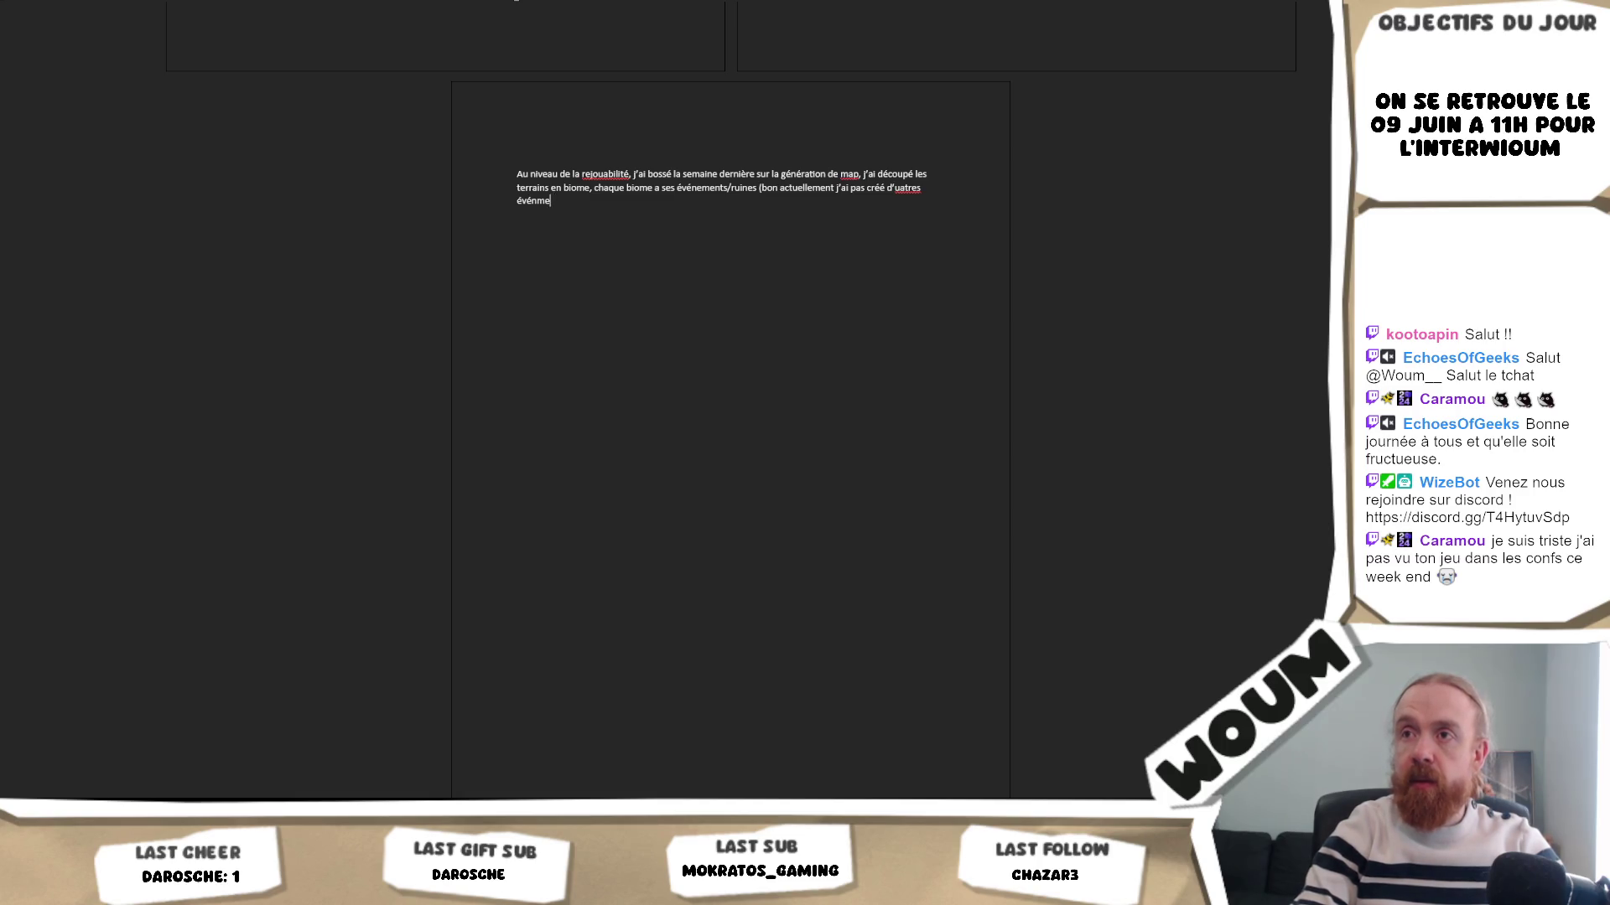
pyautogui.write('ements')
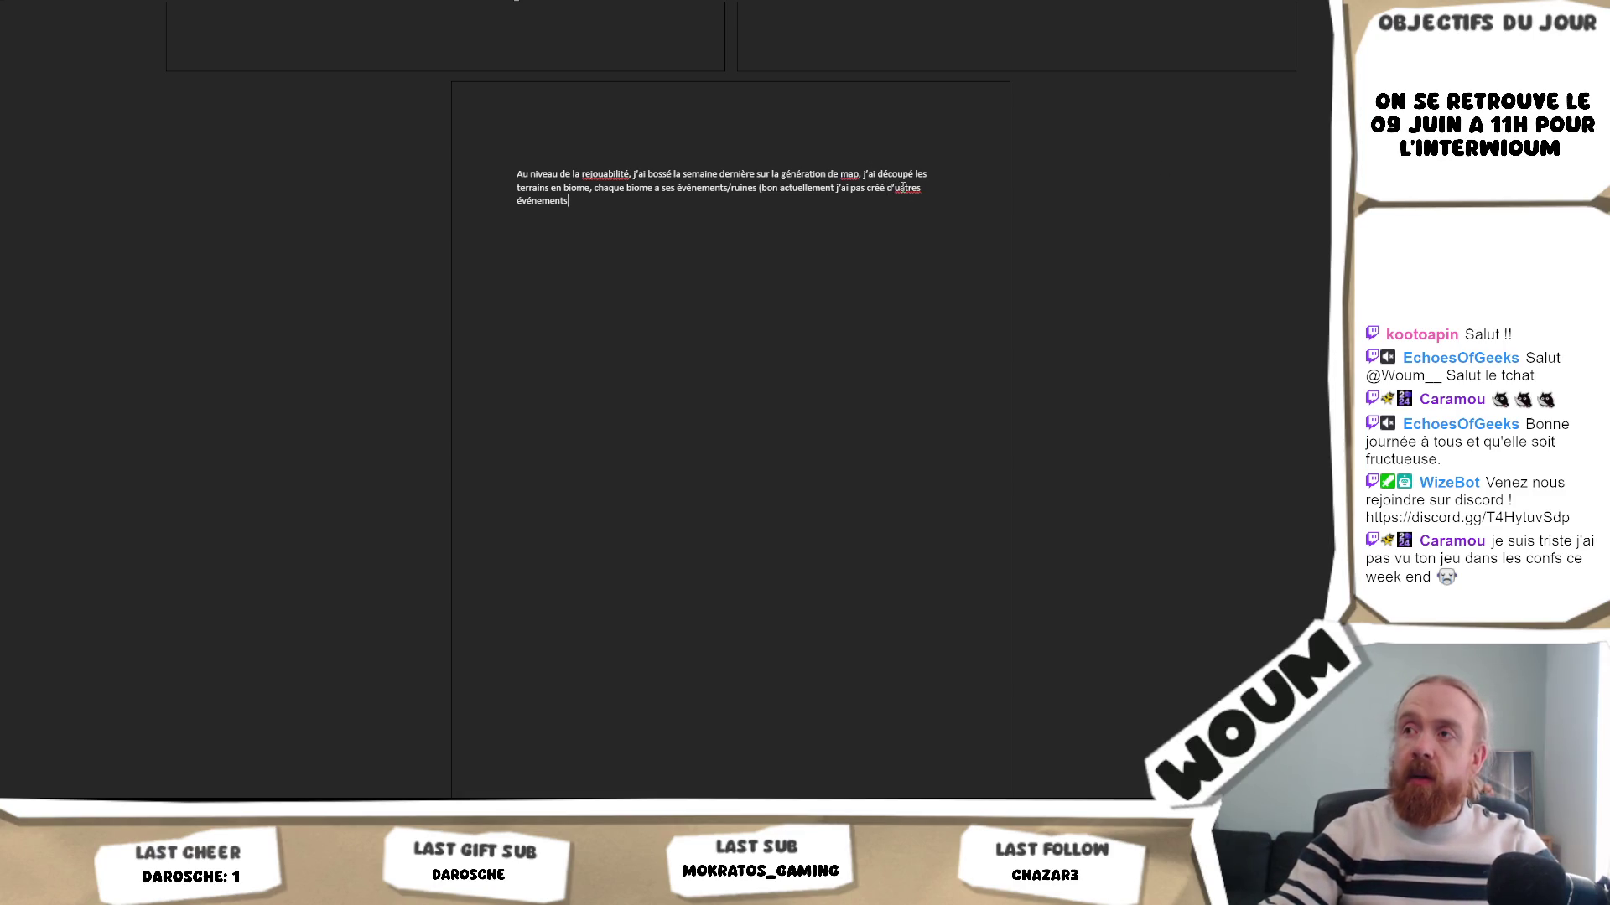
pyautogui.press('BackSpace')
pyautogui.write('u')
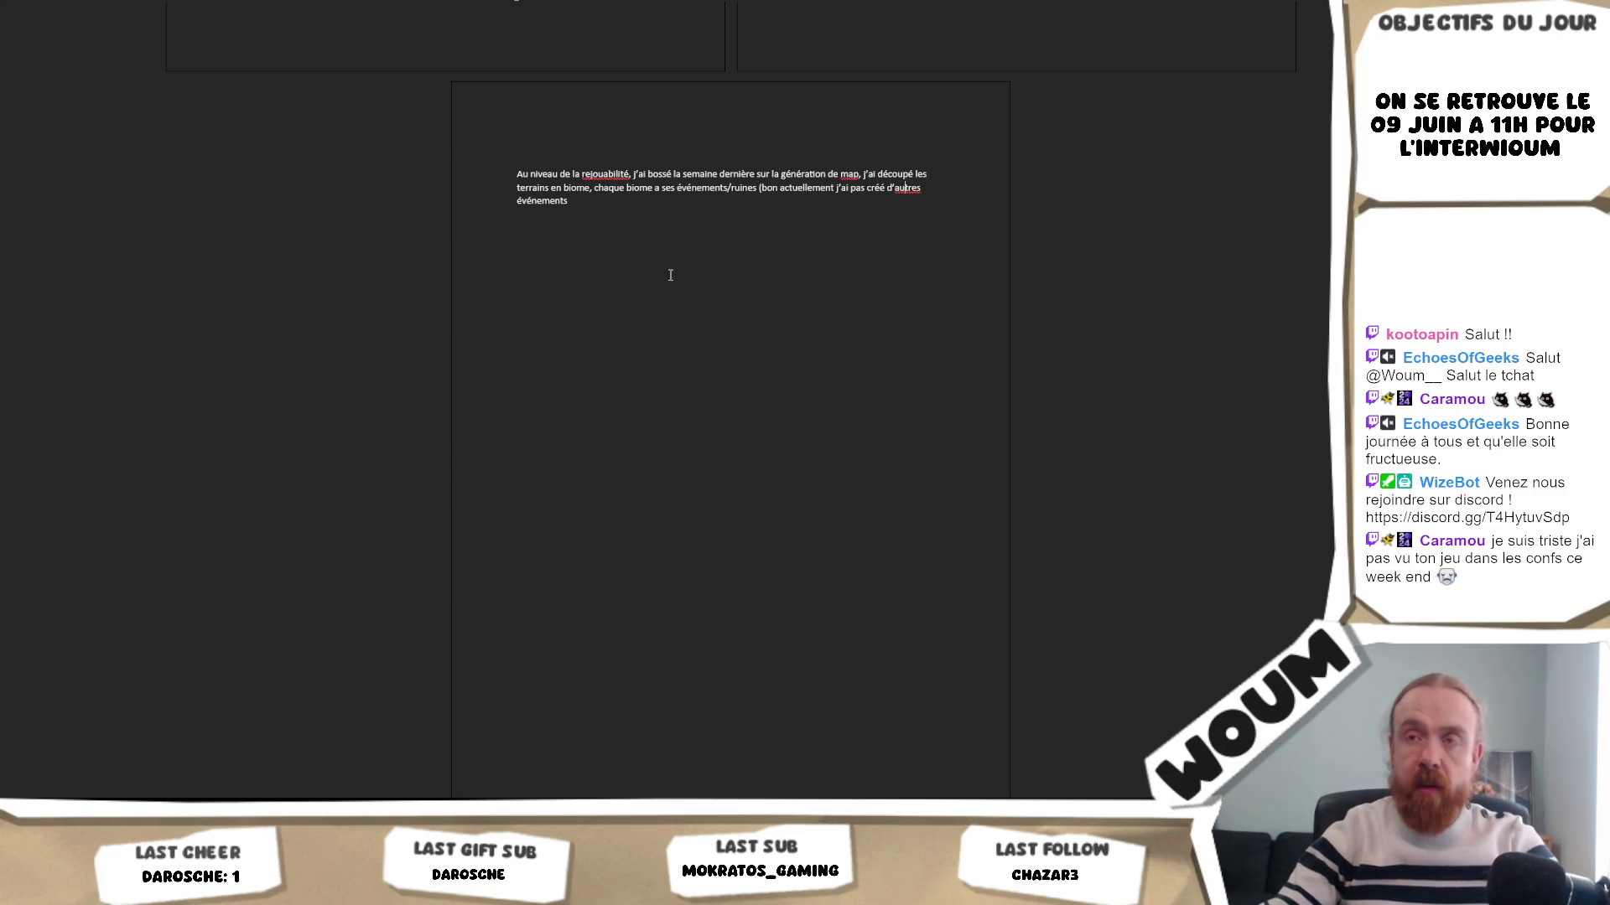
pyautogui.click(663, 199)
pyautogui.write('mais ça vient).')
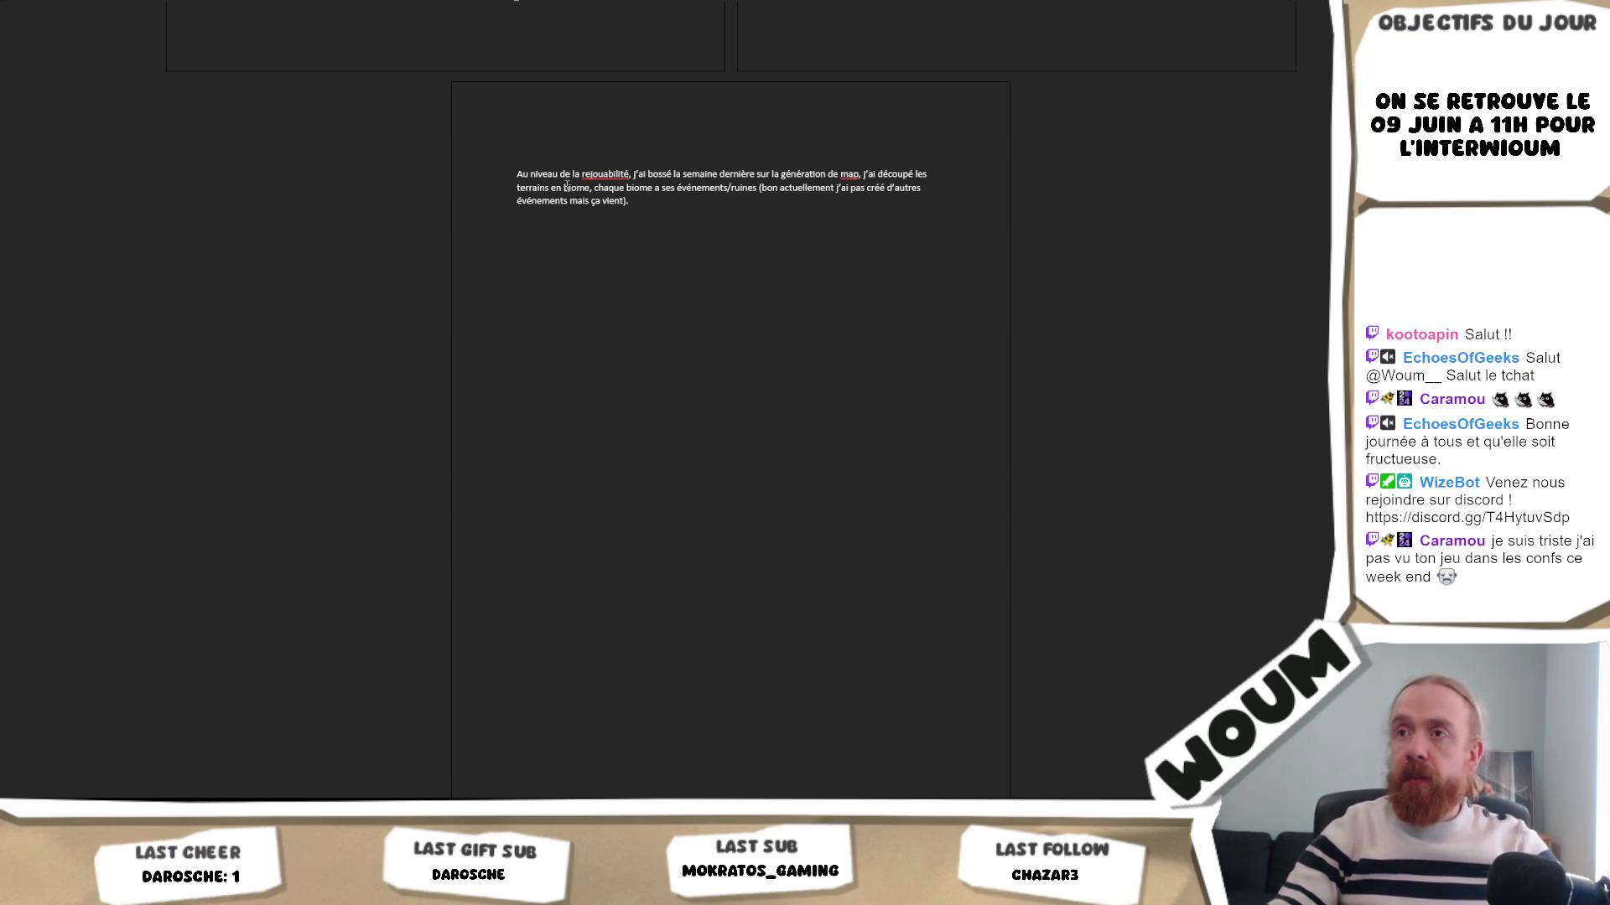
# - Close the paragraph with ':p).' and start a new one: 'Là on est surtout sur f'
pyautogui.rightClick(614, 176)
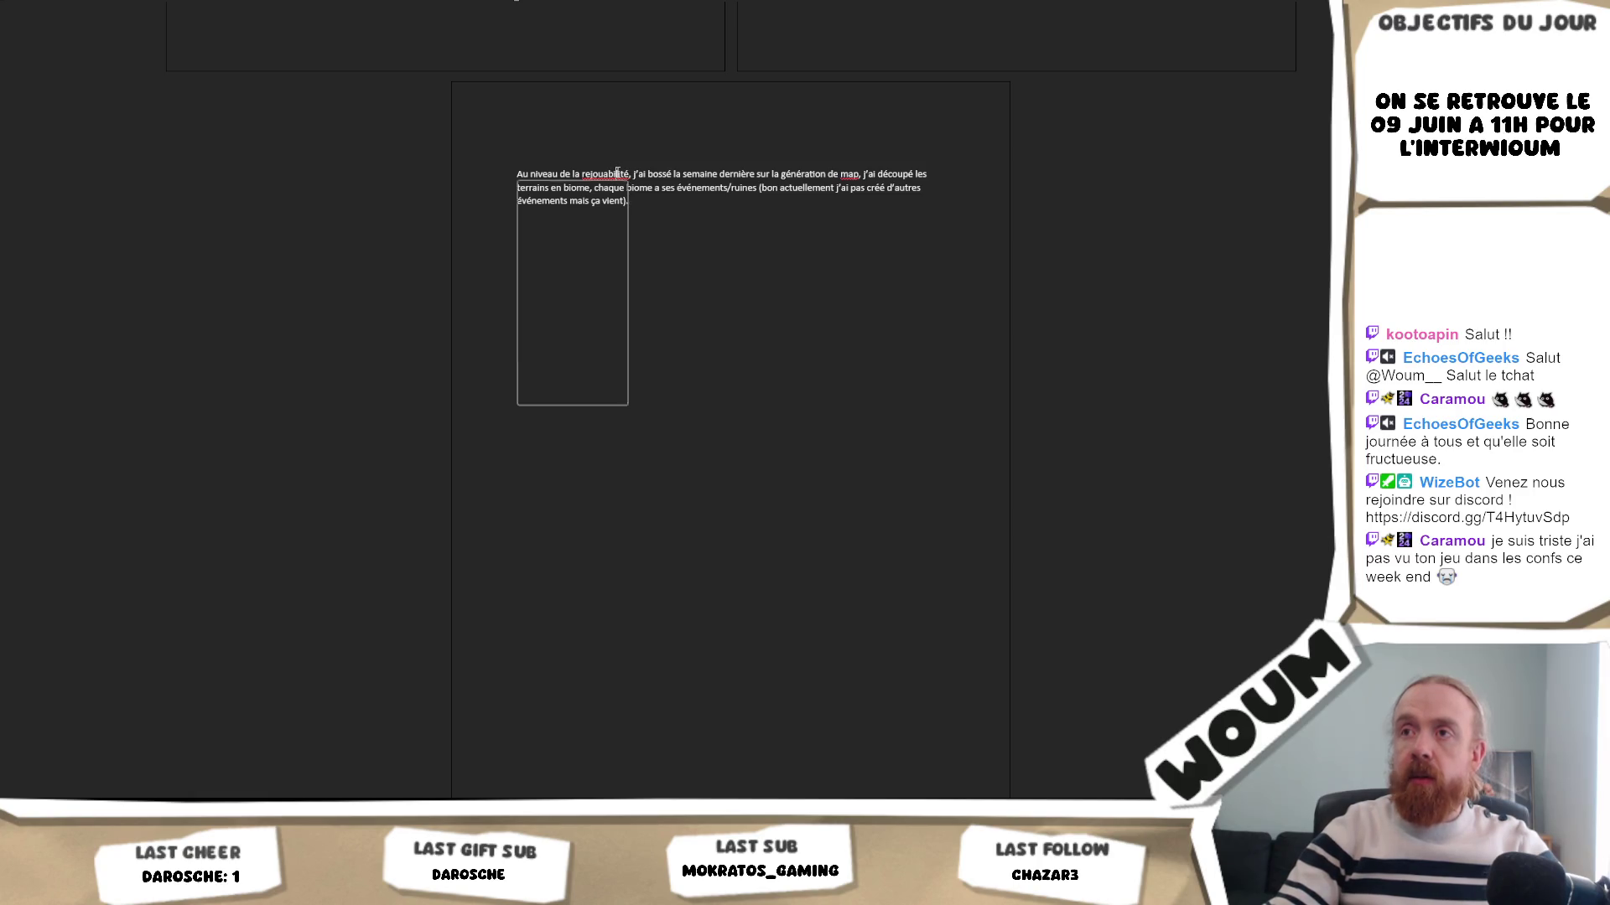
pyautogui.press('Escape')
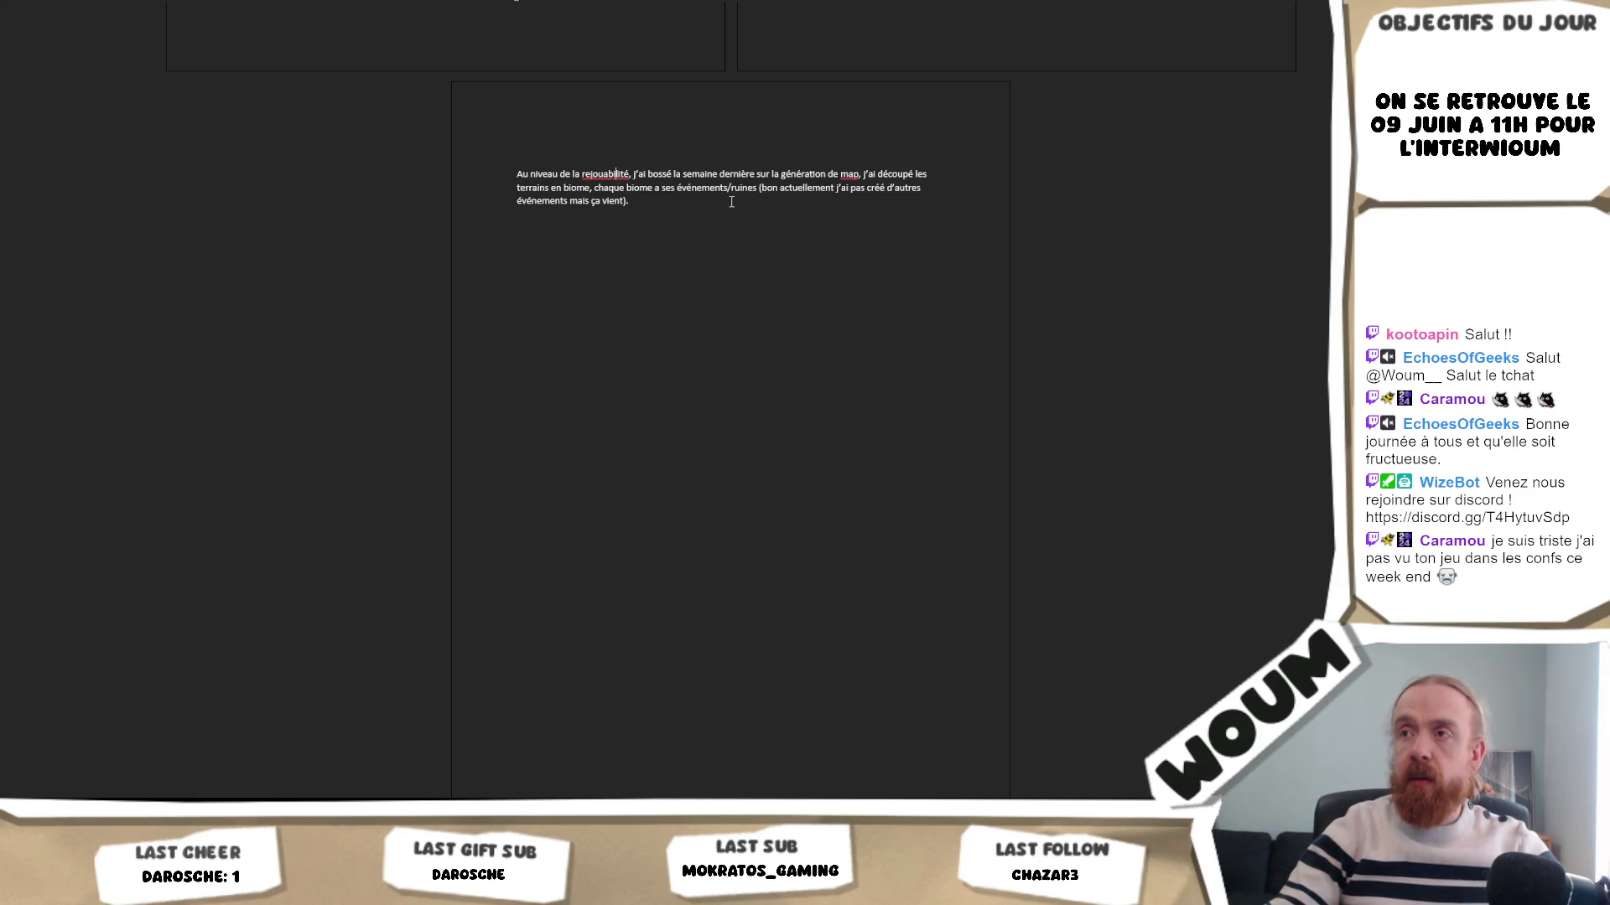
pyautogui.click(741, 220)
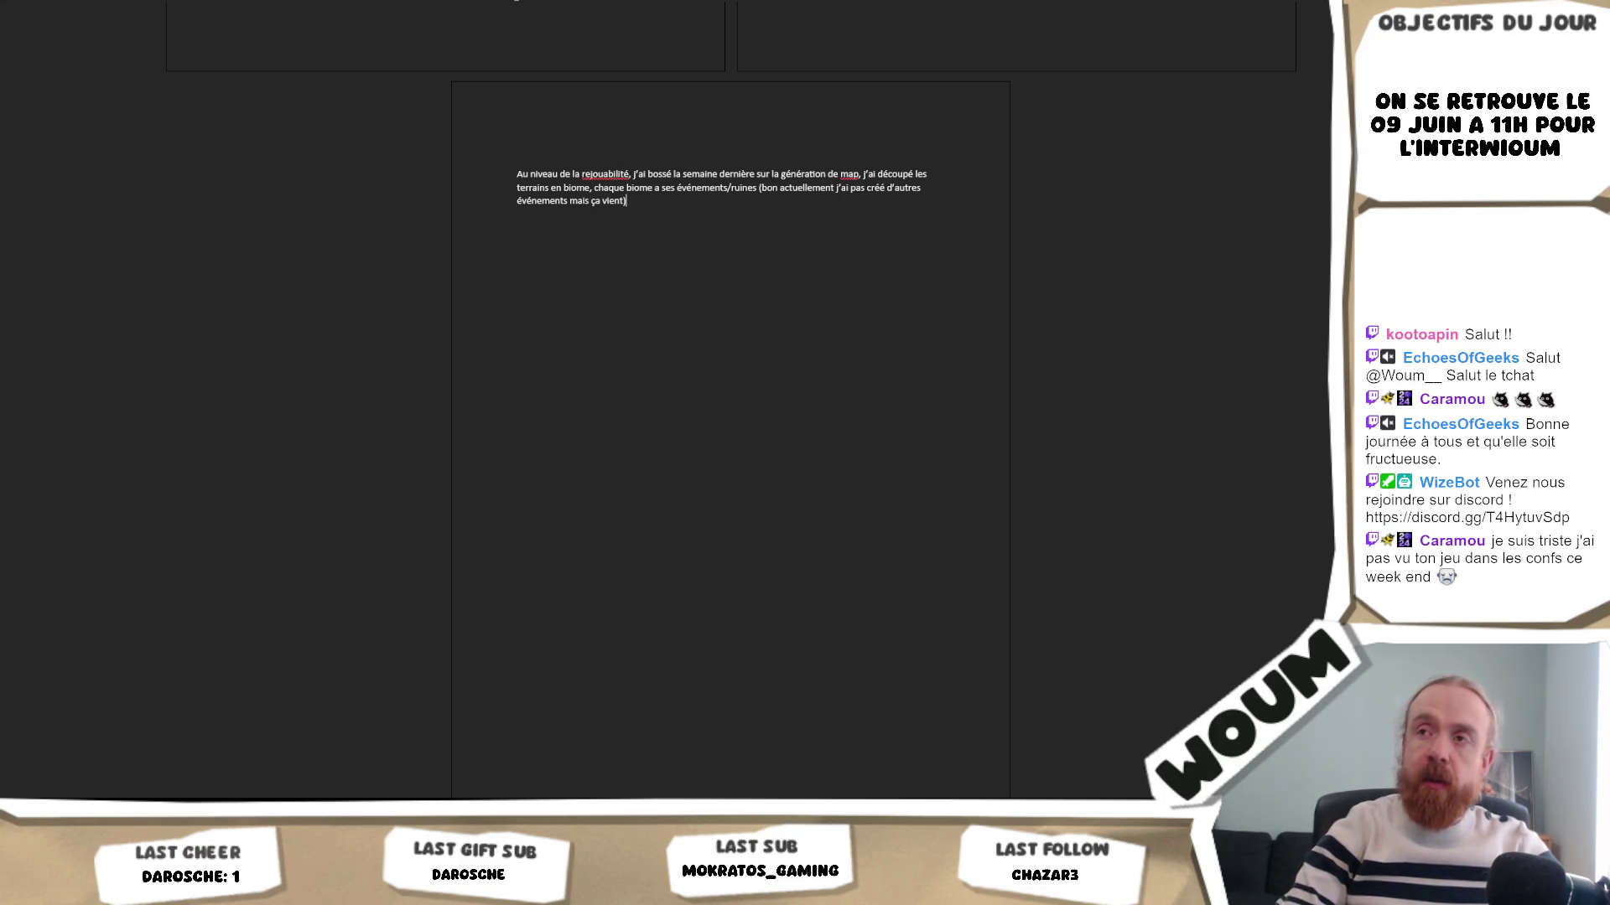
pyautogui.write(':p)')
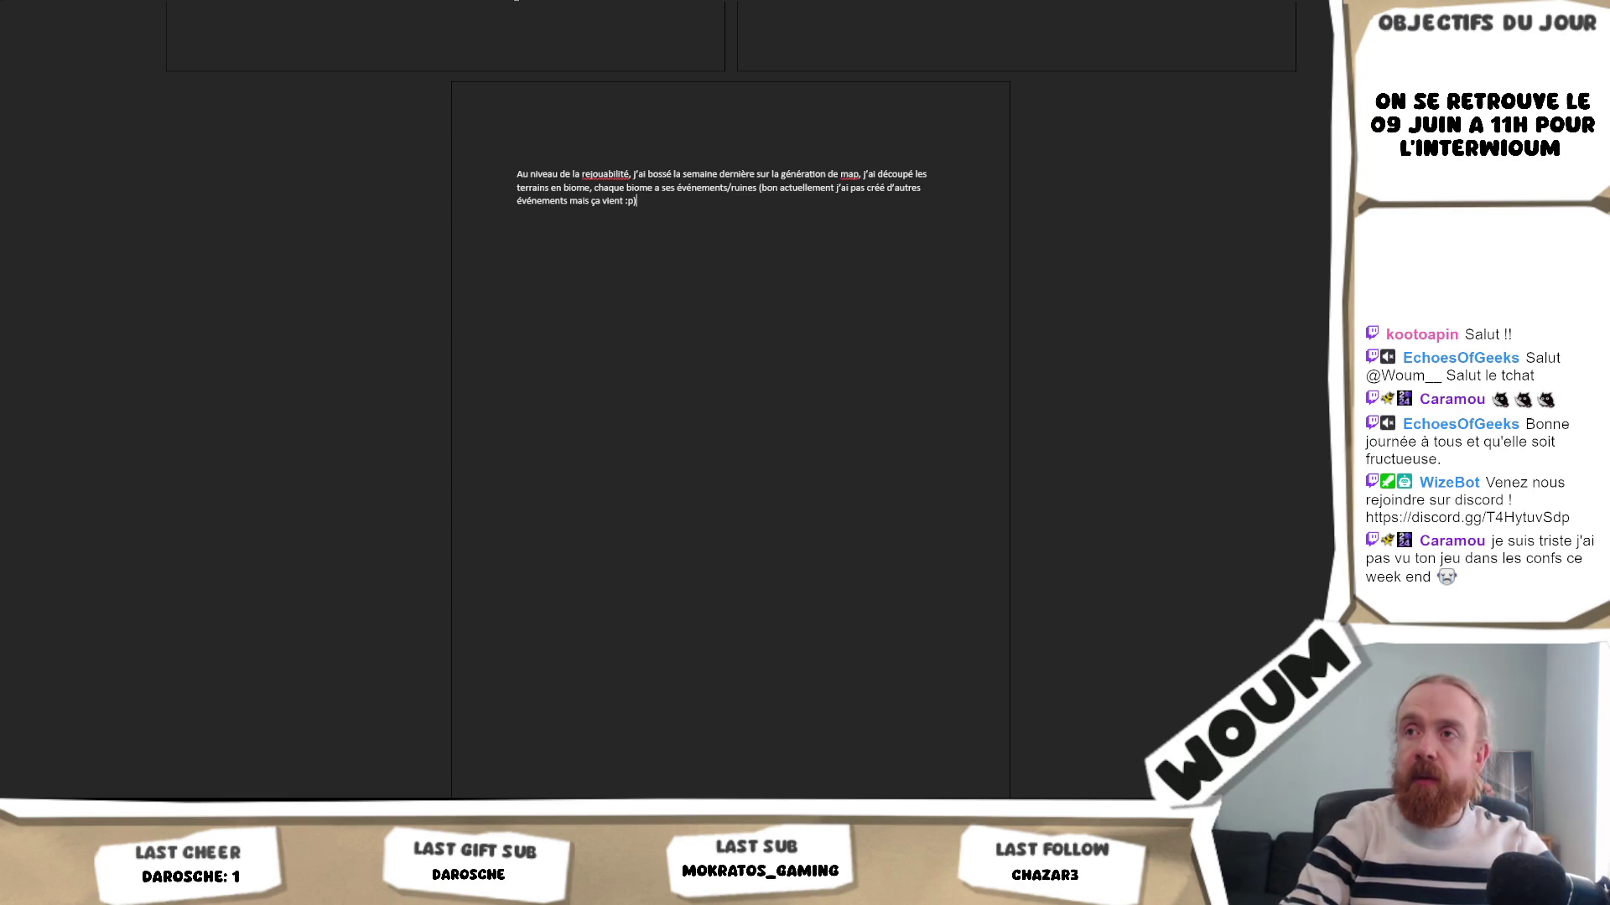
pyautogui.write('.')
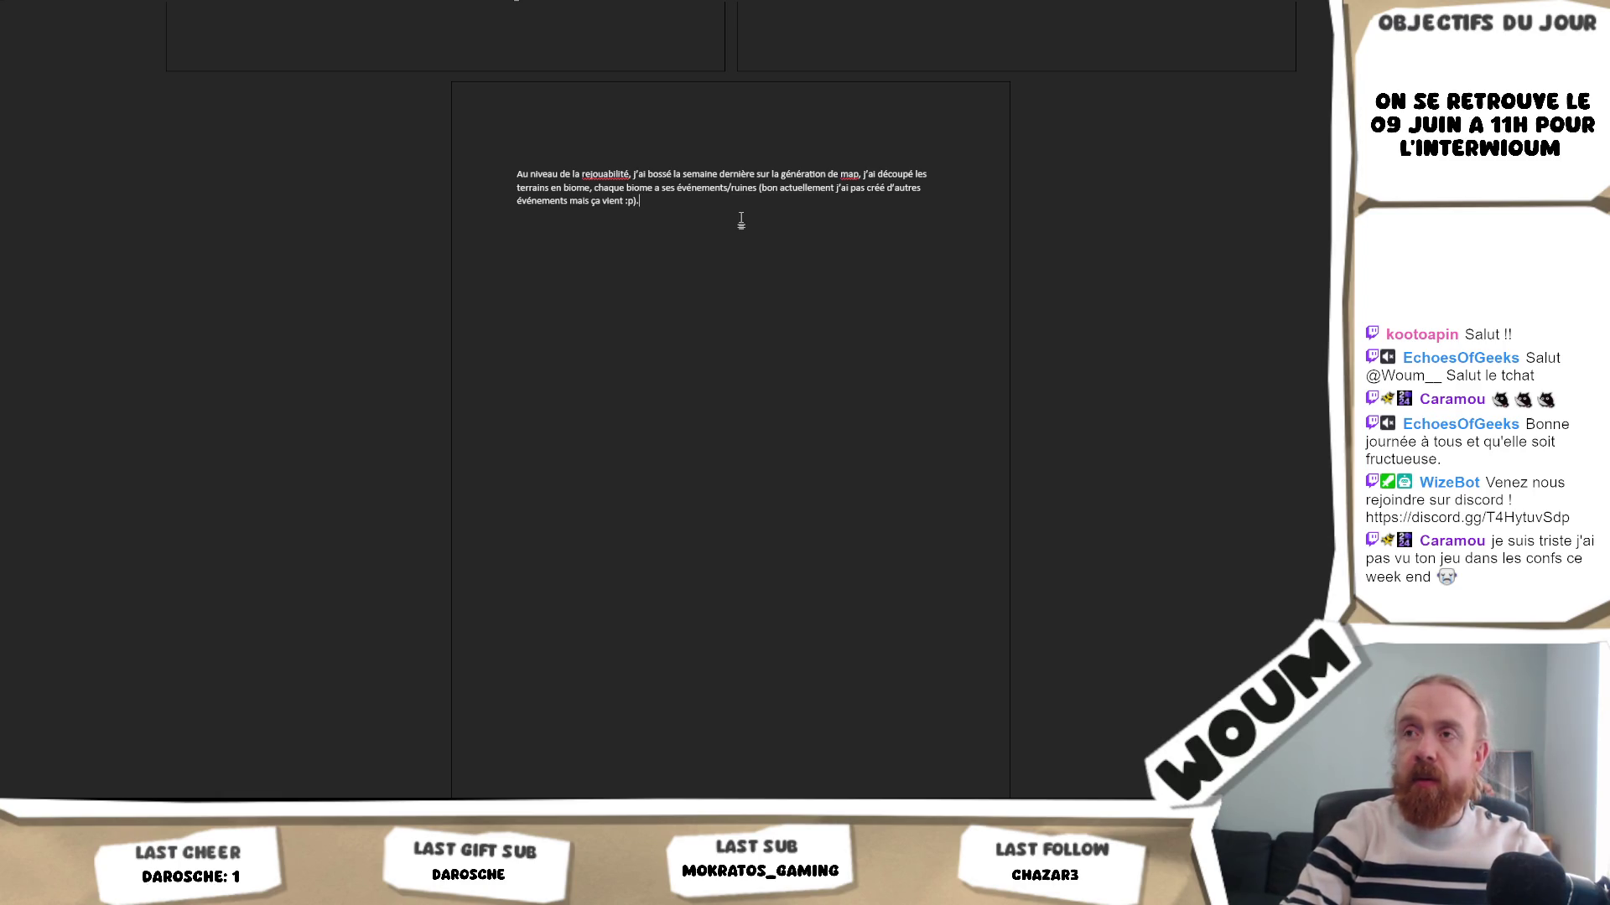
pyautogui.press('Return')
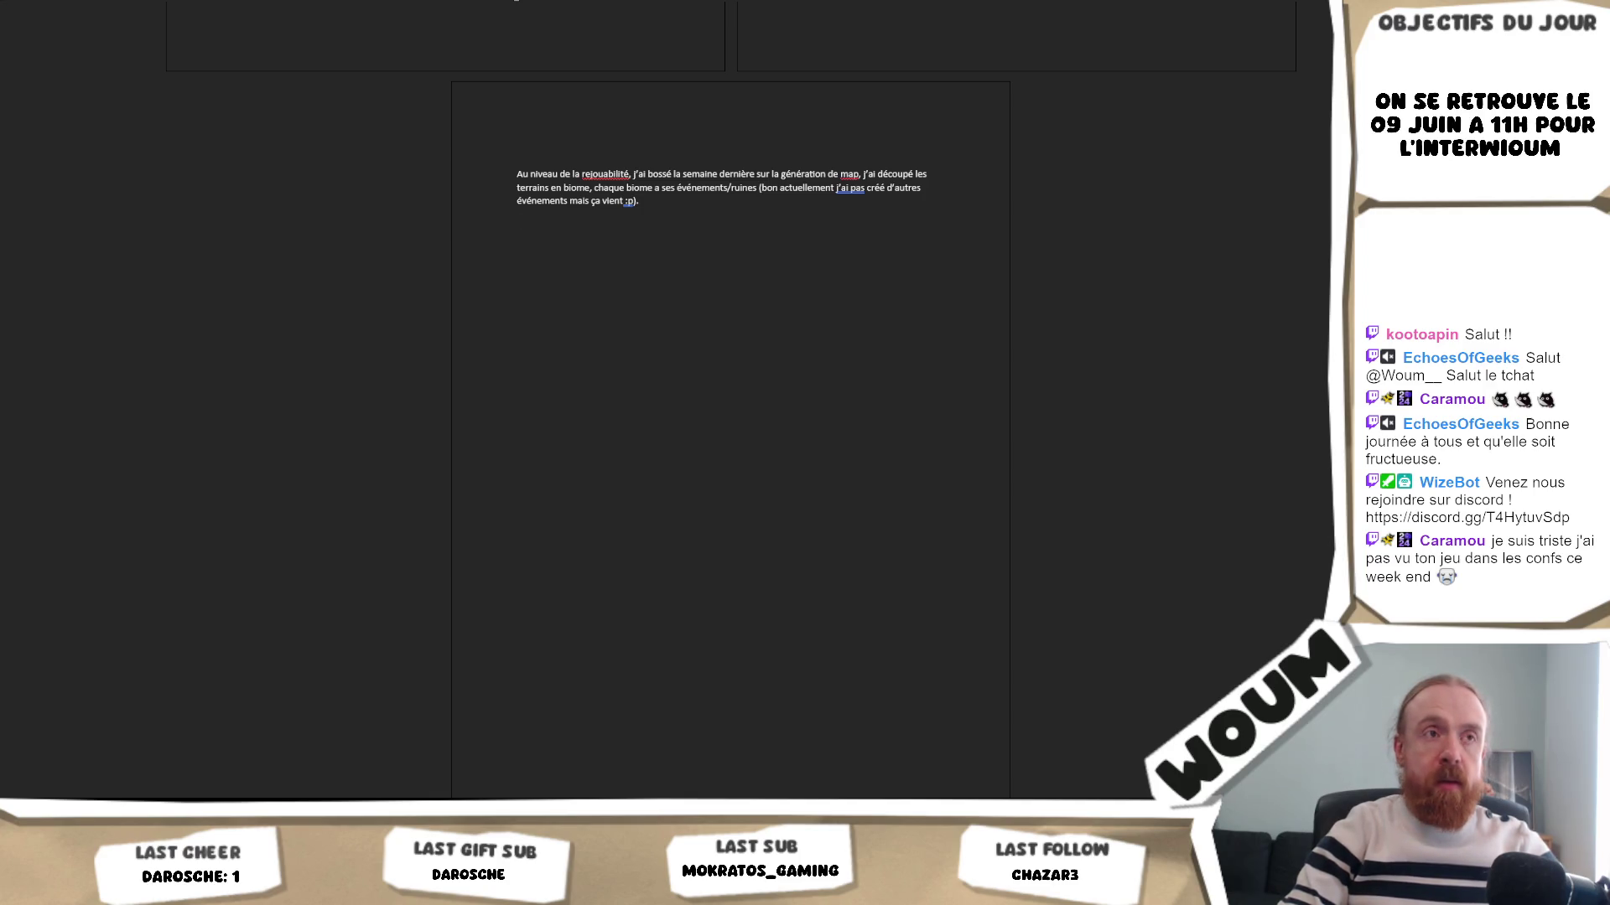
pyautogui.write('Là ')
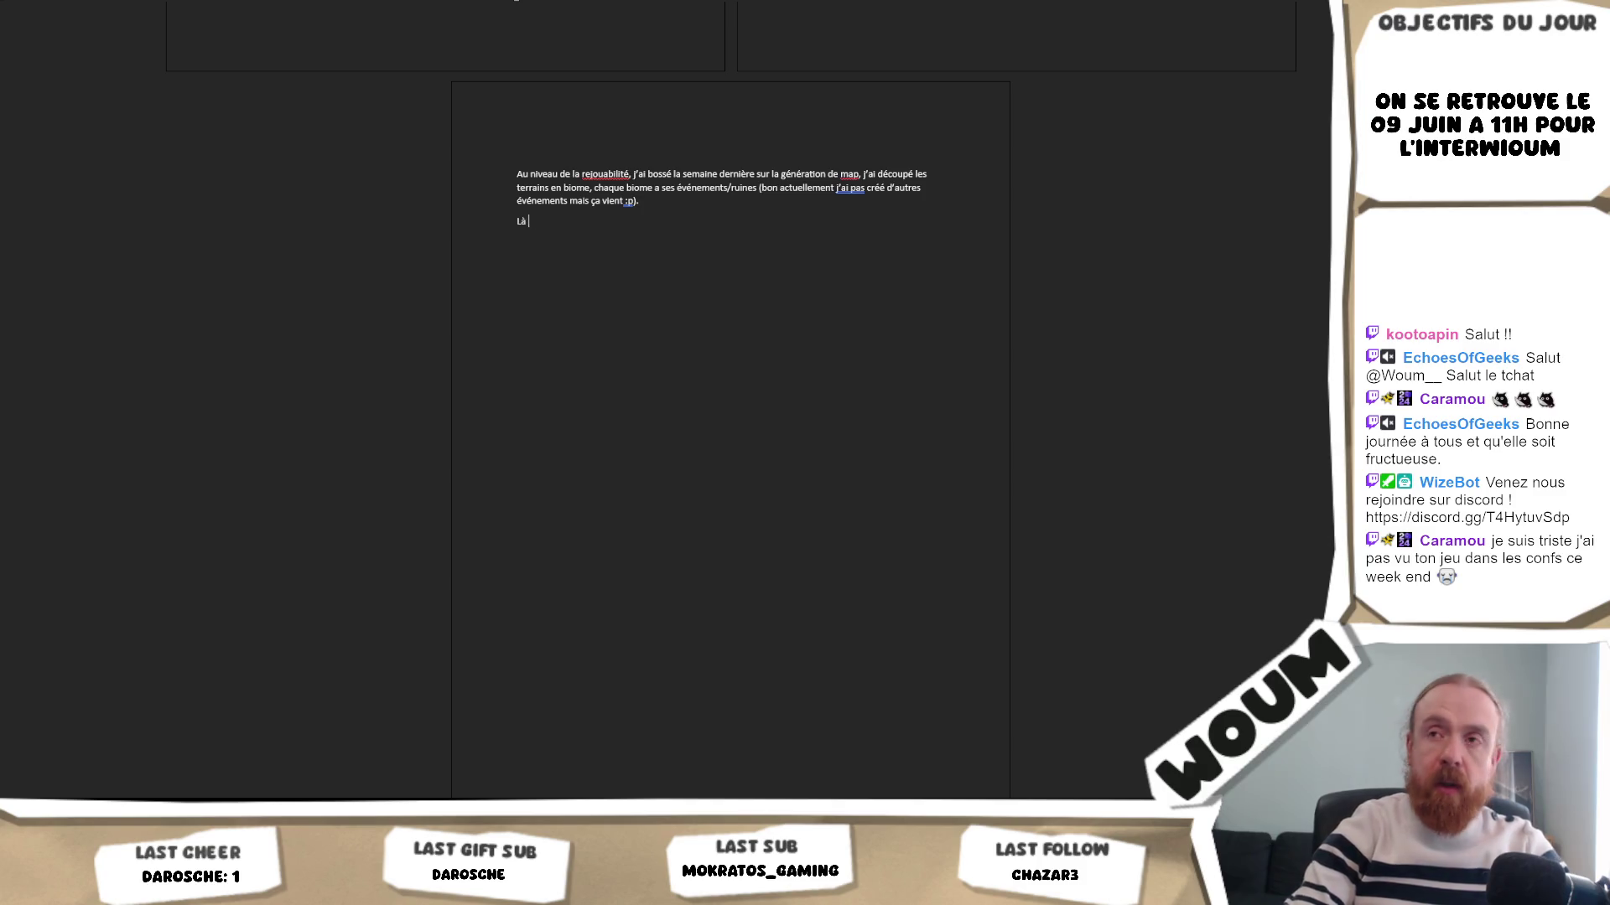
pyautogui.write('on est surtou')
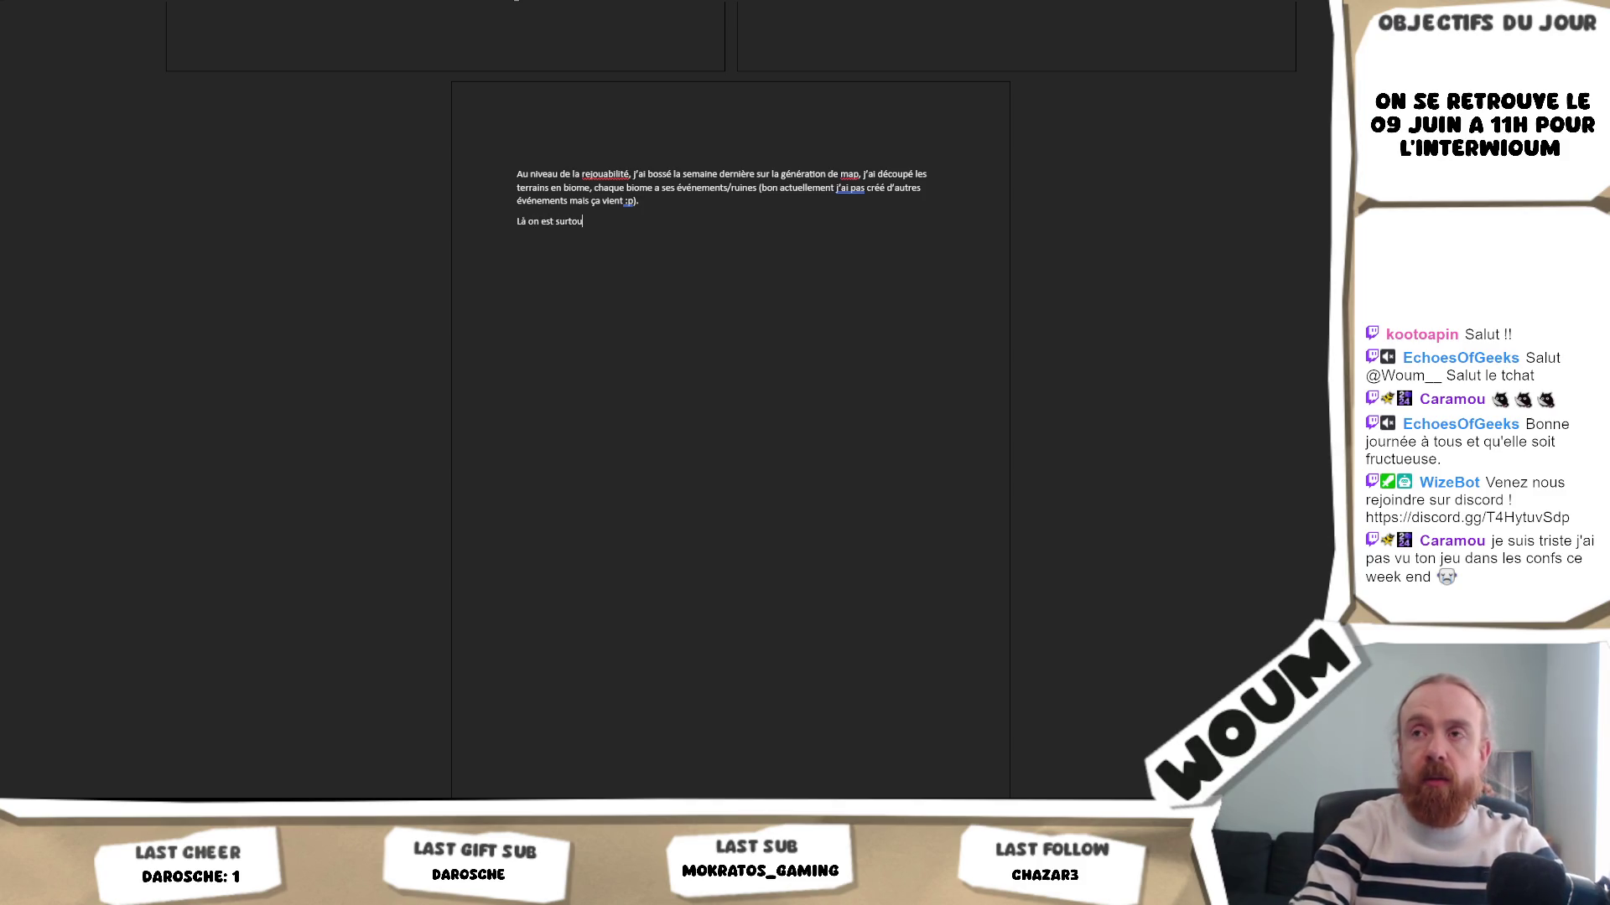
pyautogui.write('t sur f')
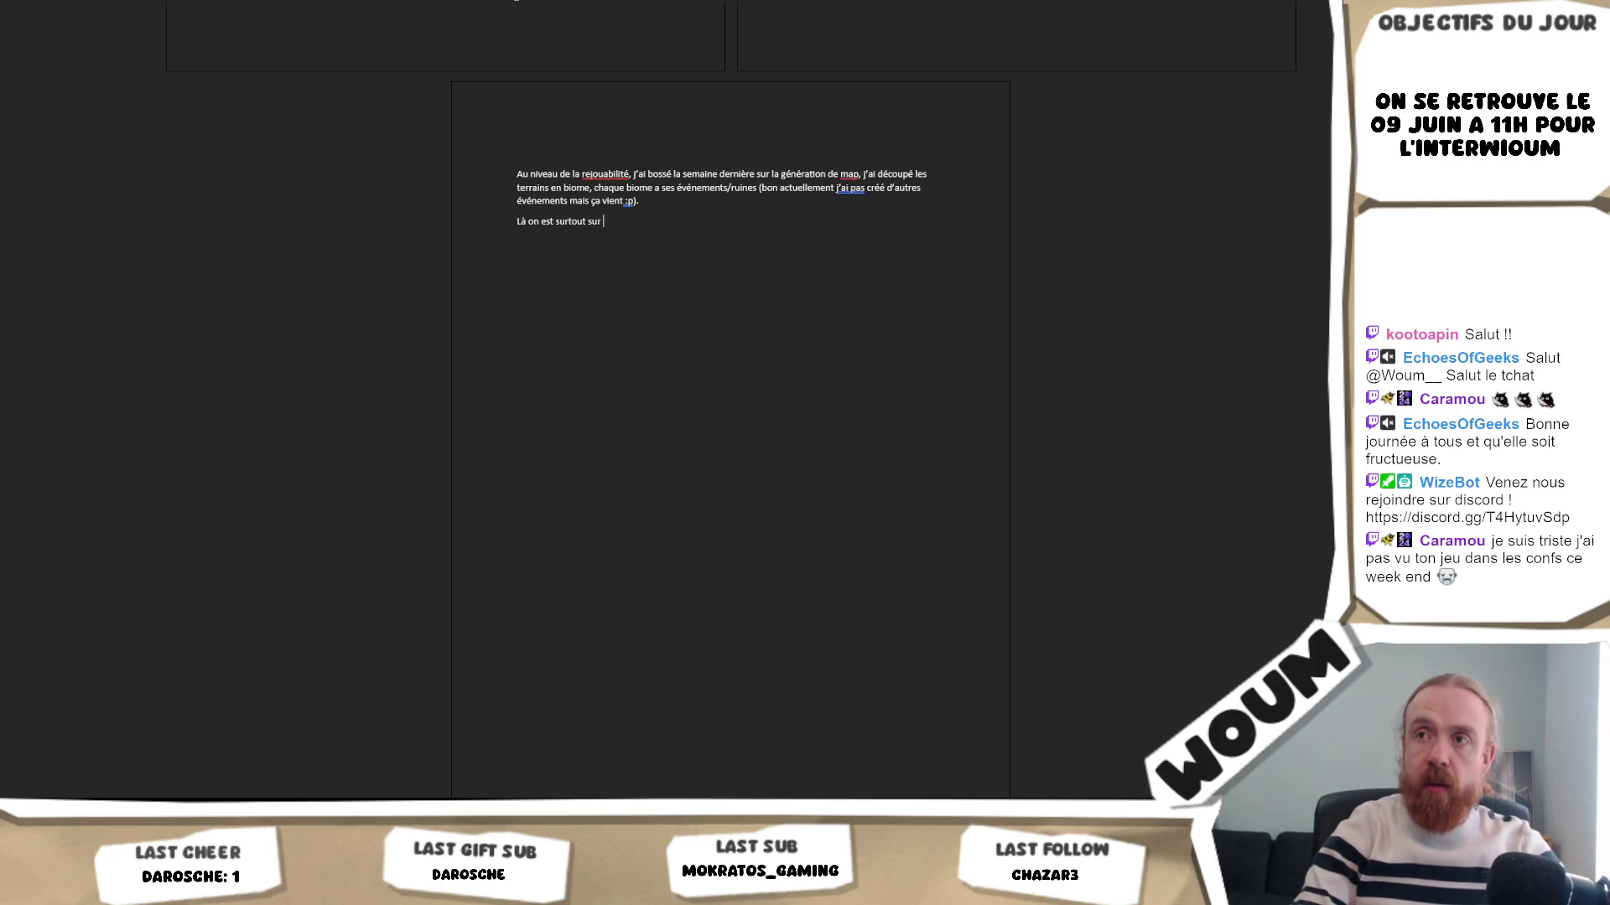
# - Write that mountain tiles signal nearby mountains, ending 'd'avoir + de biome', and insert 'mid game ex' after rejouabilité
pyautogui.press('BackSpace')
pyautogui.press('BackSpace')
pyautogui.press('BackSpace')
pyautogui.write('n se')
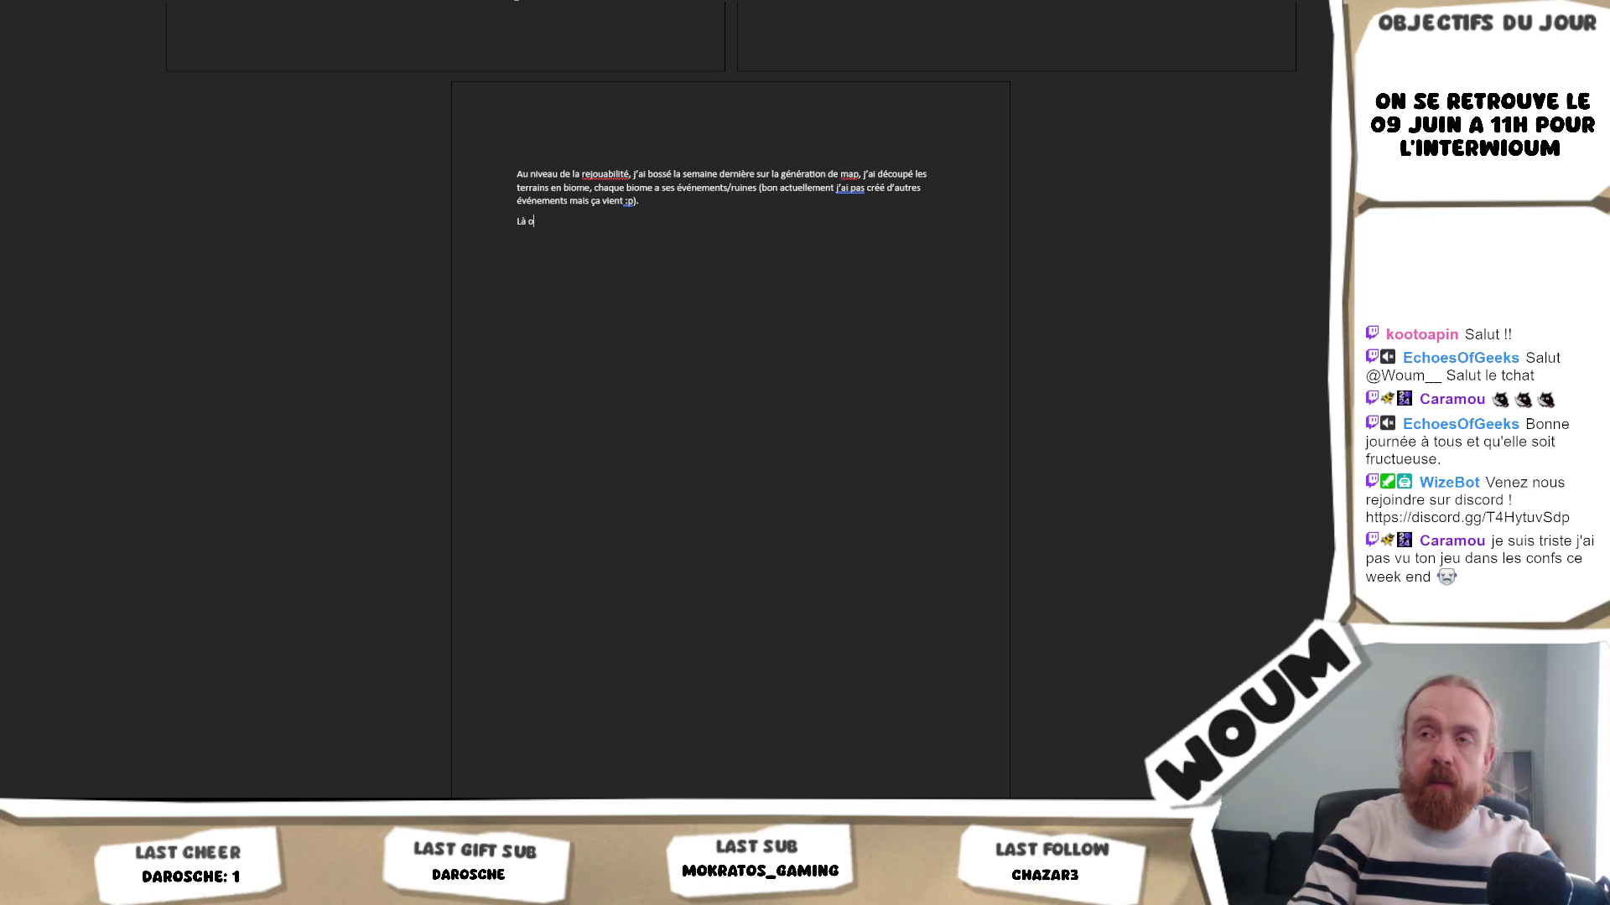
pyautogui.write('nt surtout l')
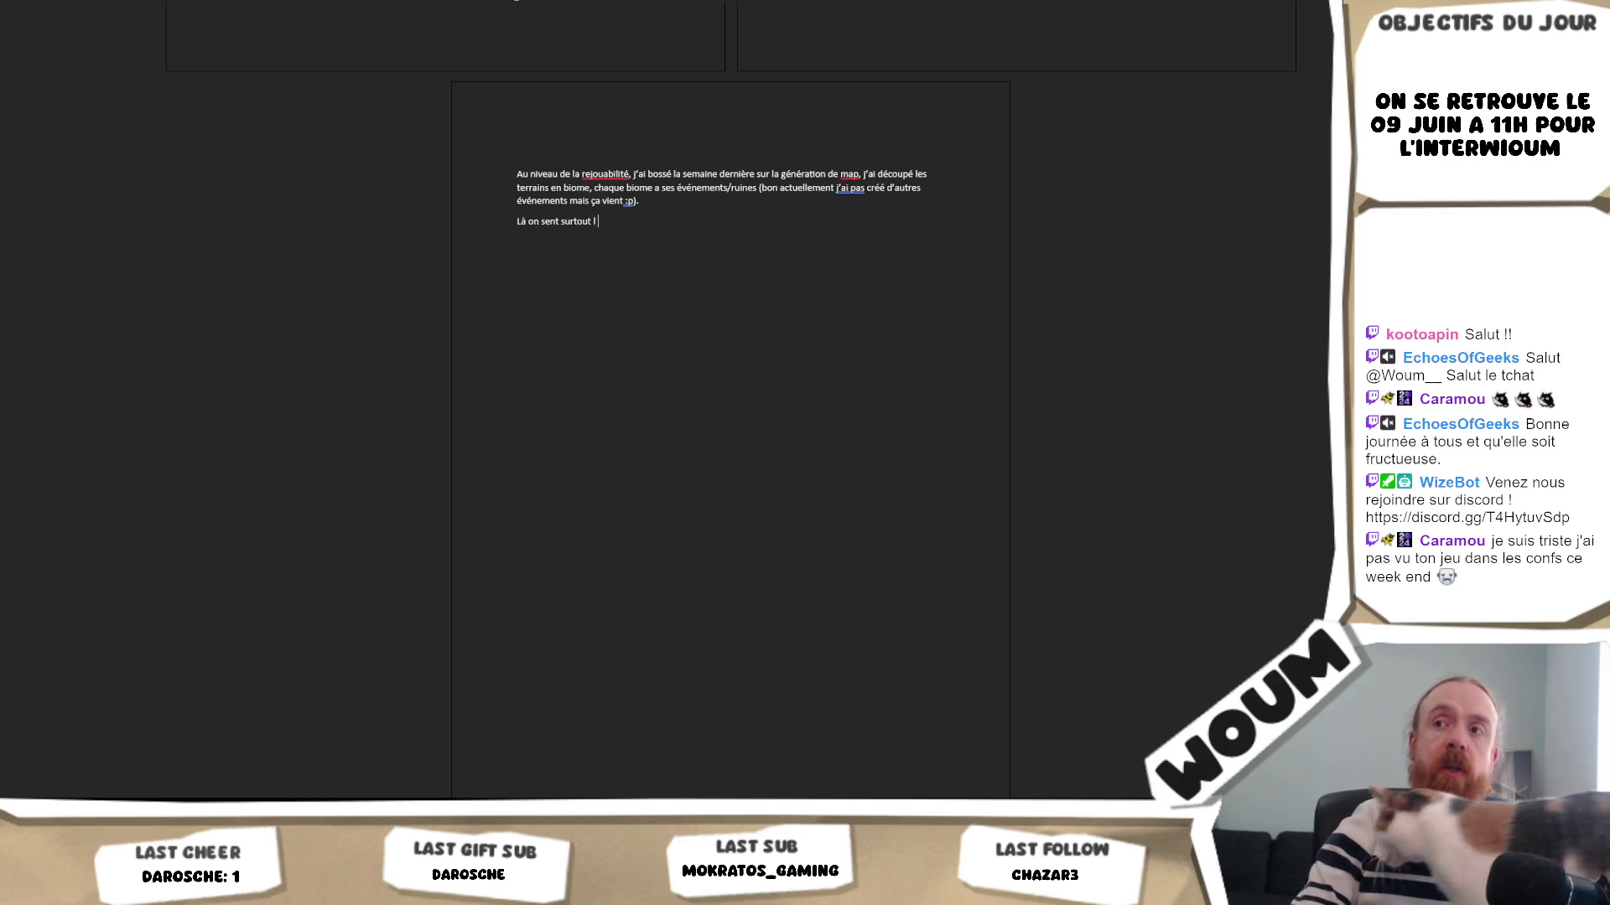
pyautogui.write('a différence su')
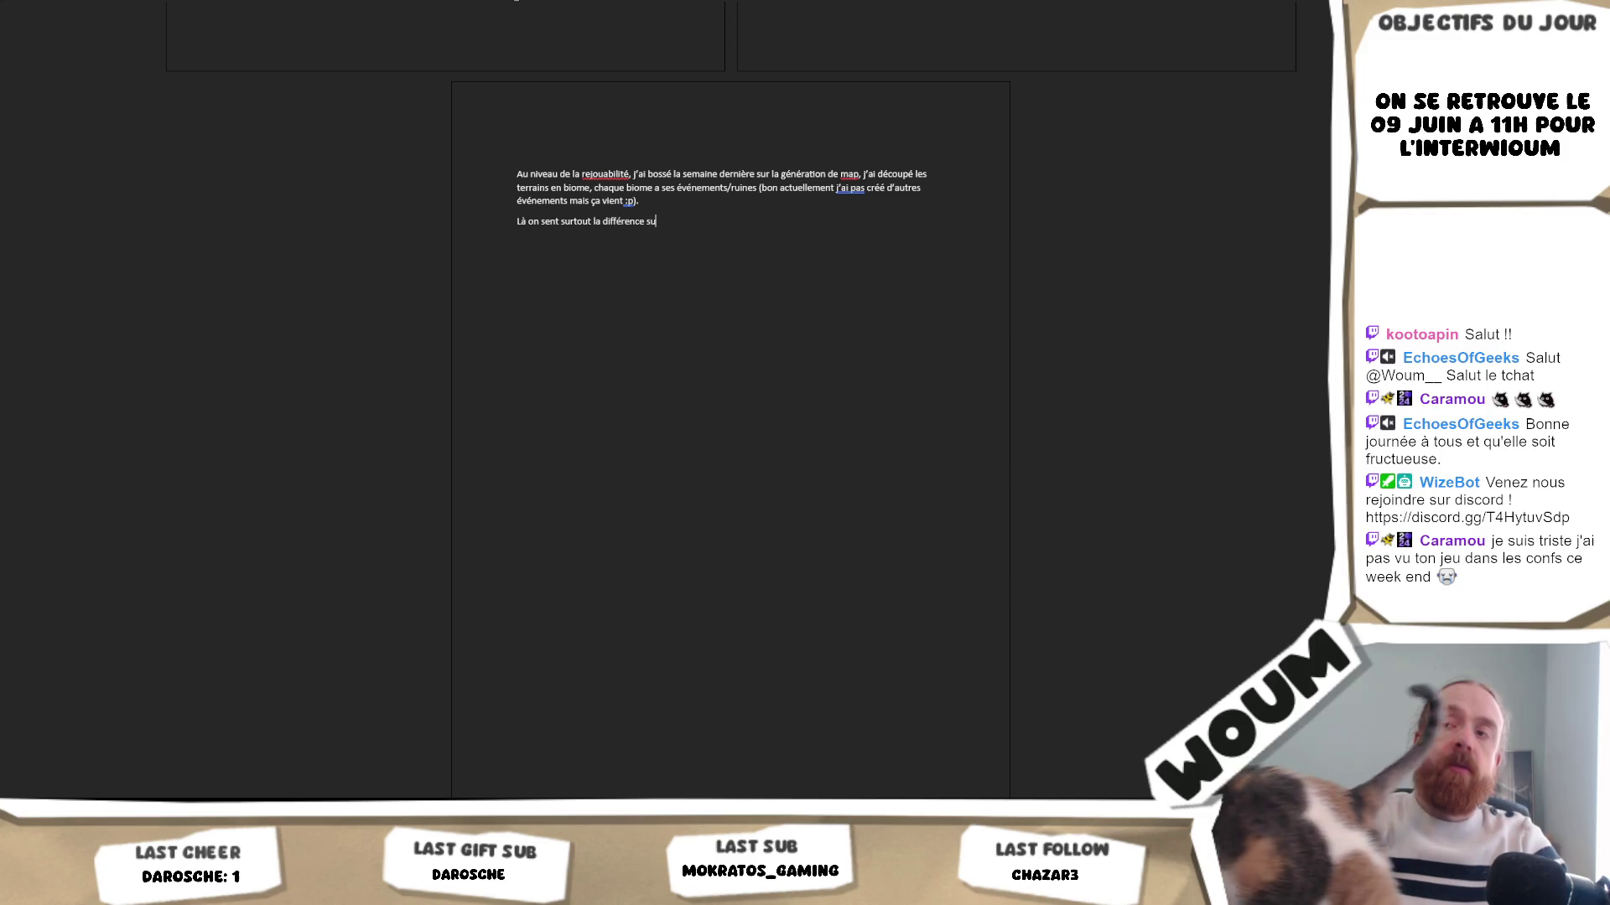
pyautogui.write('r la montagne q')
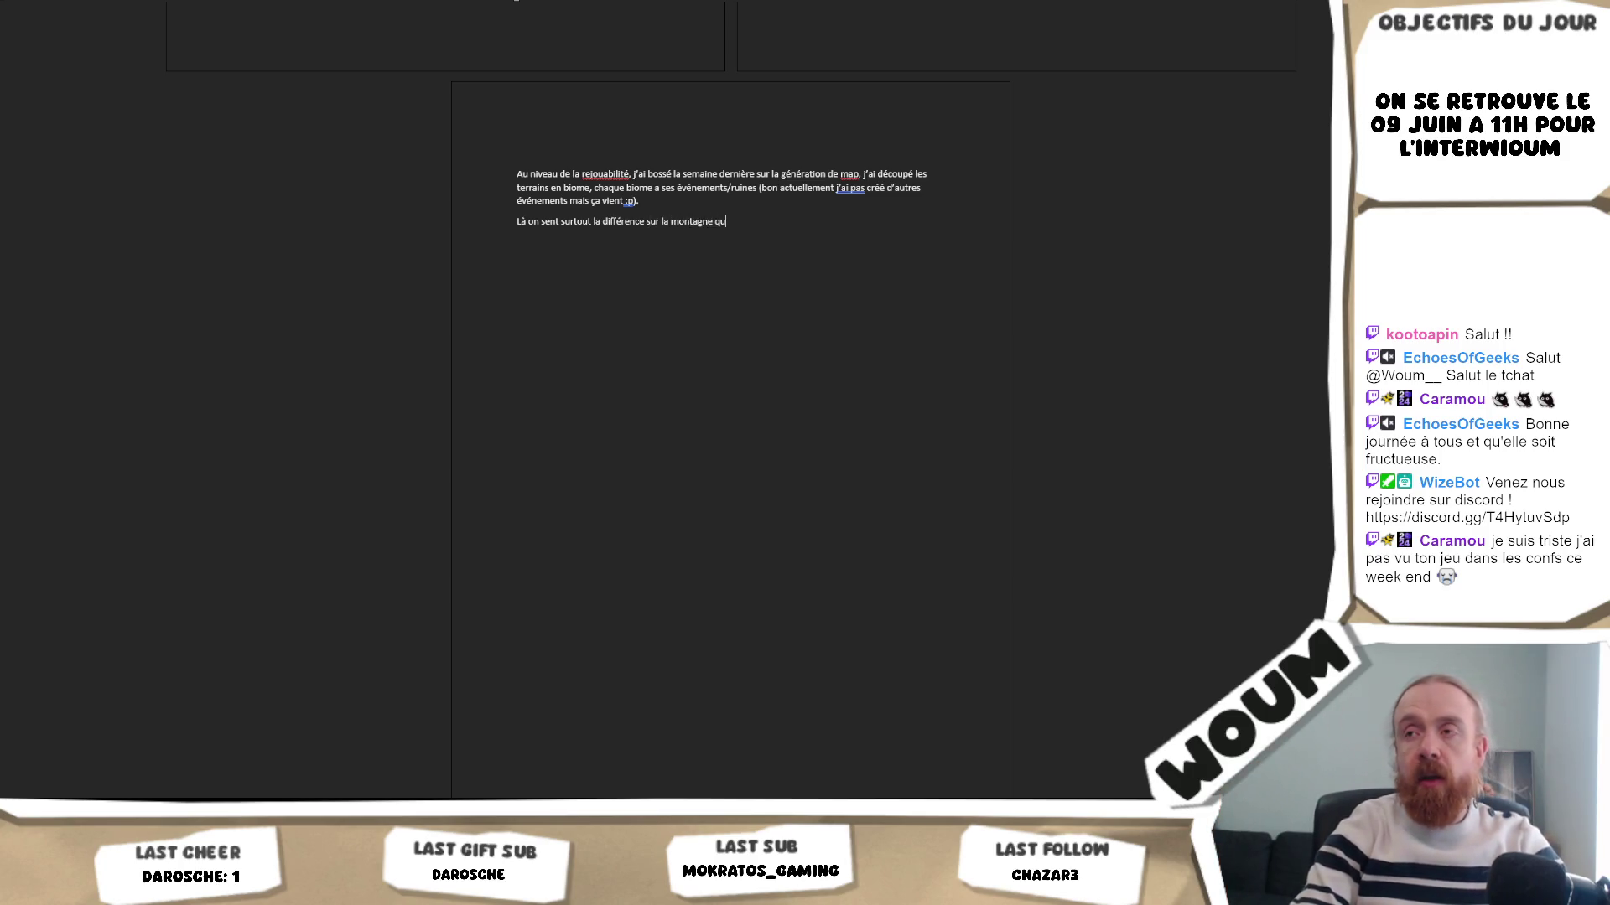
pyautogui.press('BackSpace')
pyautogui.write('avec des cases montagne qui indique que de ce côté-là il va y avoir des montagn')
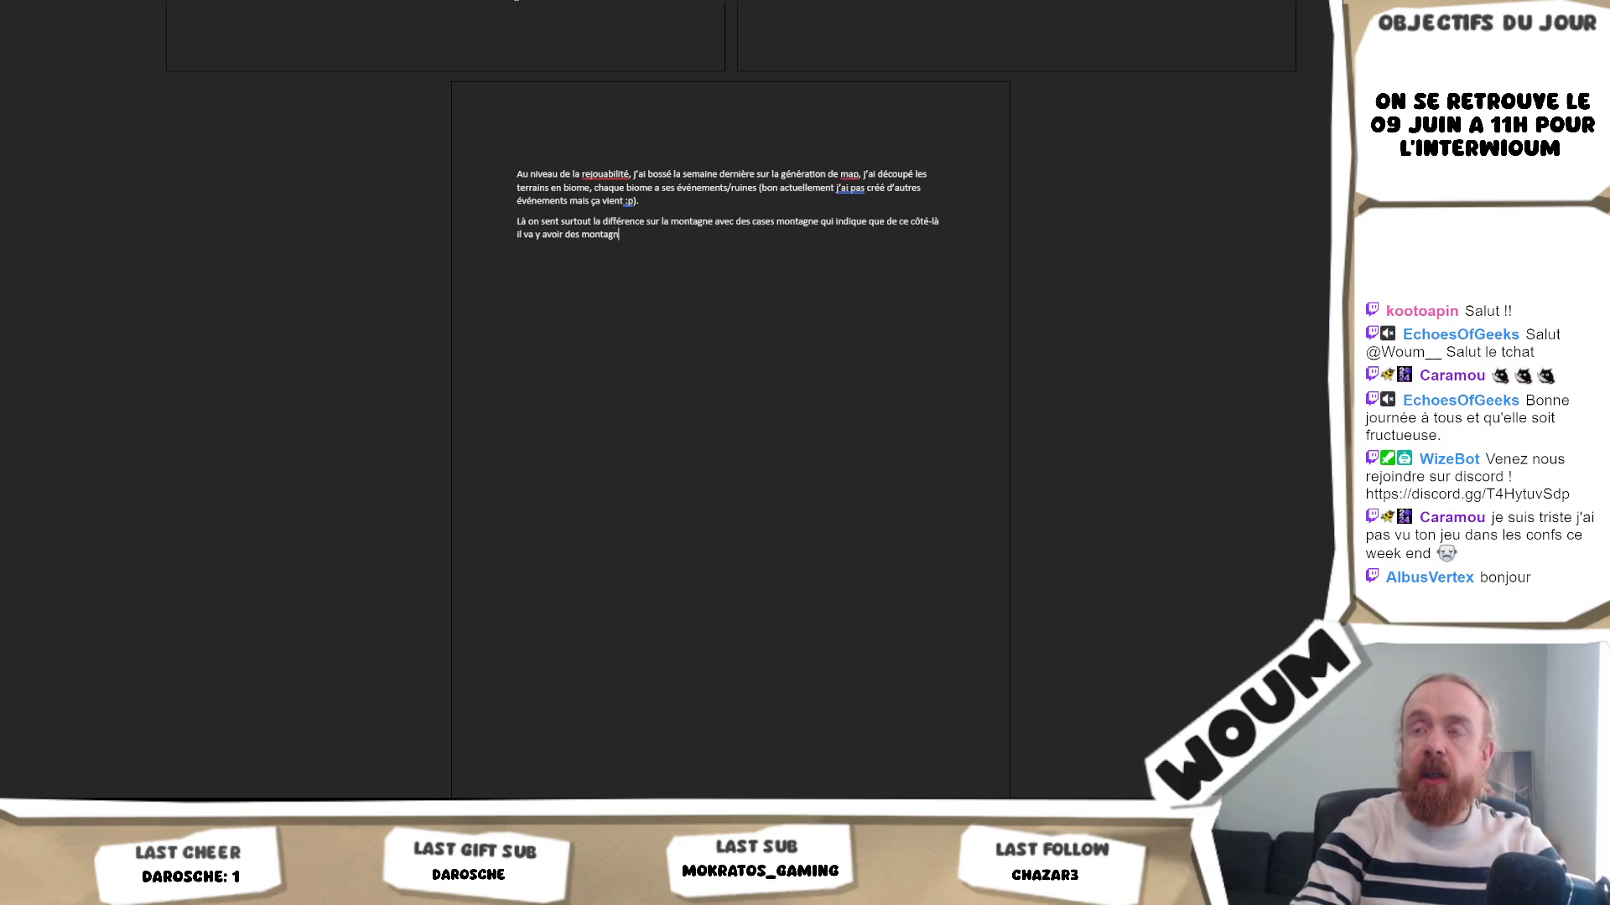
pyautogui.write('es (')
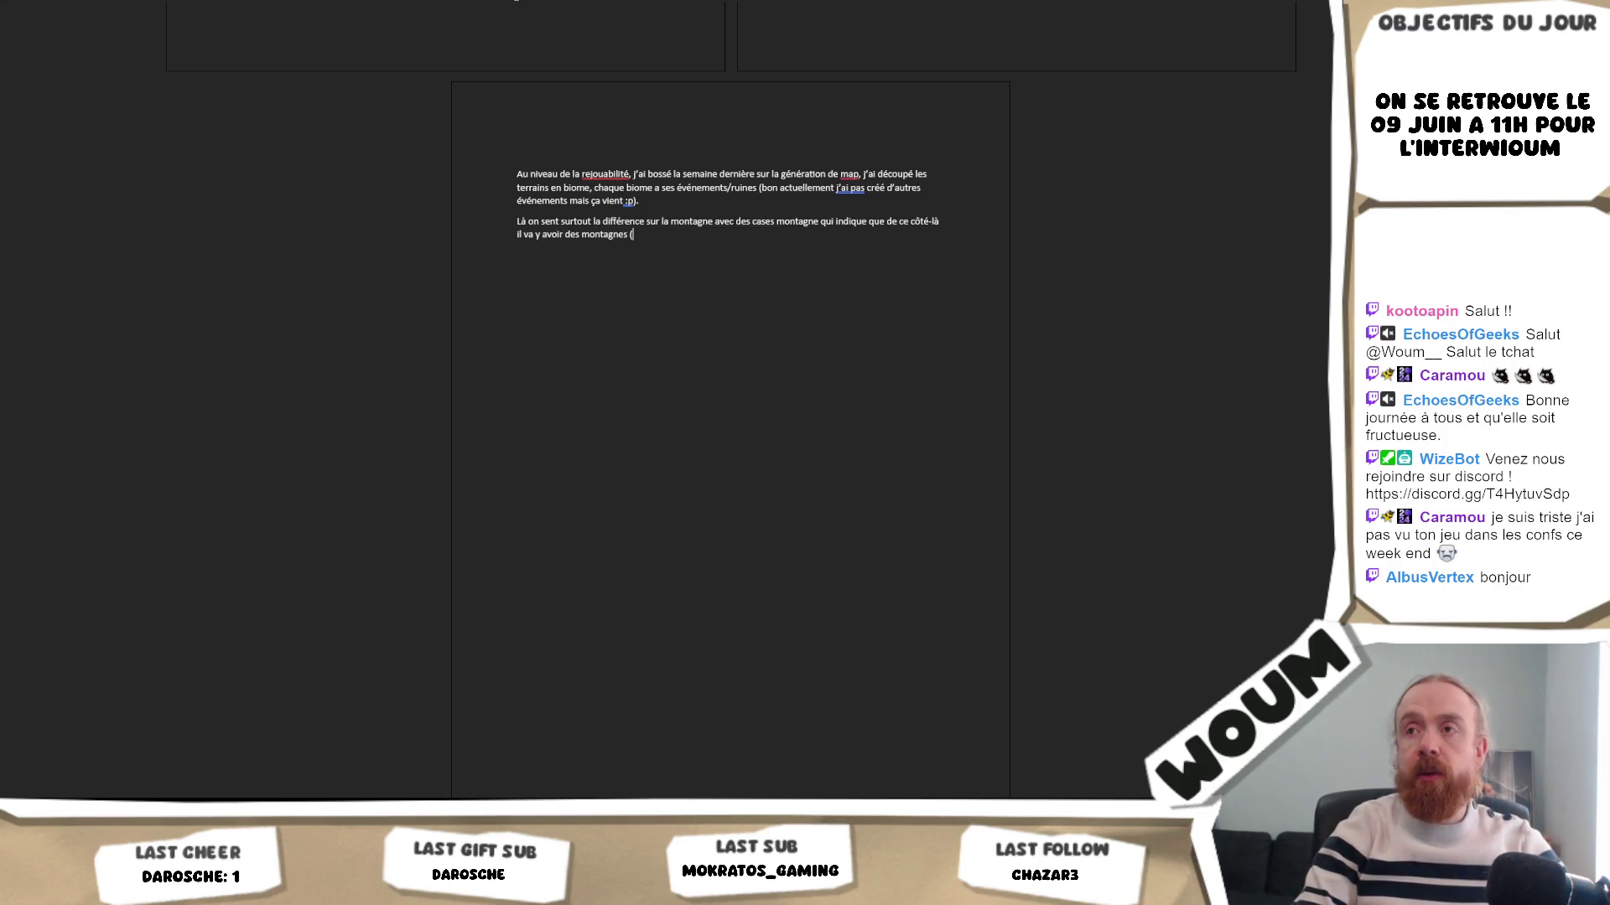
pyautogui.write(" l'")
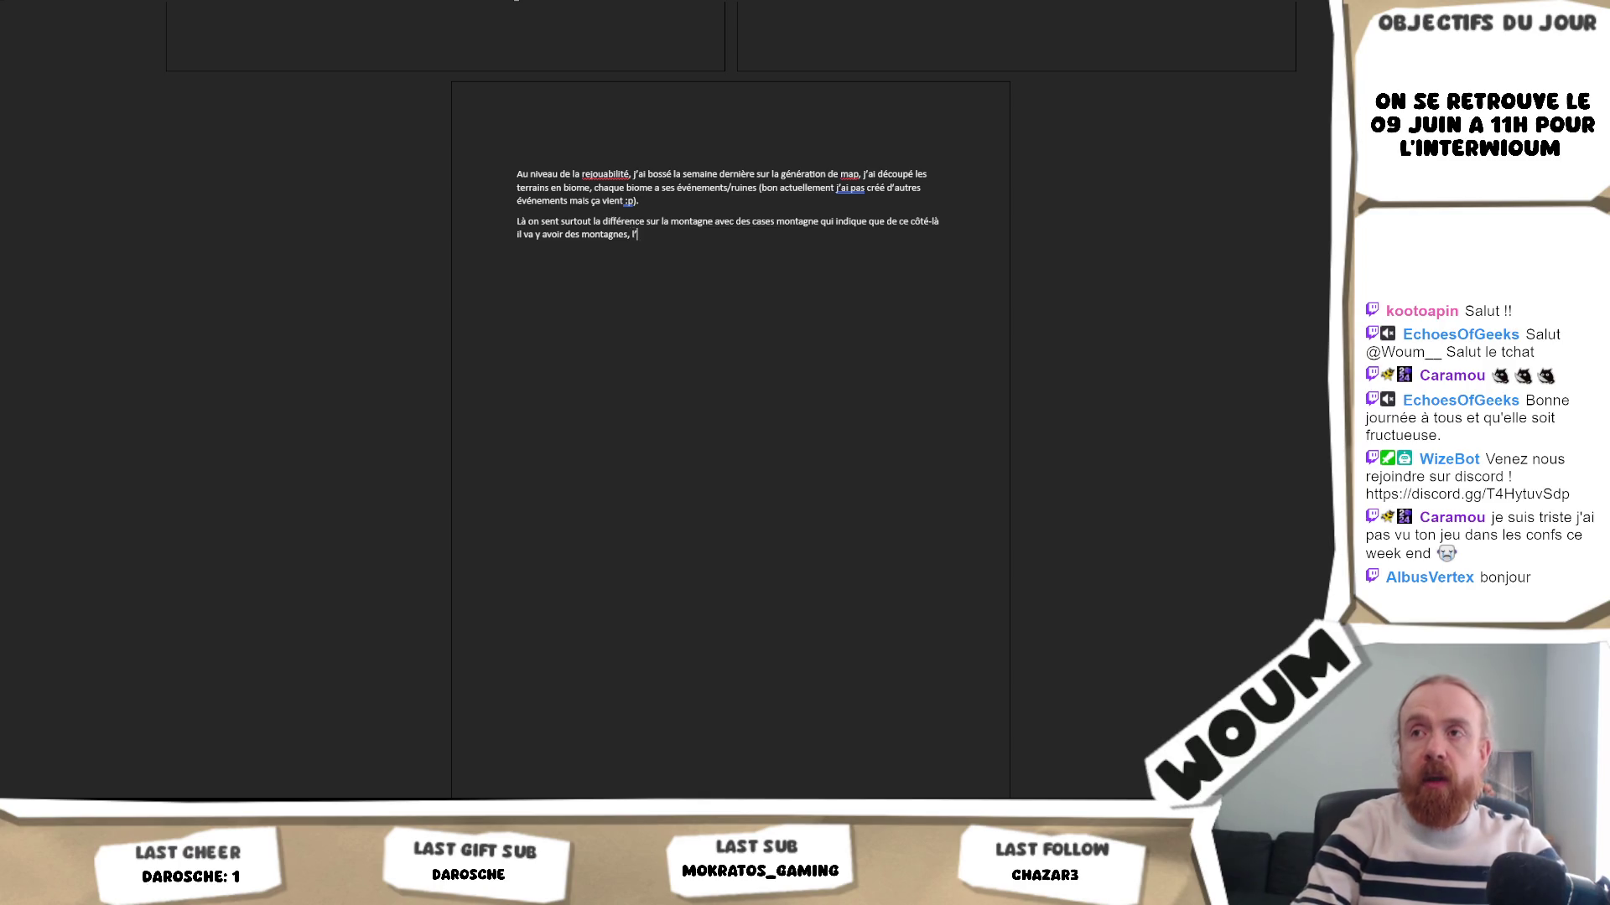
pyautogui.write('idée est don')
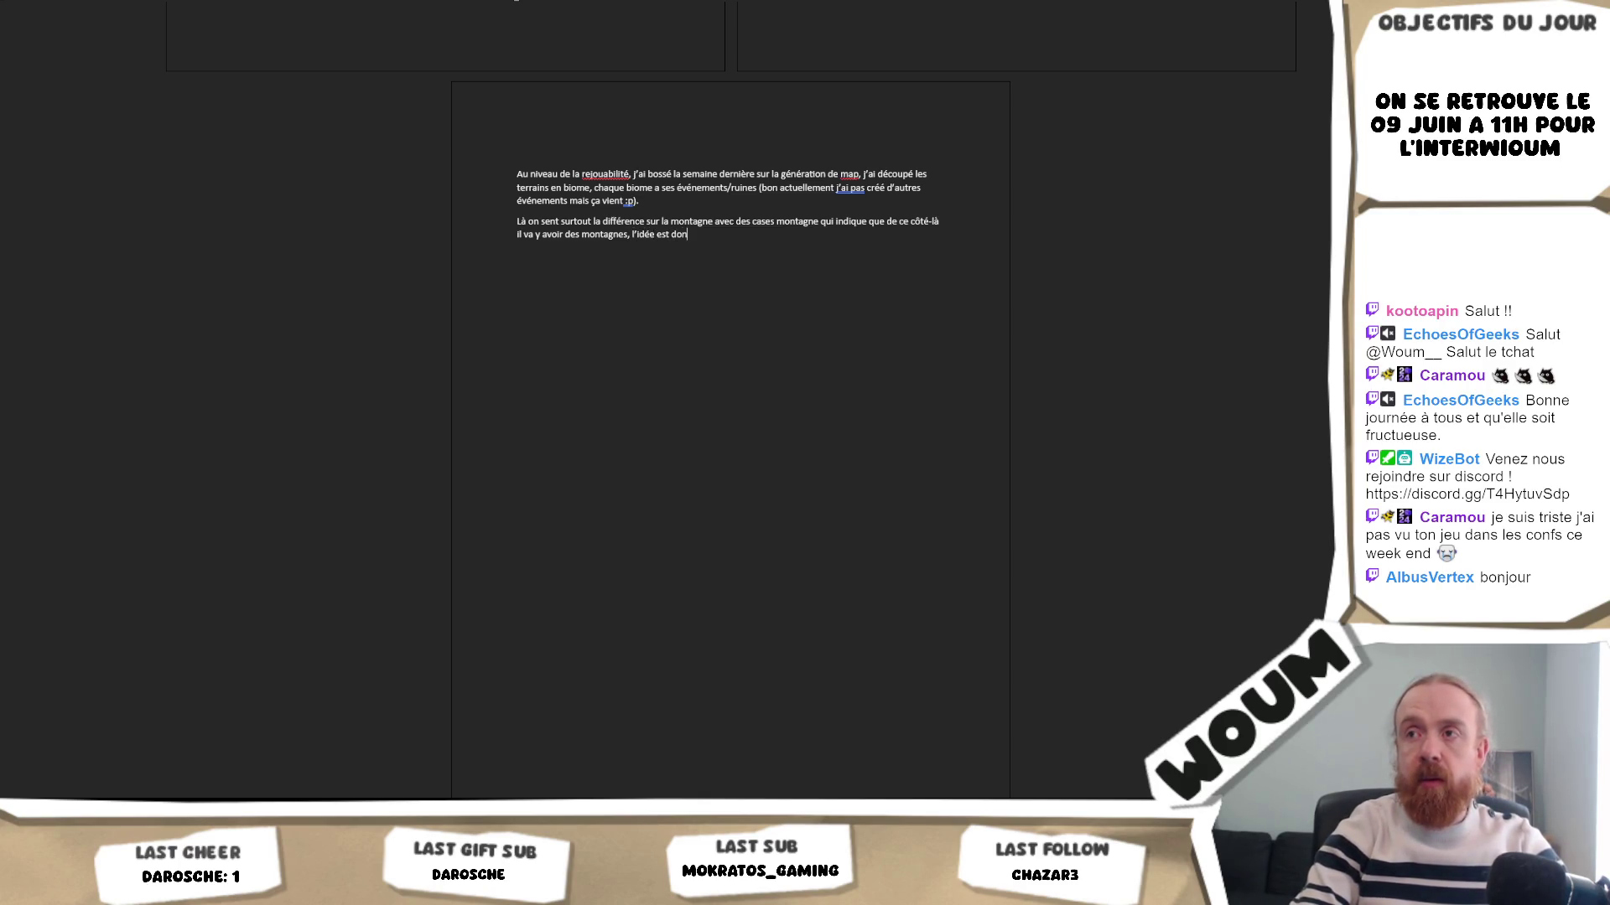
pyautogui.write("c d'avoir + de bome")
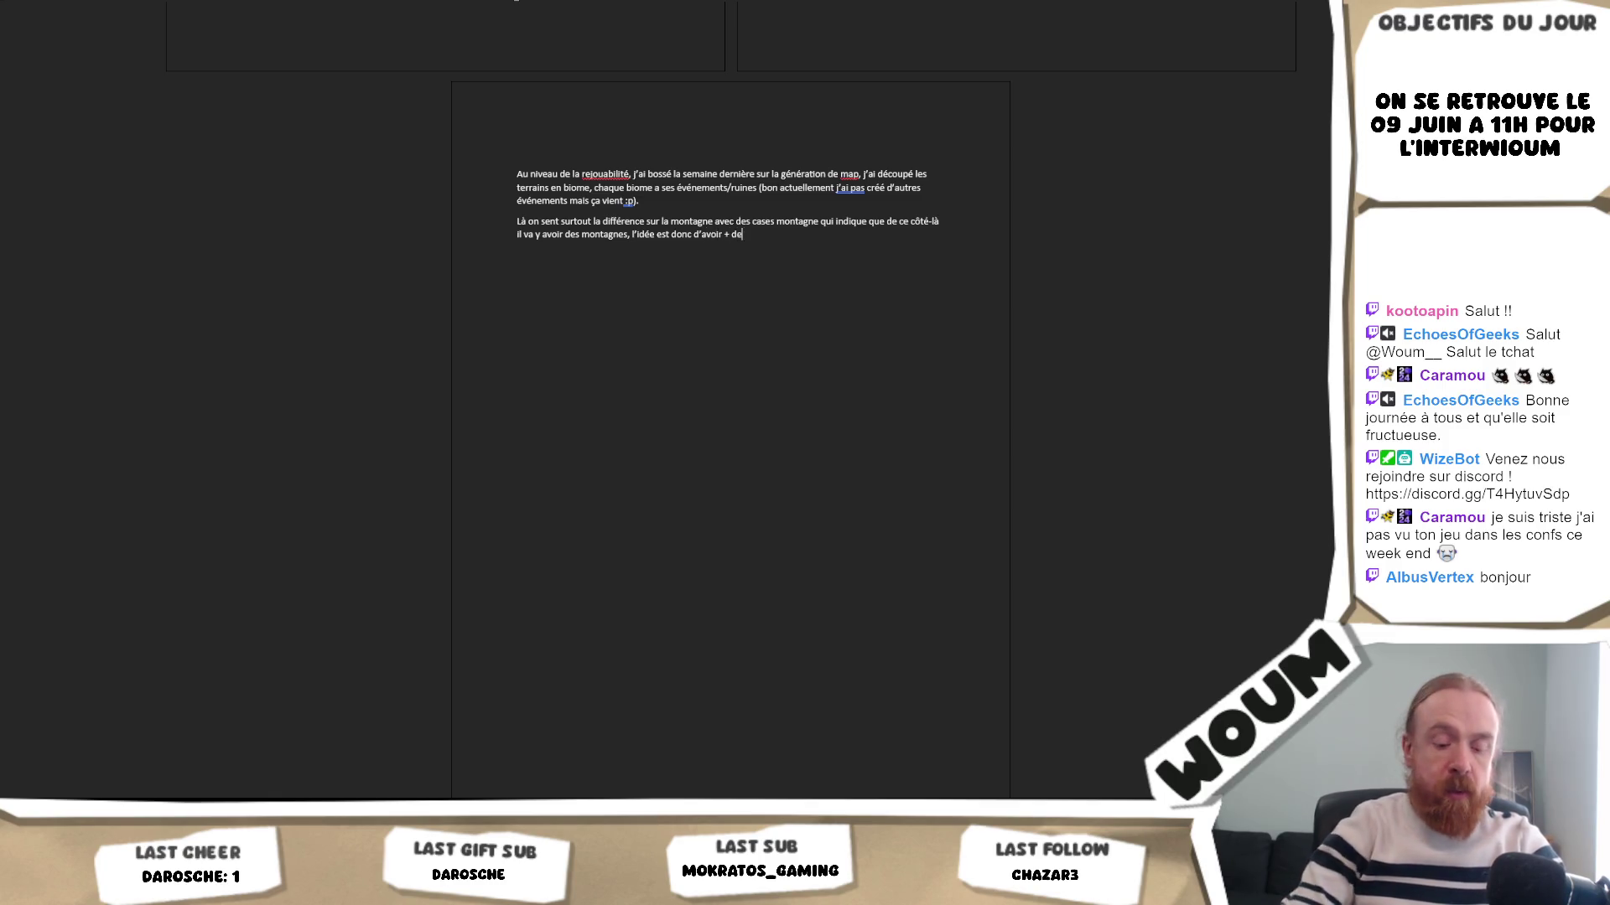
pyautogui.press('BackSpace')
pyautogui.press('BackSpace')
pyautogui.press('BackSpace')
pyautogui.write('iome')
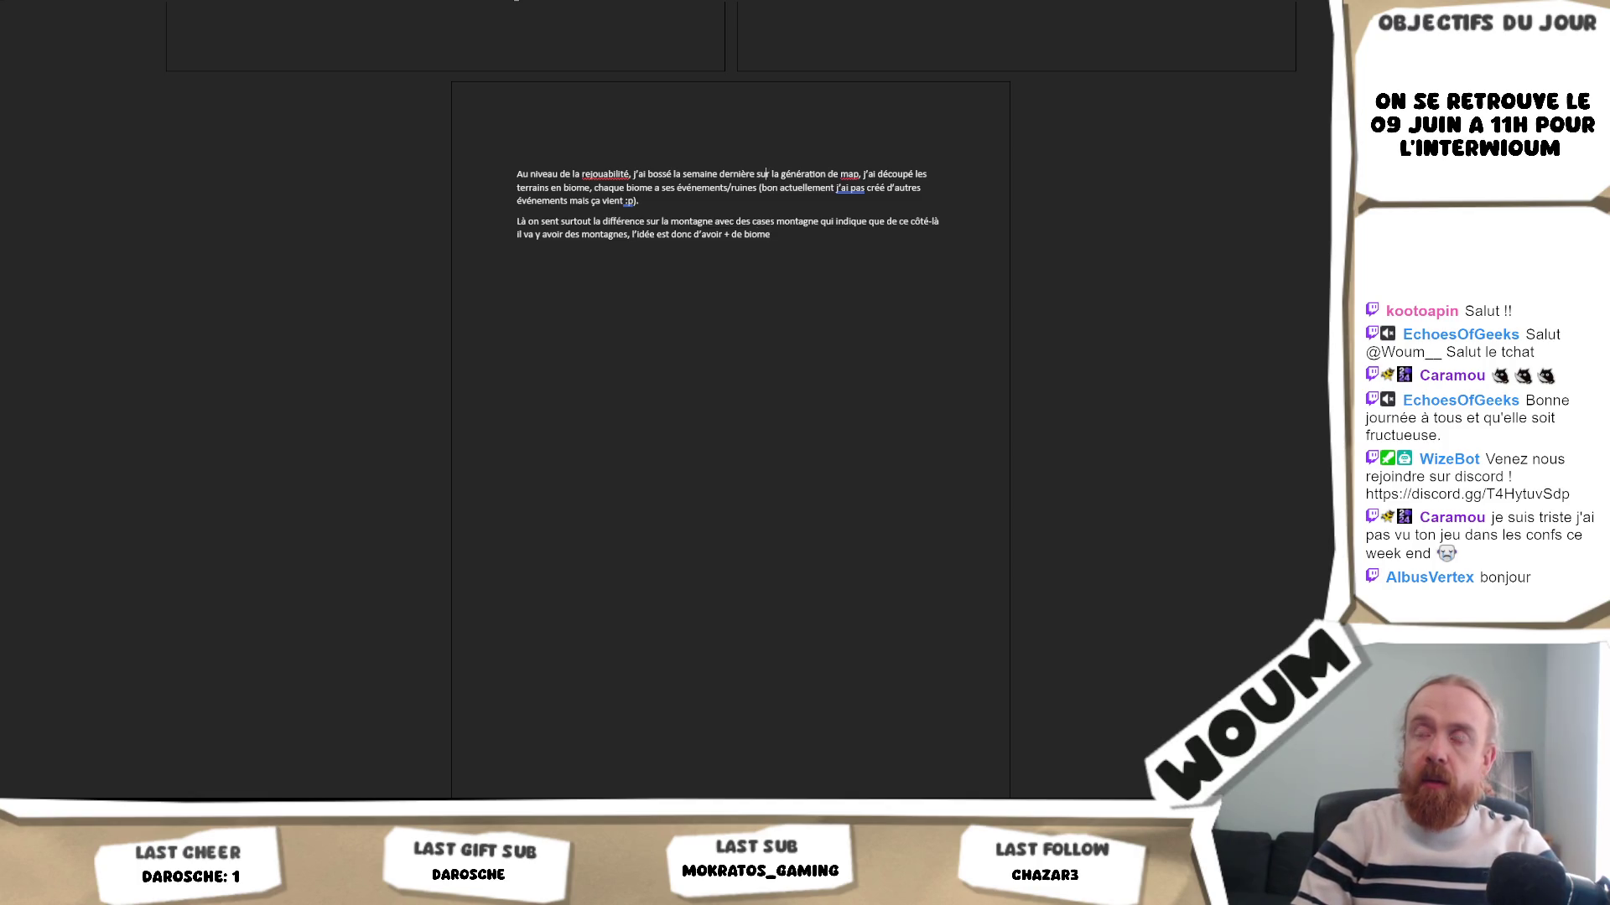
pyautogui.press('BackSpace')
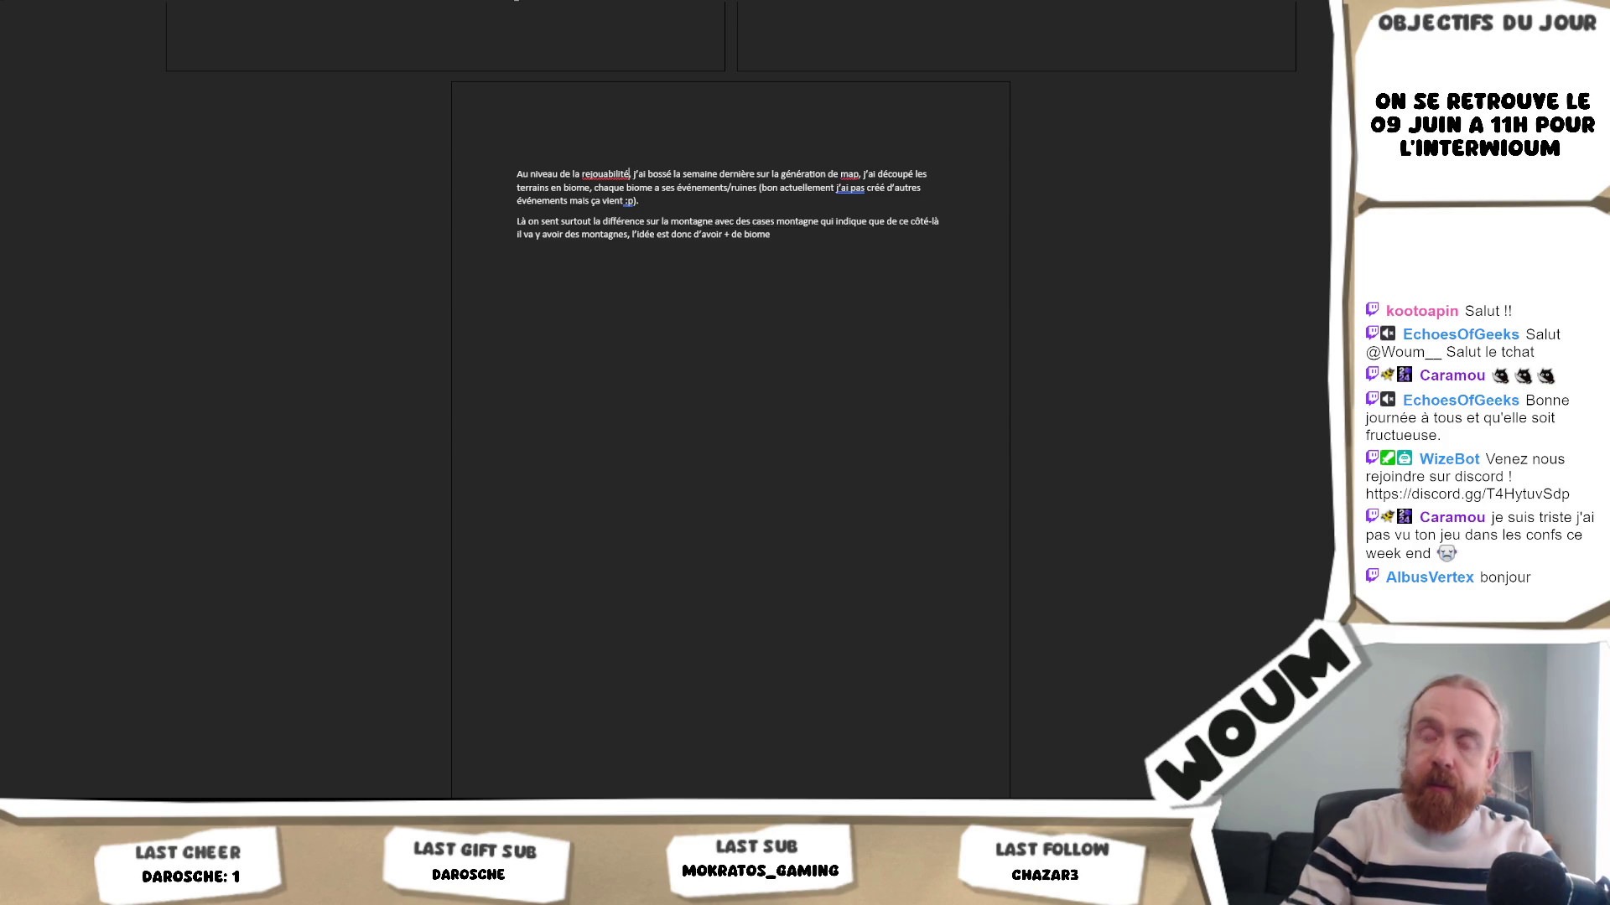
pyautogui.write('§mid game exploi')
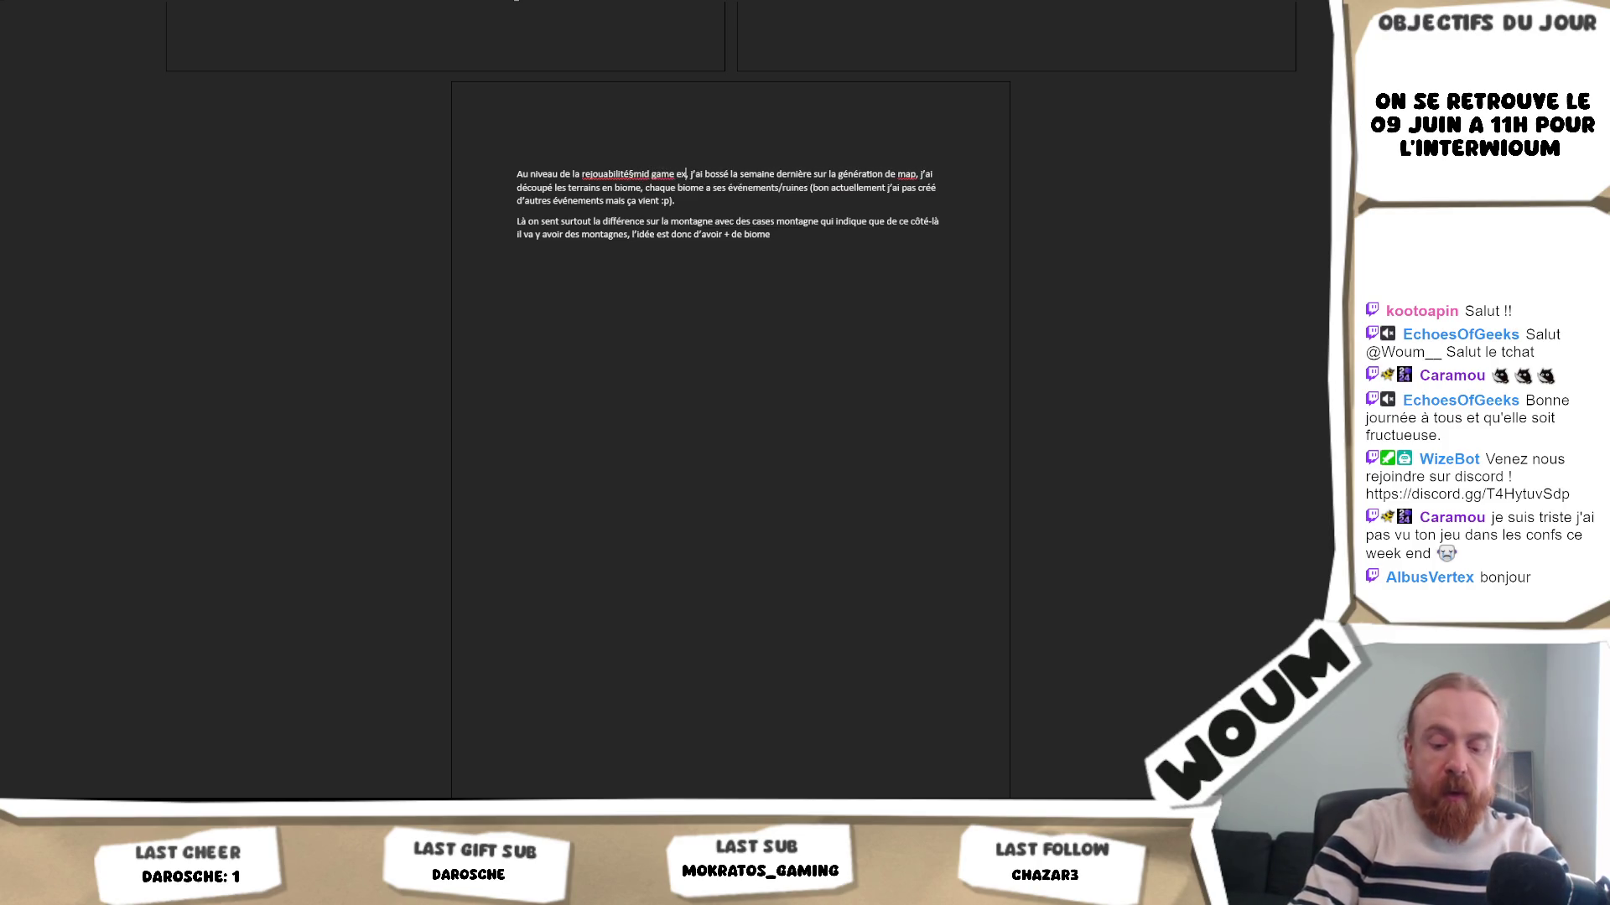
pyautogui.write('ation')
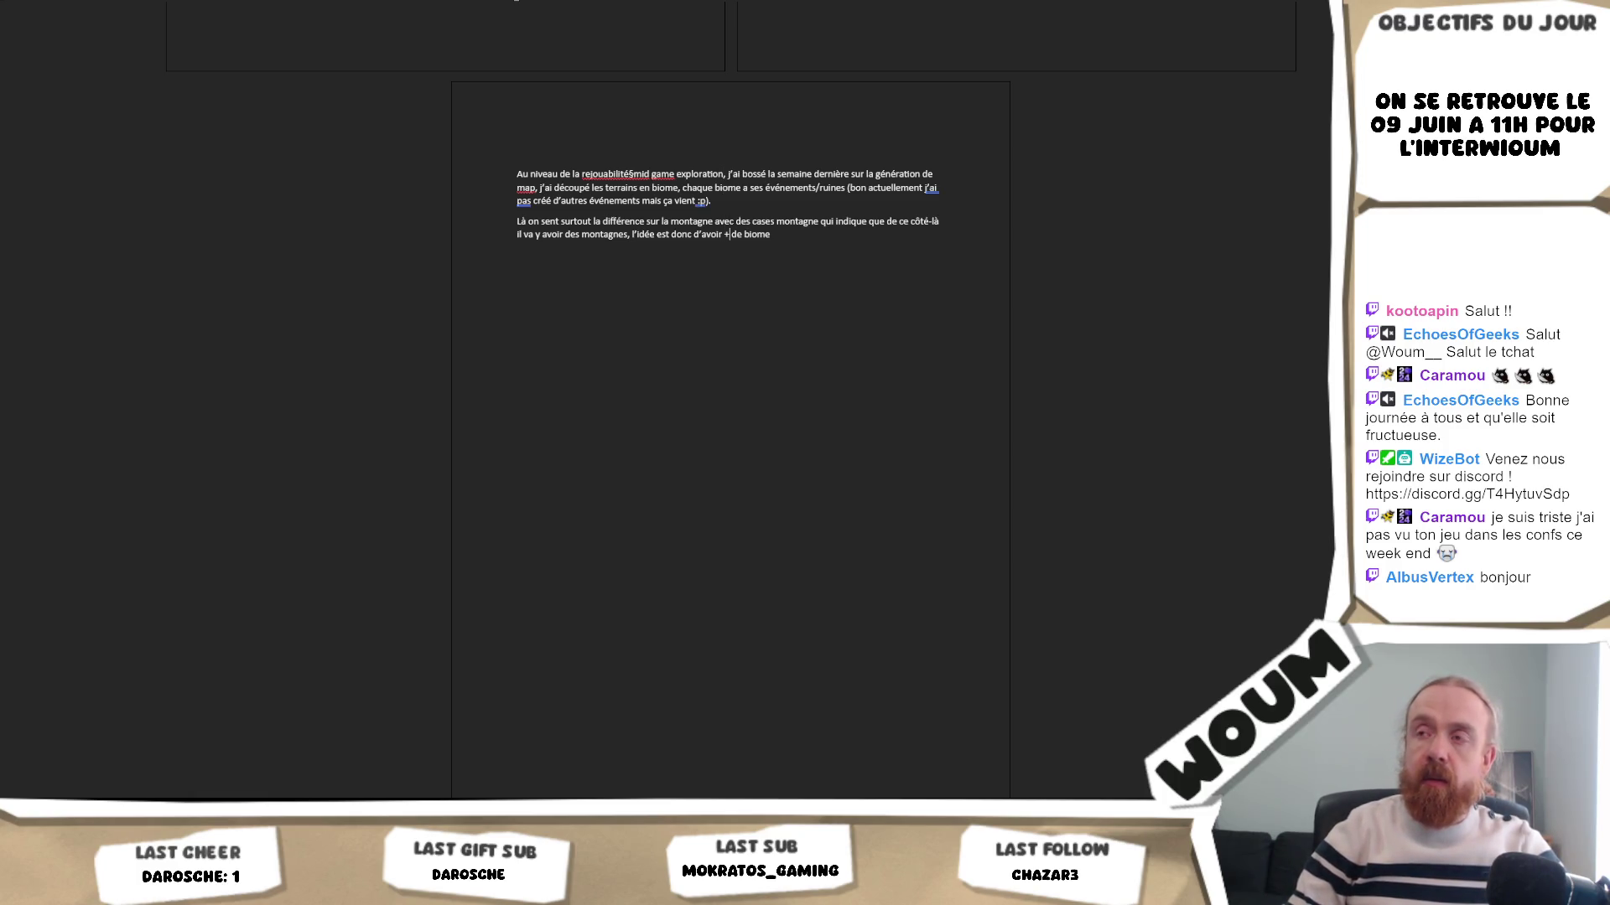
pyautogui.write('reco')
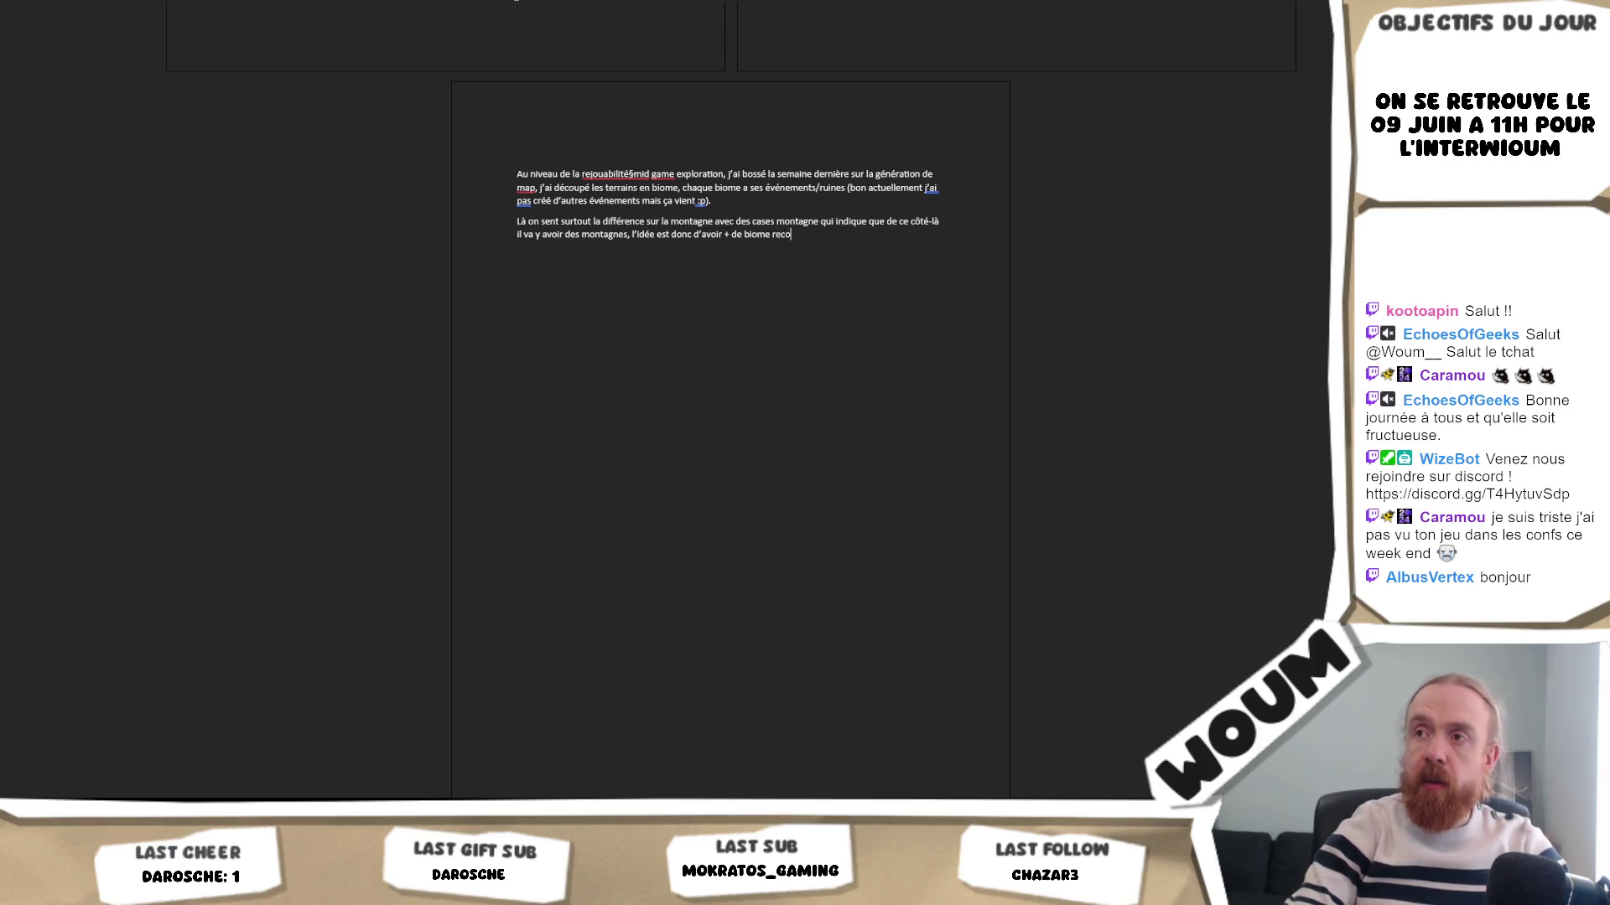
pyautogui.write('nnaissable')
pyautogui.write(' e')
pyautogui.write('t que')
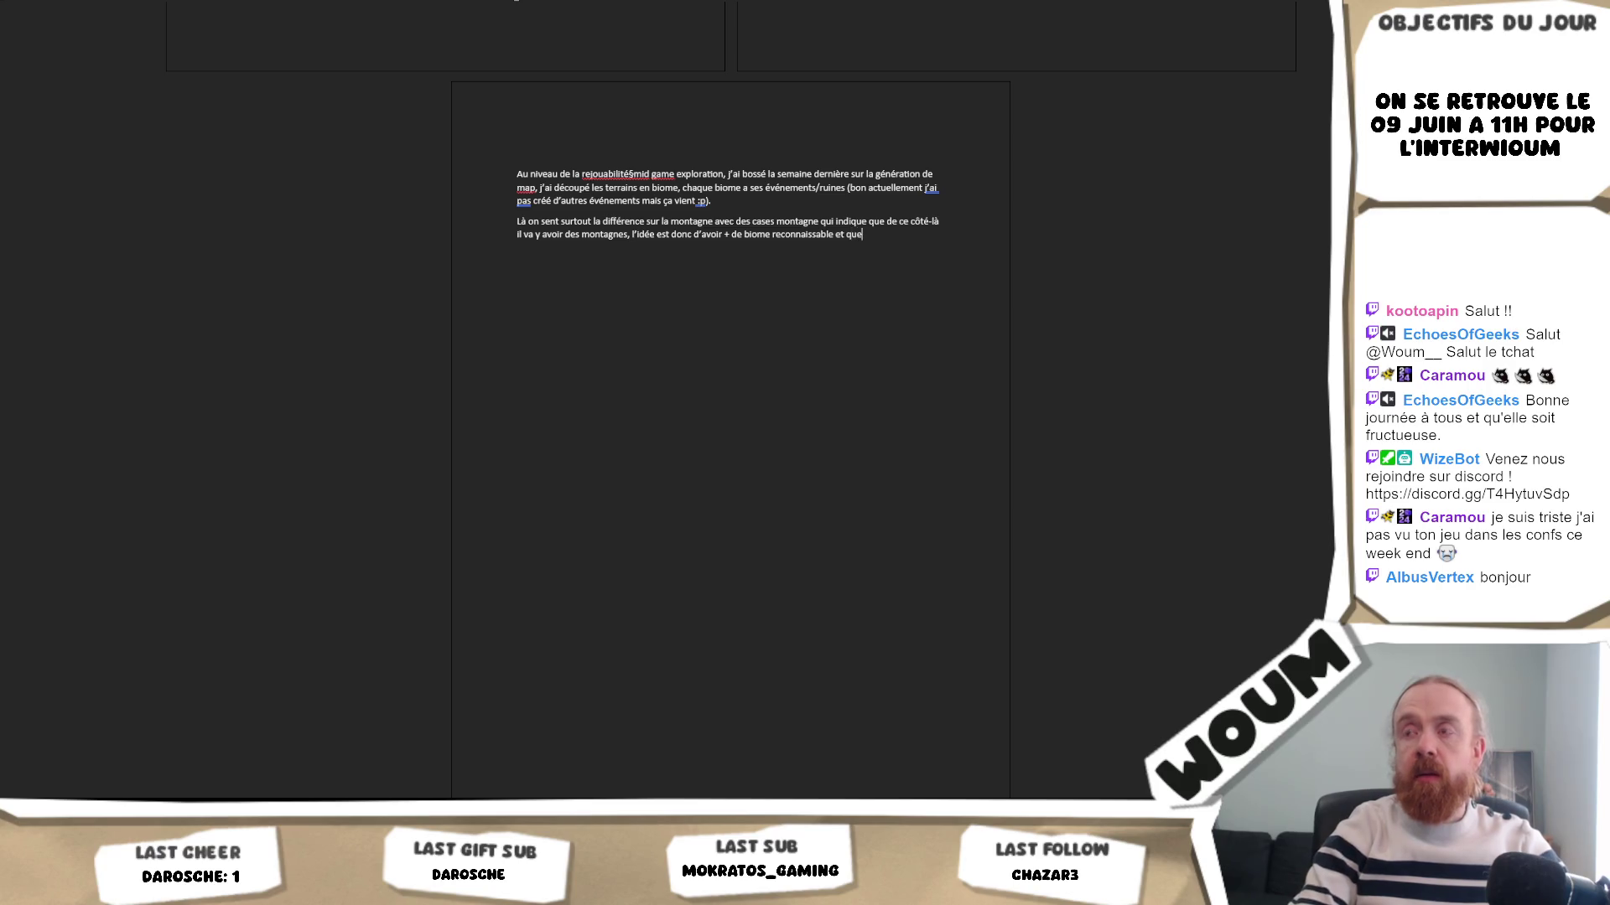
pyautogui.write(' le joueur puis')
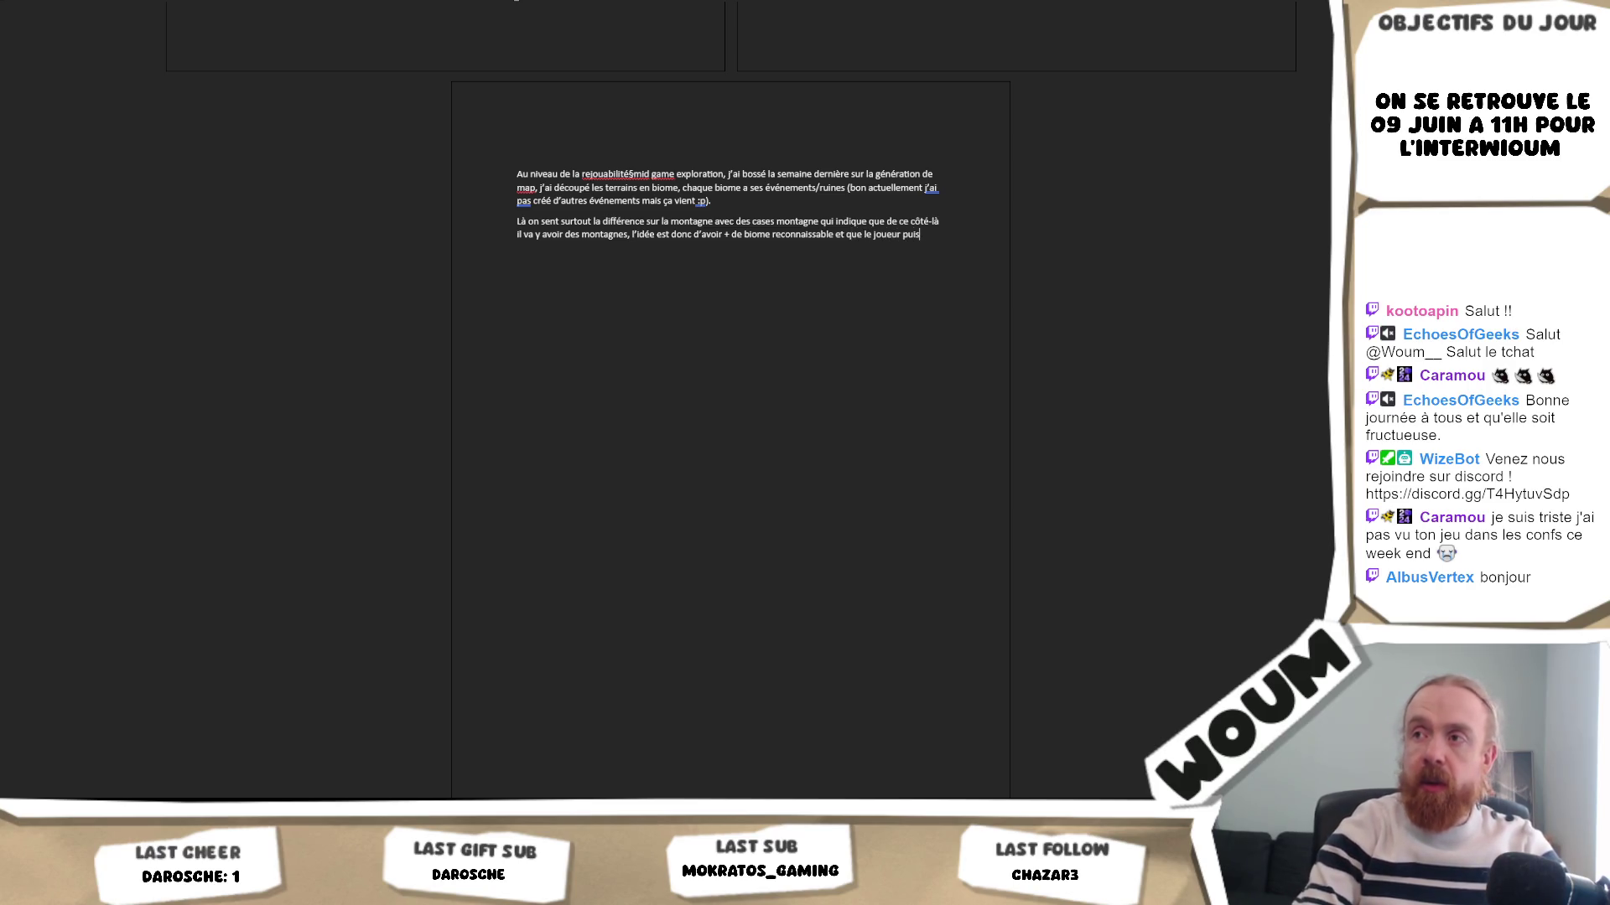
pyautogui.write('se choisir')
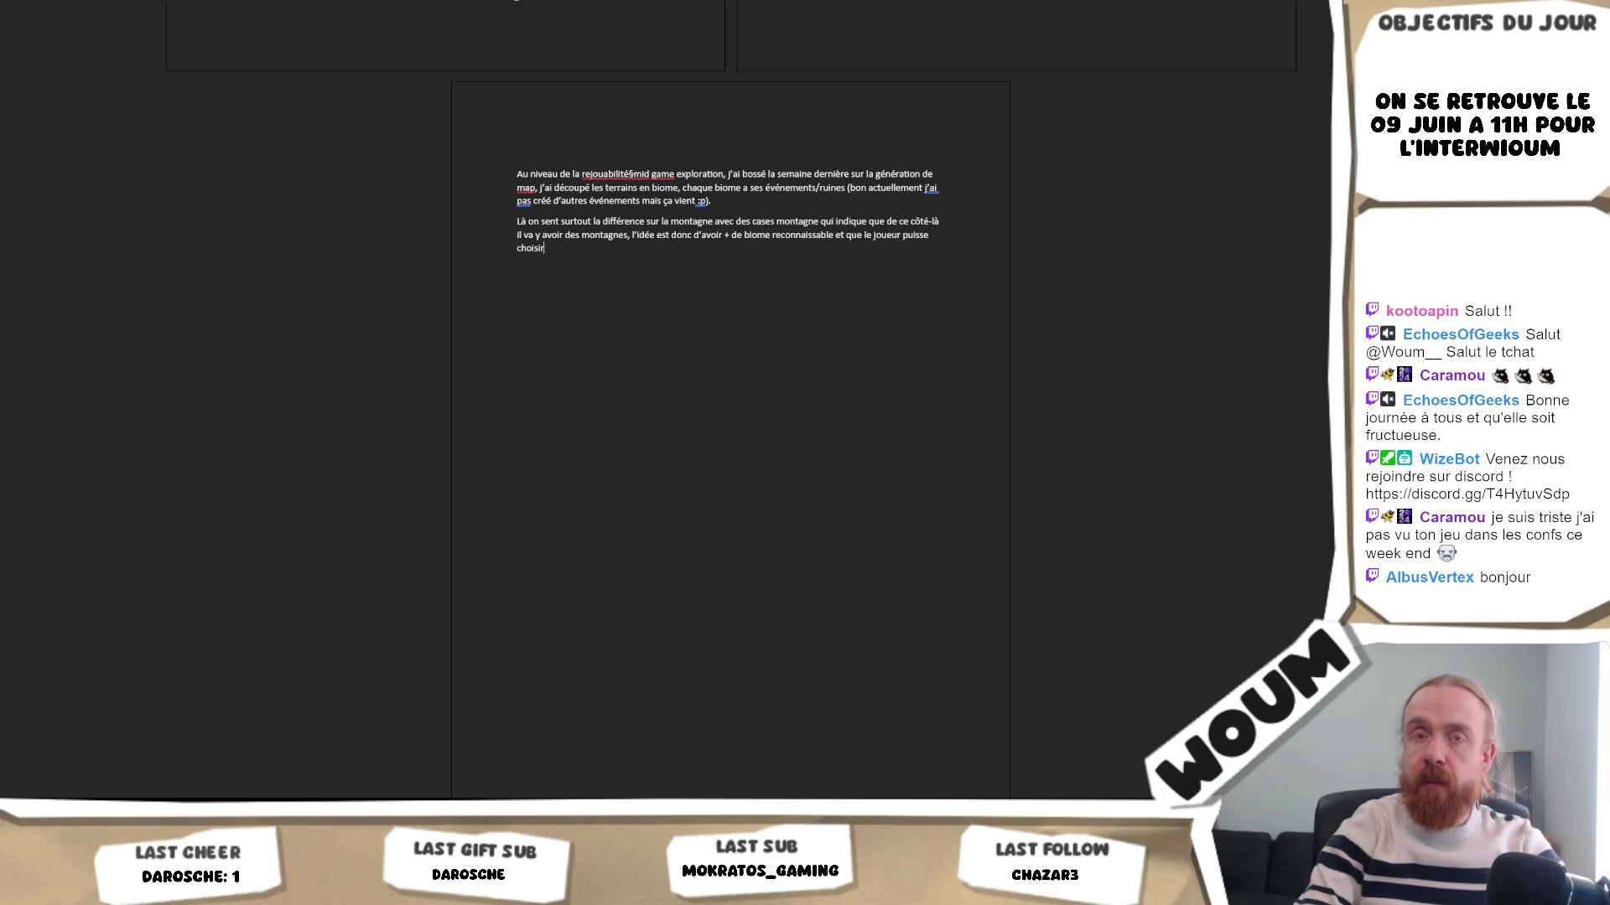
pyautogui.write(' s’il veut ex')
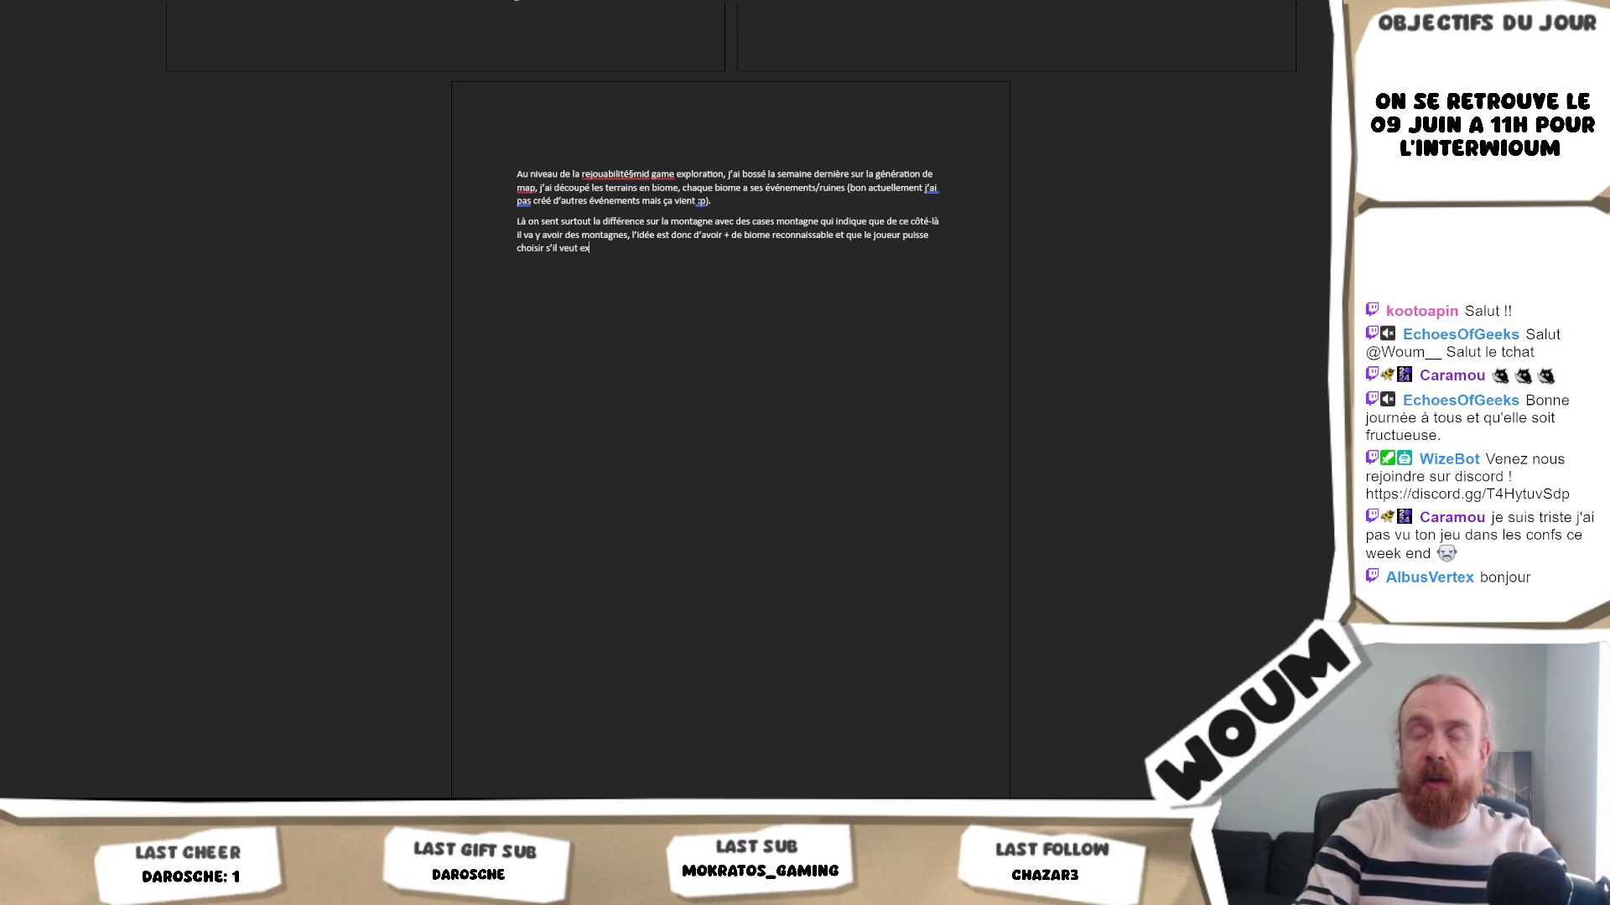
pyautogui.write('plorer cettepart')
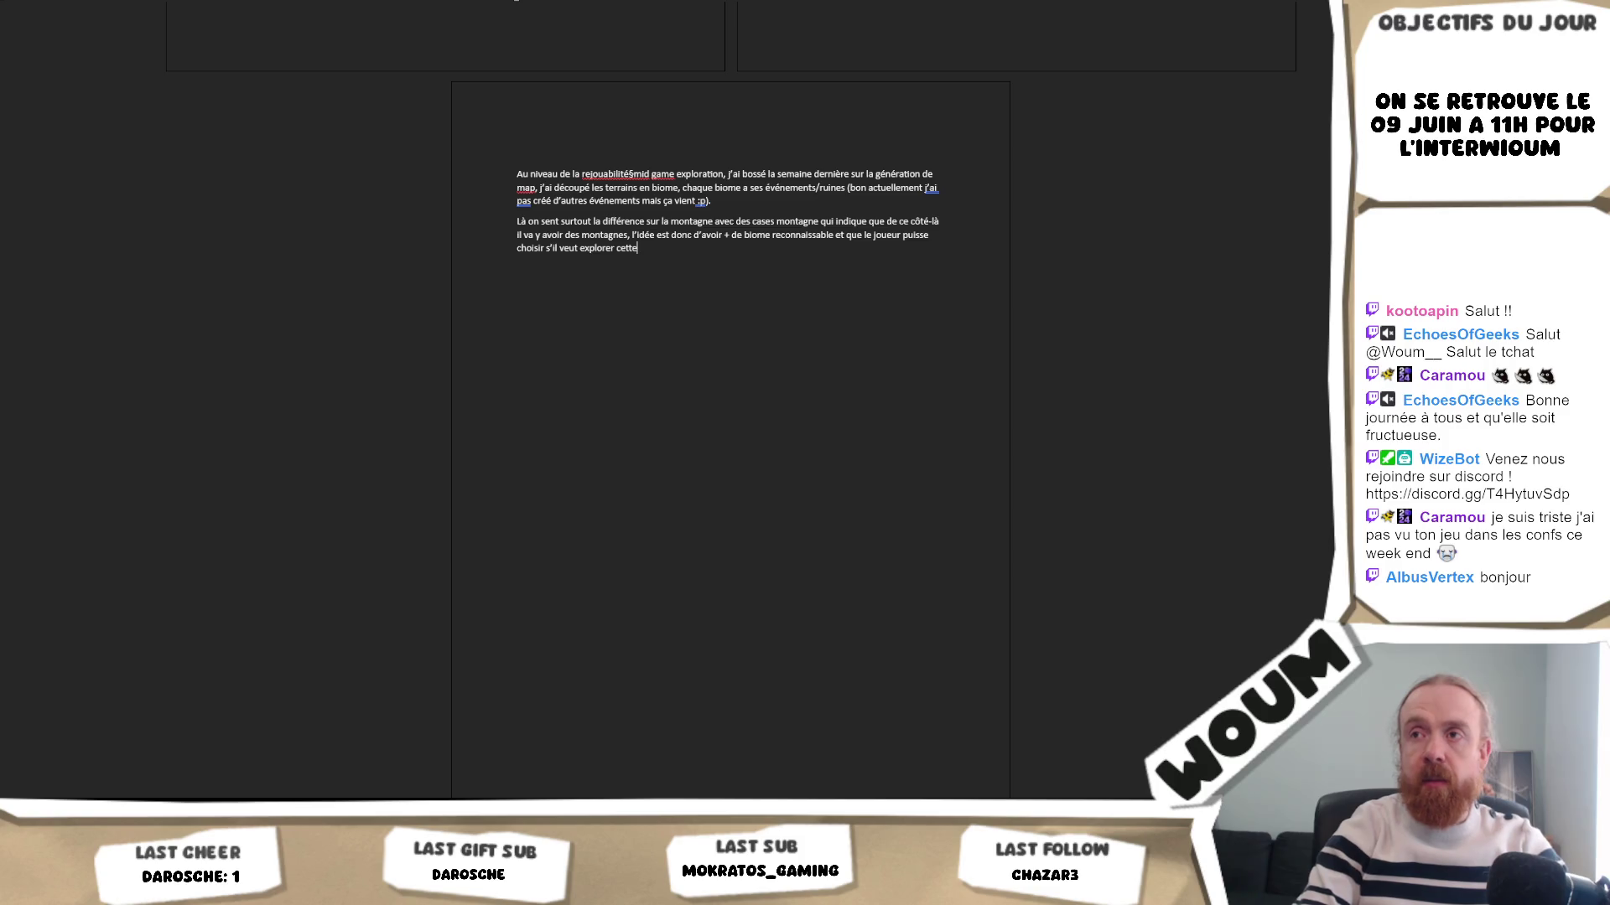
# - End the mountain paragraph with 'utiliser son explo ailleurs.' and start a new one, 'Je cheat sur'
pyautogui.press('BackSpace')
pyautogui.press('BackSpace')
pyautogui.press('BackSpace')
pyautogui.write('par')
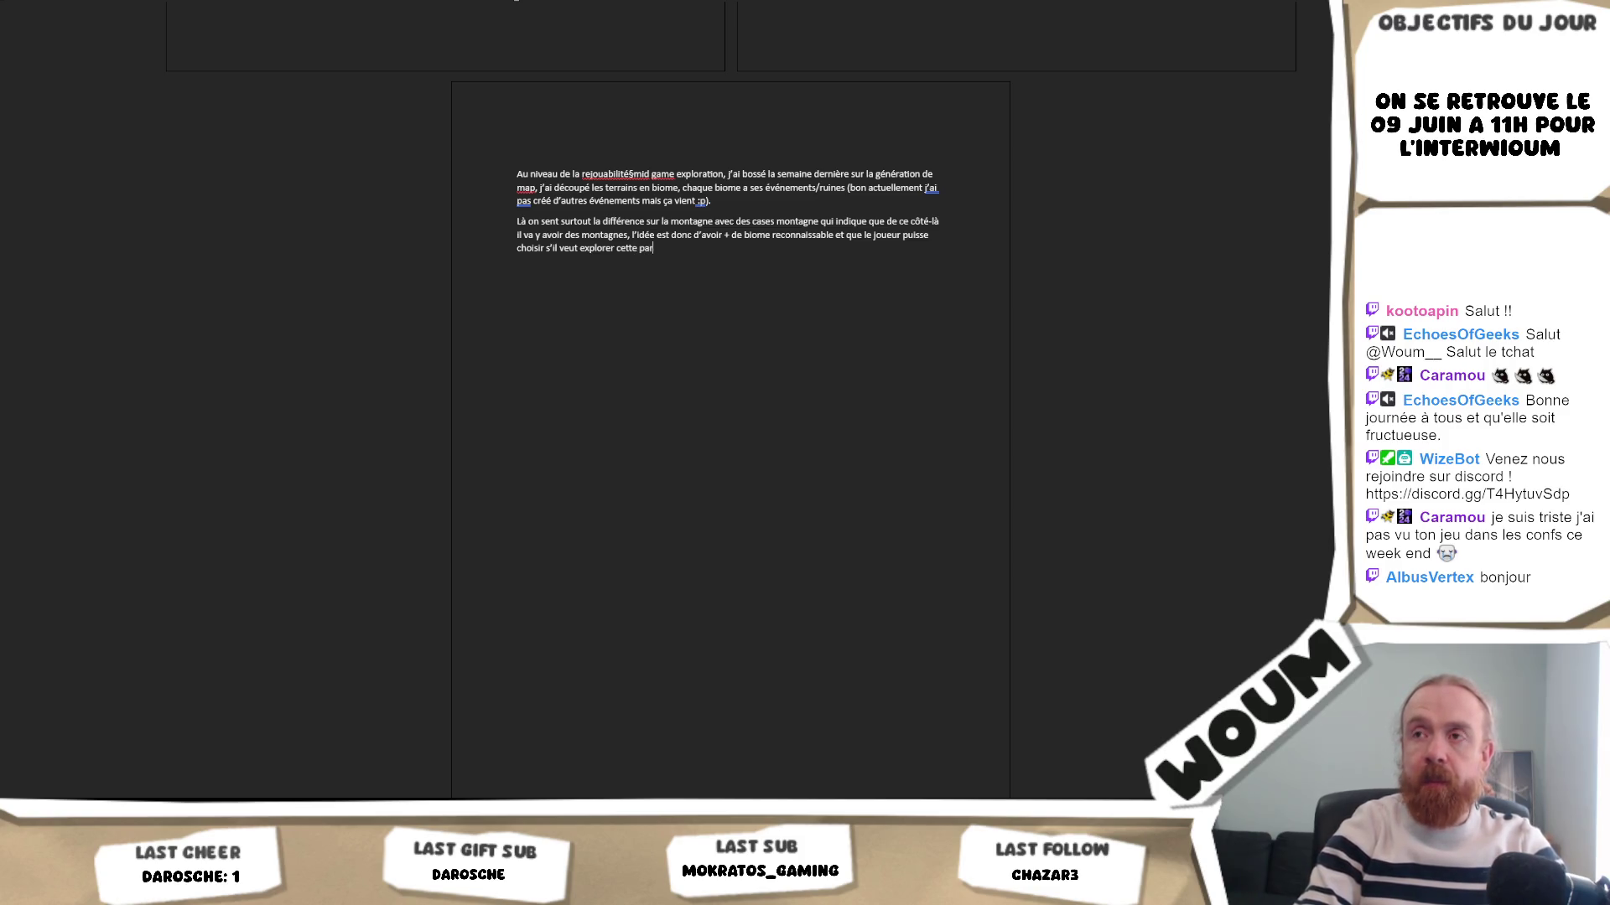
pyautogui.write('tie là où uti')
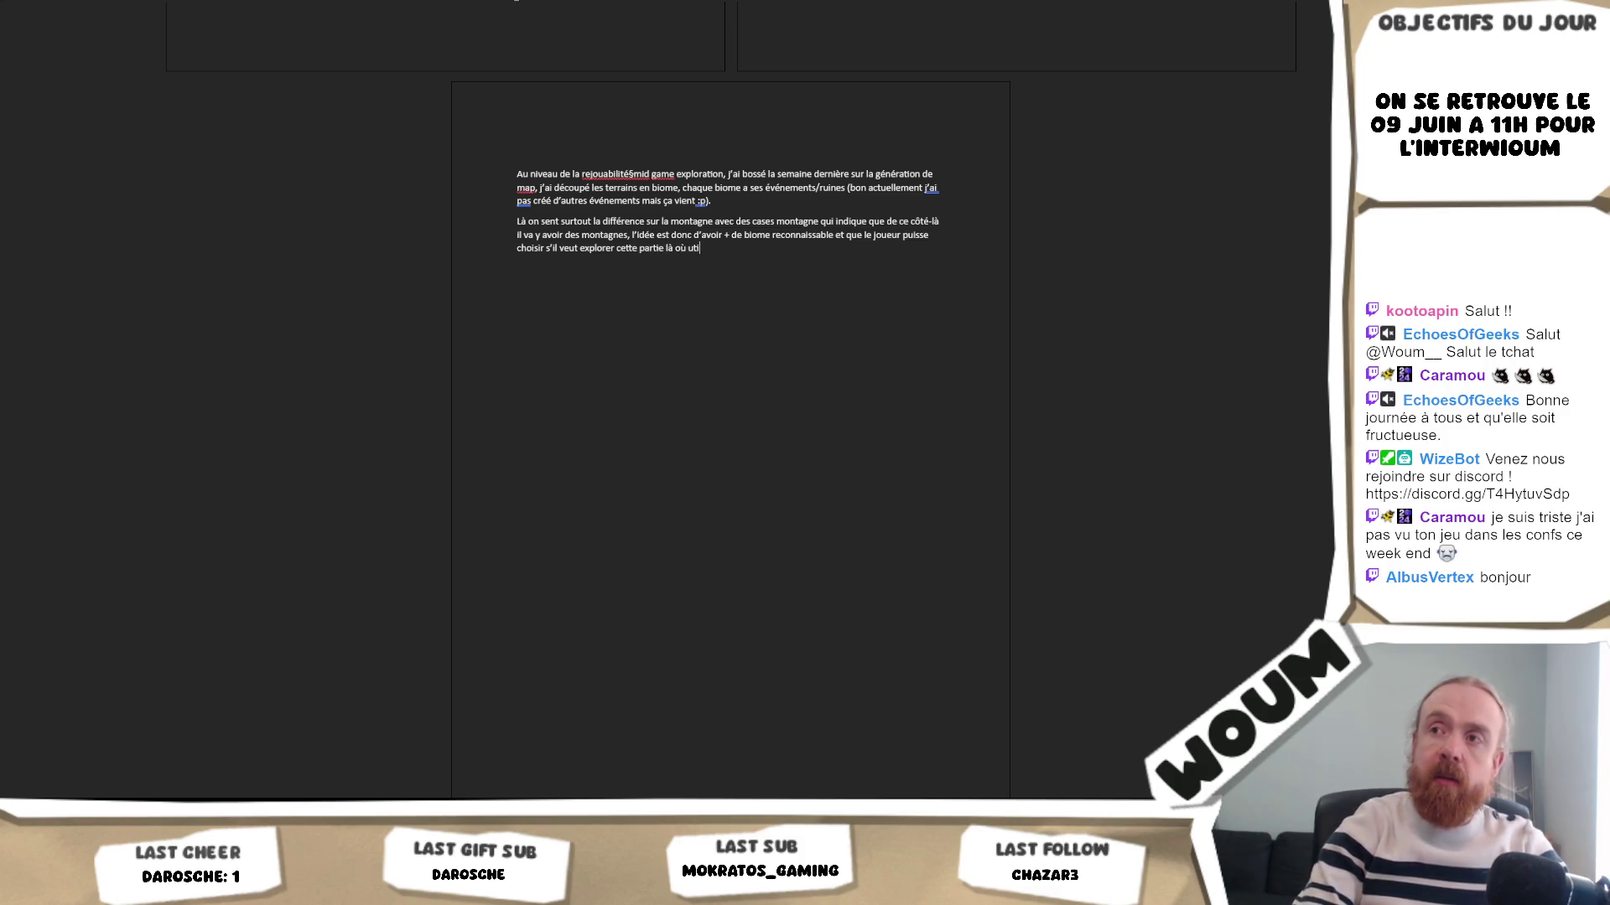
pyautogui.write('liser son explo')
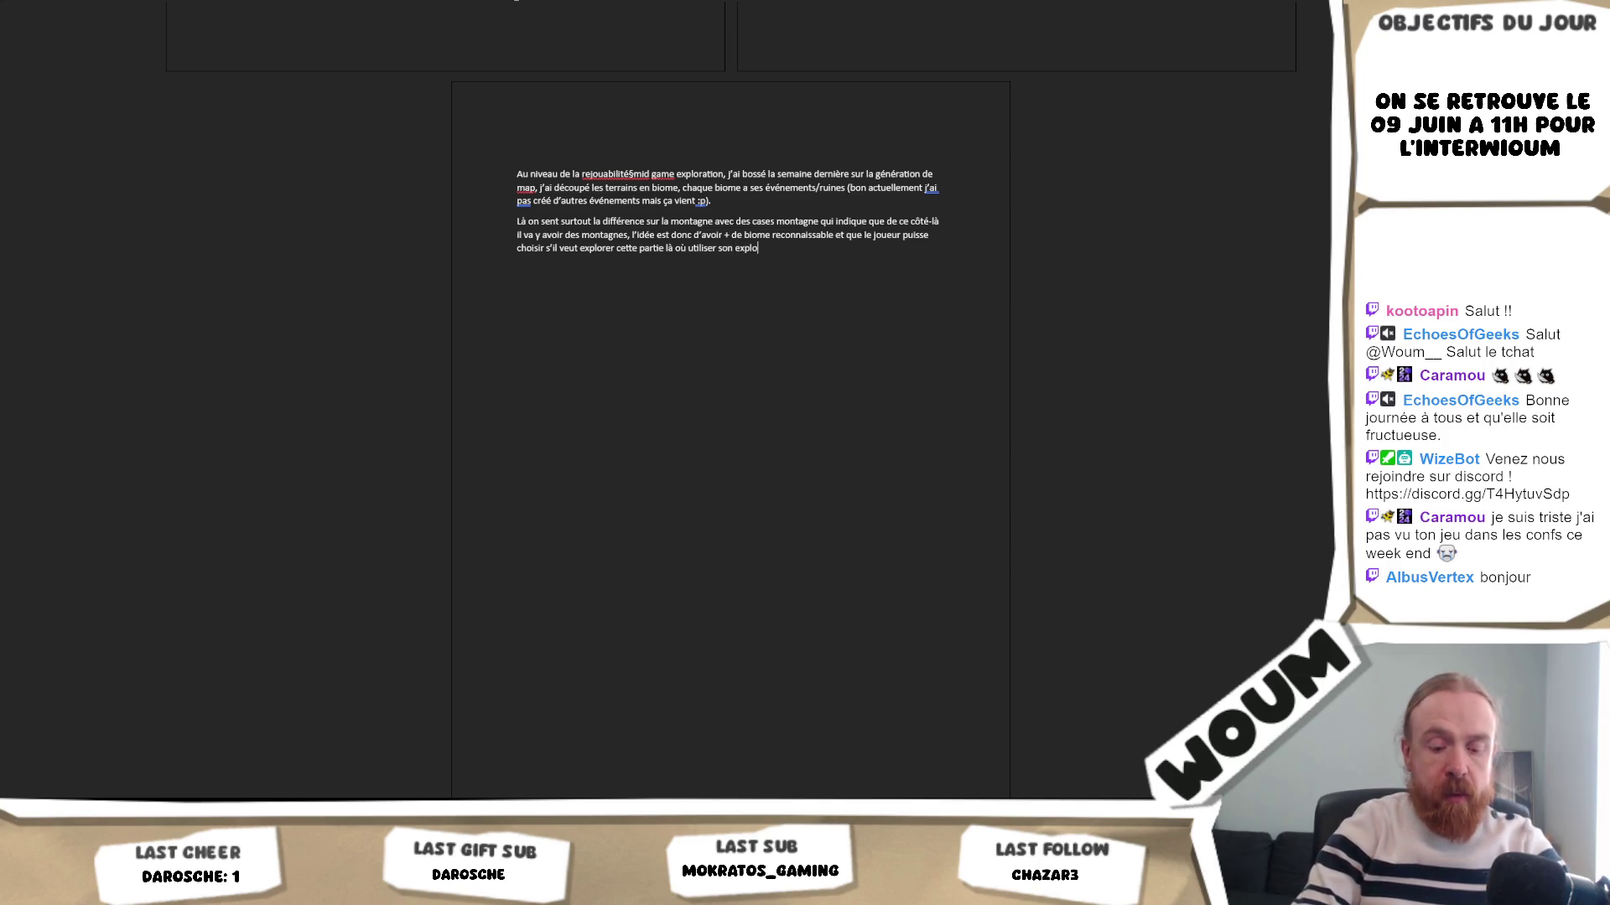
pyautogui.write(' ailleurs.')
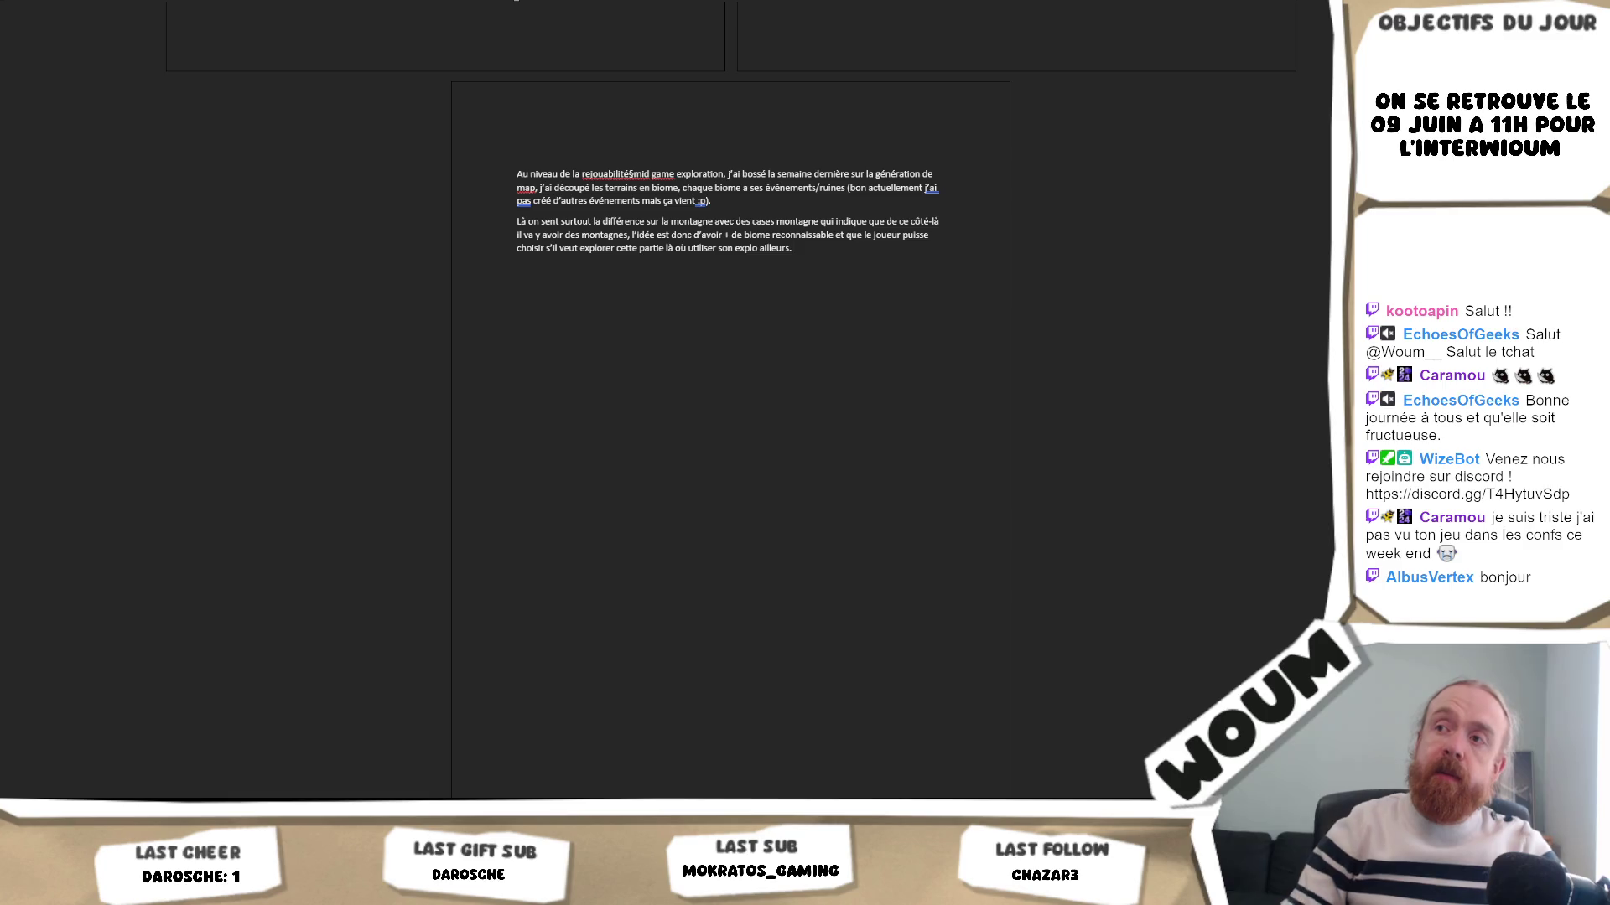
pyautogui.press('Return')
pyautogui.write('cheat sur')
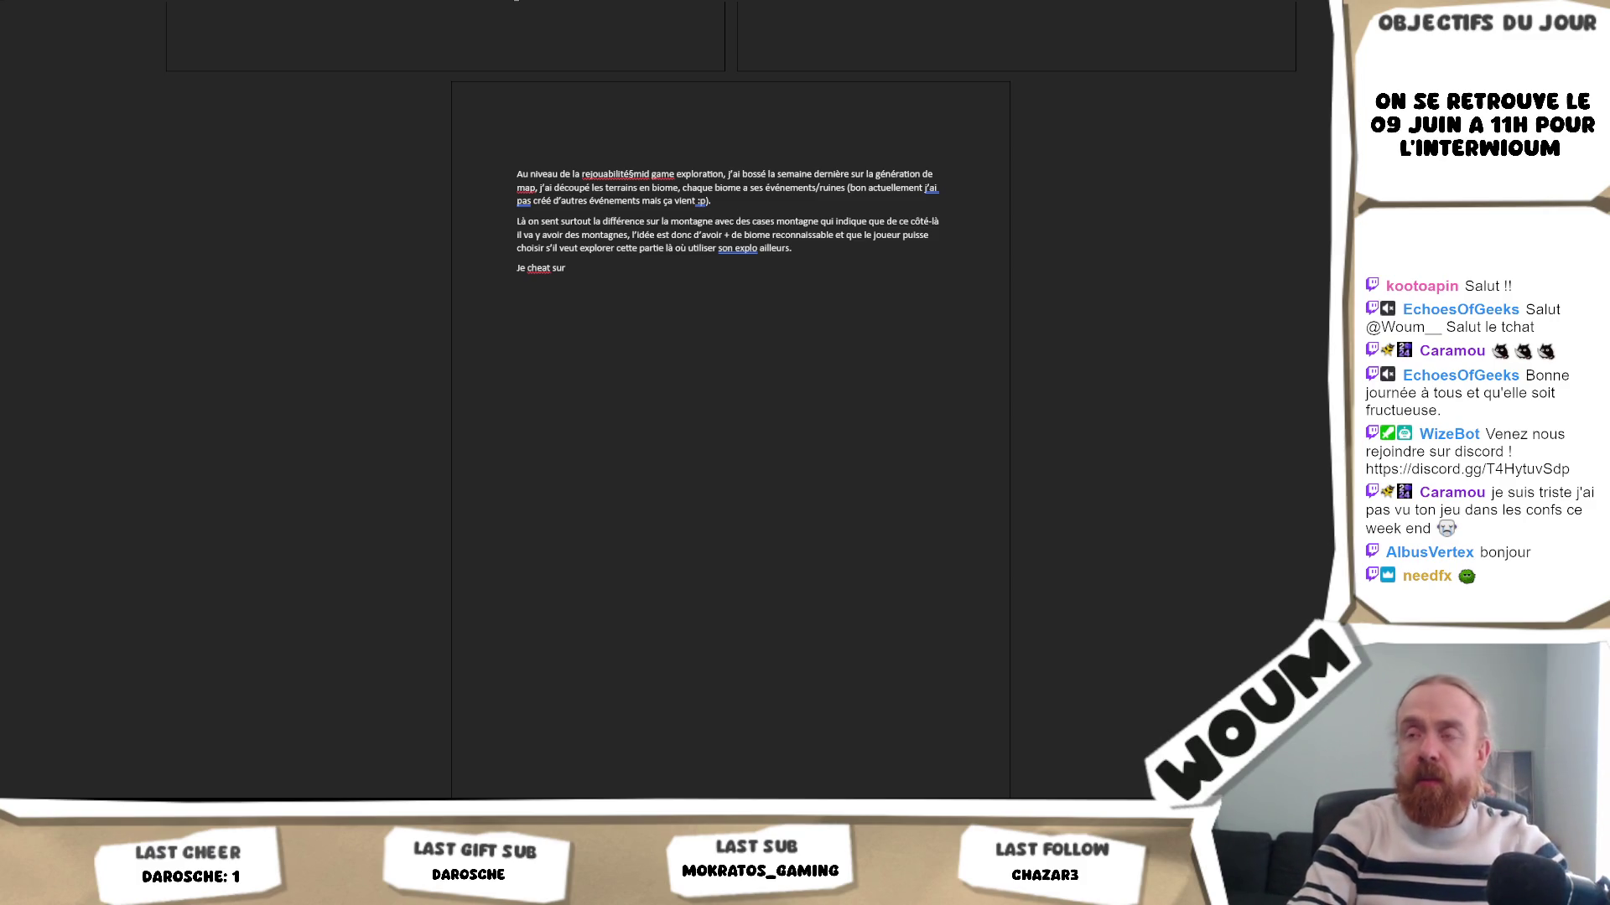
# - Write 'biomes qui apparaissent, Je les génère', fixing génère from the spelling suggestions
pyautogui.write(' les él')
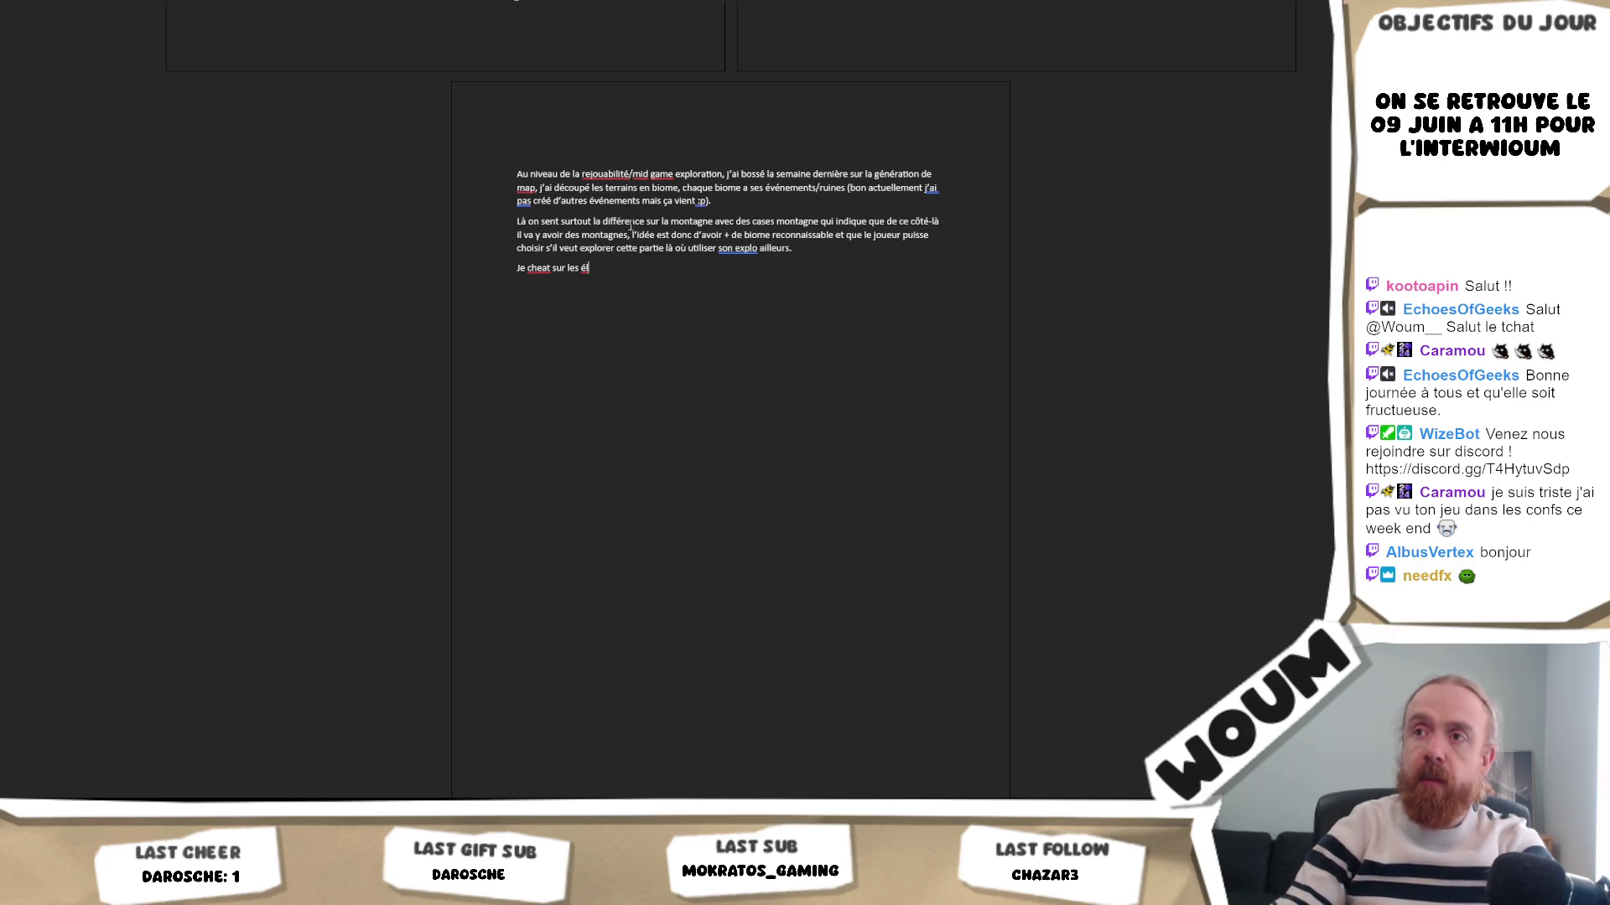
pyautogui.press('BackSpace')
pyautogui.press('BackSpace')
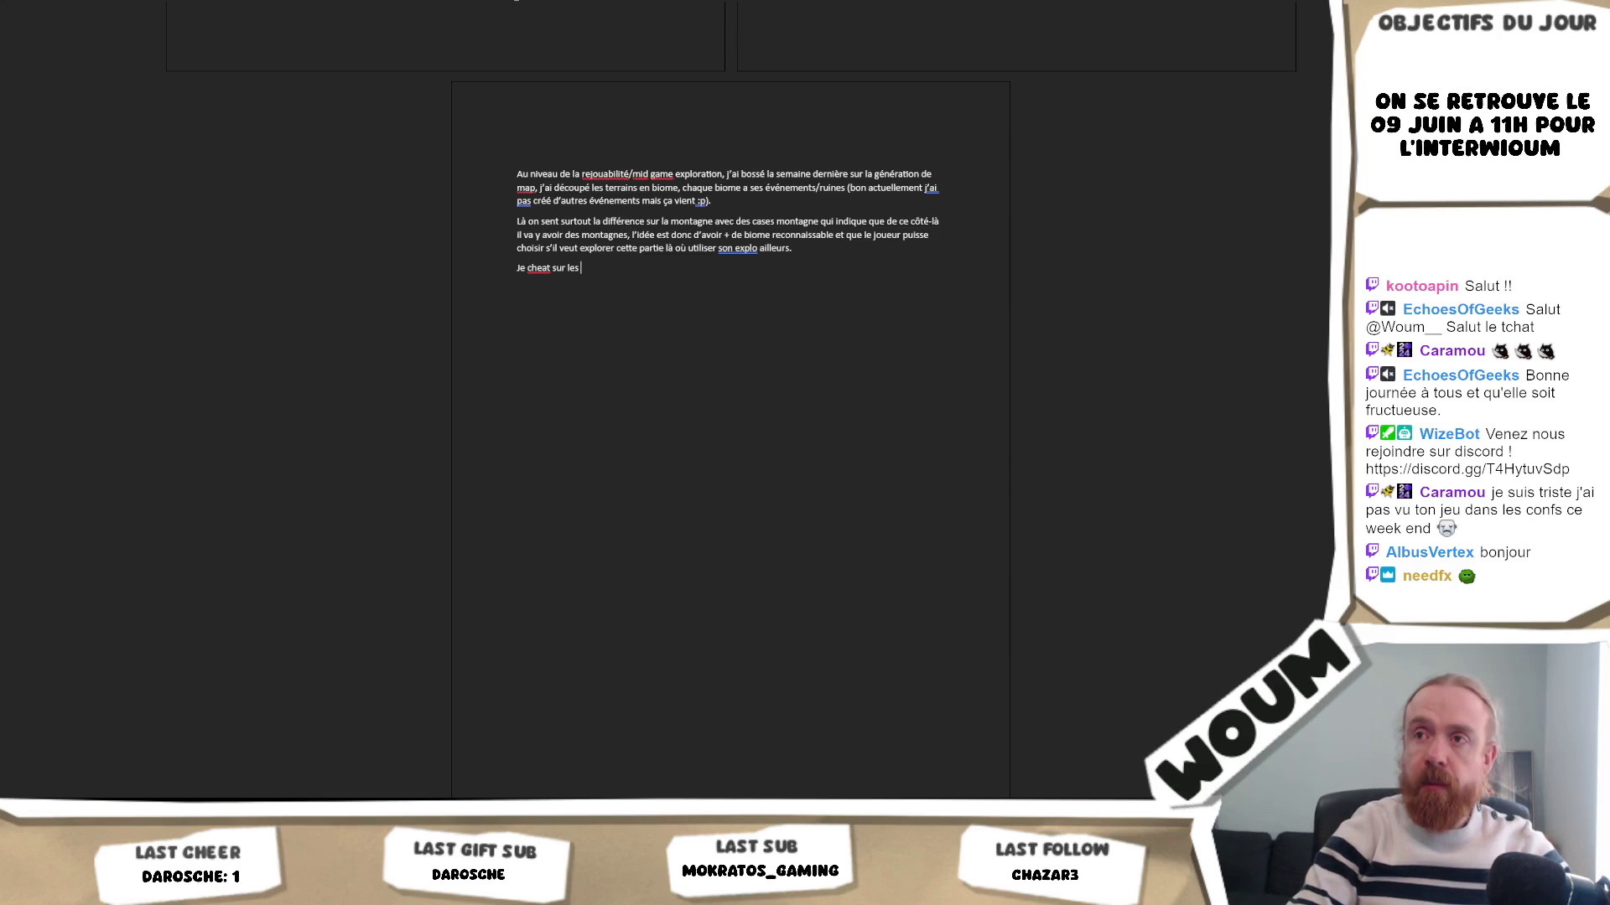
pyautogui.write('éléments à affich')
pyautogui.press('BackSpace')
pyautogui.press('BackSpace')
pyautogui.press('BackSpace')
pyautogui.press('BackSpace')
pyautogui.press('BackSpace')
pyautogui.press('BackSpace')
pyautogui.write('bi')
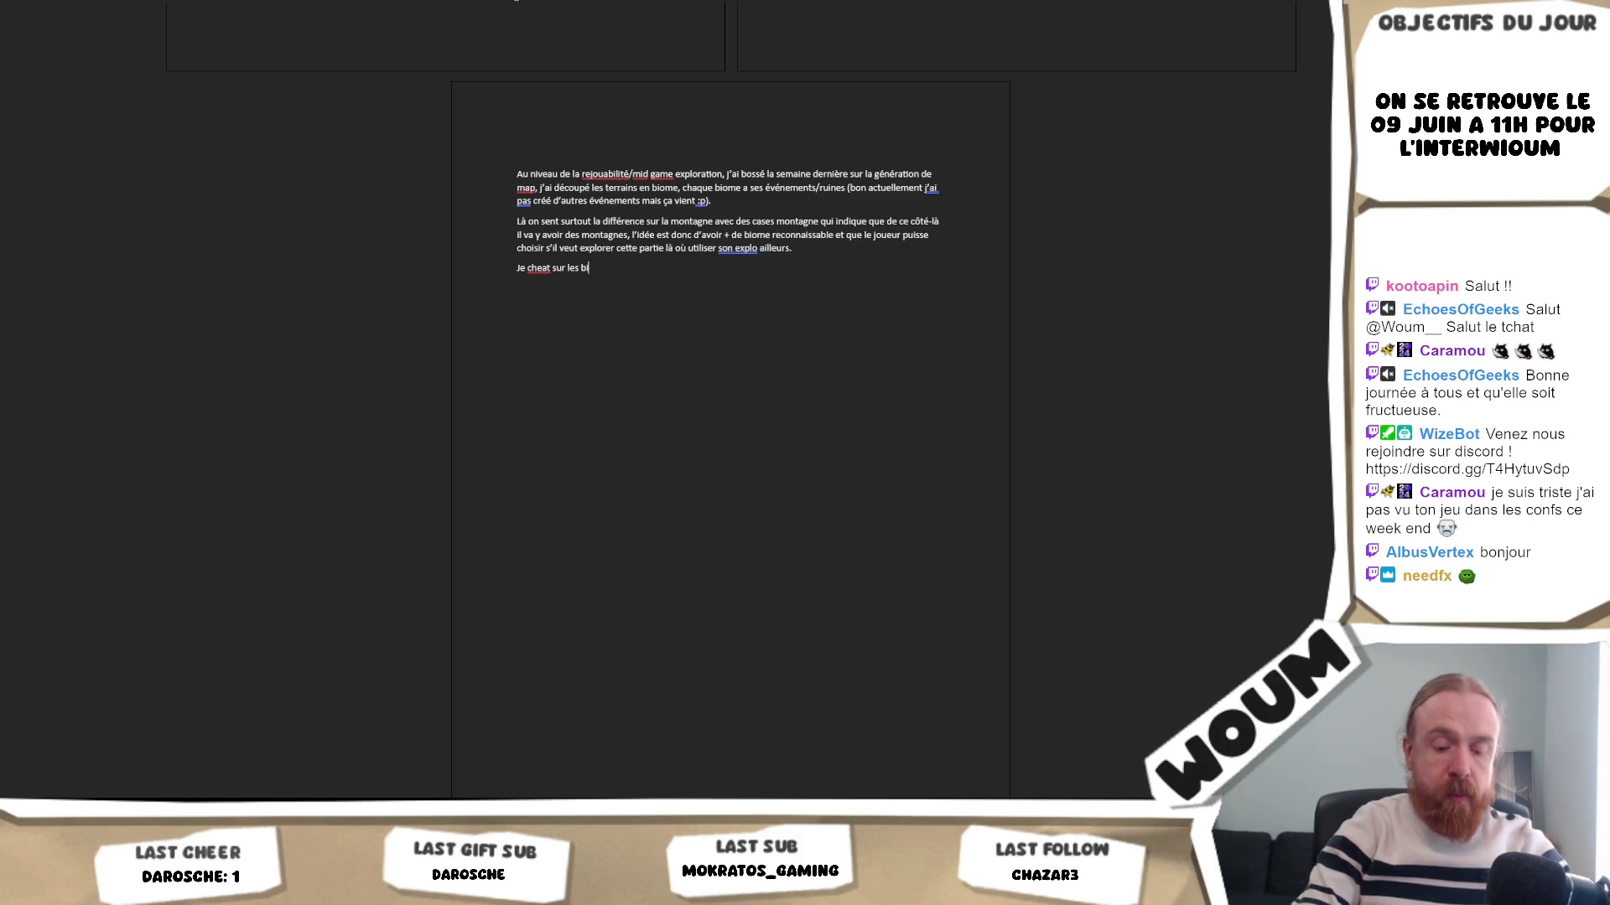
pyautogui.write('omes qui apparais')
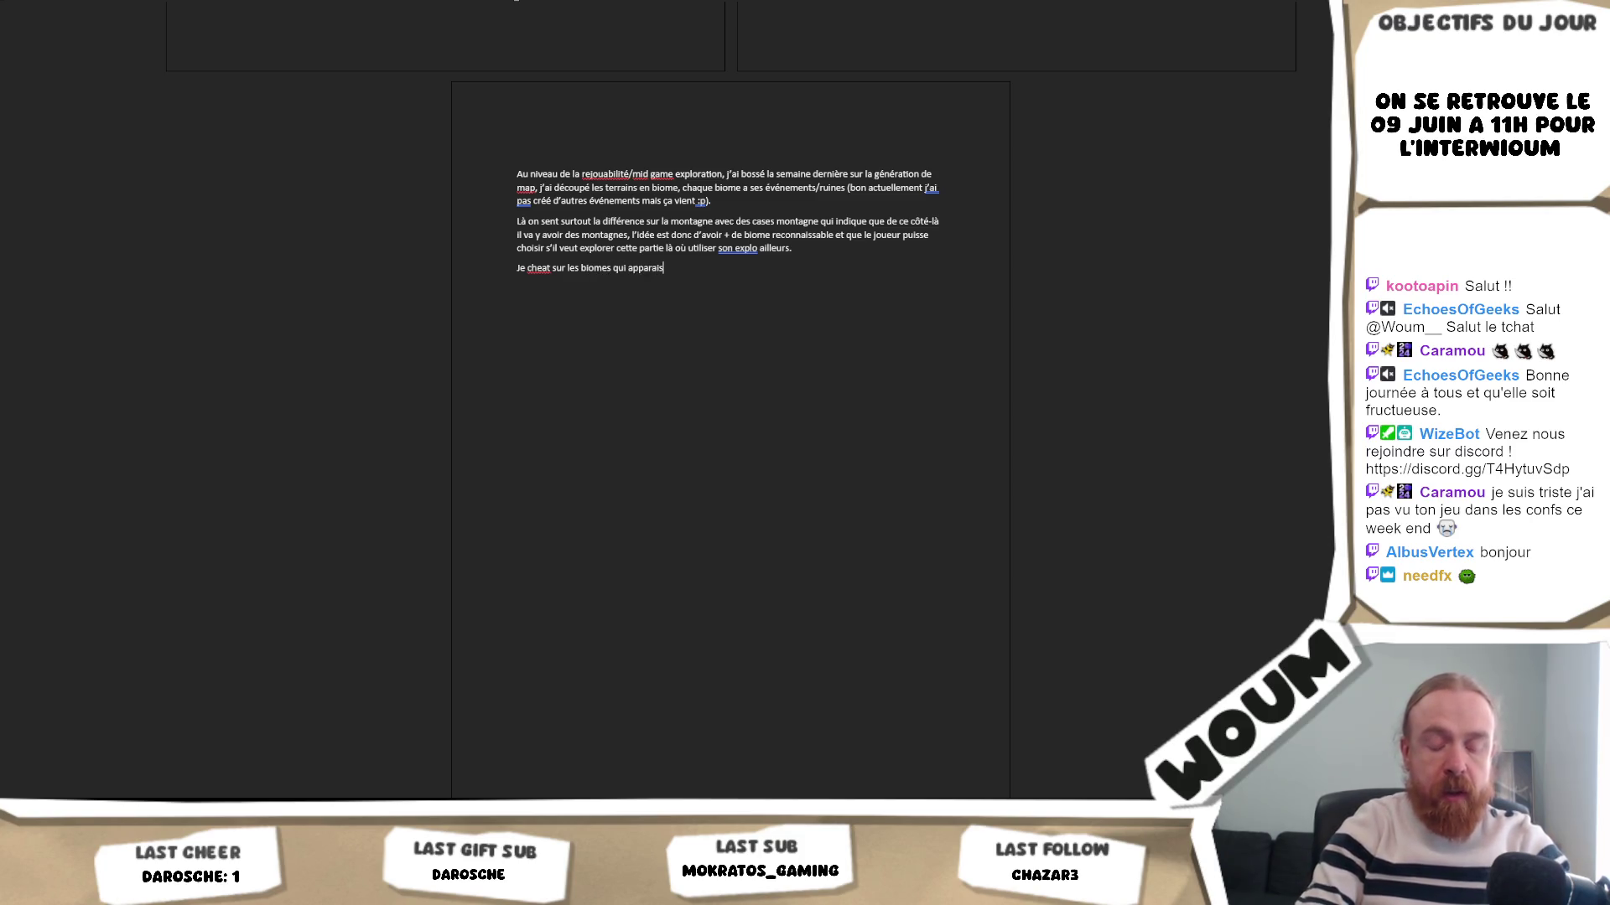
pyautogui.write('sent, Je les géné')
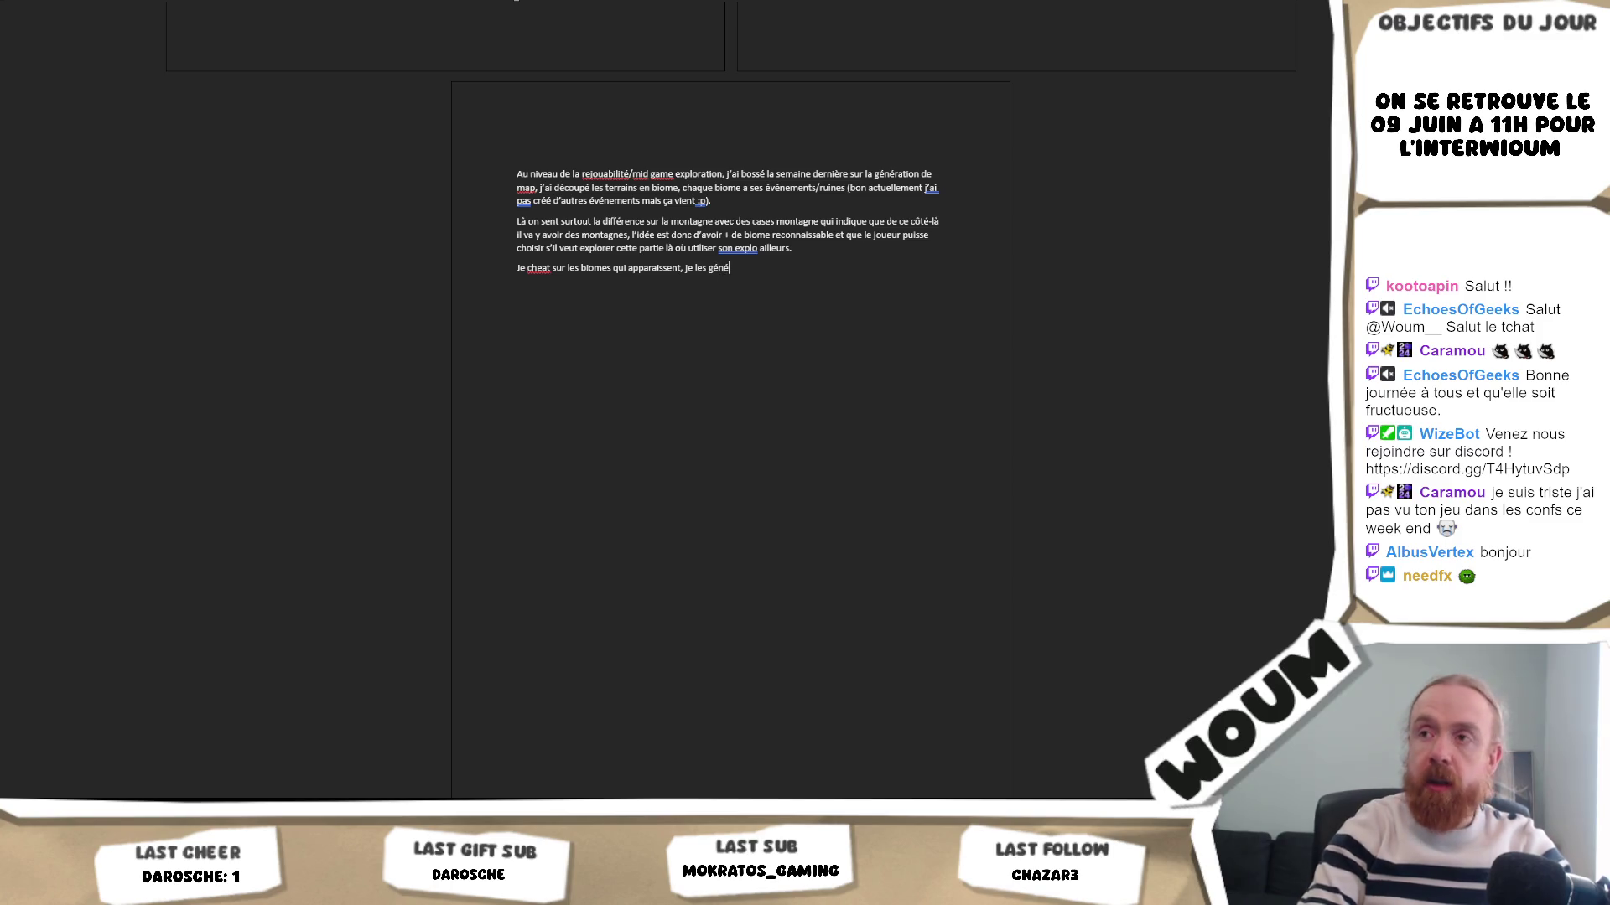
pyautogui.write('reà')
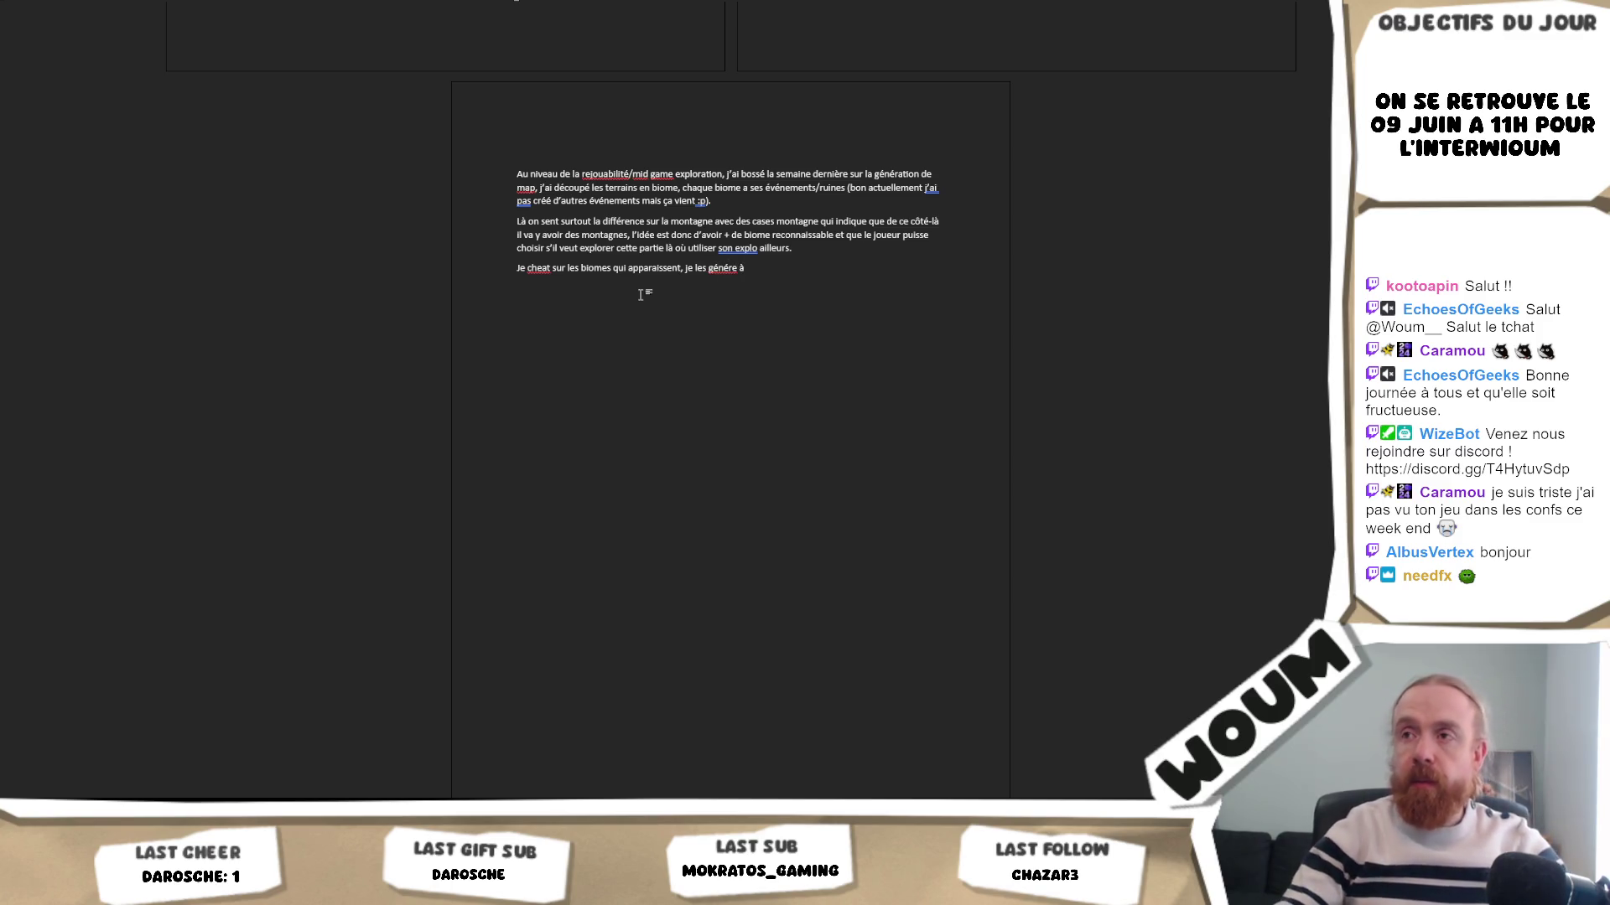
pyautogui.rightClick(721, 269)
pyautogui.click(670, 284)
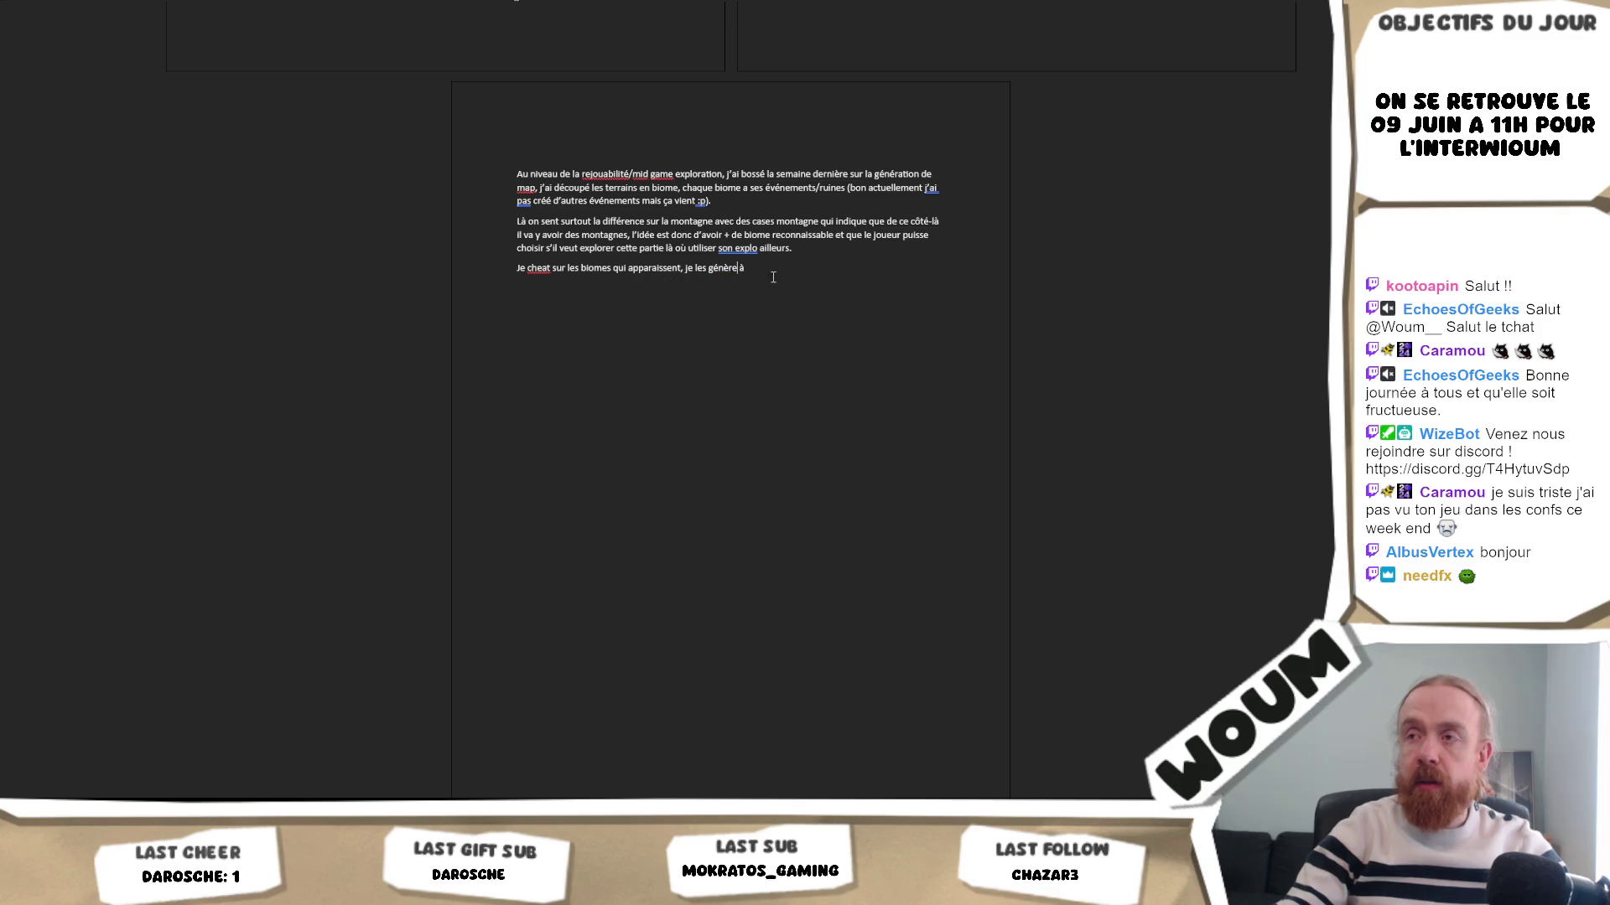
# - Add 'lorsqu'on explore la première case du biome, ça me permets d'avoir des pity', then switch to Unity
pyautogui.press('BackSpace')
pyautogui.write('lo')
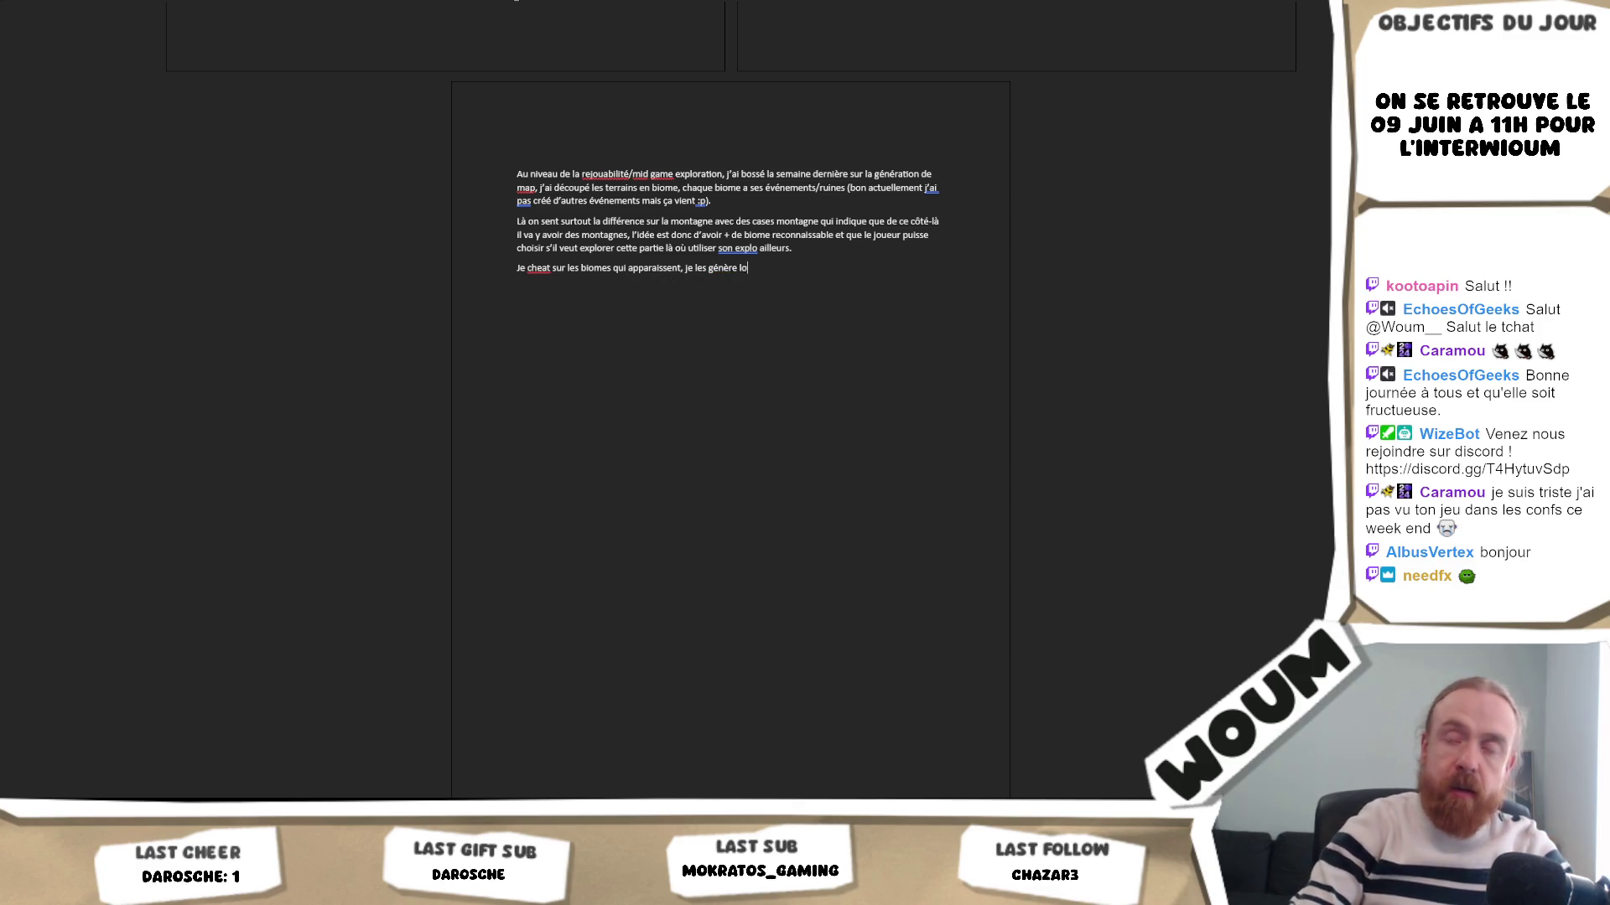
pyautogui.write("rsqu'on explore l")
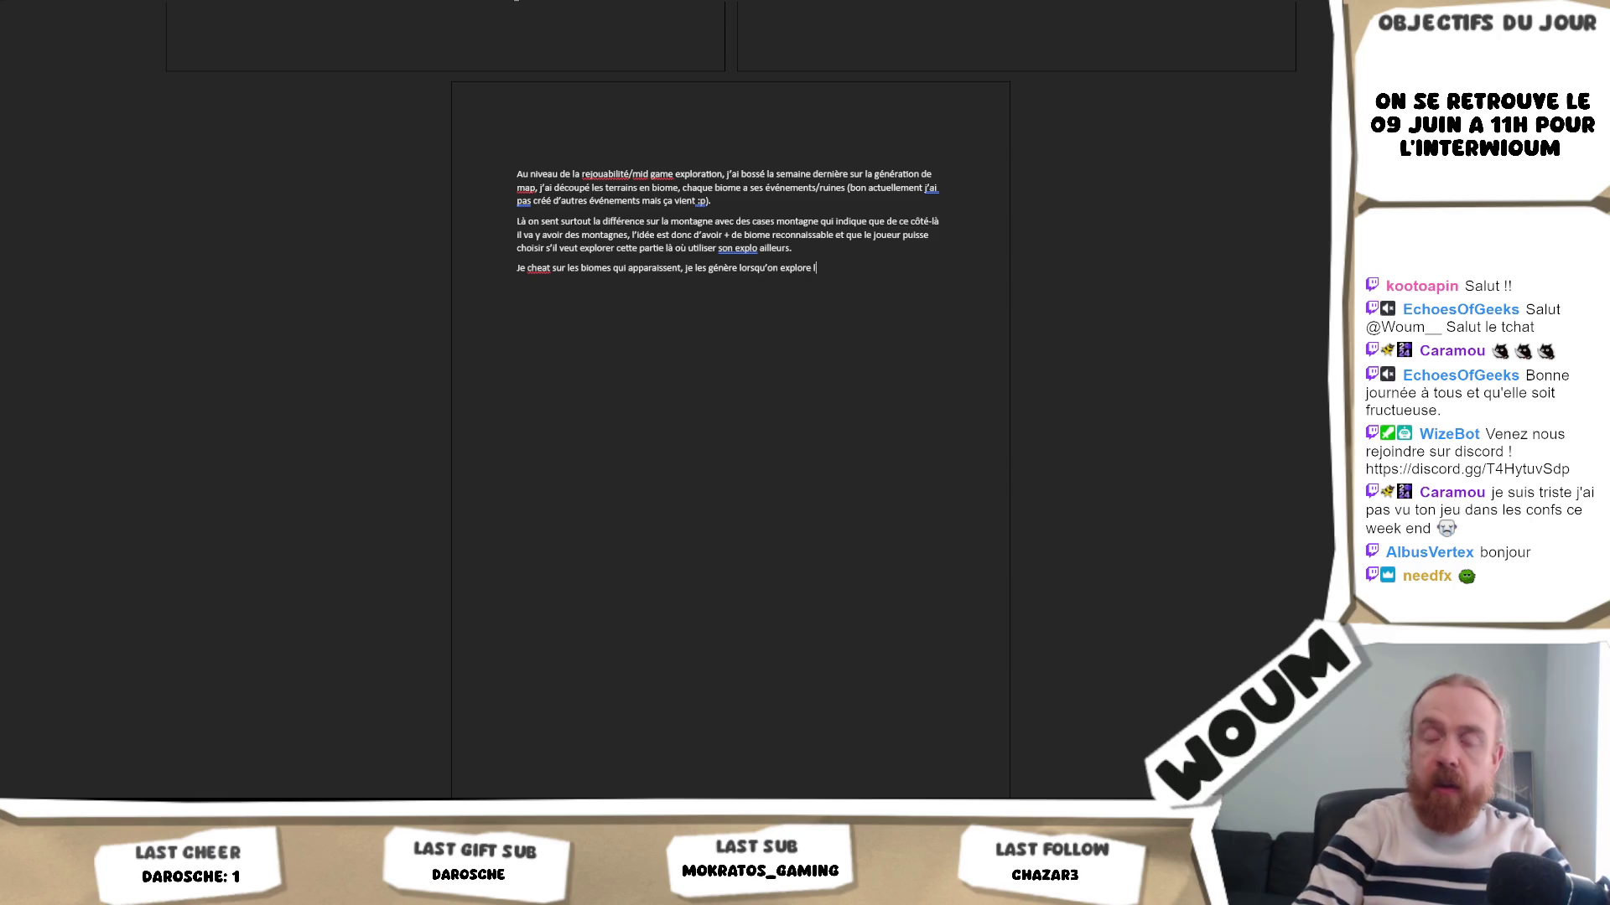
pyautogui.write('a première case du')
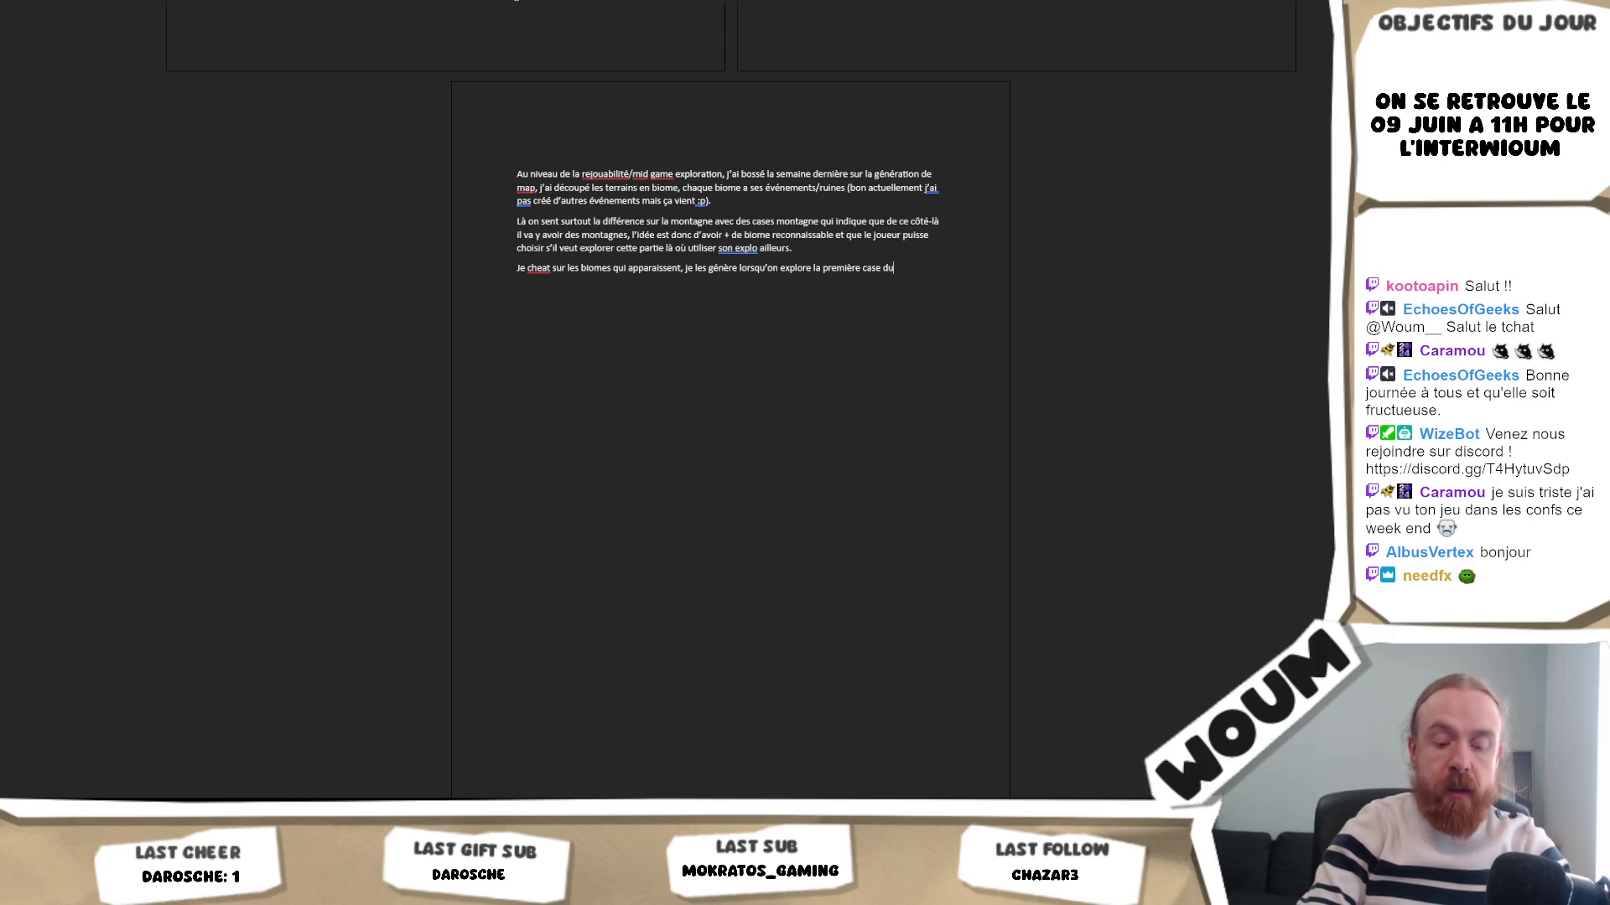
pyautogui.write(' biome, ça me ')
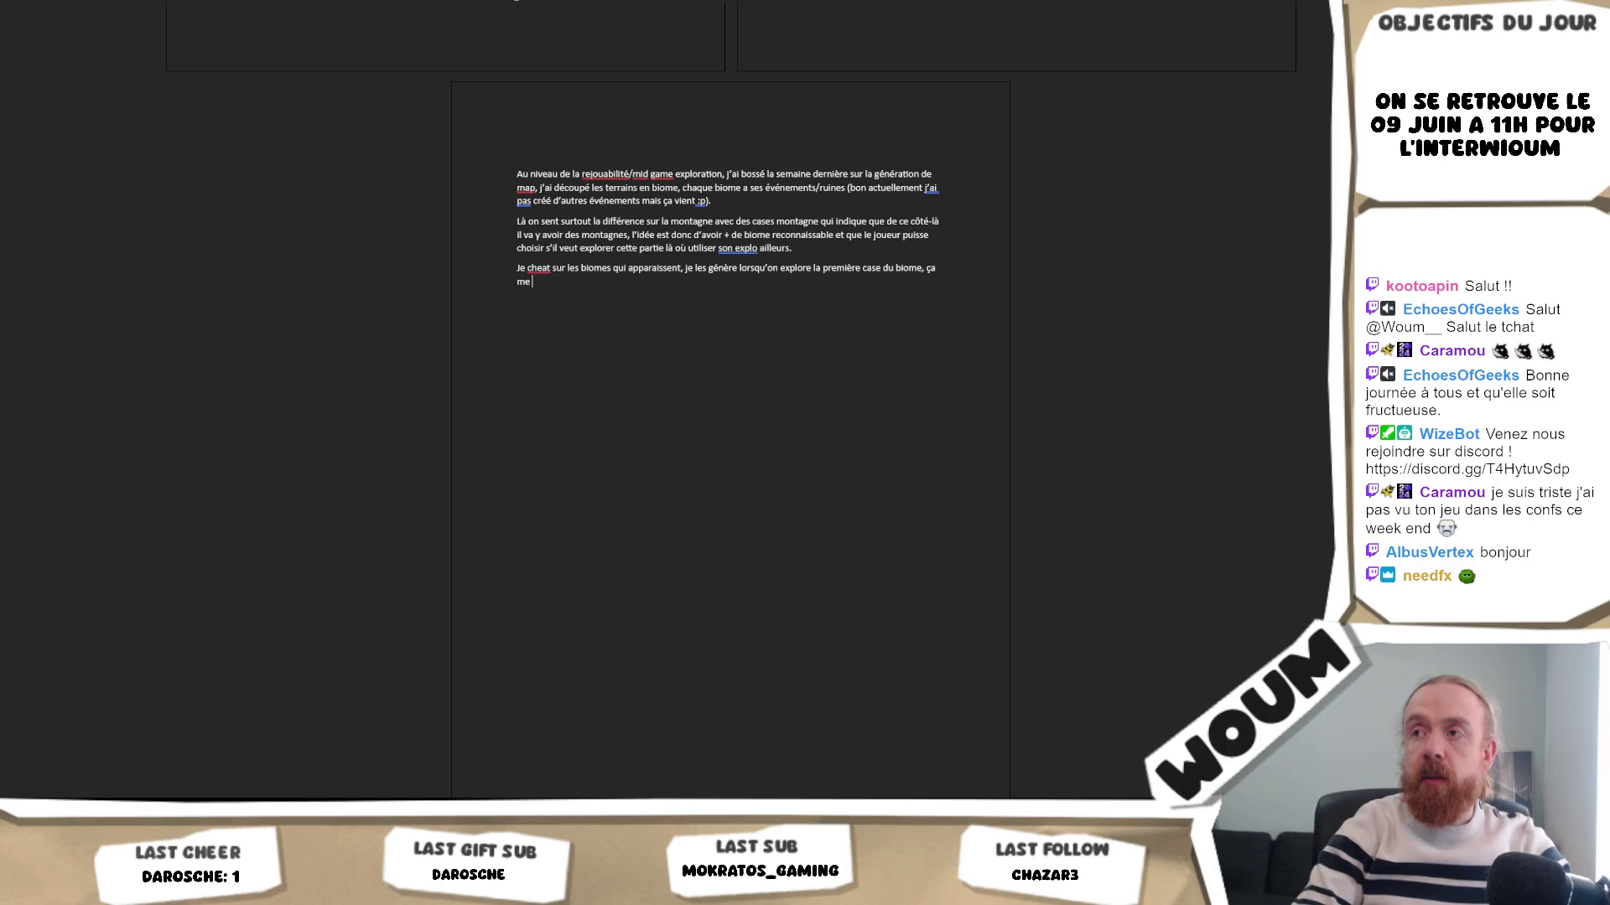
pyautogui.write("permets d'avoir des pity")
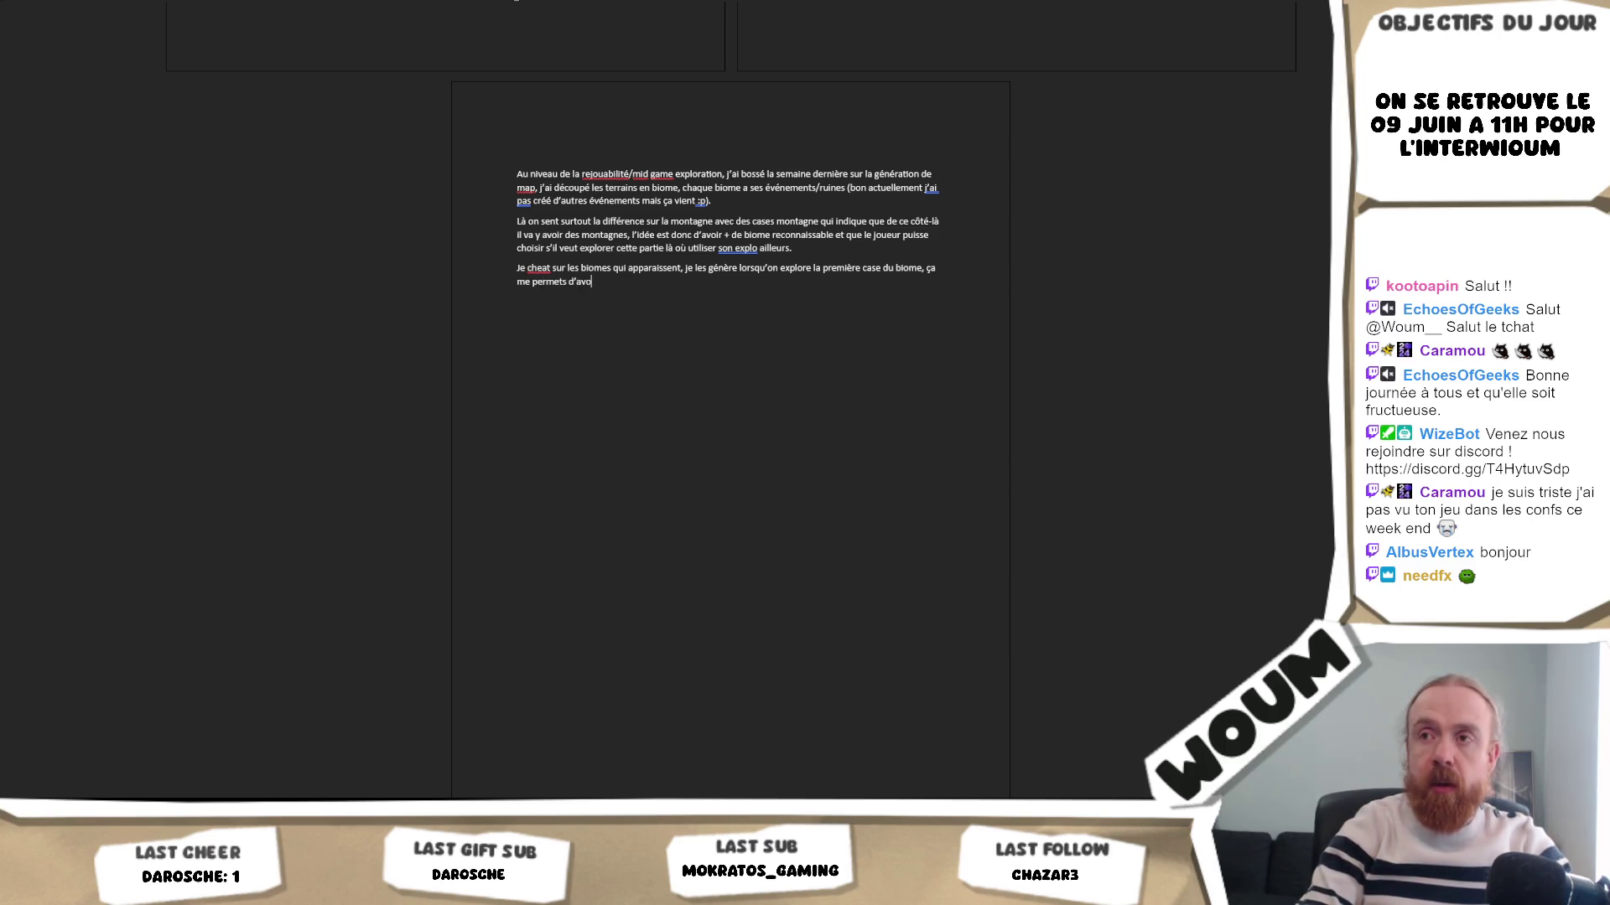
pyautogui.write(' t')
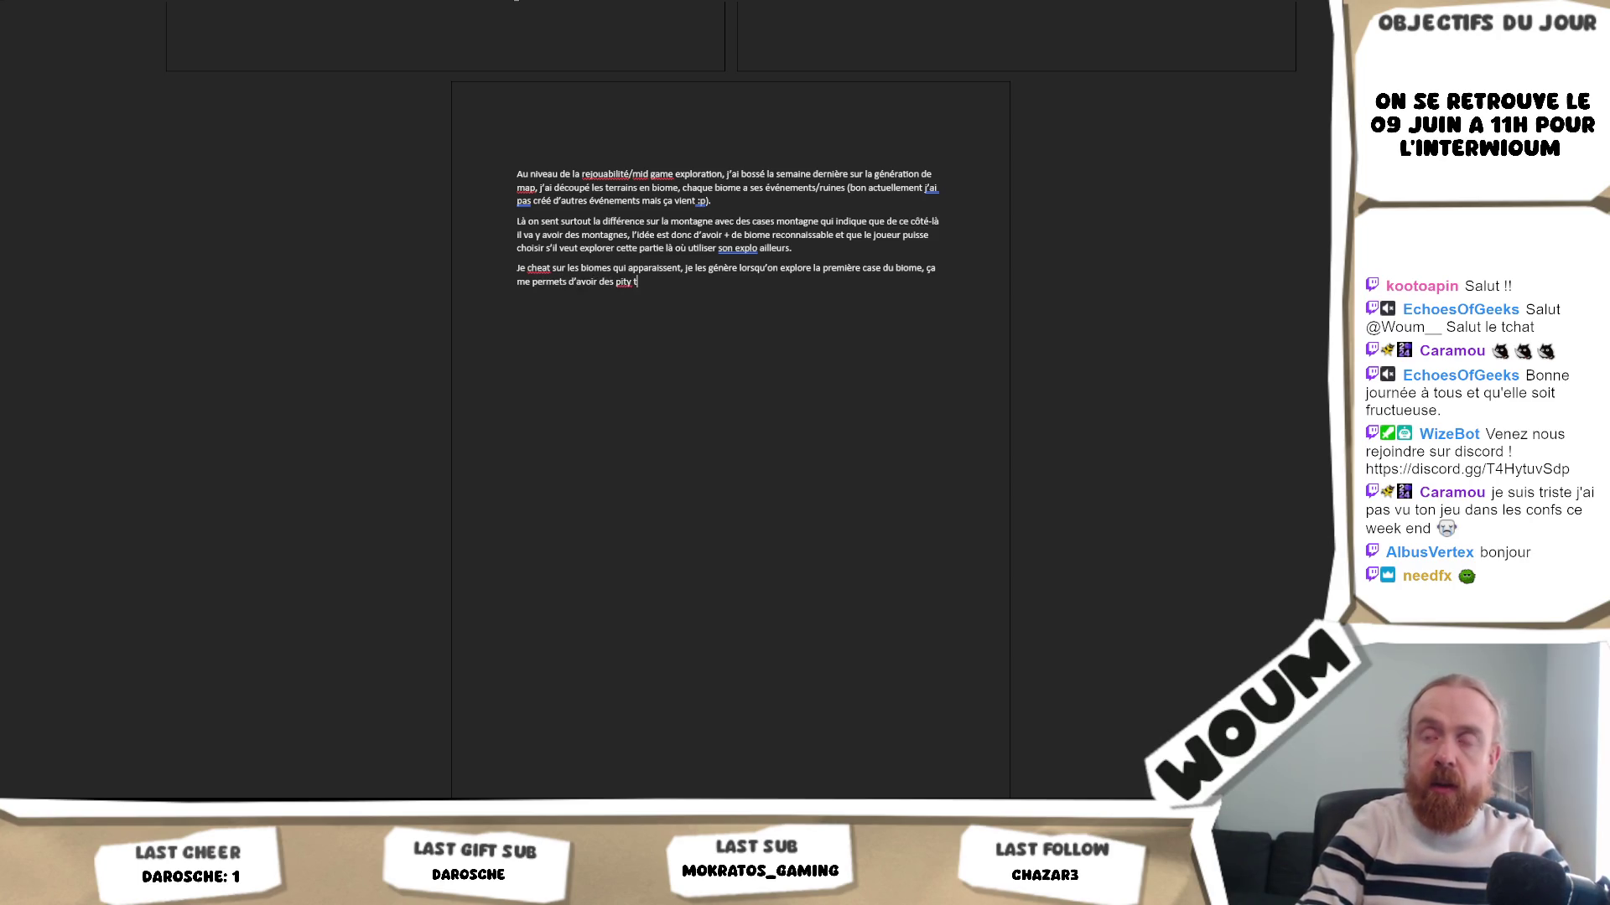
pyautogui.press('BackSpace')
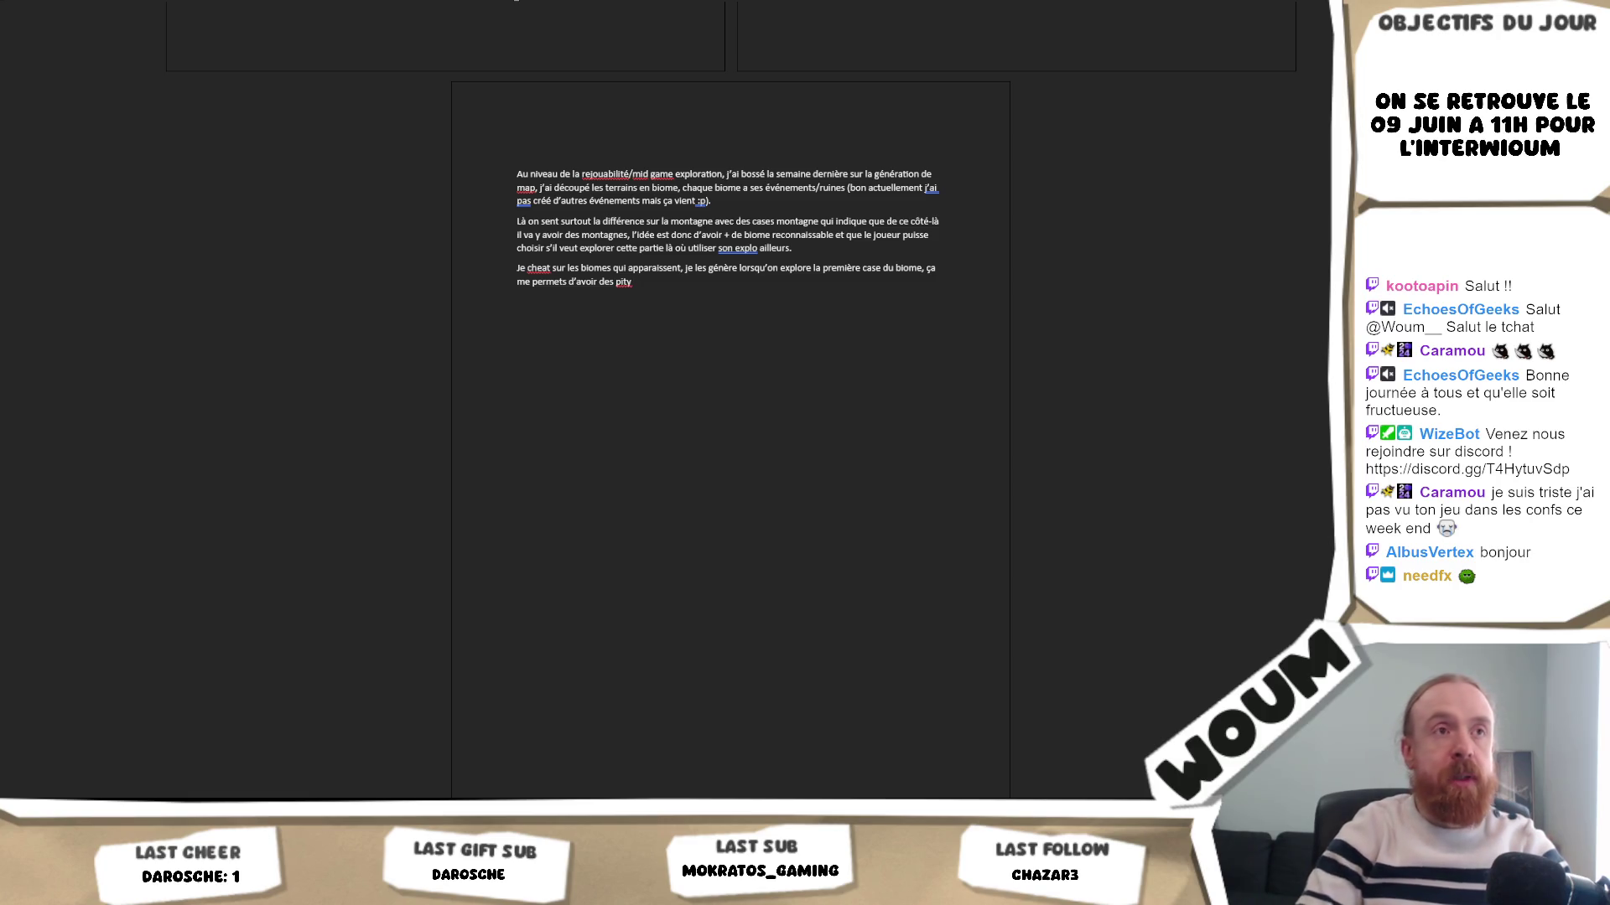
pyautogui.moveTo(643, 284)
pyautogui.mouseDown()
pyautogui.moveTo(607, 285)
pyautogui.moveTo(640, 286)
pyautogui.mouseUp()
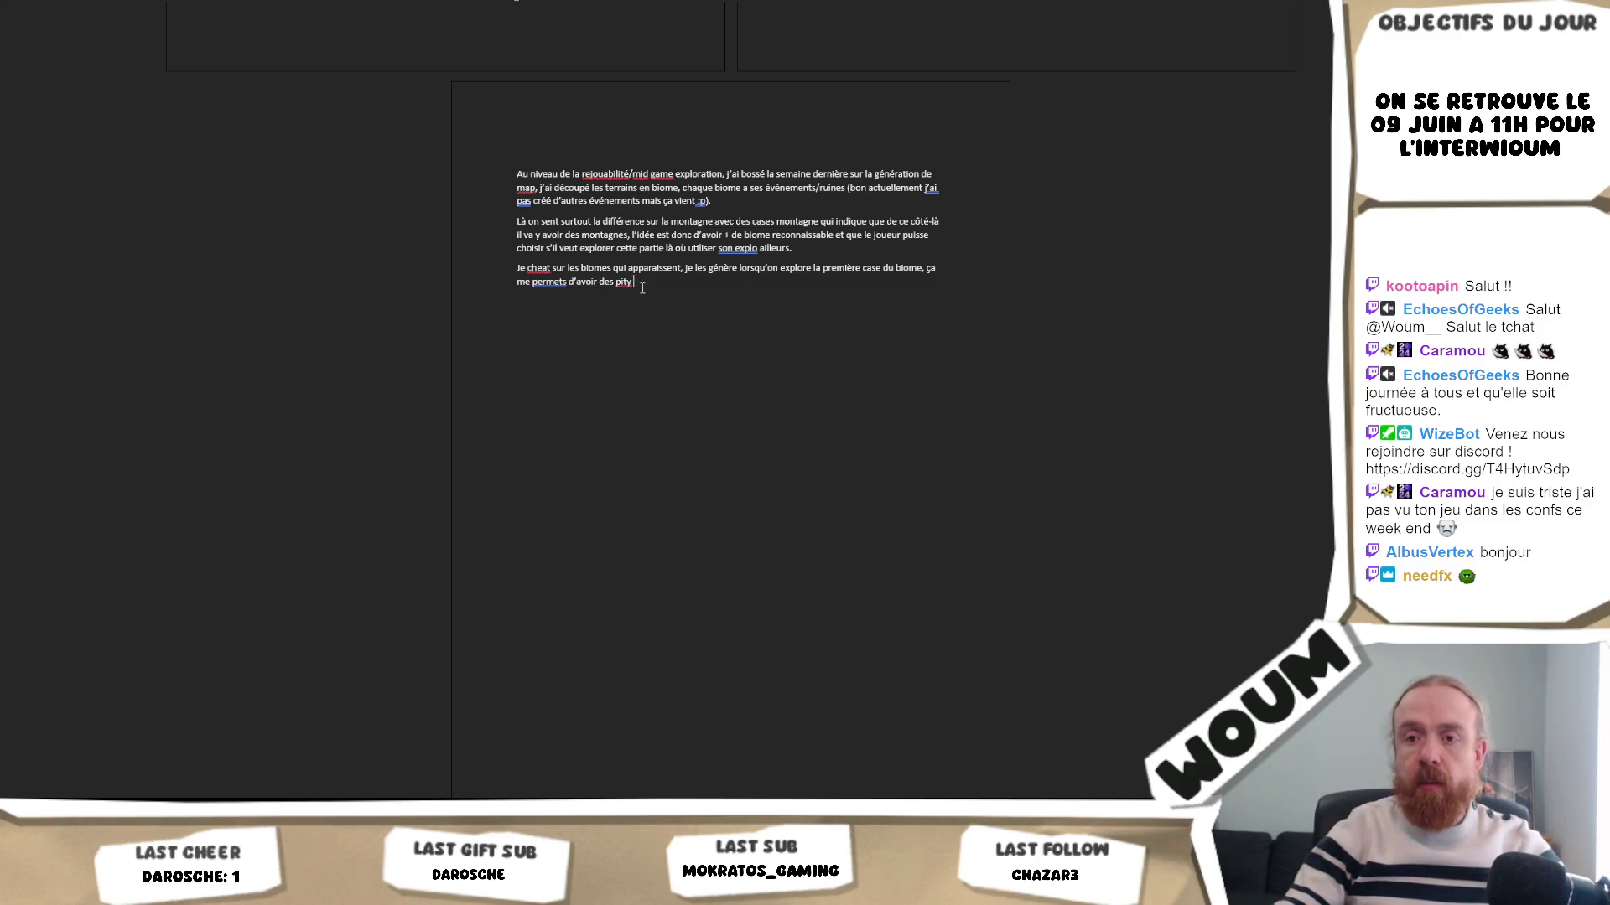
pyautogui.hotkey('alt', 'Tab')
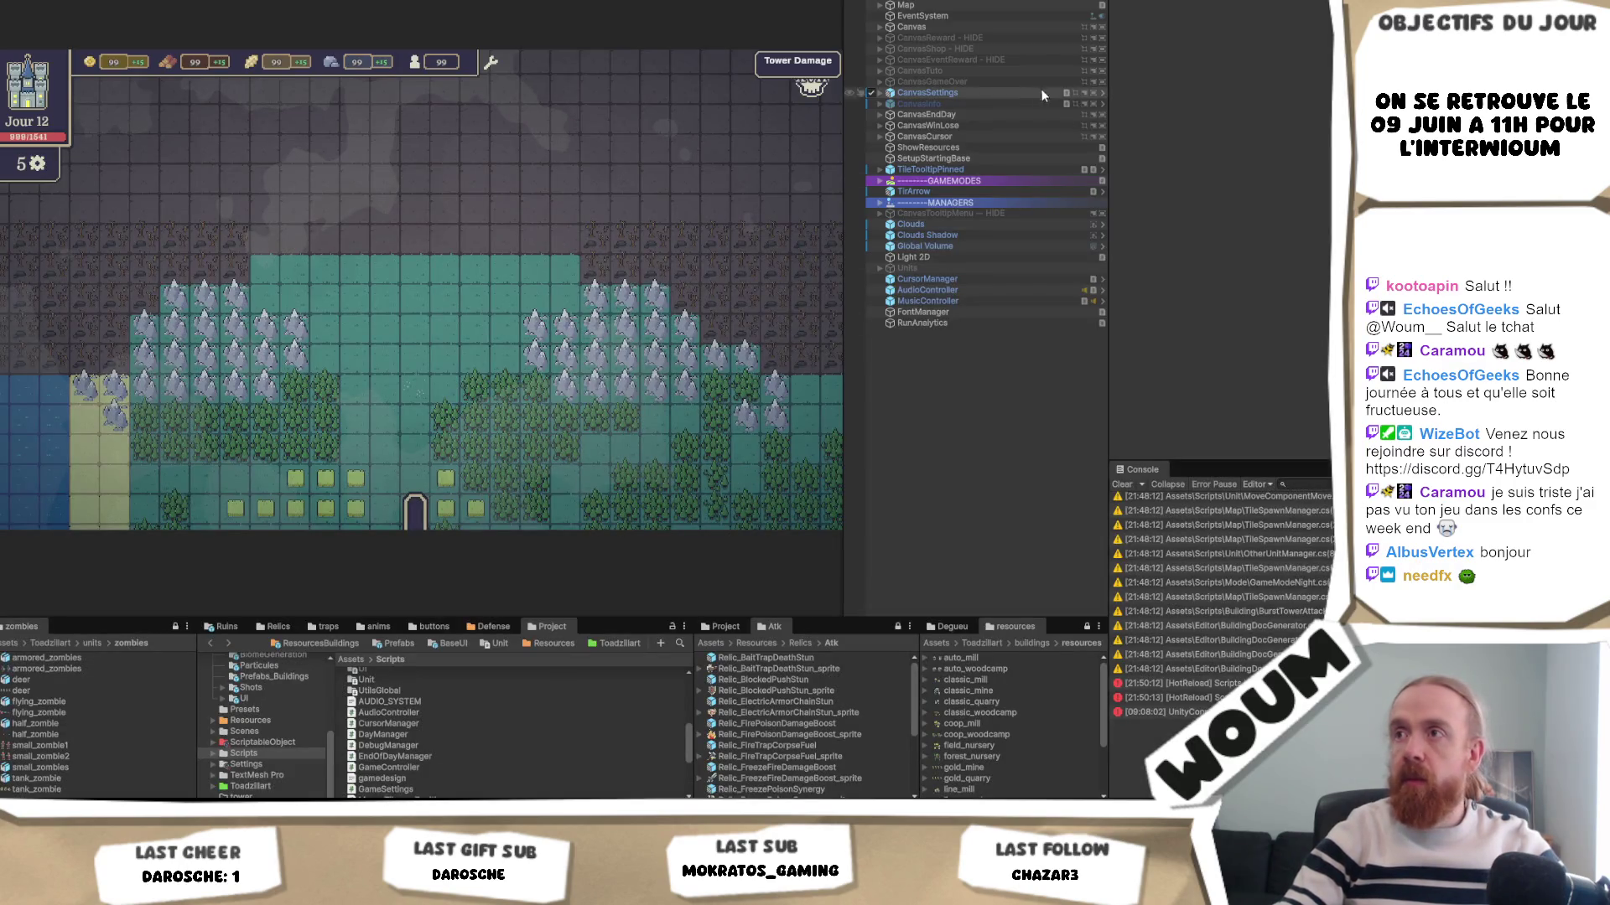
# - Check the Map Biome Generator's Mountain Pity settings under Map, then select 'des pity' in Word
pyautogui.click(880, 5)
pyautogui.click(916, 28)
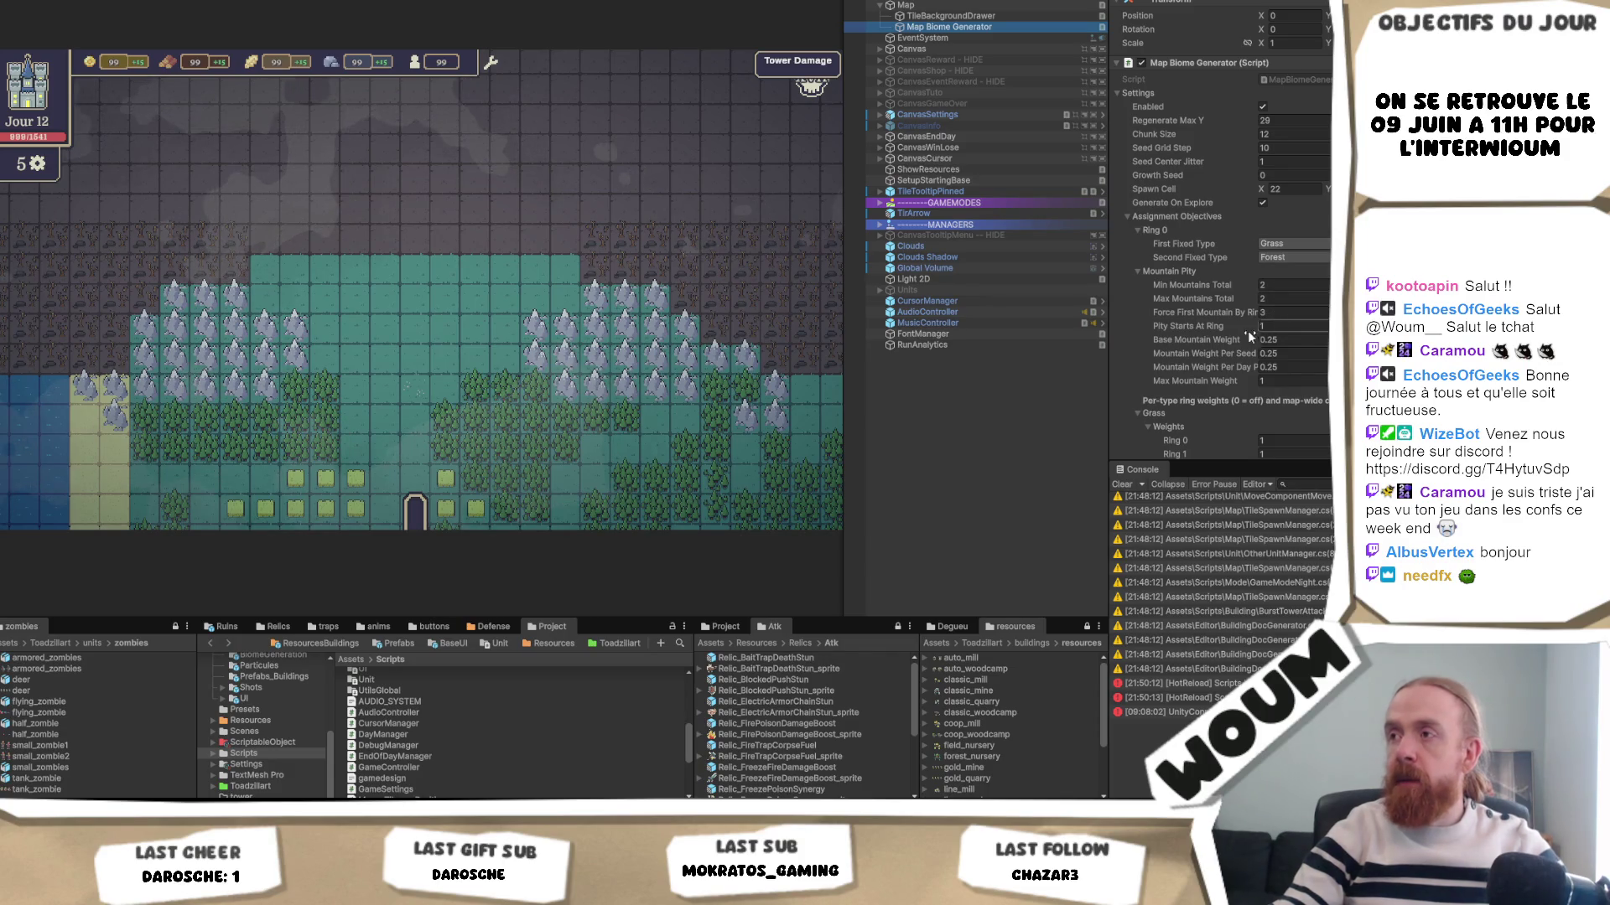
pyautogui.hotkey('alt', 'Tab')
pyautogui.moveTo(633, 285); pyautogui.dragTo(598, 285)
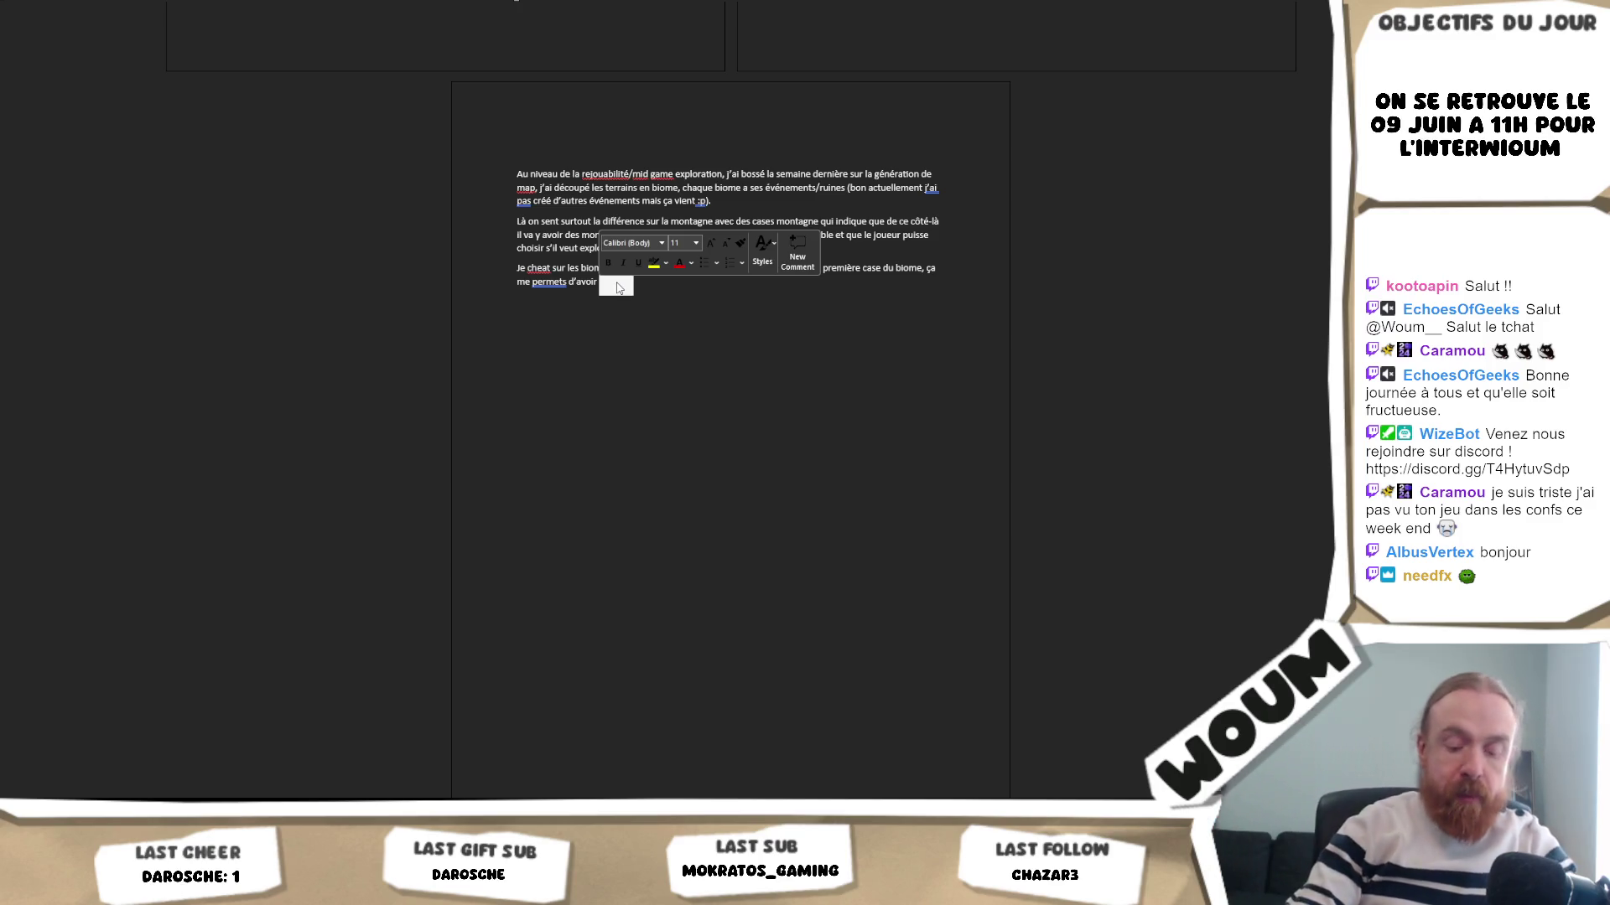
# - Replace 'des pity' with 'un système de poids/règle' plus a draft about not placing mountains left
pyautogui.write('un système de poids/règ')
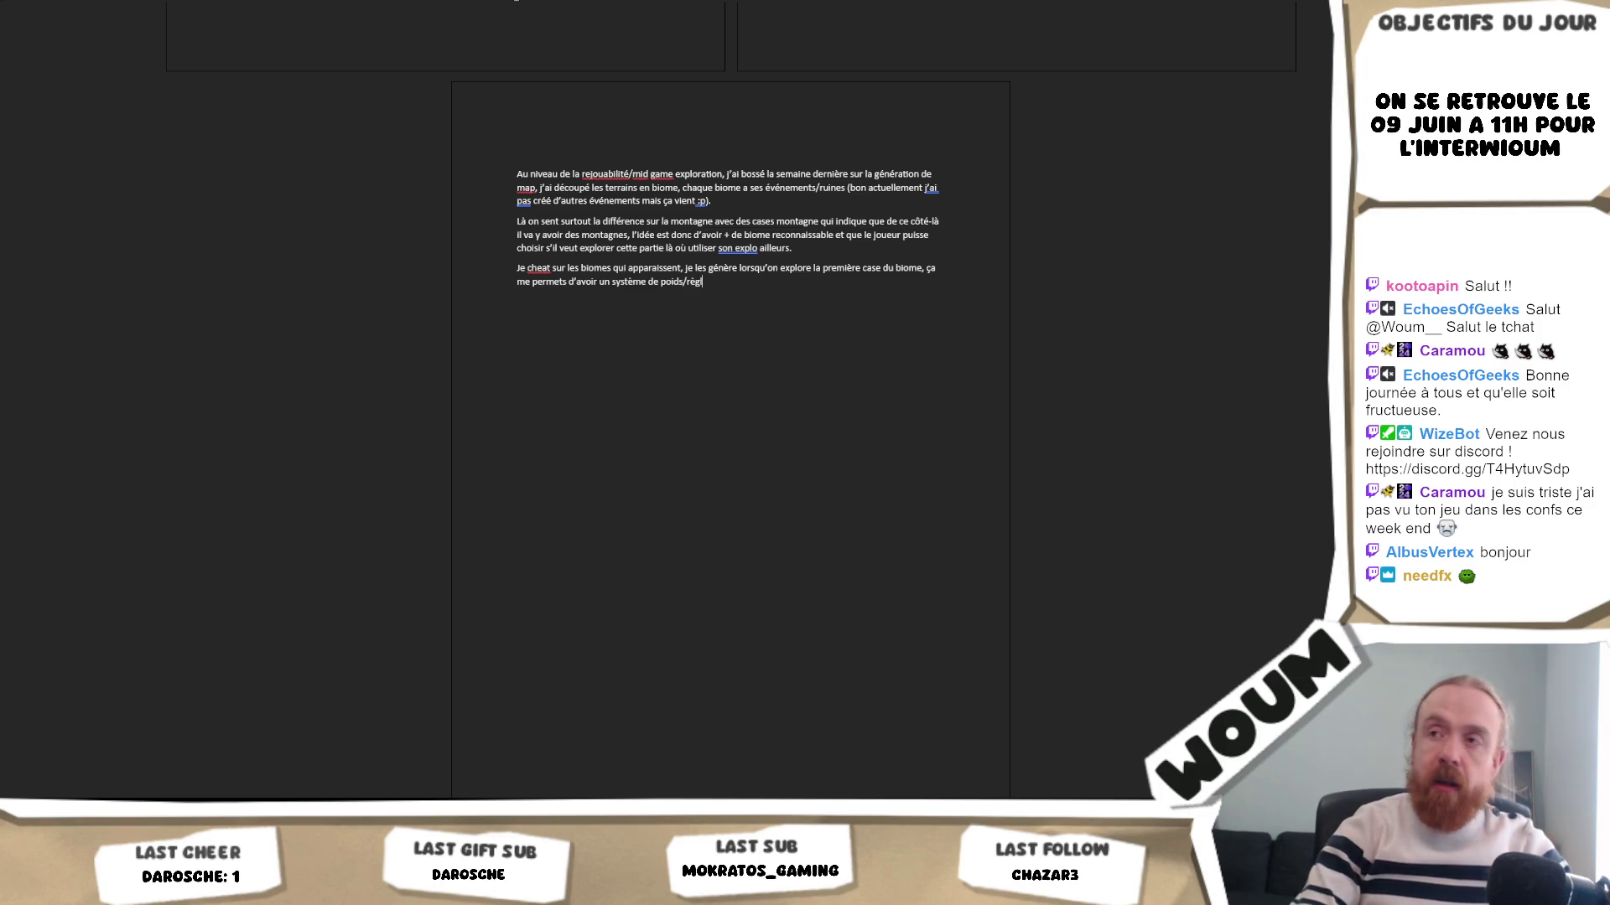
pyautogui.write('le su')
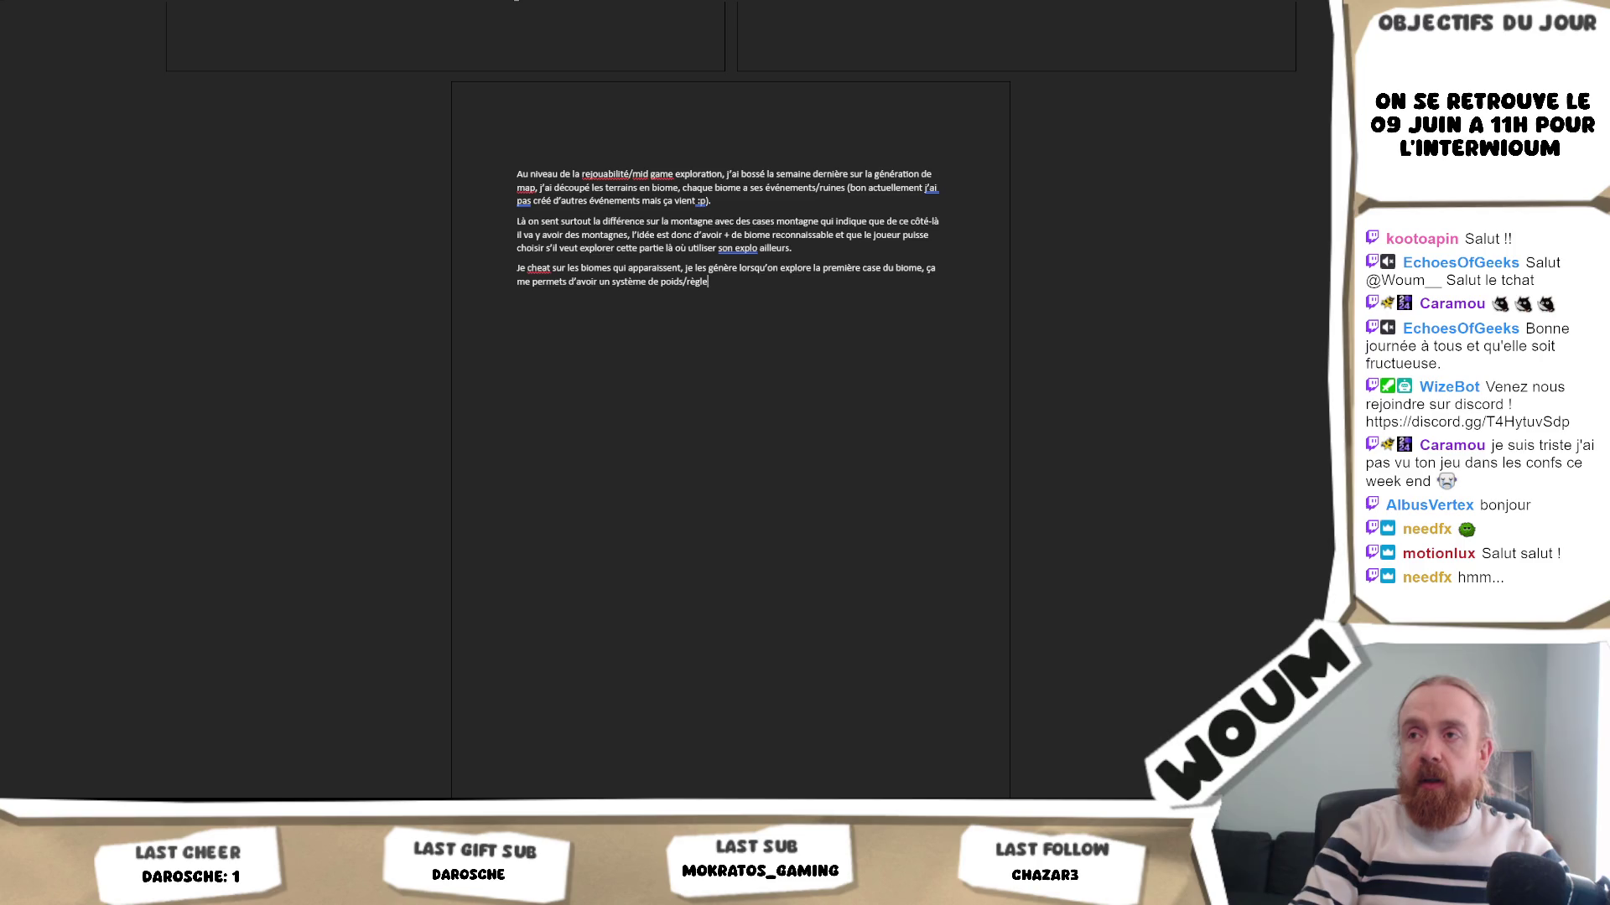
pyautogui.press('BackSpace')
pyautogui.write('et de pas mettre')
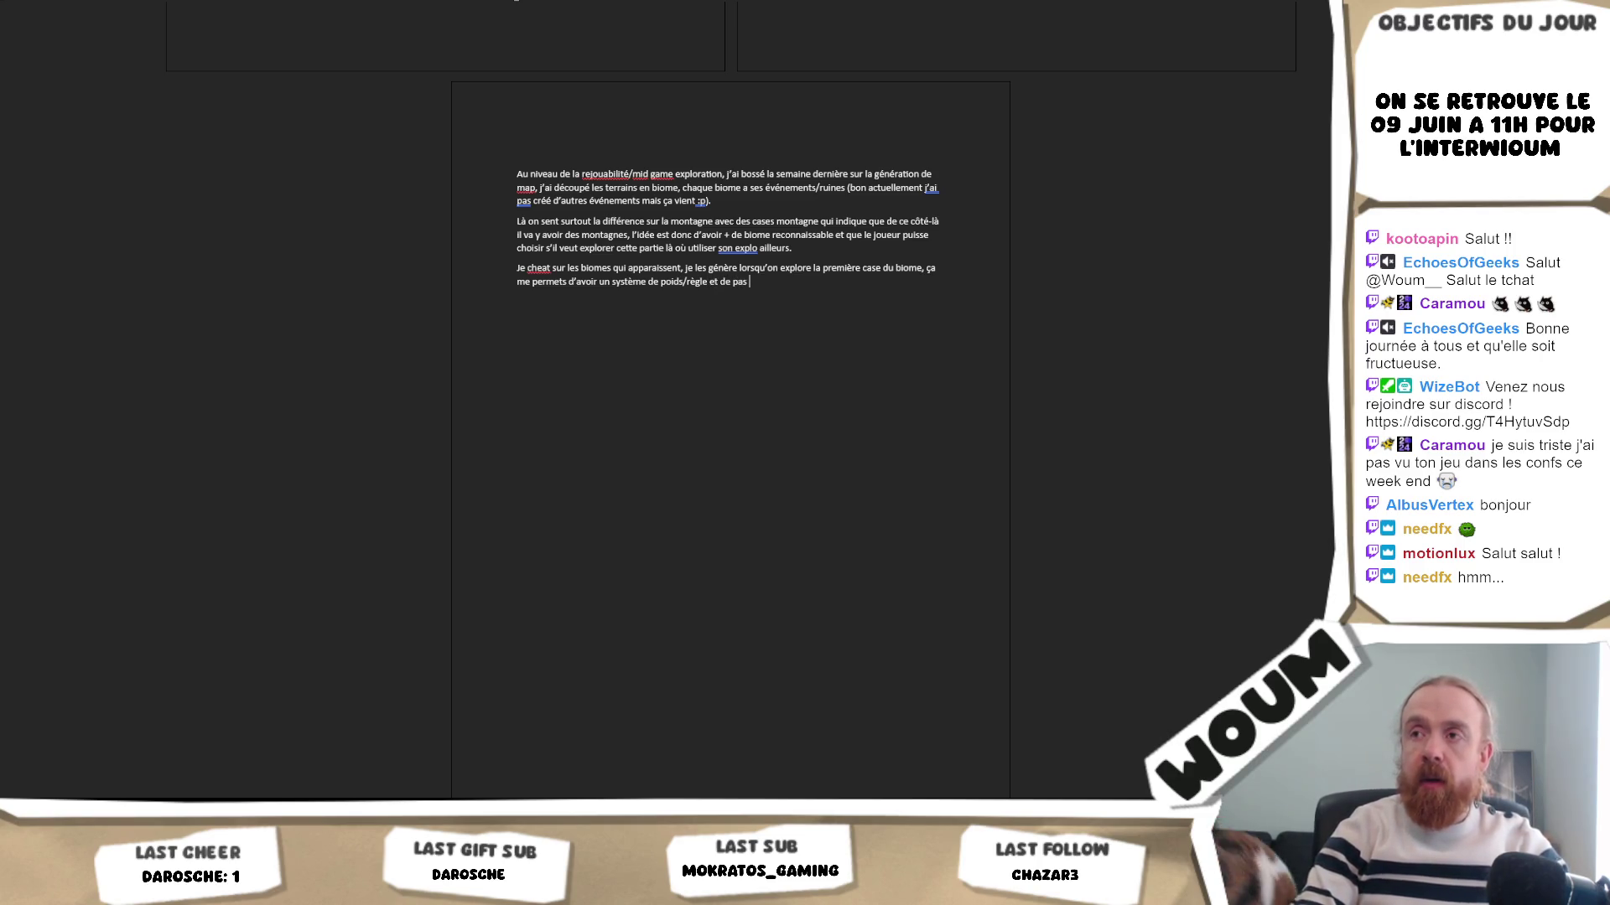
pyautogui.write(' le bi')
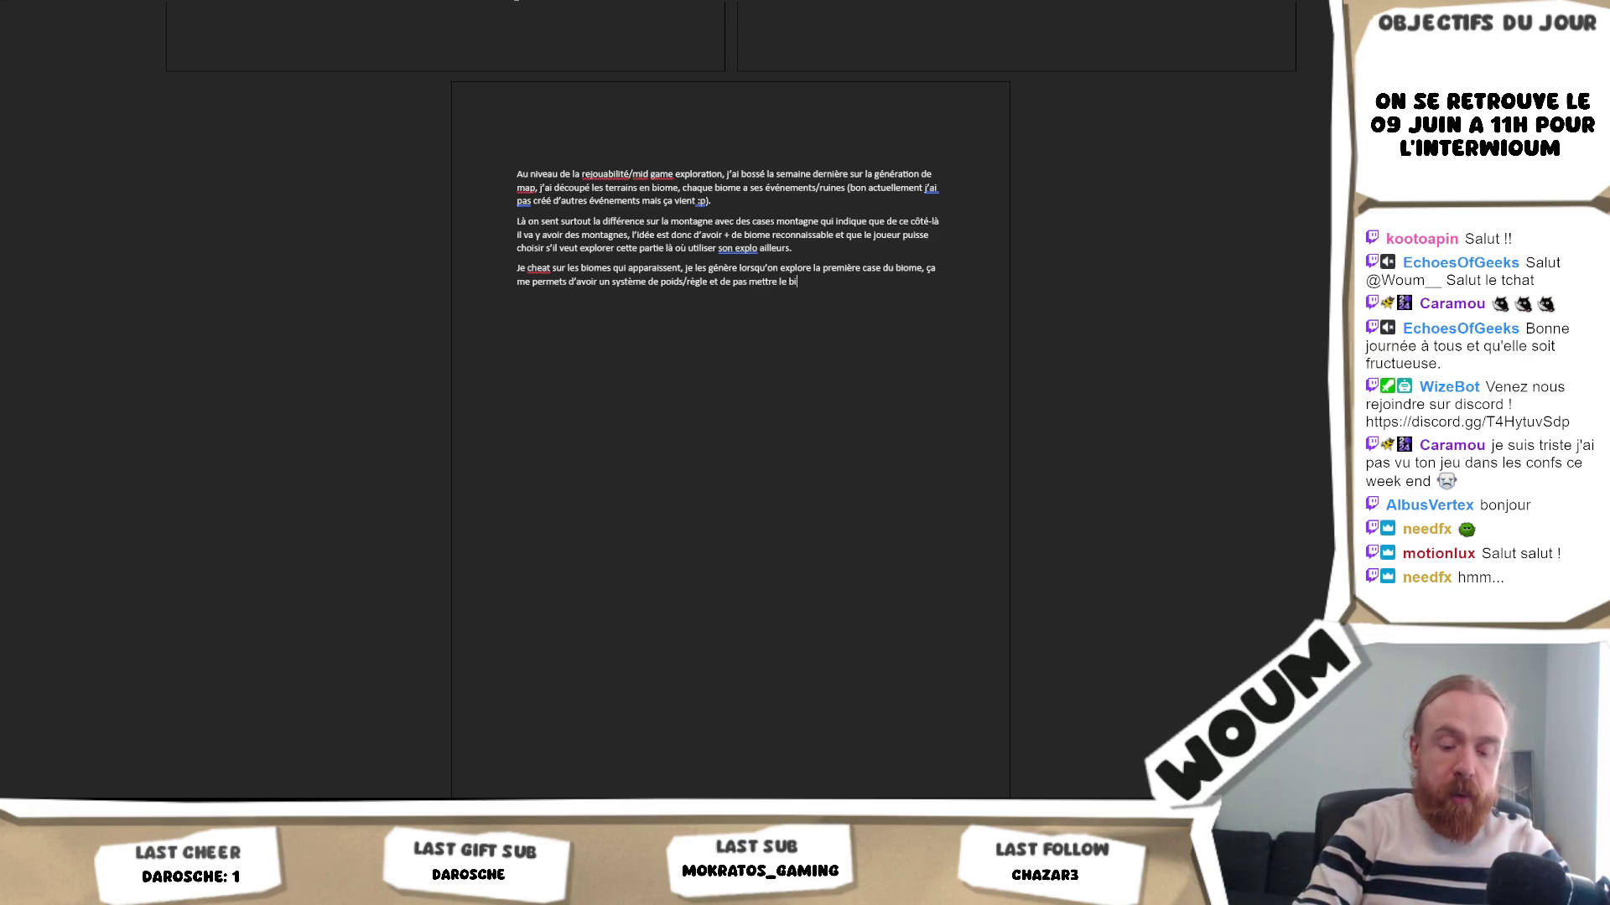
pyautogui.write('ome montagne ')
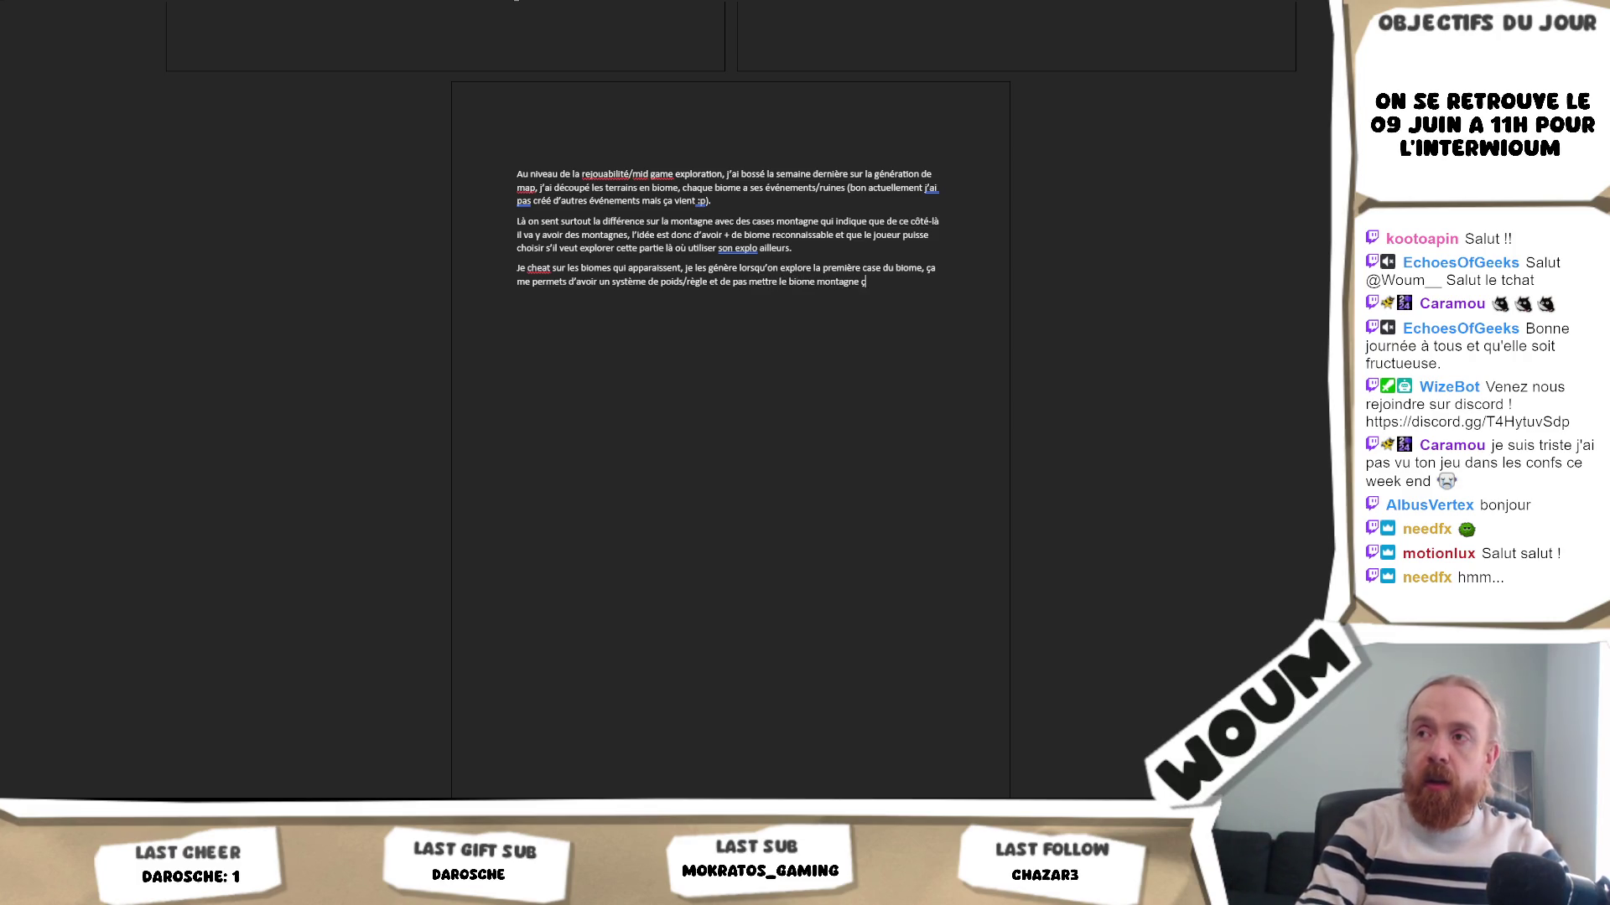
pyautogui.write('à gauche p')
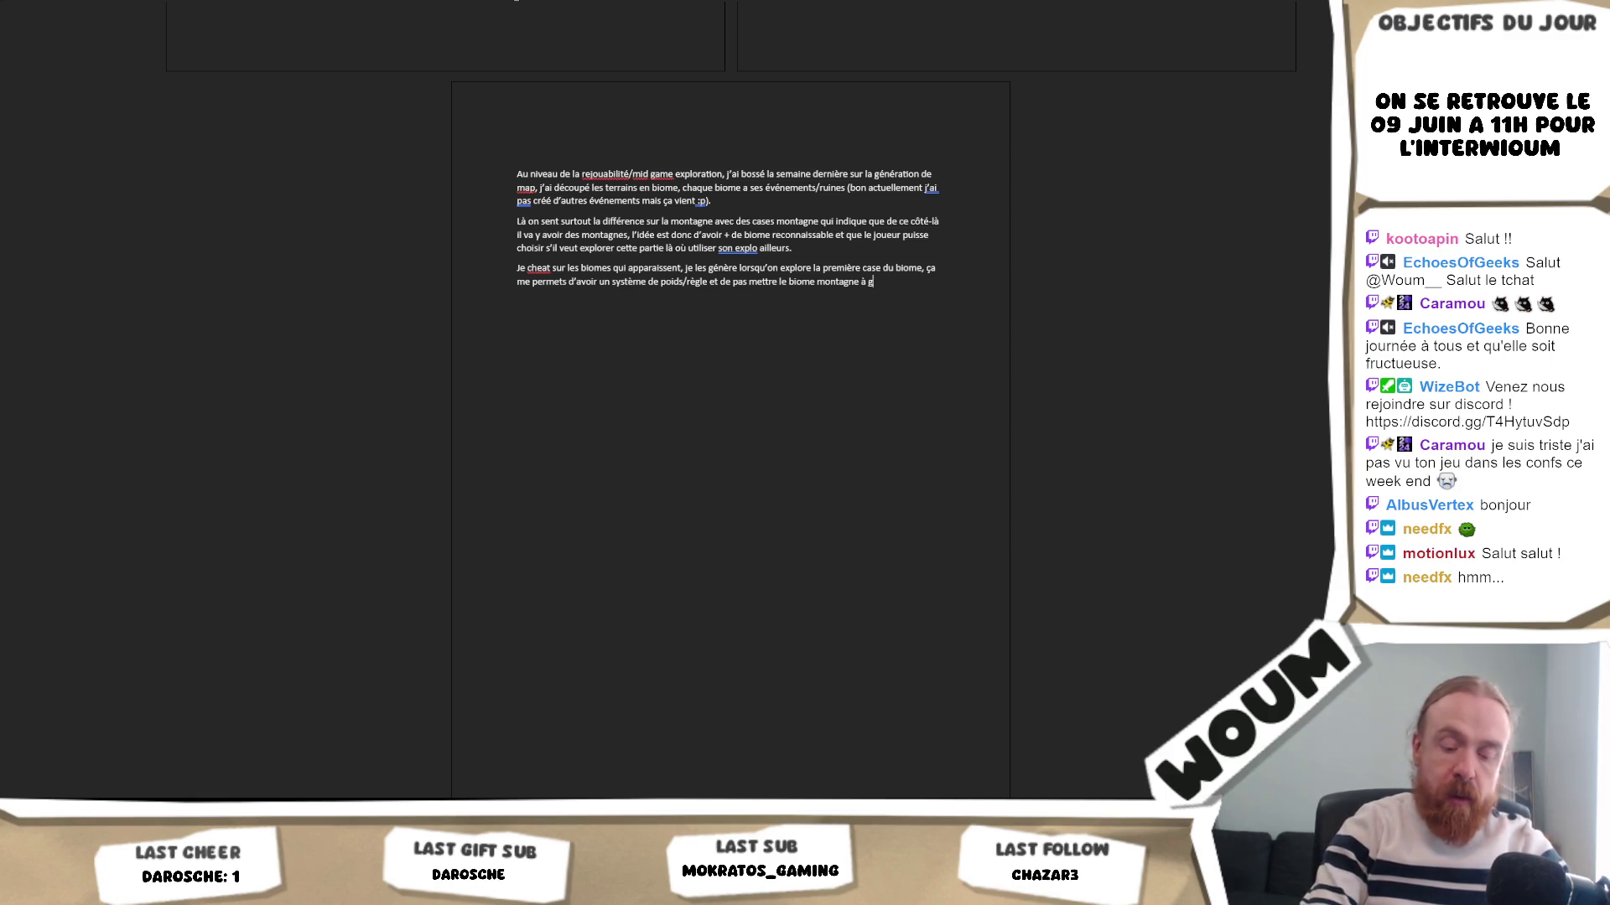
pyautogui.press('BackSpace')
pyautogui.write('e')
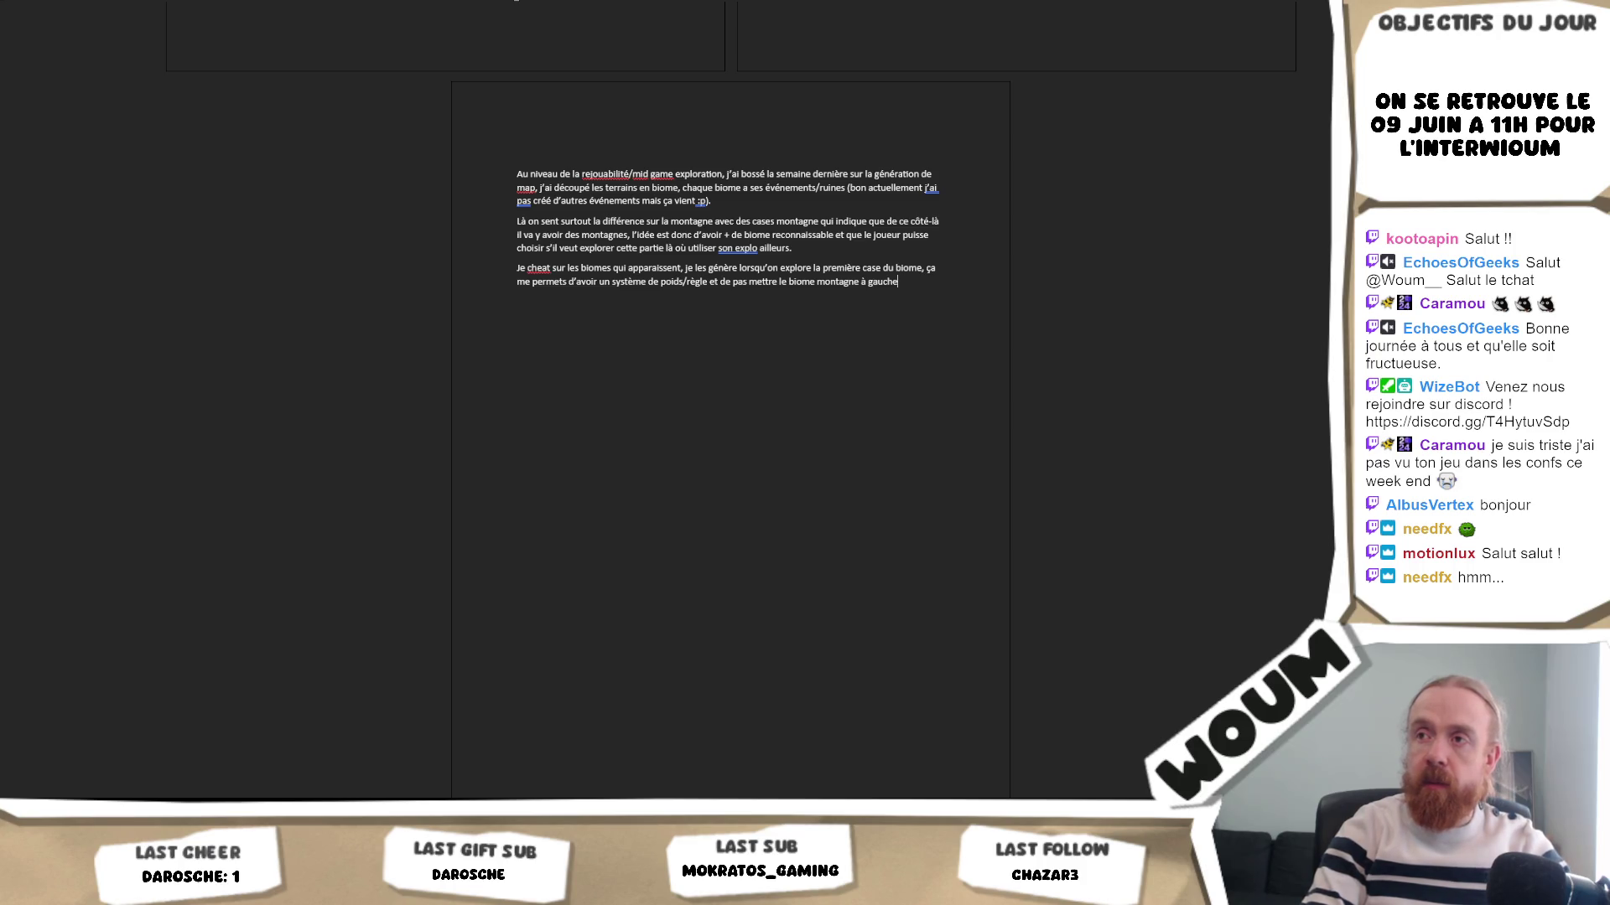
pyautogui.write(' et')
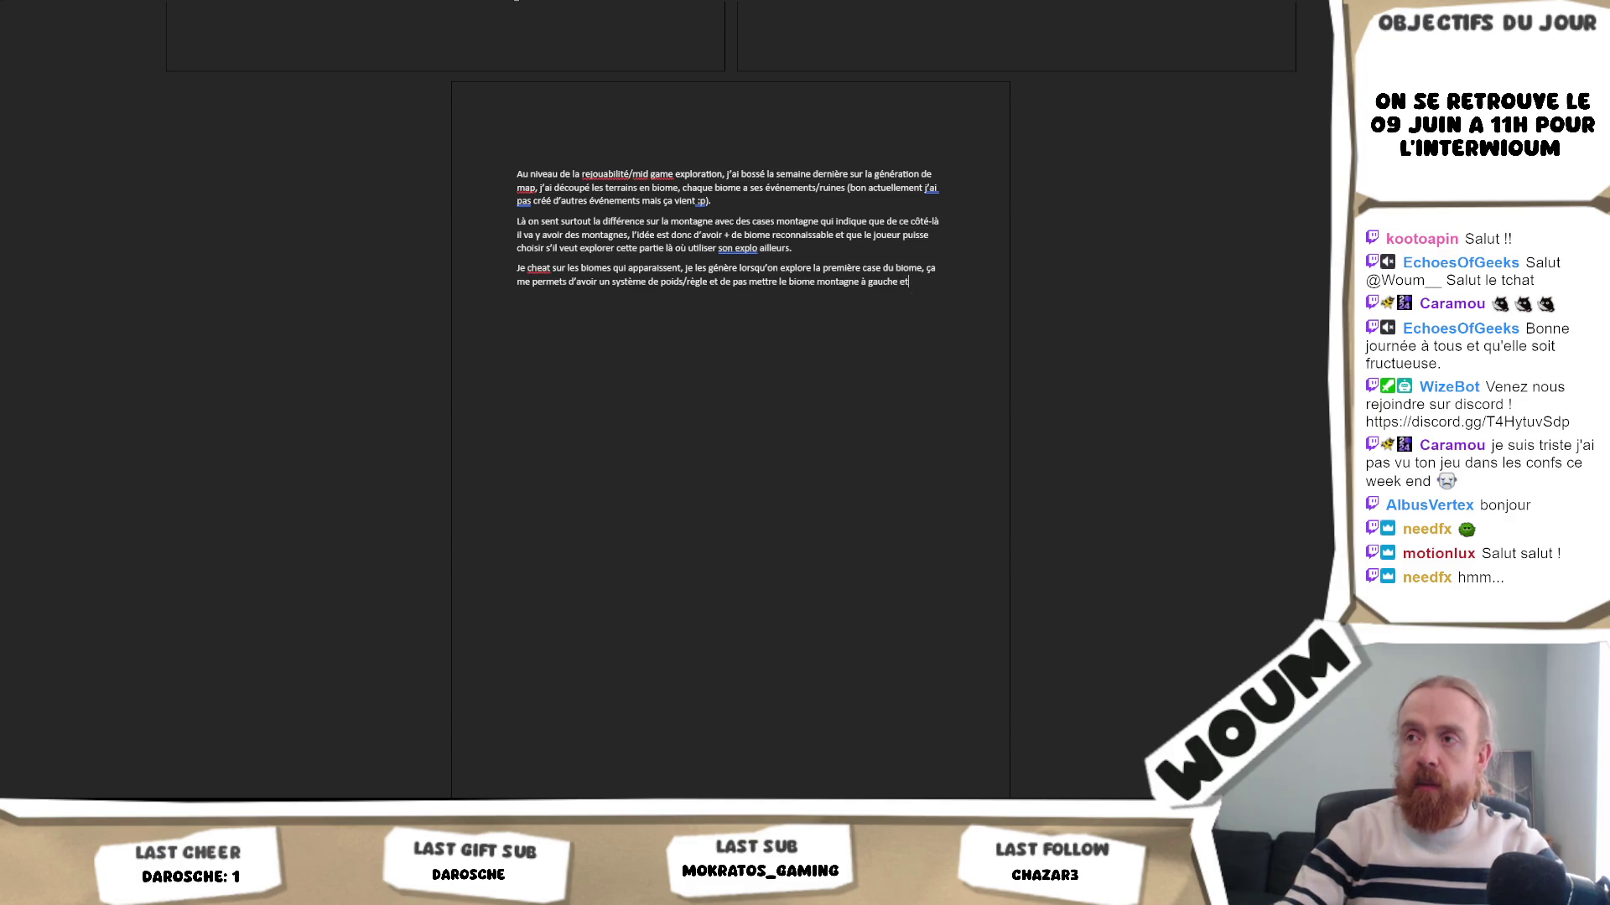
# - Rewrite the ending as '/règle pour équilibrer ce sur quoi le joueur tombe (et éviter… la montagne)'
pyautogui.moveTo(913, 289)
pyautogui.mouseDown()
pyautogui.moveTo(737, 269)
pyautogui.moveTo(727, 284)
pyautogui.mouseUp()
pyautogui.moveTo(960, 294); pyautogui.dragTo(684, 285)
pyautogui.write('/règle ')
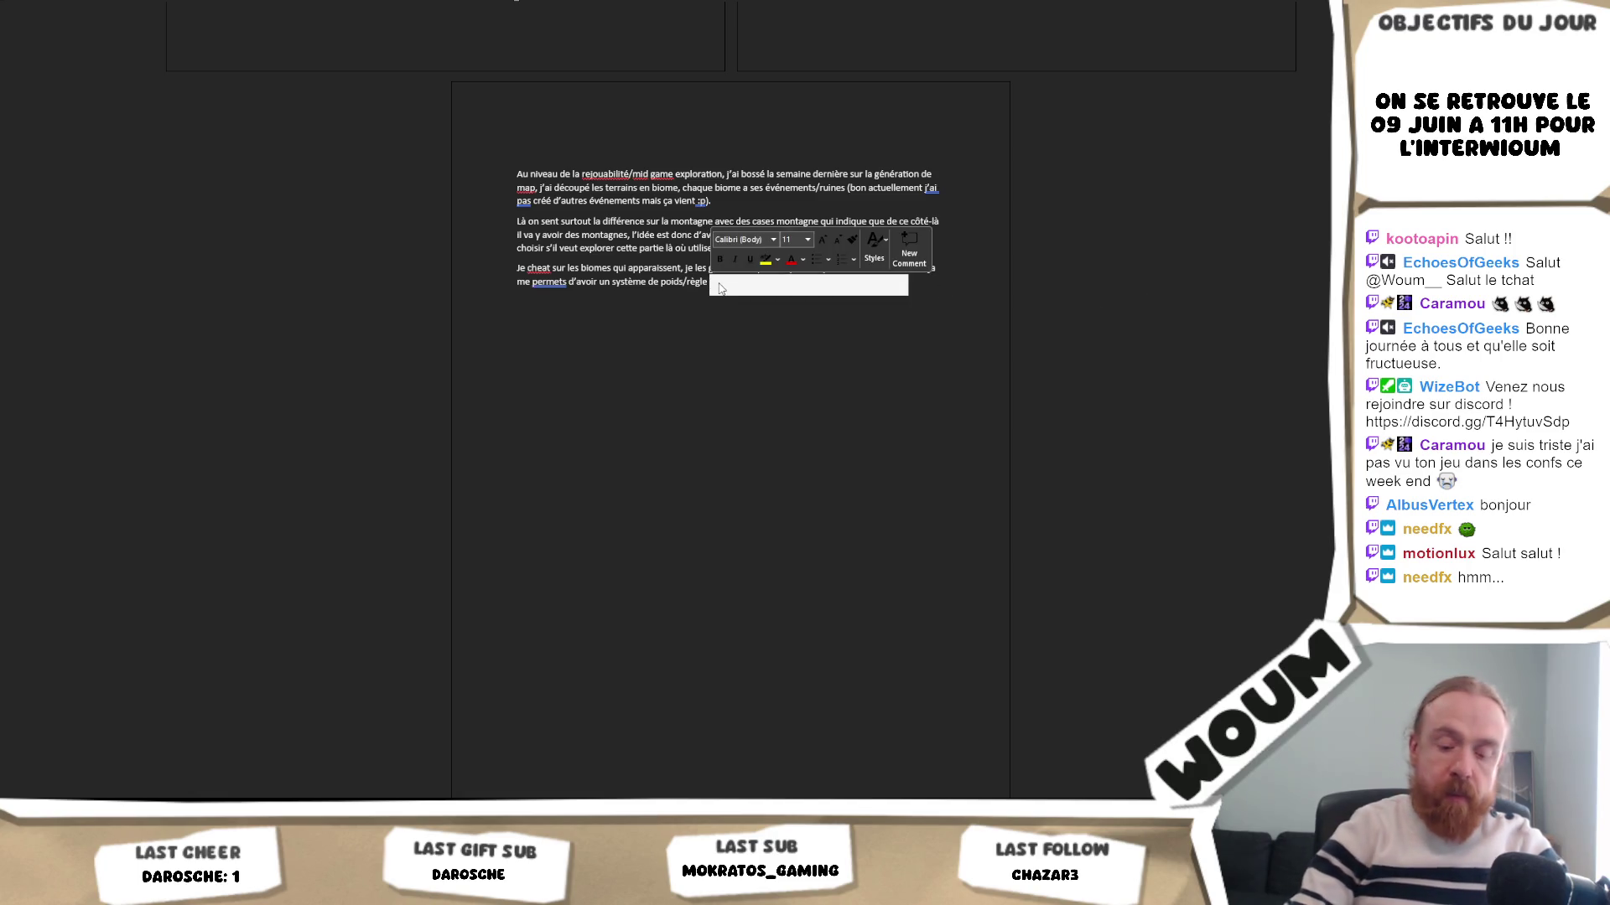
pyautogui.write('pour équilibrer ce que le j')
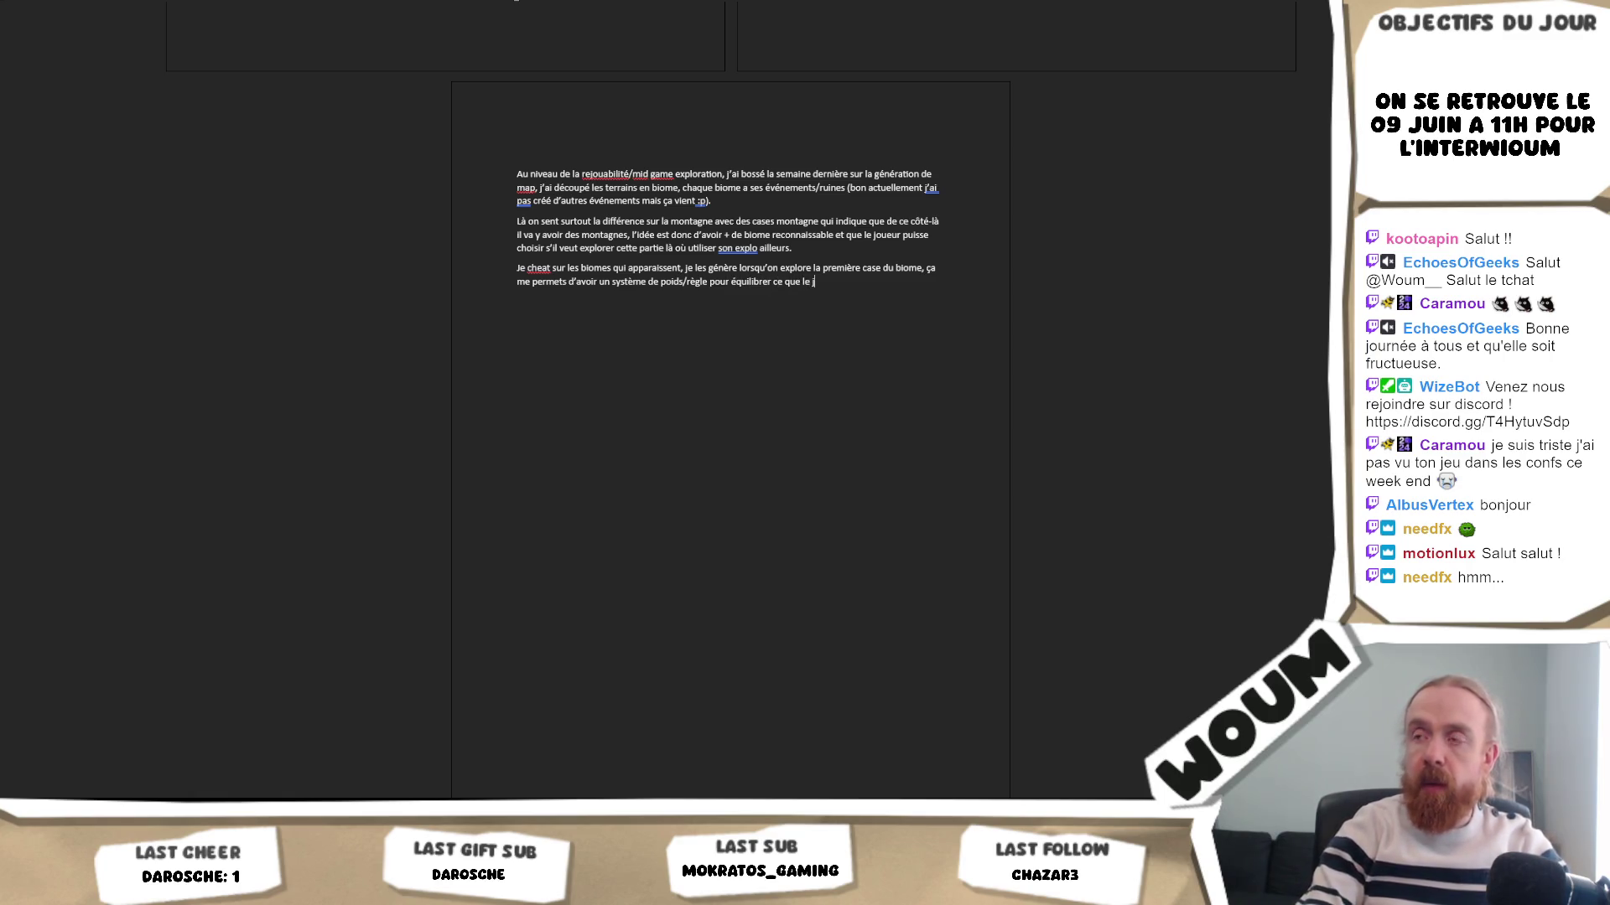
pyautogui.press('BackSpace')
pyautogui.press('BackSpace')
pyautogui.press('BackSpace')
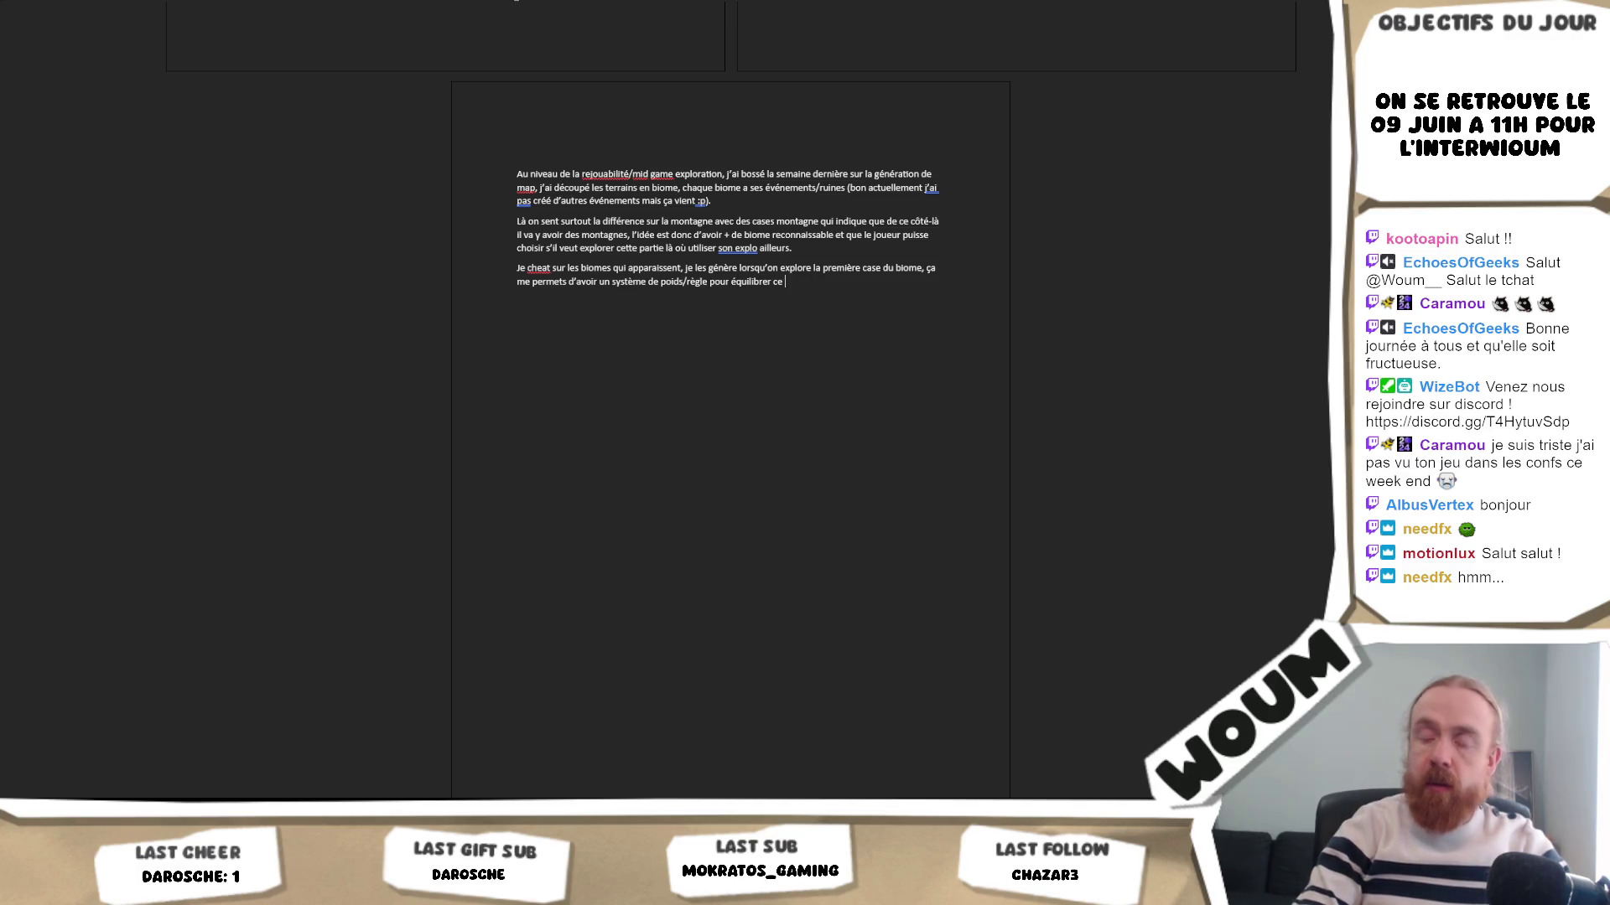
pyautogui.write('sur quoi le joueur tombe')
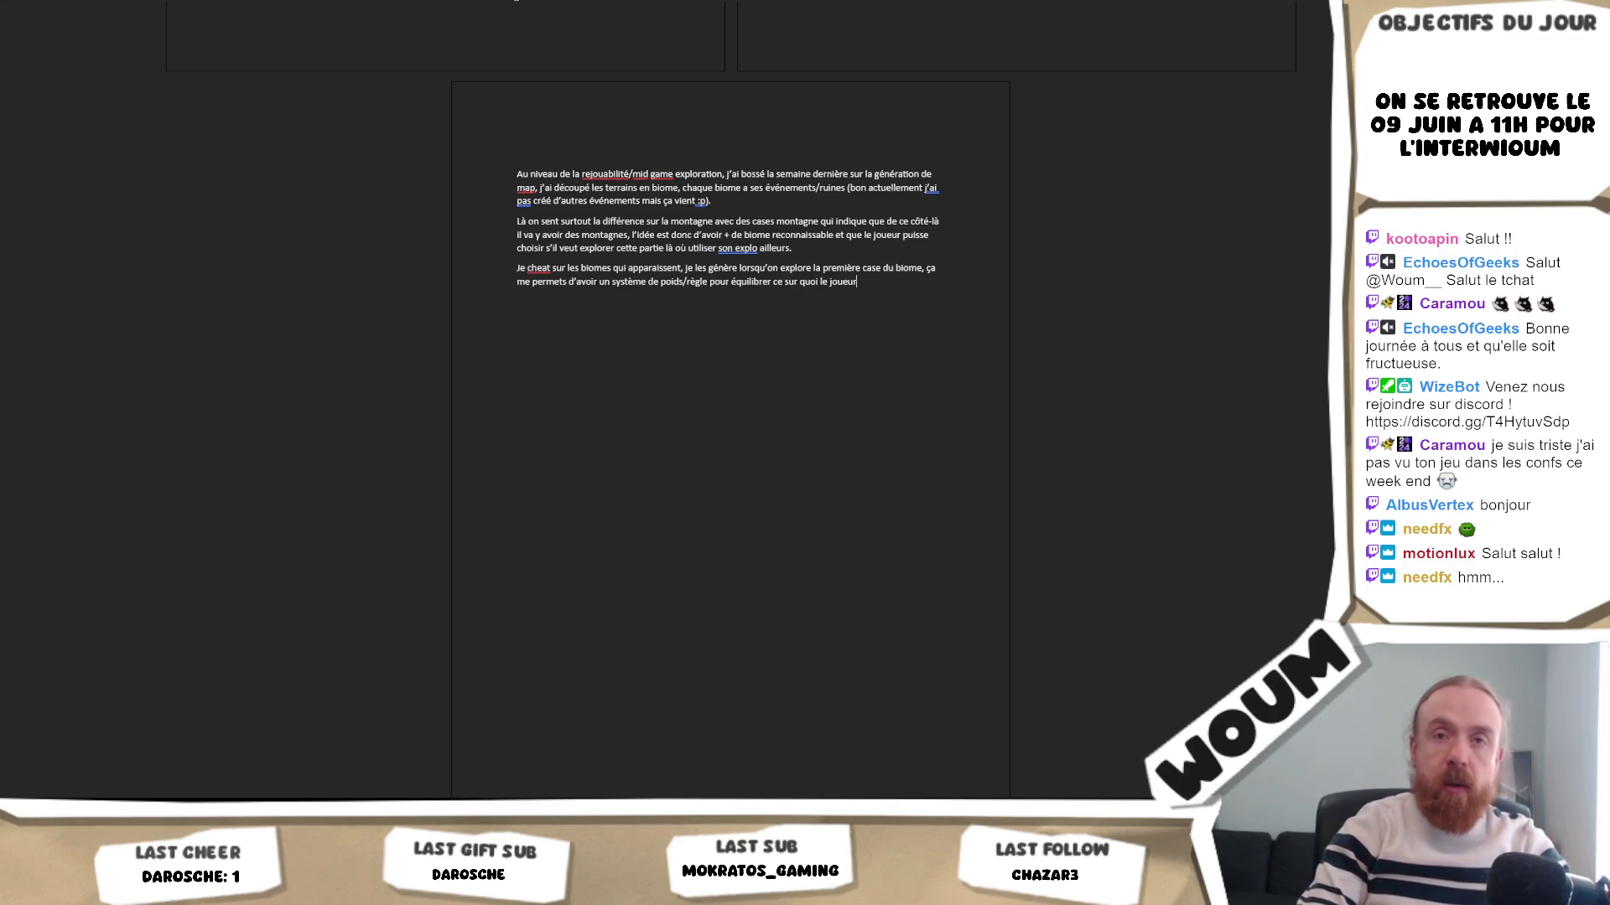
pyautogui.write(' (et éviter ')
pyautogui.write('par exemple de ne ')
pyautogui.write('jamais trouver l')
pyautogui.write('a montagne)')
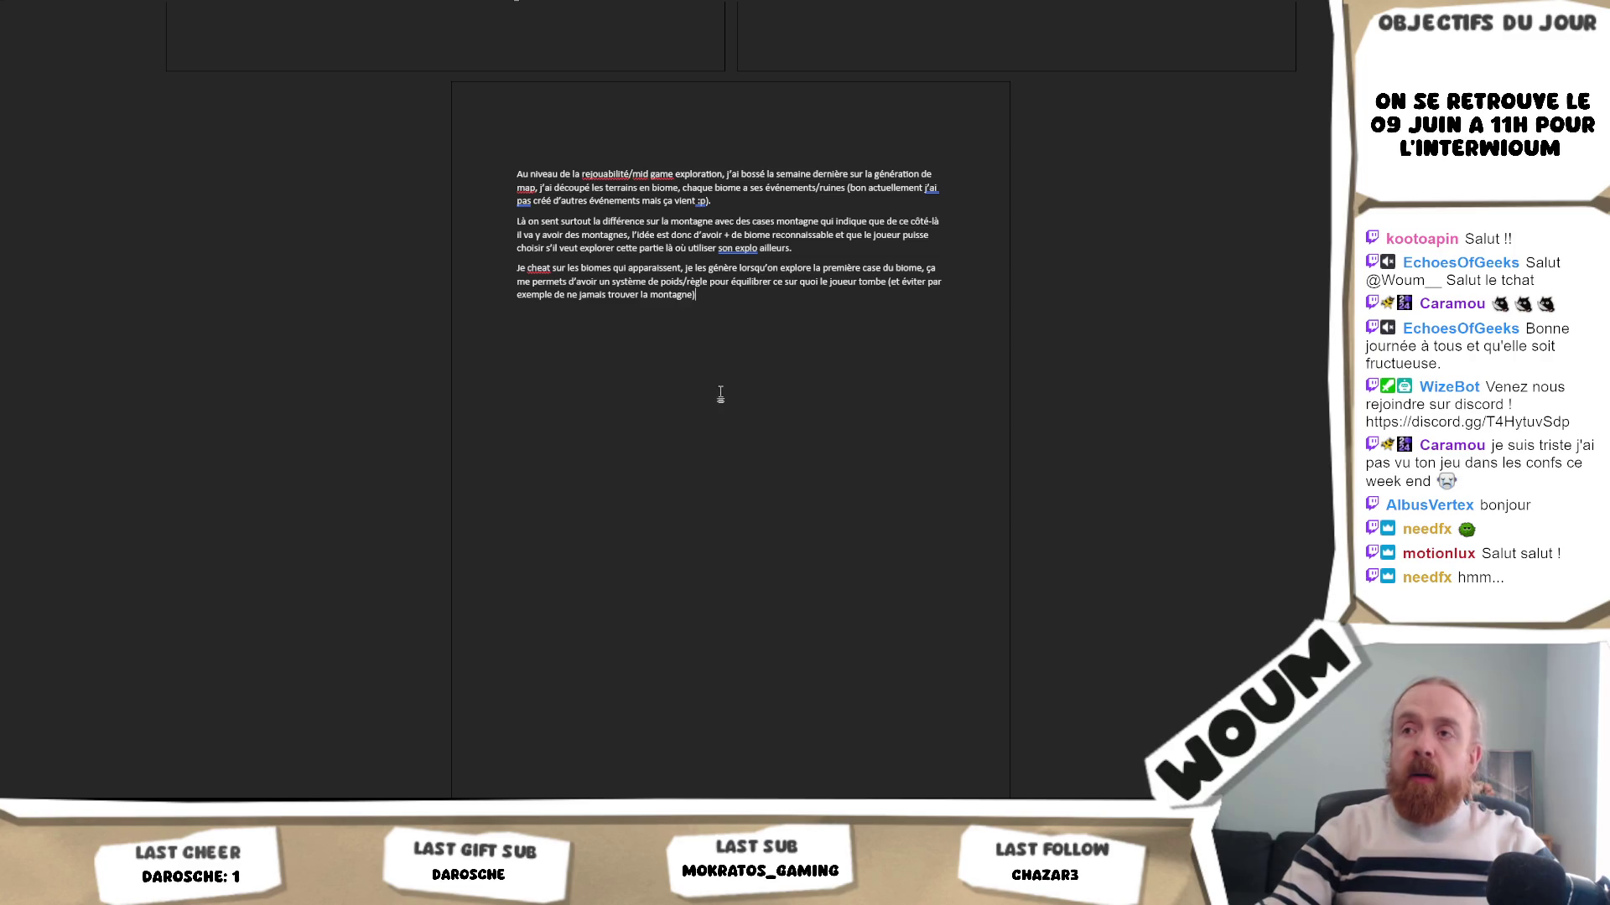
pyautogui.keyDown('ctrl'); pyautogui.scroll(5, 750, 347); pyautogui.keyUp('ctrl')
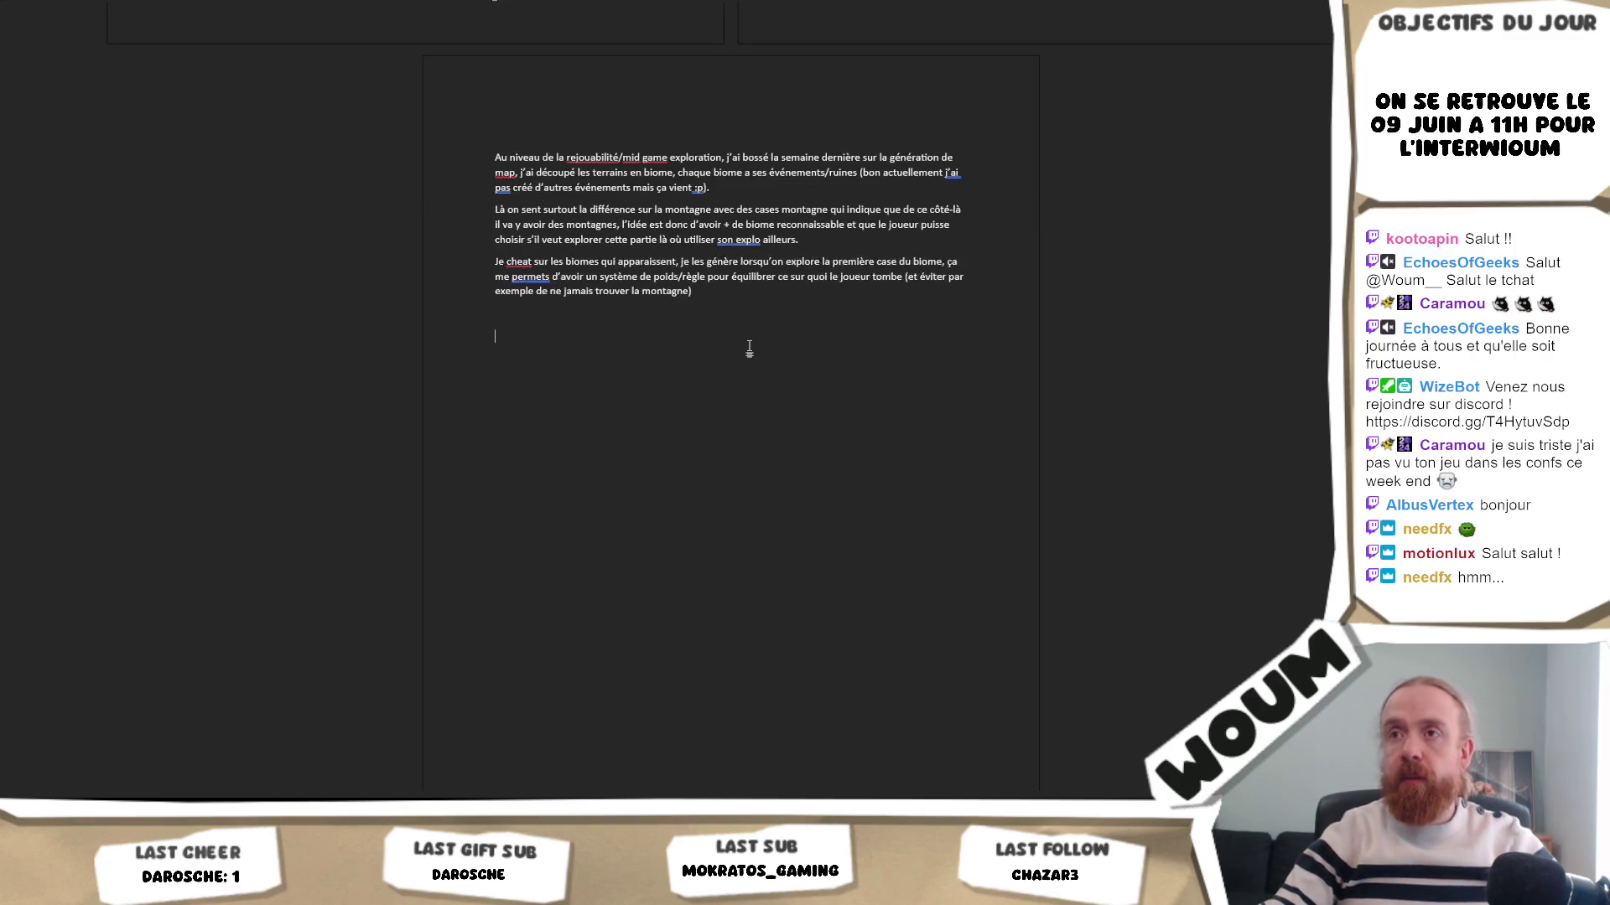
# - Move from the Word notes to Unity and widen the game view of the generated map
pyautogui.scroll(1, 748, 348)
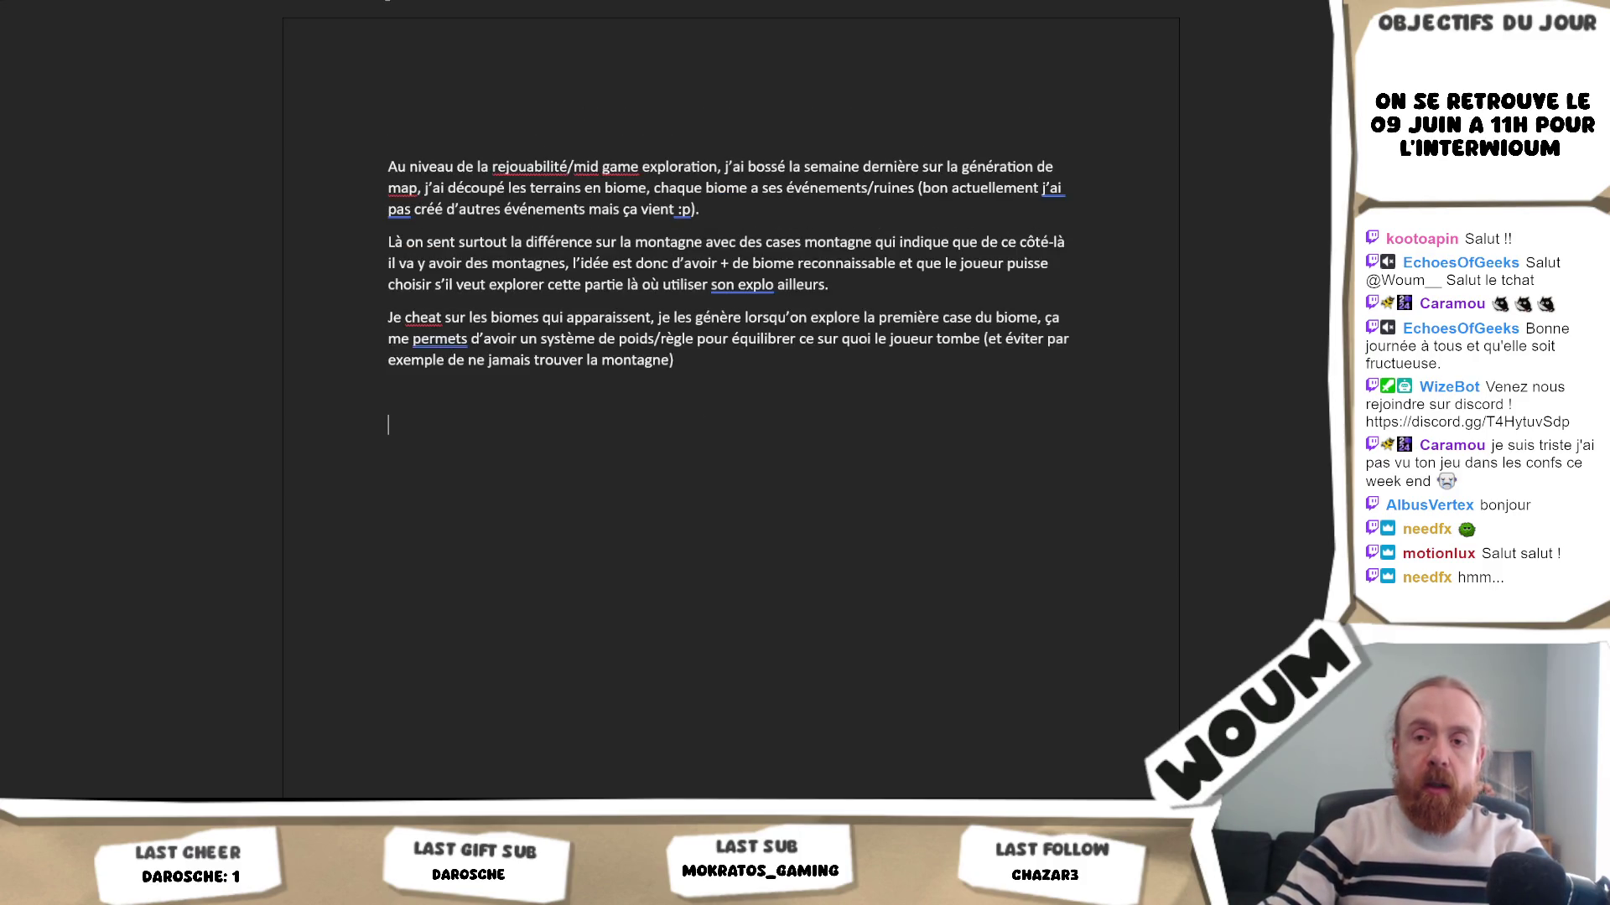
pyautogui.hotkey('alt', 'Tab')
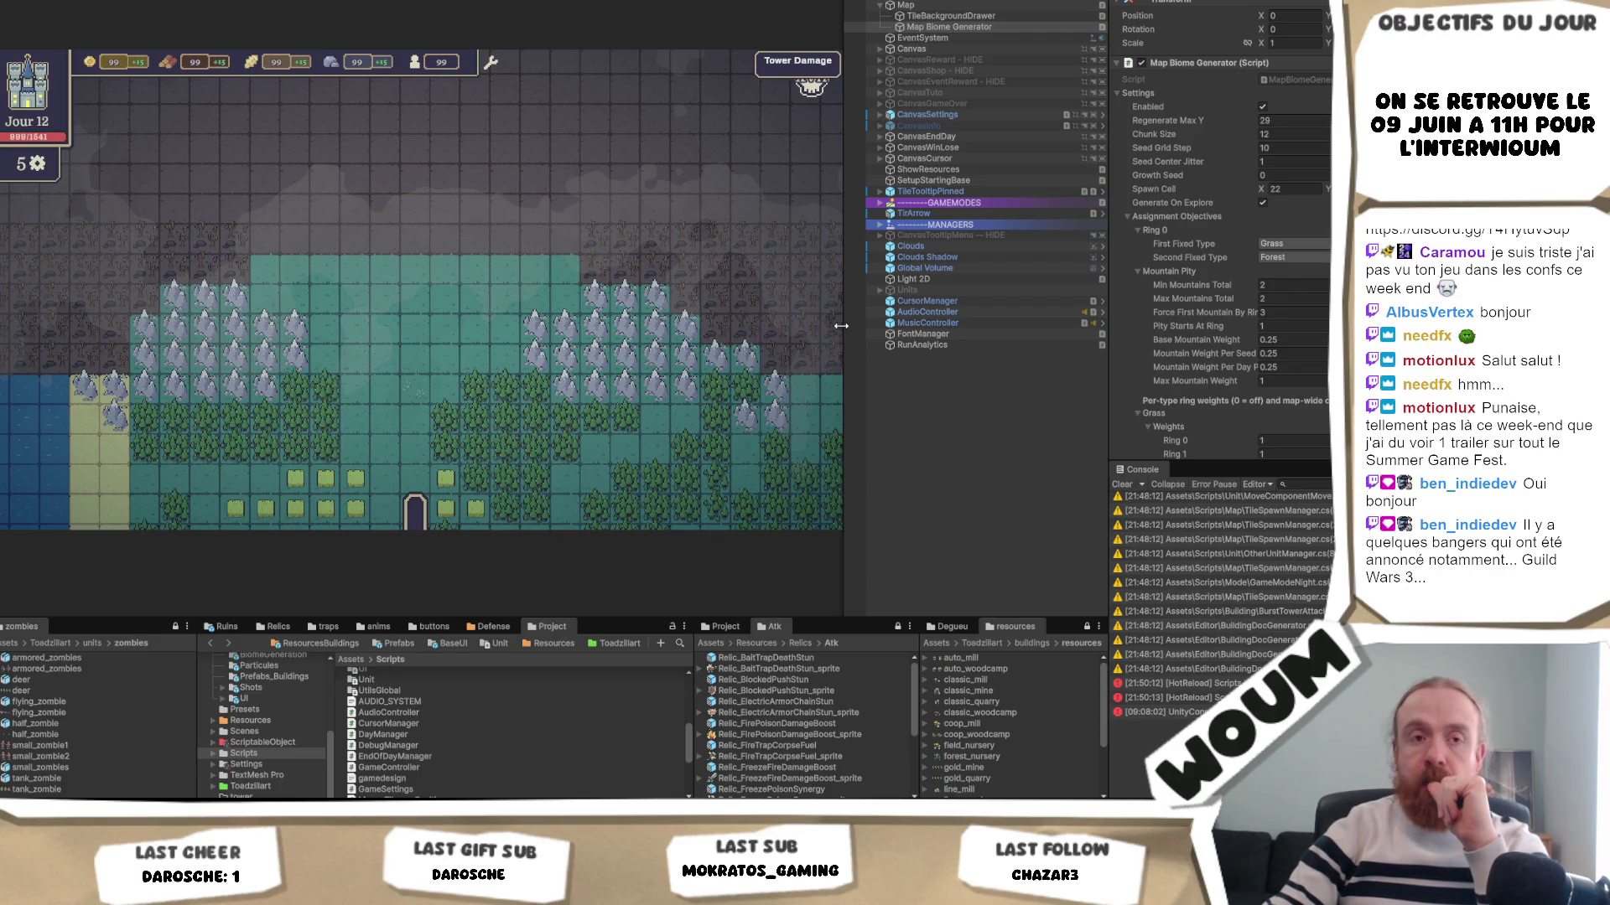
pyautogui.moveTo(843, 333); pyautogui.dragTo(901, 332)
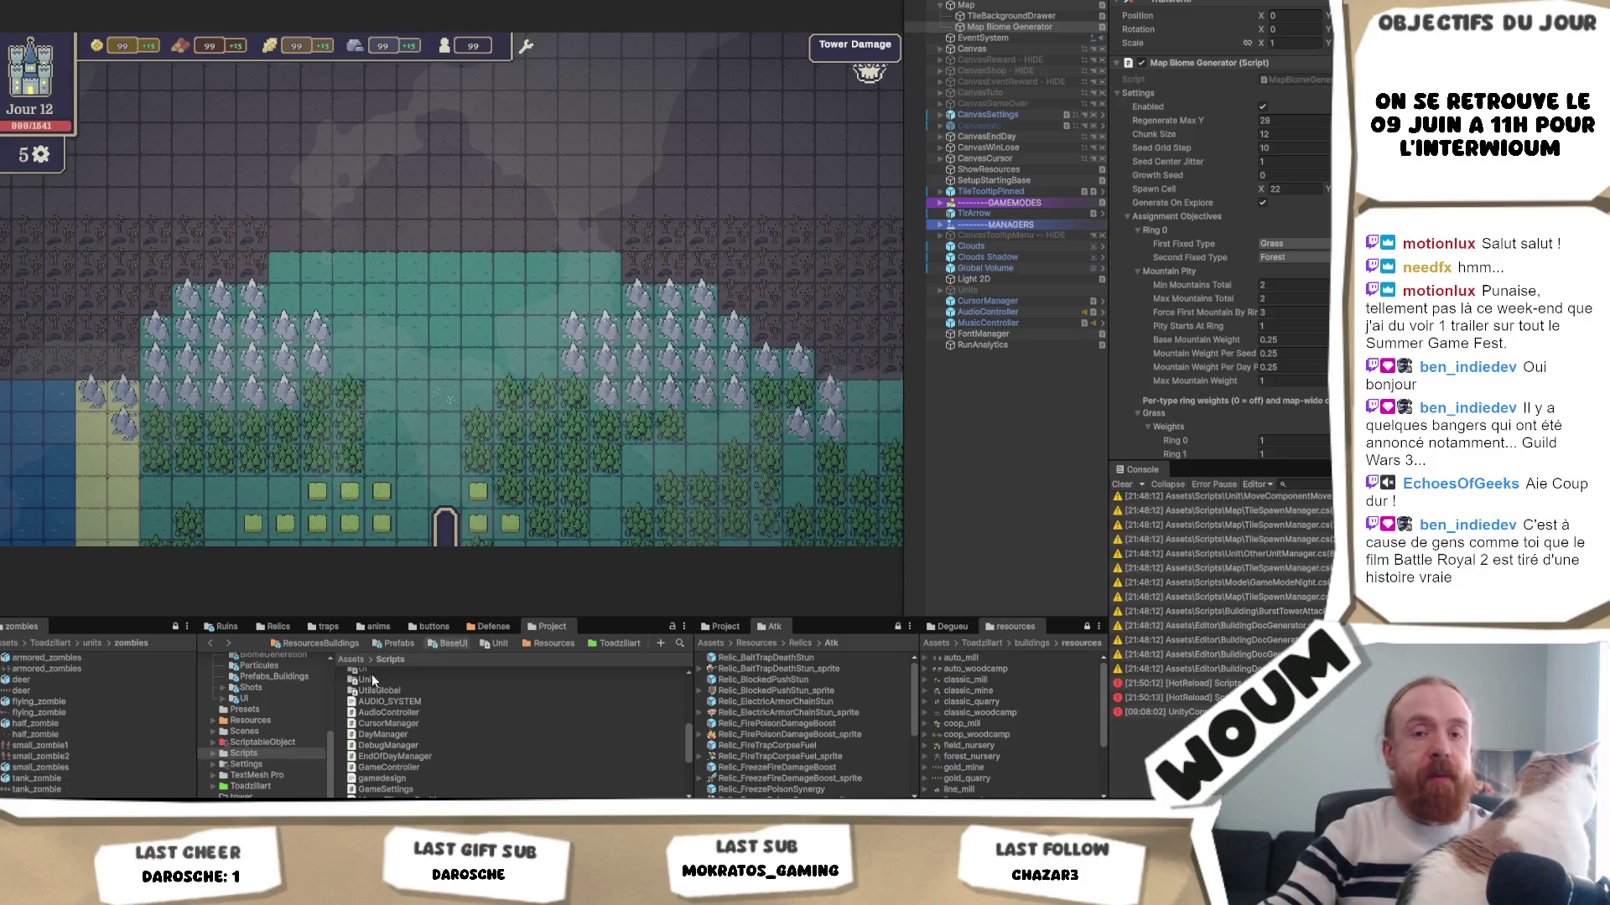
# - Check the map overview, restart with R to regenerate it, and test selecting a tile
pyautogui.moveTo(225, 805)
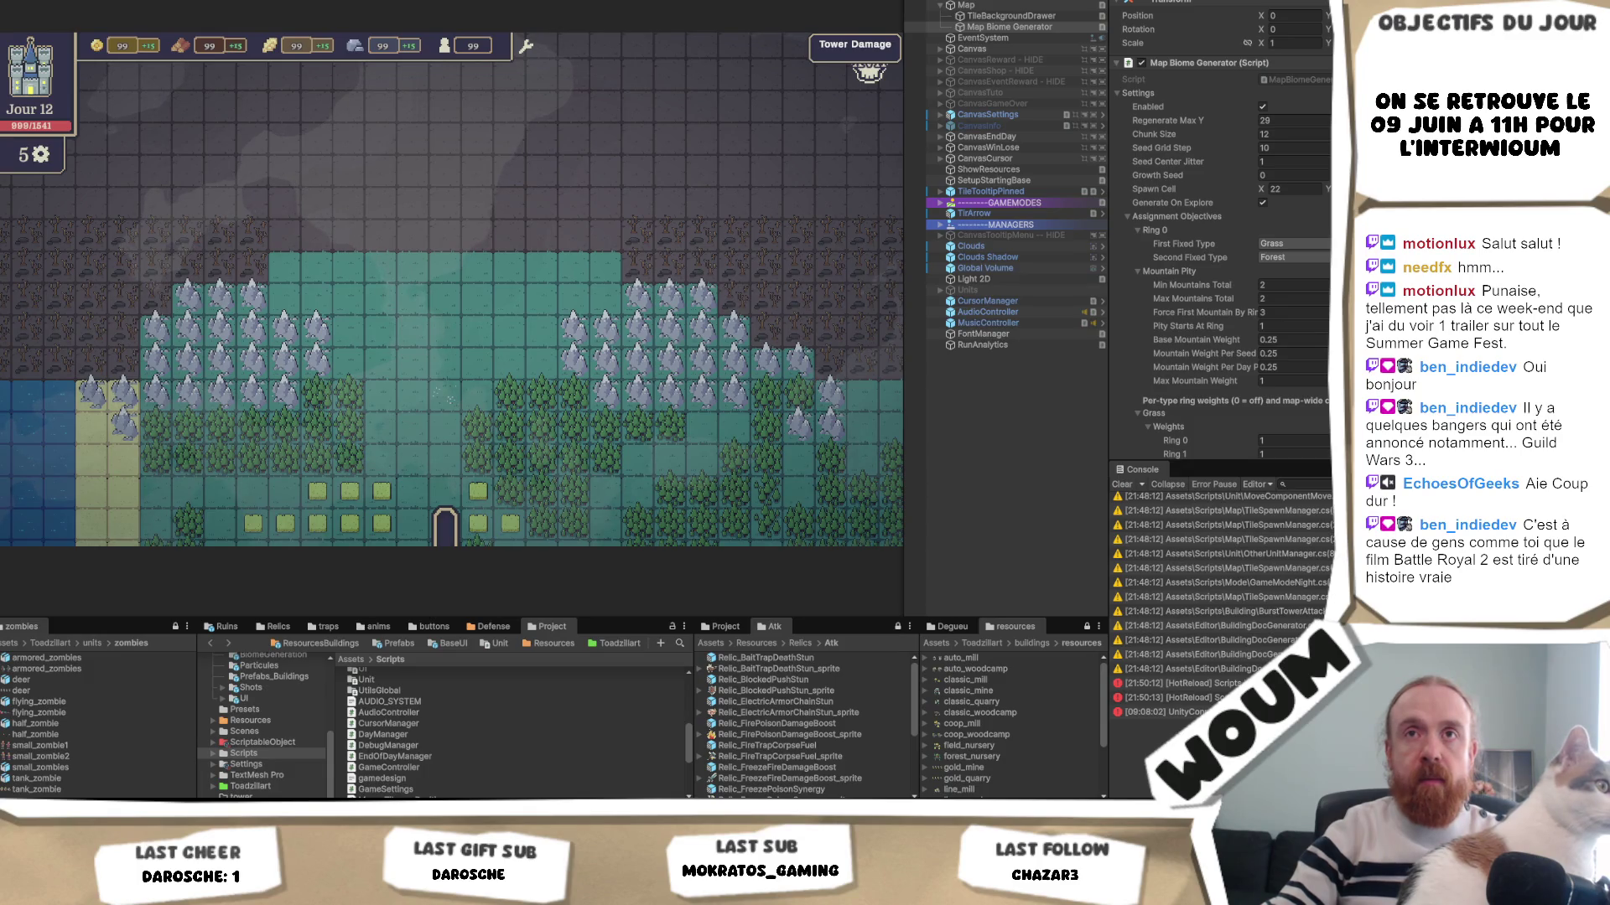
pyautogui.press('Tab')
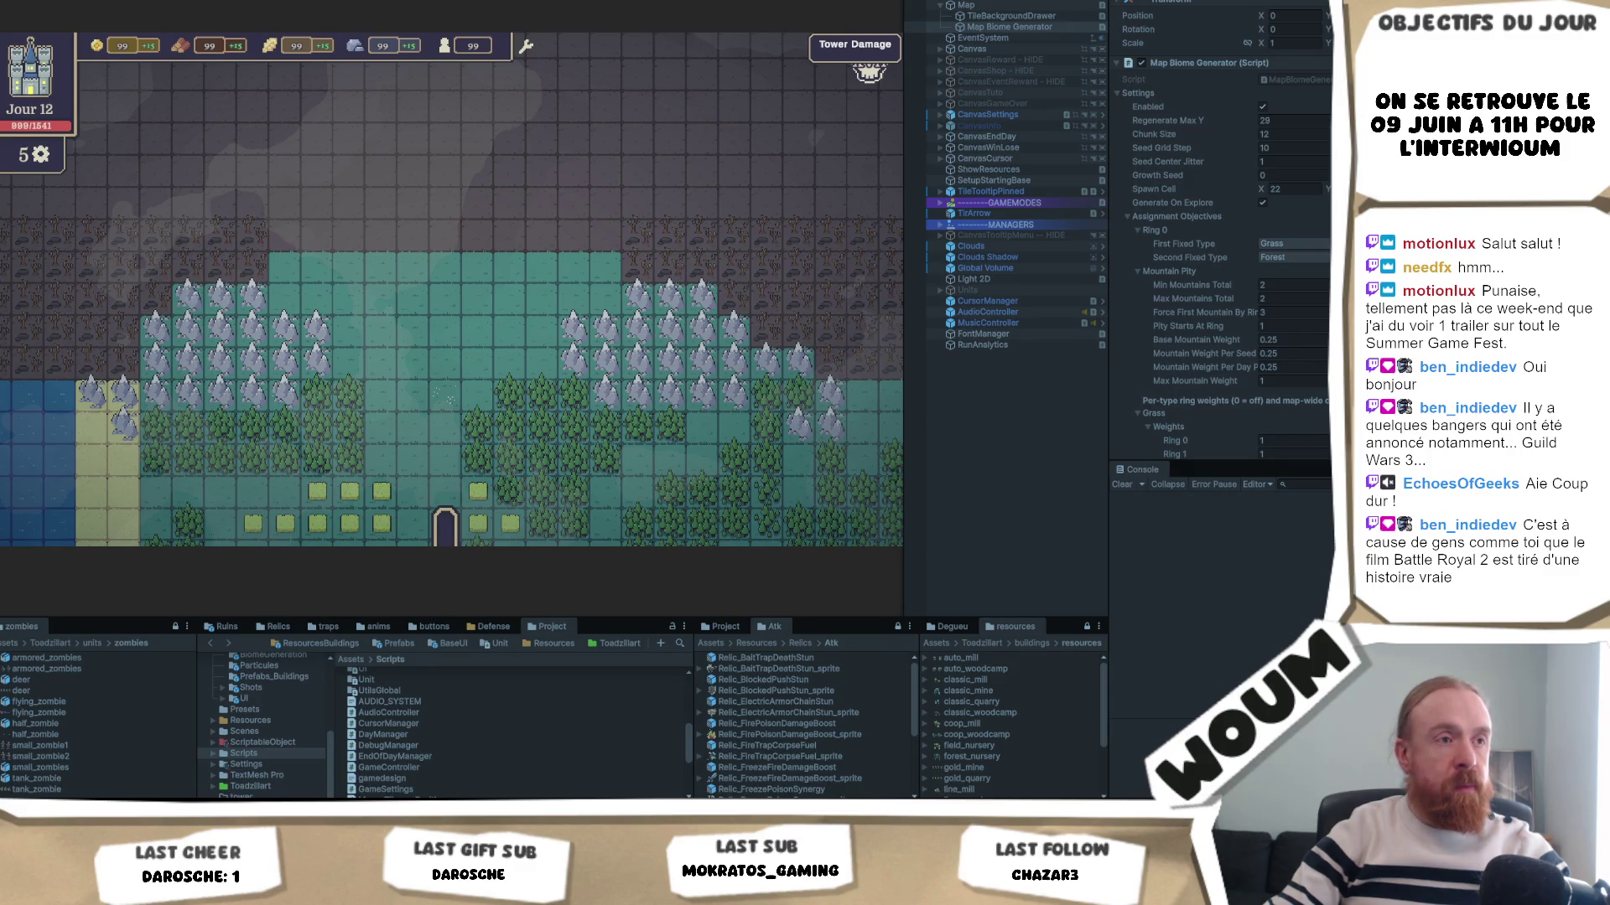
pyautogui.press('r')
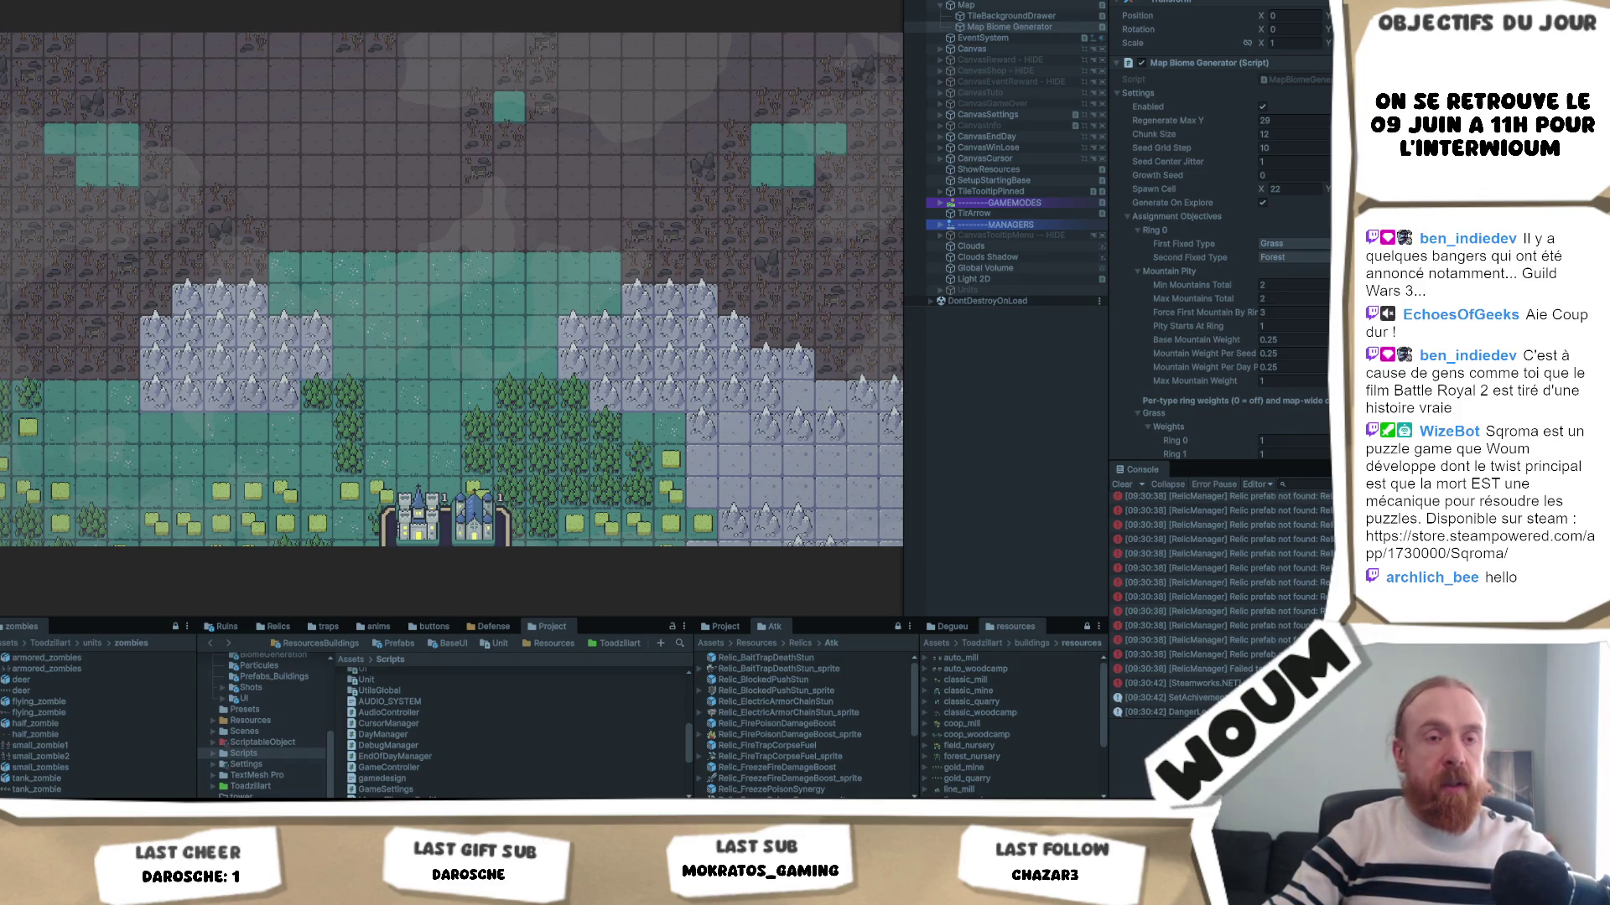
pyautogui.click(612, 323)
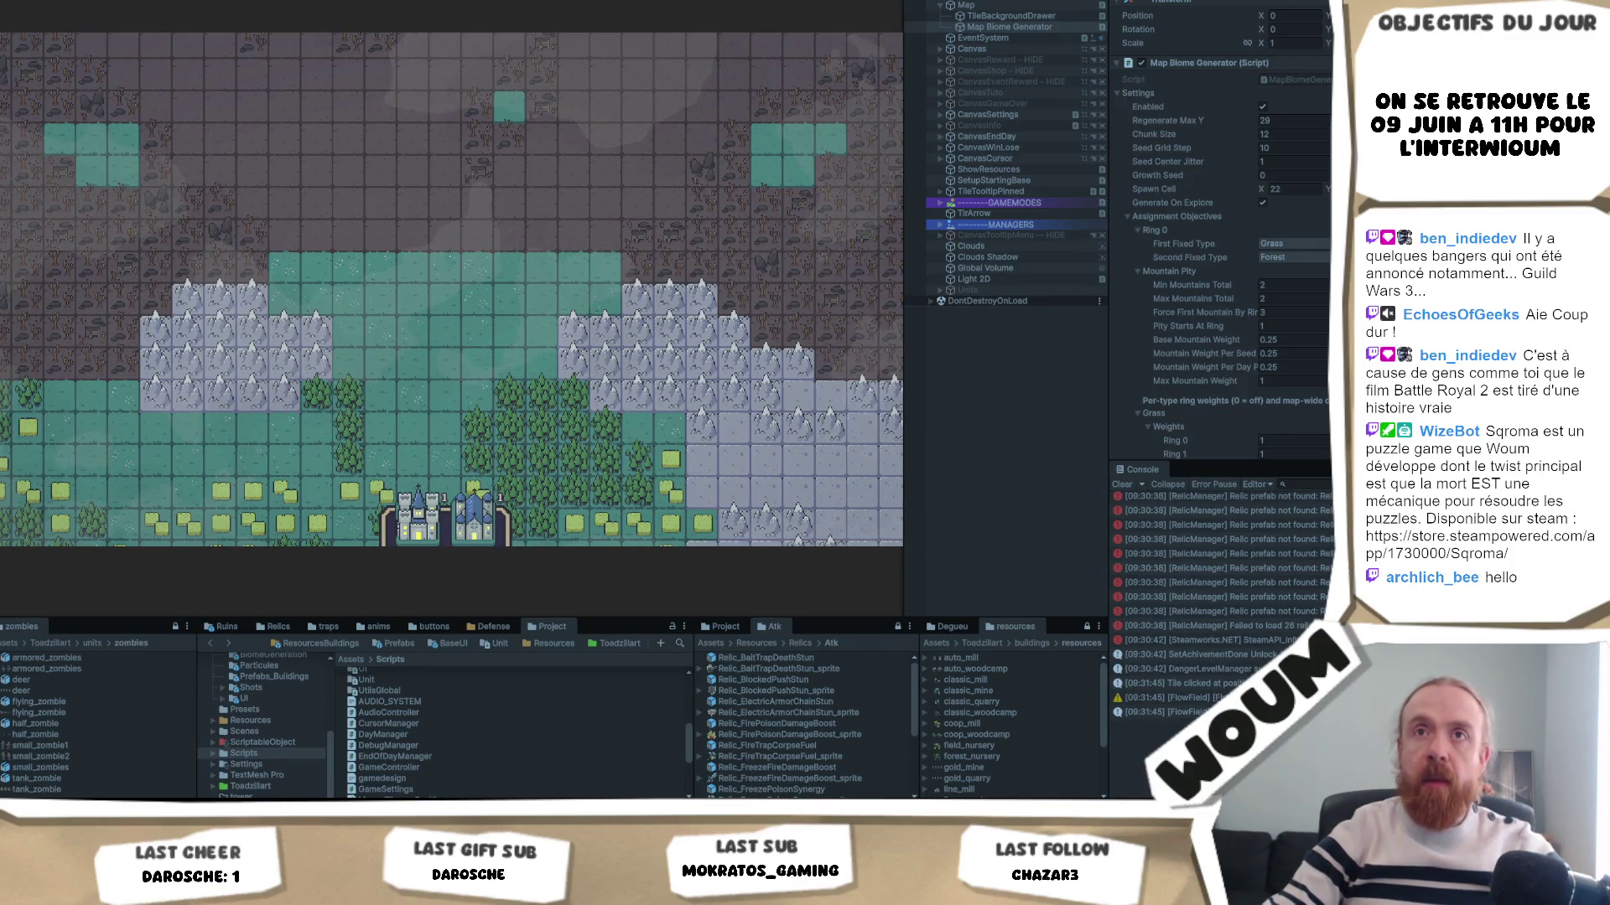
# - Inspect the map in the Scene view, return to the Game view, and start Play mode
pyautogui.hotkey('ctrl', '1')
pyautogui.scroll(-3, 551, 230)
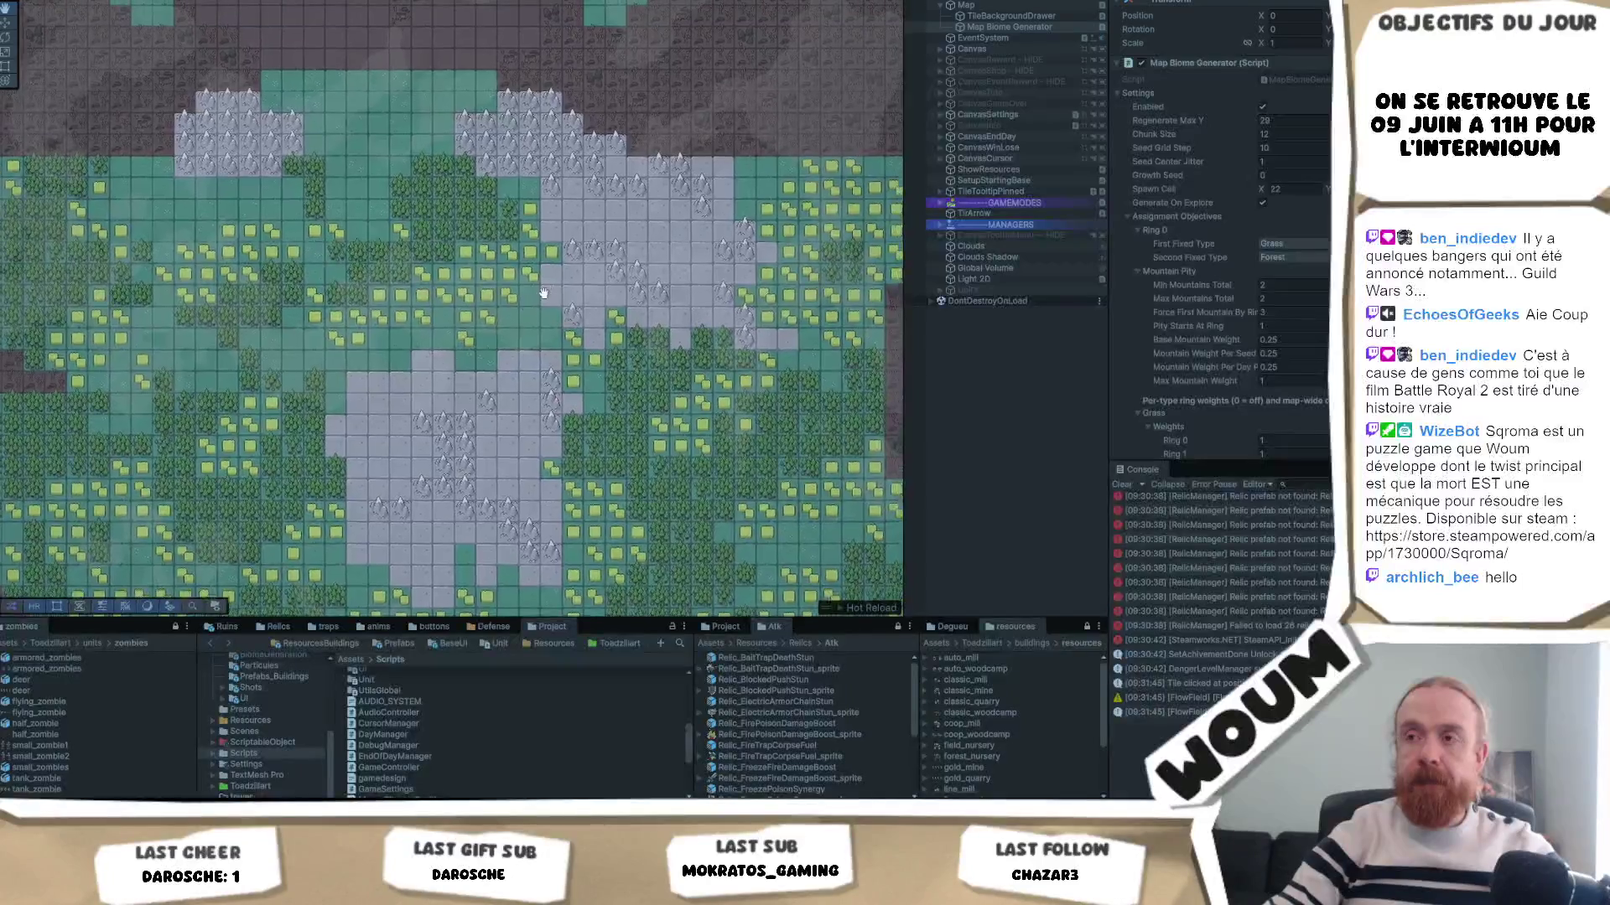
pyautogui.hotkey('ctrl', '2')
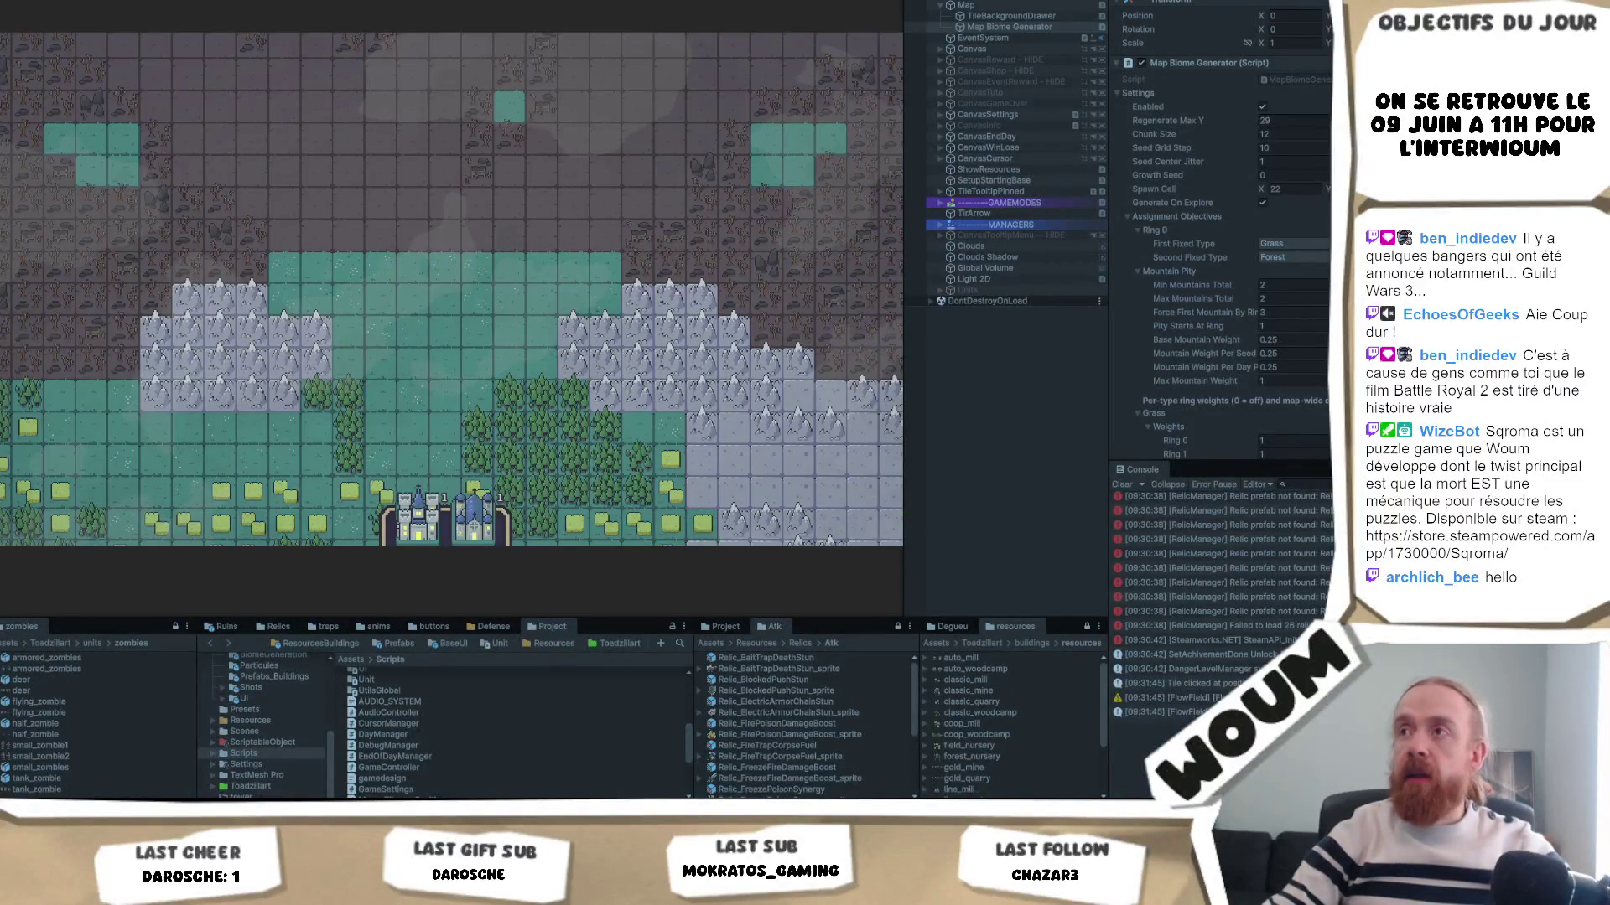
pyautogui.hotkey('ctrl', 'p')
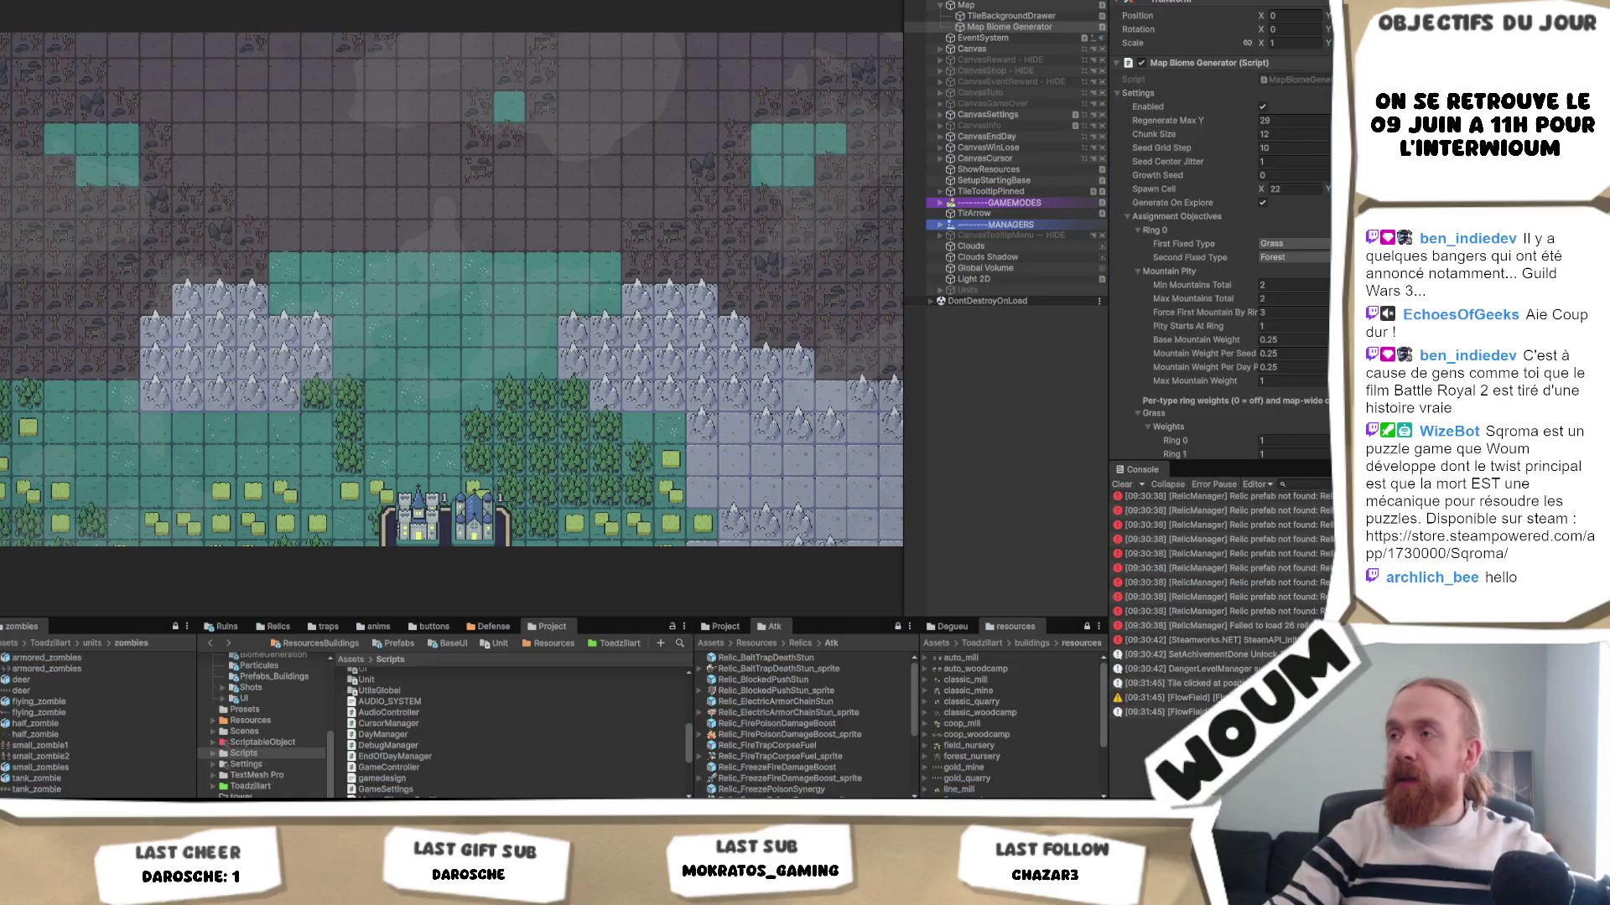
pyautogui.scroll(-5, 1220, 251)
# - Uncheck 'Editor Reveal Entire Map On Start' on the Map object and relaunch Play mode
pyautogui.scroll(-15, 1264, 356)
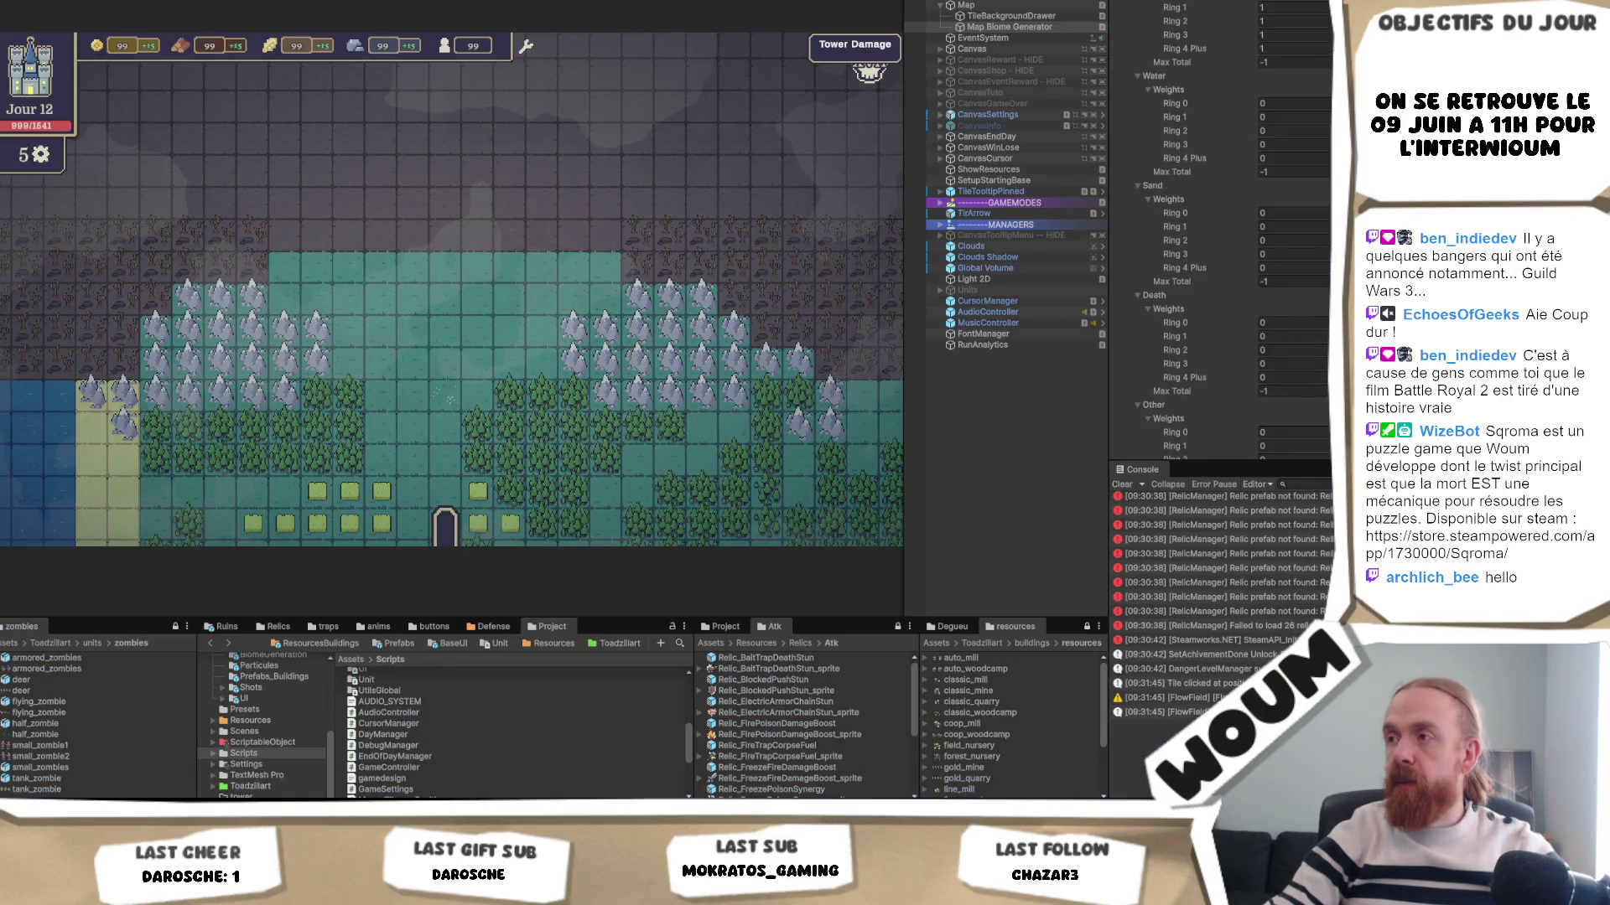
pyautogui.scroll(-10, 1258, 358)
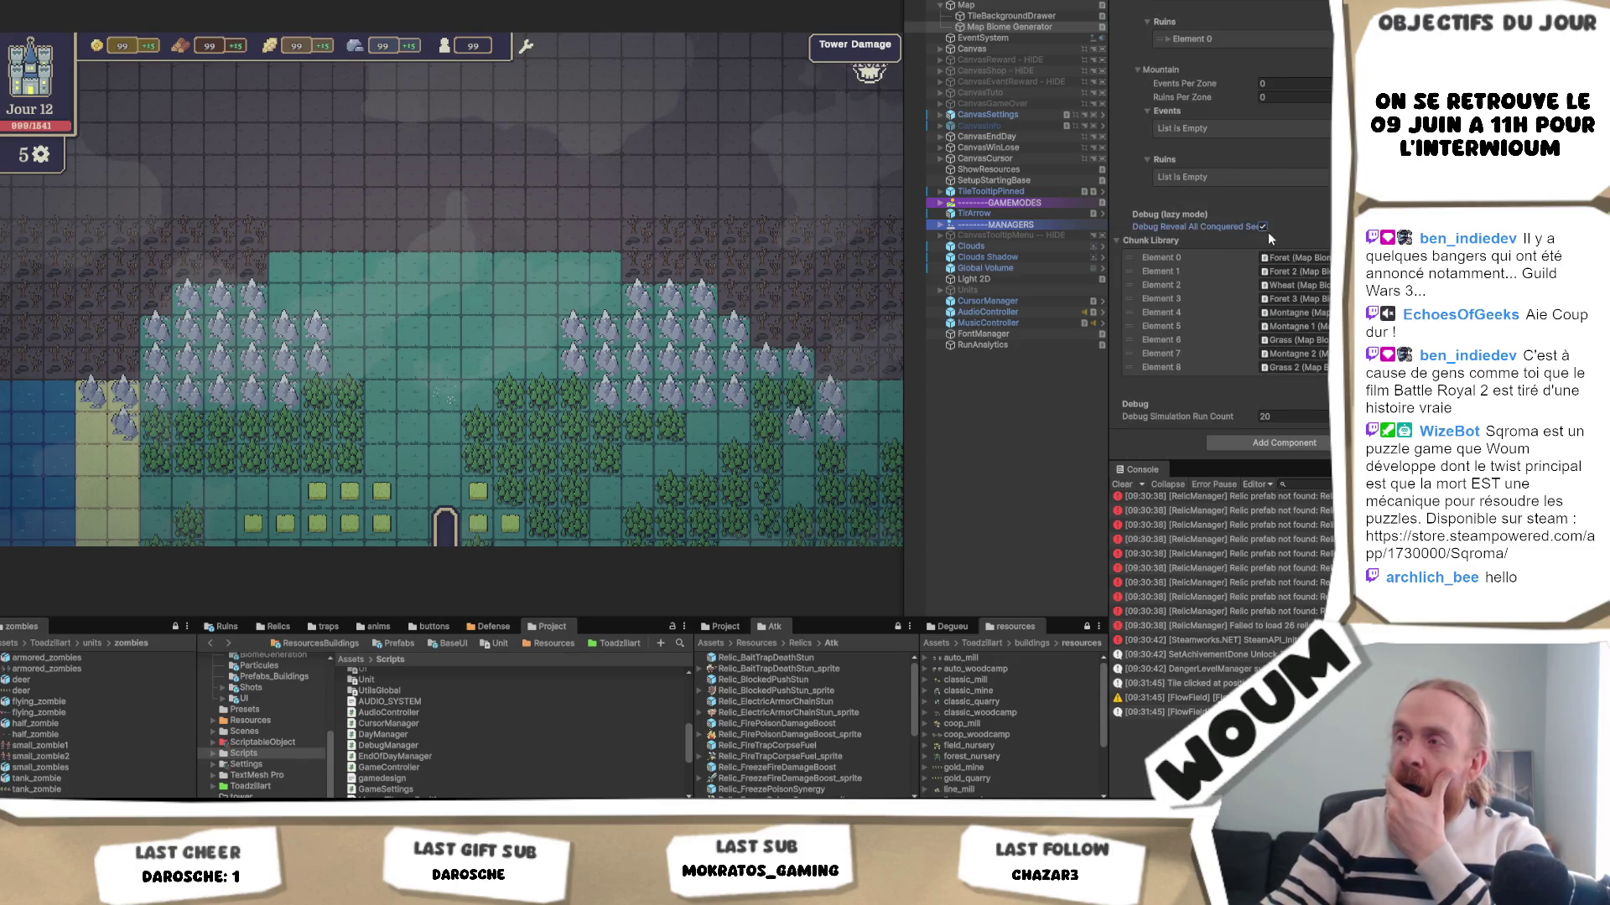
pyautogui.scroll(15, 1266, 229)
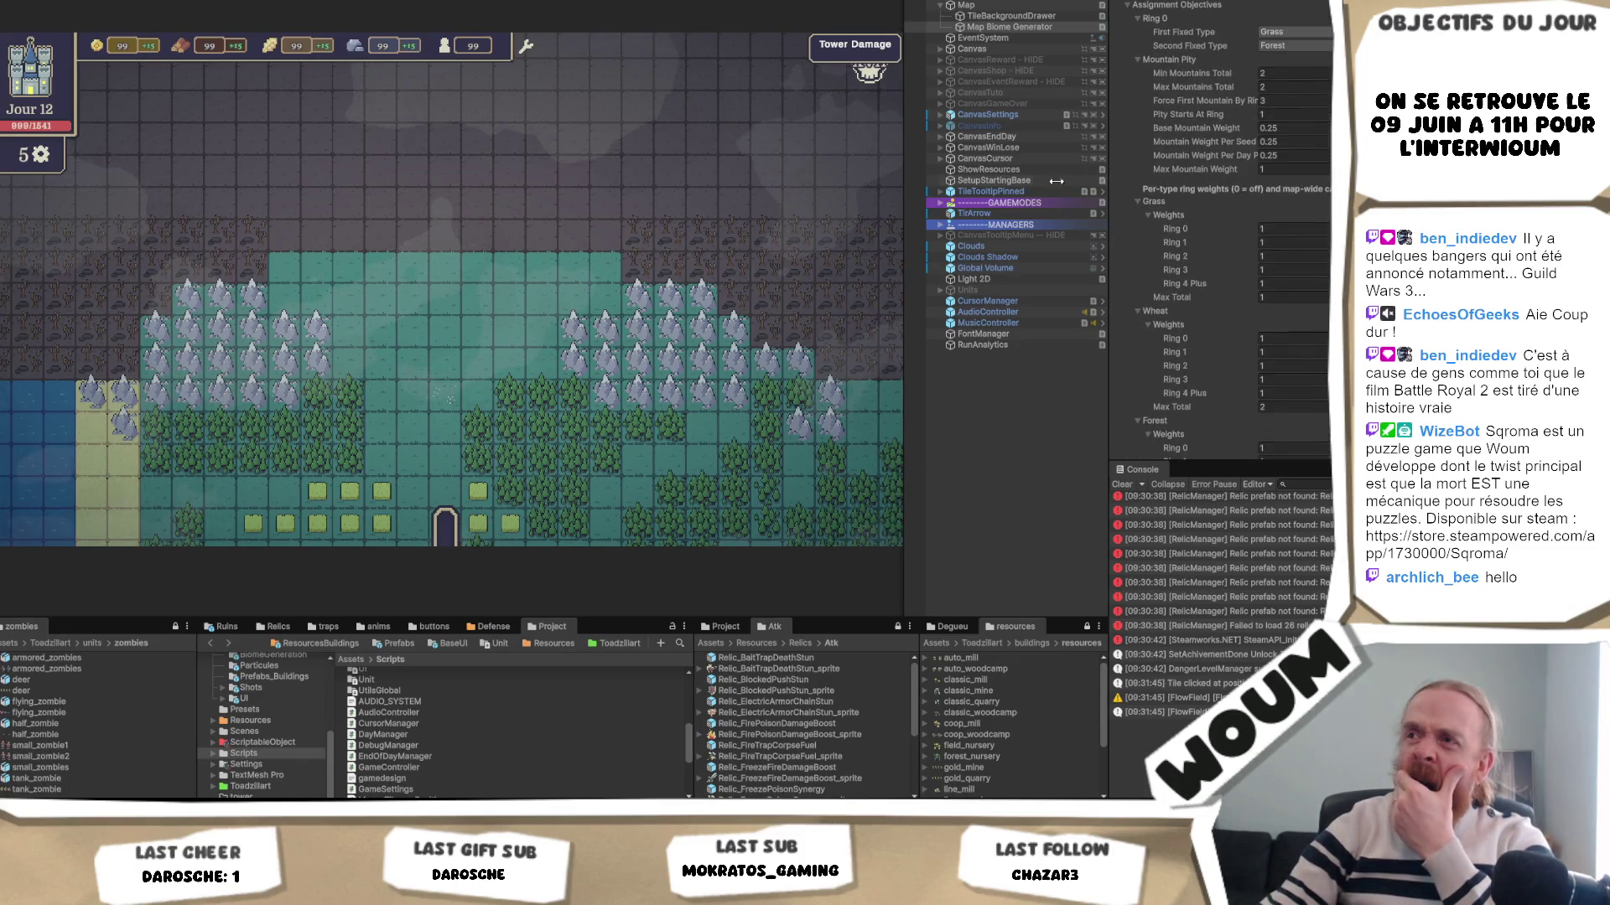
pyautogui.click(1010, 16)
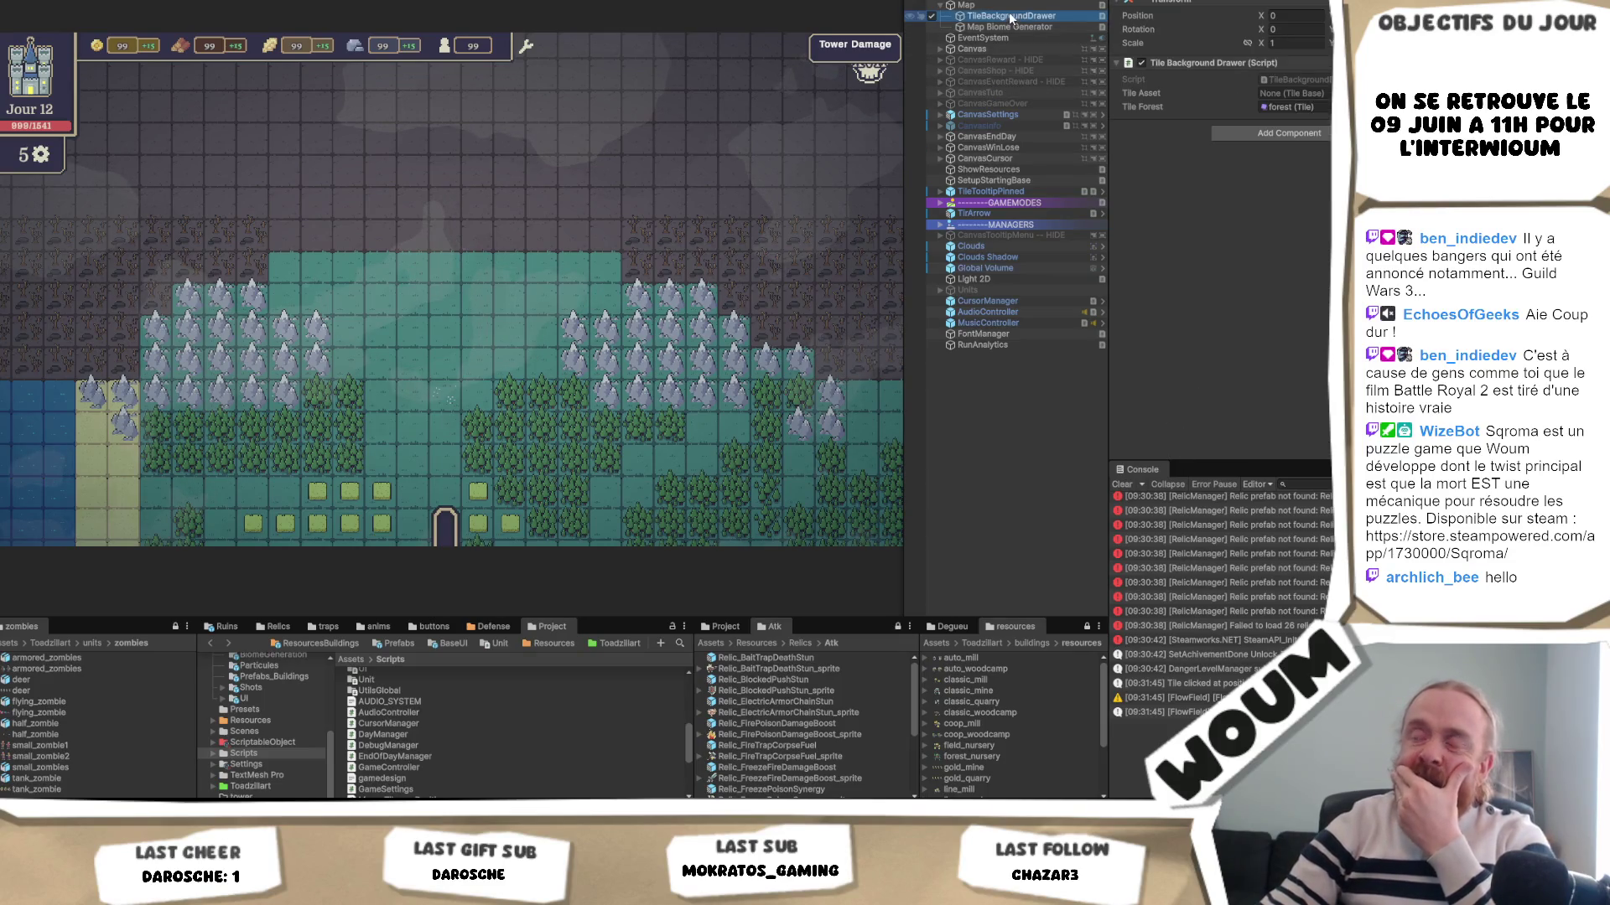
pyautogui.click(973, 5)
pyautogui.scroll(-10, 1220, 218)
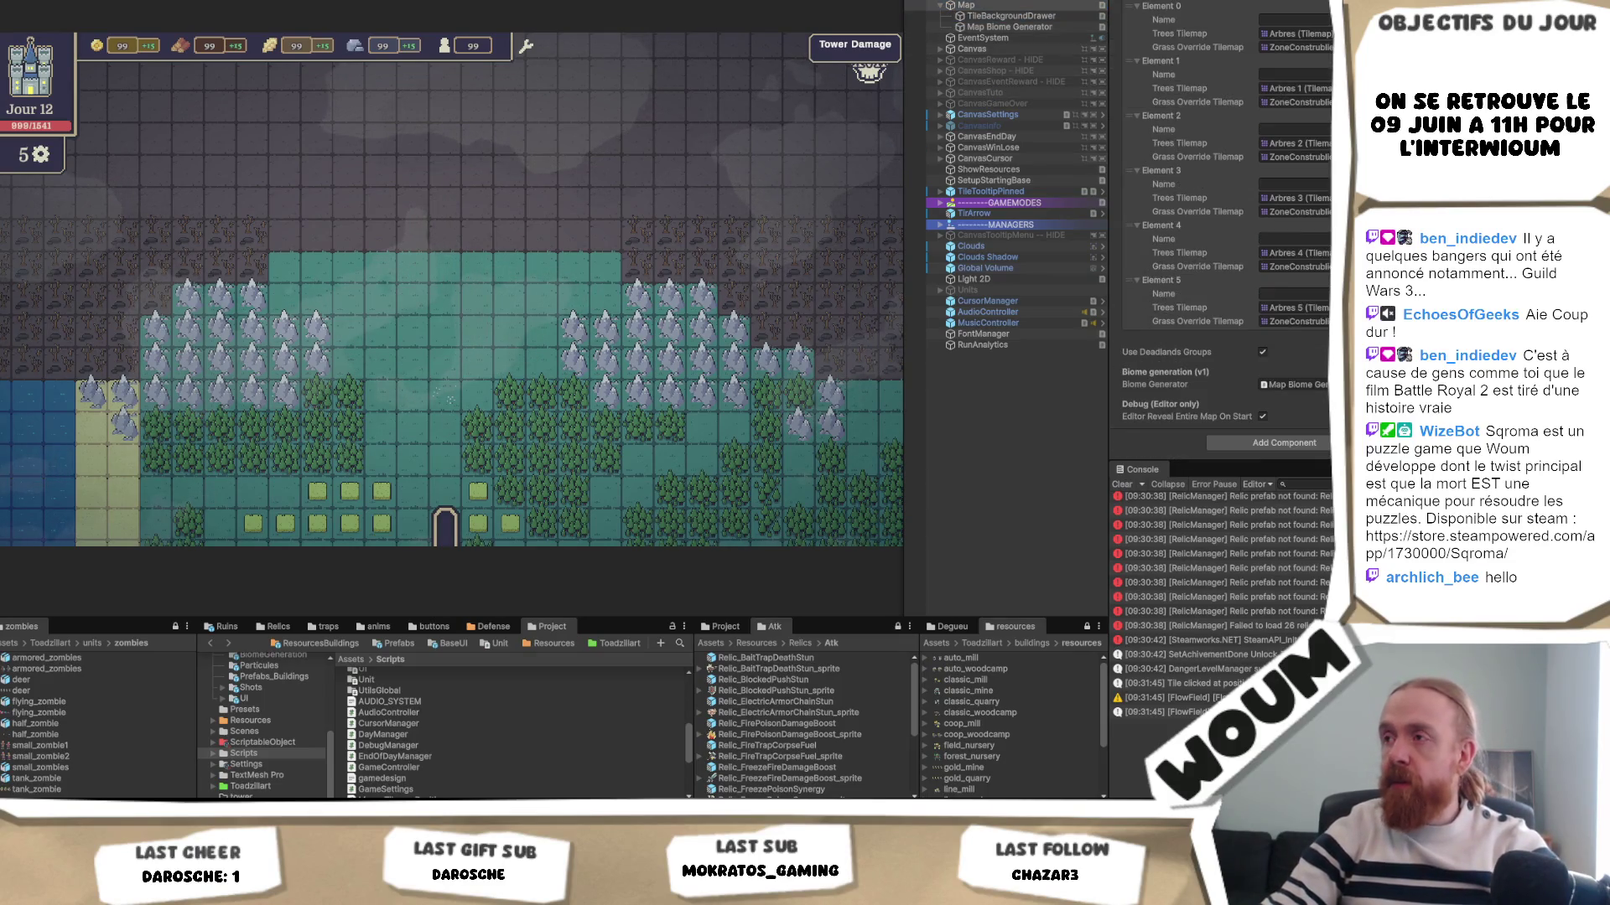
pyautogui.click(1263, 416)
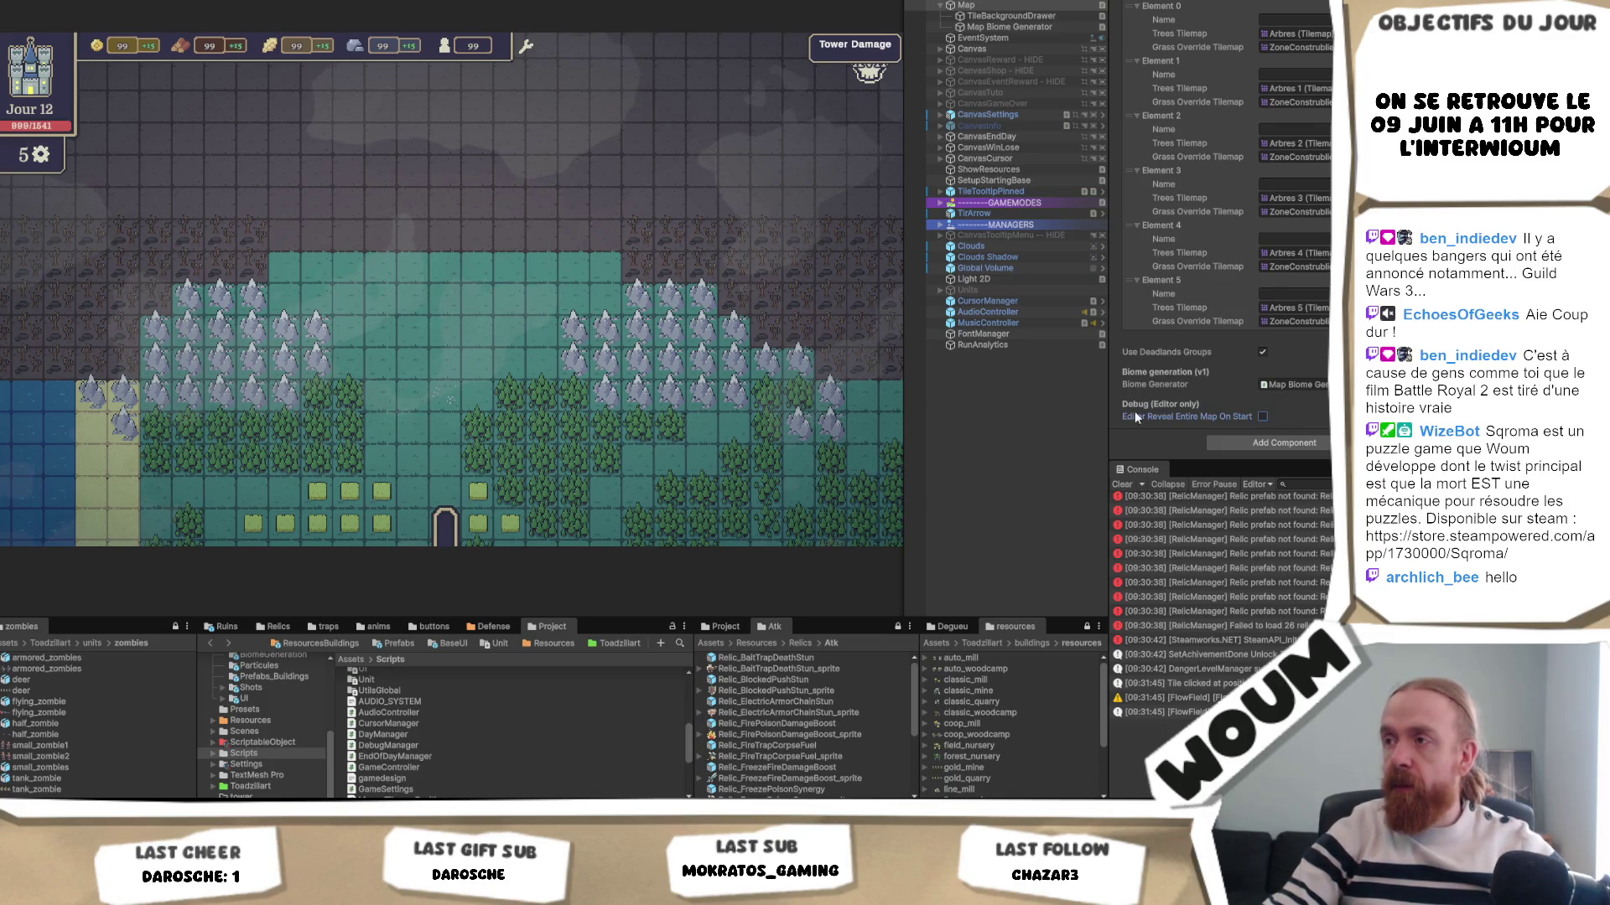
pyautogui.hotkey('ctrl', 'p')
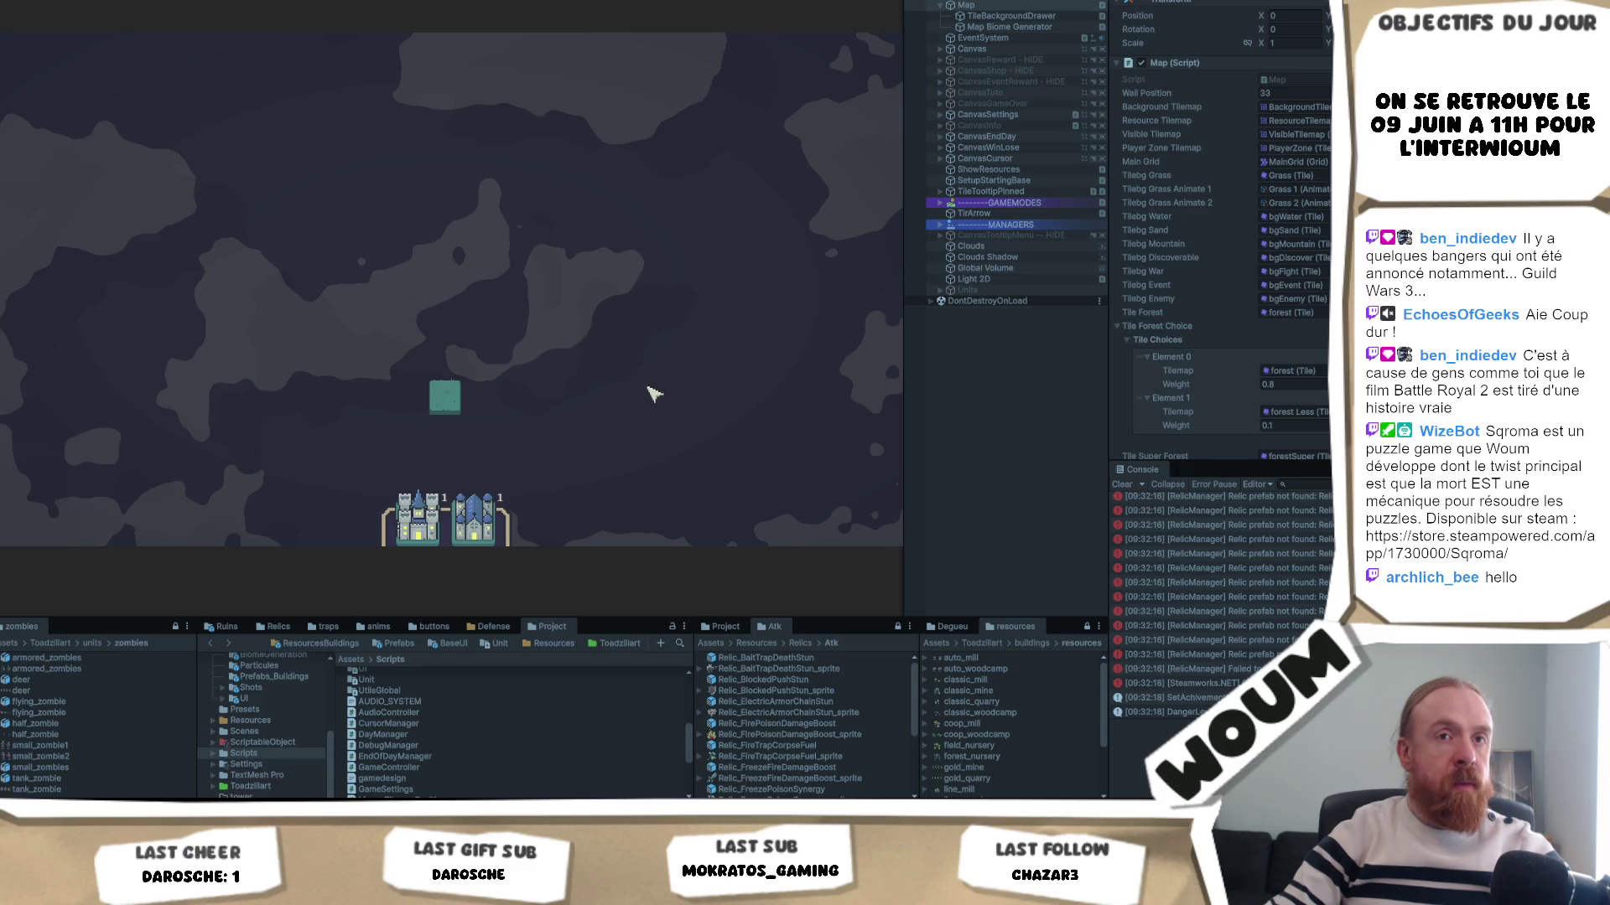
# - Place the Town Center at the map centre and reveal the discoverable tiles around it
pyautogui.click(417, 494)
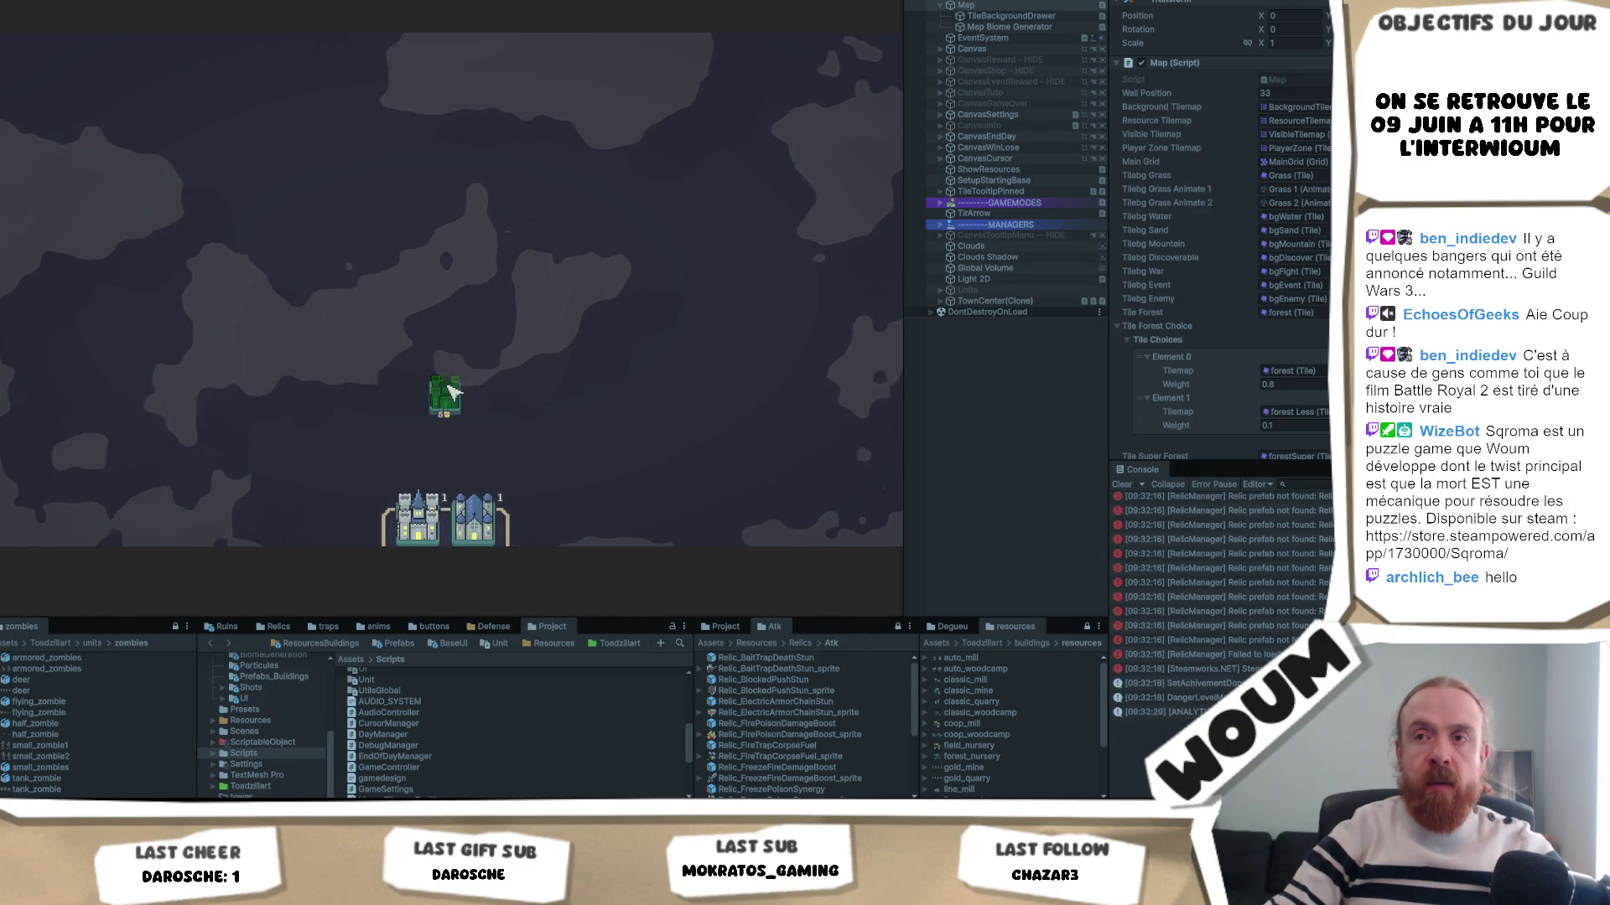
pyautogui.click(444, 390)
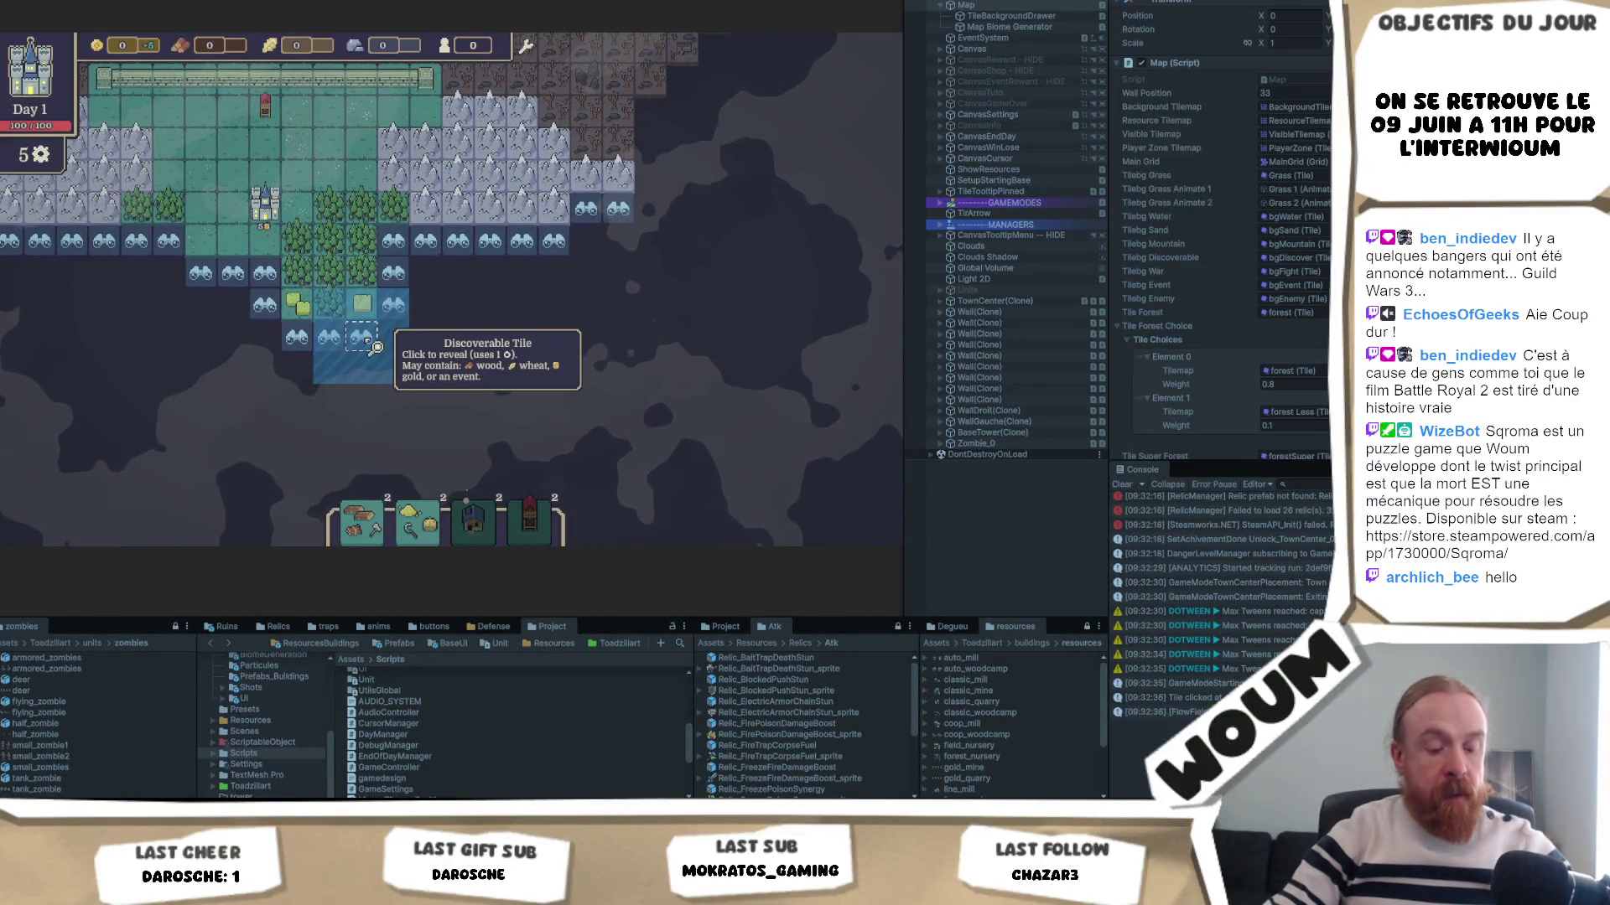
pyautogui.click(373, 344)
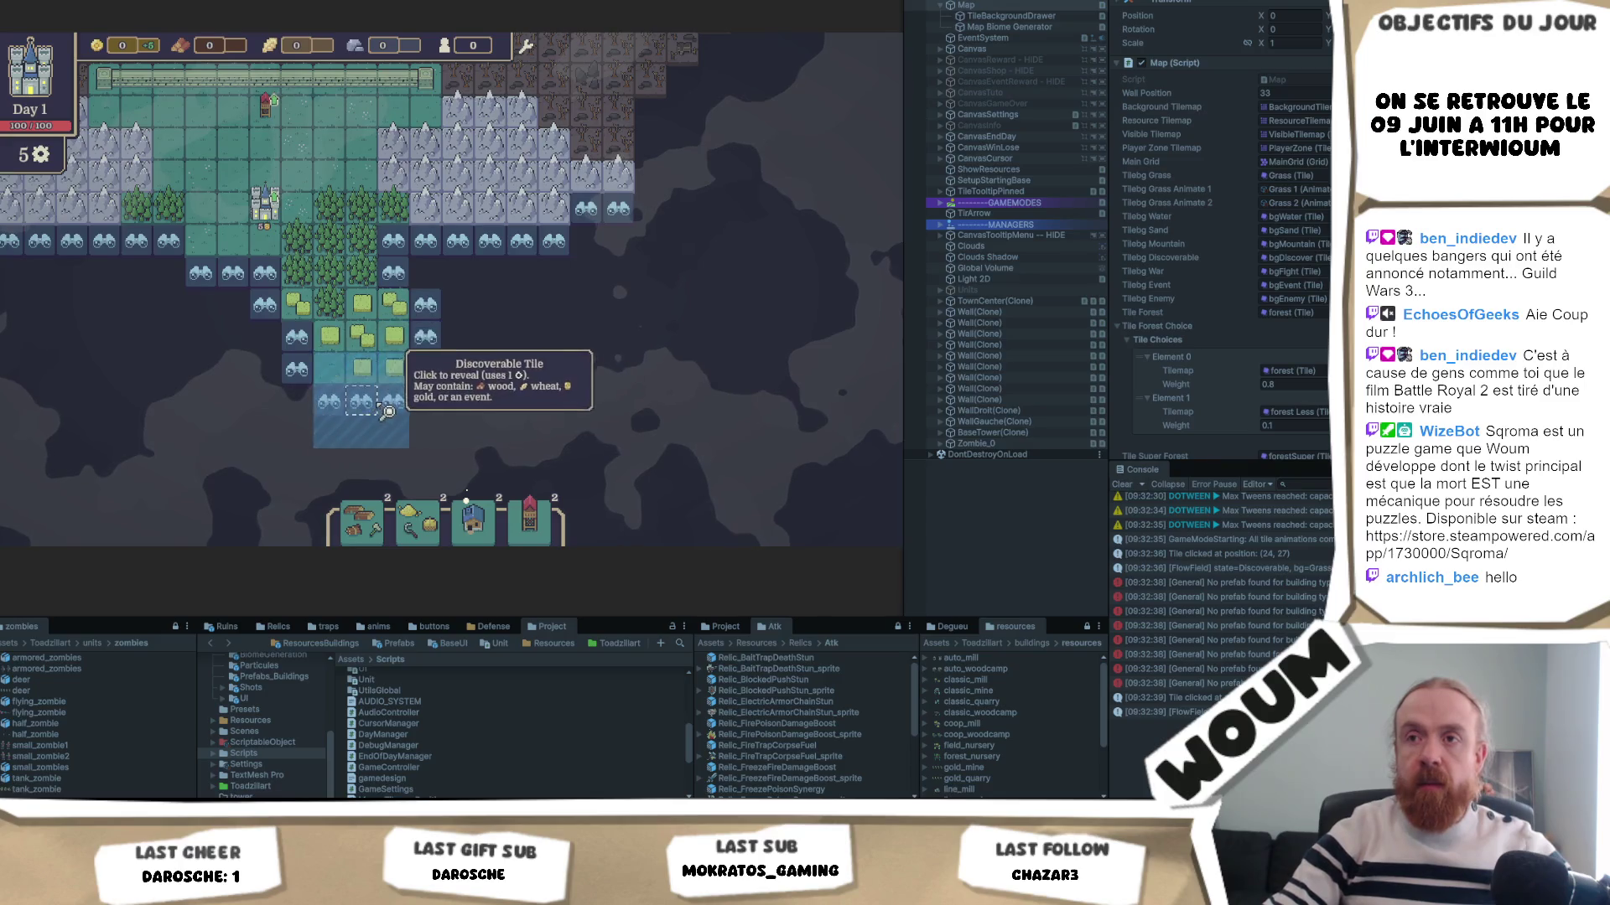
pyautogui.click(427, 370)
pyautogui.click(457, 431)
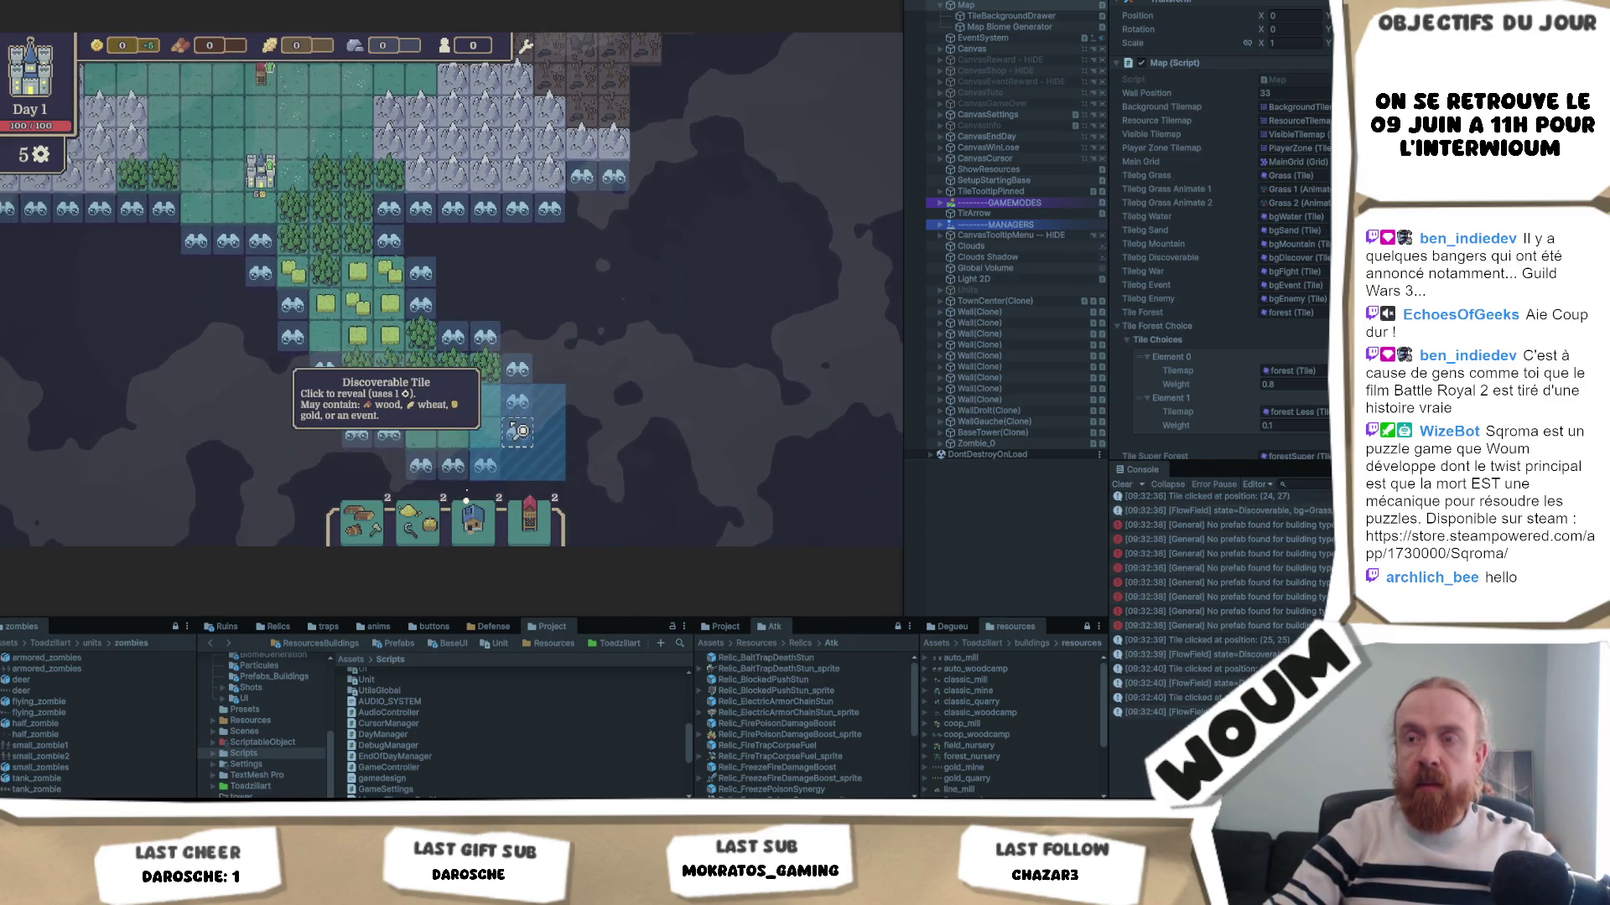
pyautogui.click(521, 444)
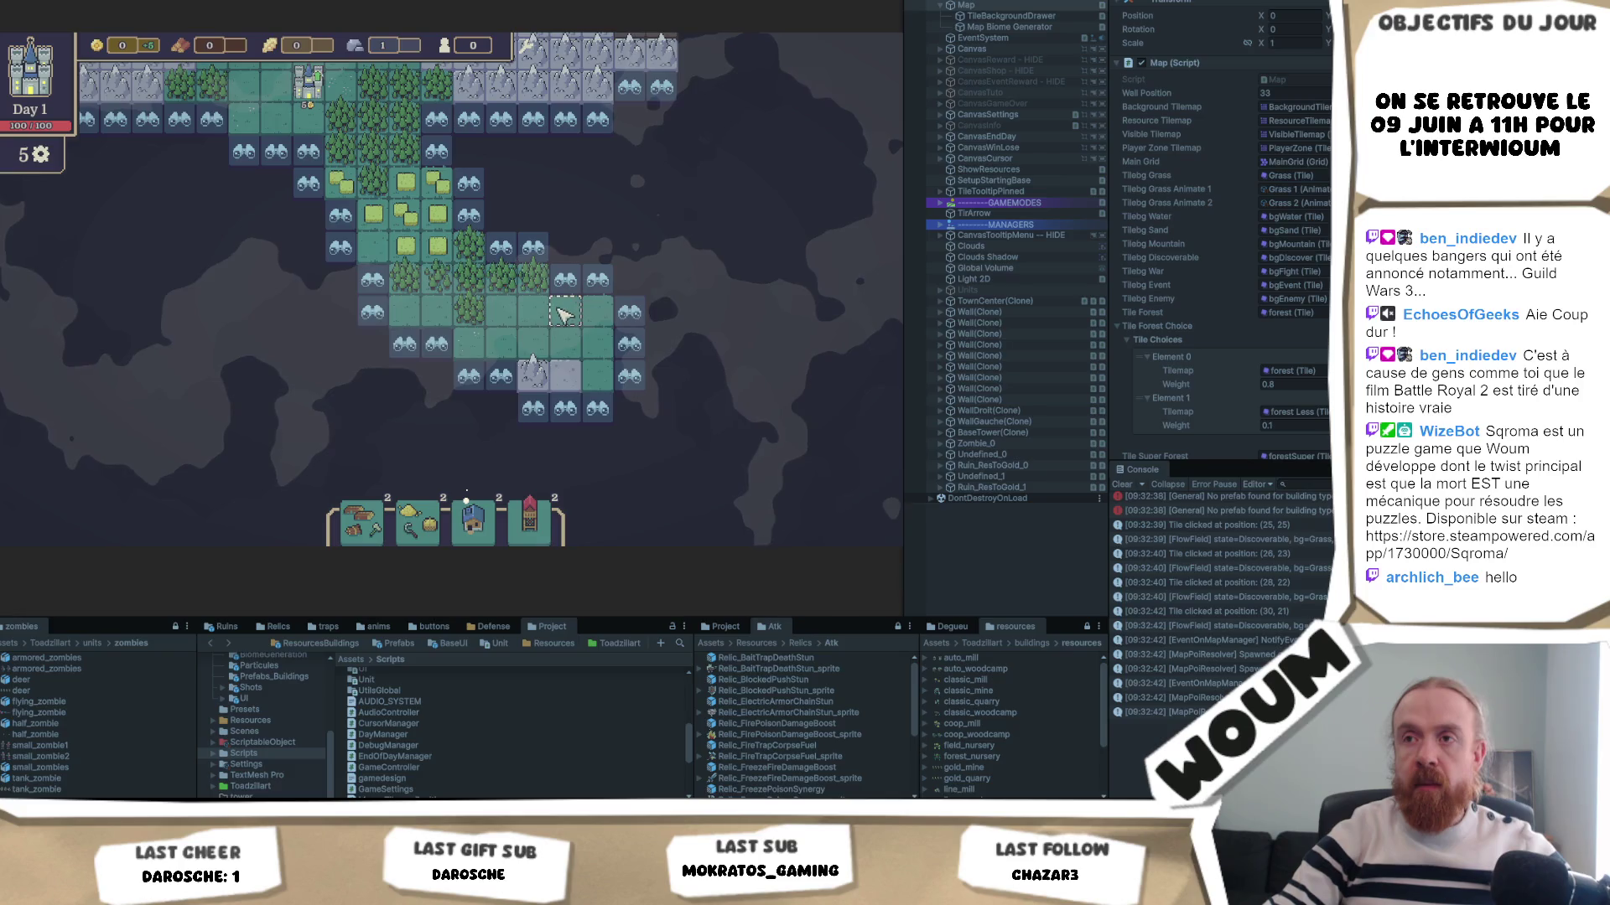
pyautogui.click(404, 346)
pyautogui.click(341, 331)
pyautogui.click(306, 261)
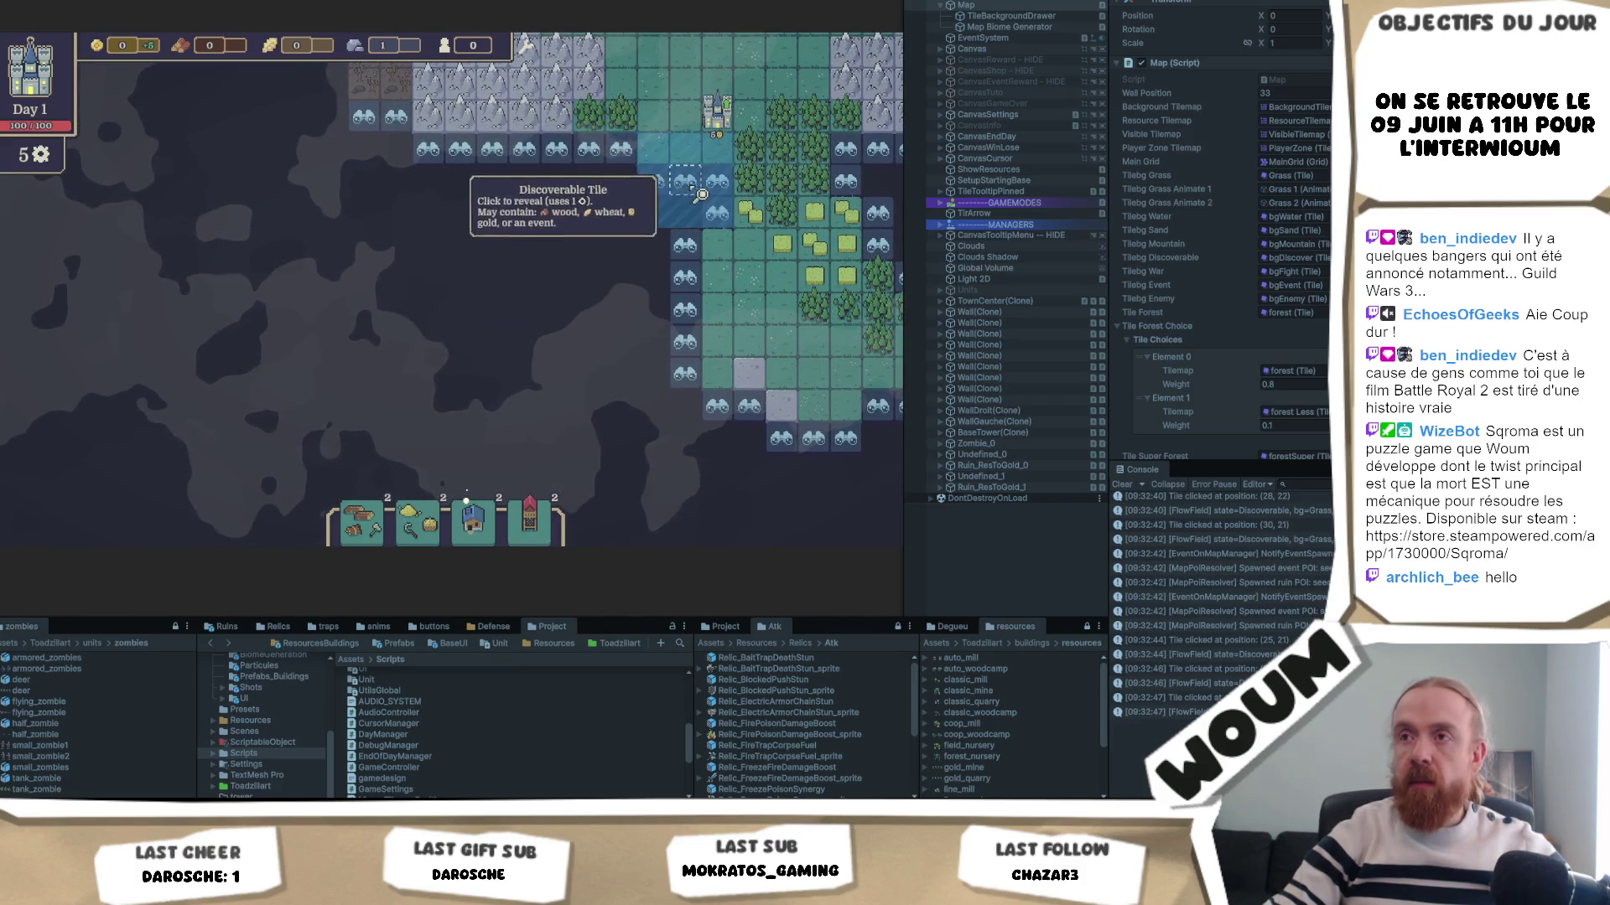
# - Reveal the forest, grass and wheat tiles further out, gaining wood and 10 wheat
pyautogui.click(563, 158)
pyautogui.click(524, 180)
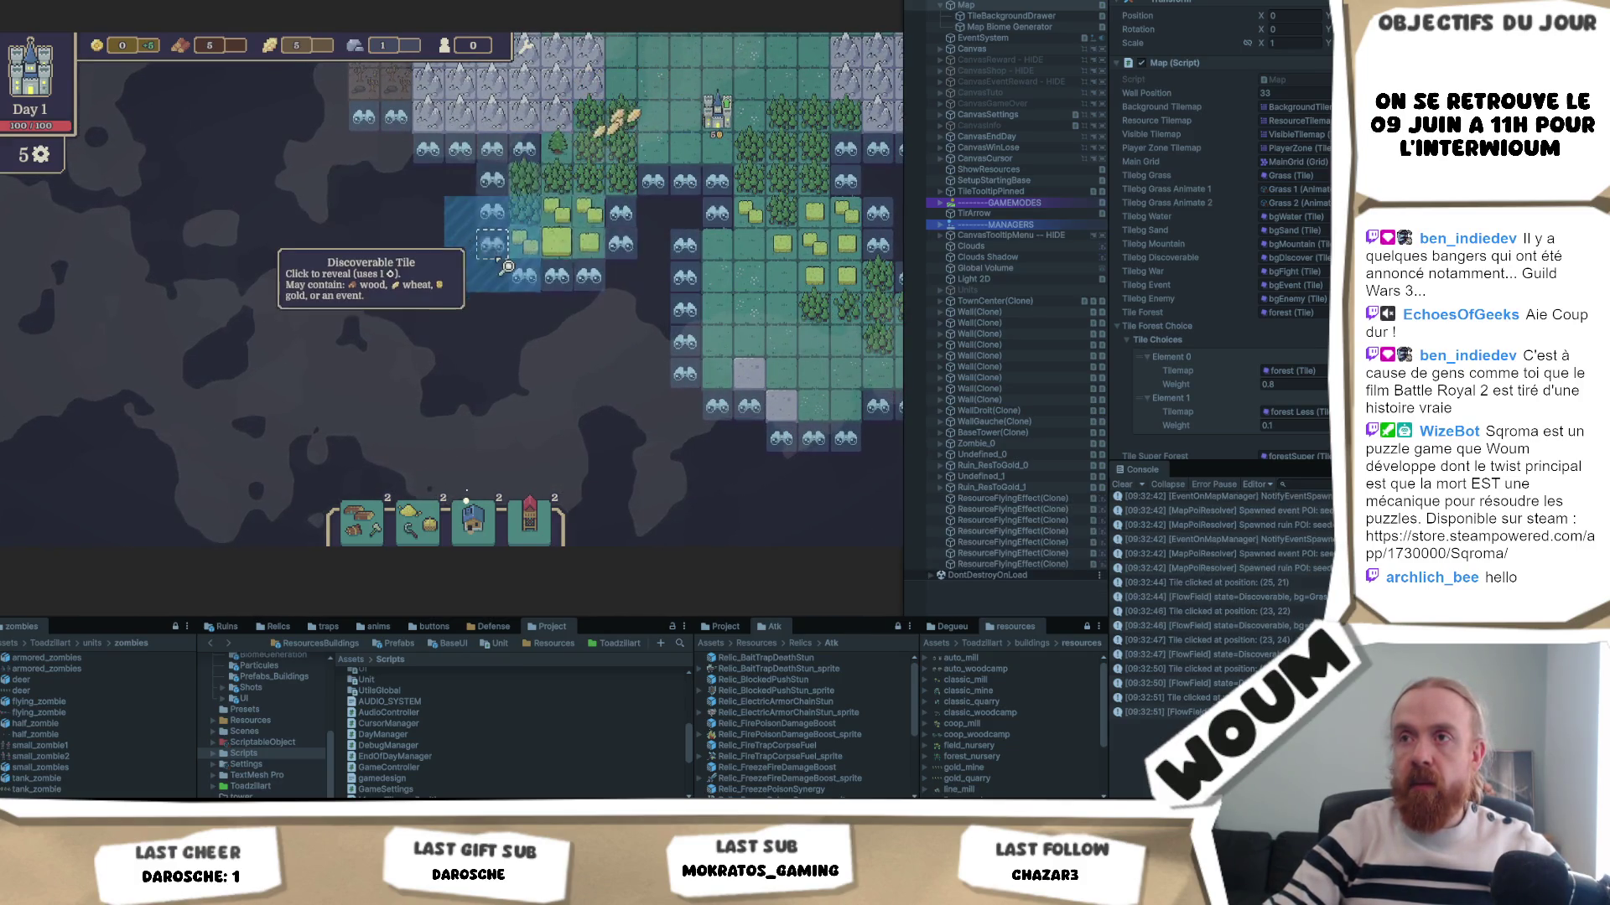
pyautogui.click(460, 276)
pyautogui.click(511, 269)
pyautogui.click(587, 212)
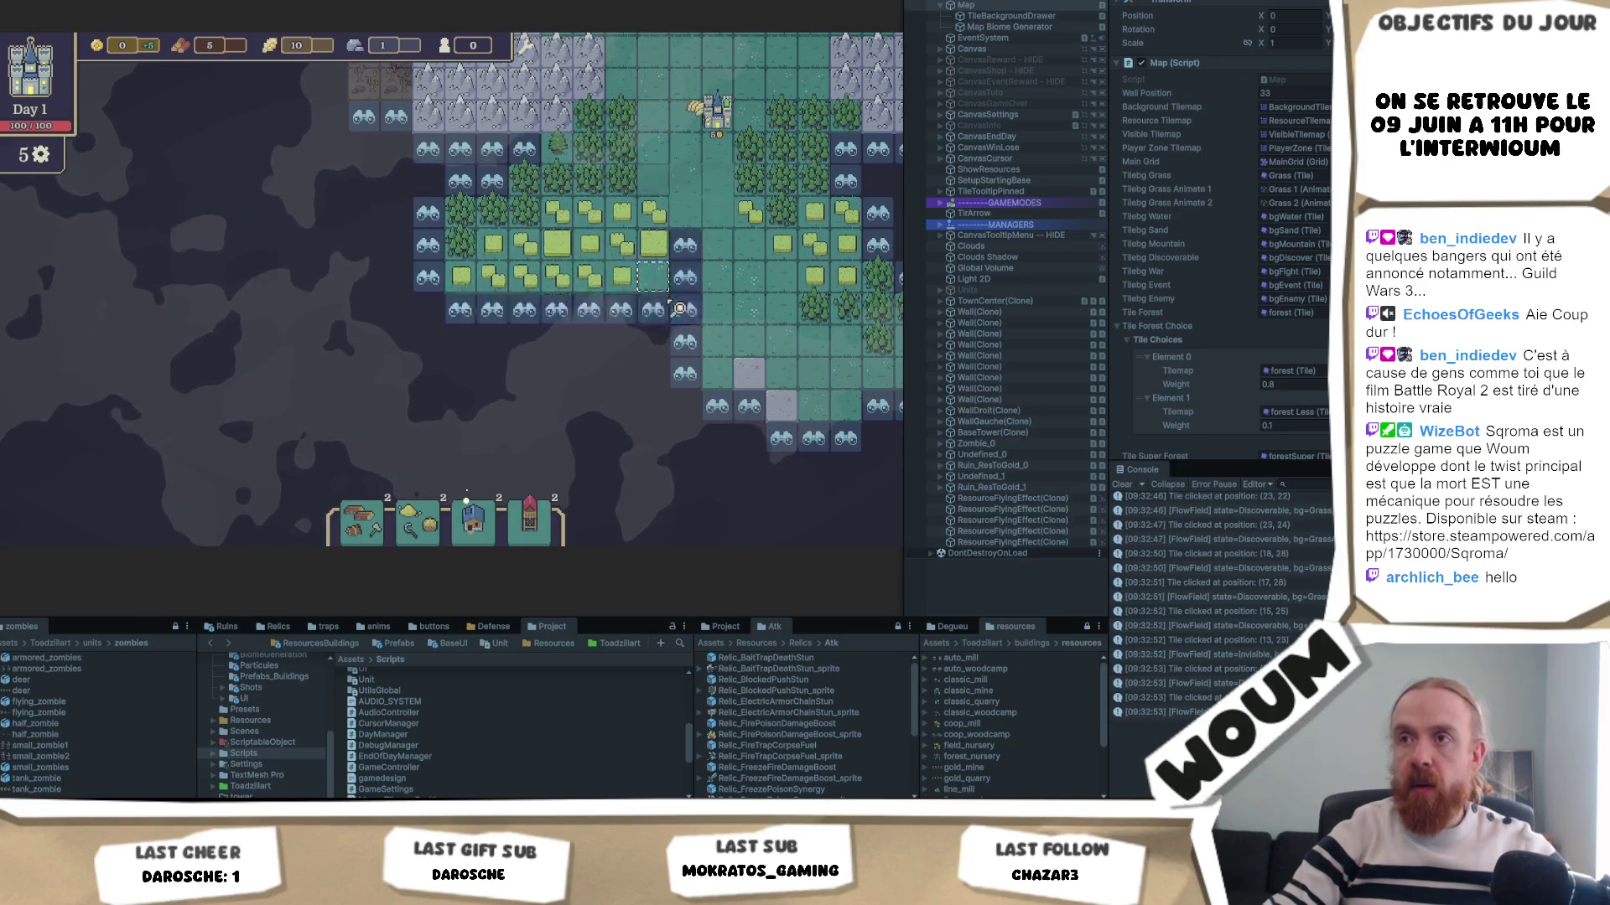
pyautogui.click(685, 276)
pyautogui.click(653, 340)
pyautogui.click(589, 342)
pyautogui.click(524, 340)
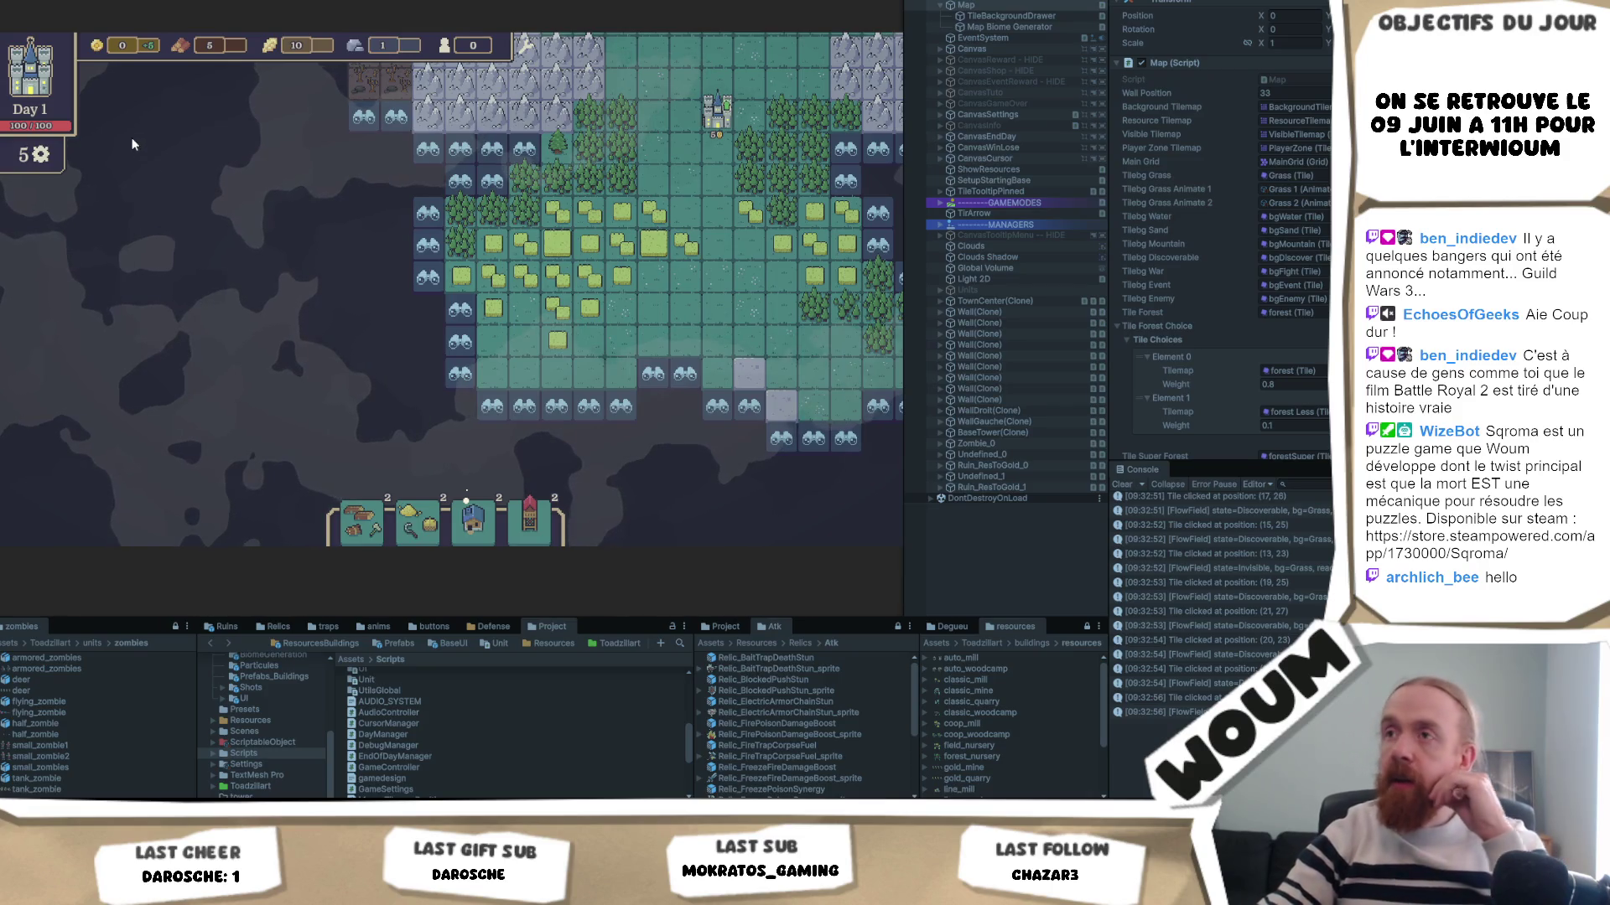
# - Snip the explored game map area and return to the notes document
pyautogui.press('super+shift+s')
pyautogui.moveTo(885, 40)
pyautogui.mouseDown()
pyautogui.moveTo(34, 510)
pyautogui.moveTo(4, 556)
pyautogui.mouseUp()
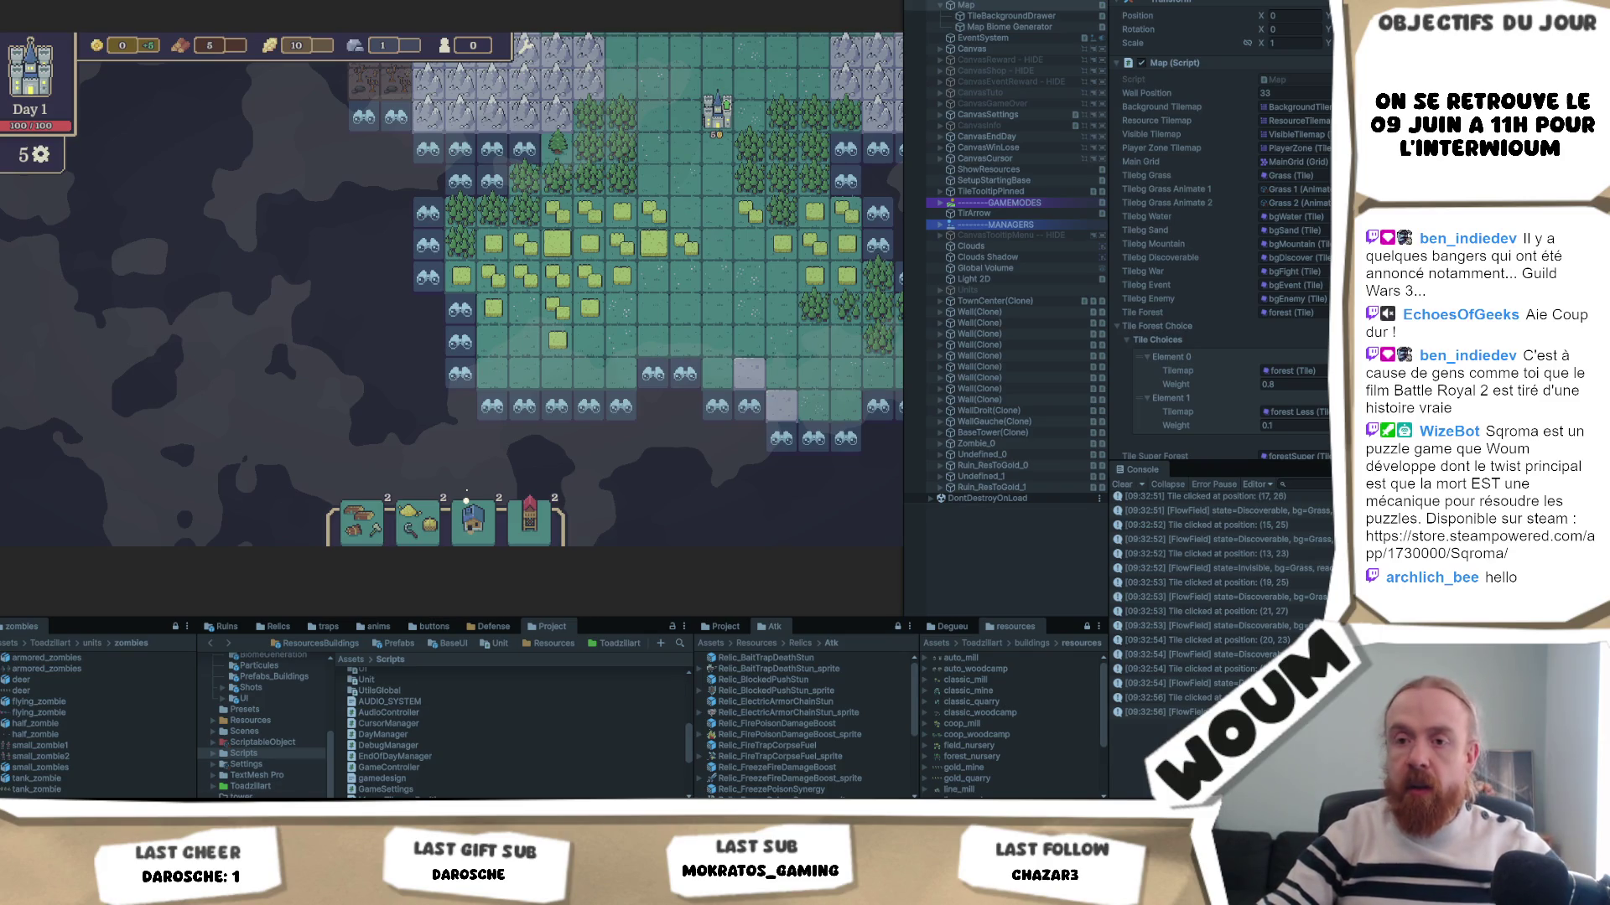
pyautogui.hotkey('alt', 'Tab')
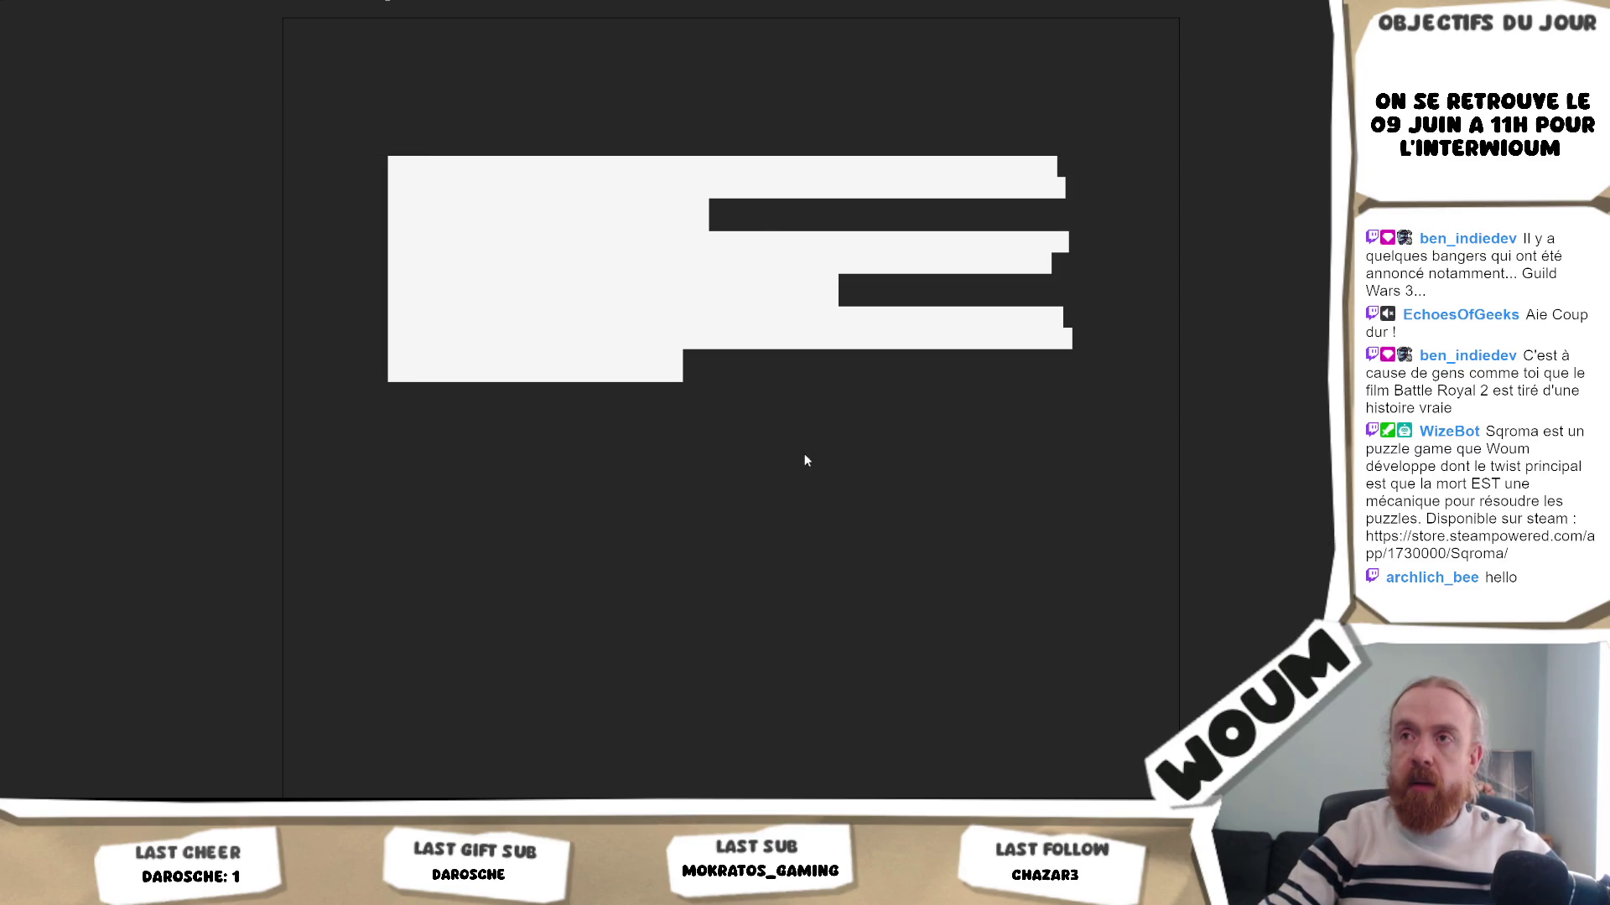
# - Leave the notes document and return to the Unity game running on day 1
pyautogui.click(805, 453)
pyautogui.hotkey('alt', 'Tab')
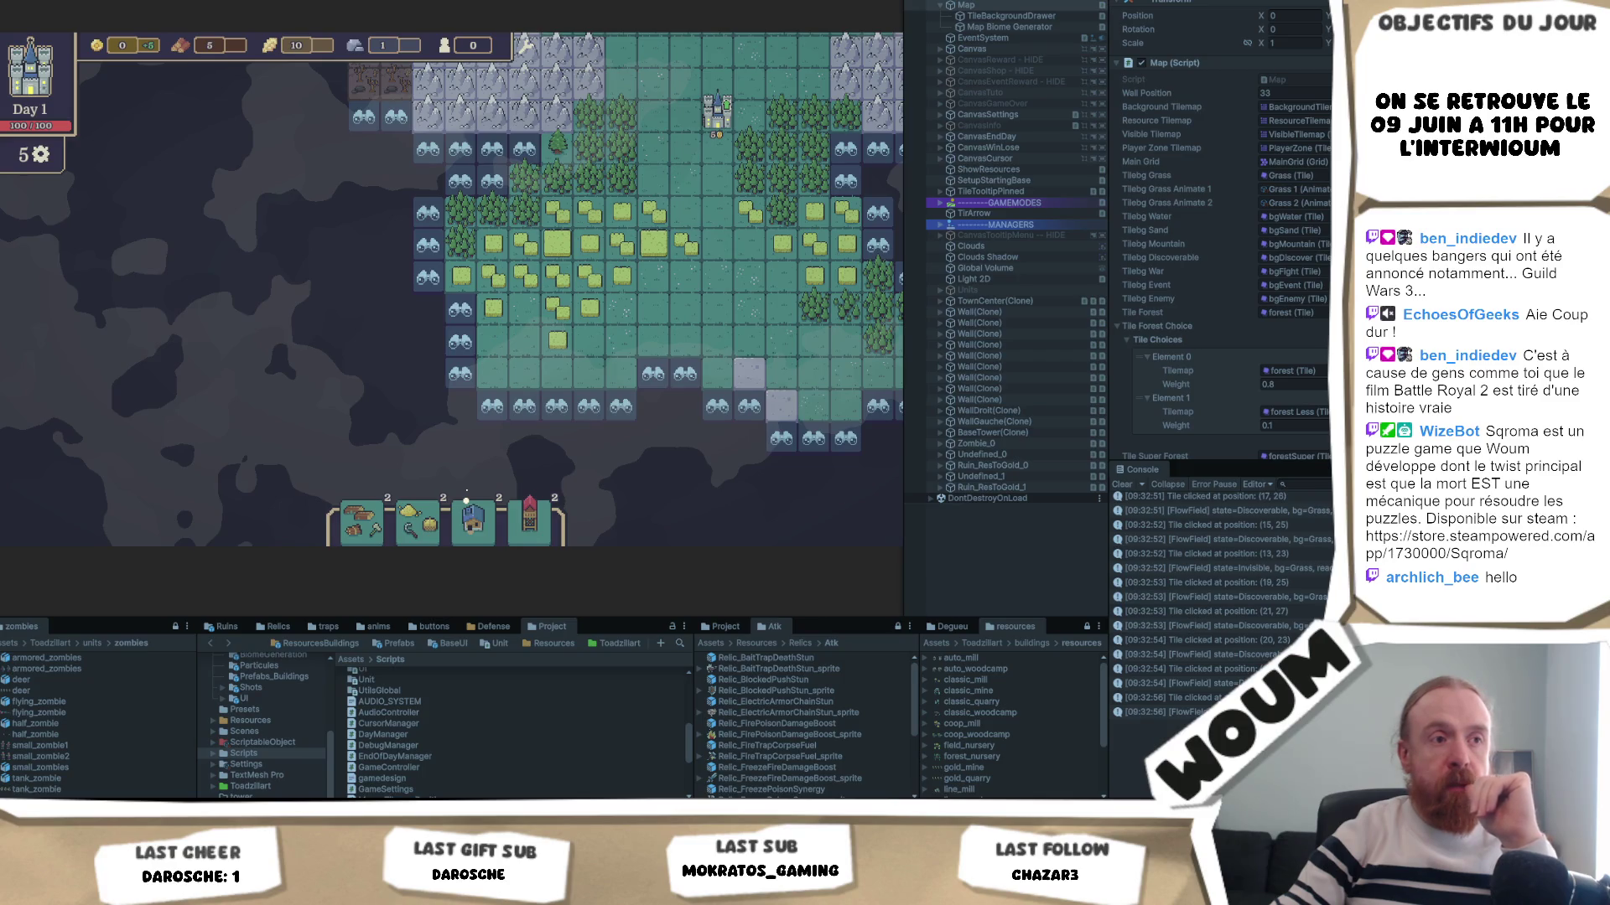
# - Reveal discoverable border tiles to widen the explored grass, wheat and forest area
pyautogui.click(476, 338)
pyautogui.press('d')
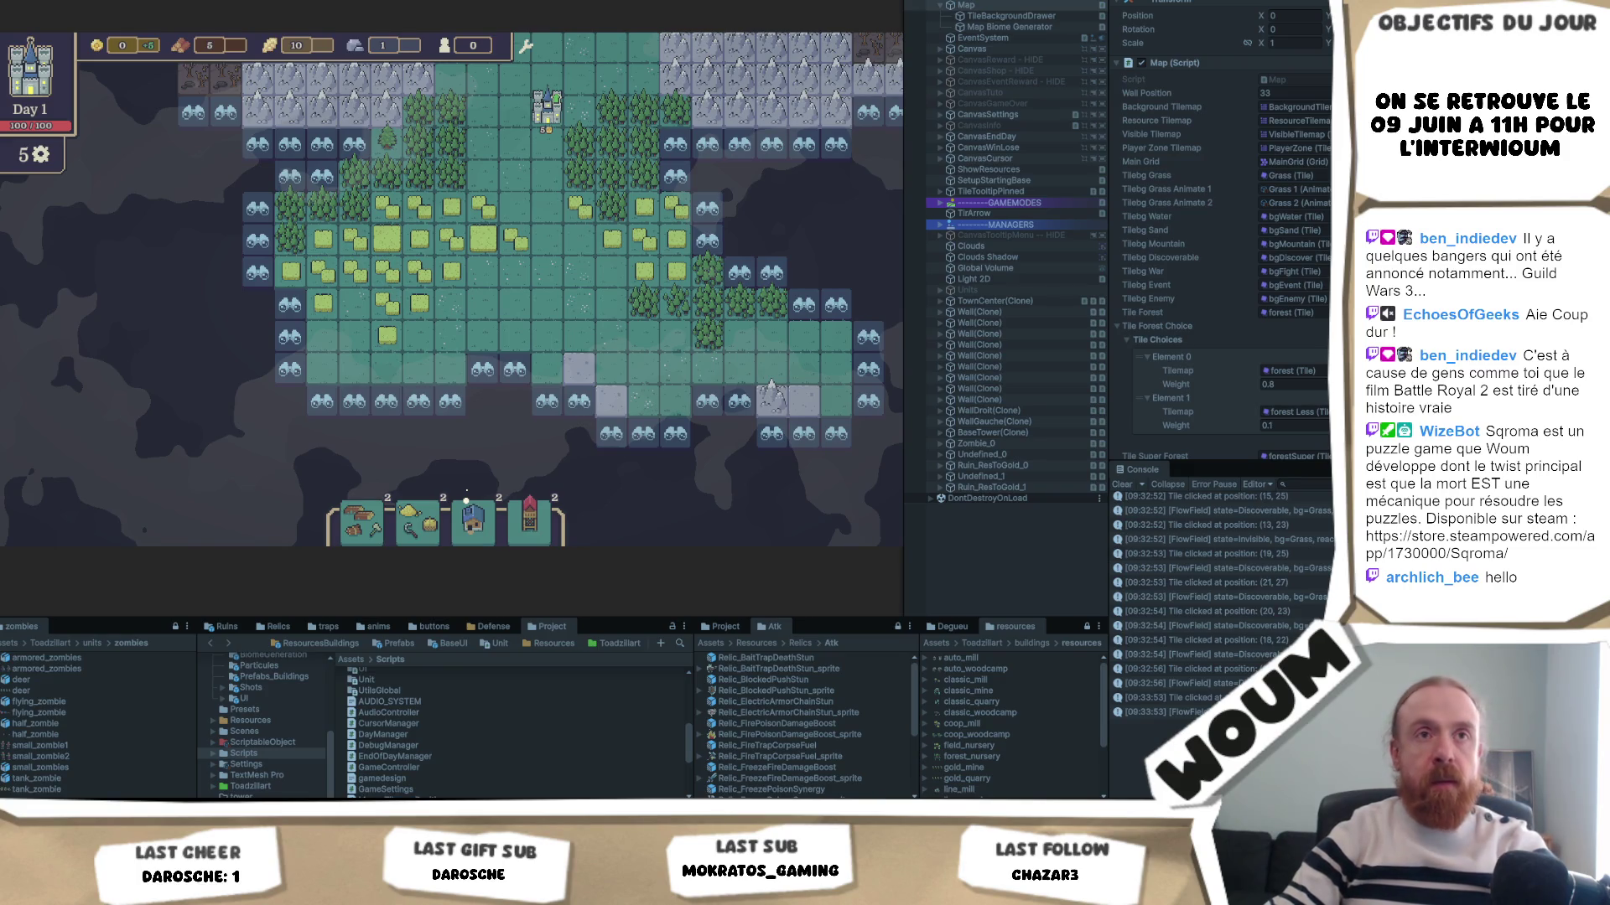
pyautogui.click(603, 269)
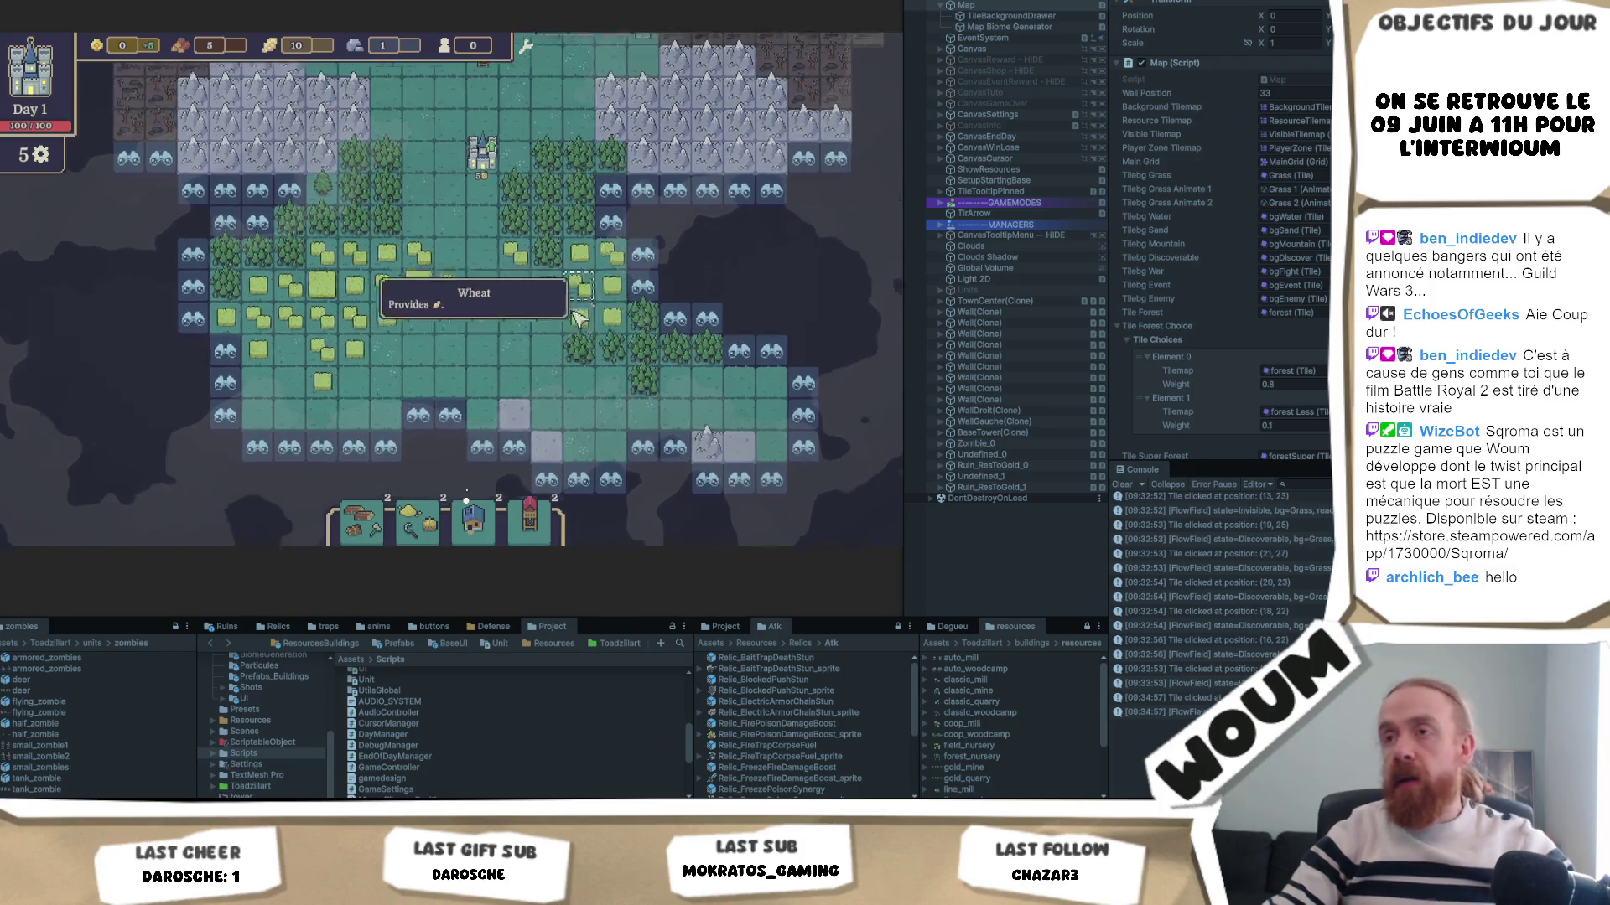
pyautogui.click(598, 236)
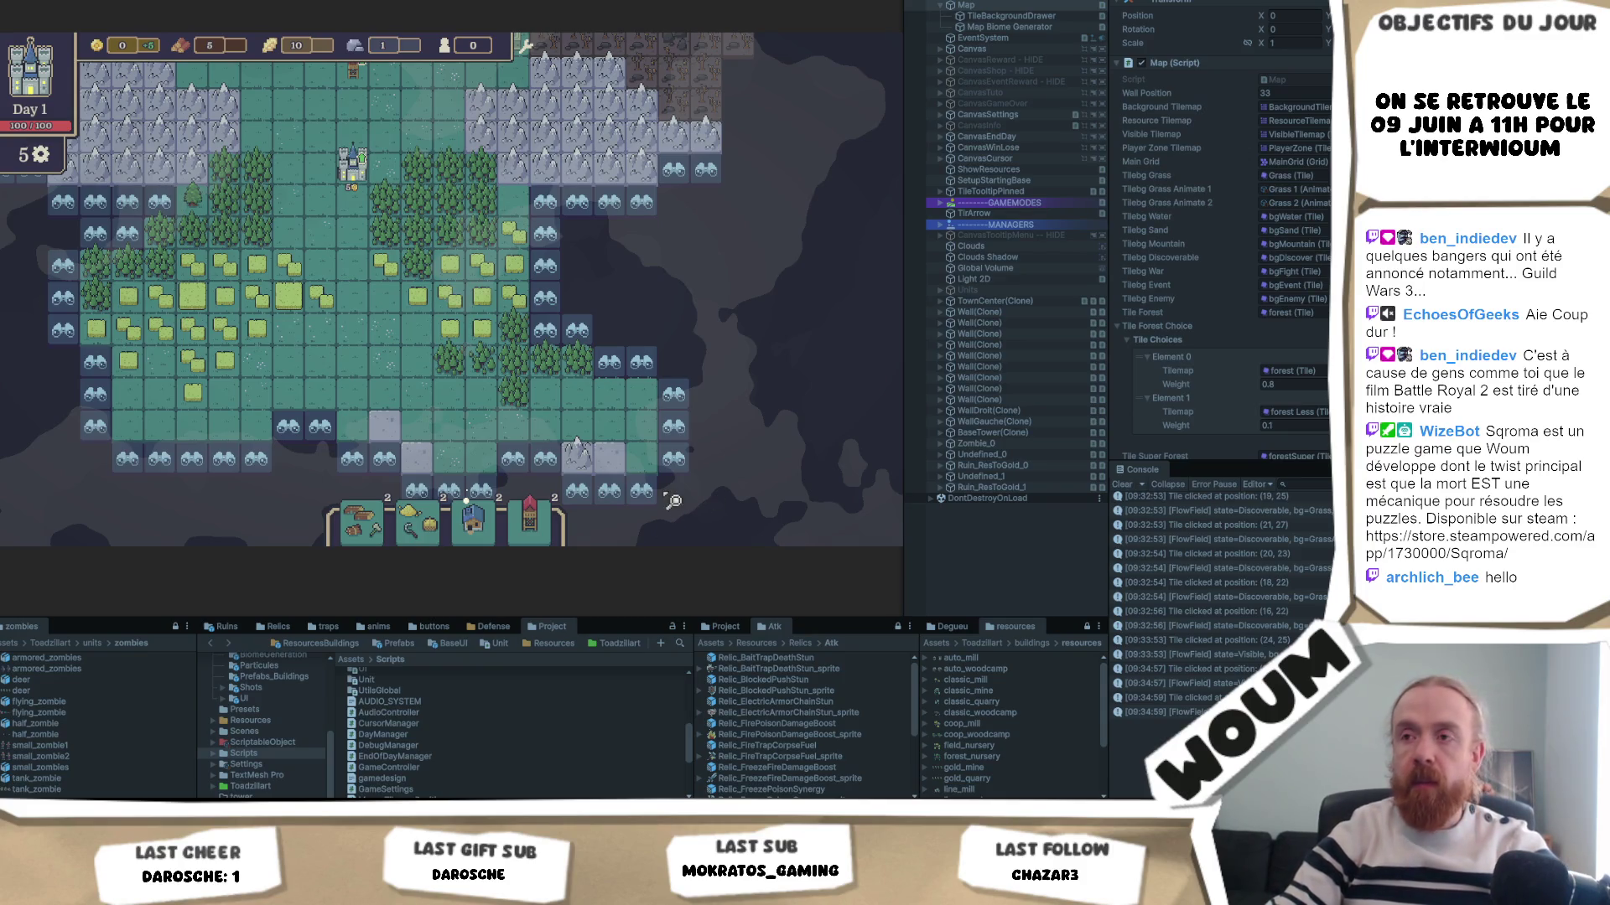
# - Reveal the mountain area below the base and capture a screen snip of the map
pyautogui.press('s')
pyautogui.click(376, 425)
pyautogui.press('s')
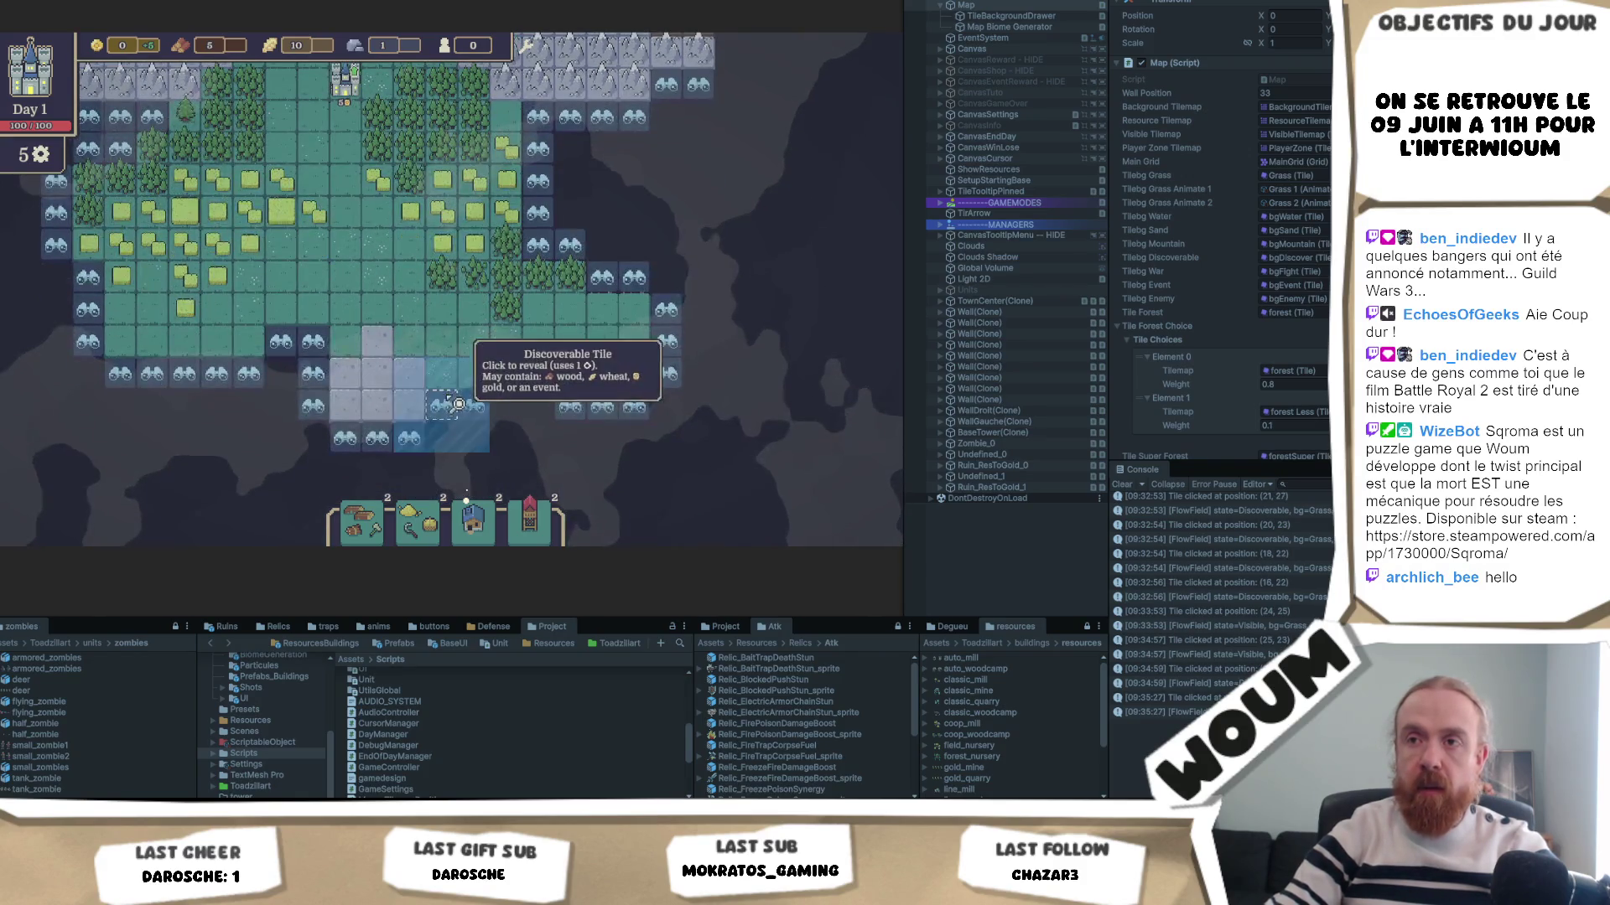
pyautogui.press('s')
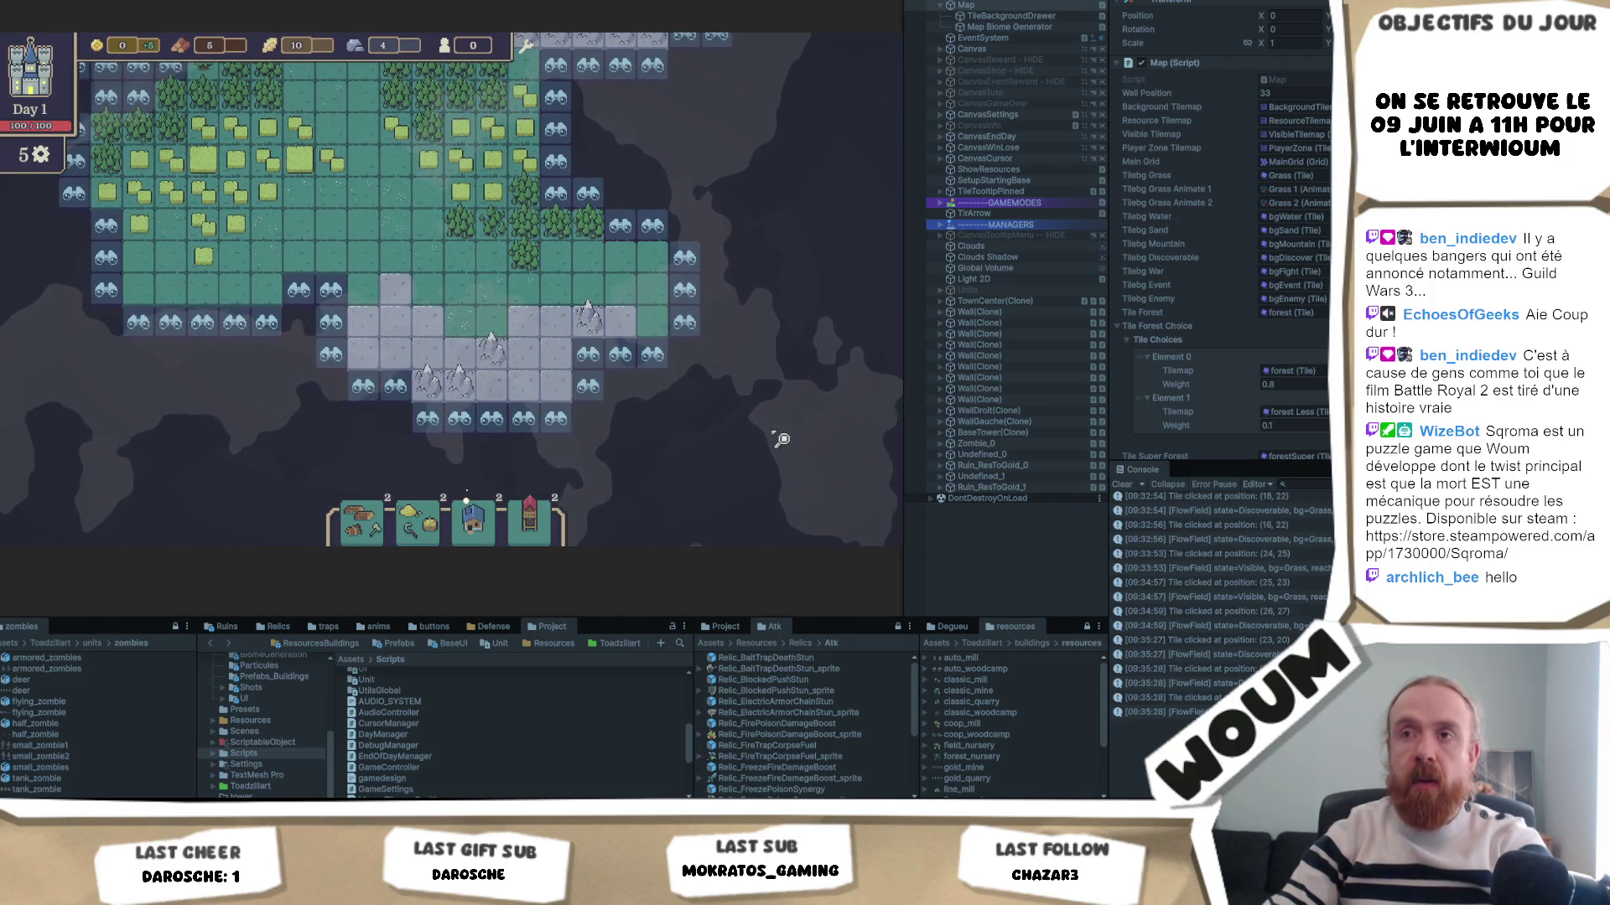
pyautogui.press('super+shift+s')
pyautogui.moveTo(758, 69)
pyautogui.mouseDown()
pyautogui.moveTo(154, 476)
pyautogui.moveTo(190, 476)
pyautogui.mouseUp()
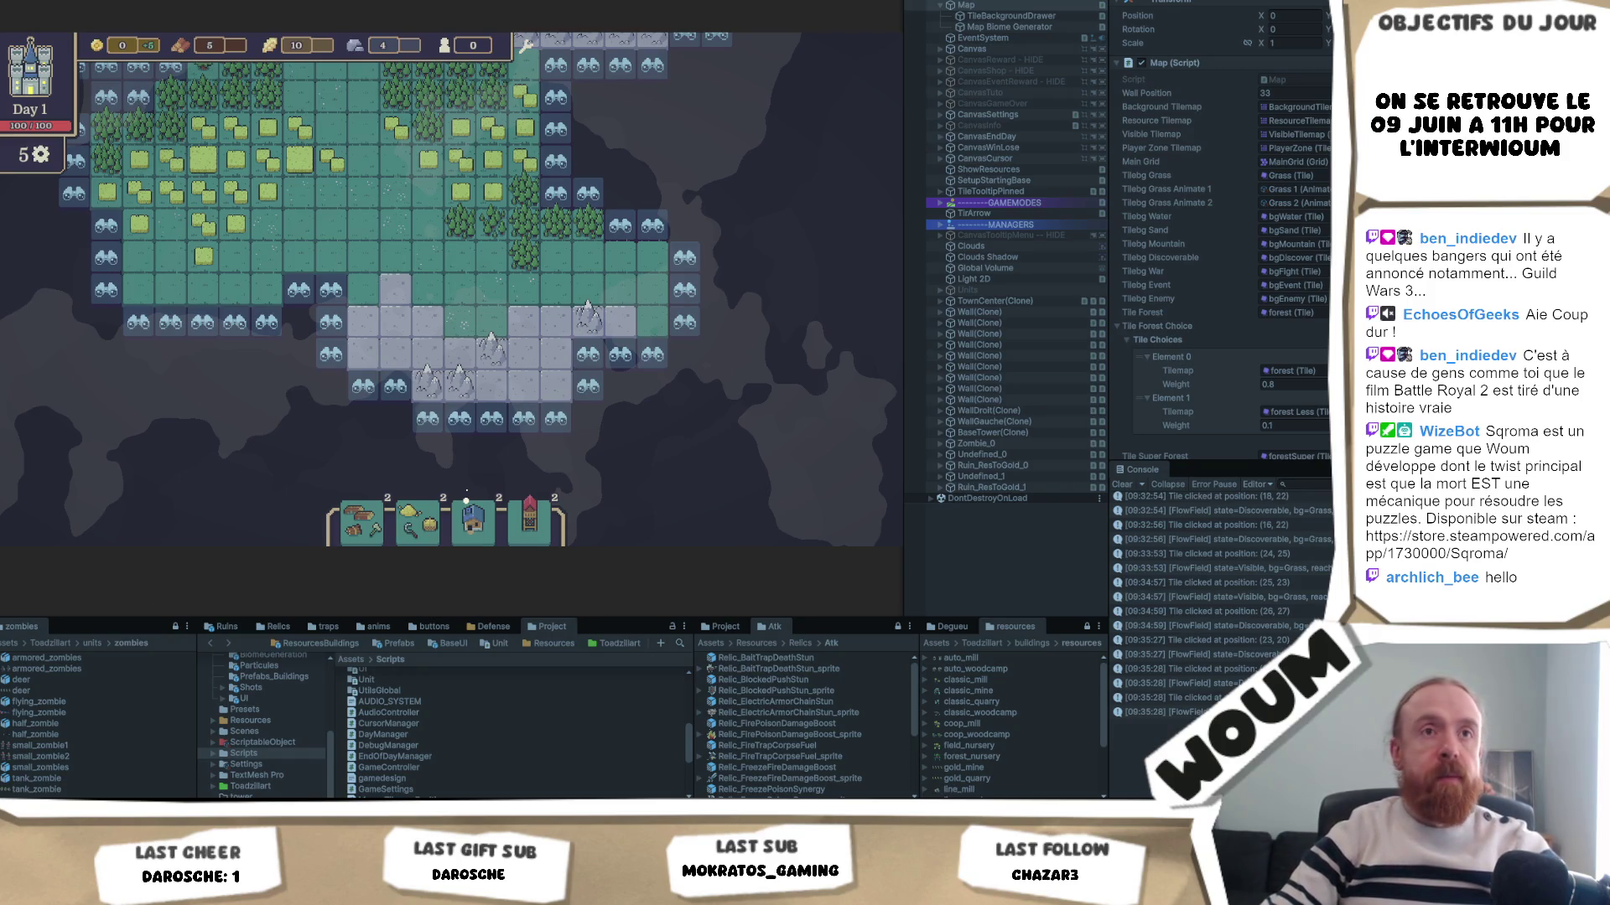
# - Reveal another discoverable tile as forest and view the terrain above the base
pyautogui.press('w')
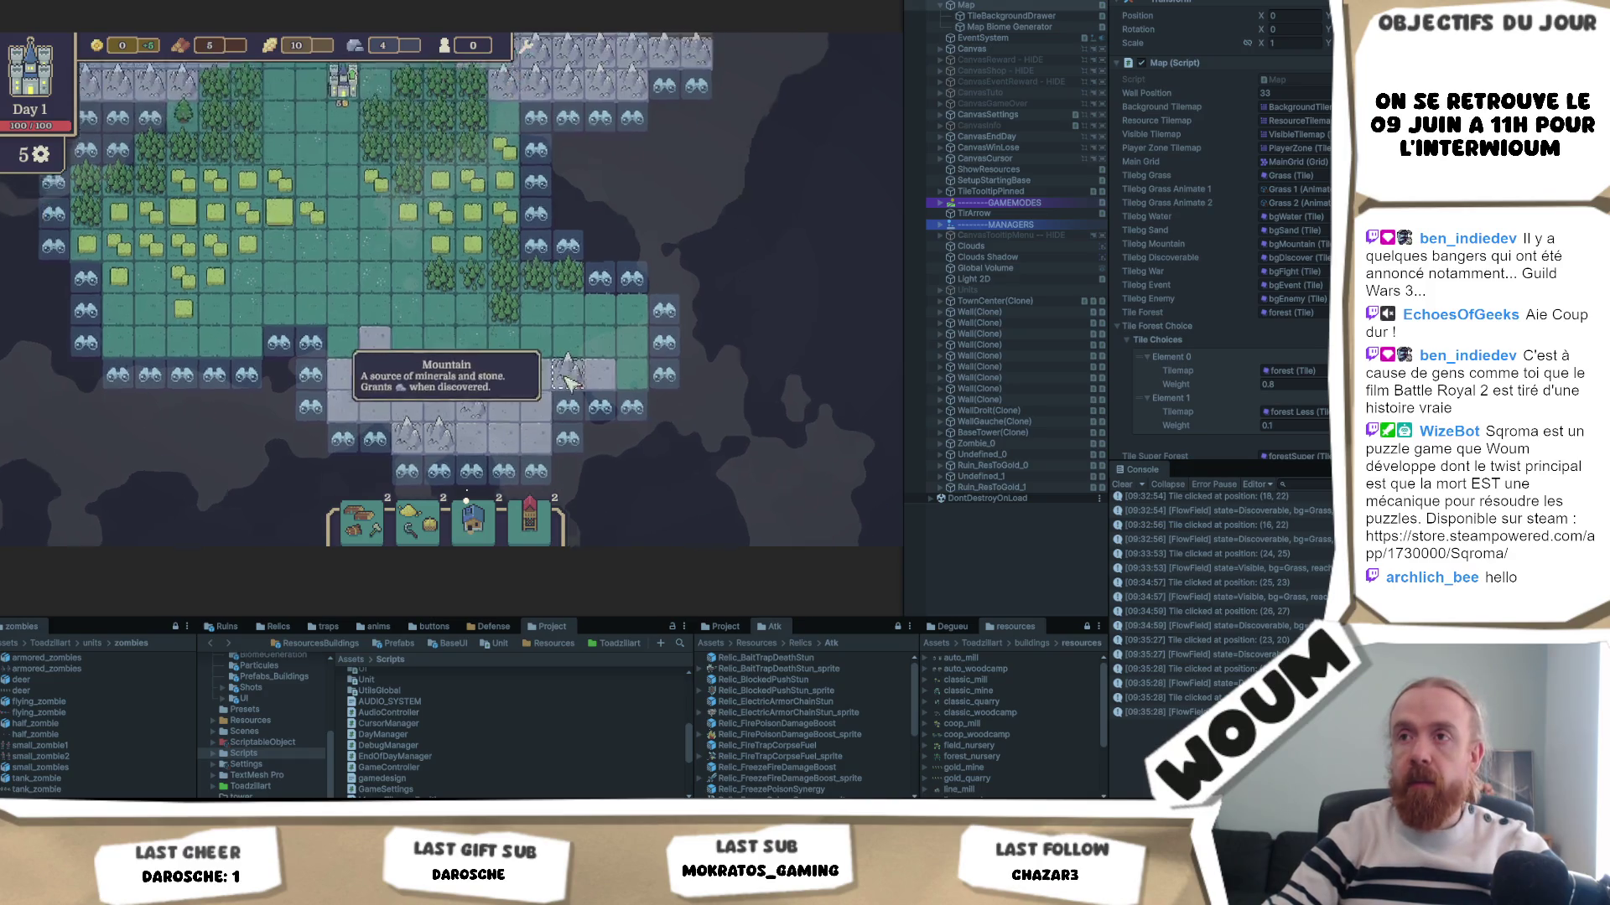
pyautogui.click(496, 319)
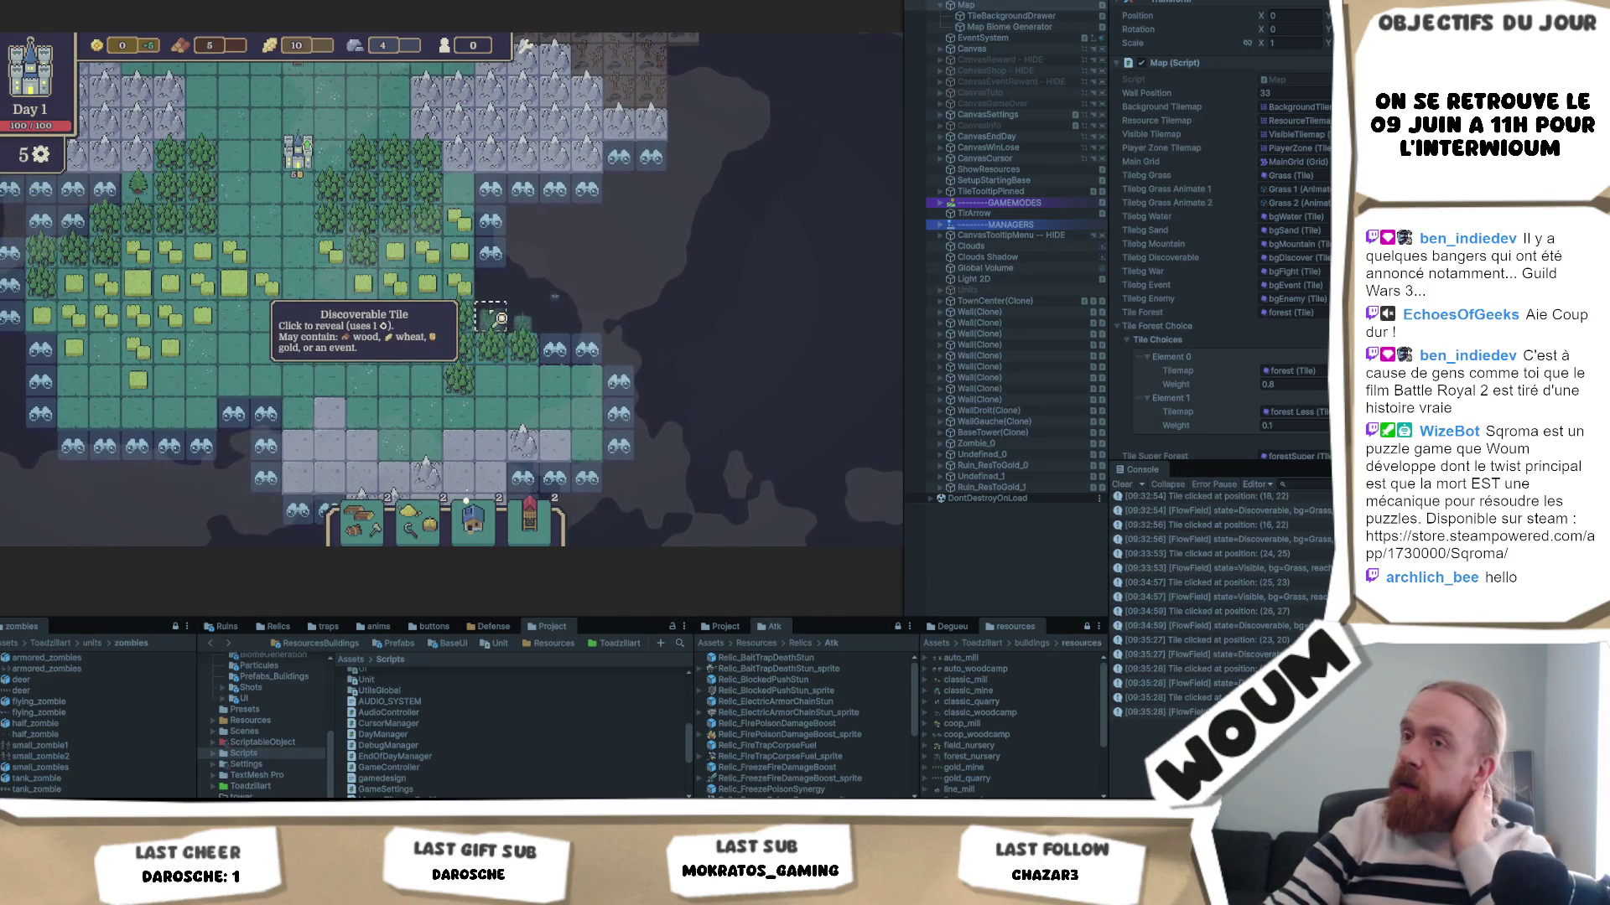
pyautogui.moveTo(472, 57)
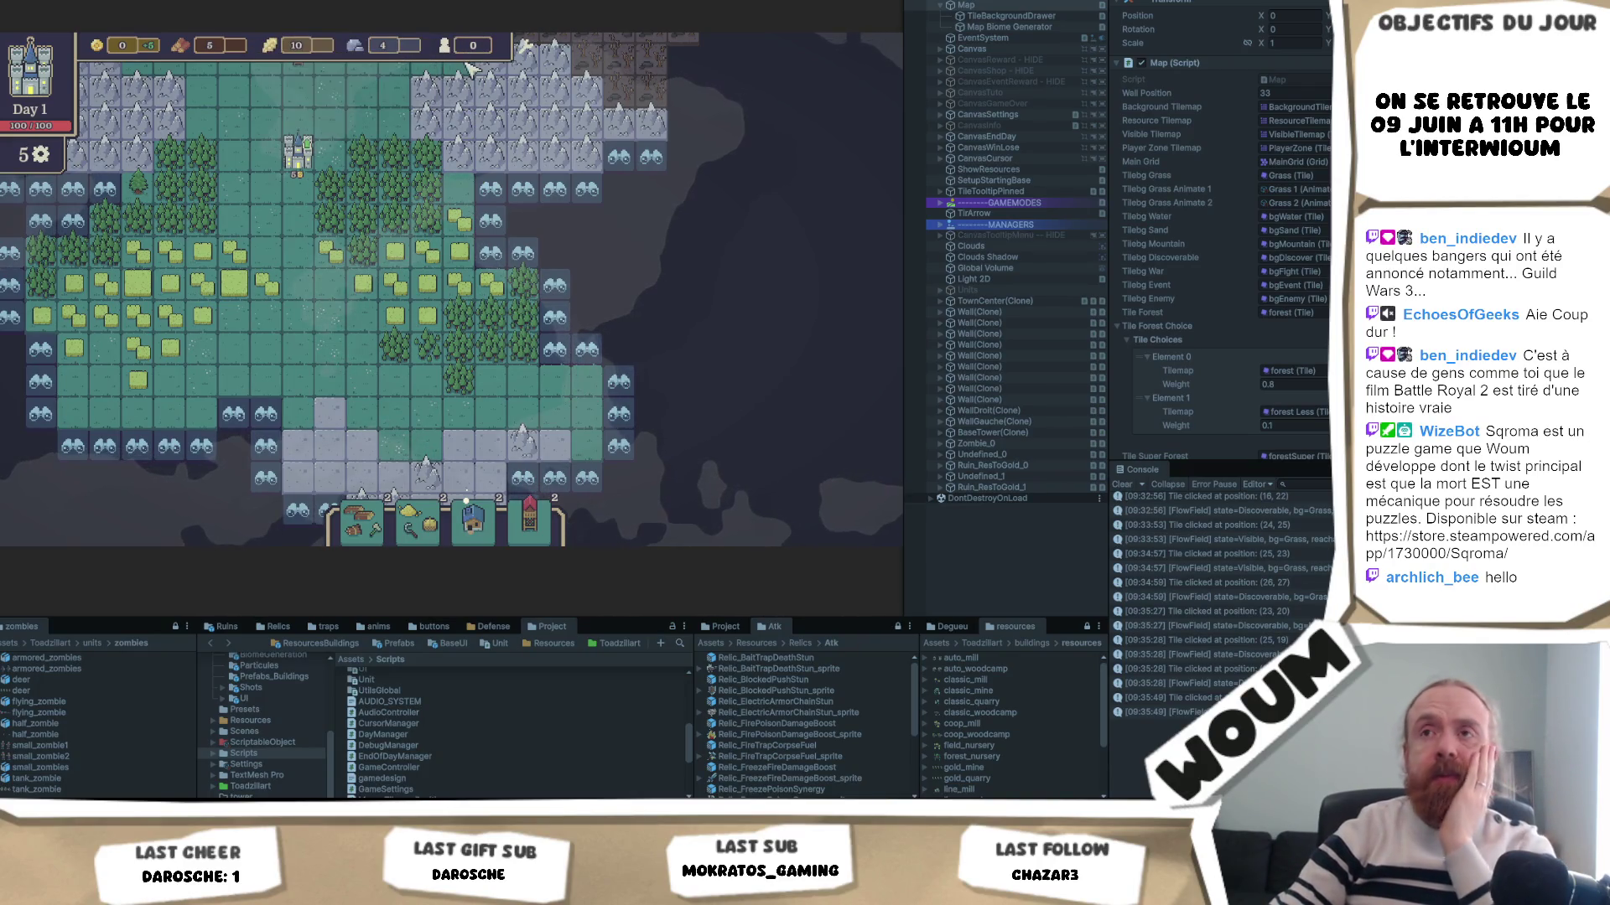
pyautogui.press('w')
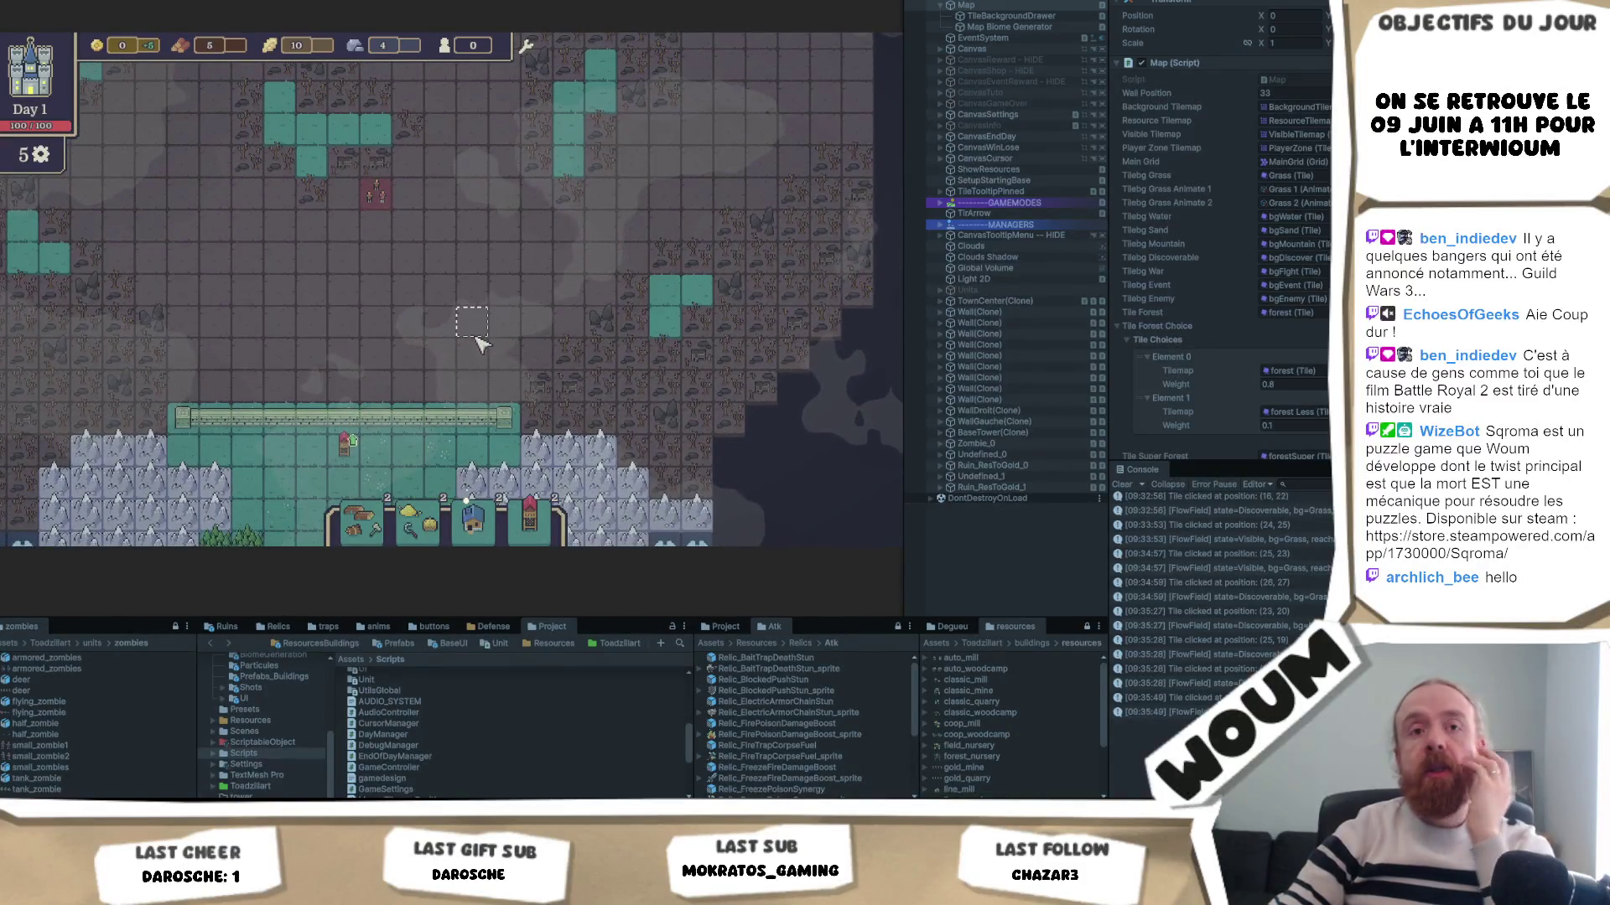
pyautogui.moveTo(381, 406)
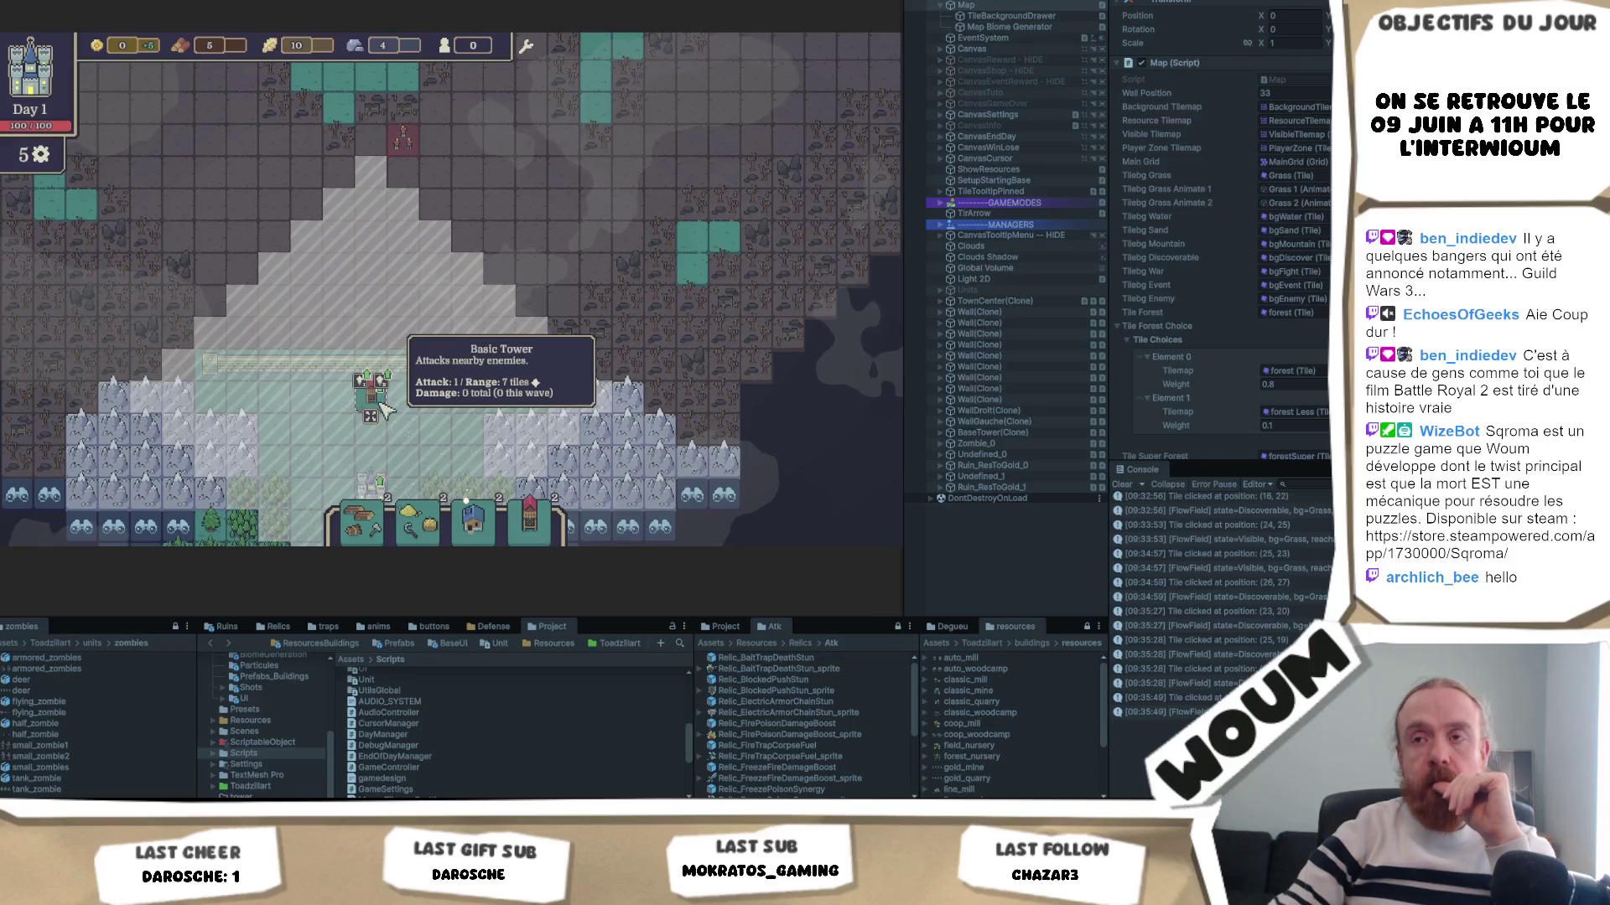
pyautogui.press('a')
pyautogui.press('d')
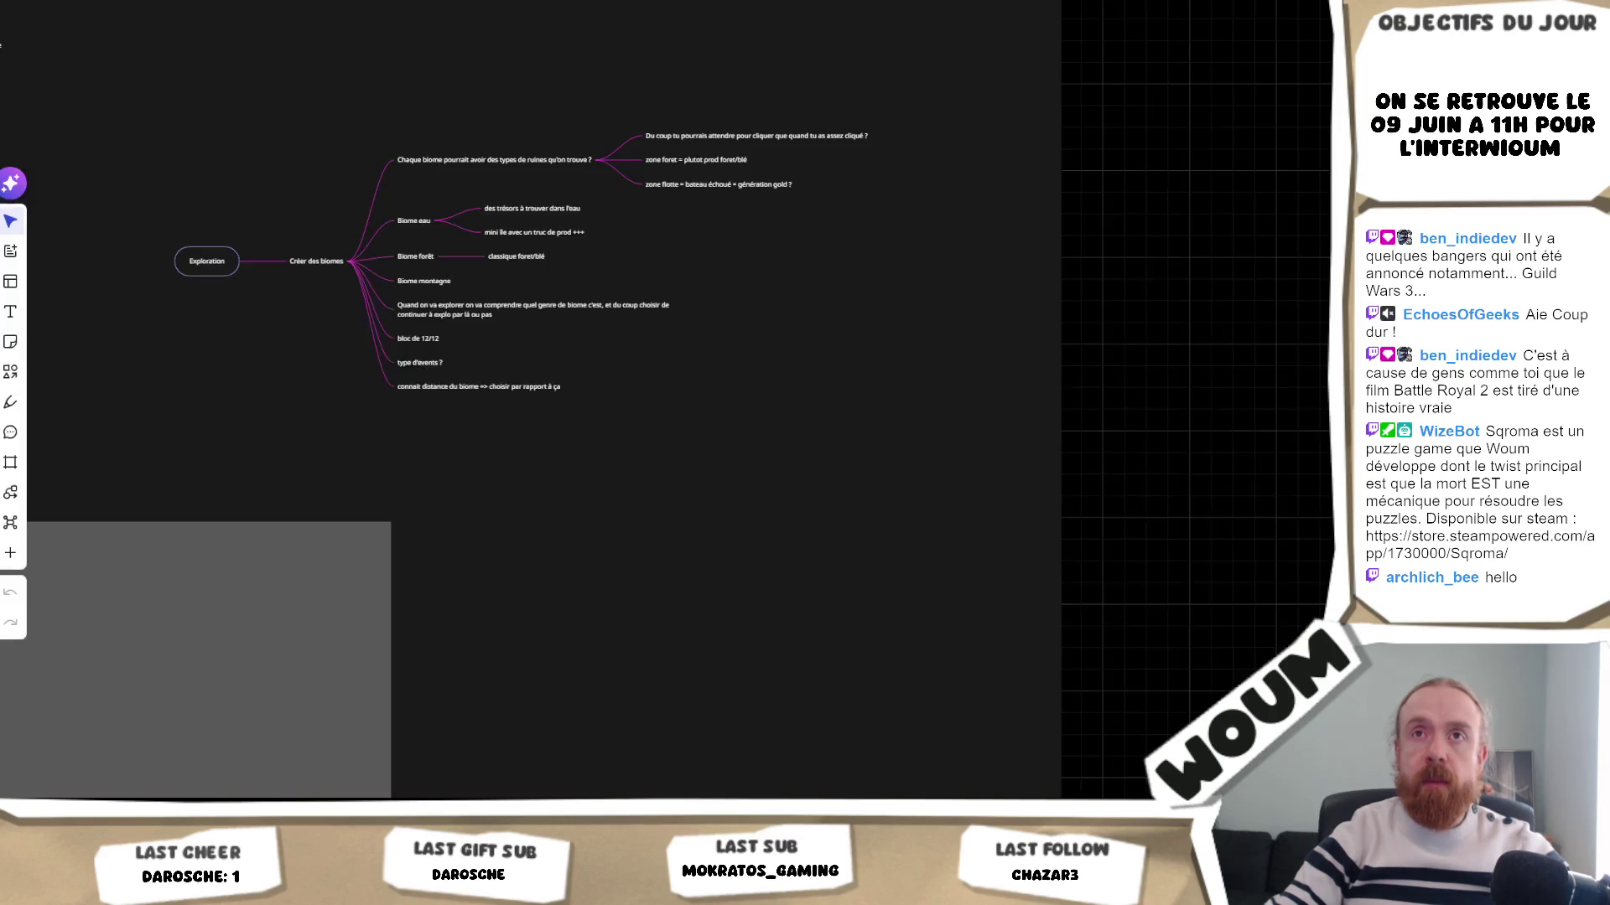
# - Duplicate the Exploration mind map with copy and paste
pyautogui.click(222, 255)
pyautogui.hotkey('ctrl', 'c')
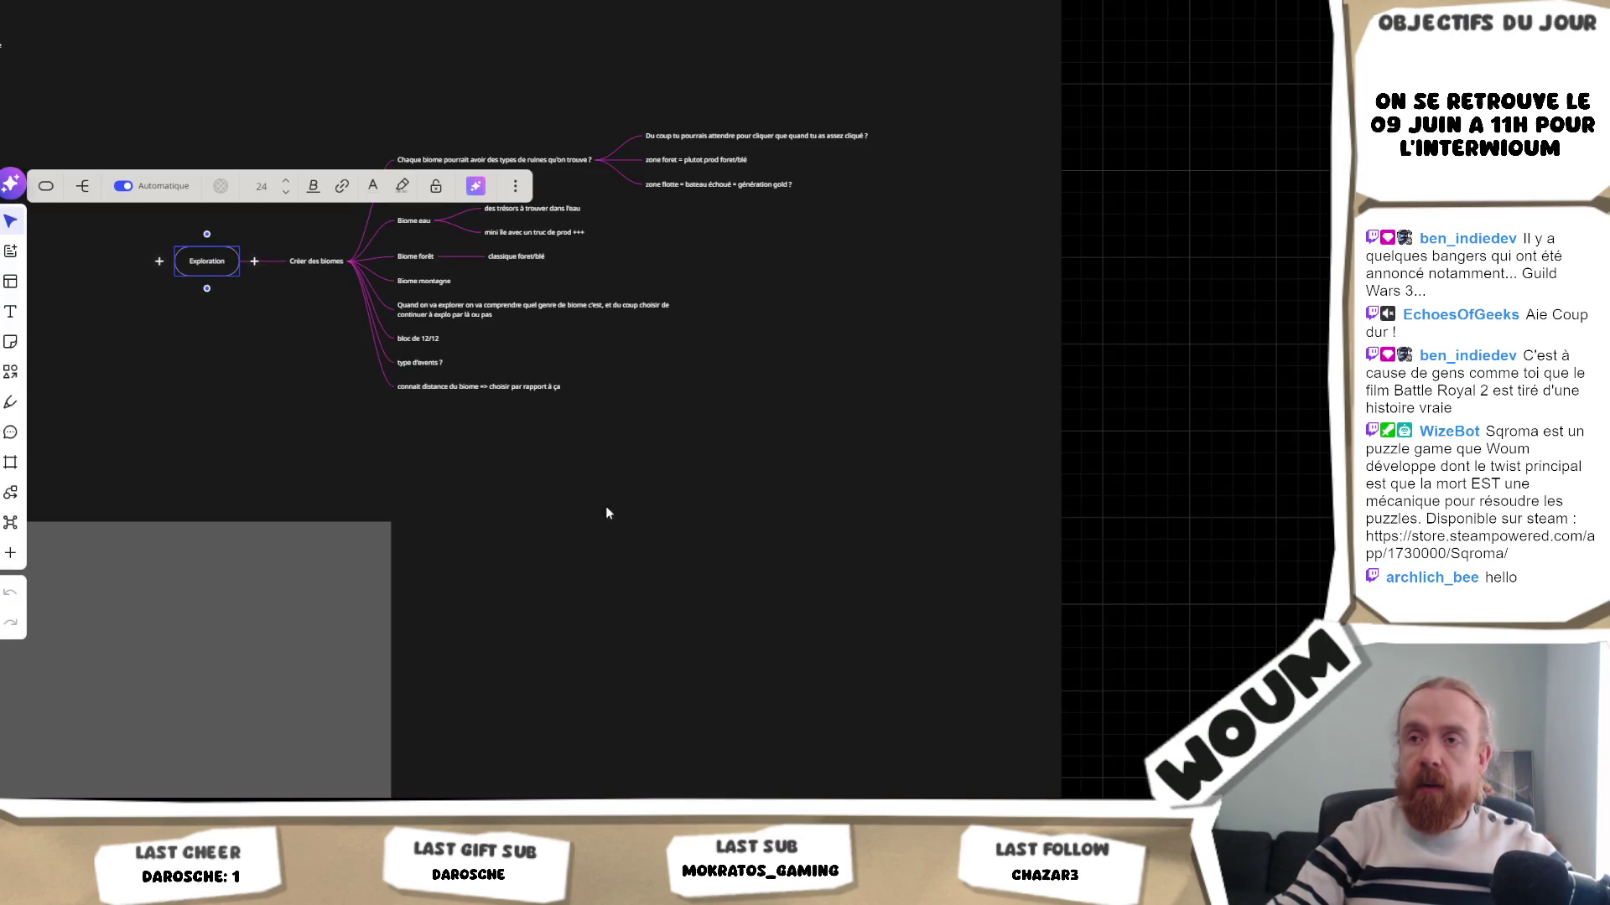
pyautogui.hotkey('ctrl', 'v')
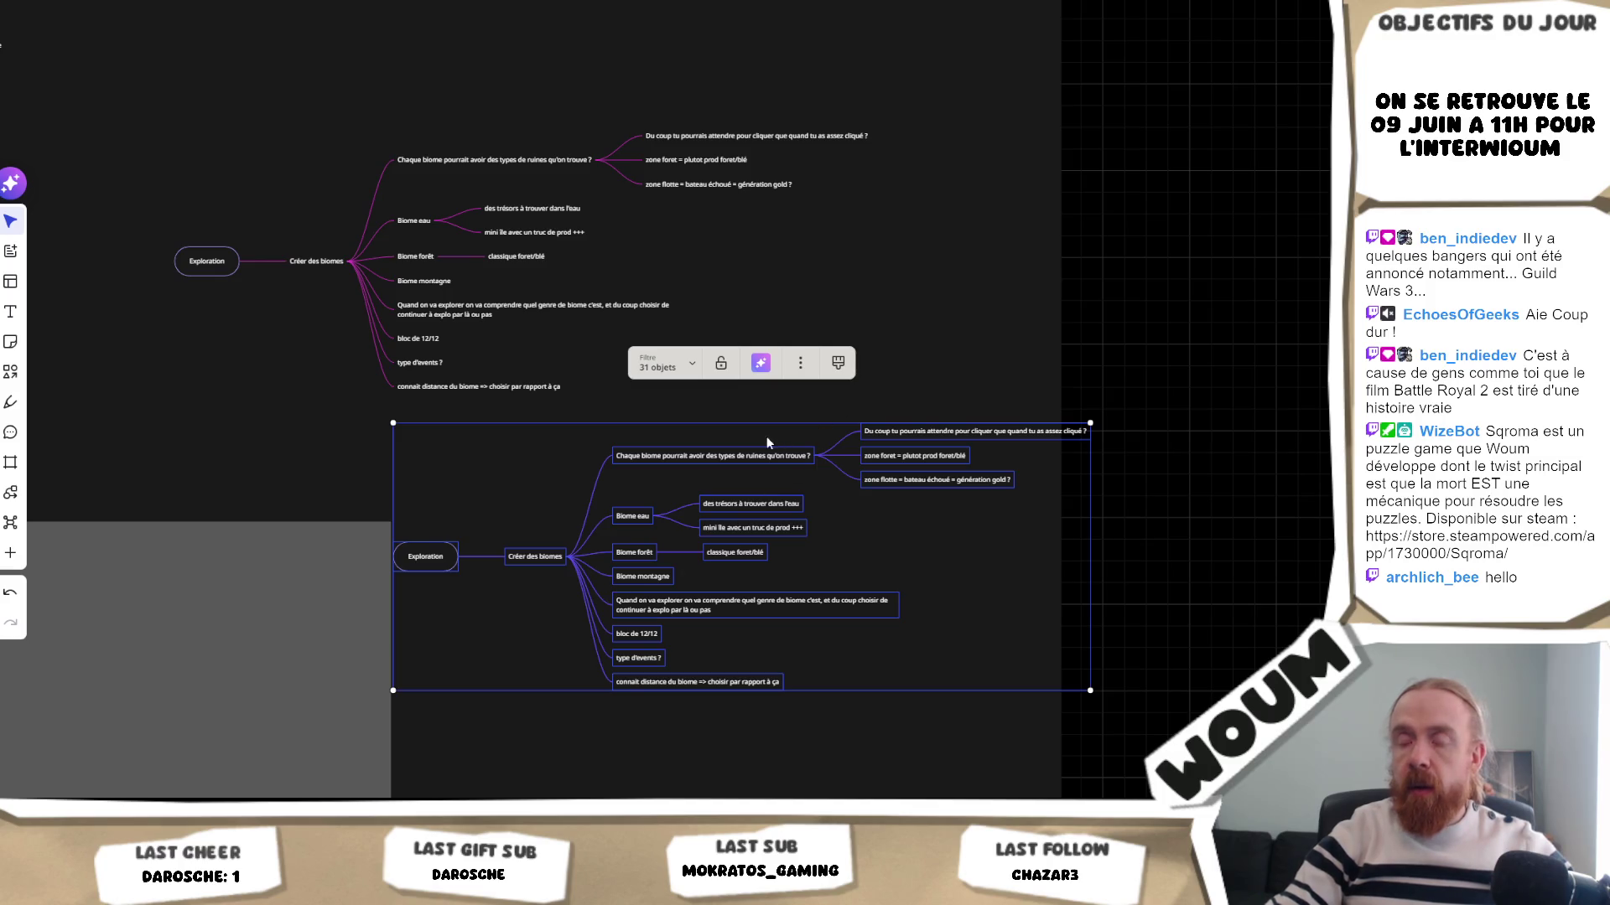
pyautogui.scroll(-3, 530, 261)
pyautogui.scroll(-10, 638, 352)
# - Move the 'Copie de Copie de Mobs' frame to the left
pyautogui.hscroll(-5, 637, 352)
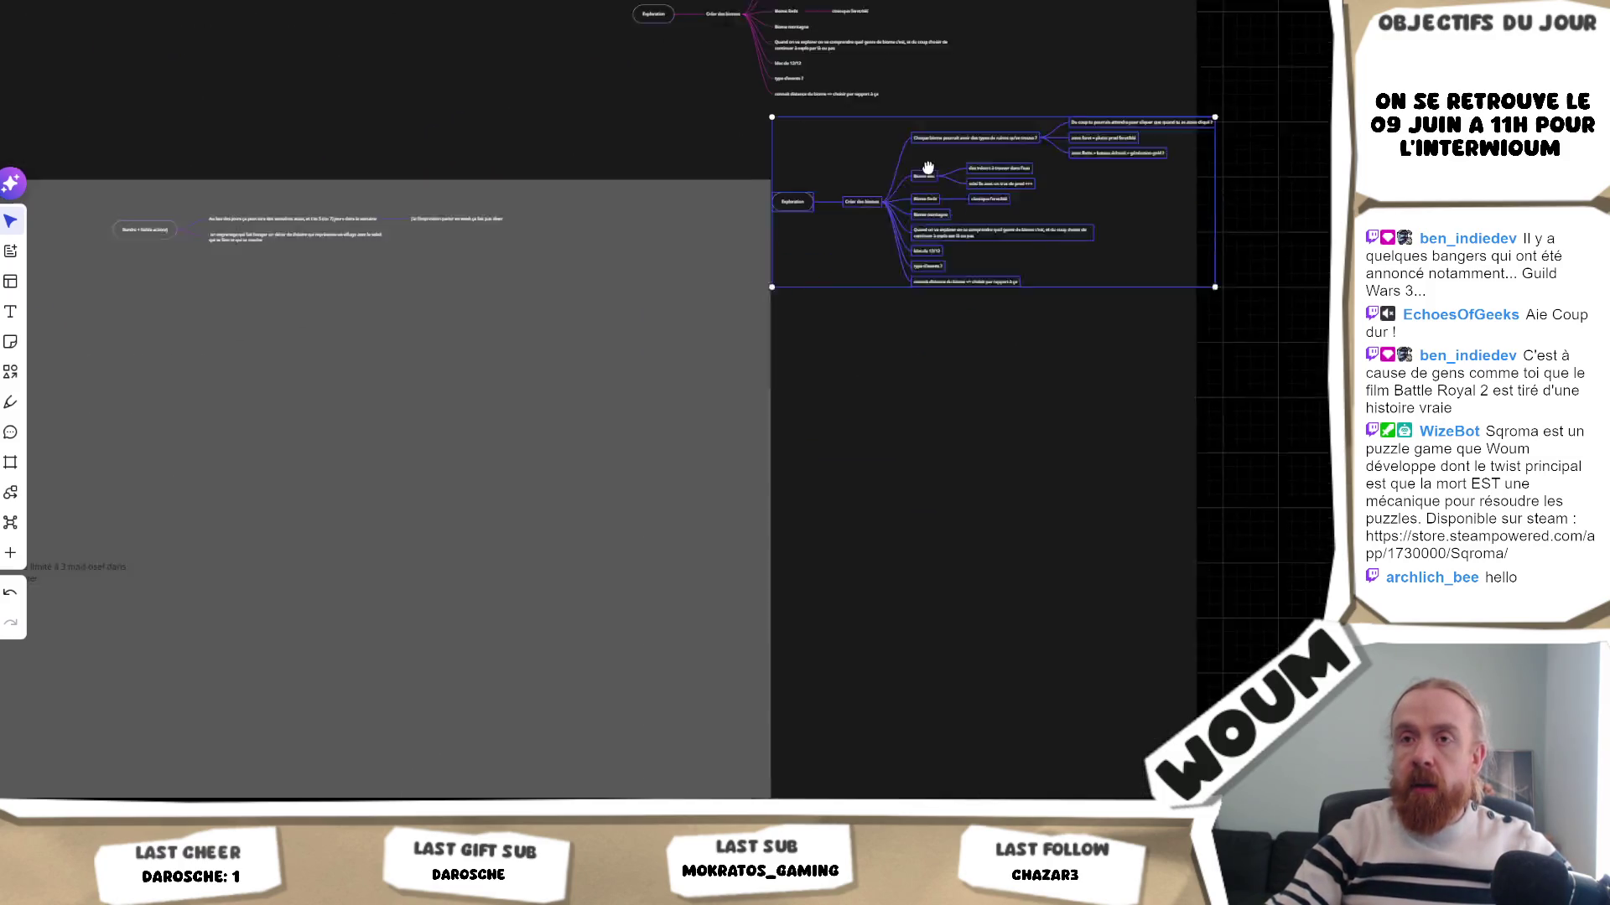
pyautogui.scroll(-5, 698, 392)
pyautogui.scroll(3, 648, 516)
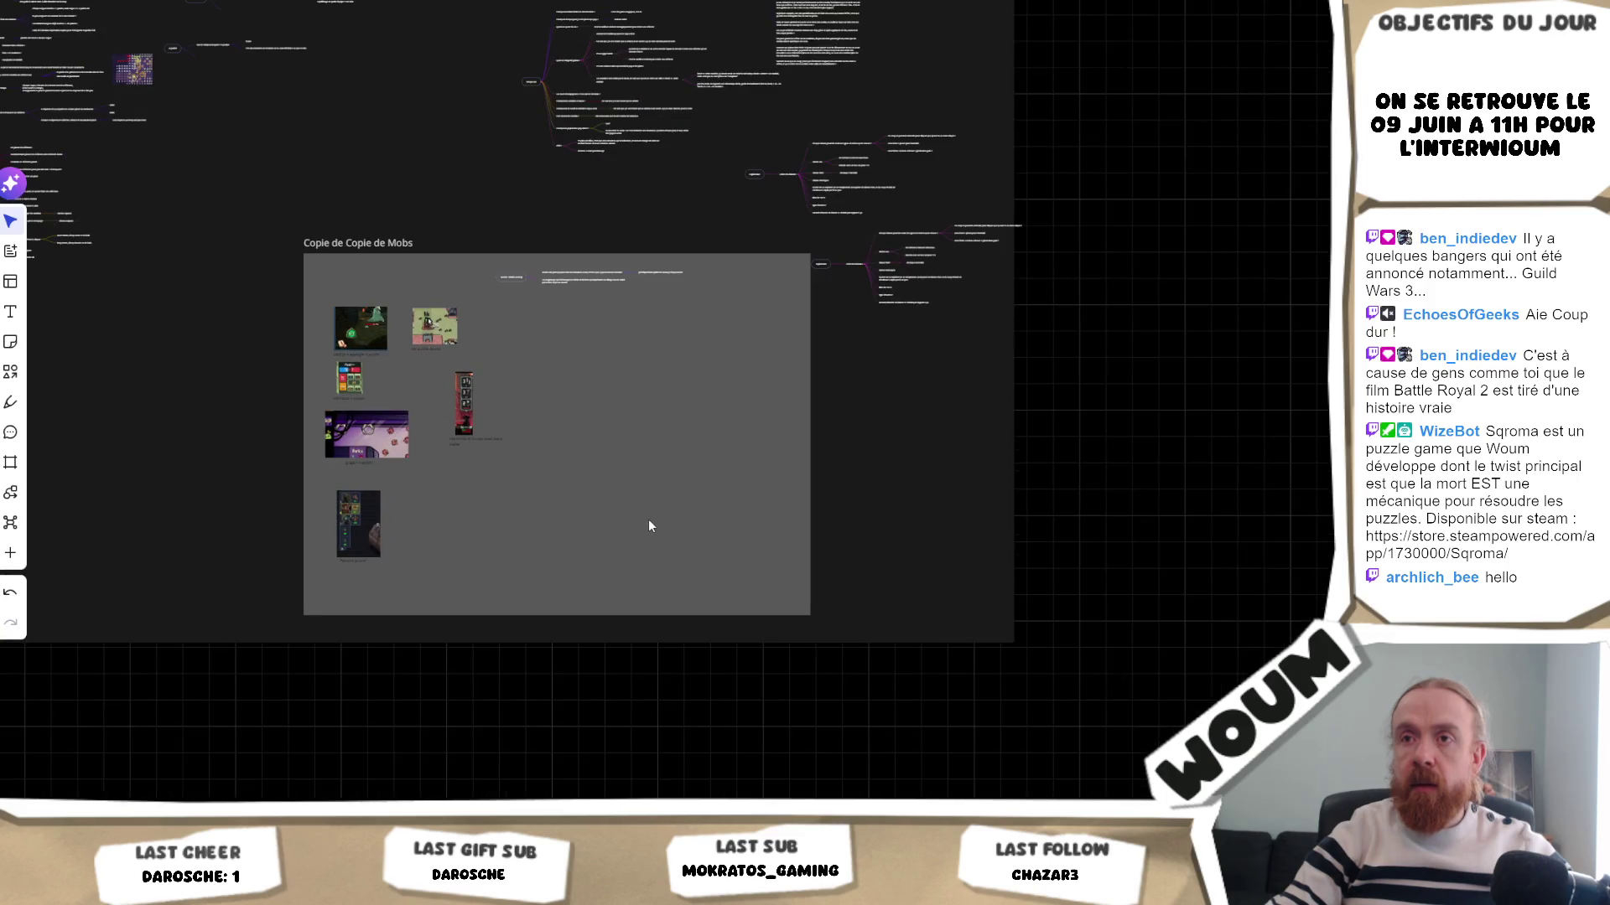
pyautogui.click(582, 493)
pyautogui.scroll(3, 651, 503)
pyautogui.moveTo(687, 507)
pyautogui.mouseDown()
pyautogui.moveTo(503, 522)
pyautogui.moveTo(439, 742)
pyautogui.moveTo(379, 757)
pyautogui.mouseUp()
# - Bring the Exploration map's branches into view and select its root node
pyautogui.scroll(-5, 503, 522)
pyautogui.scroll(10, 637, 425)
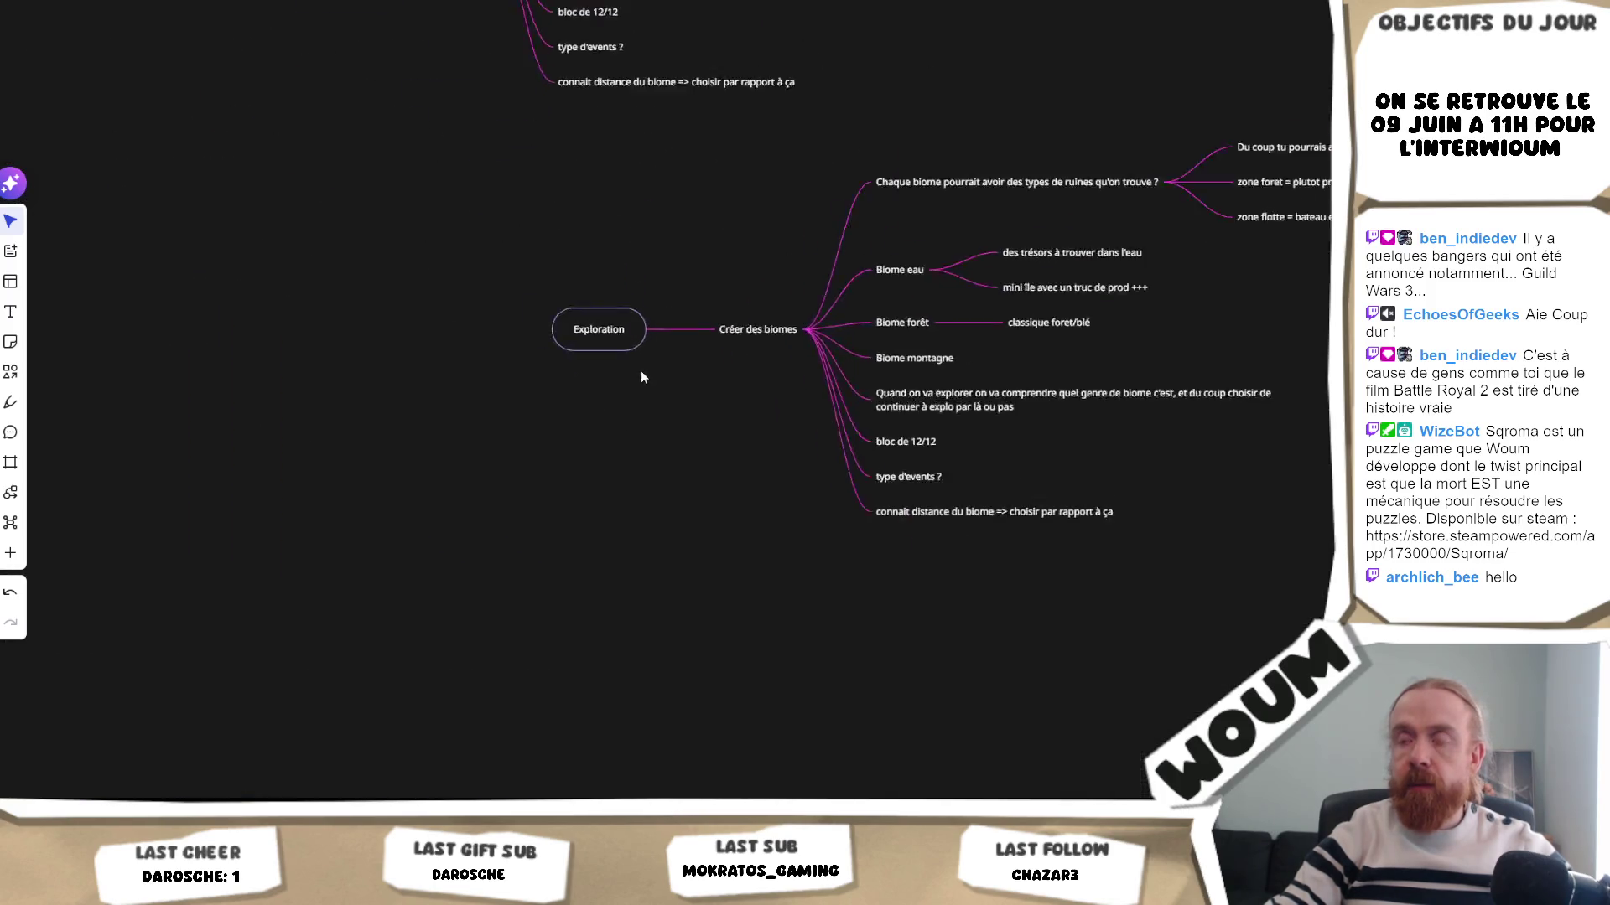
pyautogui.scroll(-3, 933, 302)
pyautogui.moveTo(726, 325)
pyautogui.mouseDown()
pyautogui.moveTo(278, 494)
pyautogui.moveTo(323, 507)
pyautogui.mouseUp()
pyautogui.click(285, 500)
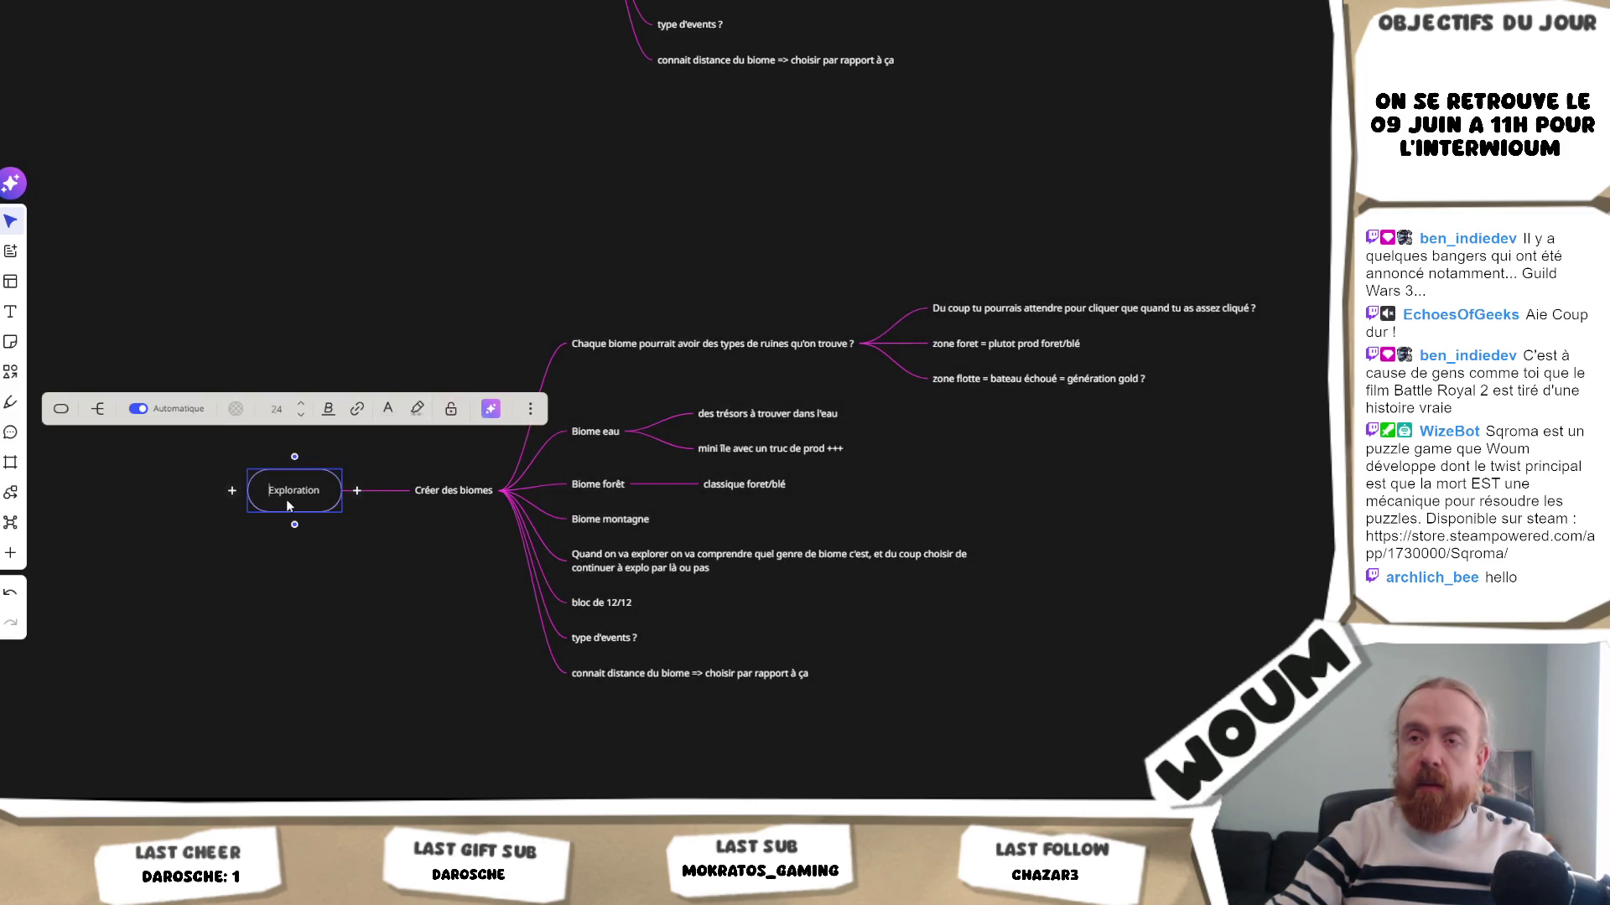
# - Rename the Exploration root node to '6iéme ressource'
pyautogui.click(288, 497)
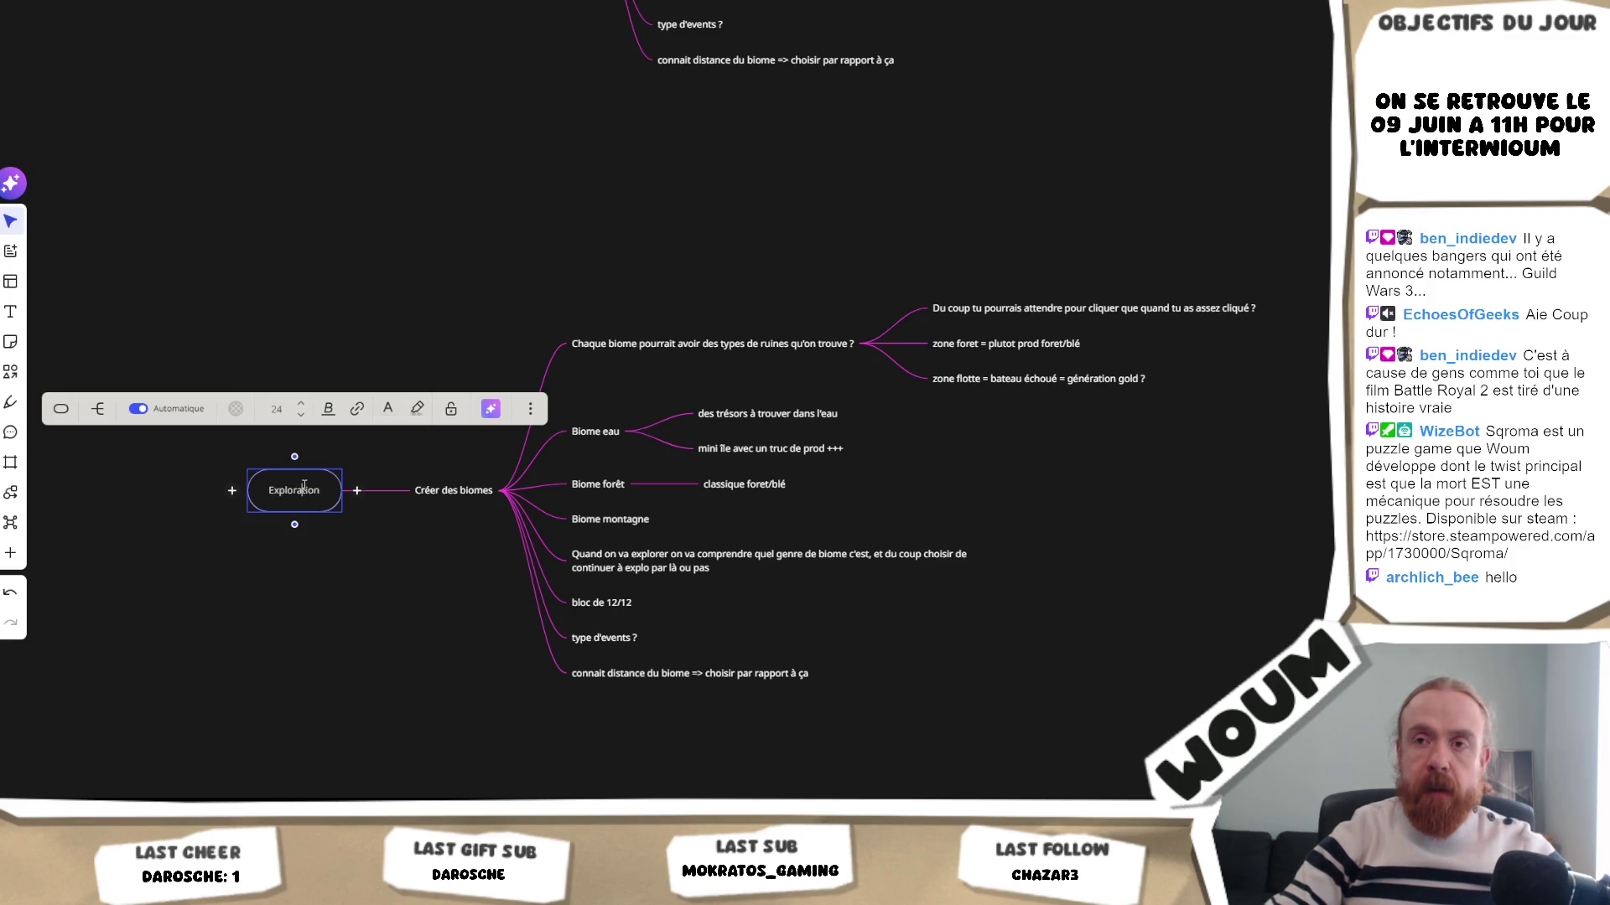
pyautogui.press('BackSpace')
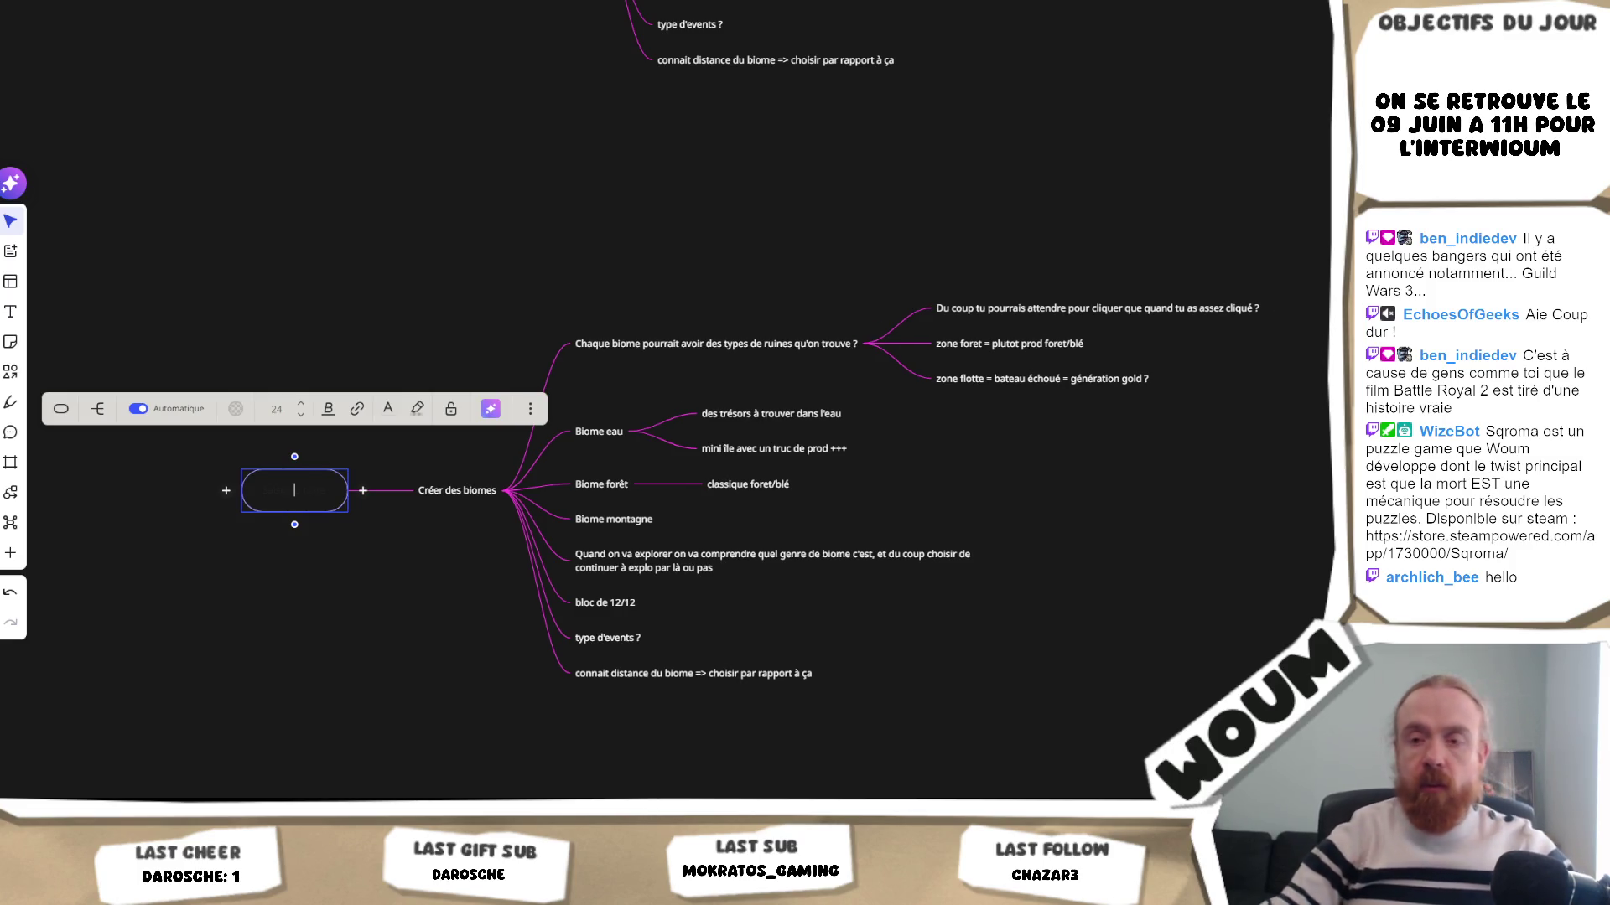
pyautogui.hotkey('alt', 'Tab')
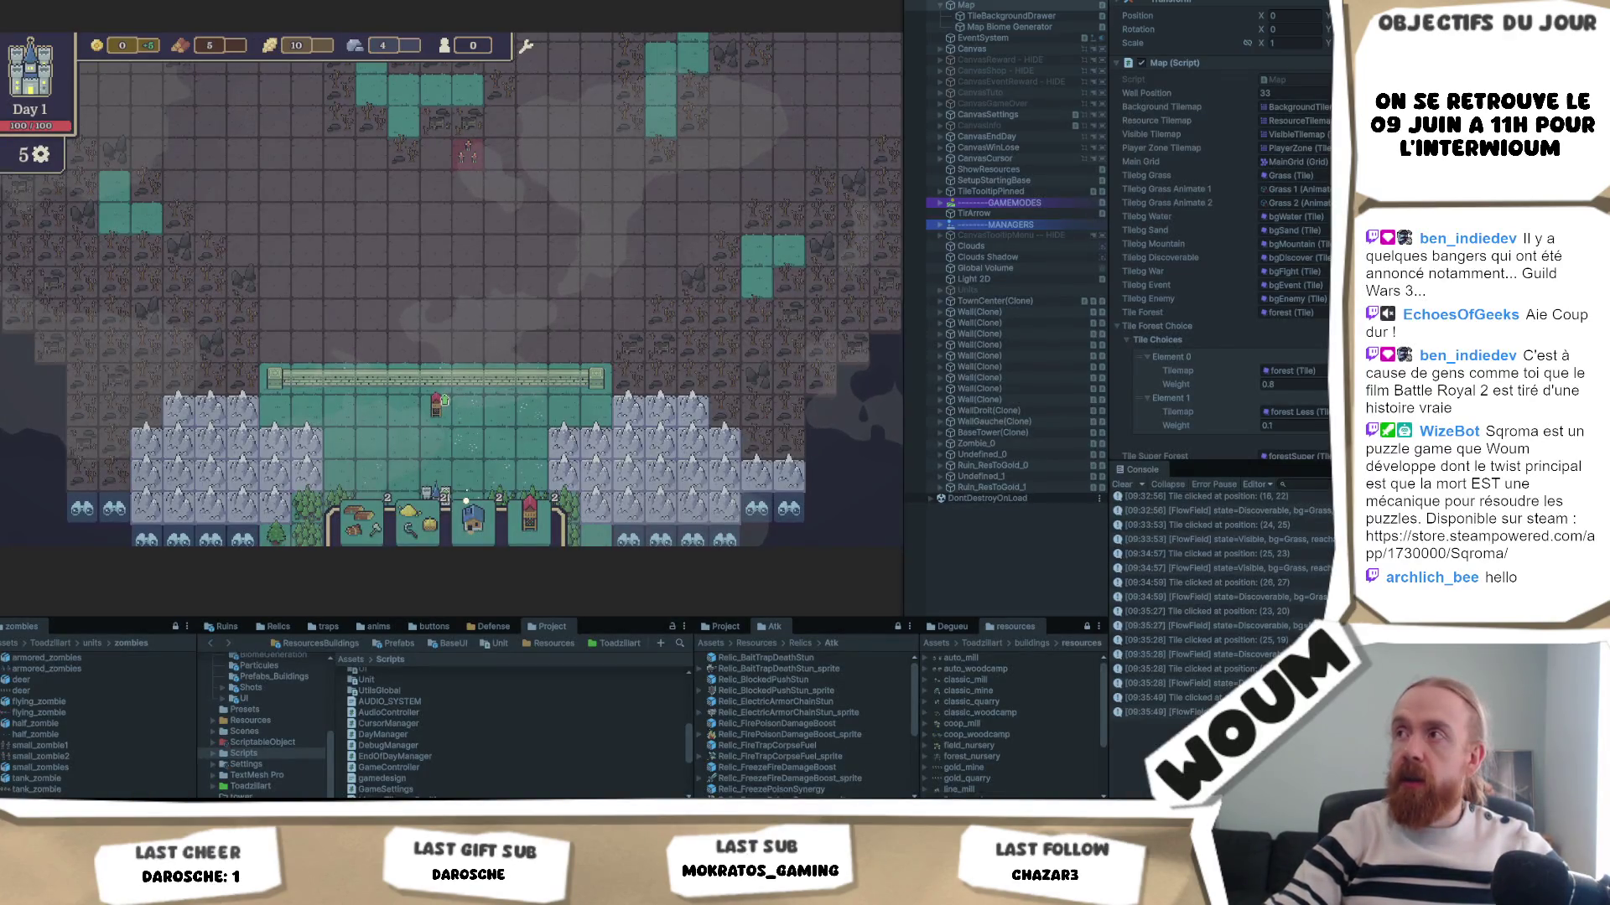
pyautogui.hotkey('alt', 'Tab')
pyautogui.write('6')
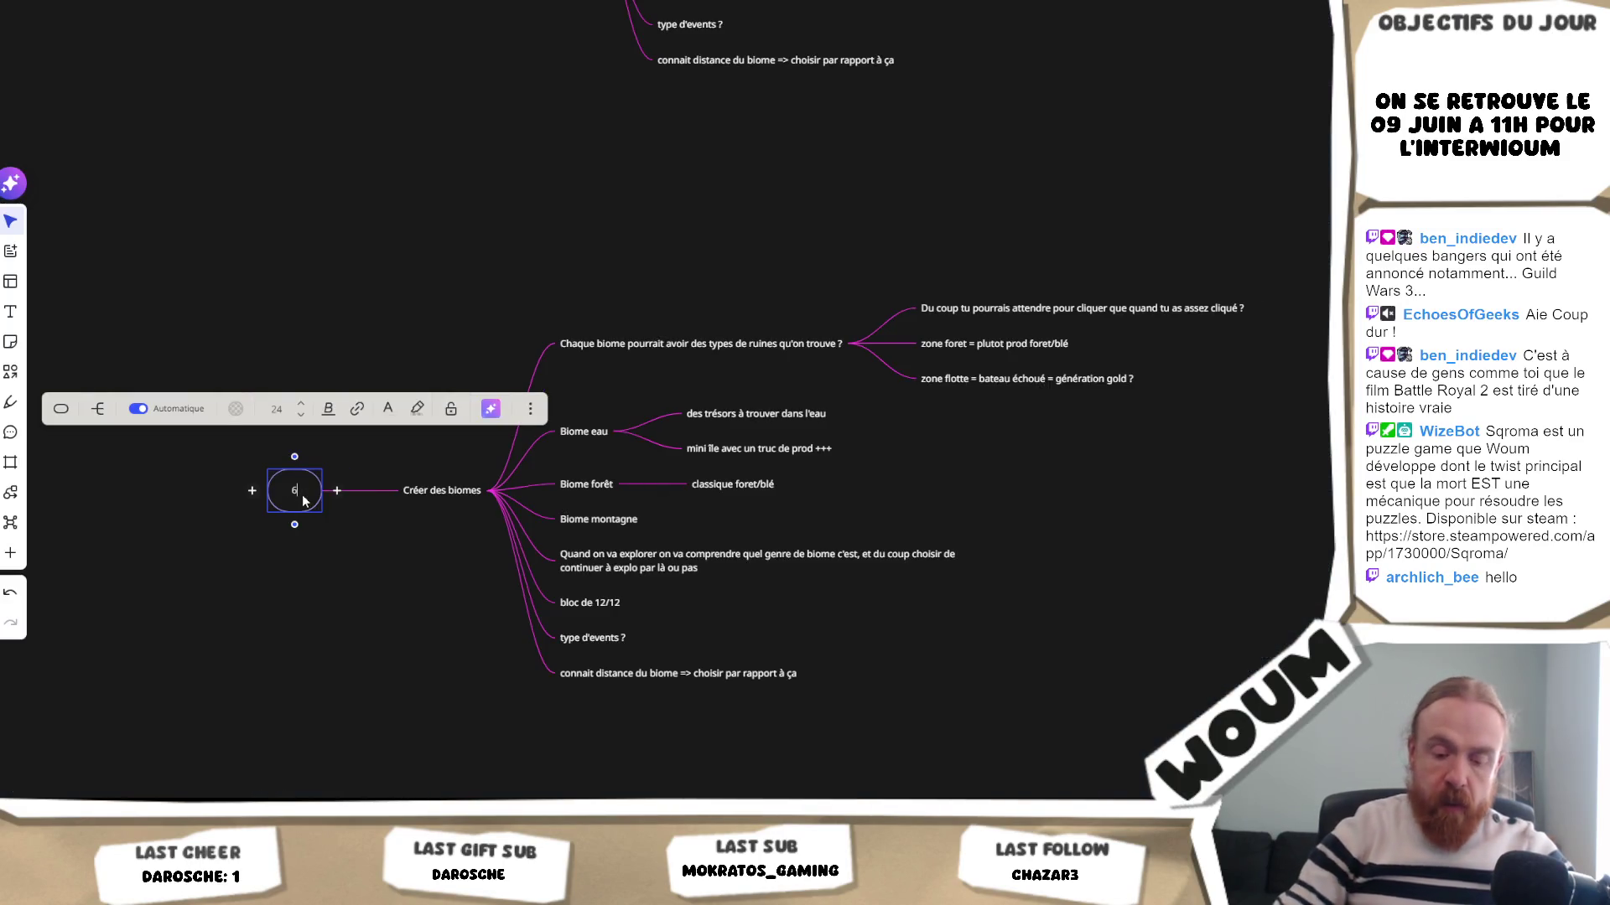
pyautogui.write('iéme ressource')
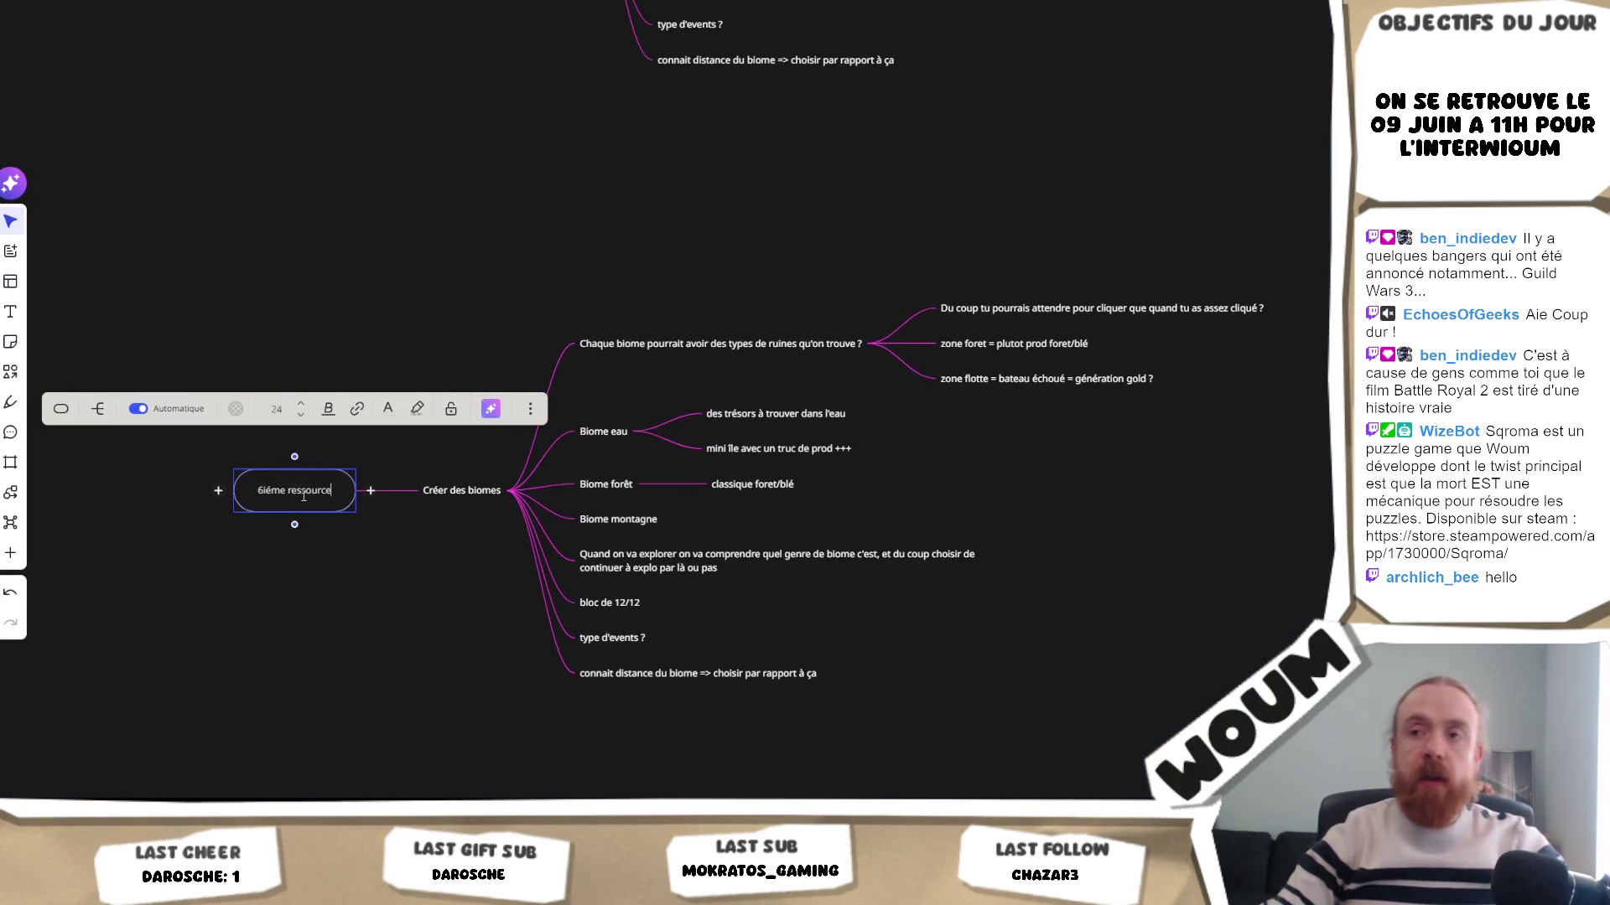
# - Delete the old biome branches and rename 'Créer des biomes' to 'Pourquoi ?'
pyautogui.moveTo(1155, 741); pyautogui.dragTo(566, 133)
pyautogui.press('Delete')
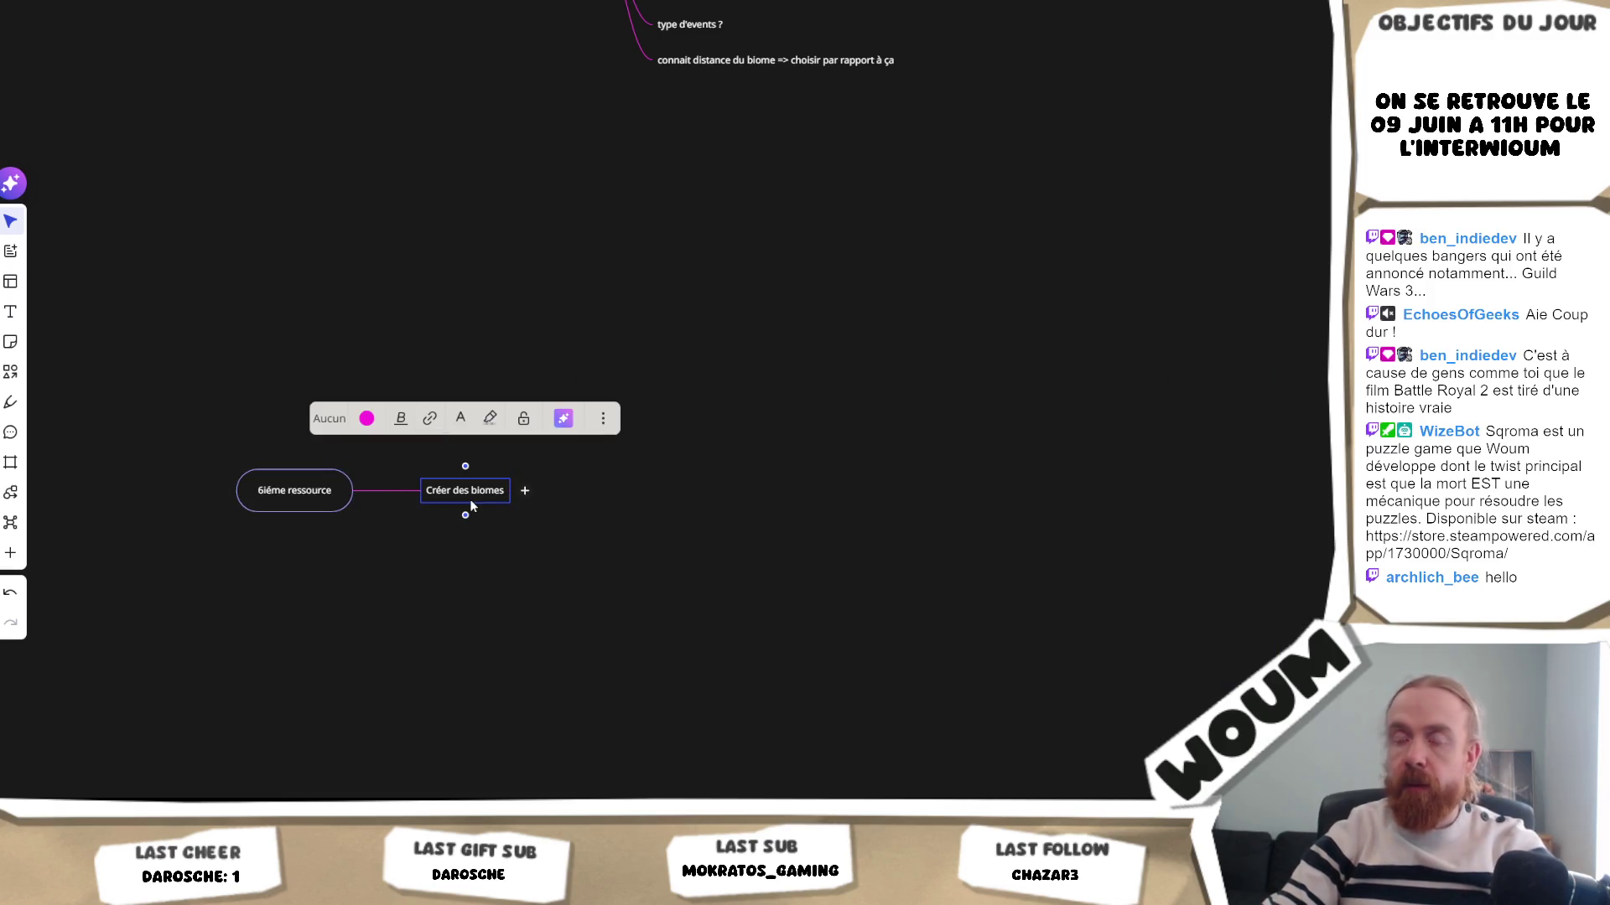
pyautogui.hotkey('ctrl', 'a')
pyautogui.write('Pourquoi ?')
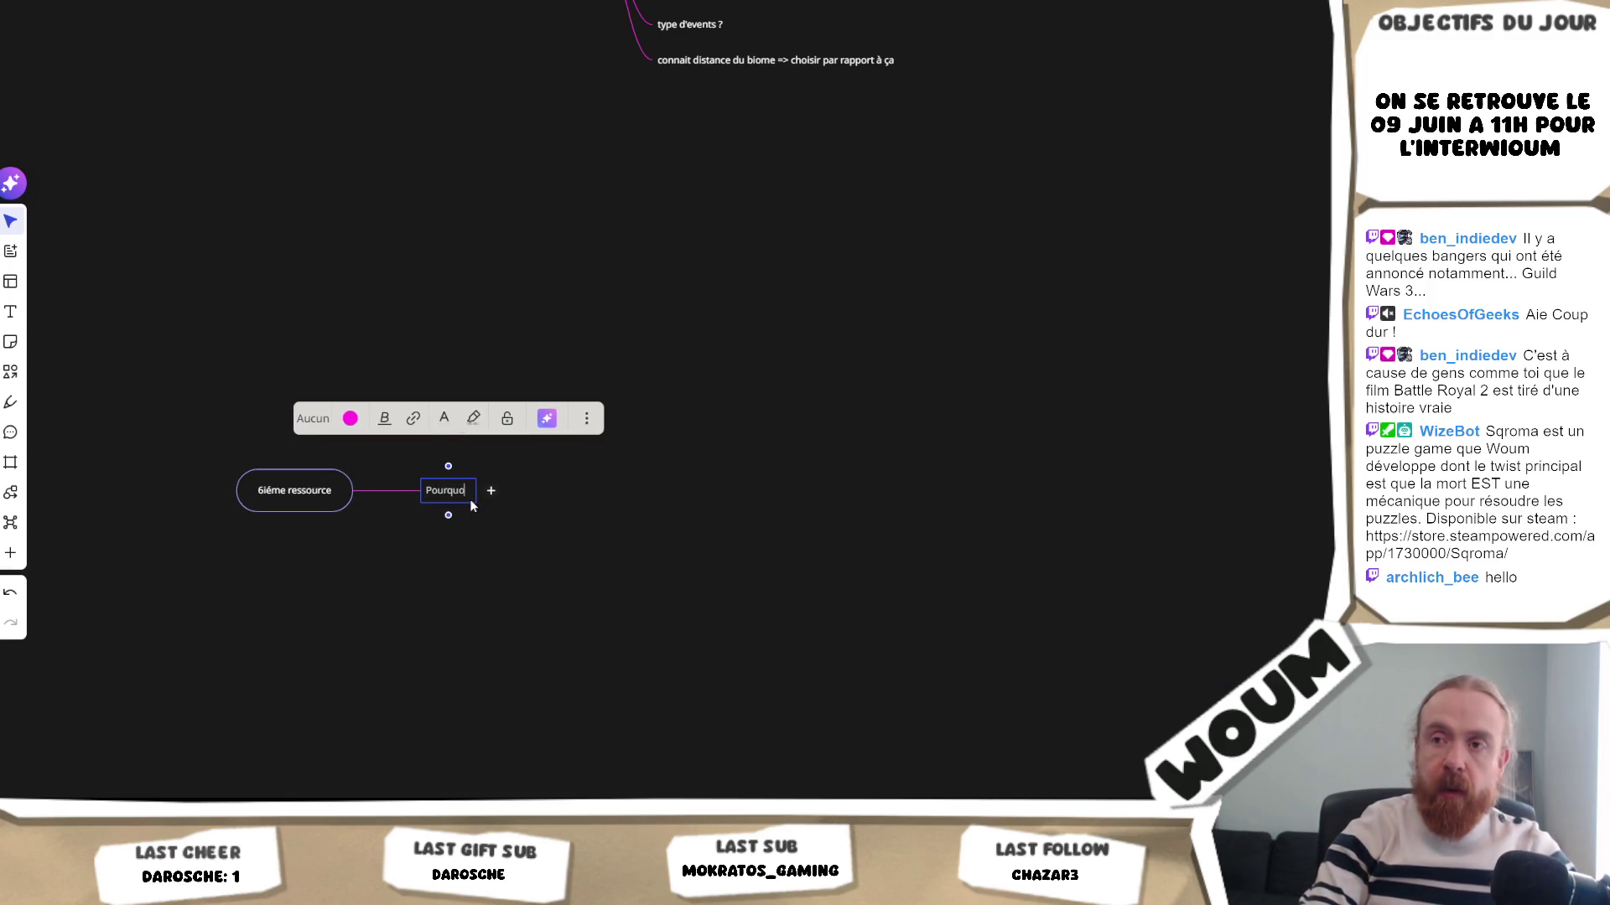
pyautogui.press('Escape')
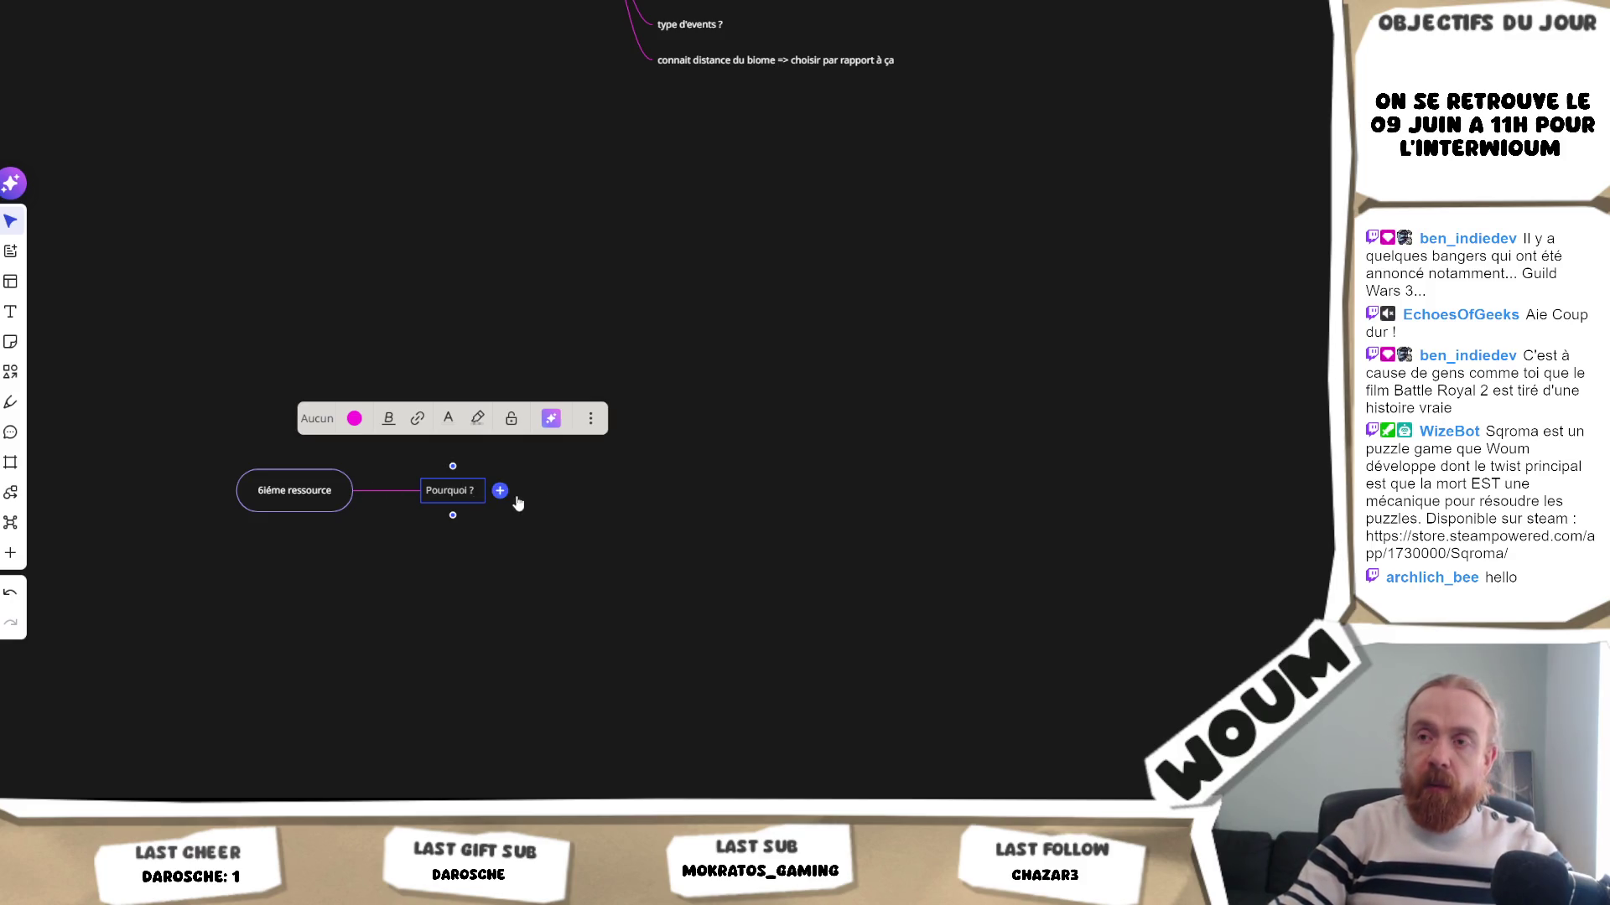
# - Add a child under 'Pourquoi ?' saying growing the economy is pointless once buildings run out
pyautogui.press('Tab')
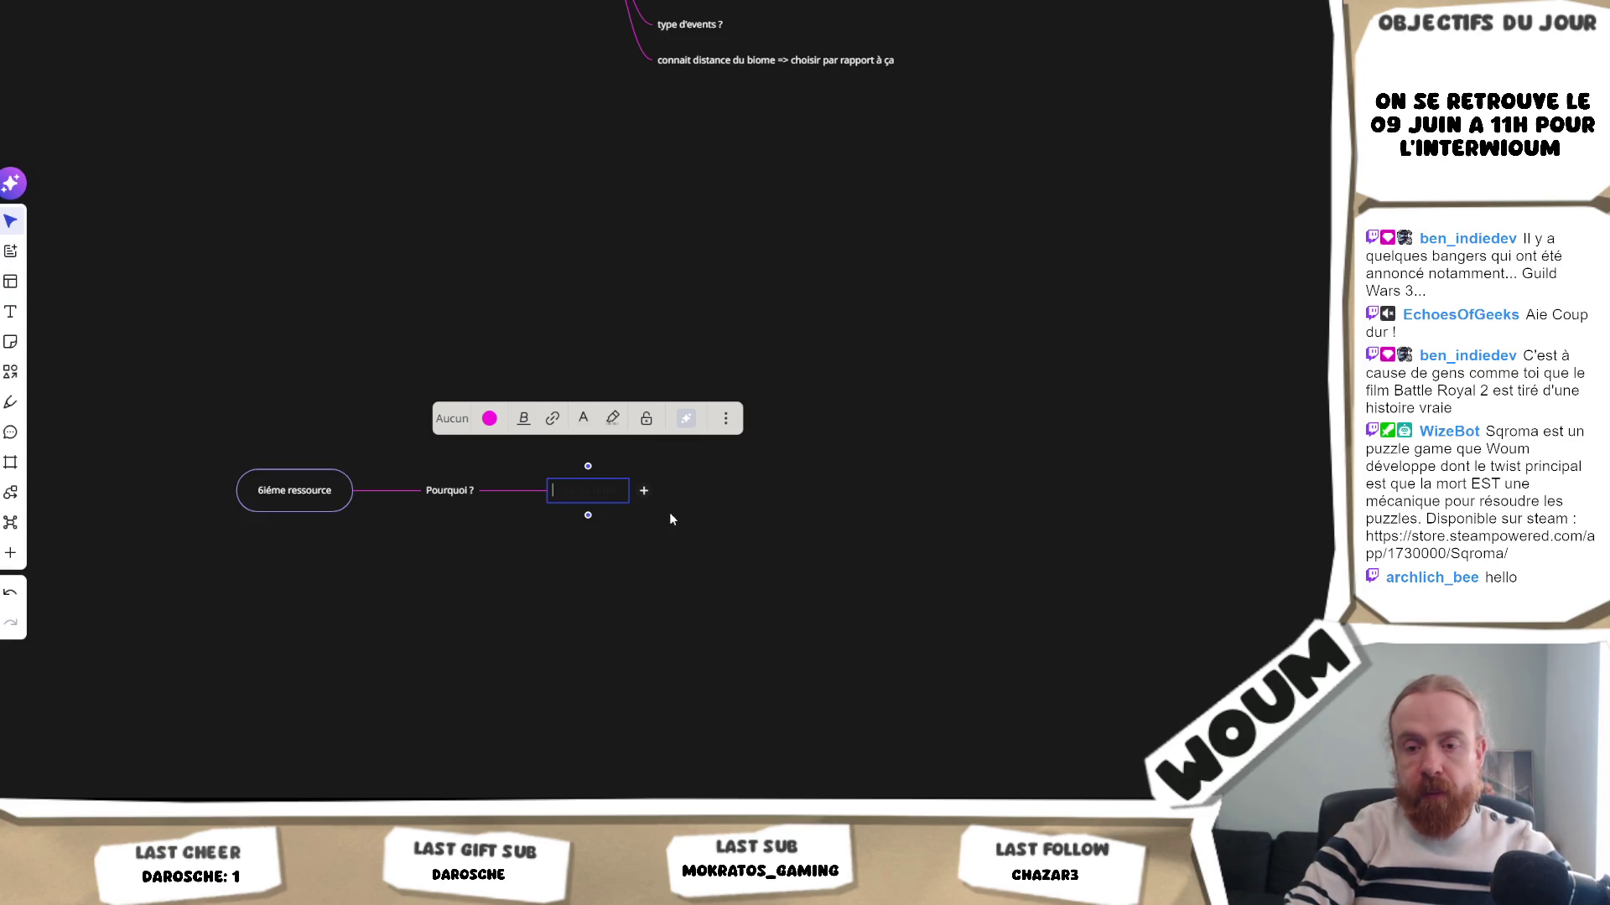
pyautogui.write('J')
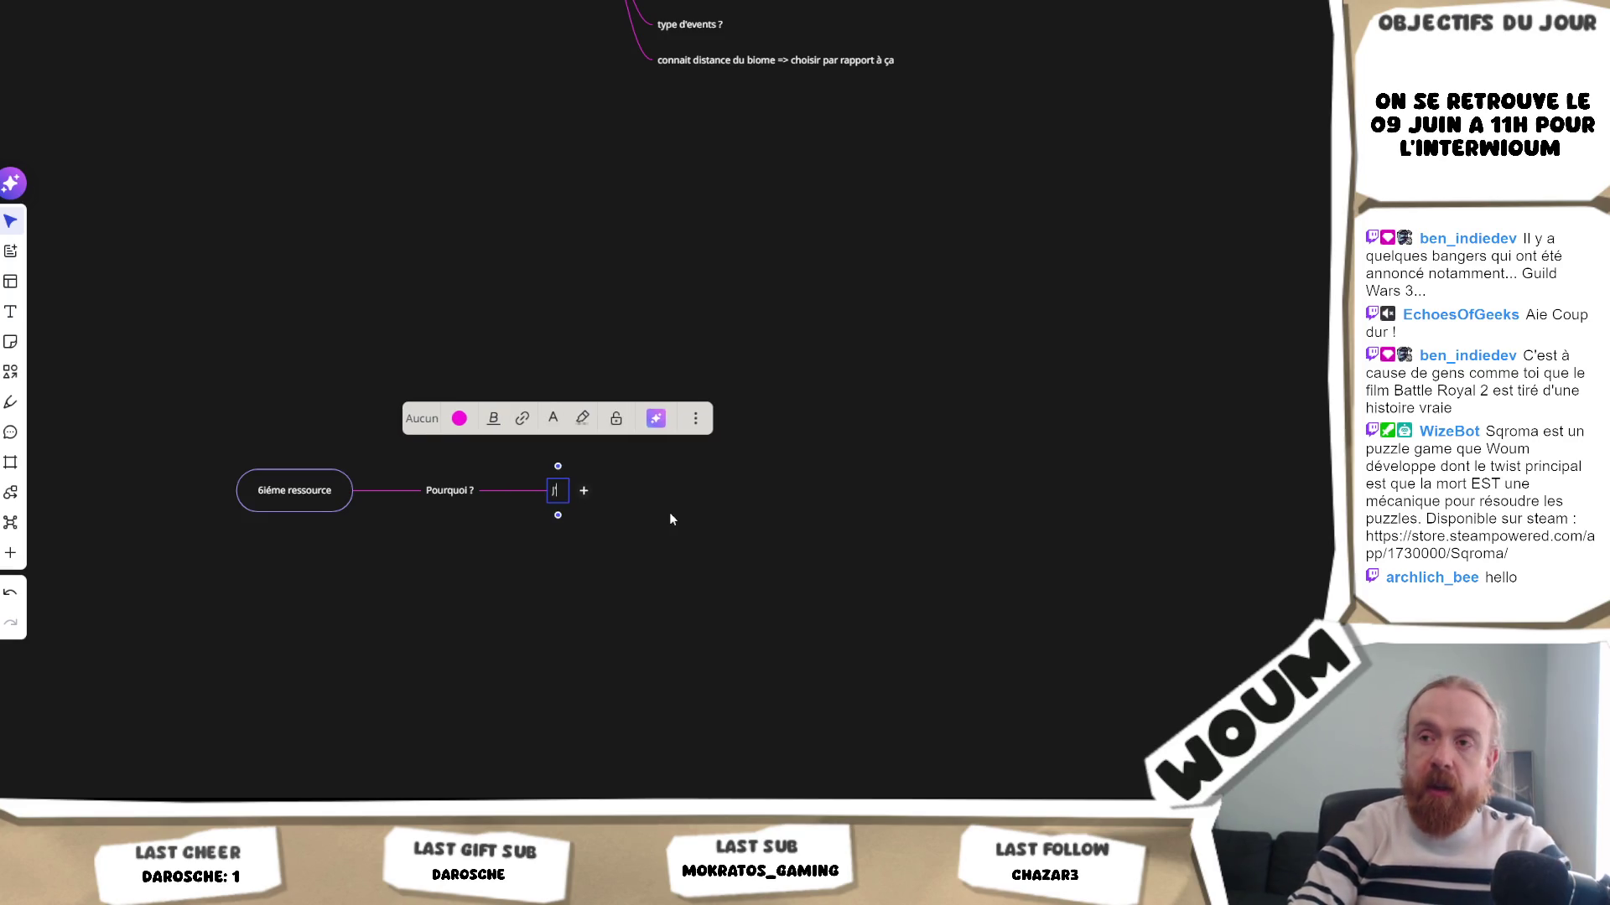
pyautogui.write("'ai l'impression qu'augmenter l'économ")
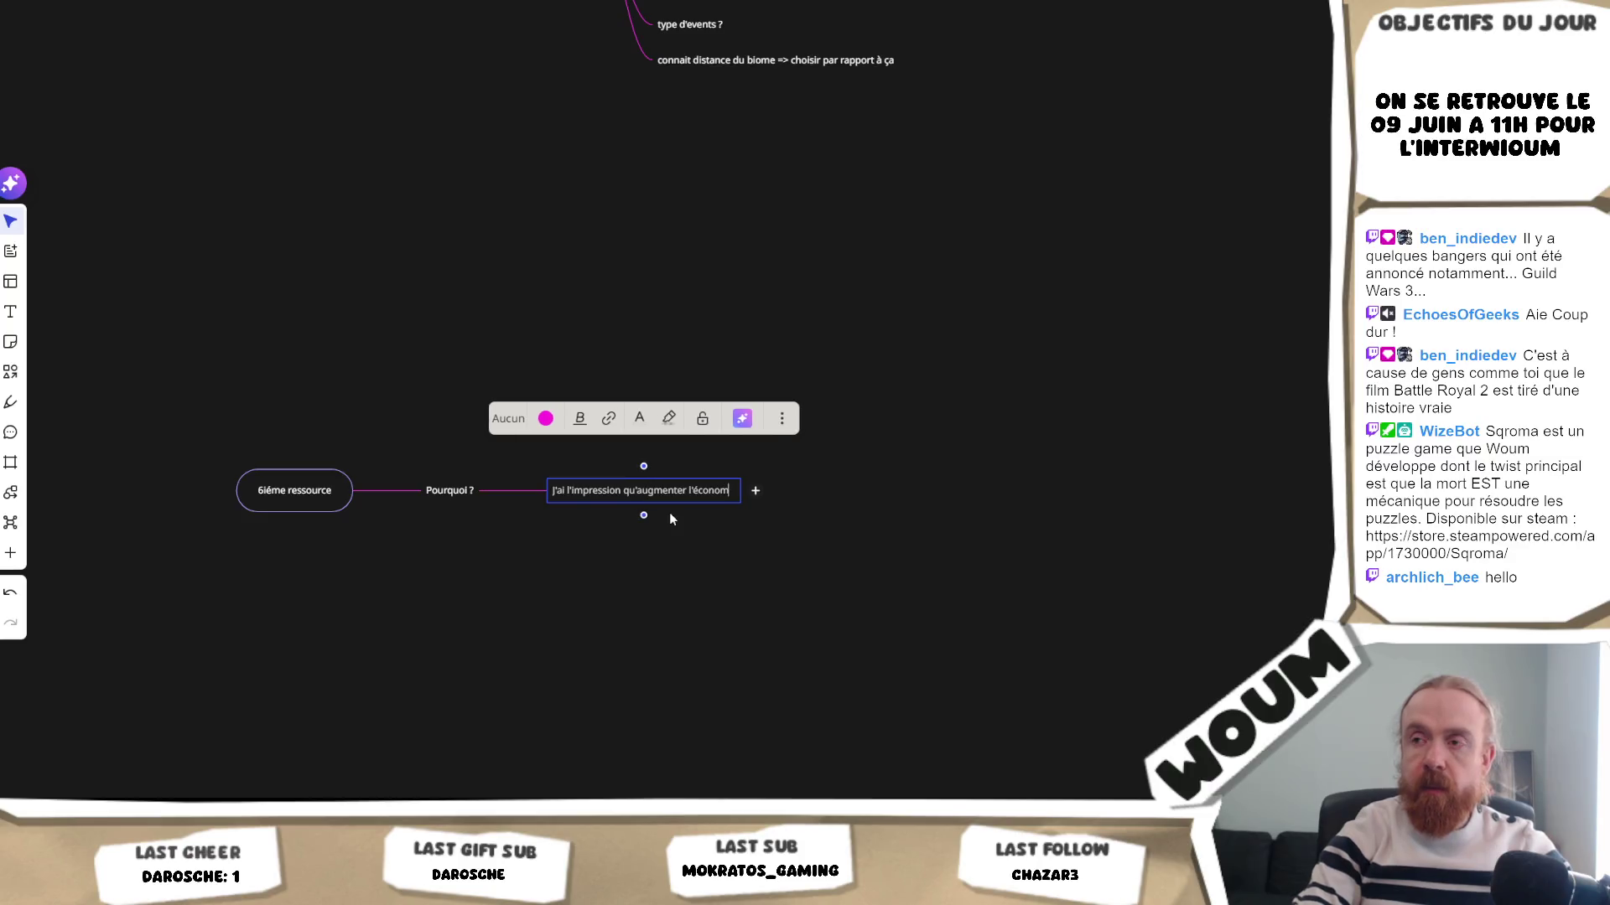
pyautogui.write('ie ne sert à rie')
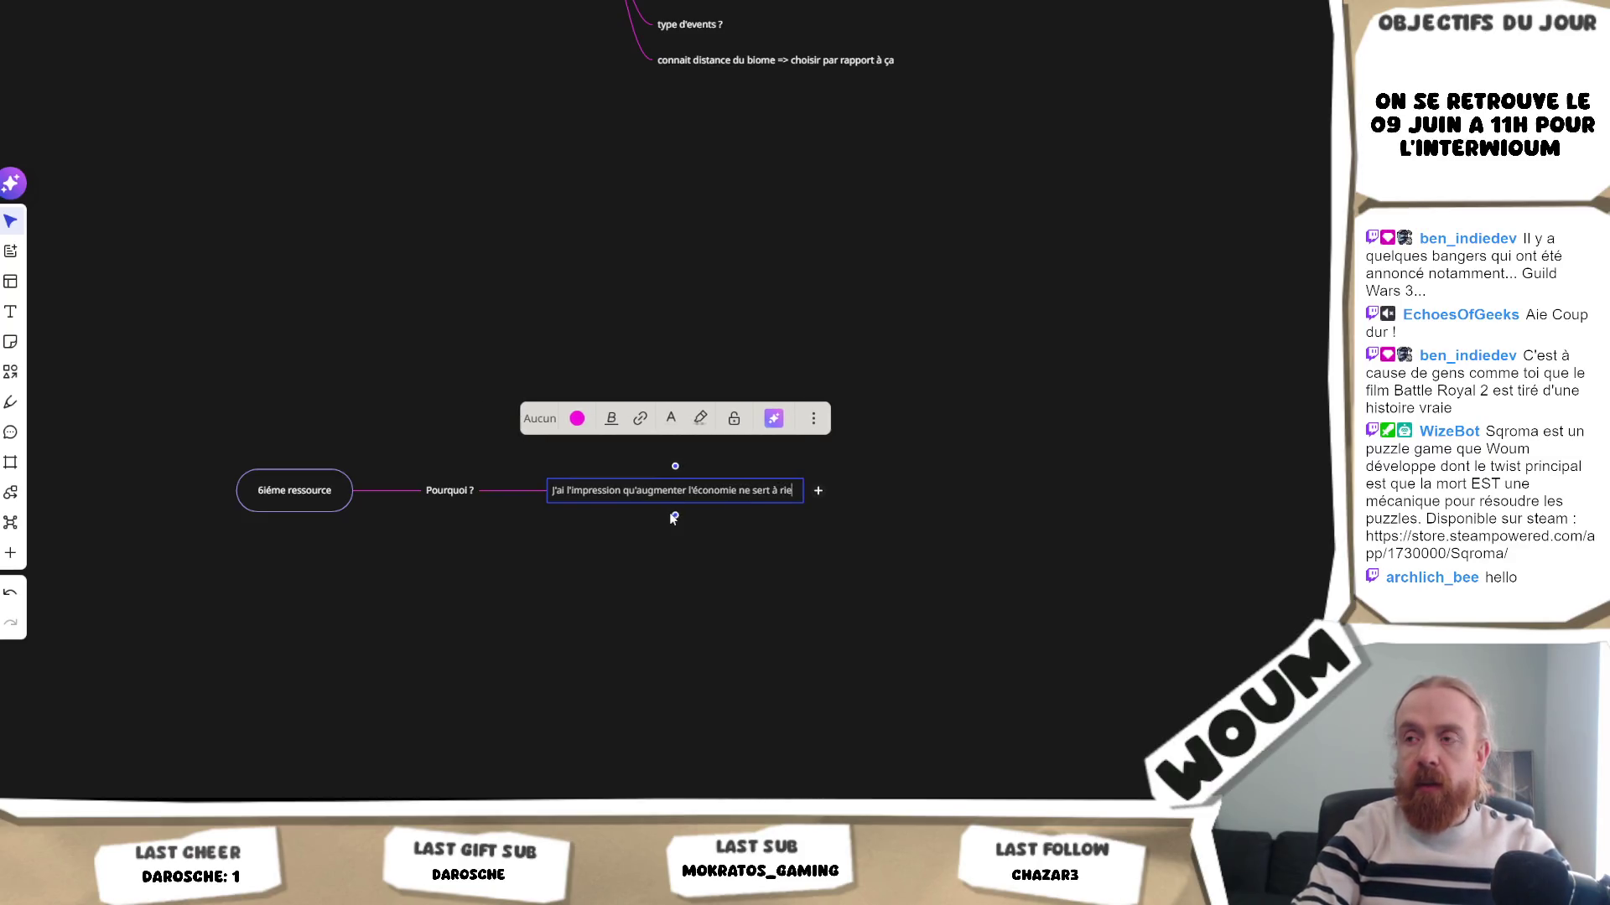
pyautogui.write('n car on')
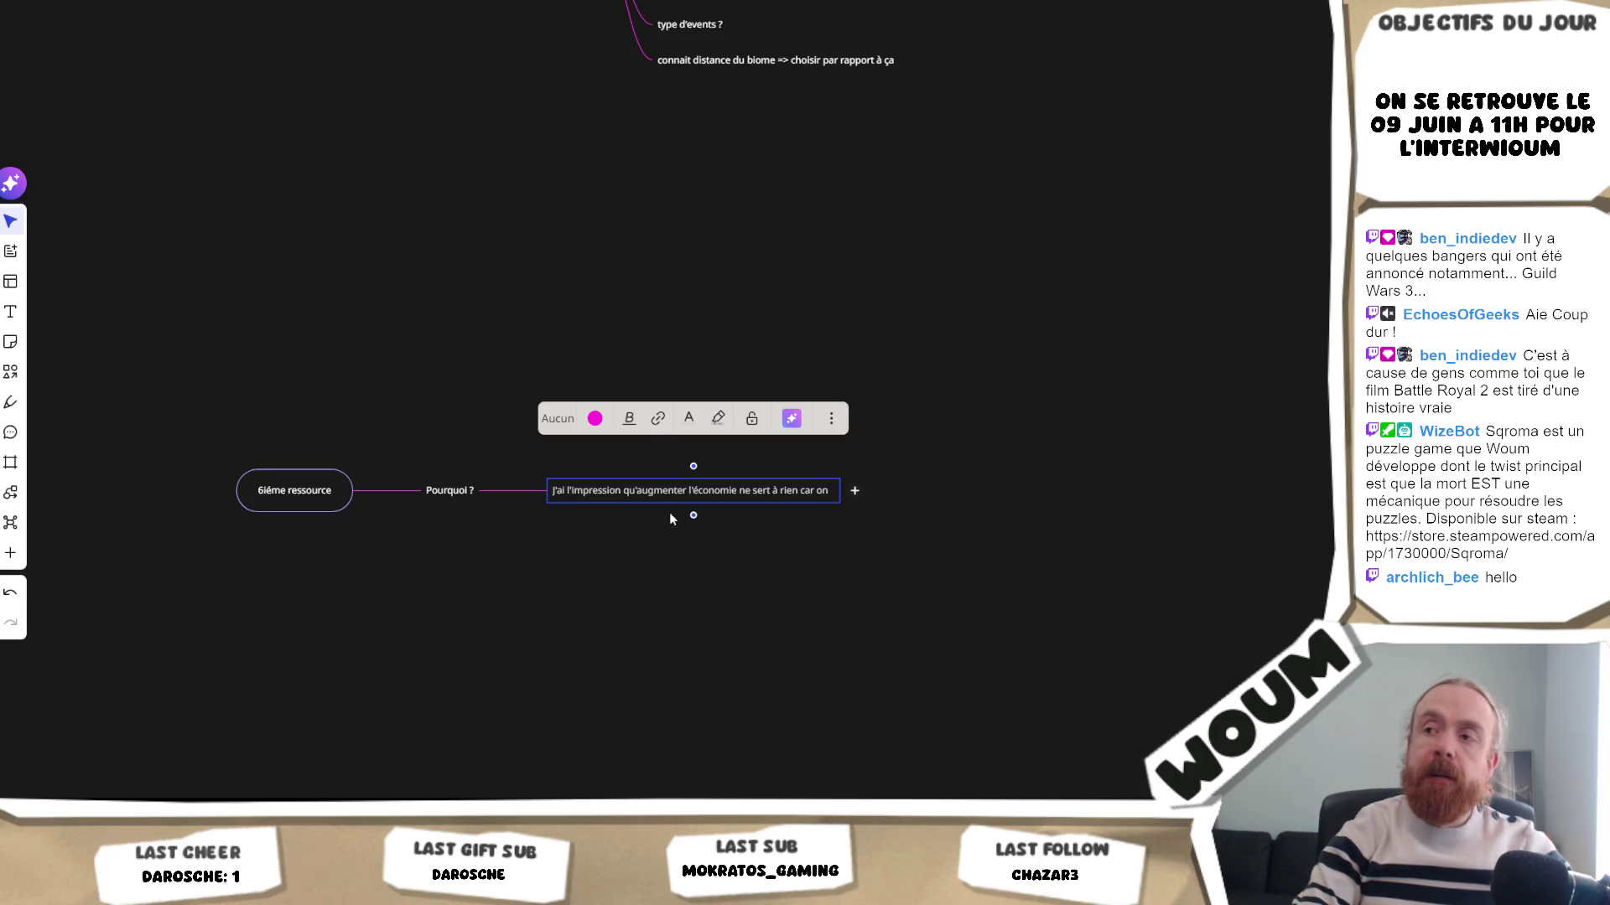
pyautogui.press('BackSpace')
pyautogui.press('BackSpace')
pyautogui.press('BackSpace')
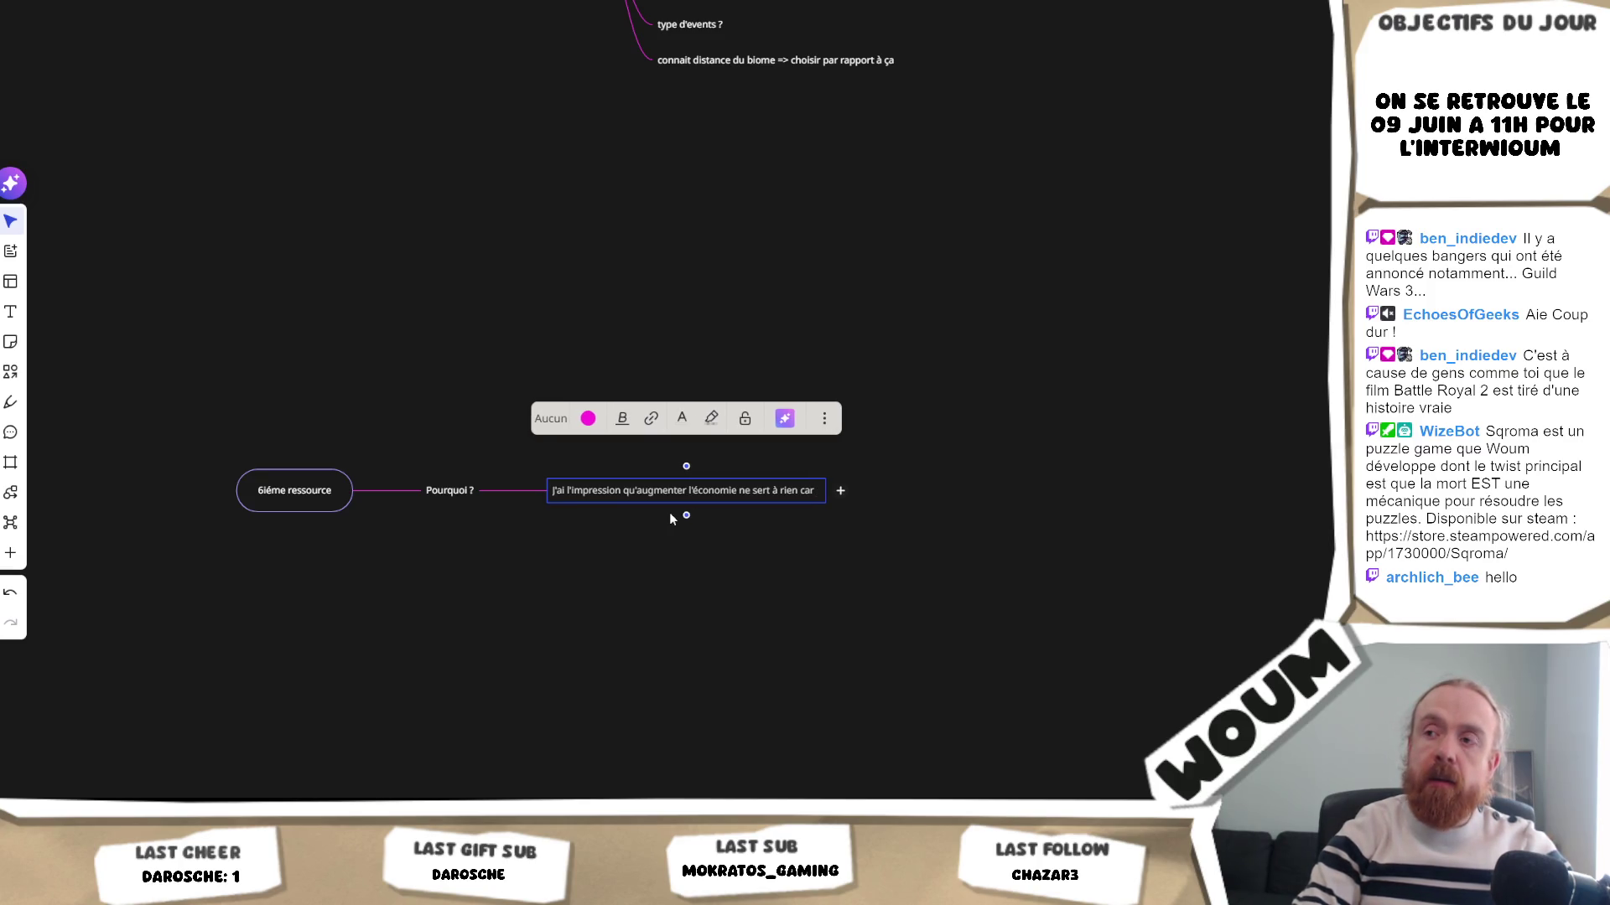
pyautogui.write(' on peut s')
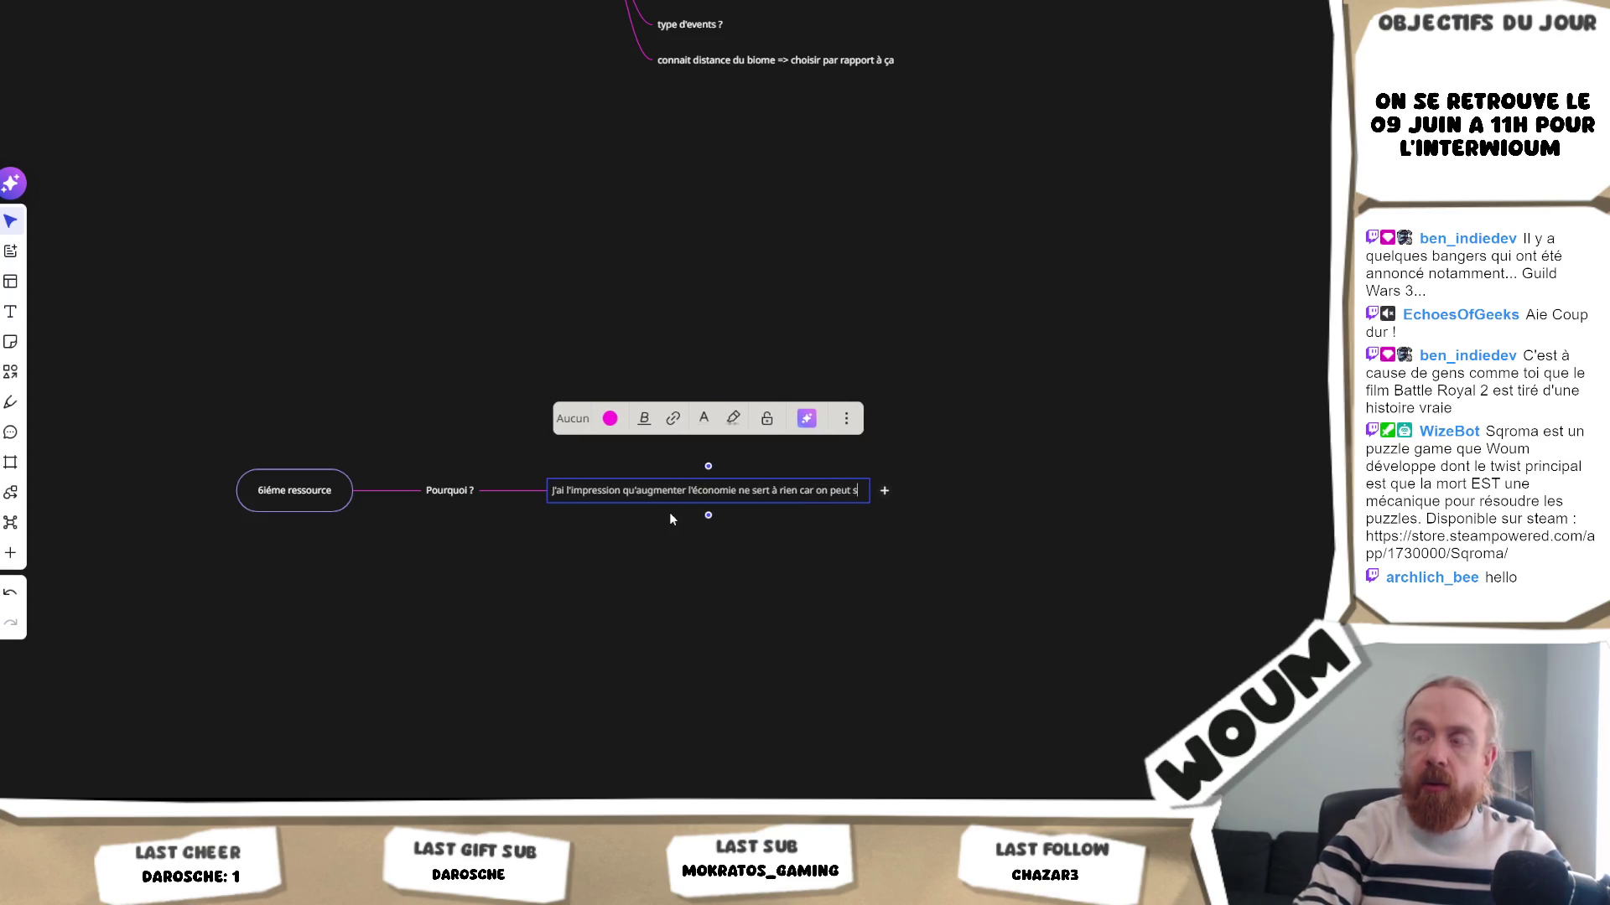
pyautogui.write('e retrouve rà ne')
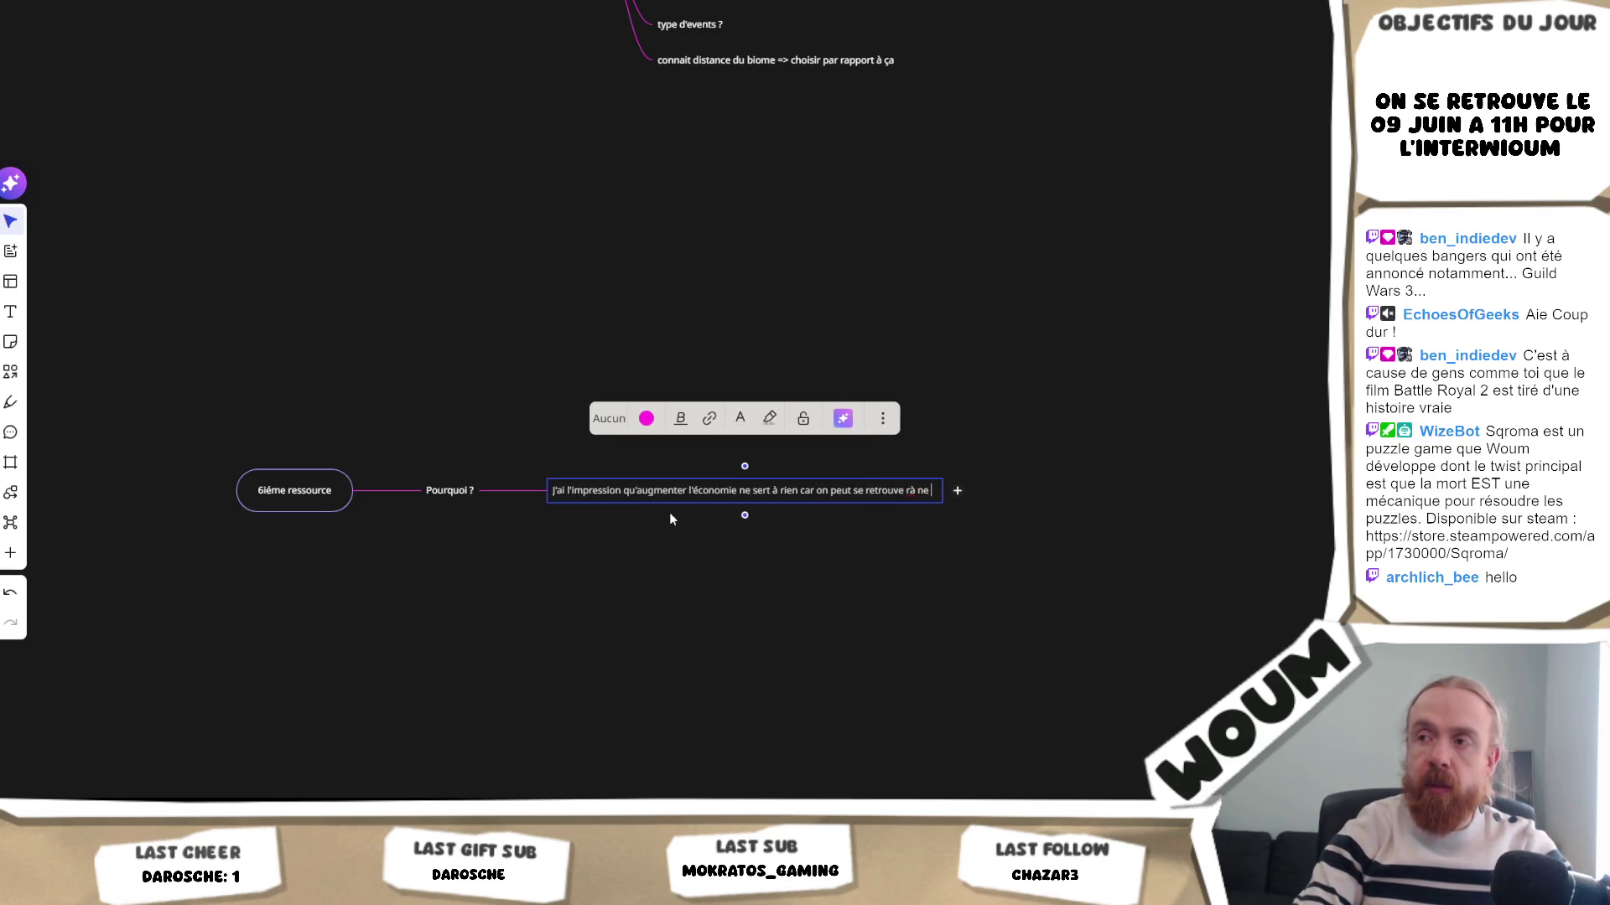
pyautogui.press('BackSpace')
pyautogui.press('BackSpace')
pyautogui.press('BackSpace')
pyautogui.press('BackSpace')
pyautogui.press('BackSpace')
pyautogui.press('BackSpace')
pyautogui.write('r')
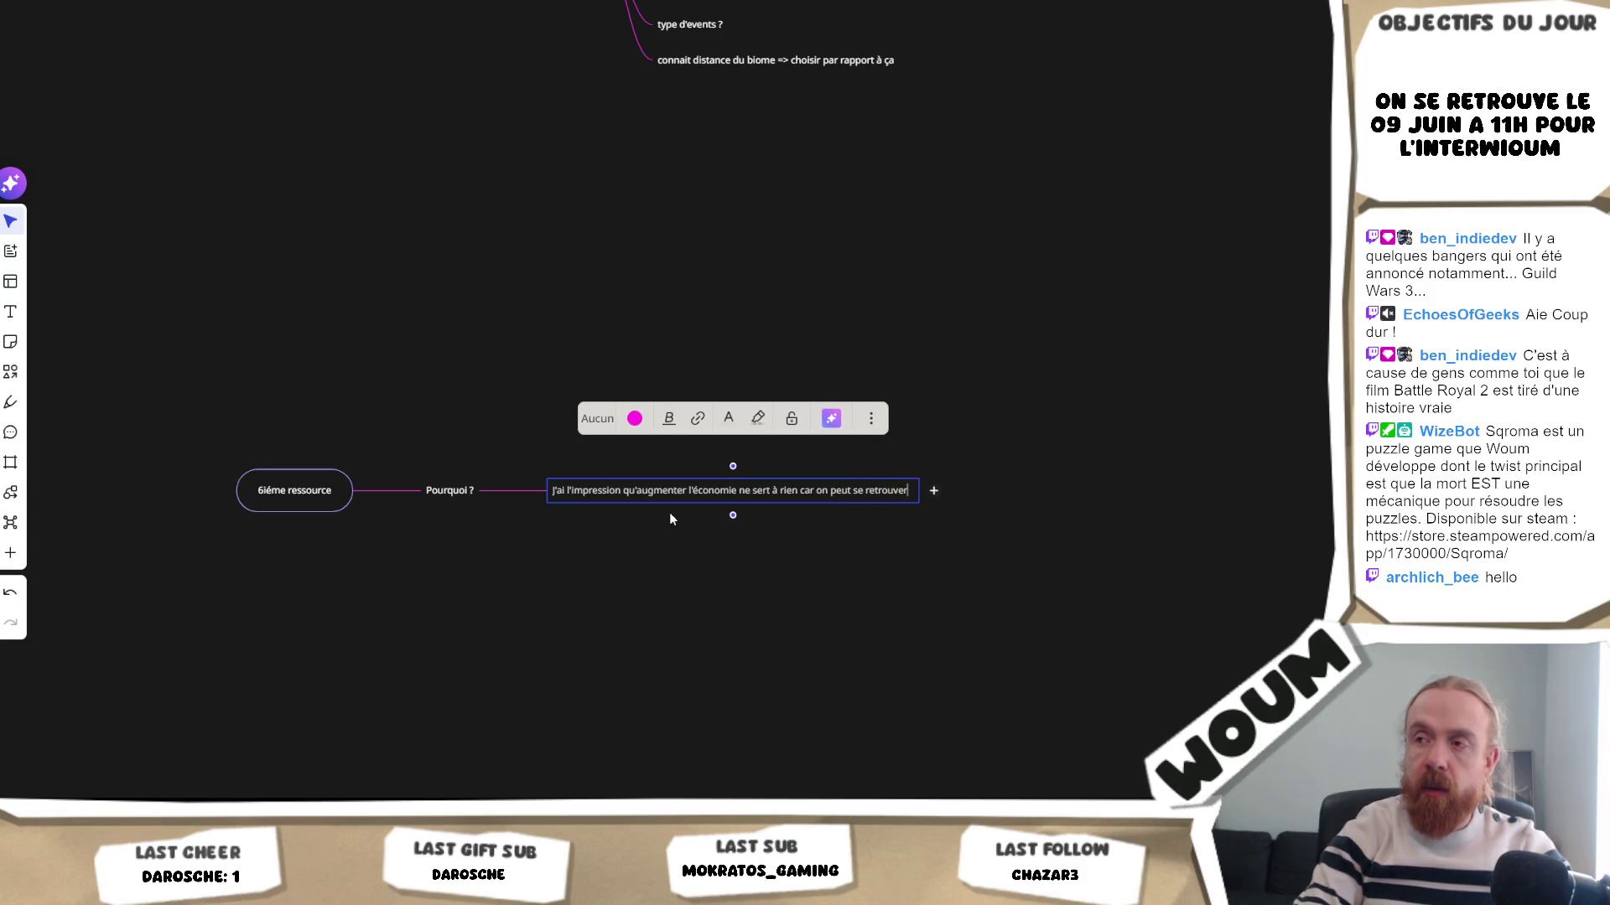
pyautogui.write(' à ne plus avoir d')
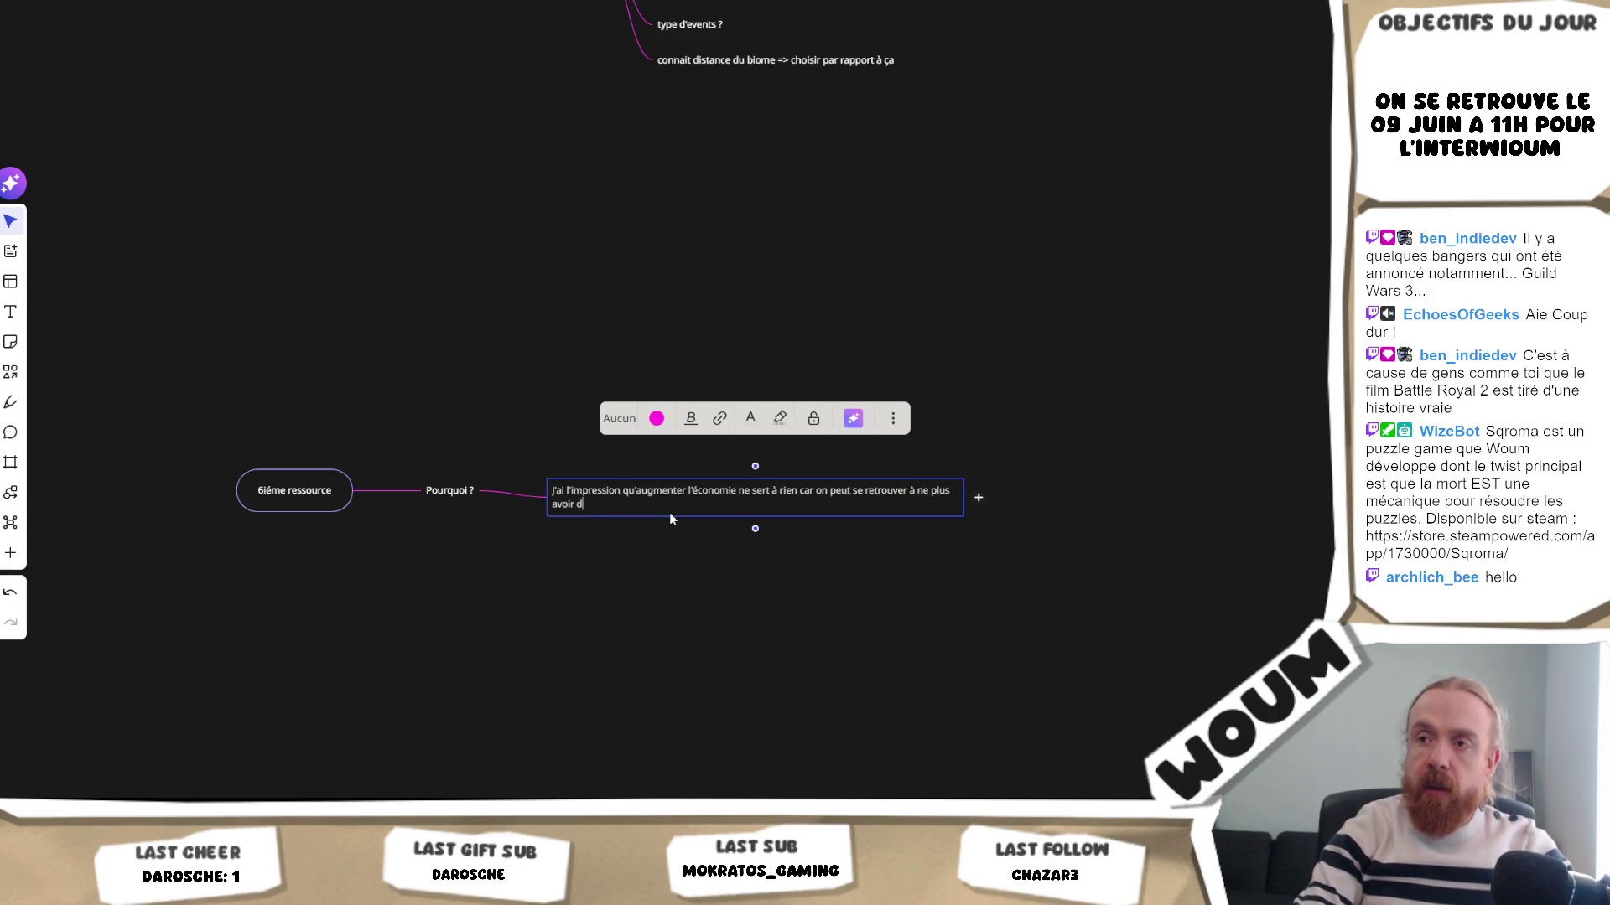
pyautogui.write('e batiment à construire')
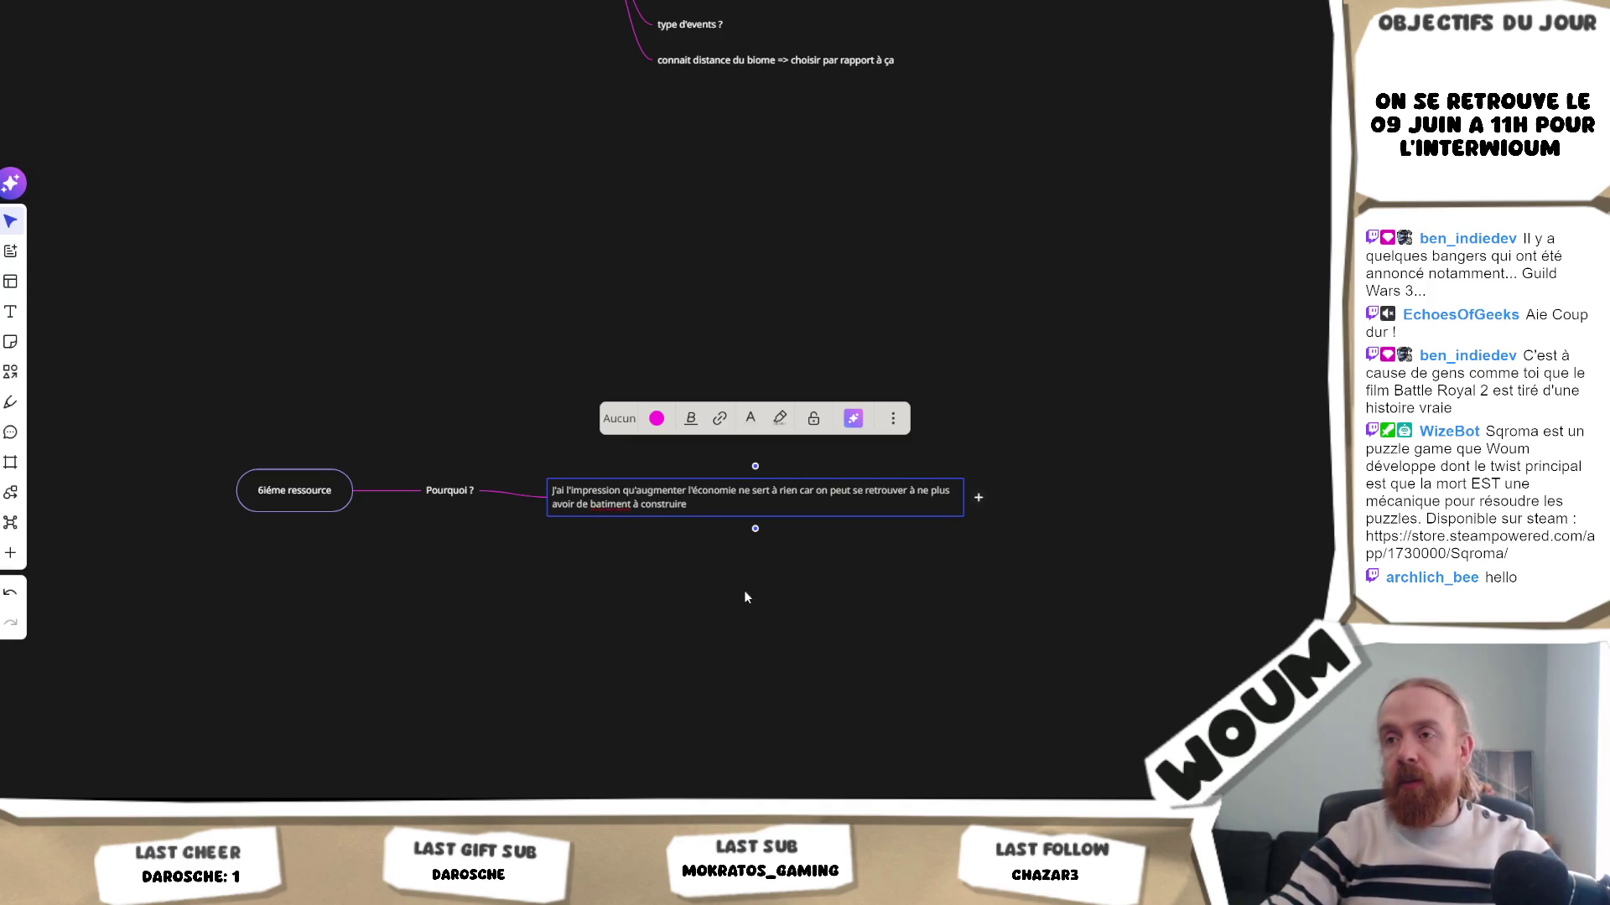
pyautogui.click(743, 590)
# - Add the node 'En même temps il manque des bâtiments qui coûtent cher' and select the branch
pyautogui.click(978, 492)
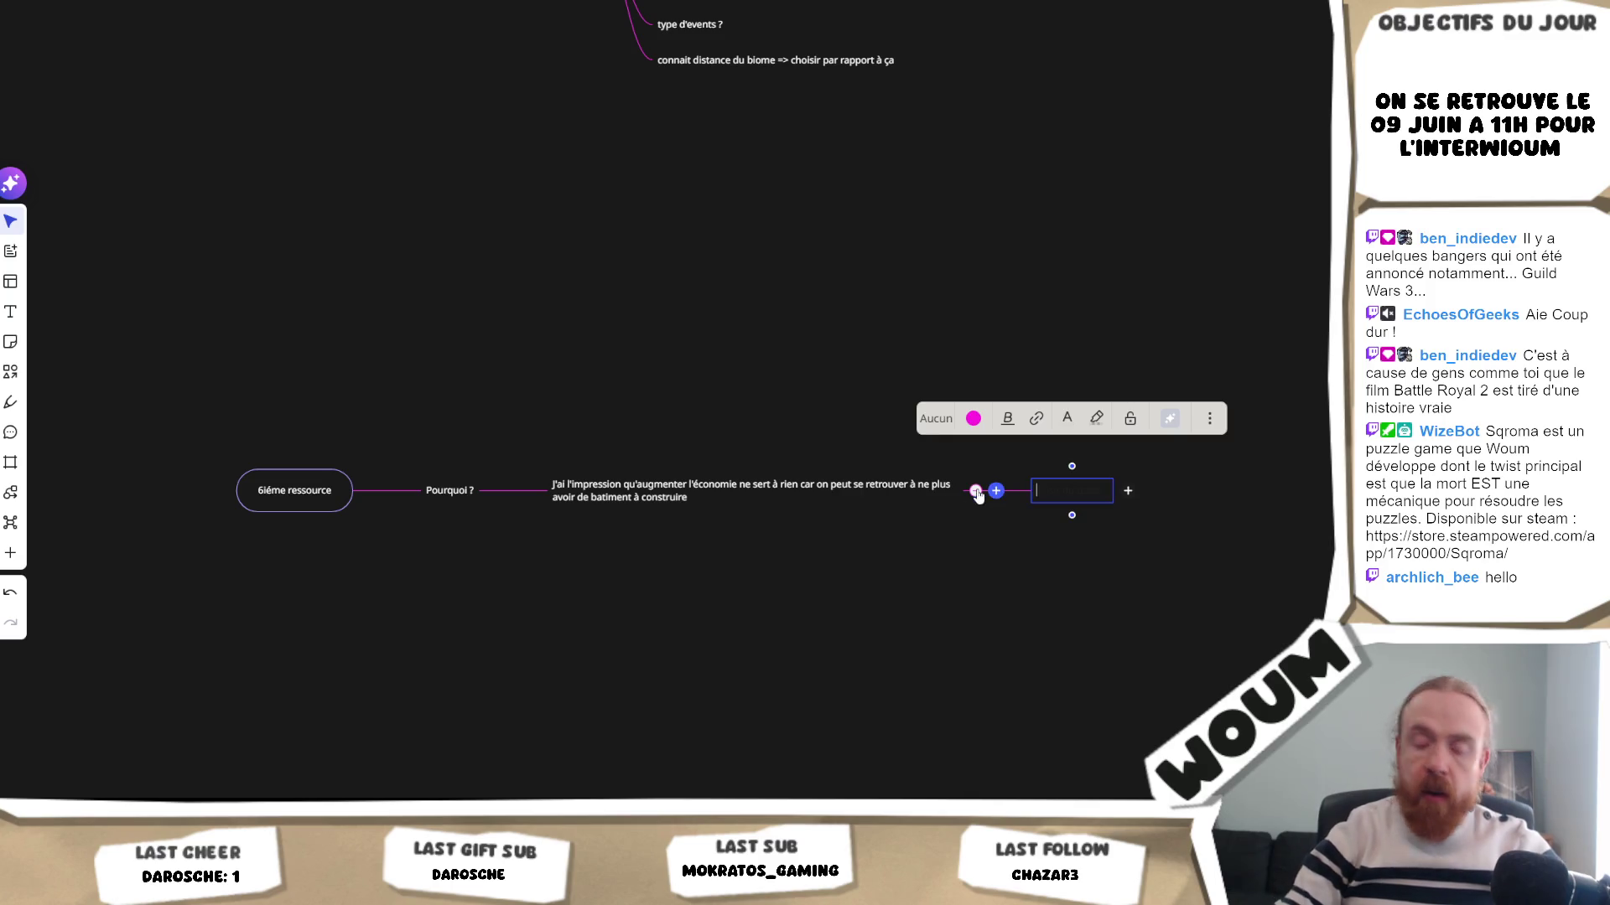
pyautogui.write('En même temps il manque des')
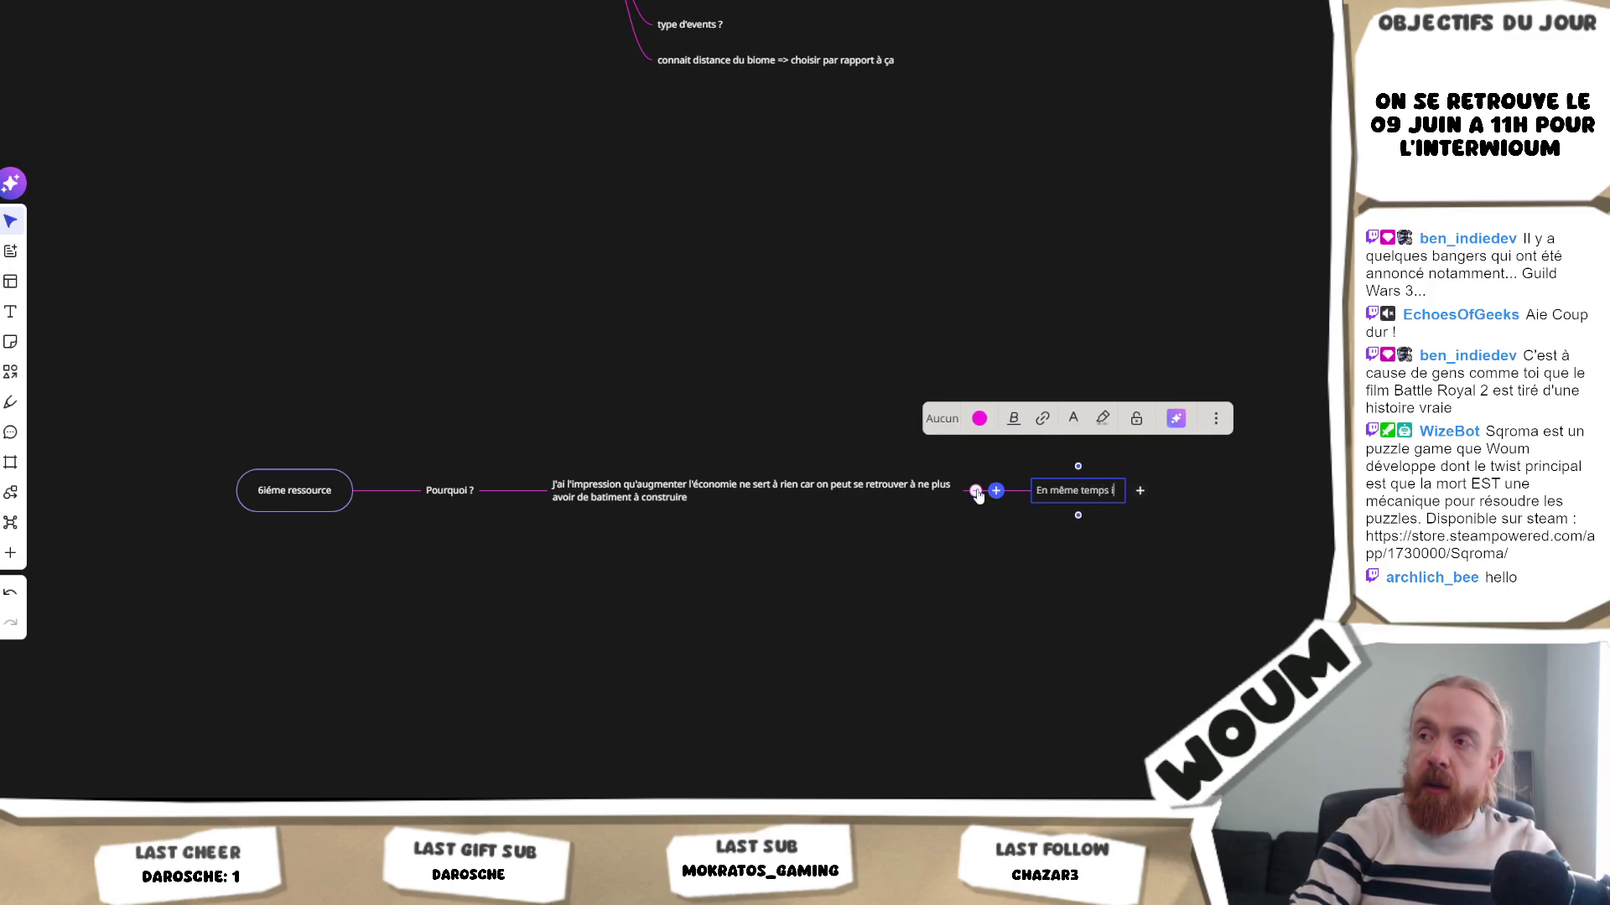
pyautogui.write(' bâ')
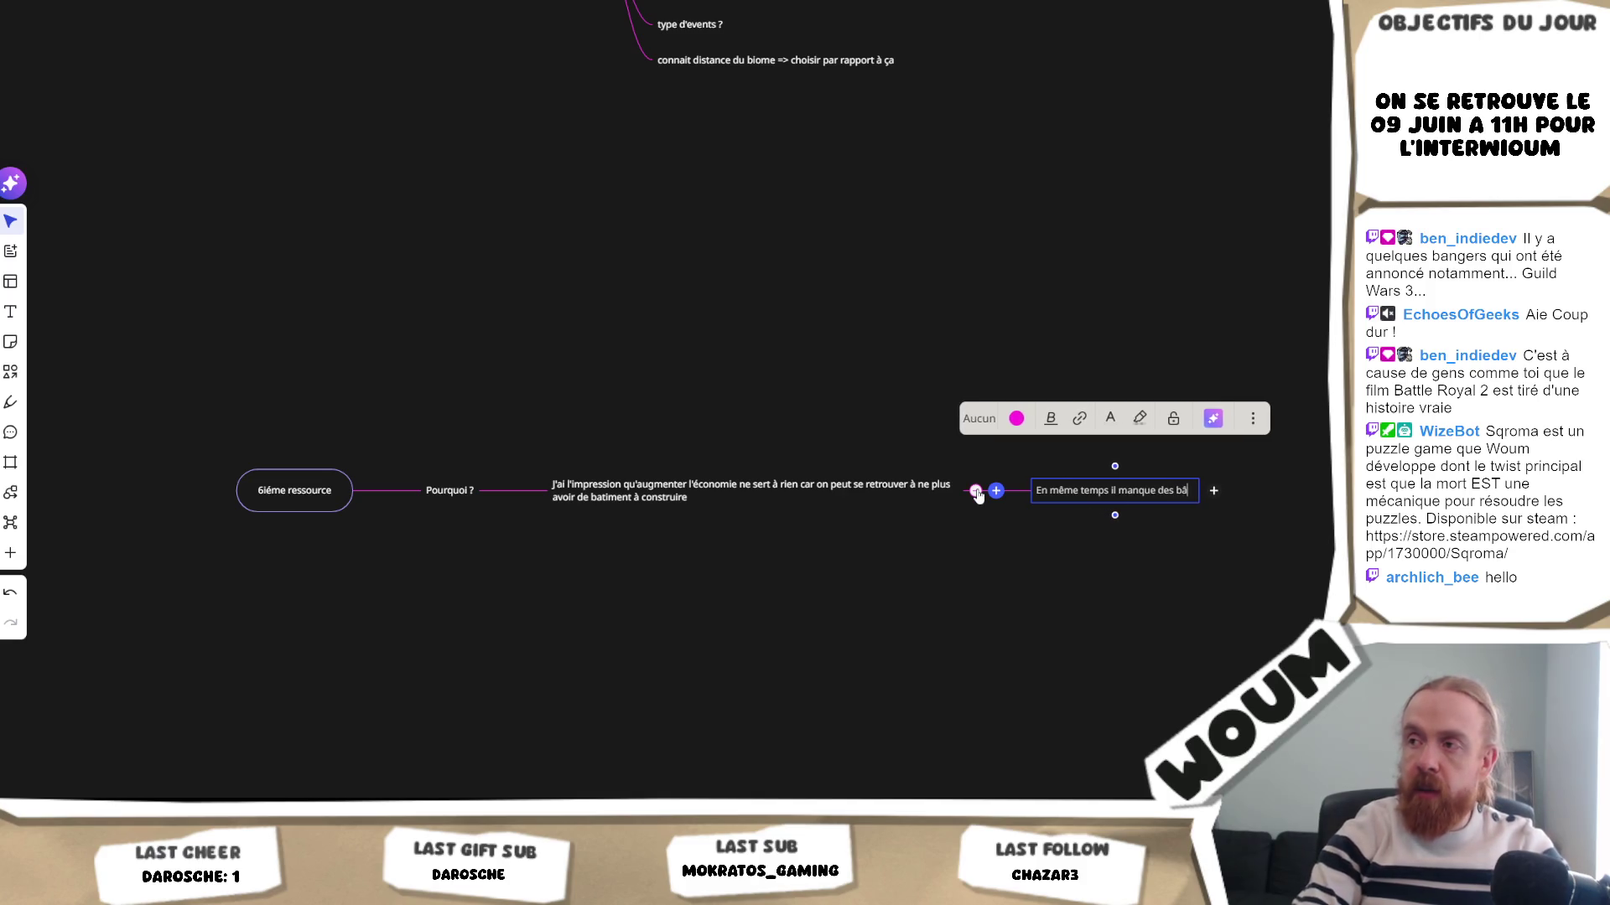
pyautogui.write('timents qui coûtent cher')
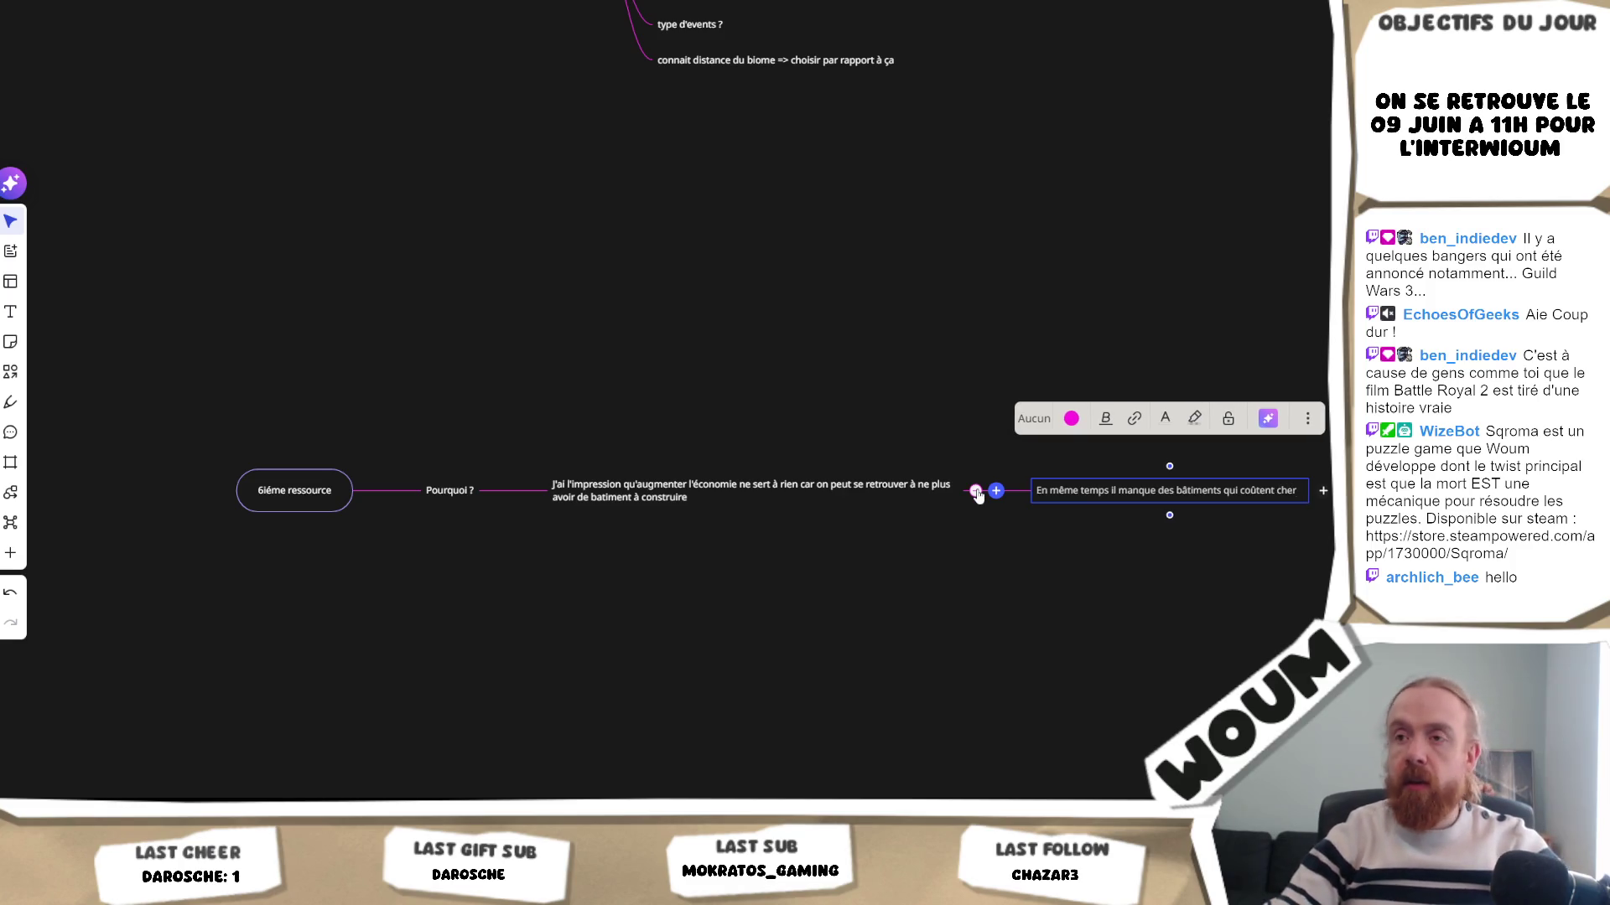
pyautogui.click(783, 540)
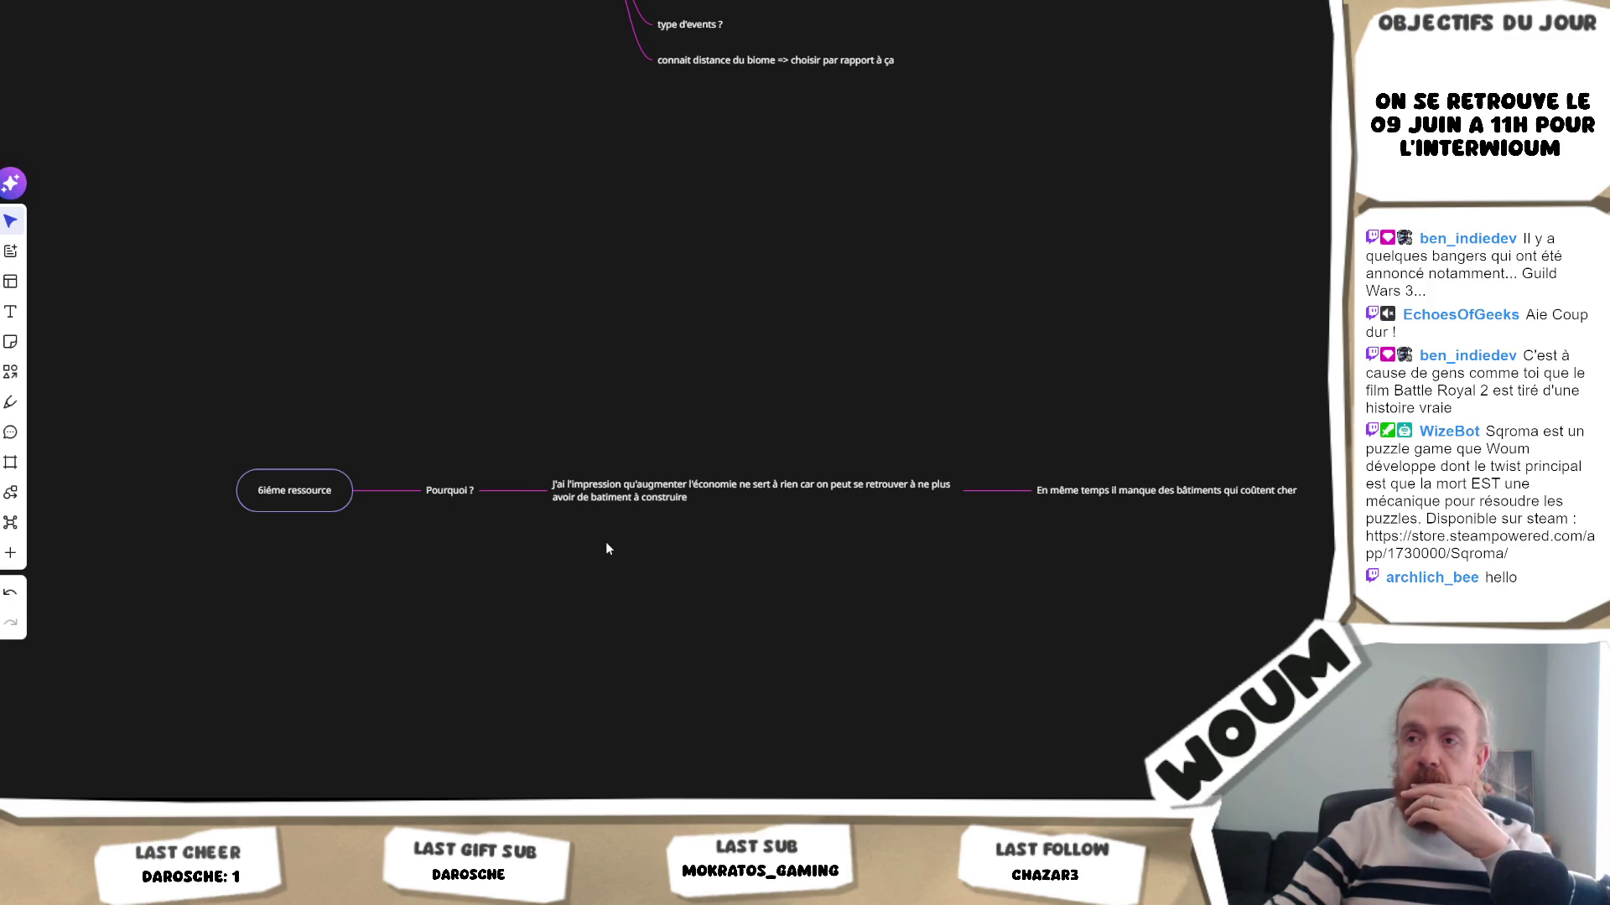
pyautogui.moveTo(473, 494)
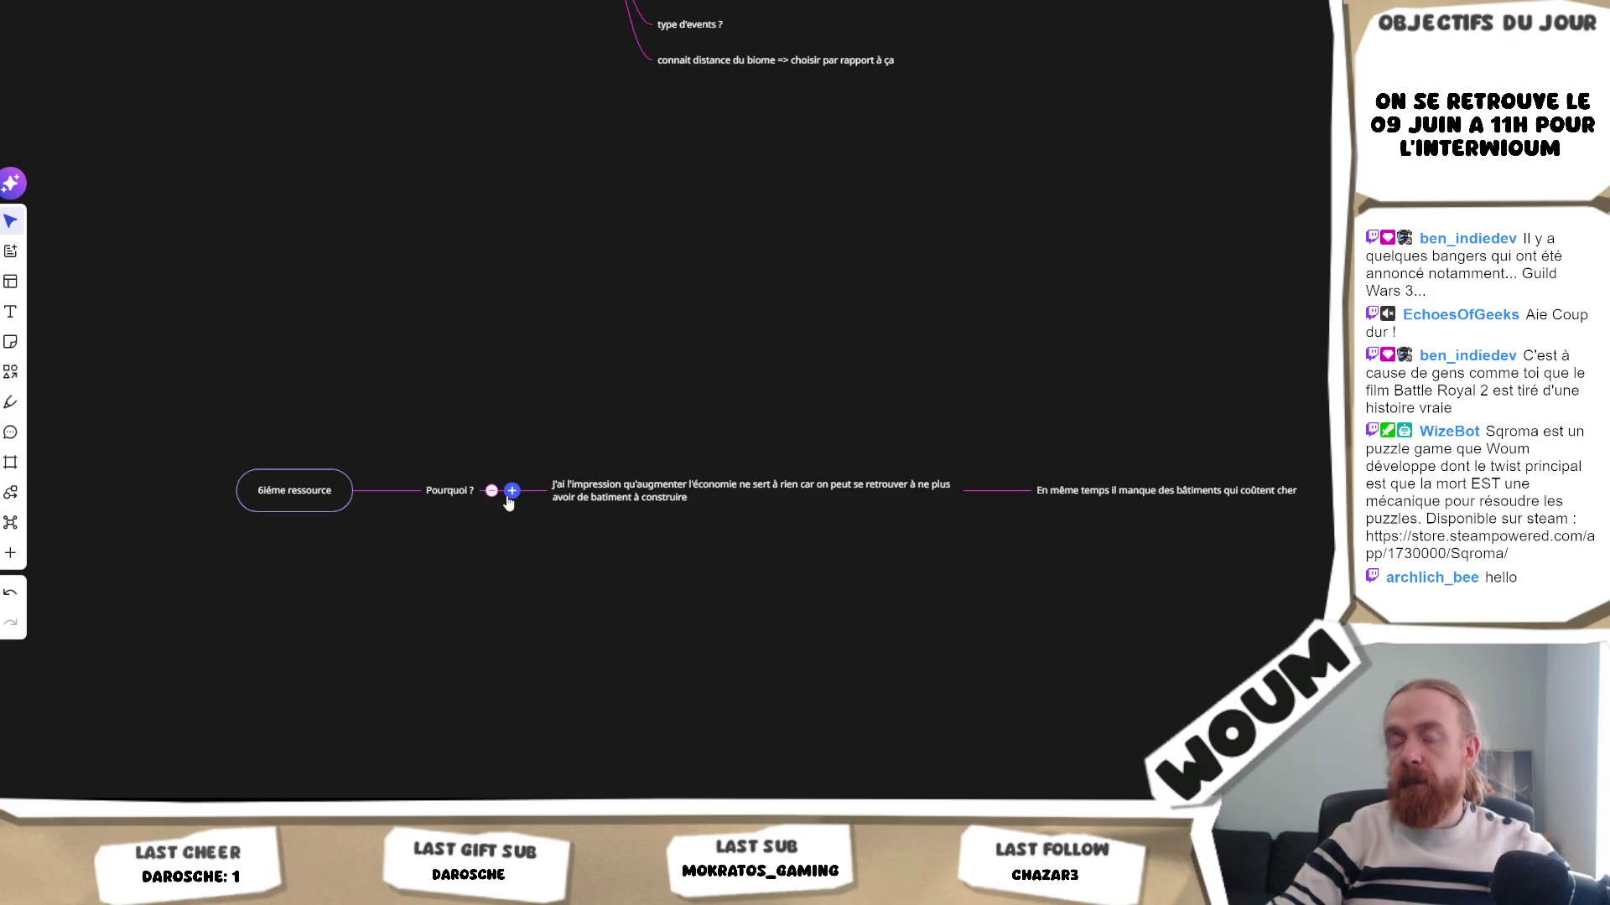
pyautogui.moveTo(1305, 347)
pyautogui.mouseDown()
pyautogui.moveTo(521, 611)
pyautogui.moveTo(529, 601)
pyautogui.moveTo(414, 602)
pyautogui.moveTo(561, 582)
pyautogui.moveTo(1055, 574)
pyautogui.moveTo(872, 588)
pyautogui.moveTo(456, 576)
pyautogui.mouseUp()
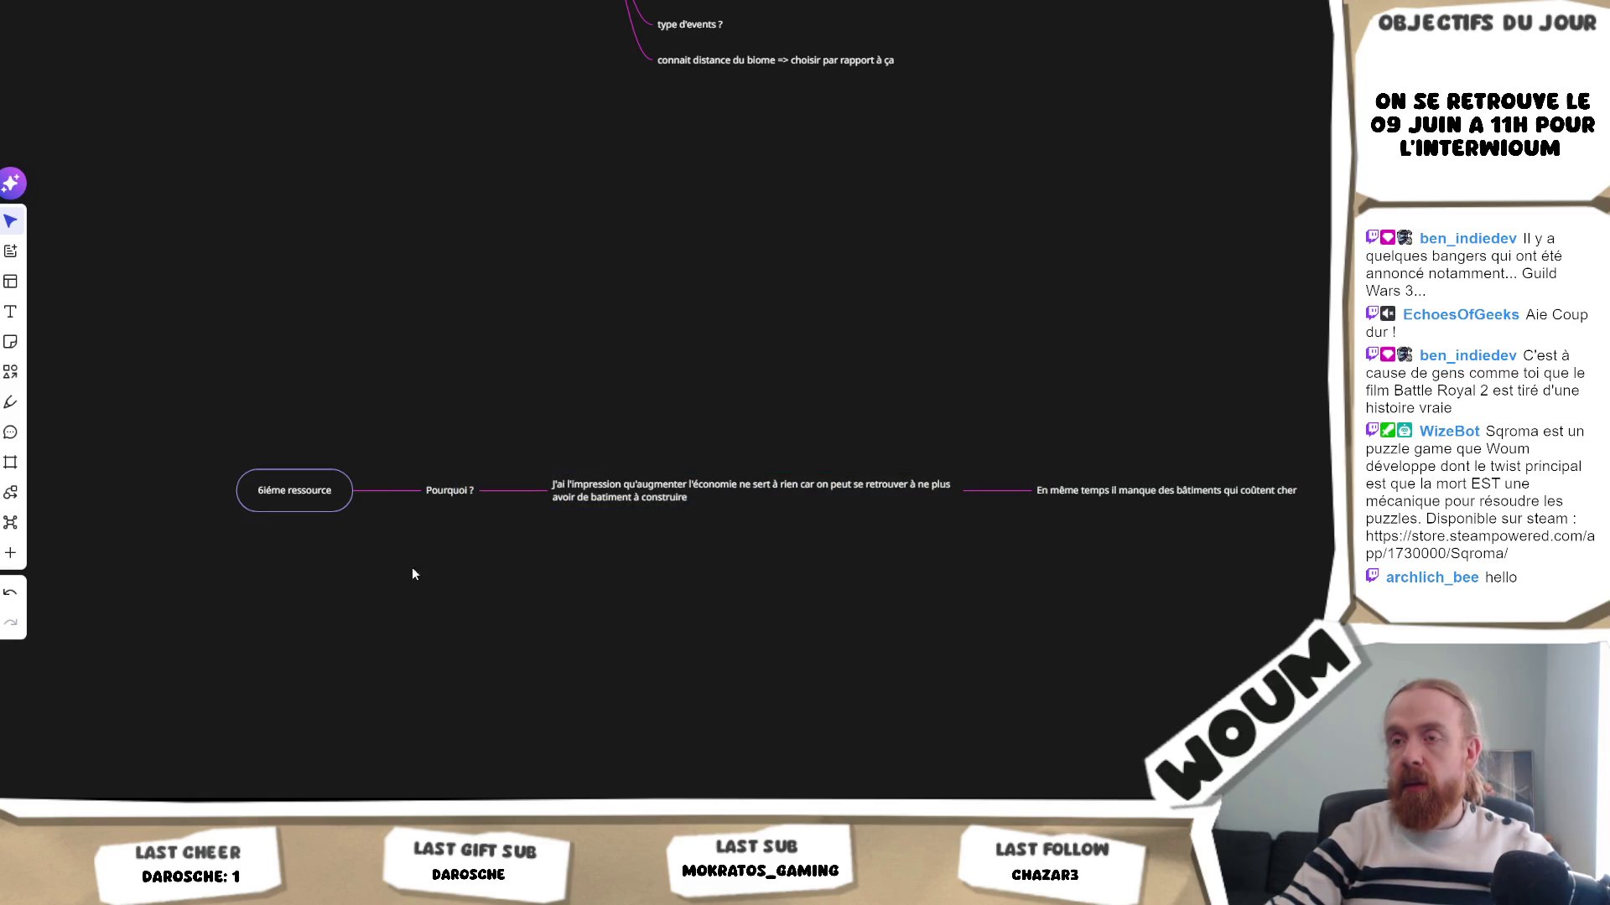
pyautogui.moveTo(363, 496)
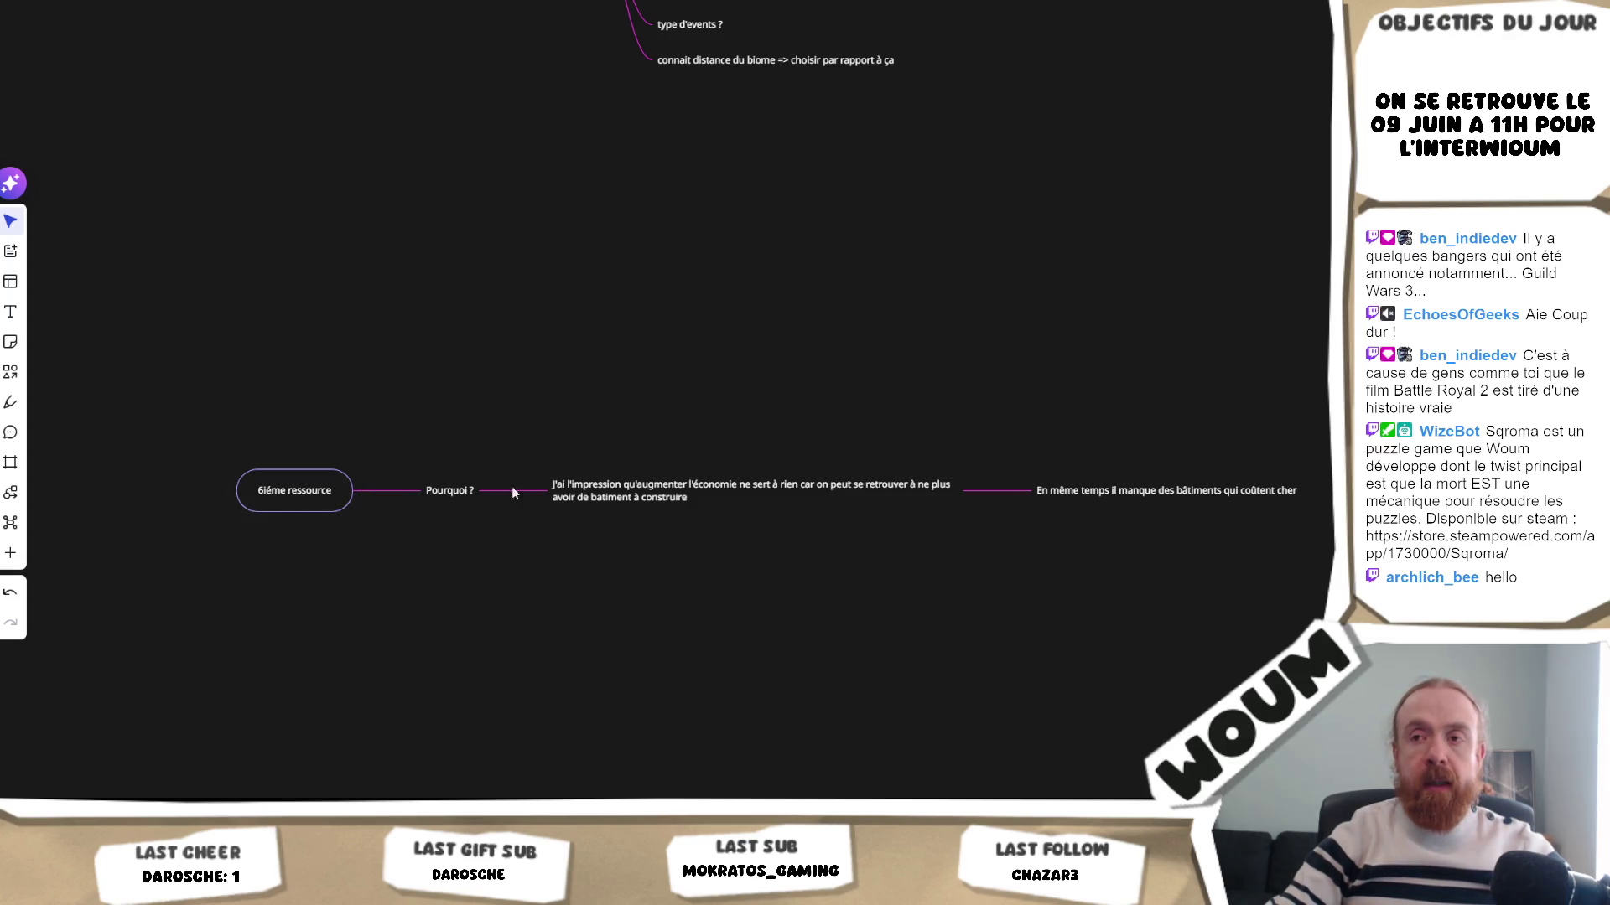
# - Add a node asking if the élémentaire price could rise each level, then recentre the branch
pyautogui.click(996, 491)
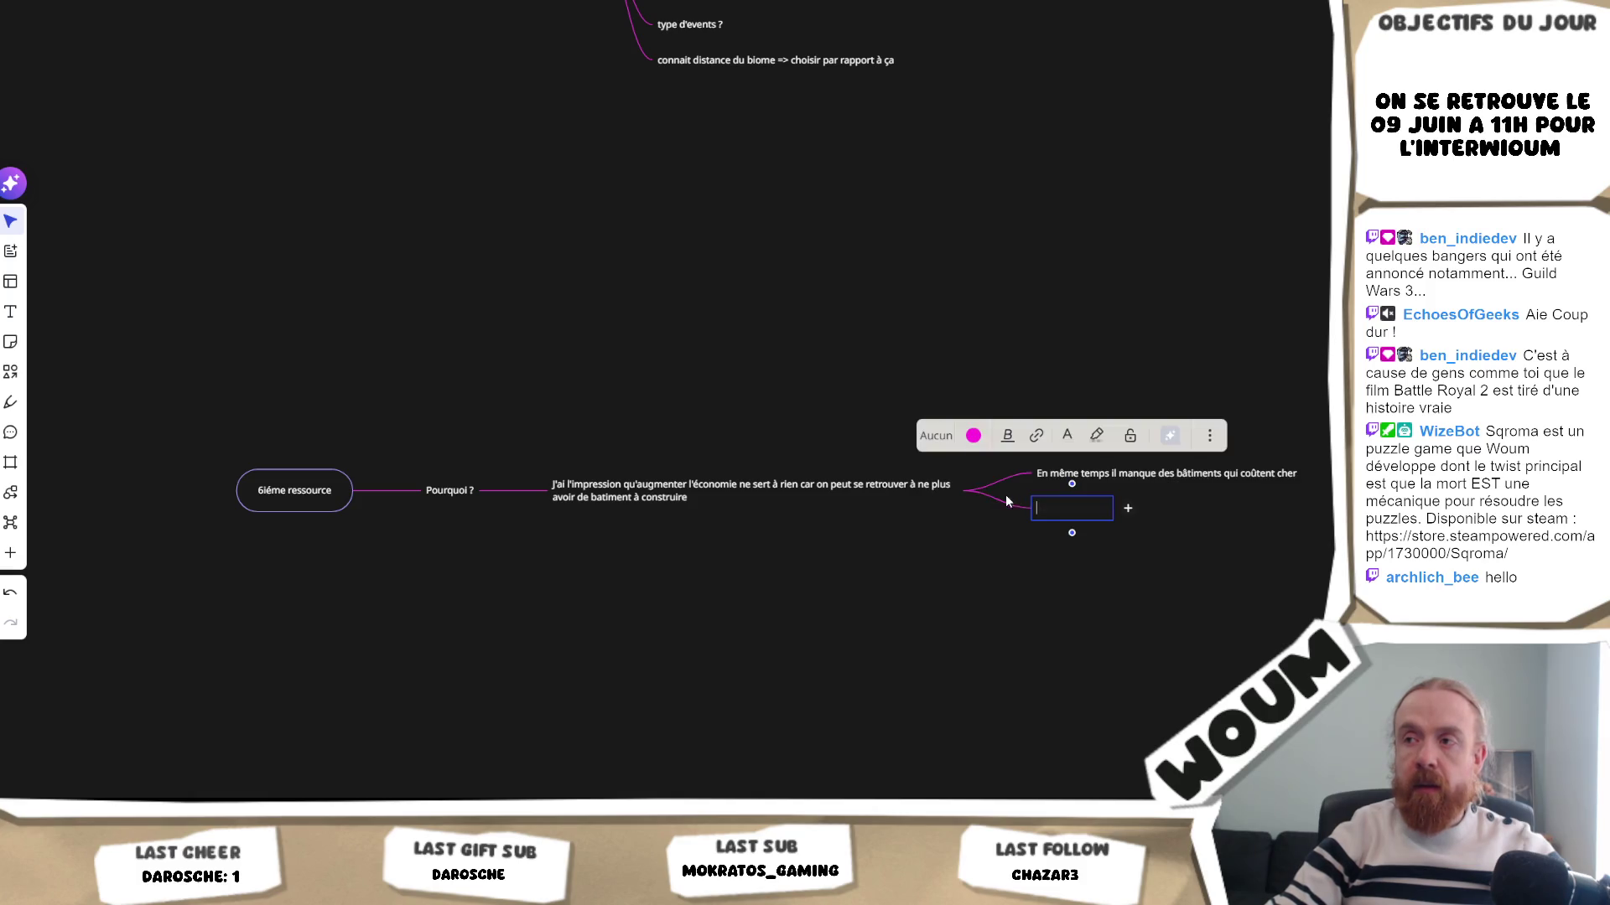
pyautogui.write('Est-ce que')
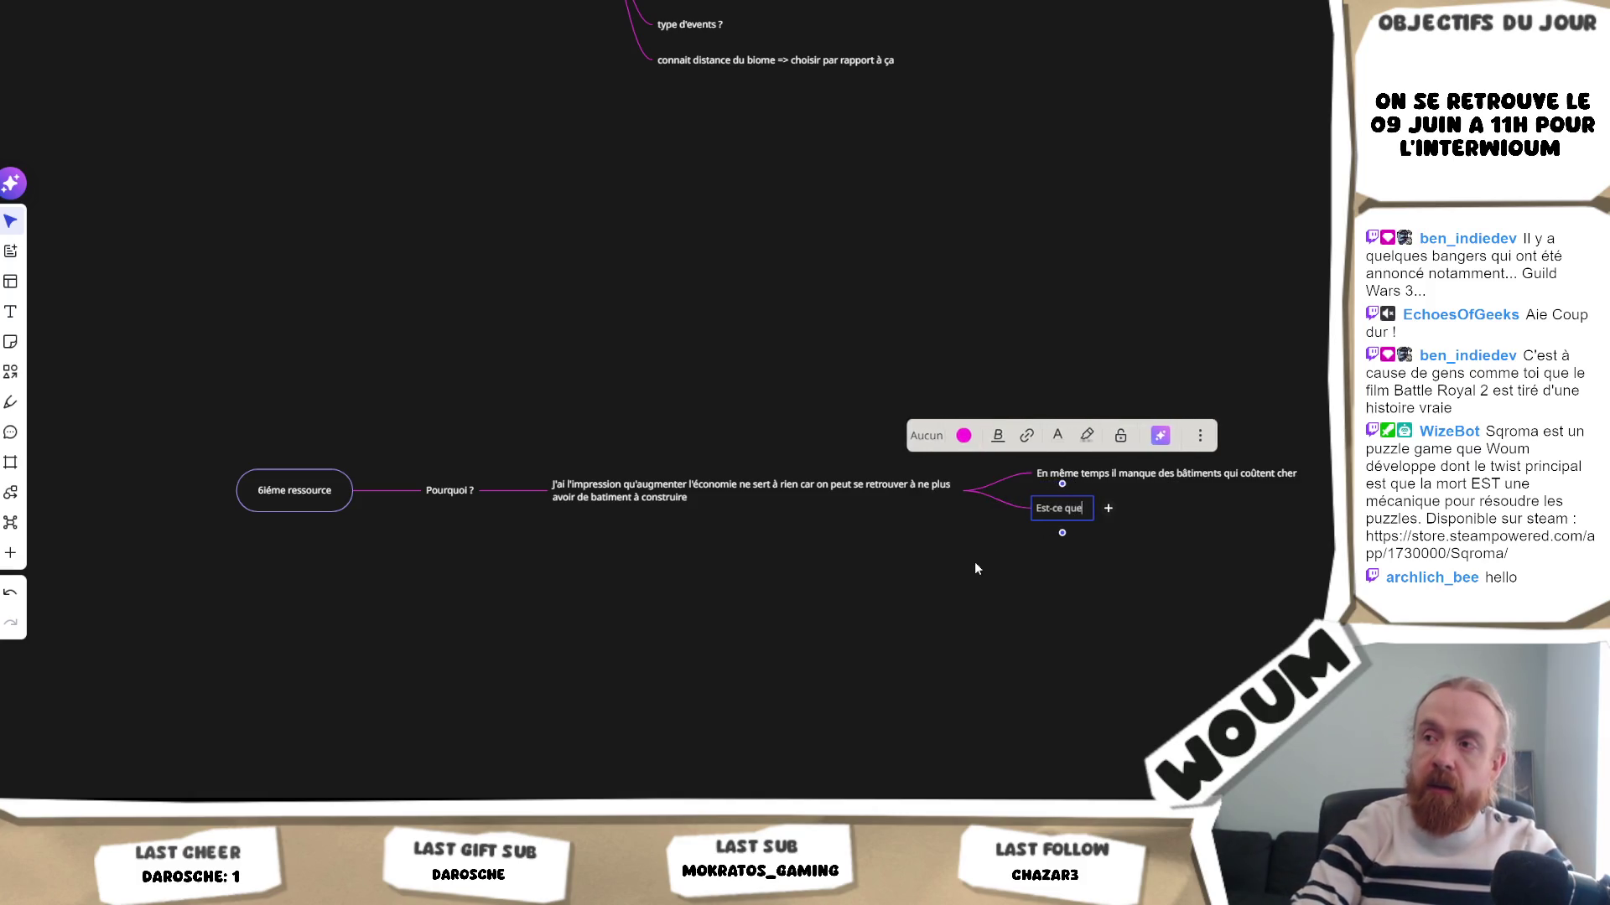
pyautogui.write(' le prix pour')
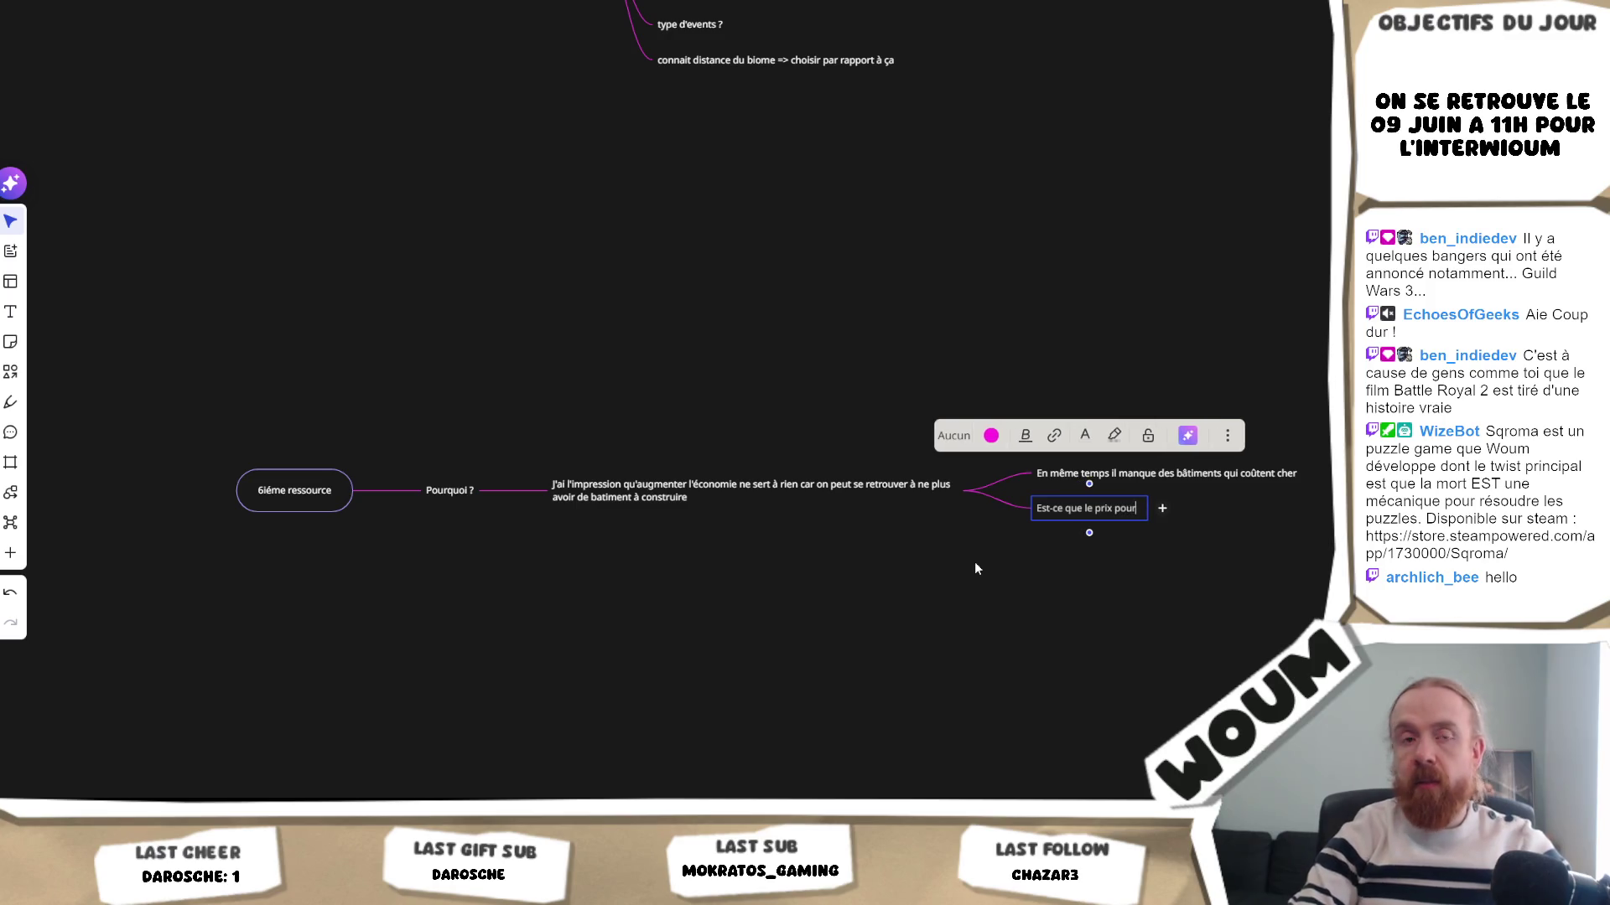
pyautogui.write(' élémen')
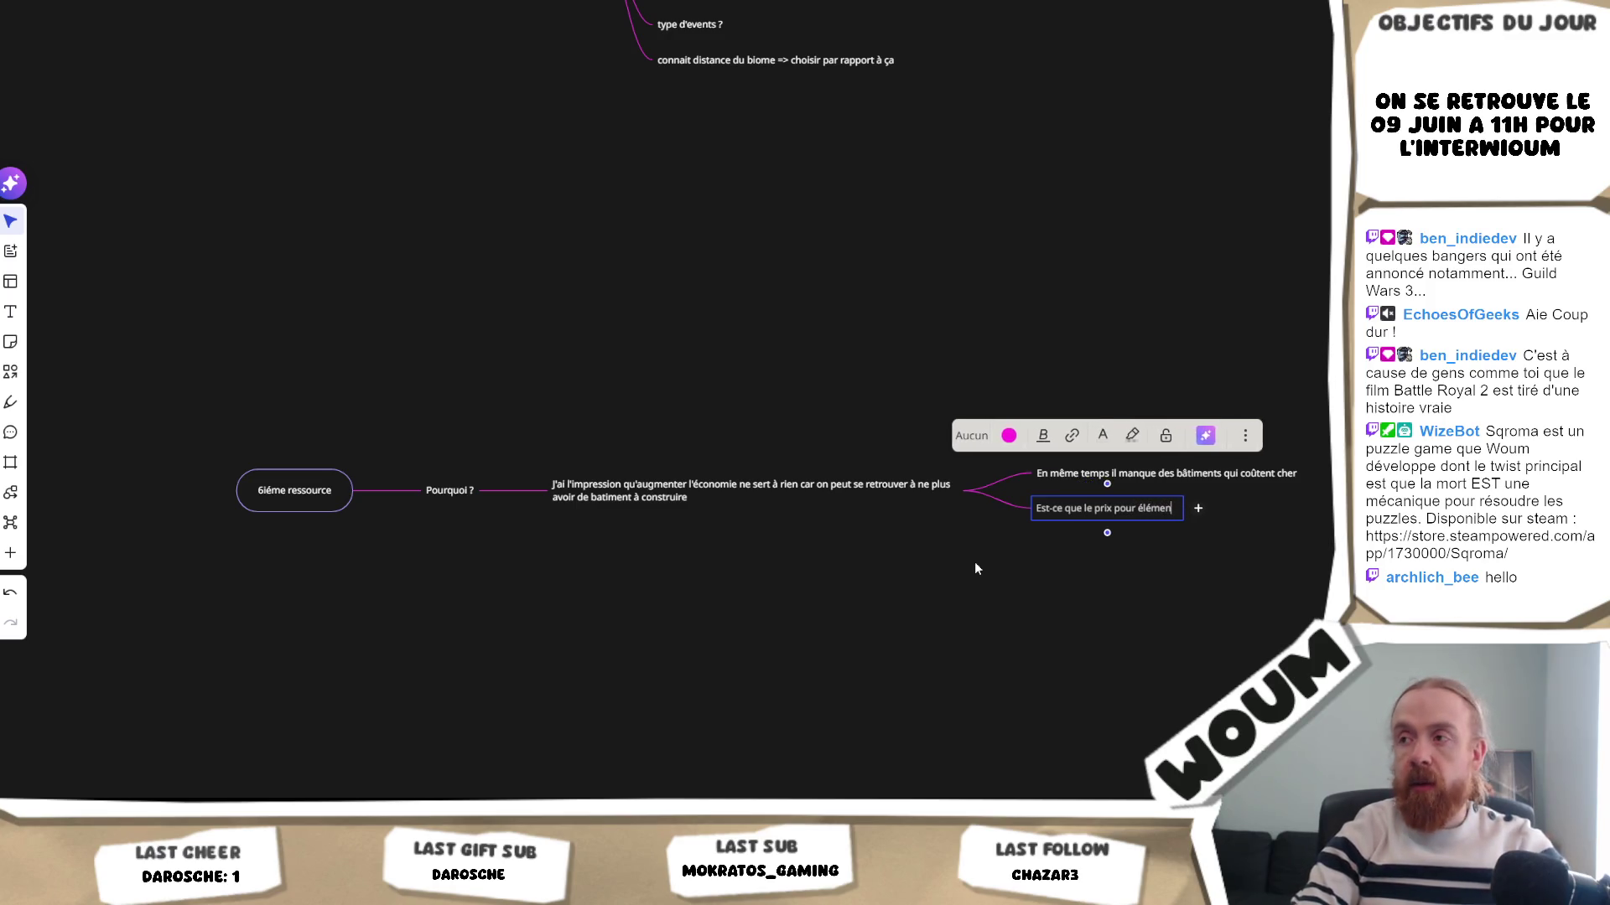
pyautogui.write('taire ne po')
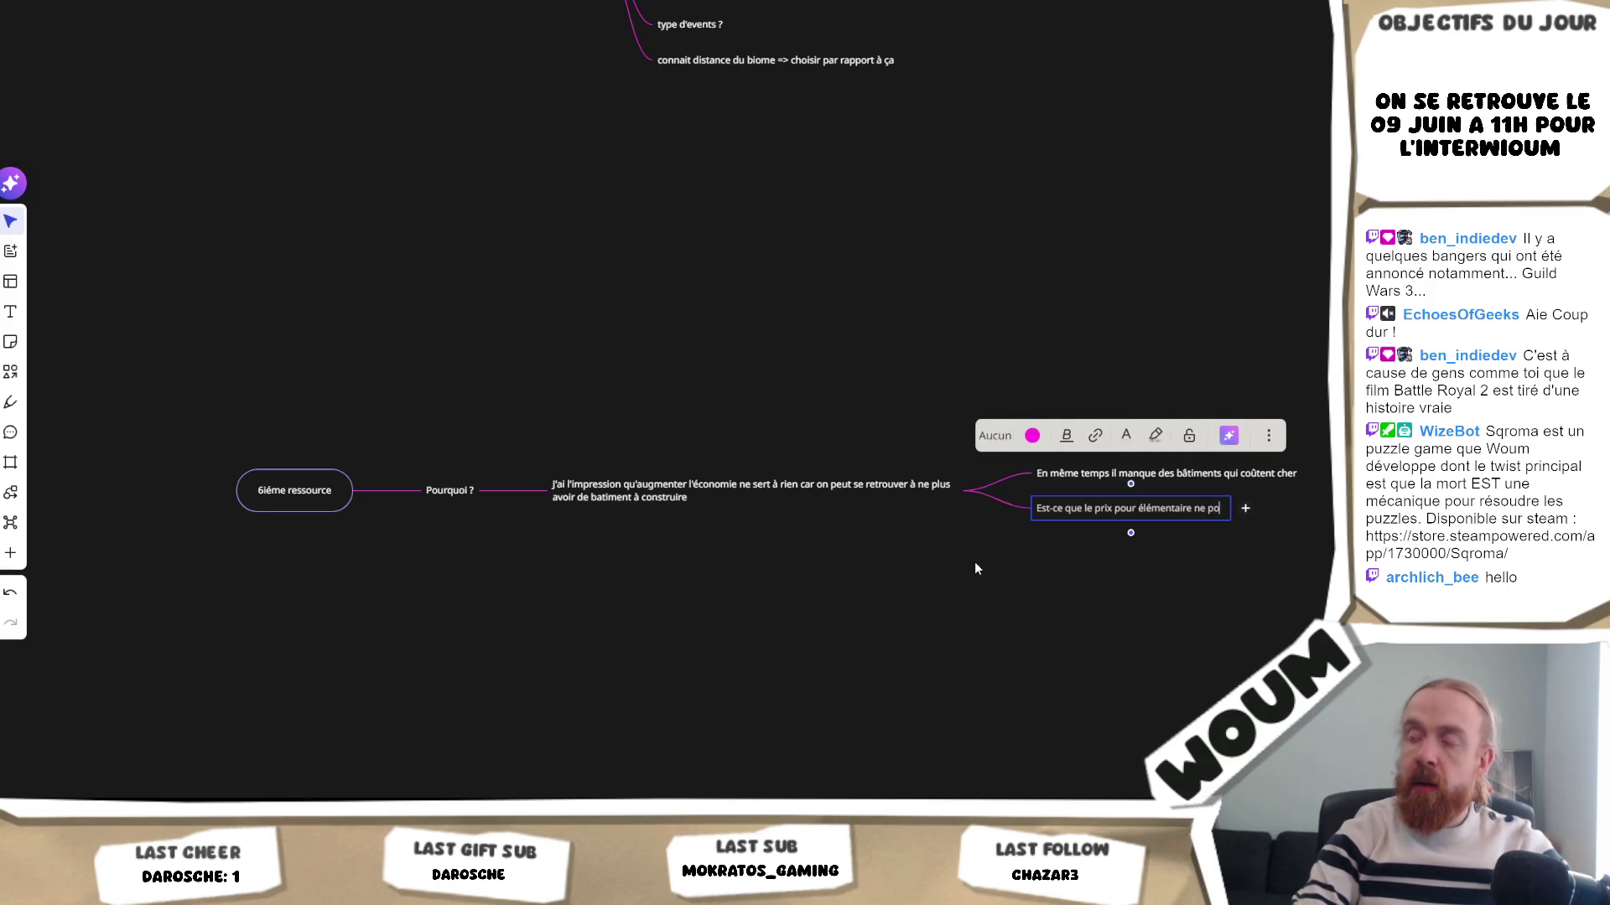
pyautogui.write('urrait pas augmenter')
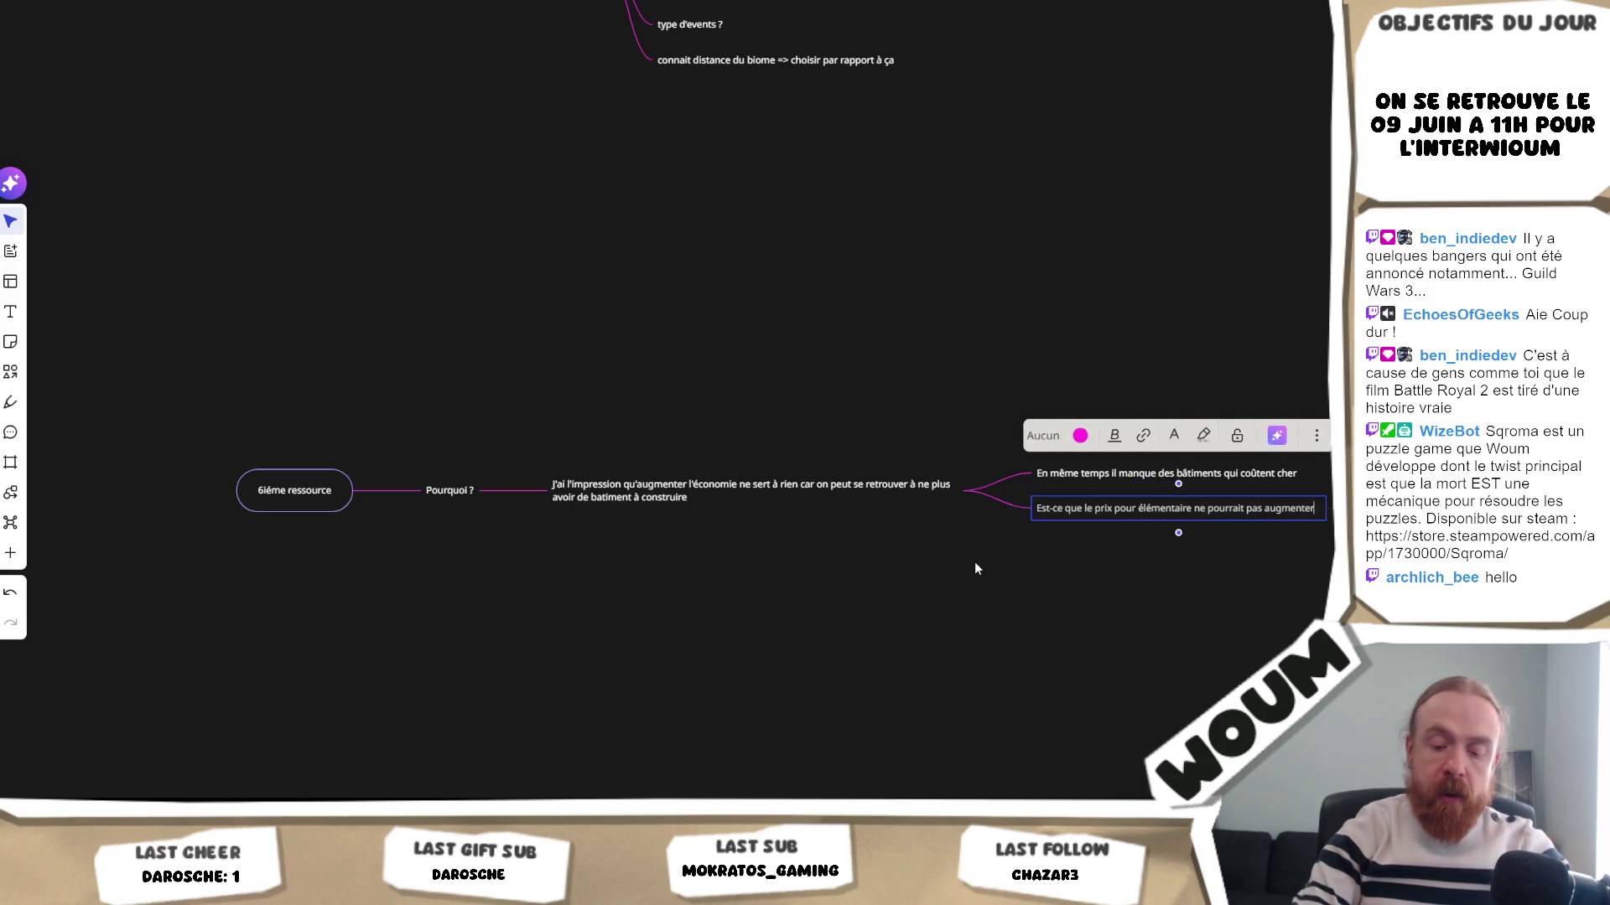
pyautogui.write(' à ch')
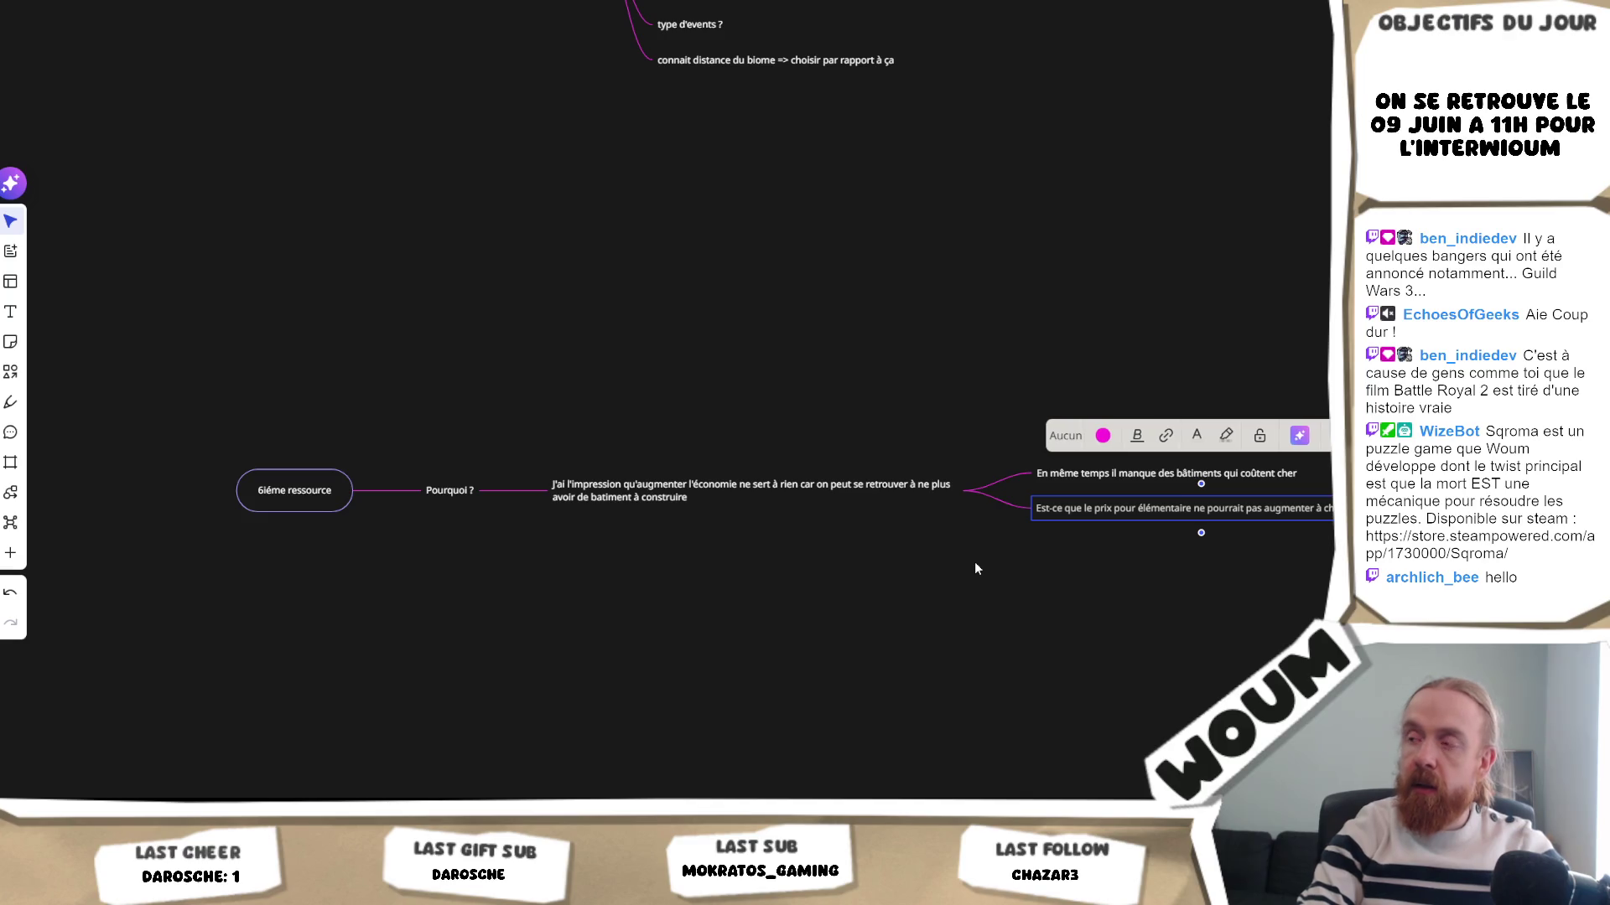
pyautogui.write('aque niveau ')
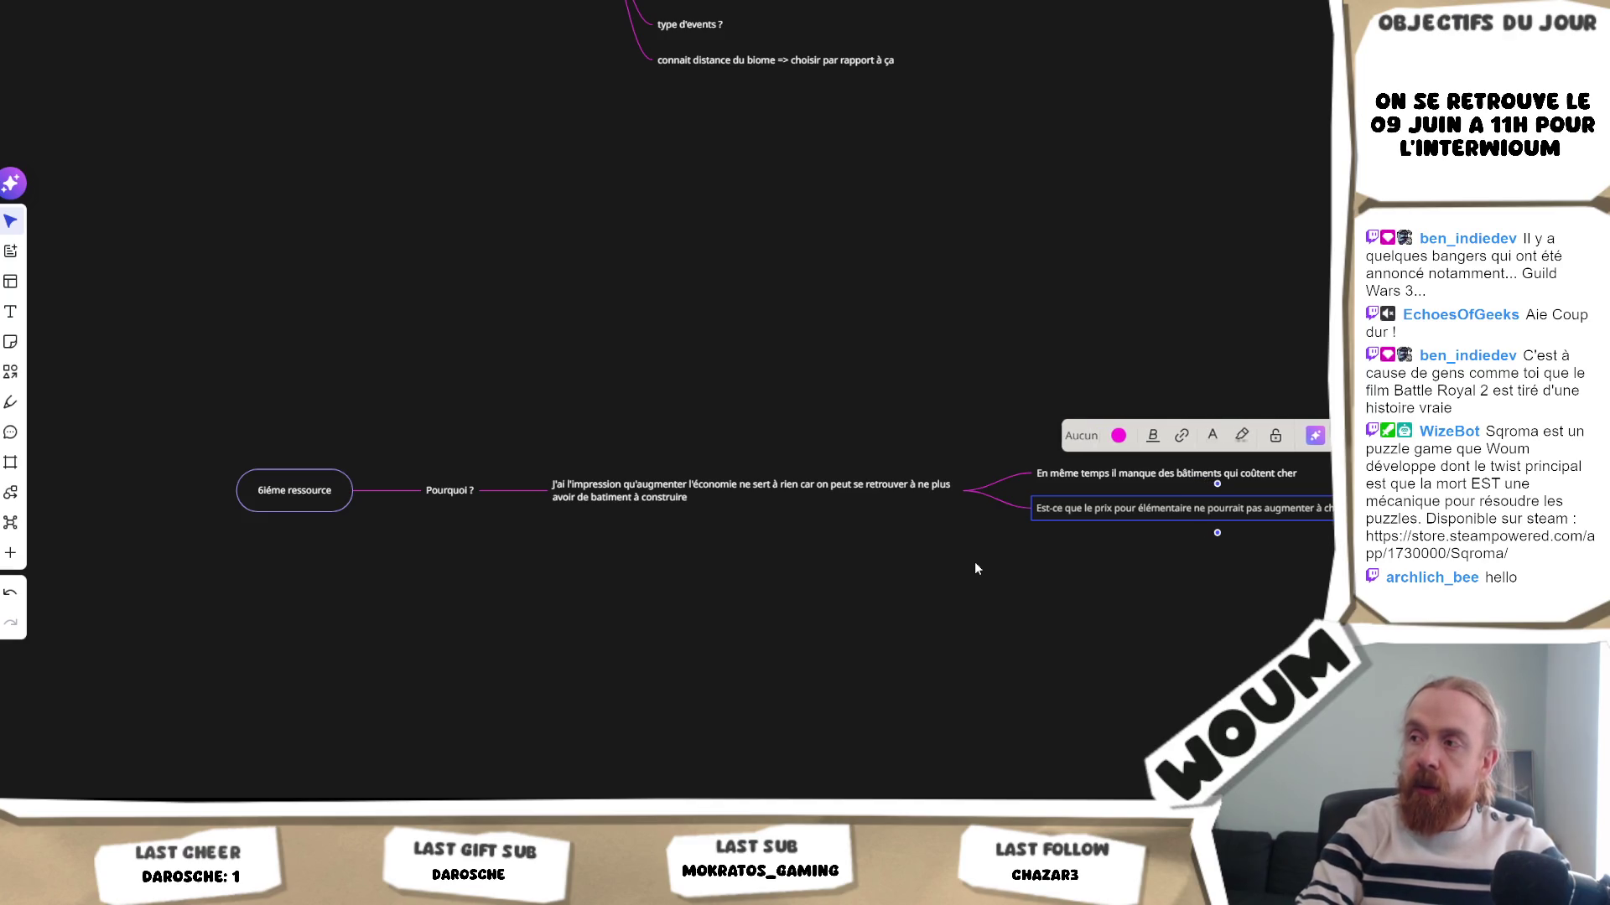
pyautogui.write('prends un ')
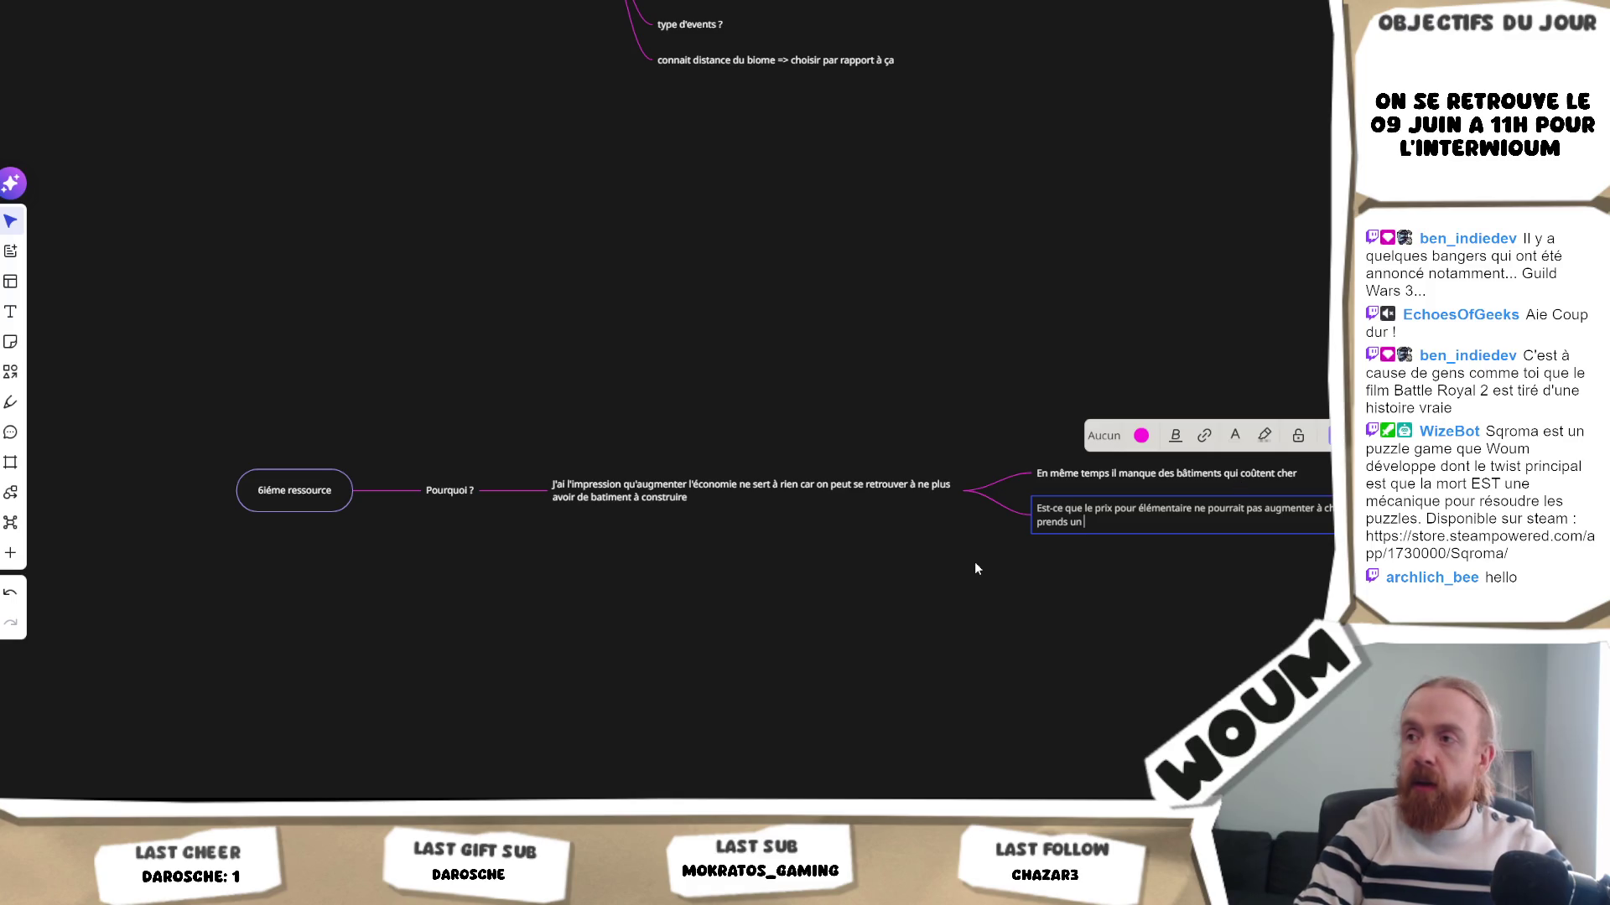
pyautogui.write('?')
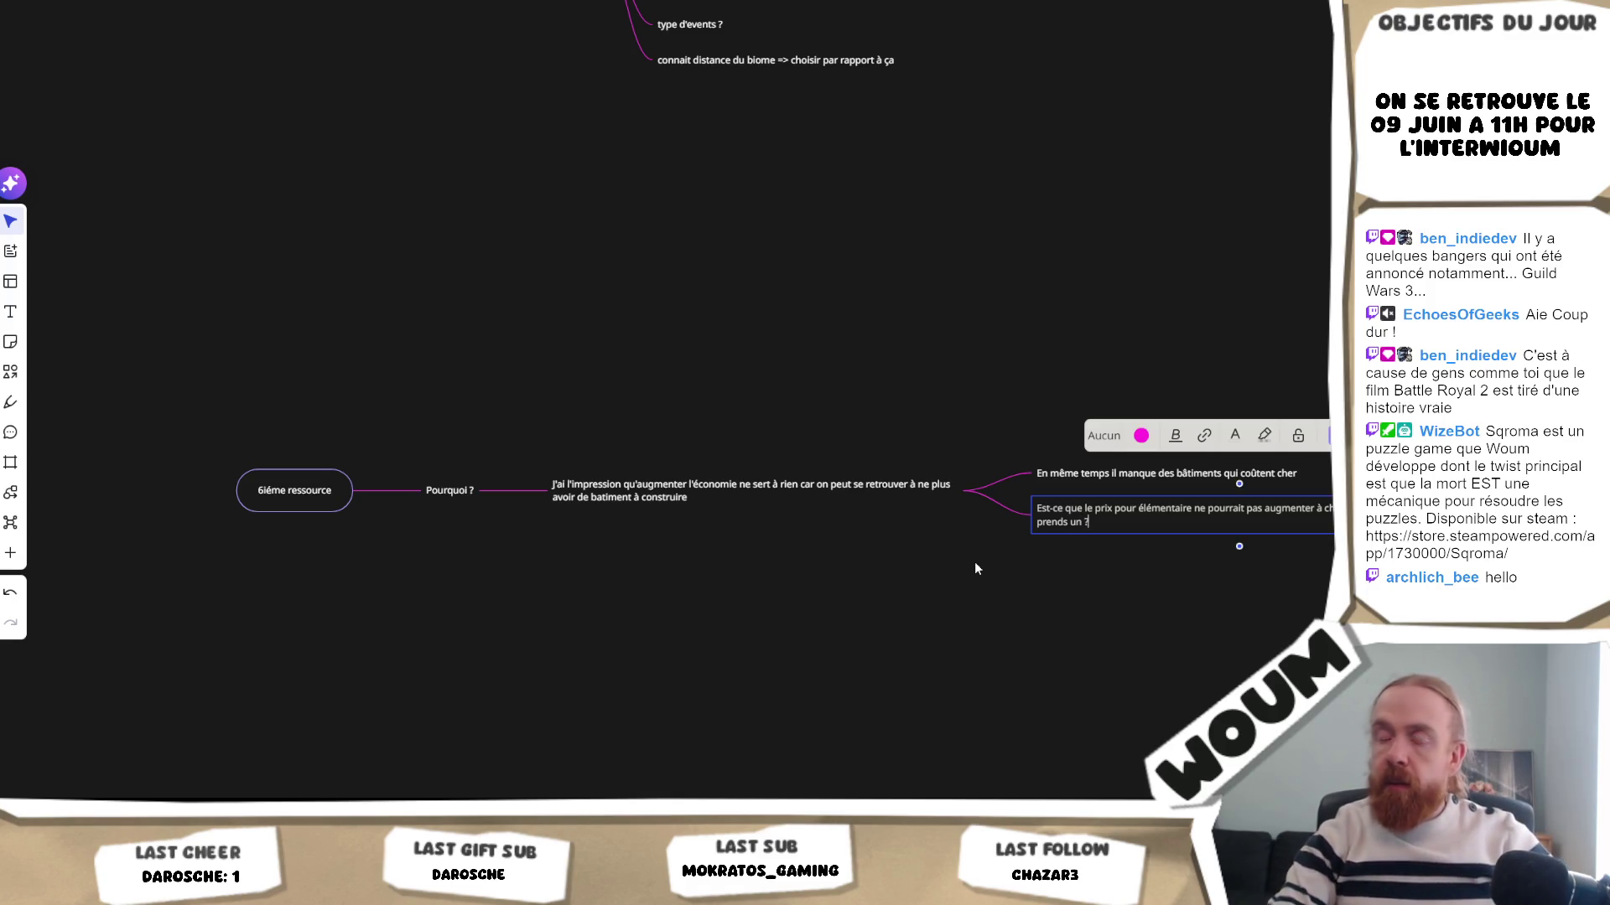
pyautogui.click(975, 567)
pyautogui.moveTo(975, 566); pyautogui.dragTo(948, 546)
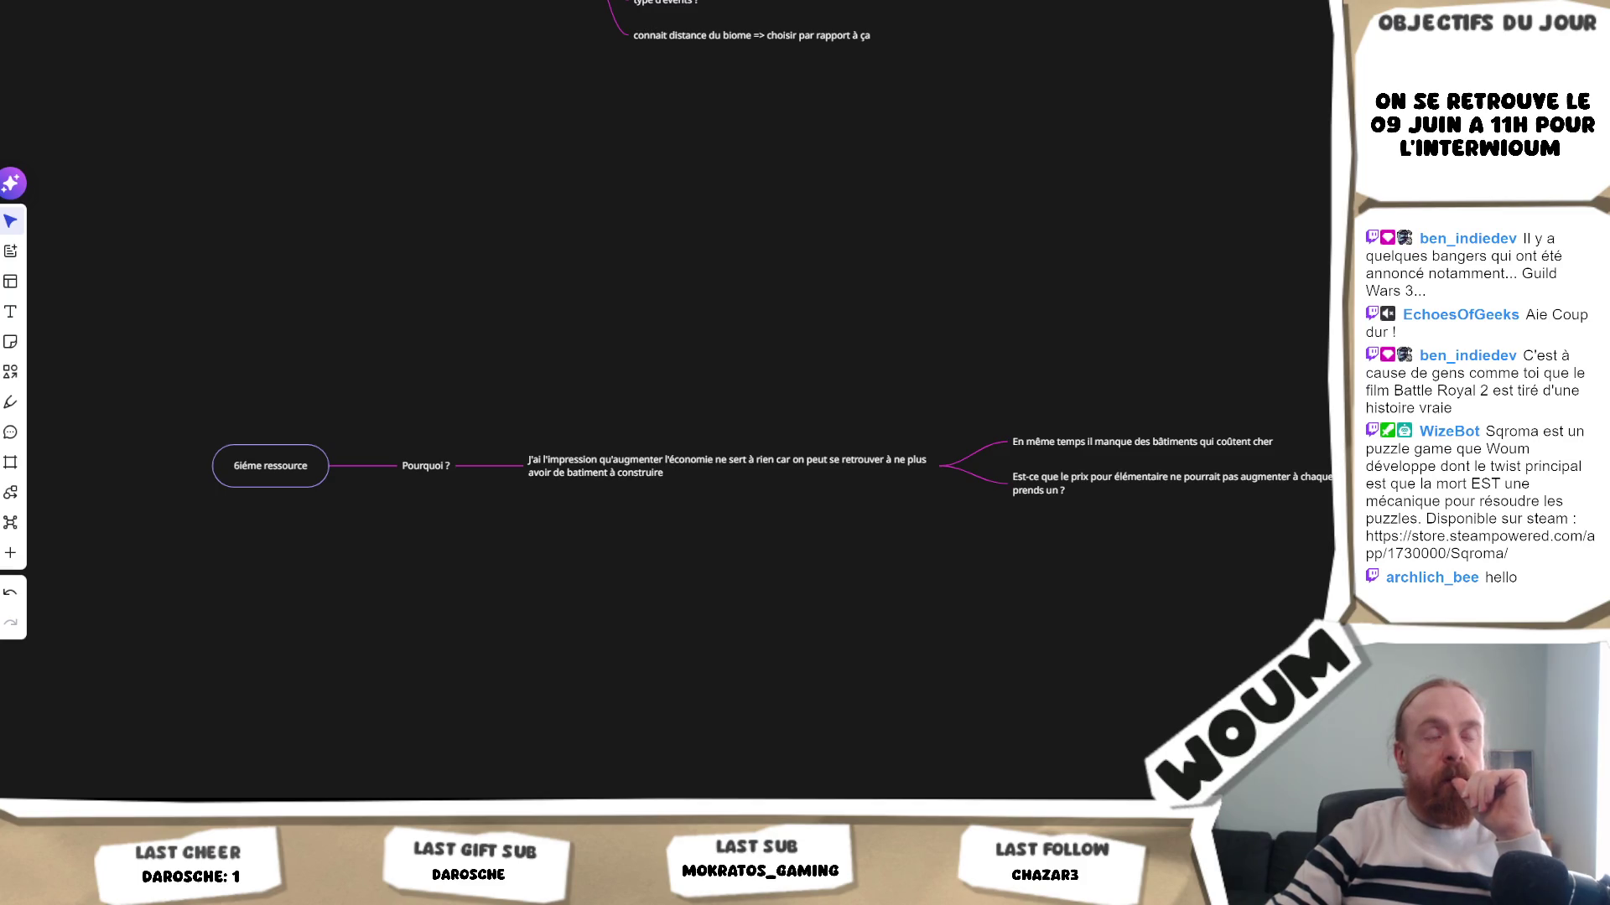
pyautogui.moveTo(595, 596)
pyautogui.mouseDown()
pyautogui.moveTo(571, 618)
pyautogui.moveTo(576, 604)
pyautogui.mouseUp()
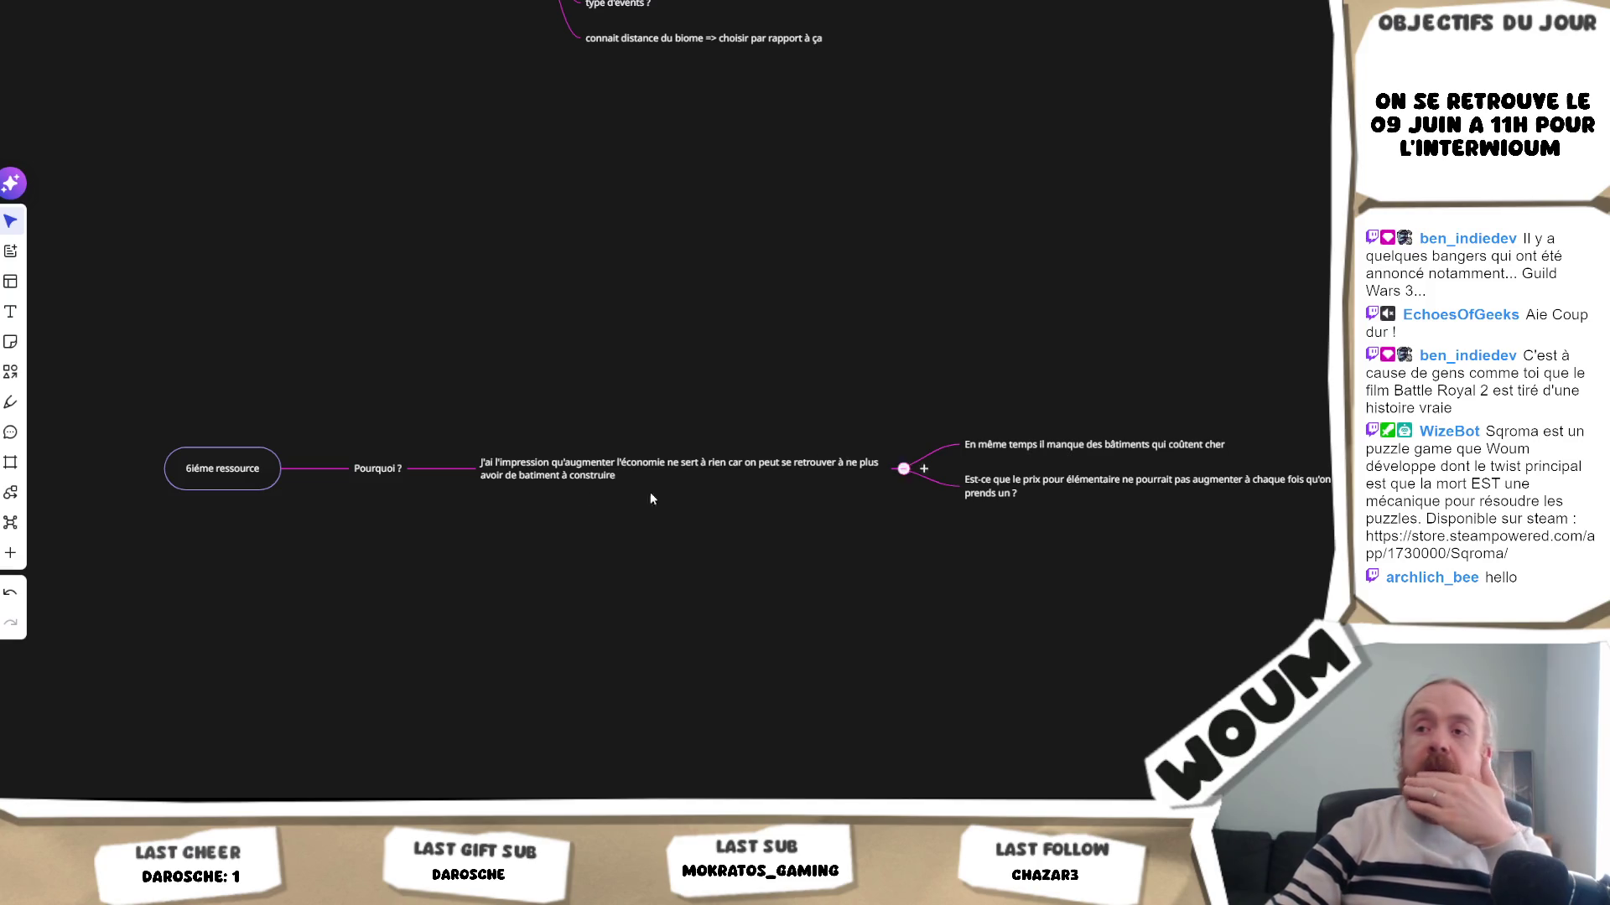
pyautogui.moveTo(244, 550); pyautogui.dragTo(380, 556)
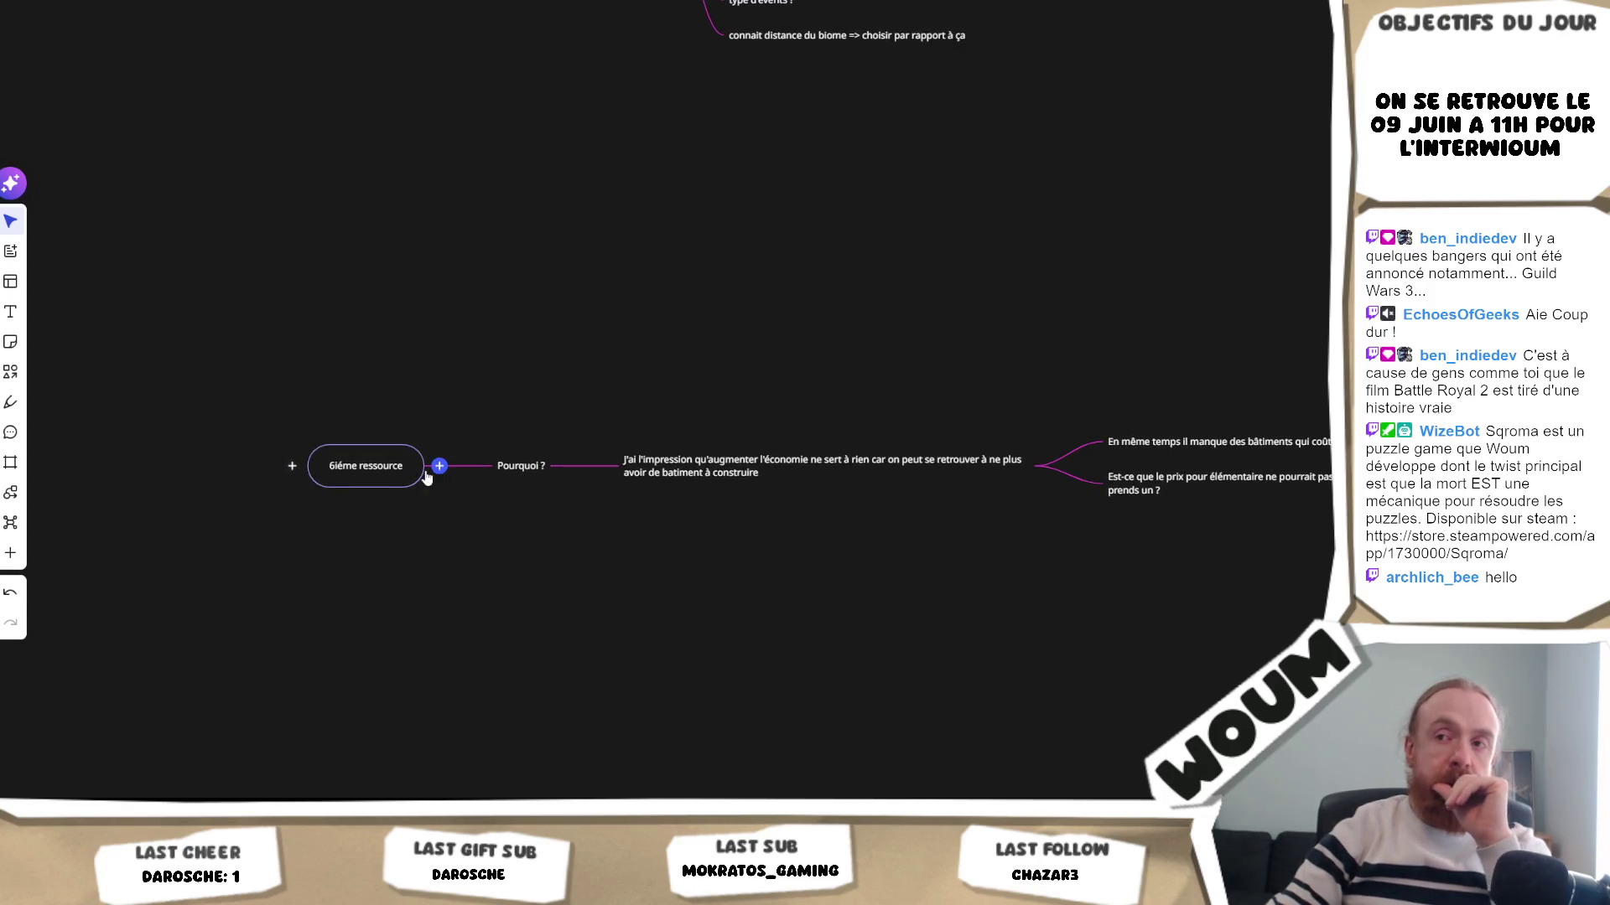
# - Add a Pourquoi ? reason: picking an element every turn makes each run repeat the same combos
pyautogui.click(585, 466)
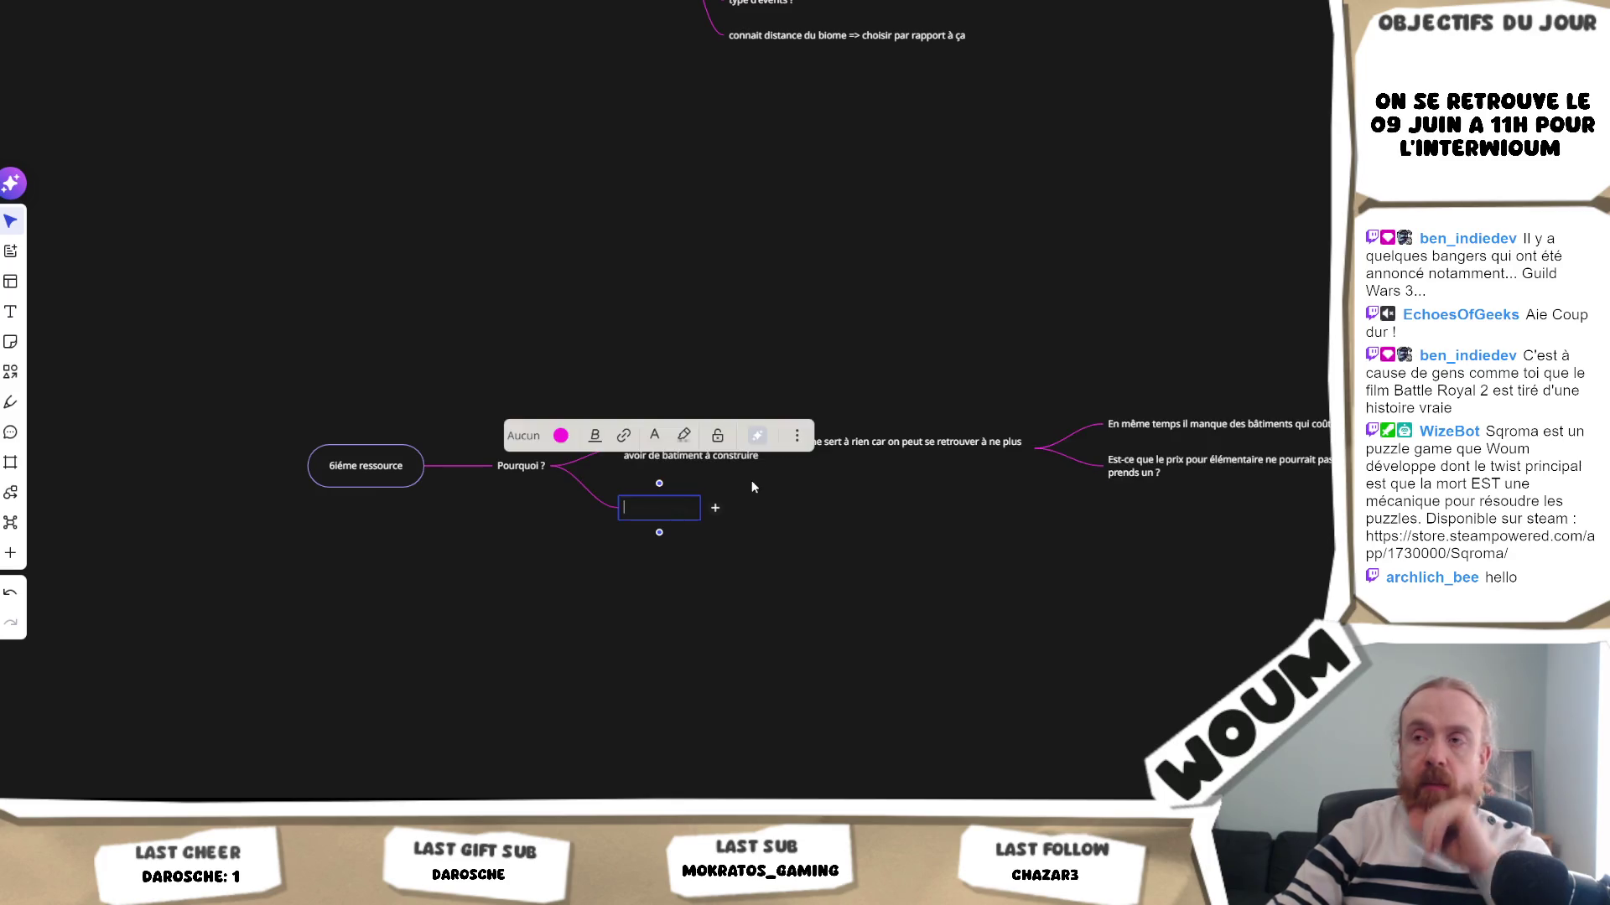
pyautogui.write('Le truc qui')
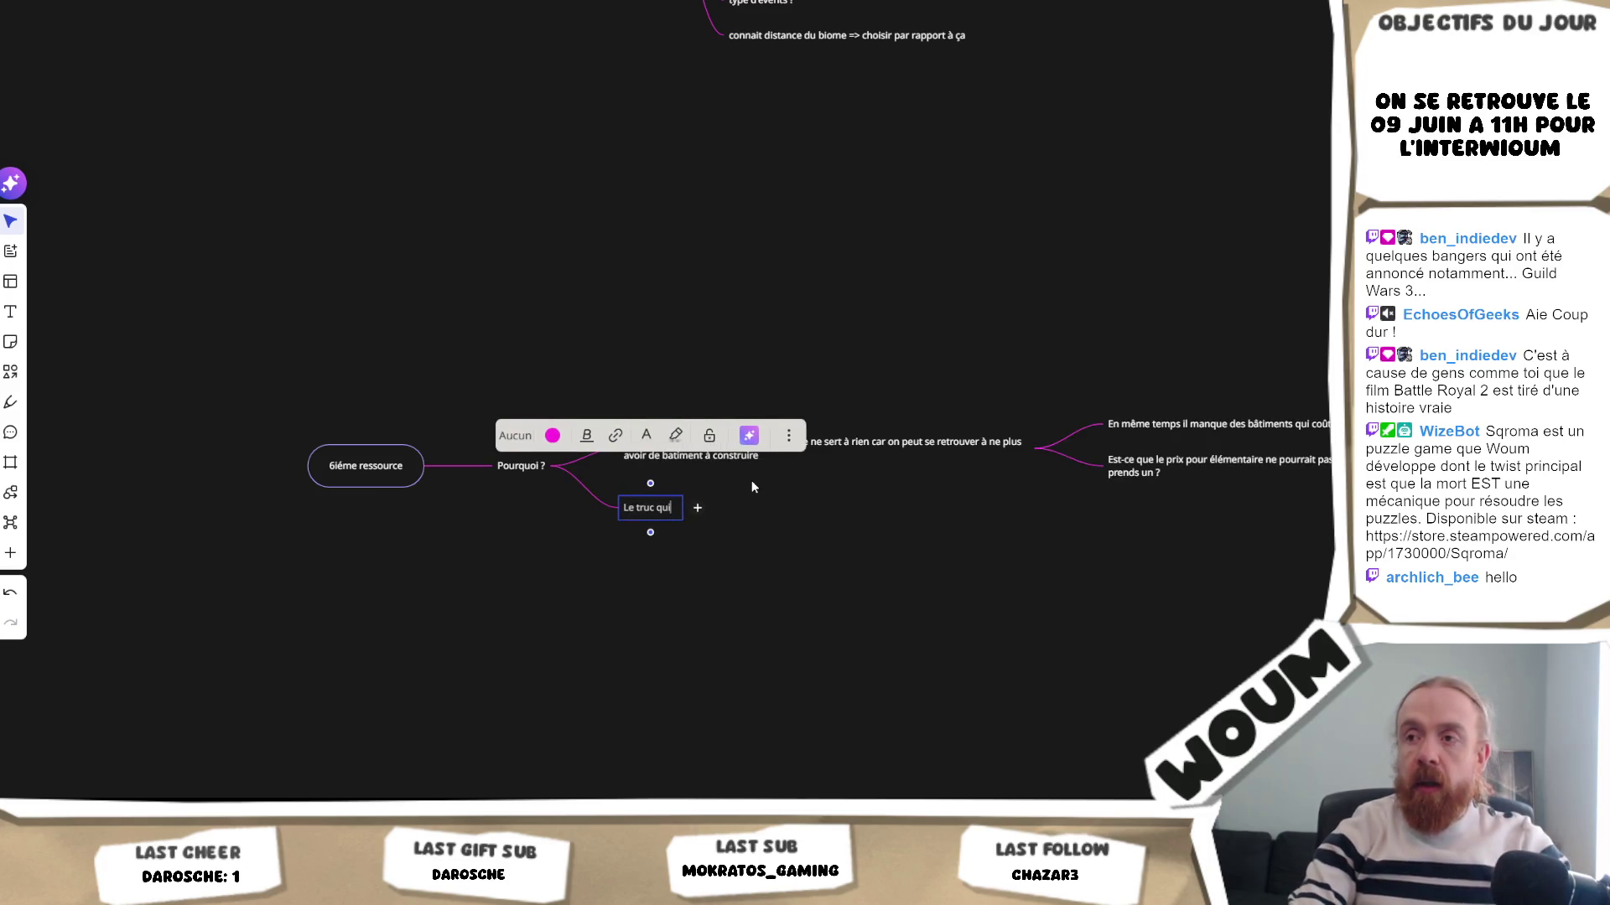
pyautogui.write(' me dérange avec ')
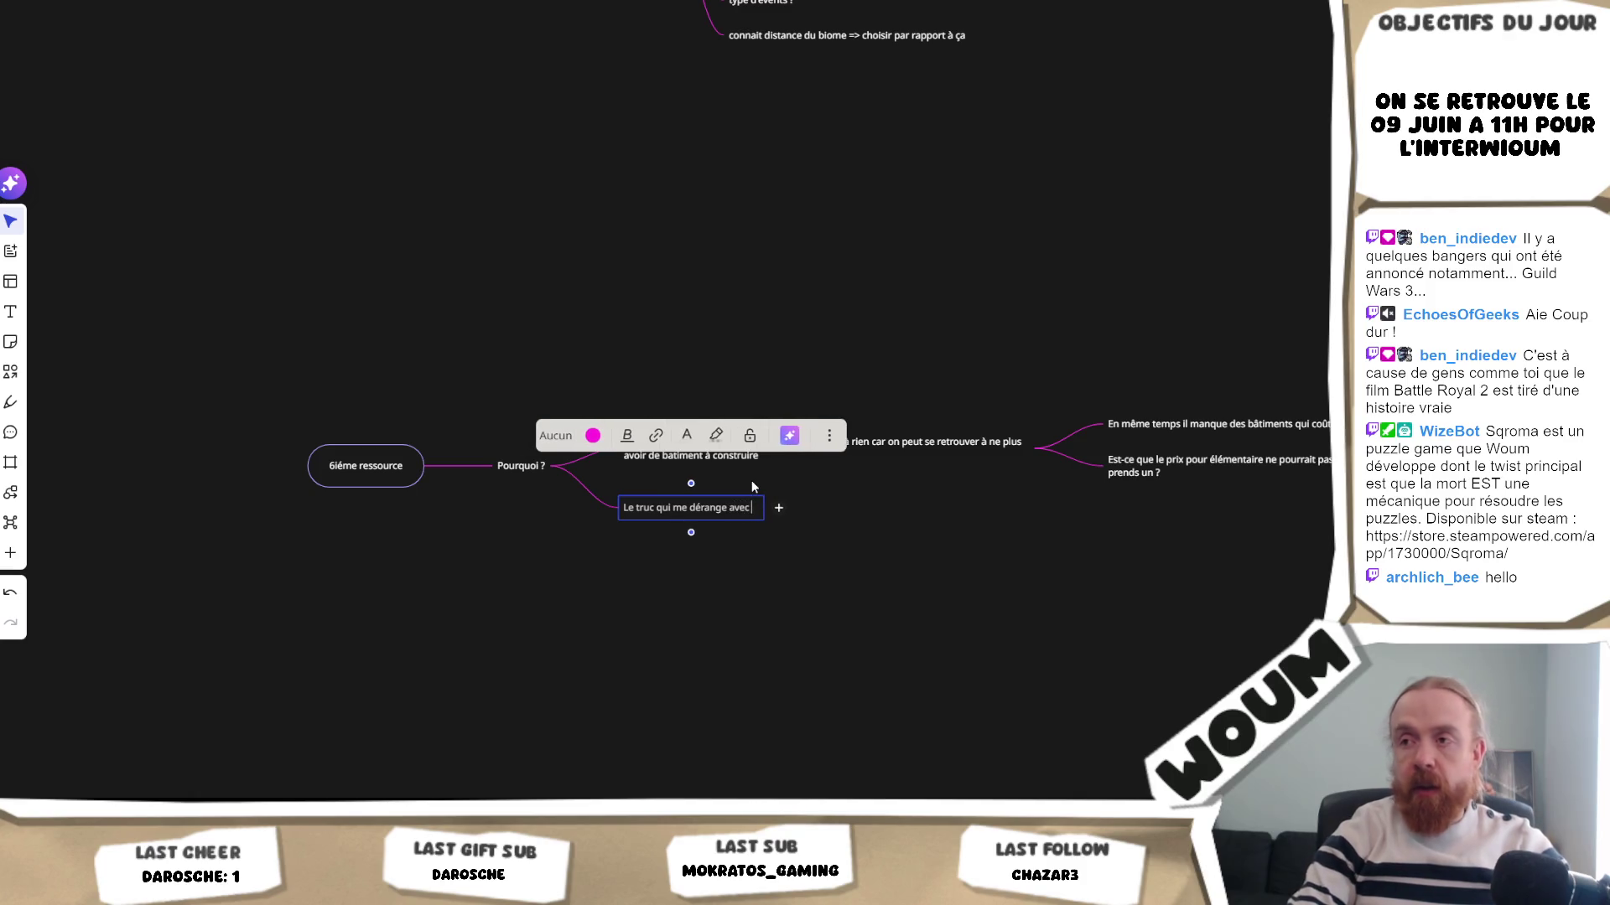
pyautogui.write('la possi')
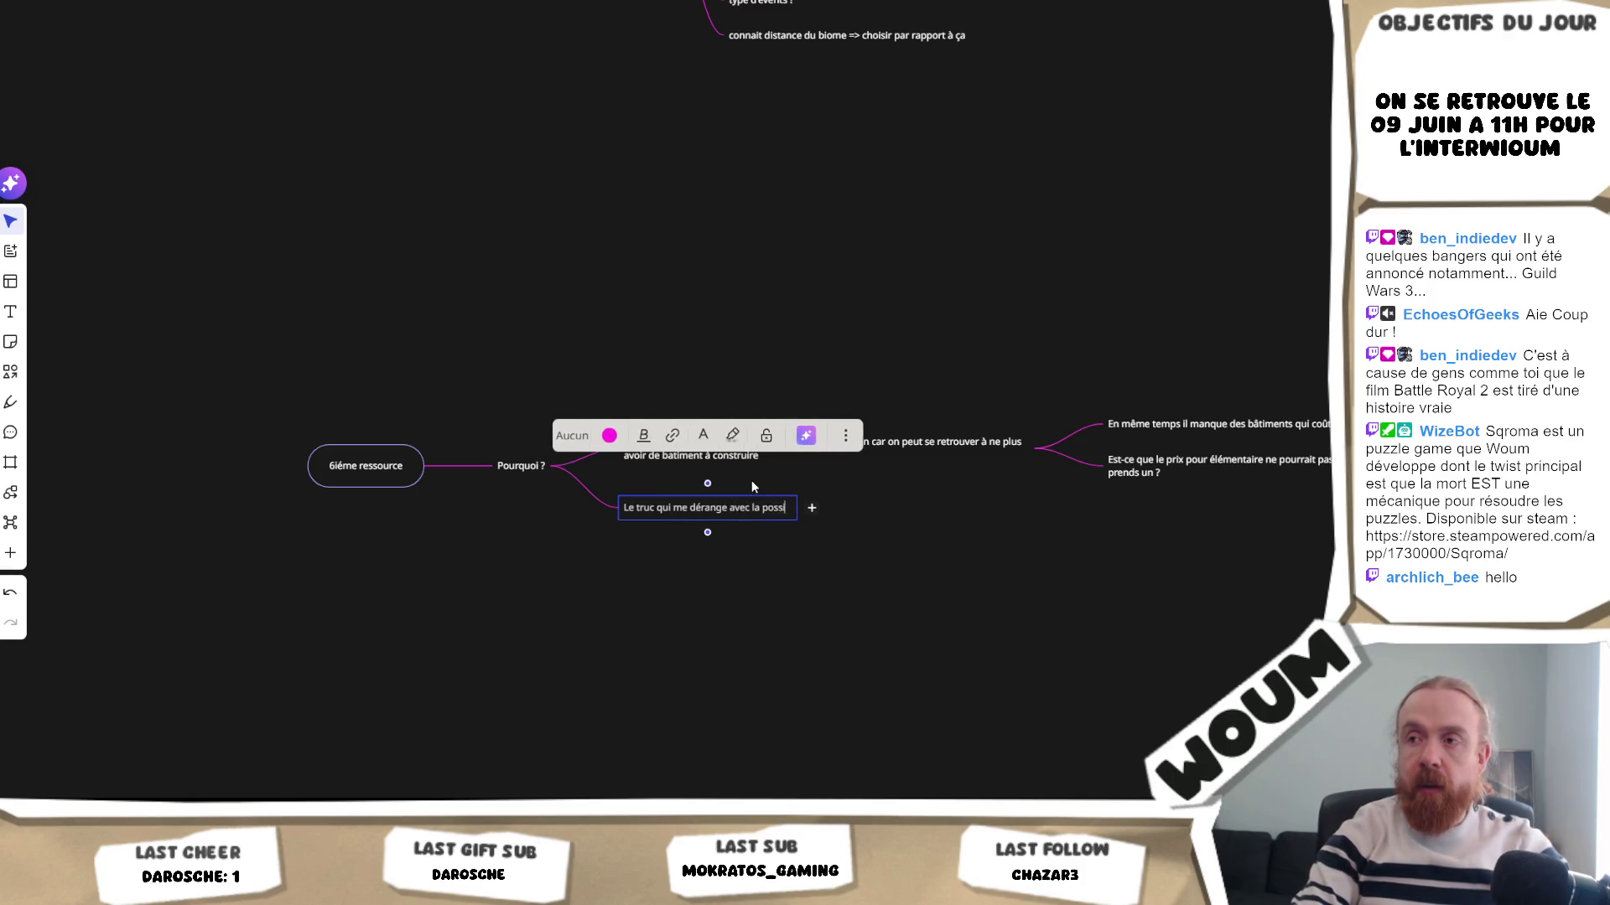
pyautogui.write('blité pour chaque ')
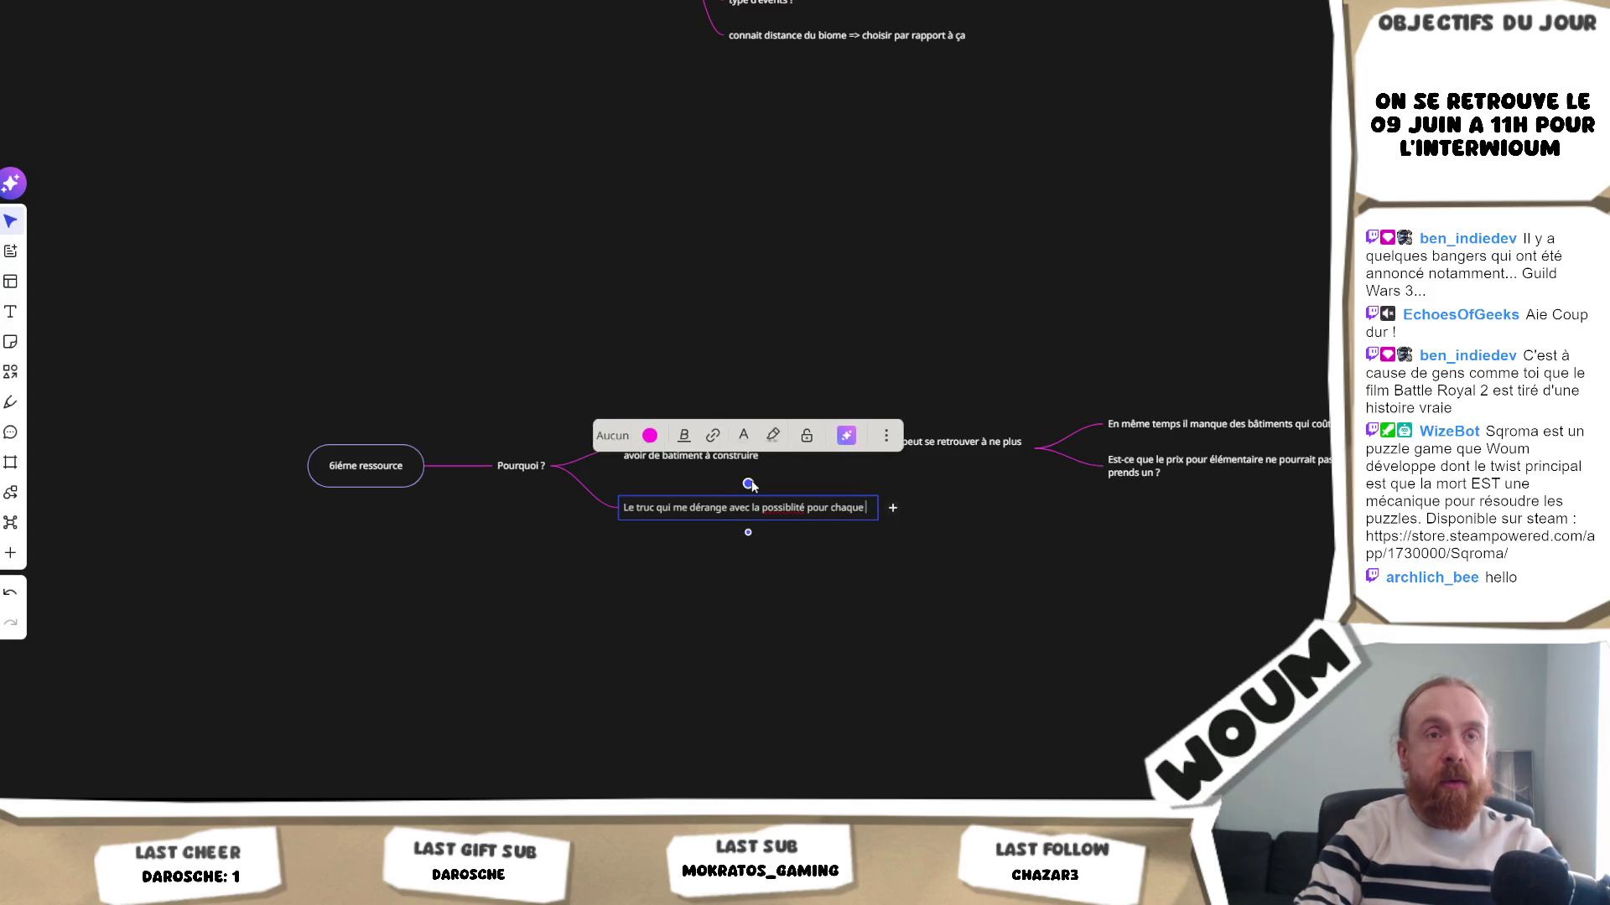
pyautogui.write('tour de choisir')
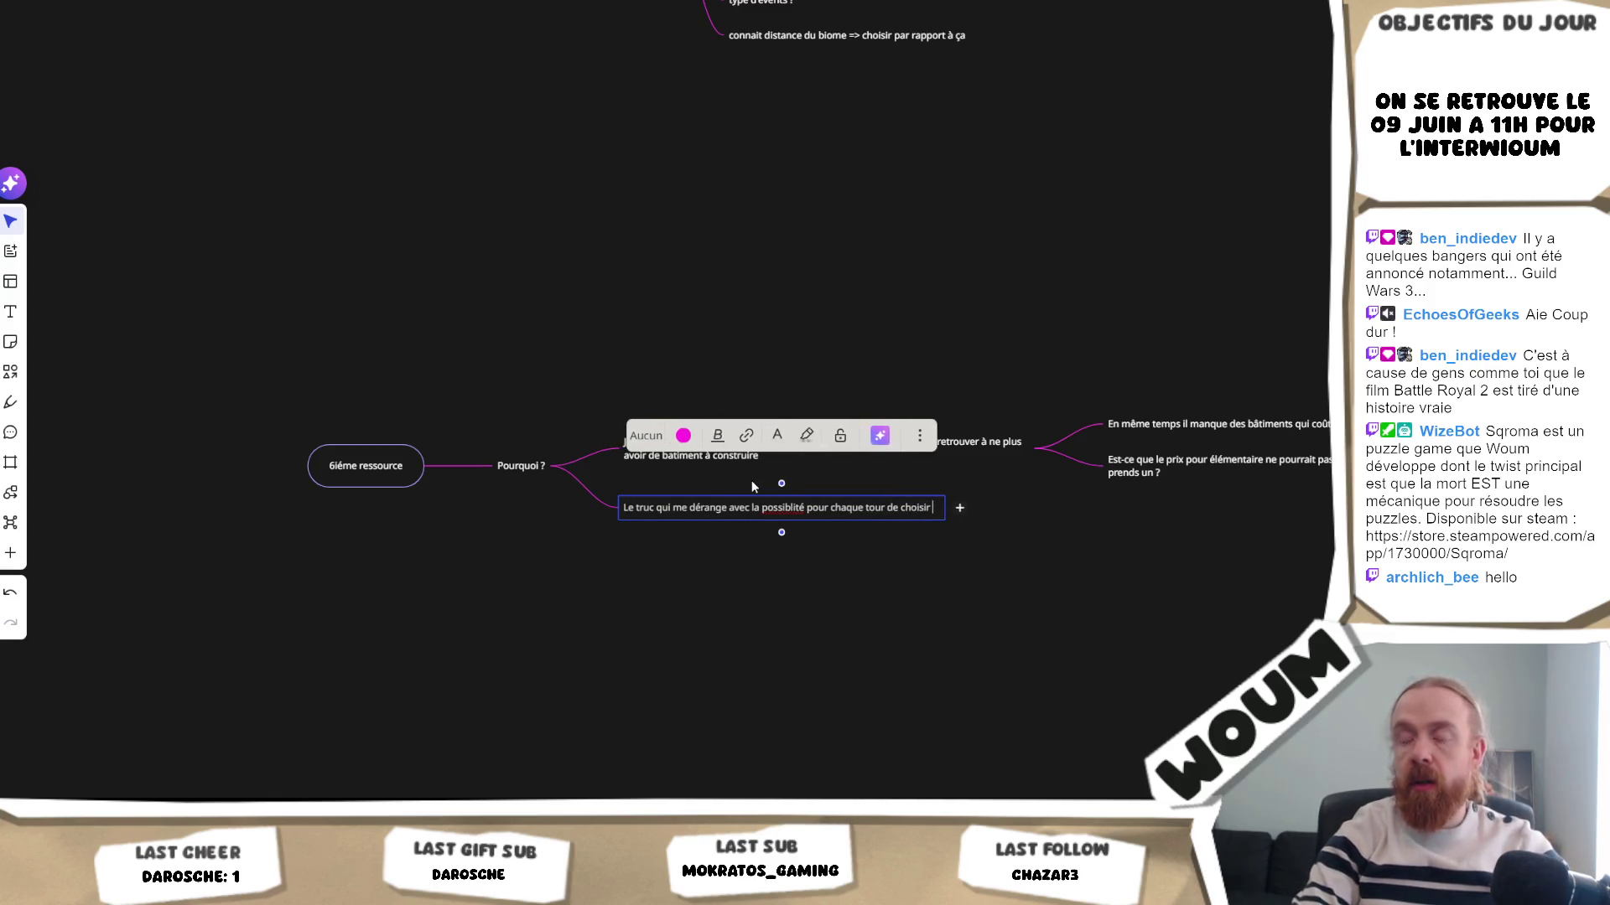
pyautogui.write(' son élément')
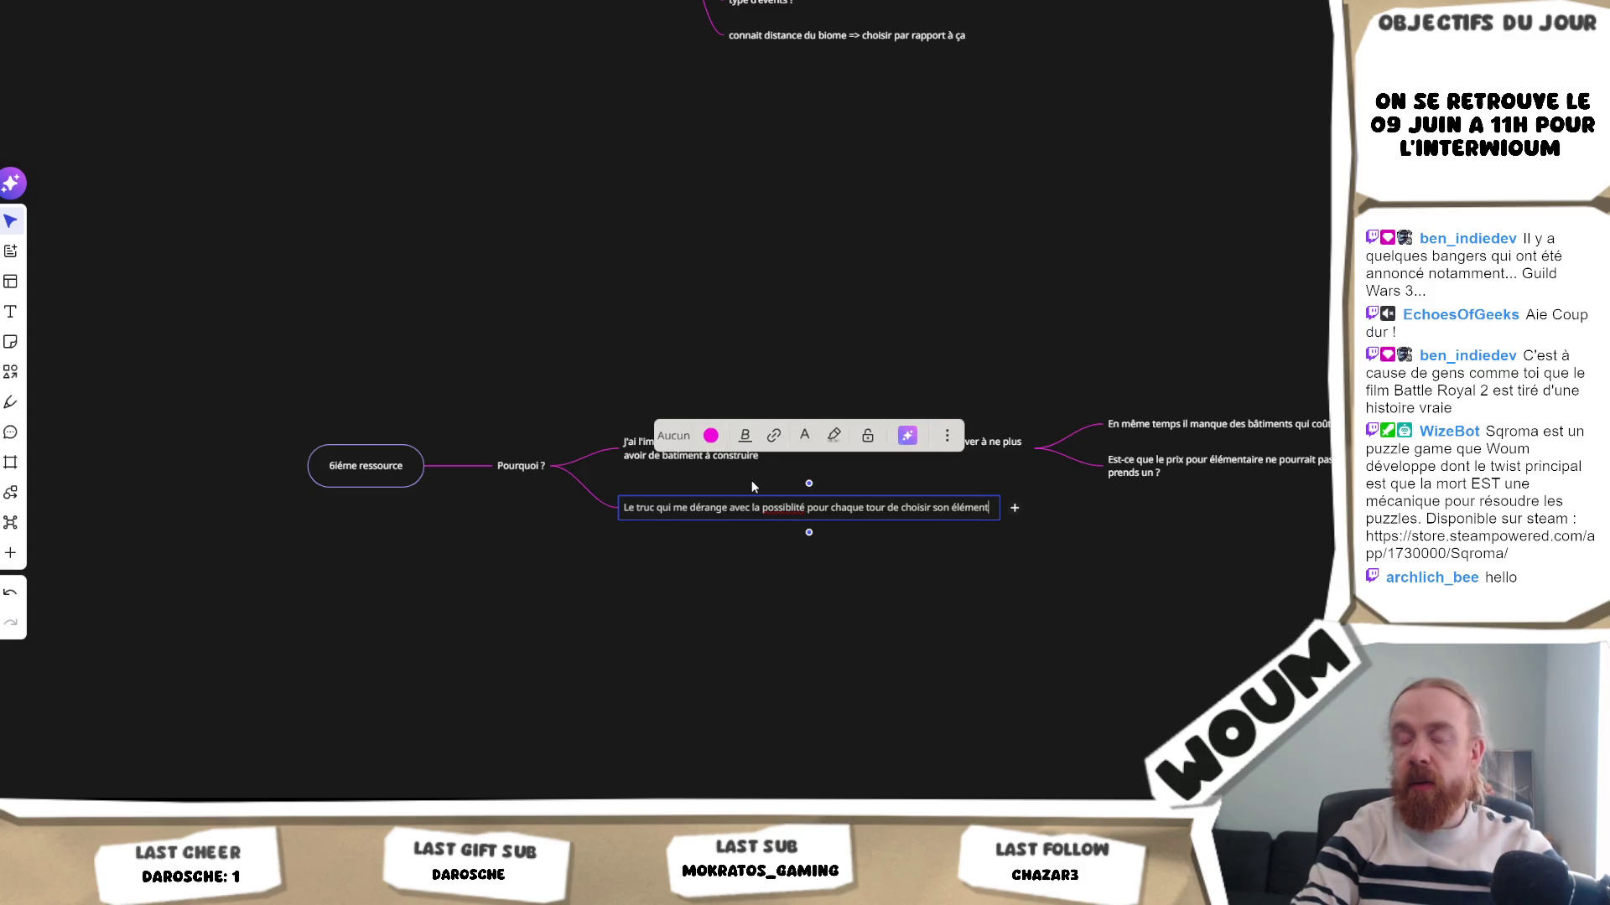
pyautogui.write(", c'est qu")
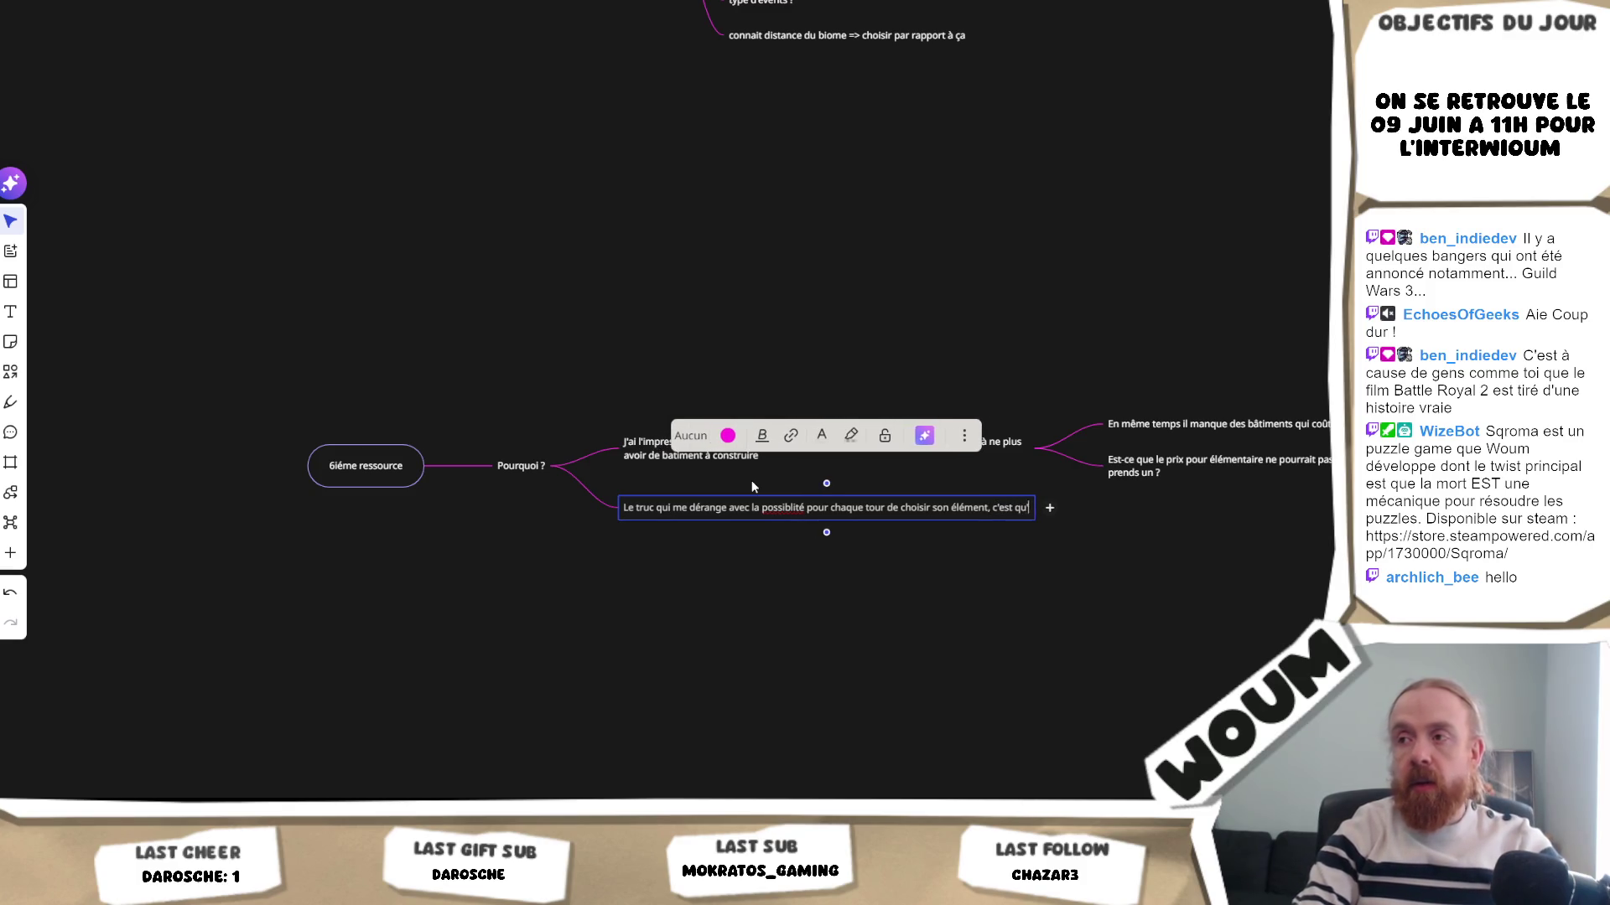
pyautogui.write("'on est")
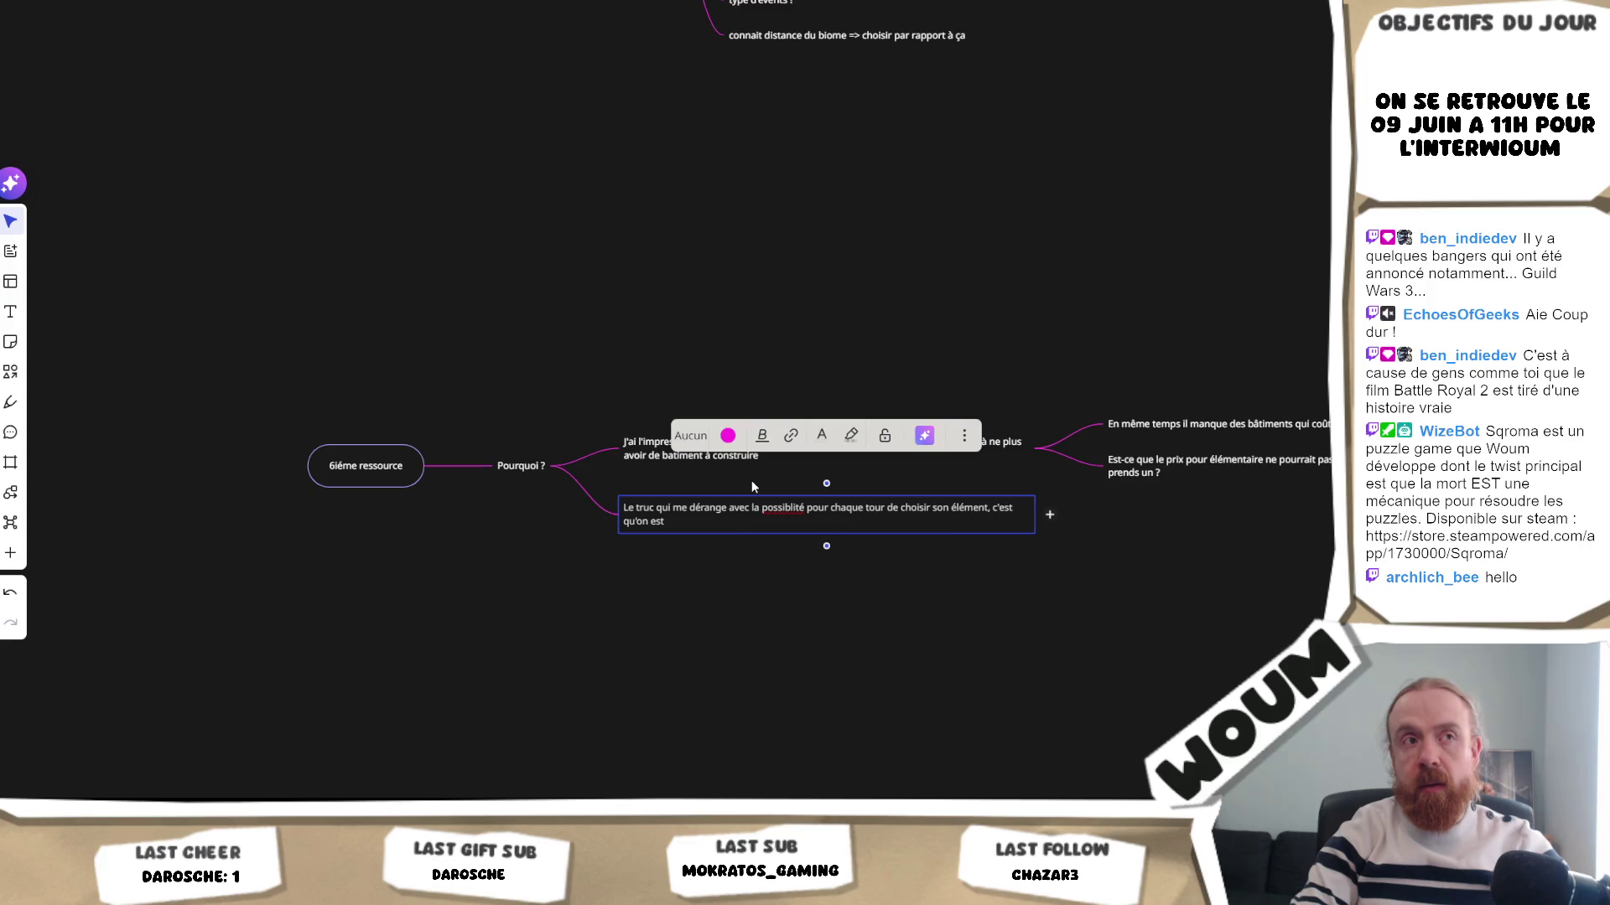
pyautogui.press('BackSpace')
pyautogui.press('BackSpace')
pyautogui.press('BackSpace')
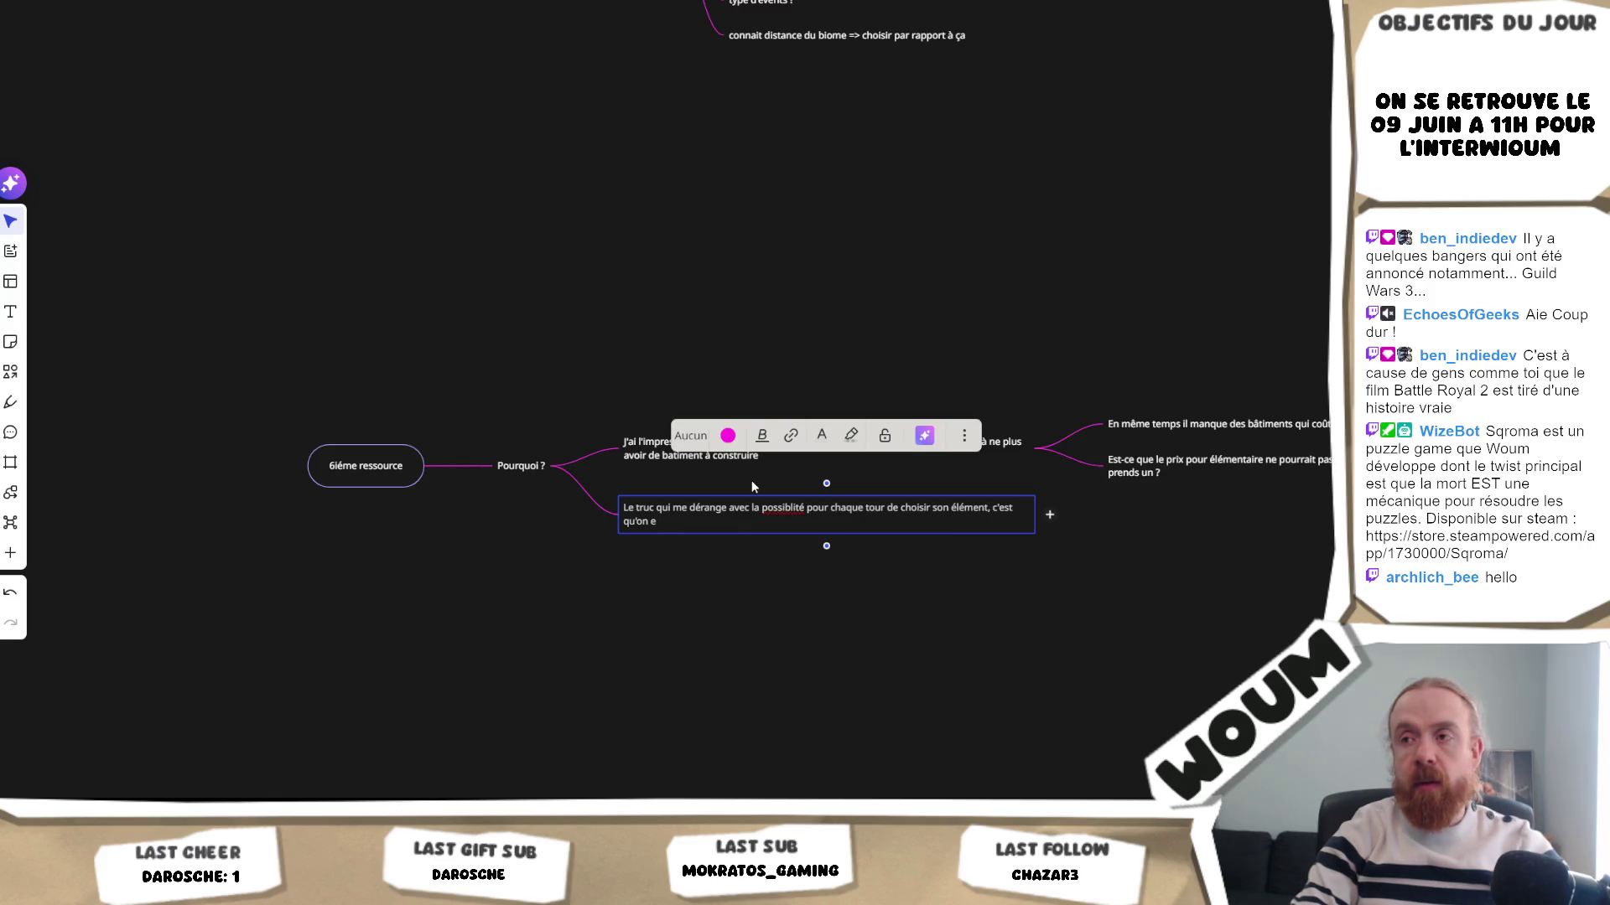
pyautogui.write("qu'à chaque run on va fai")
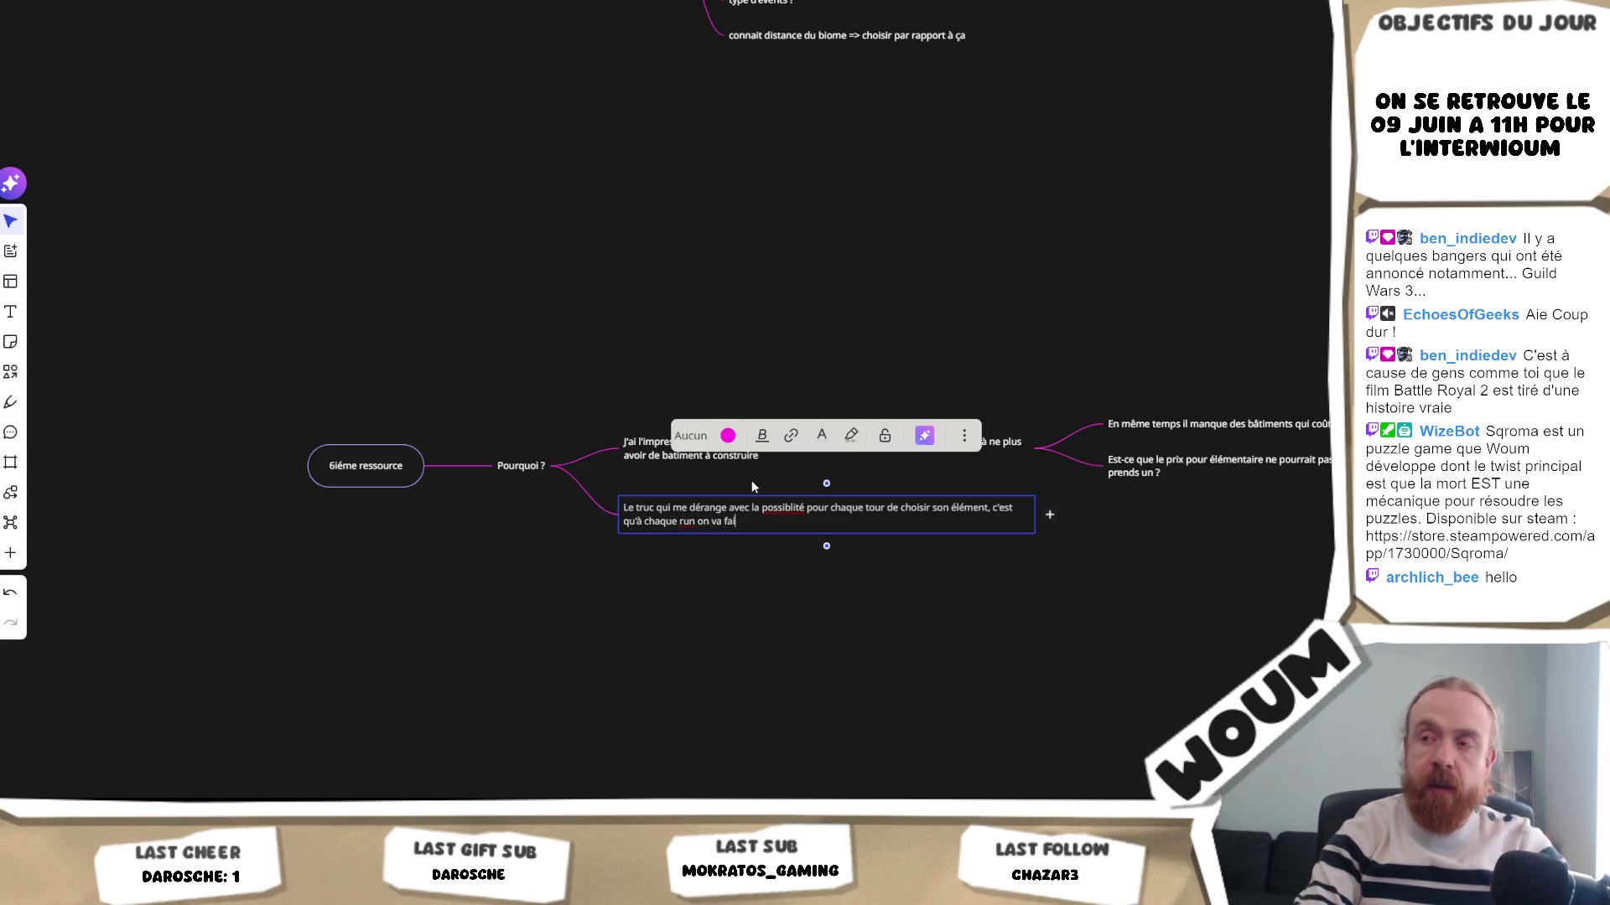
pyautogui.write('re exactement la ')
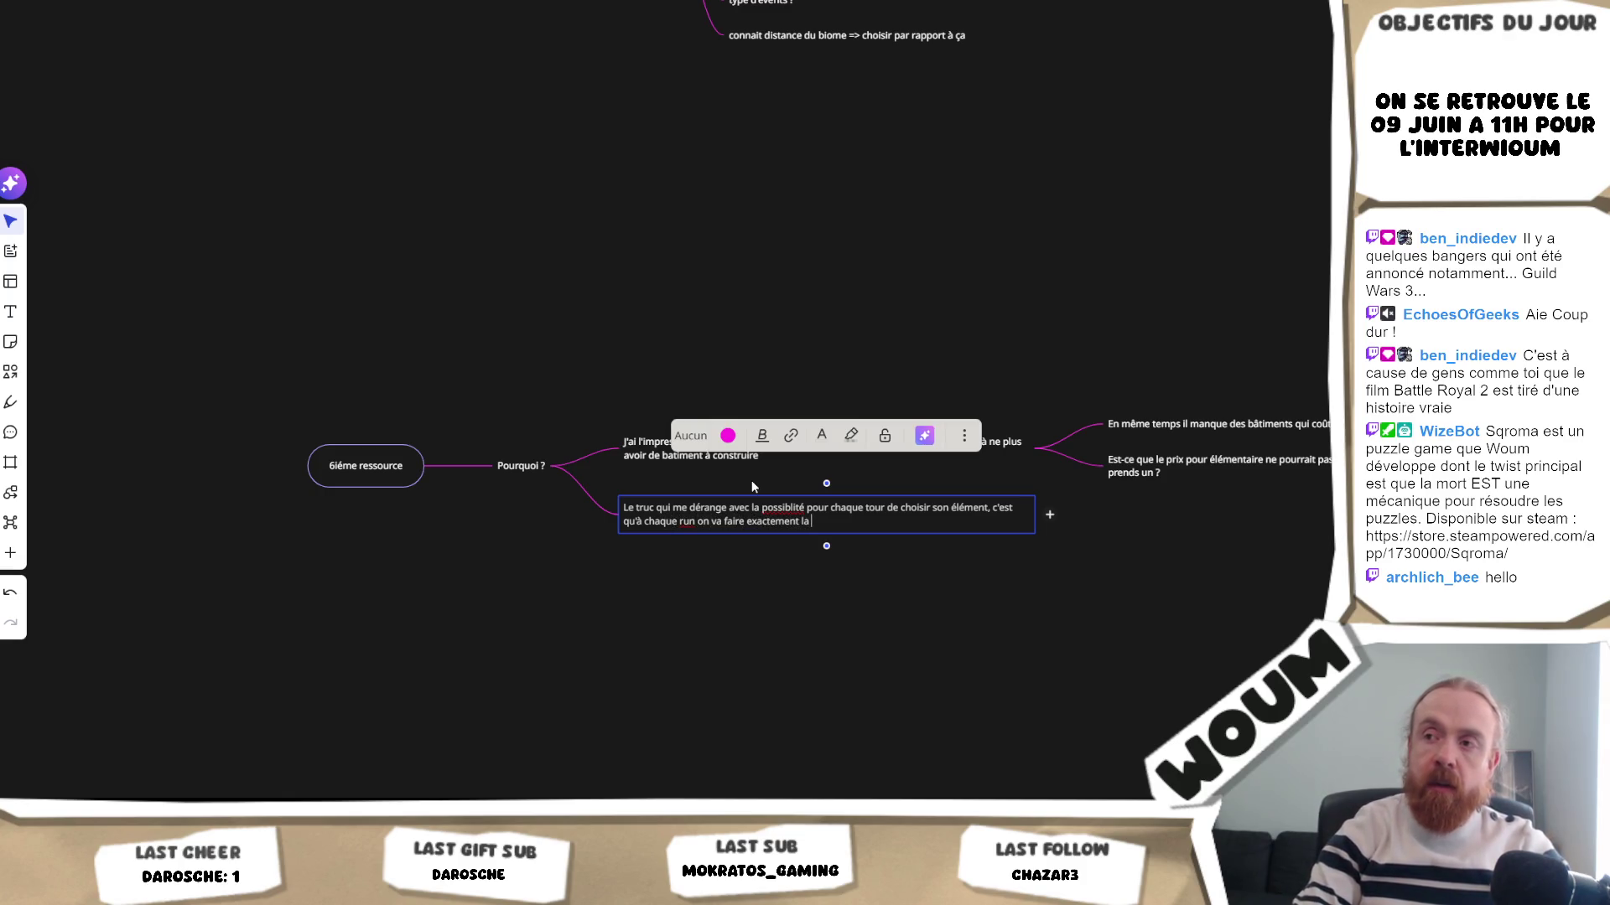
pyautogui.write('même chose/les mêmes v')
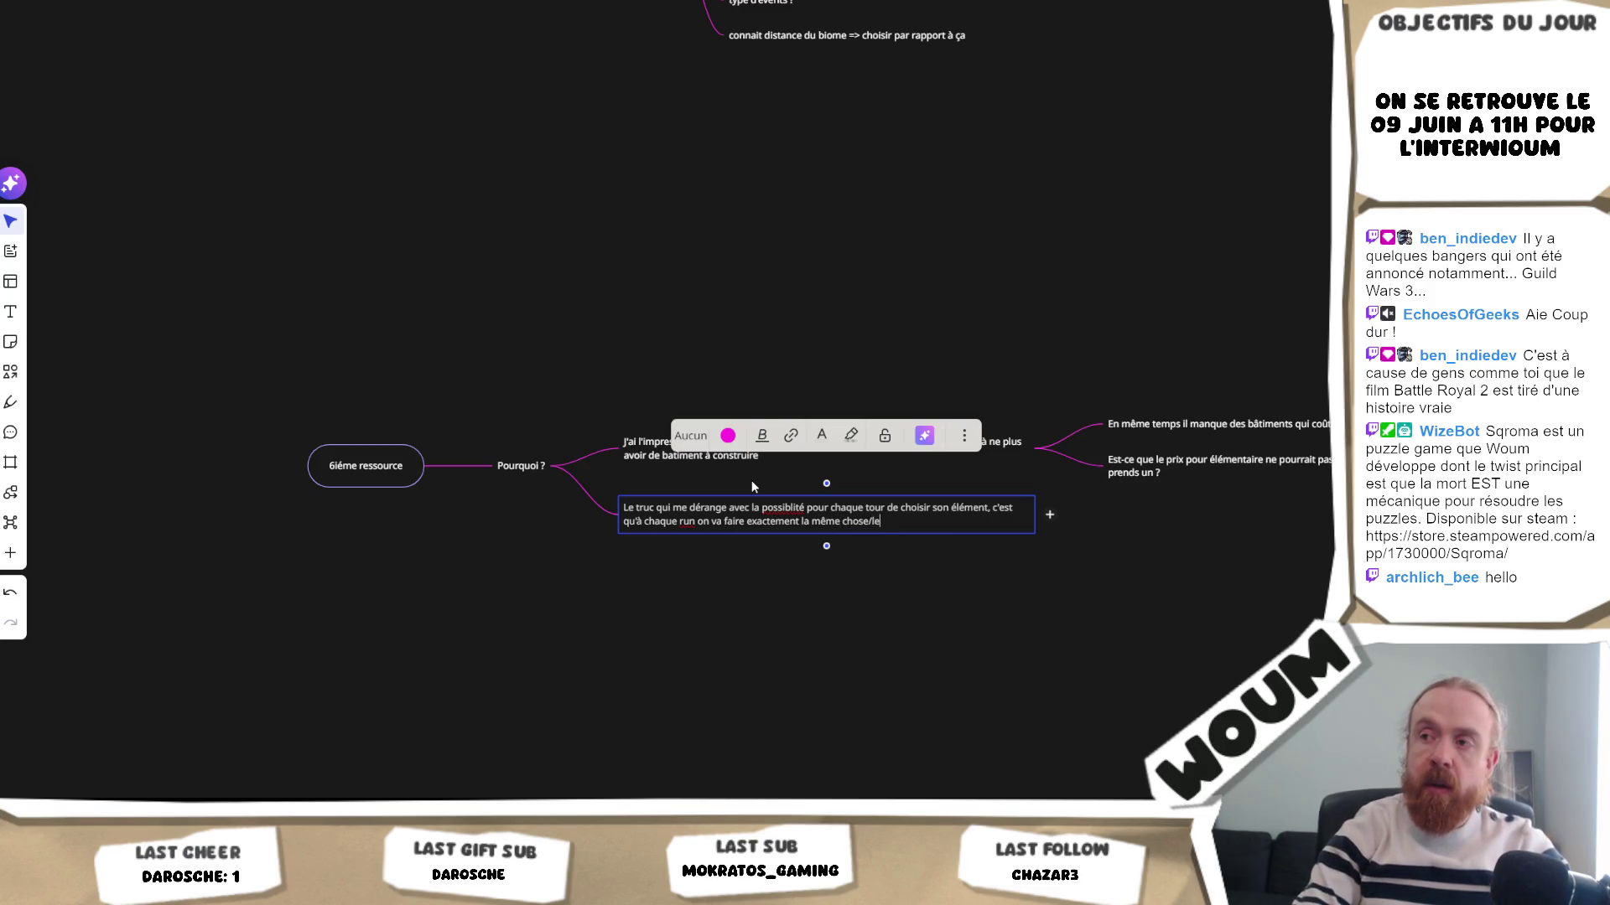
pyautogui.press('BackSpace')
pyautogui.write('combos')
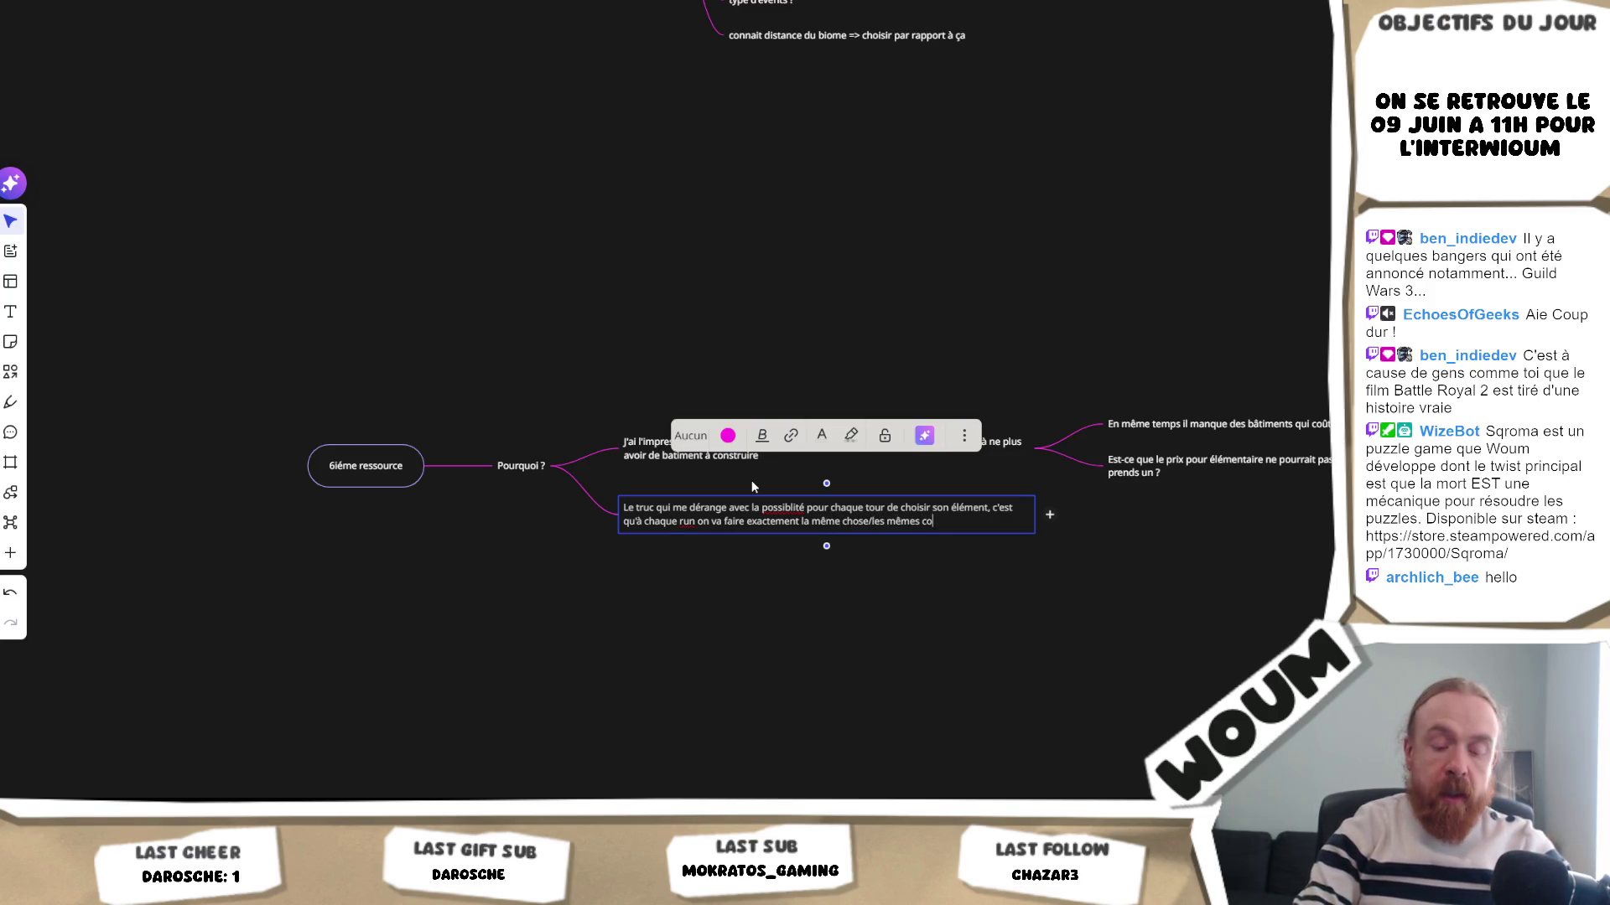
pyautogui.click(942, 593)
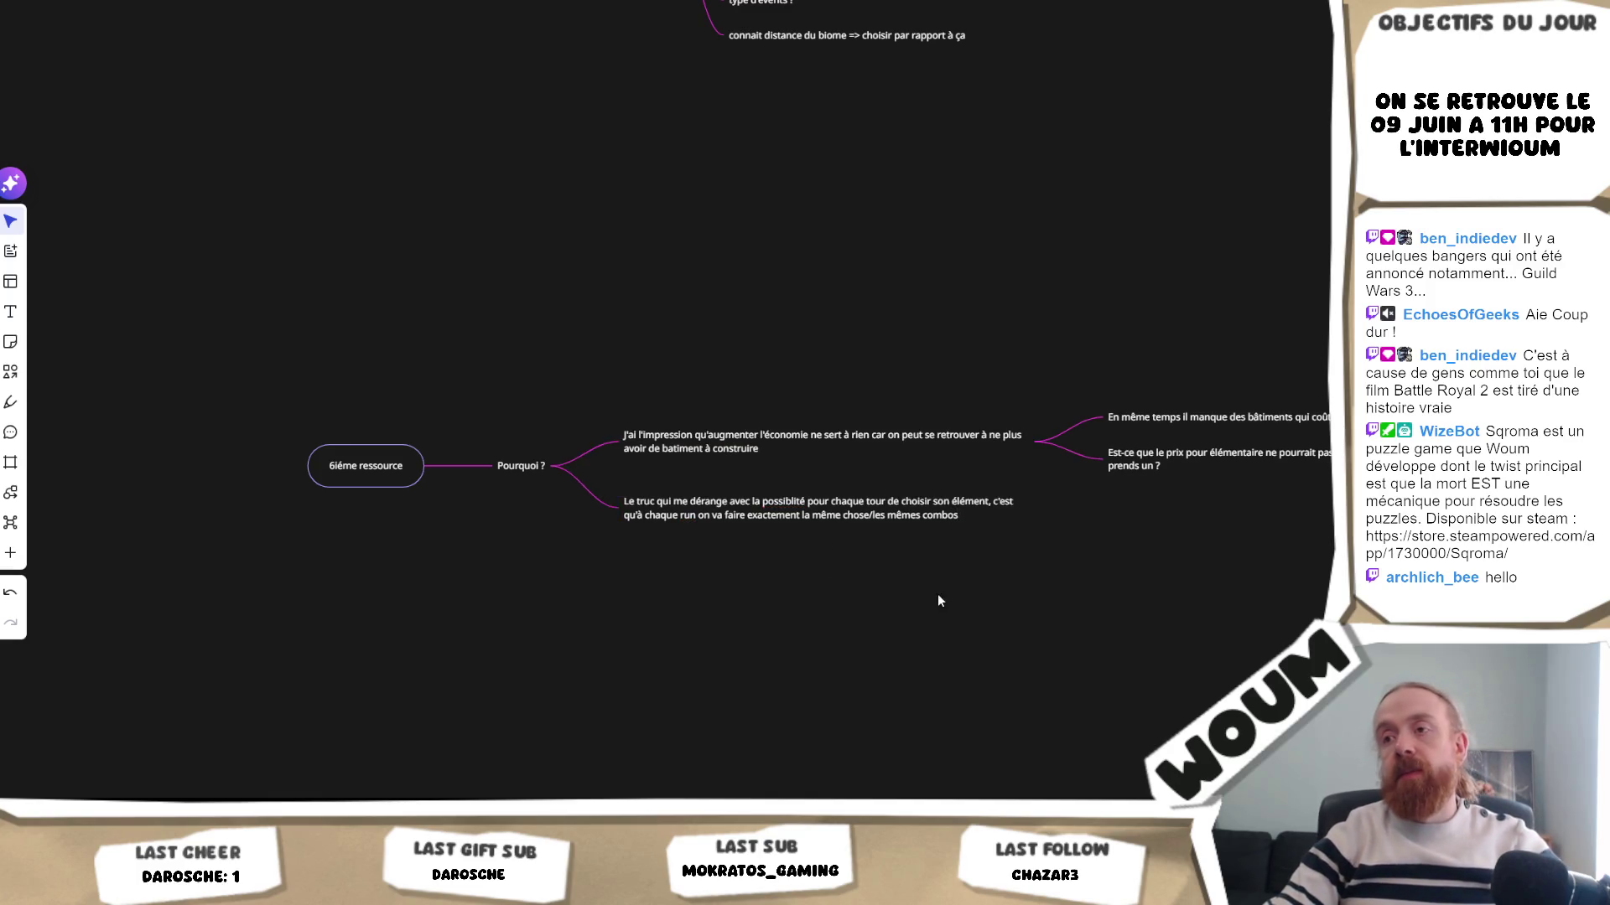
pyautogui.hscroll(3, 833, 545)
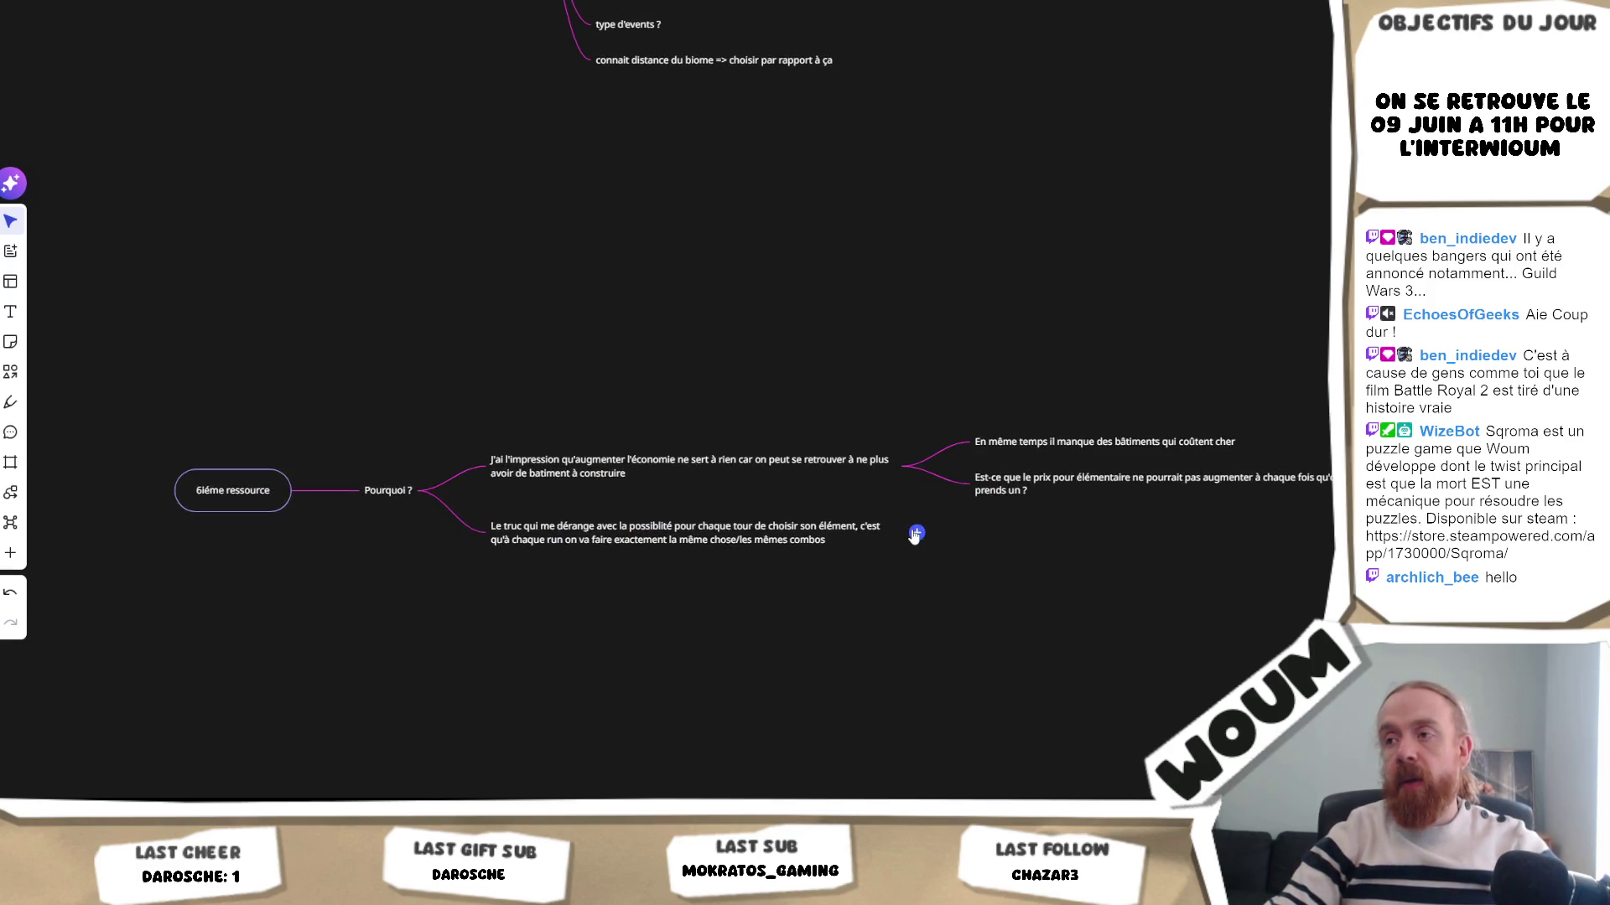
# - Reply that runs won't have 250 towers or 300 elements, so they'll revolve around tower types
pyautogui.click(915, 534)
pyautogui.write('En même temps')
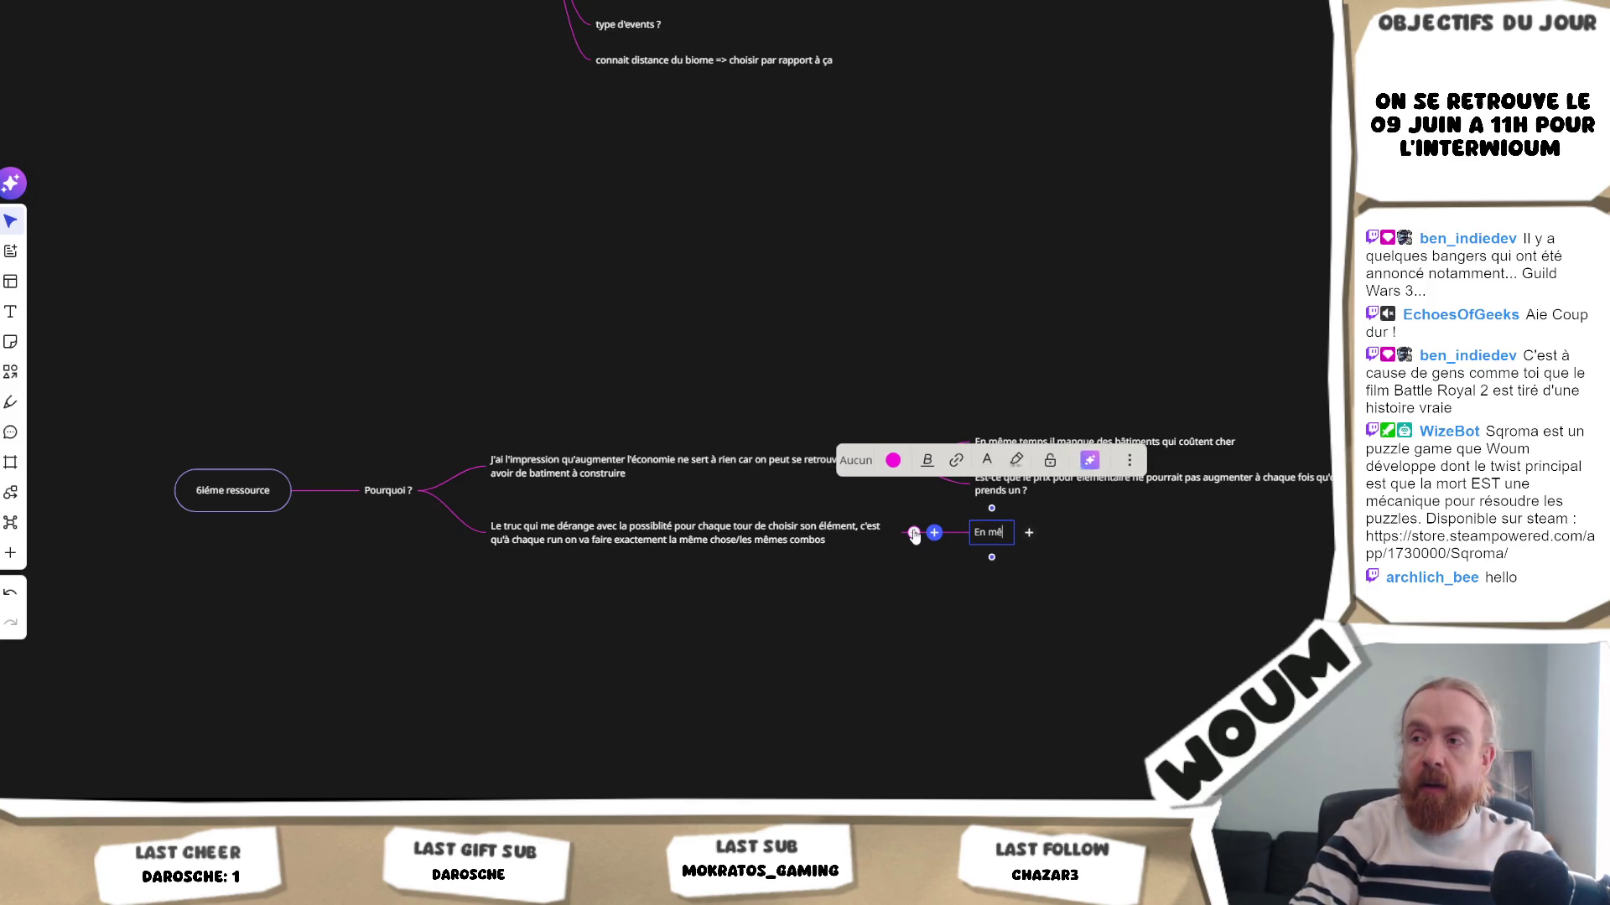
pyautogui.write(', ')
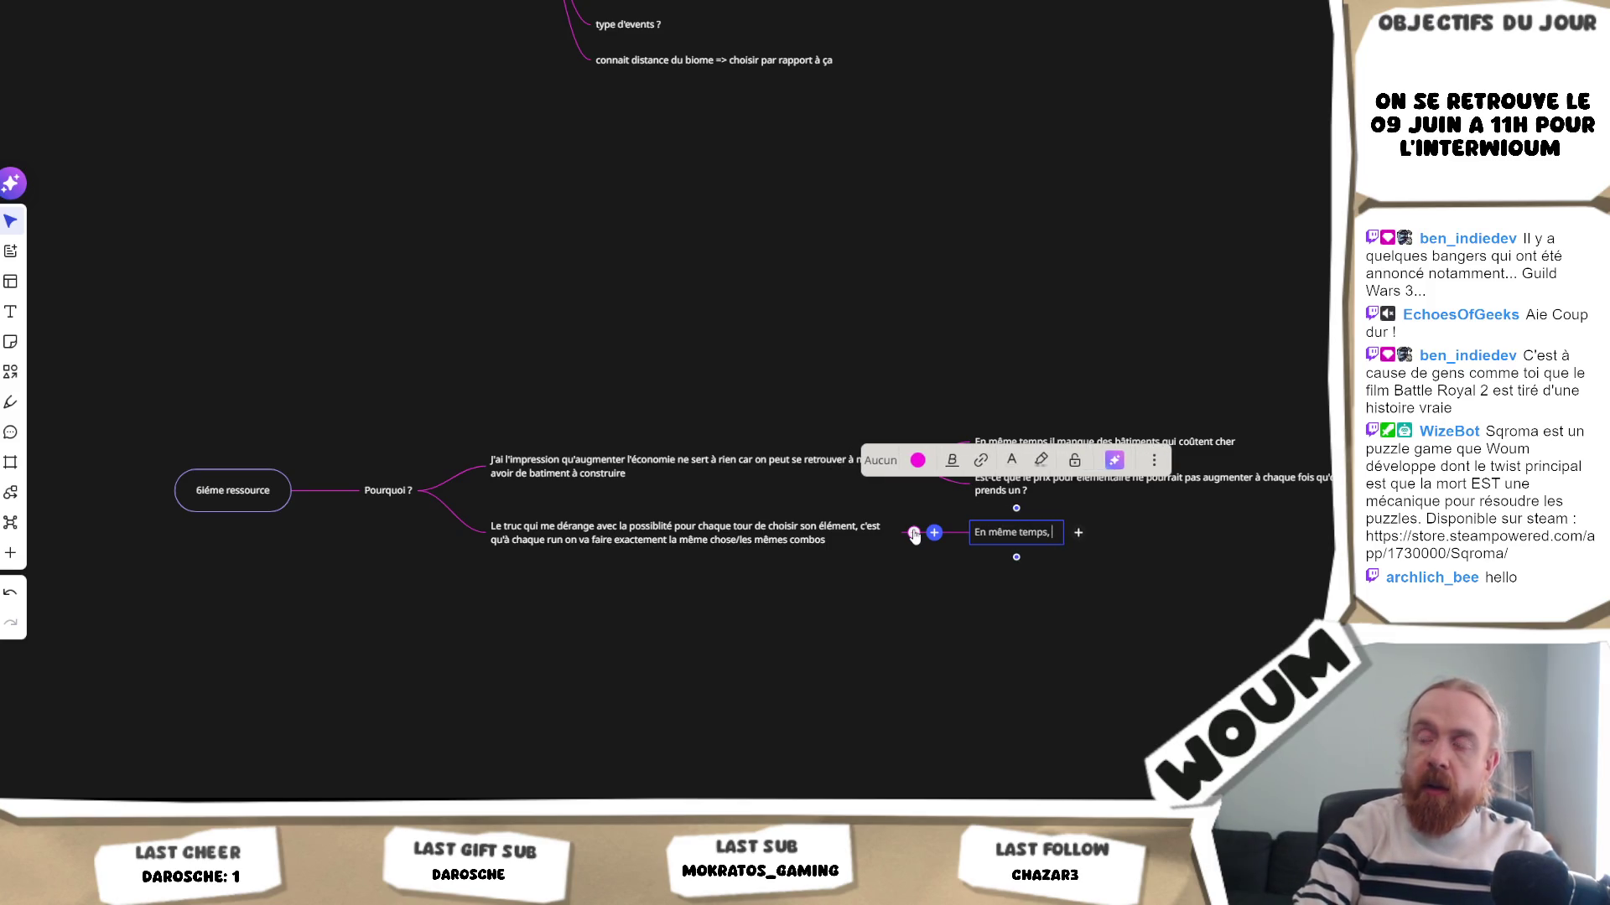
pyautogui.write("j'aurais pas 2")
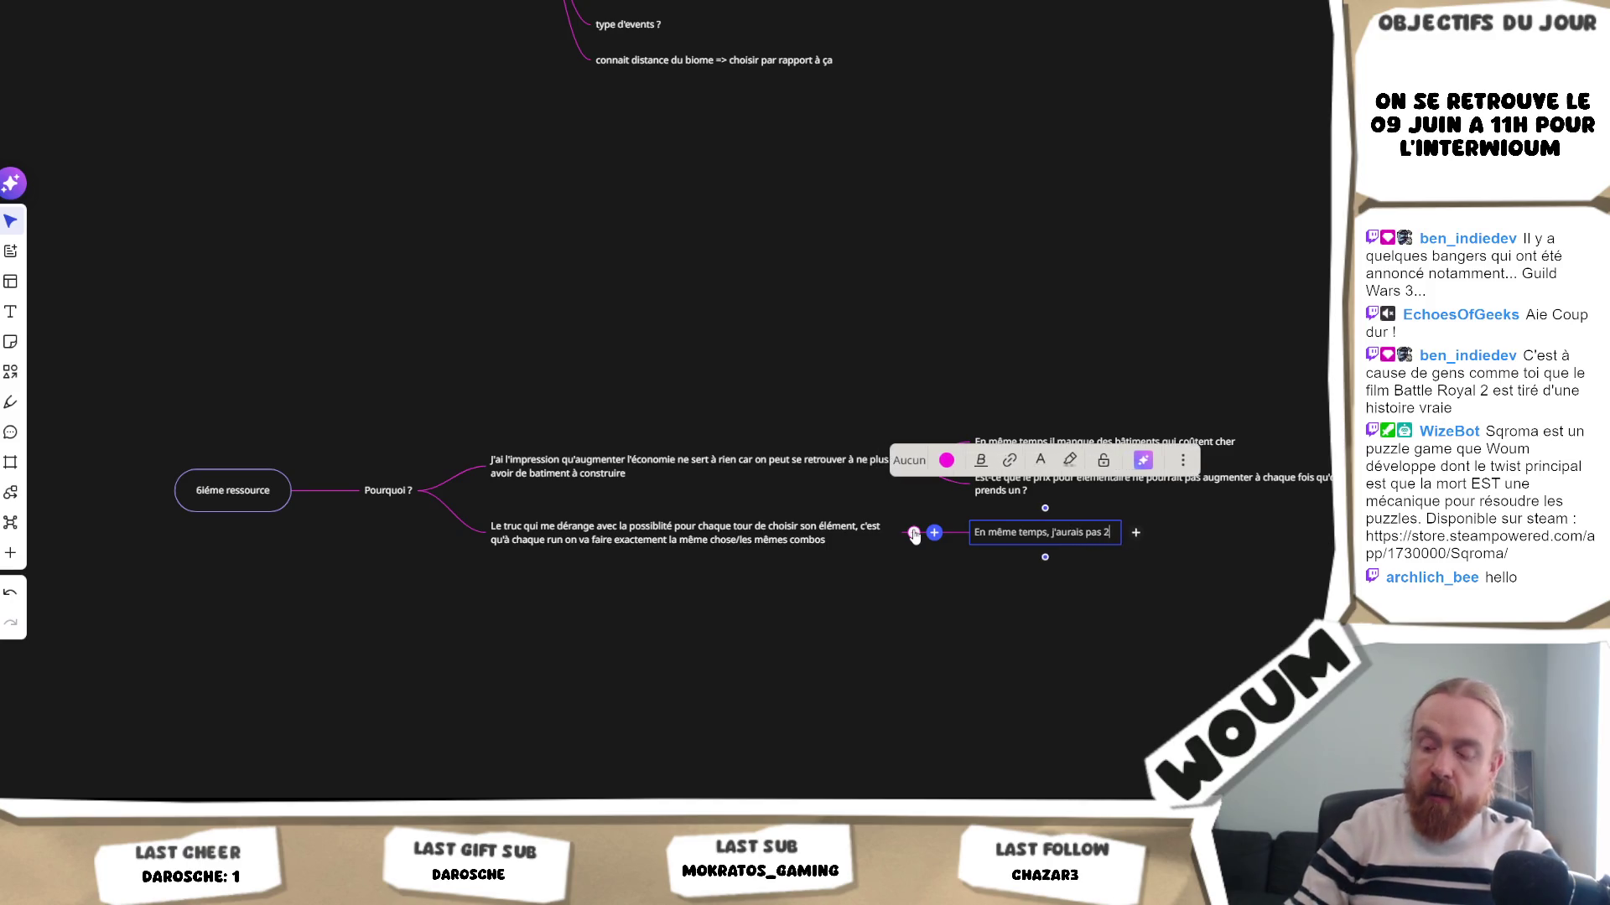
pyautogui.write('50 tours ni')
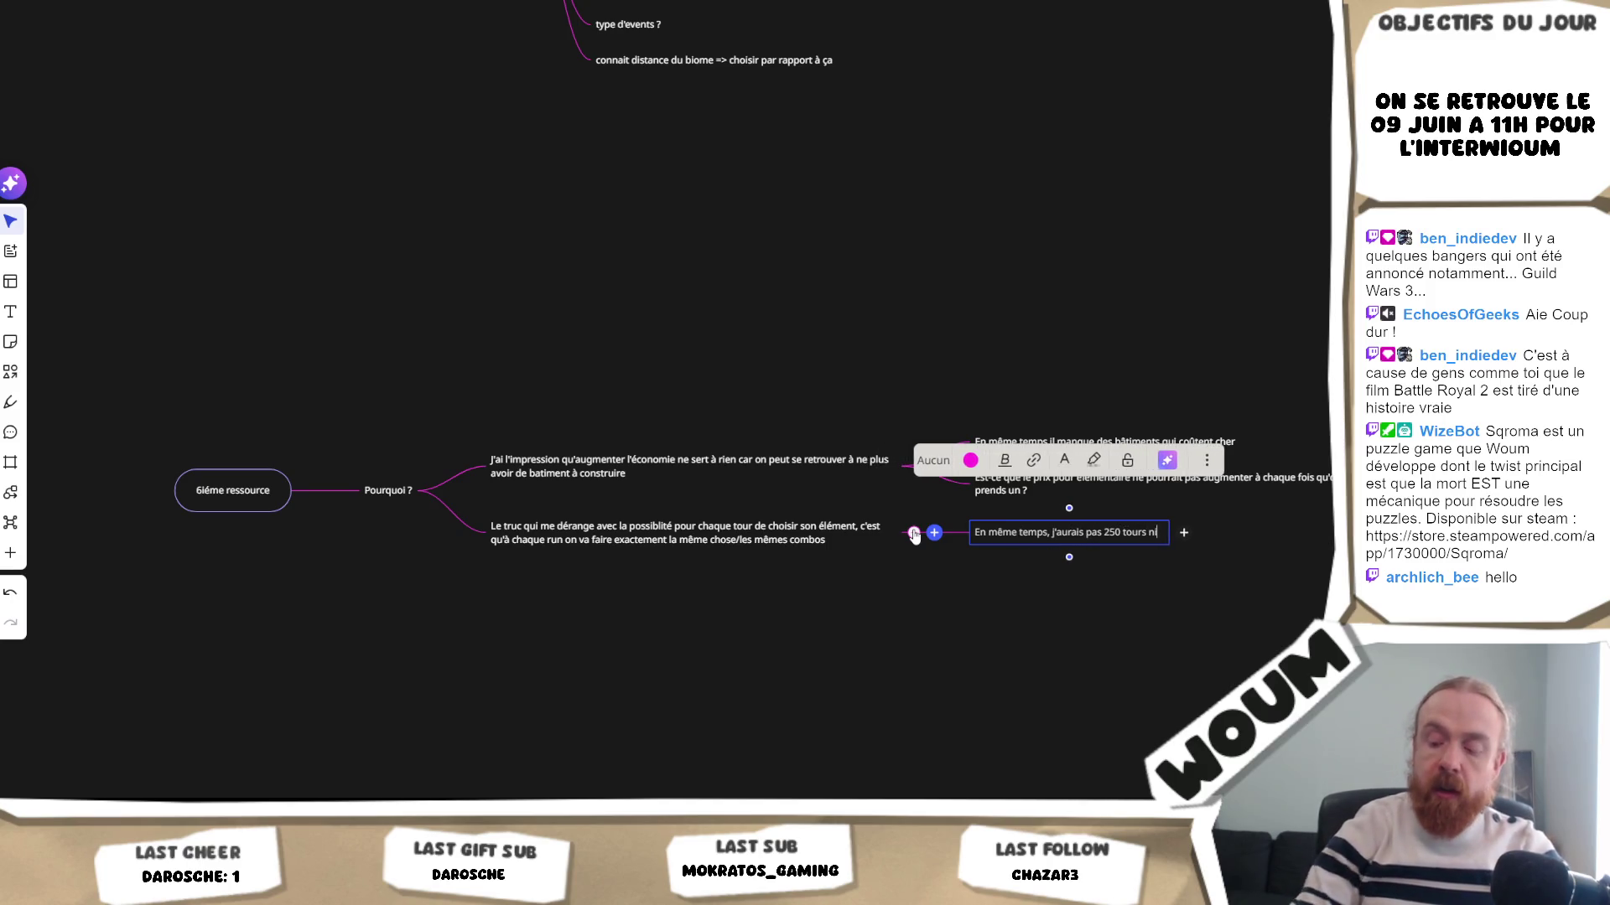
pyautogui.write(' 300 éléments, ça s')
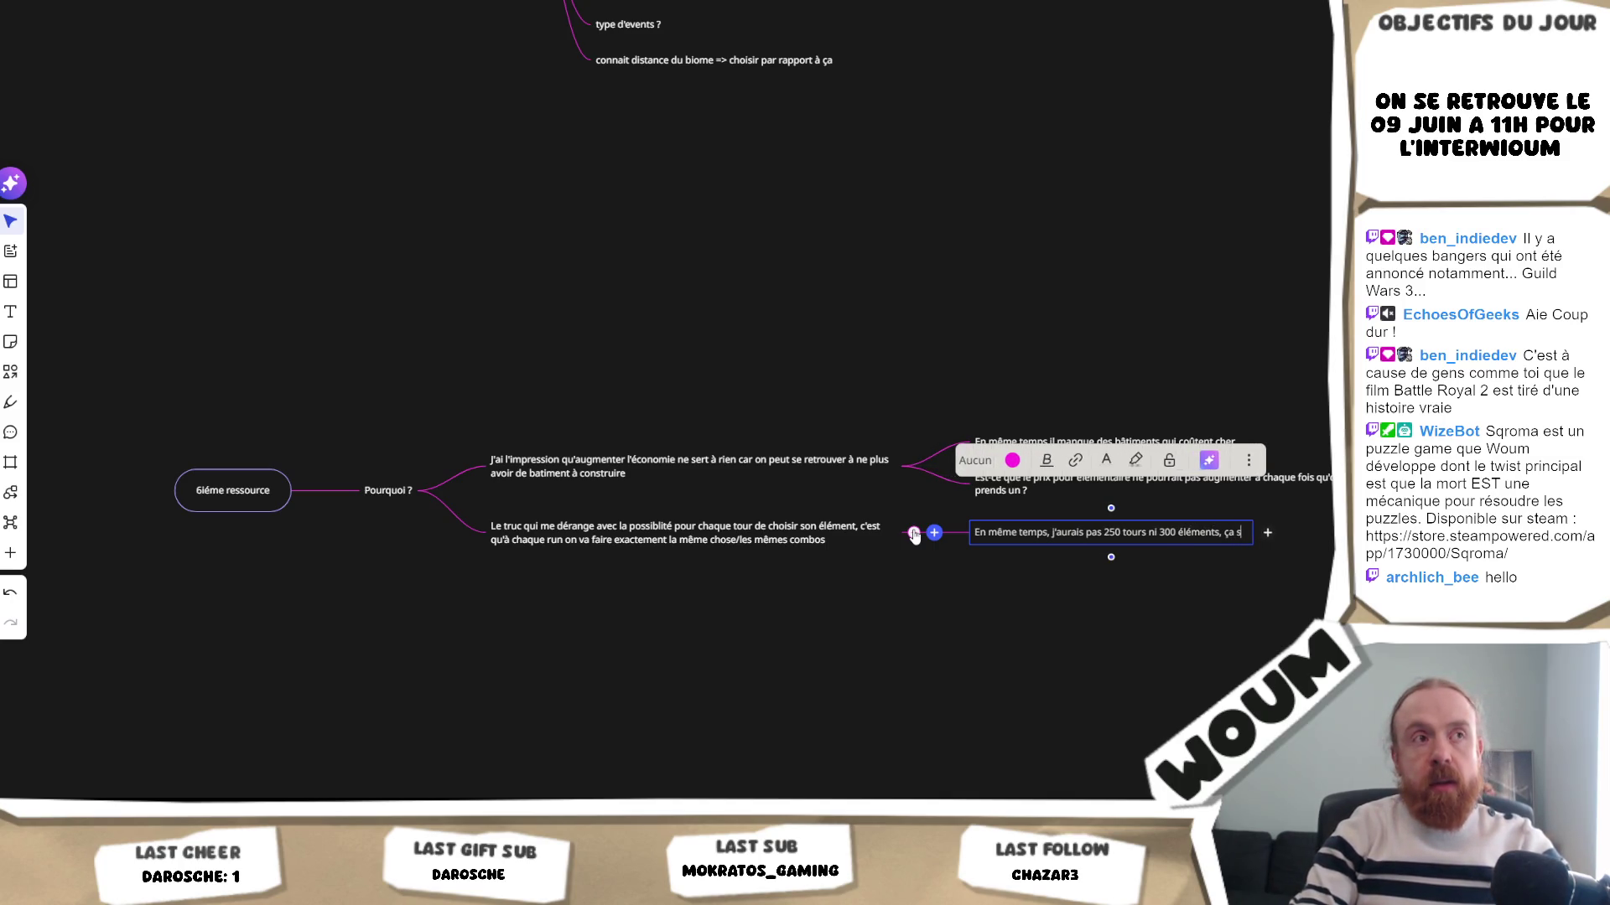
pyautogui.press('BackSpace')
pyautogui.write('tournera')
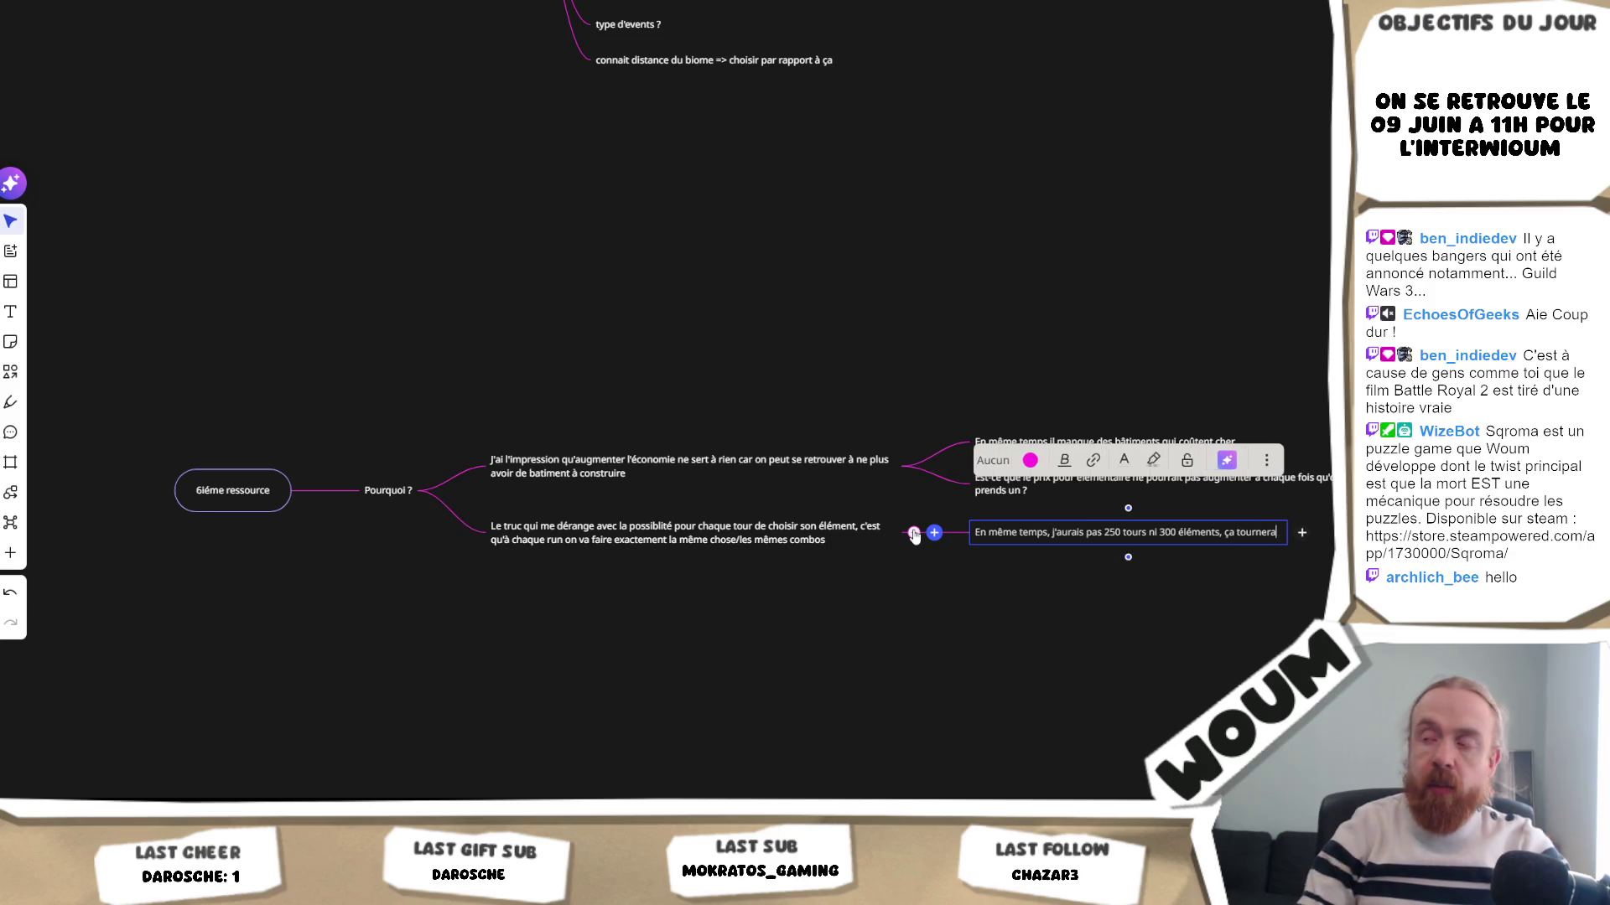
pyautogui.write(' + autour du ')
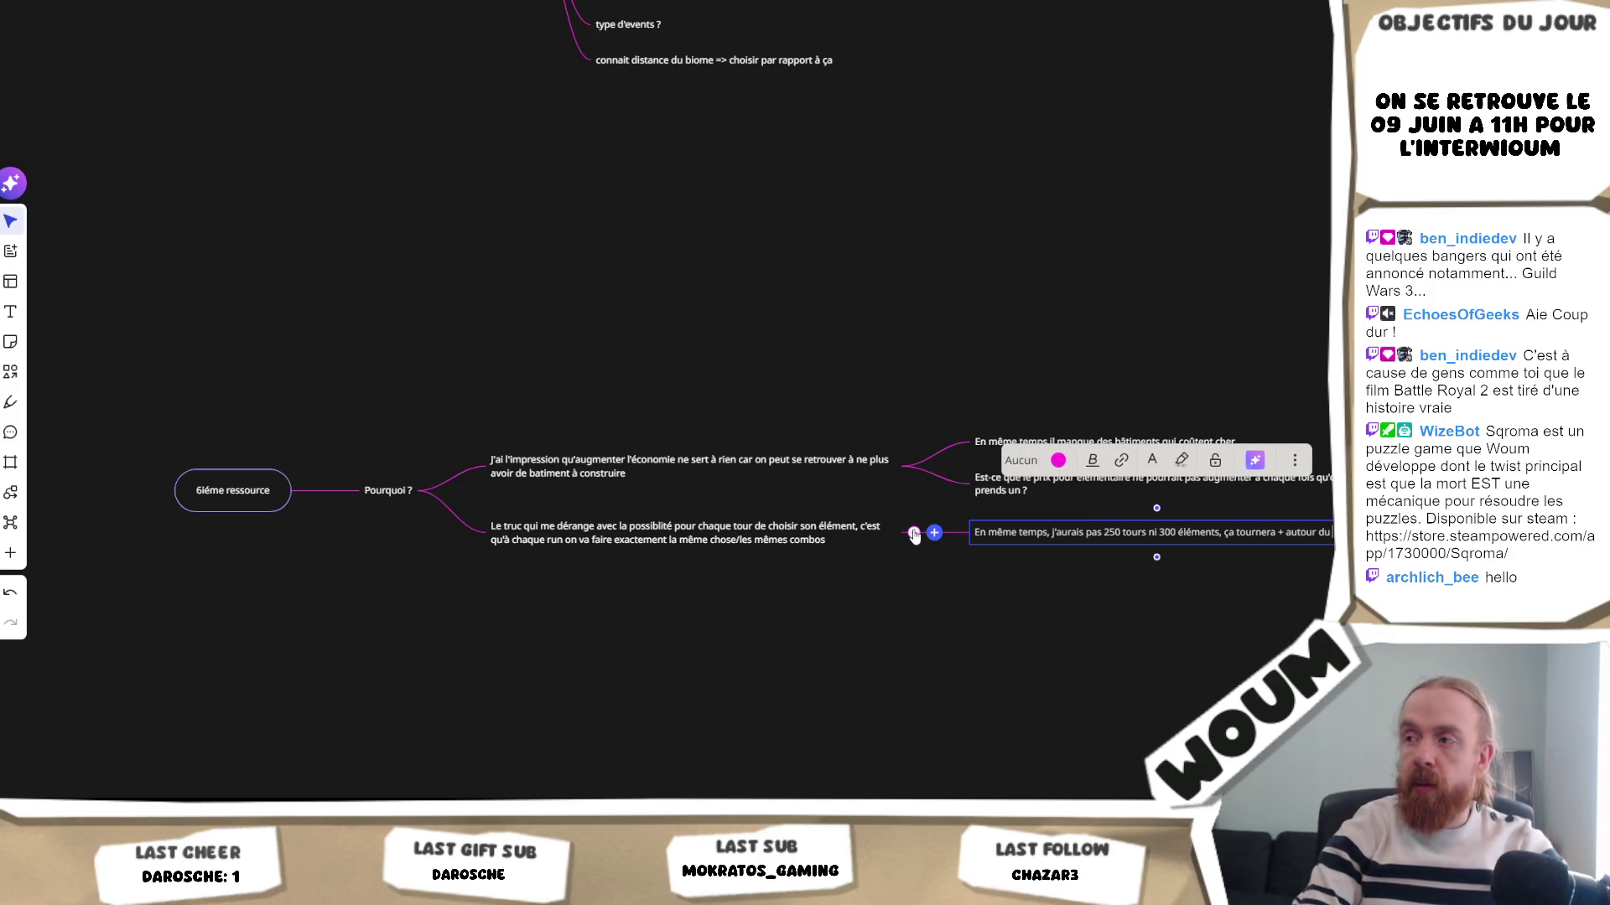
pyautogui.write('e')
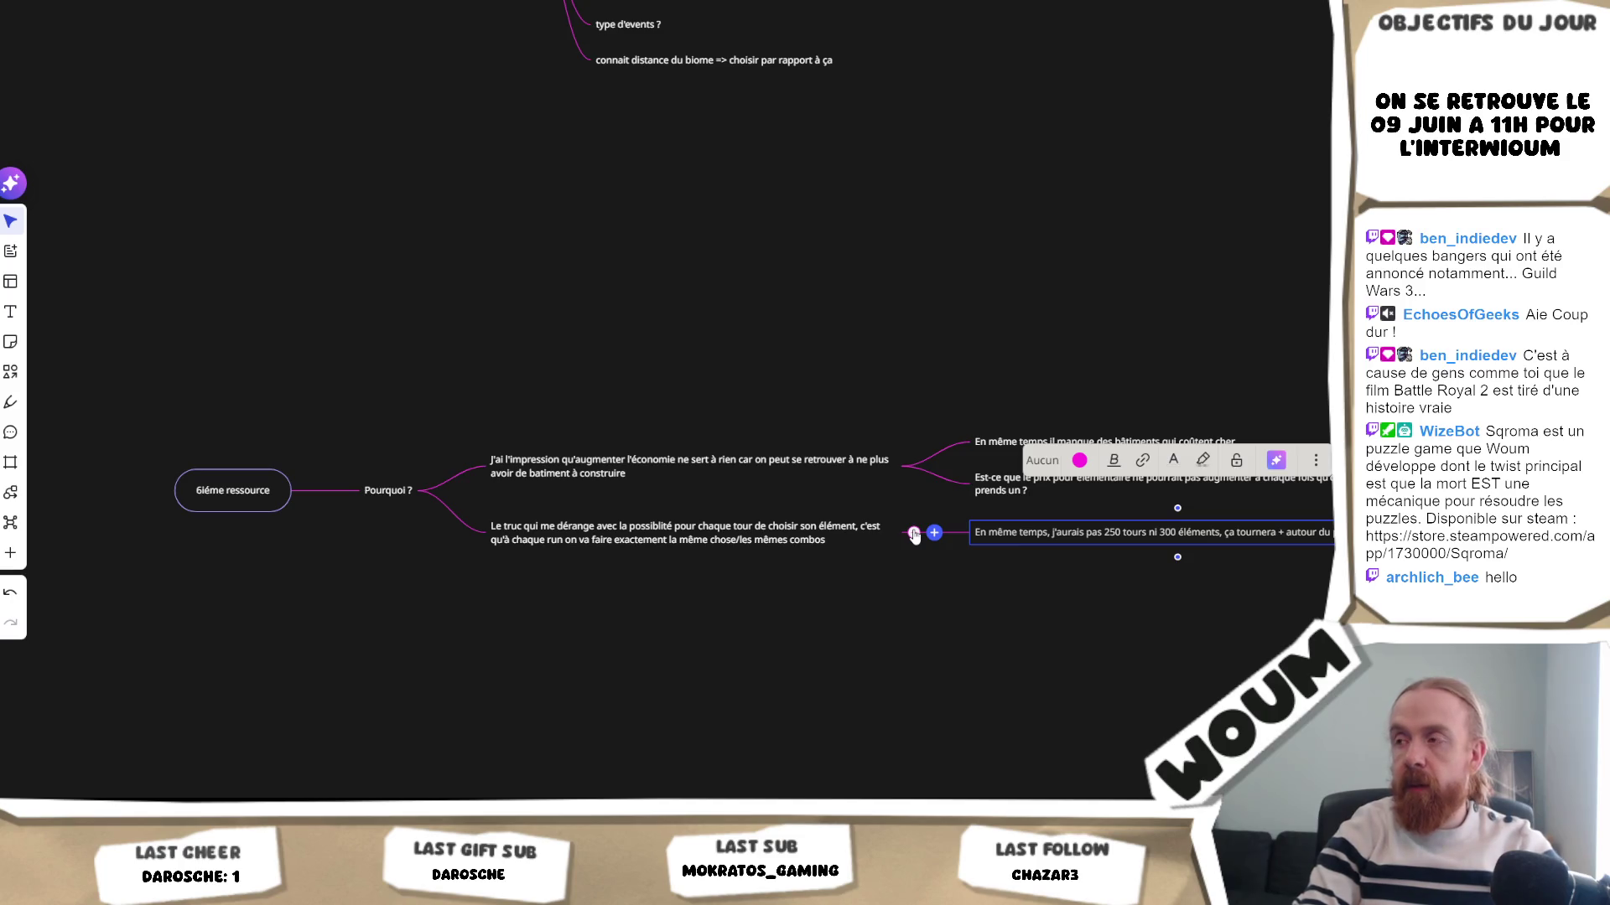
pyautogui.write('ue réelement')
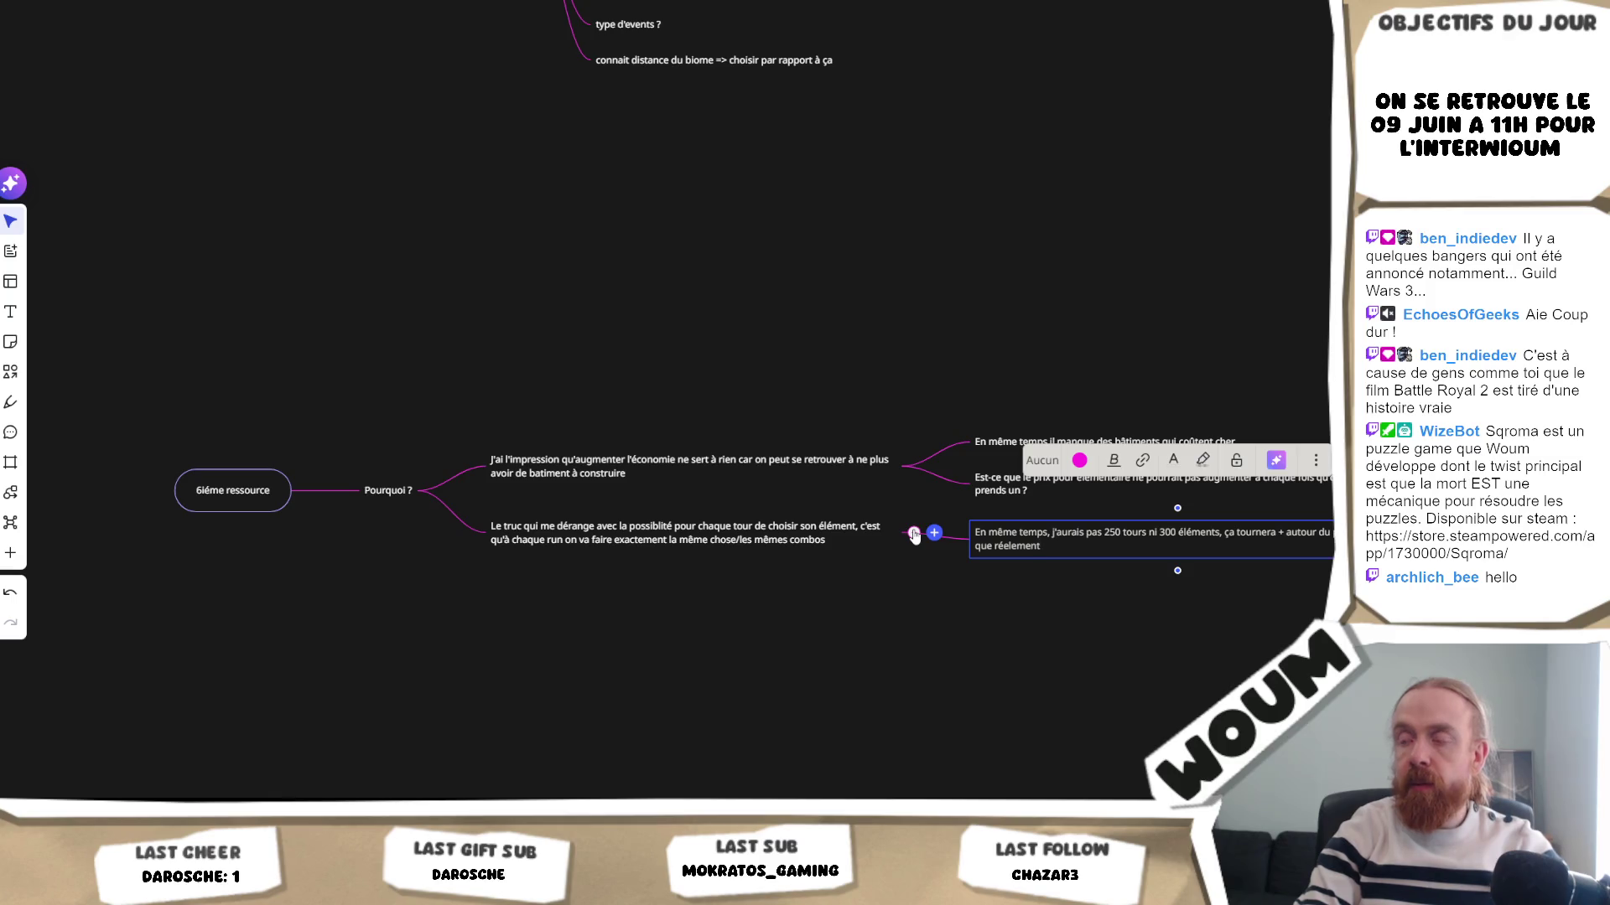
pyautogui.write(' les typs des')
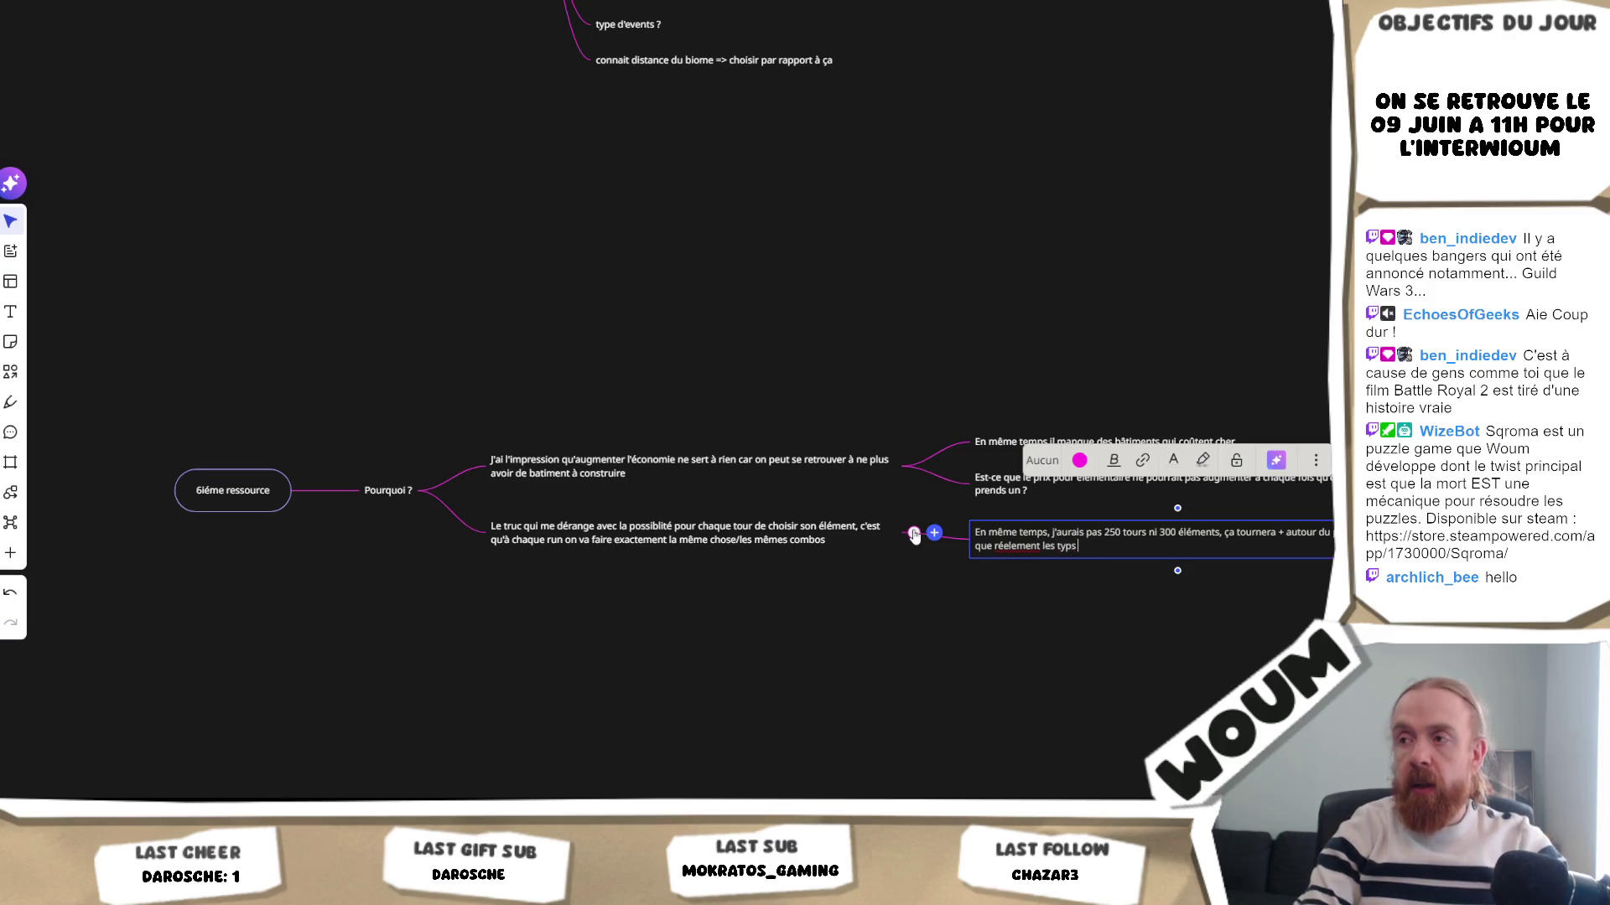
pyautogui.press('BackSpace')
pyautogui.write('tours')
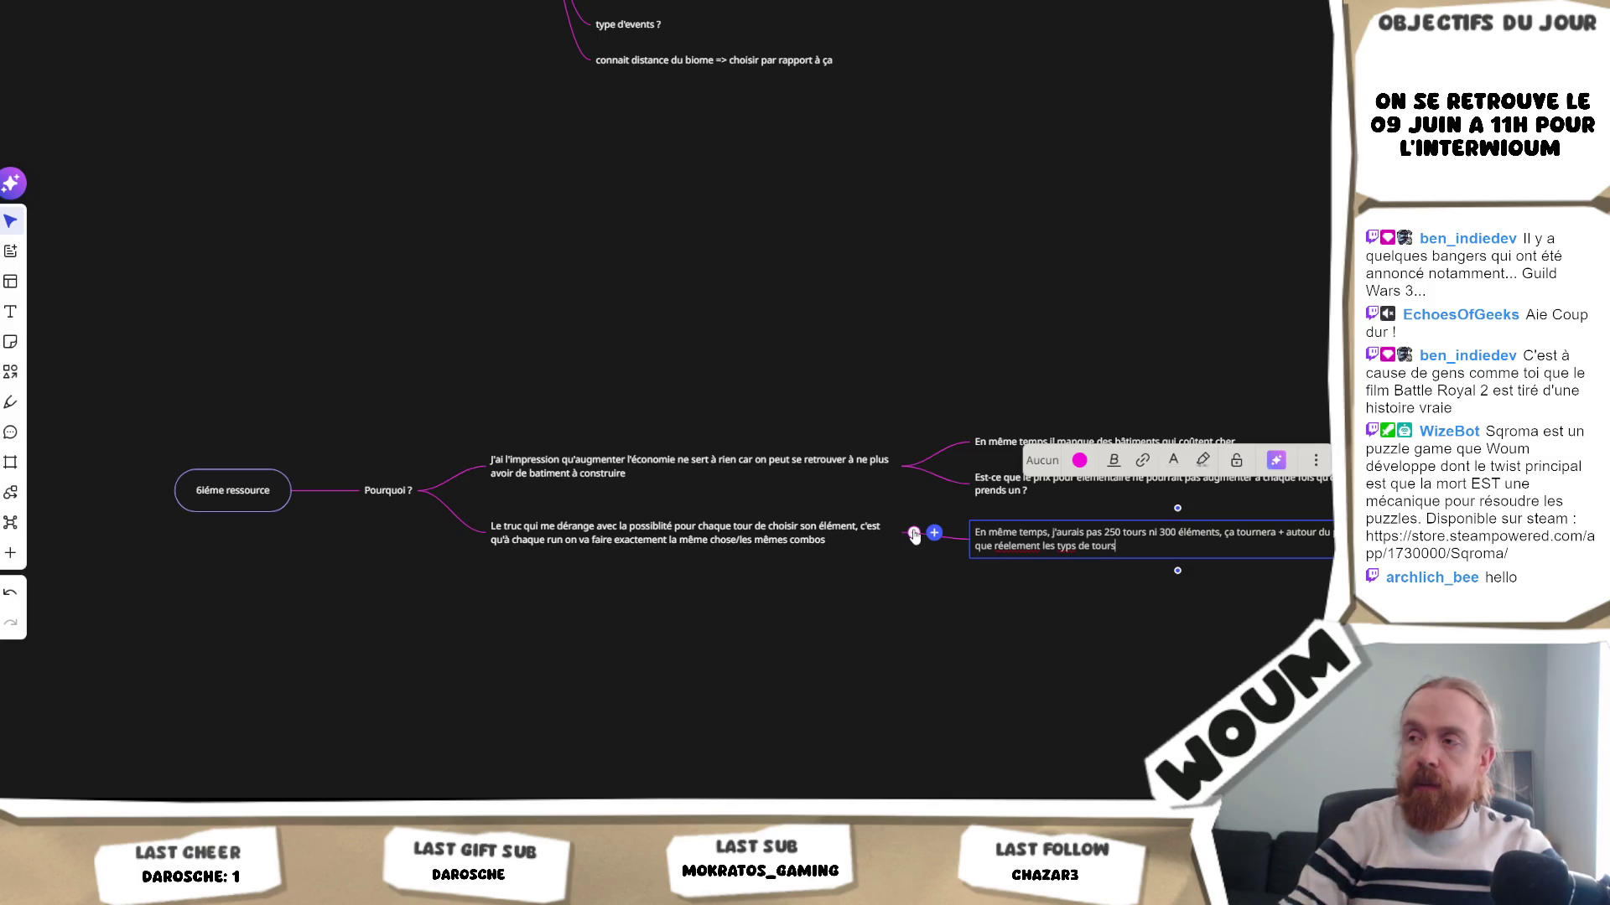
pyautogui.write('e')
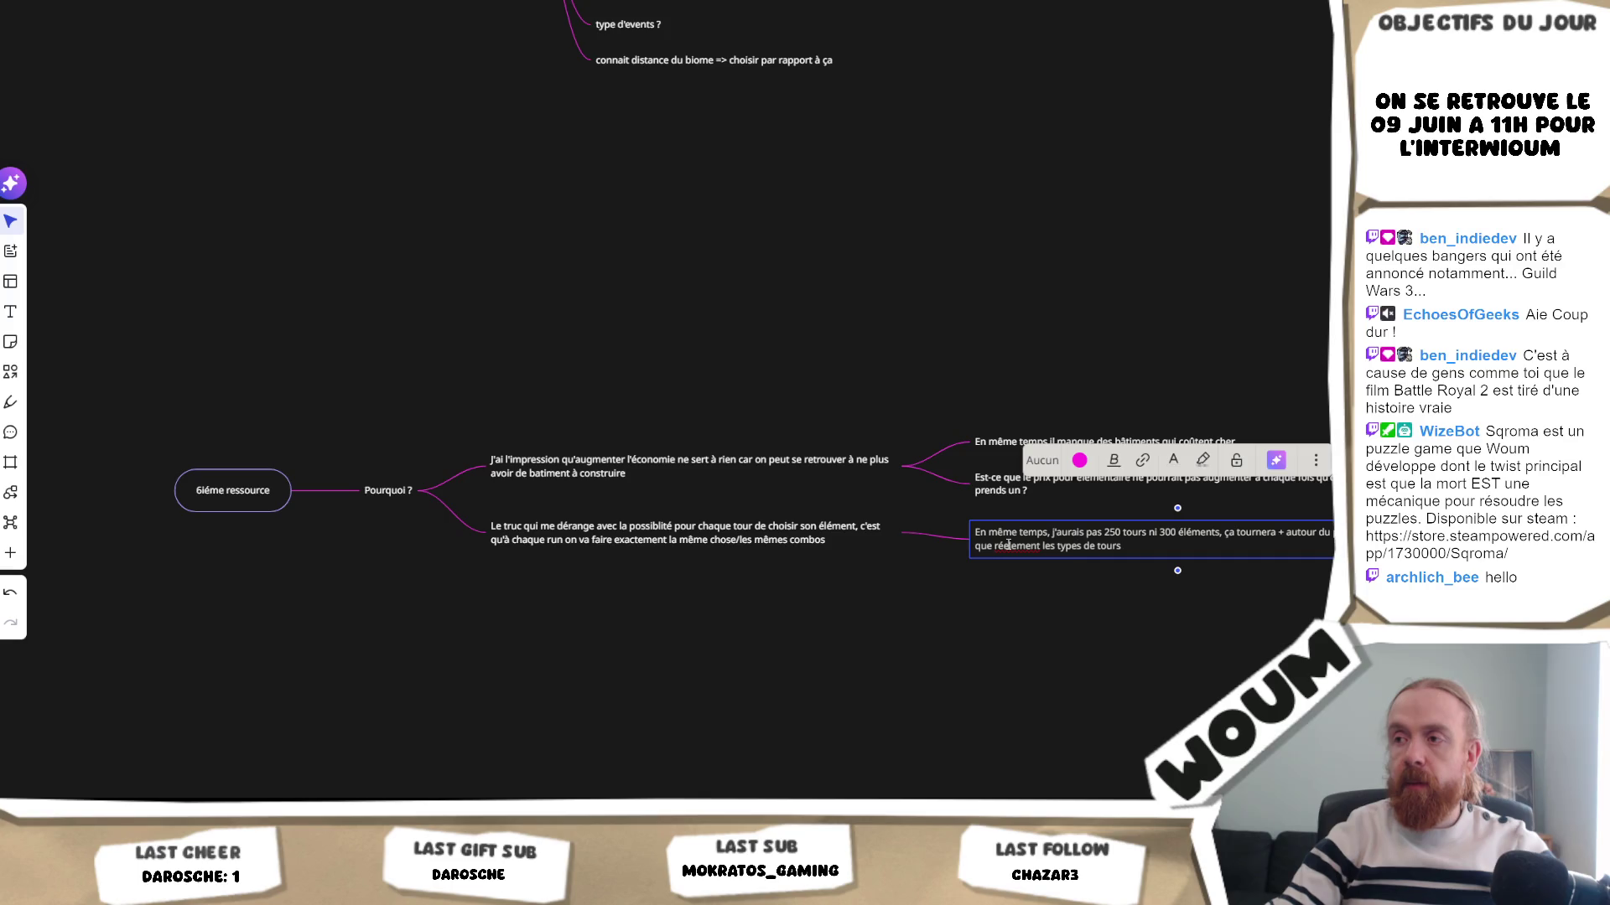
pyautogui.click(908, 589)
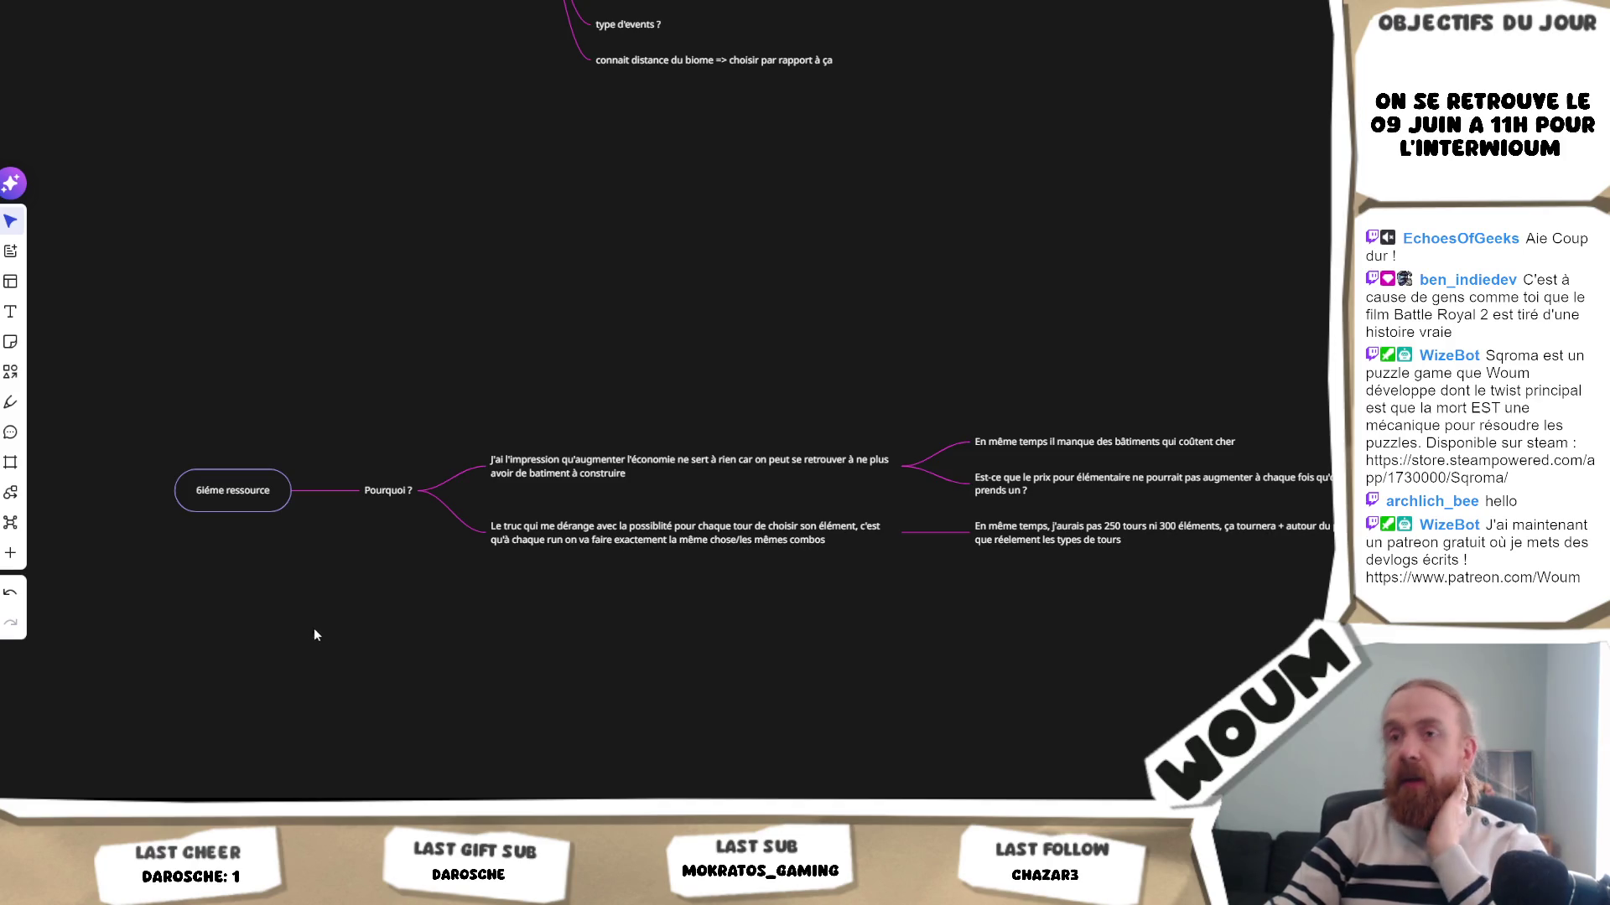
# - Nudge the board slightly to view the completed '6iéme ressource' mind map
pyautogui.moveTo(379, 636); pyautogui.dragTo(369, 630)
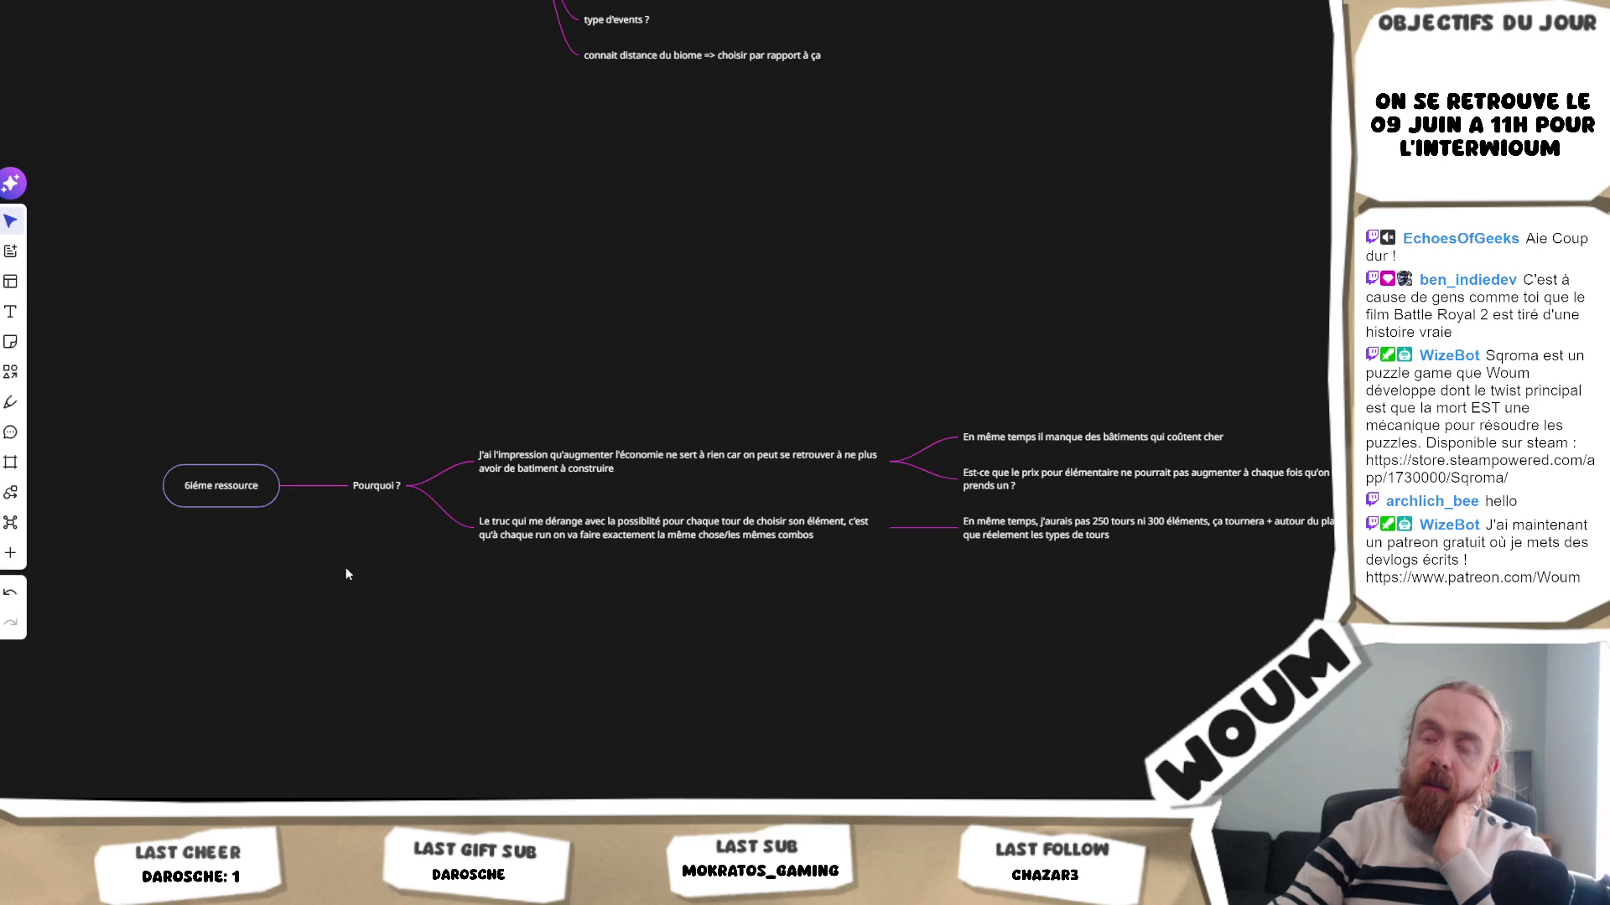
# - Add a child idea 'Avoir des orbes pour les éléments' under 'Pourquoi ?'
pyautogui.moveTo(1250, 676); pyautogui.dragTo(620, 455)
pyautogui.click(486, 642)
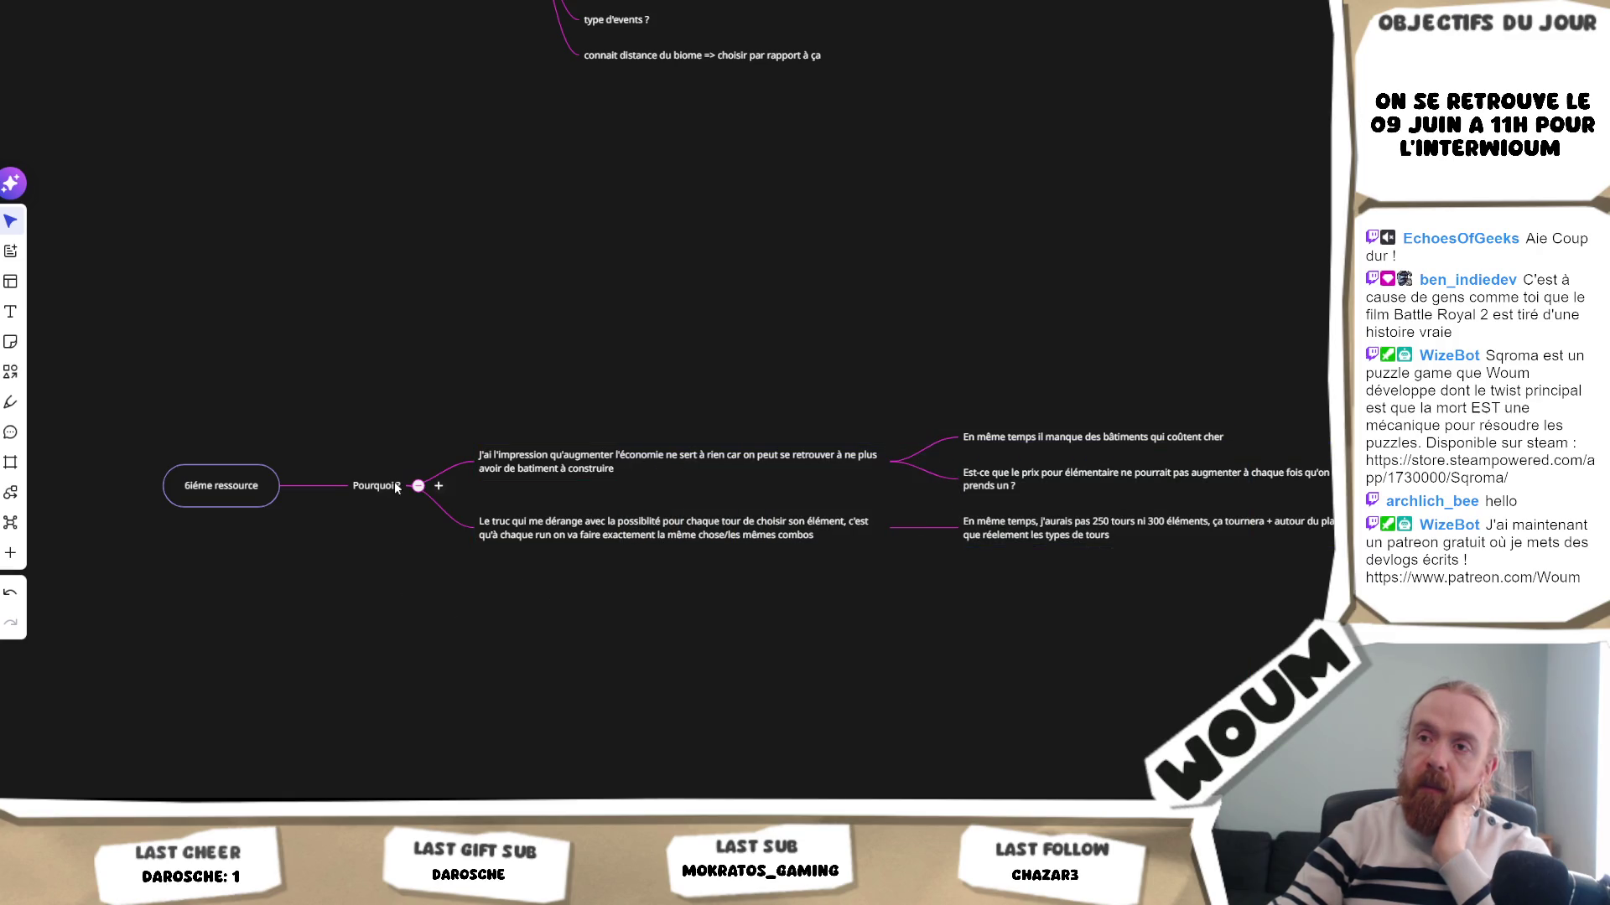
pyautogui.click(439, 486)
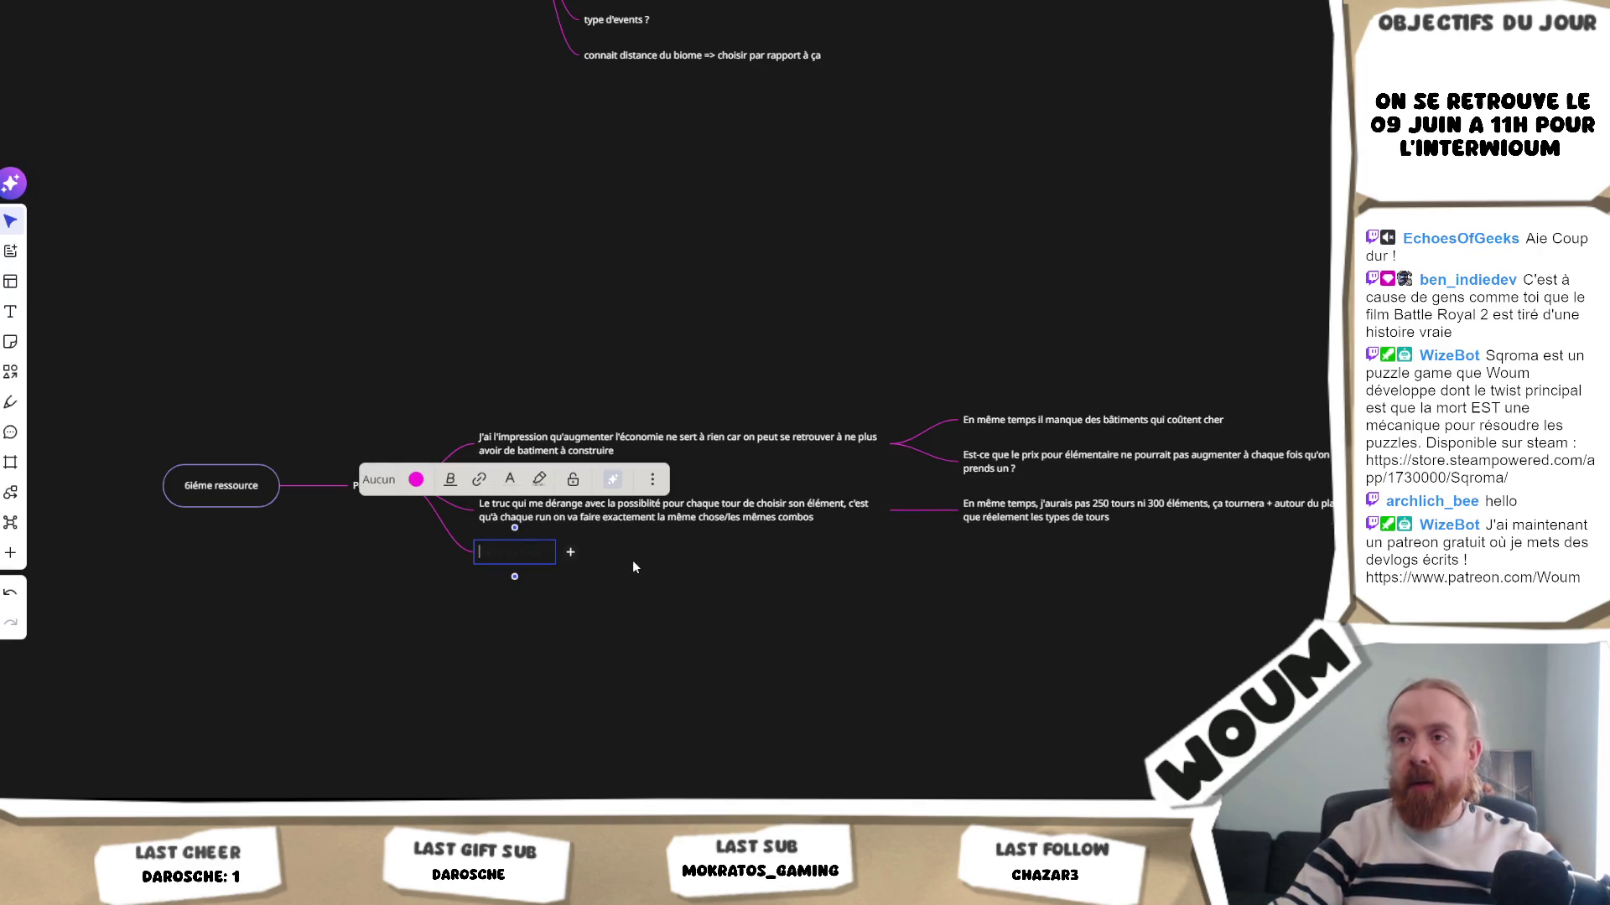
pyautogui.press('Escape')
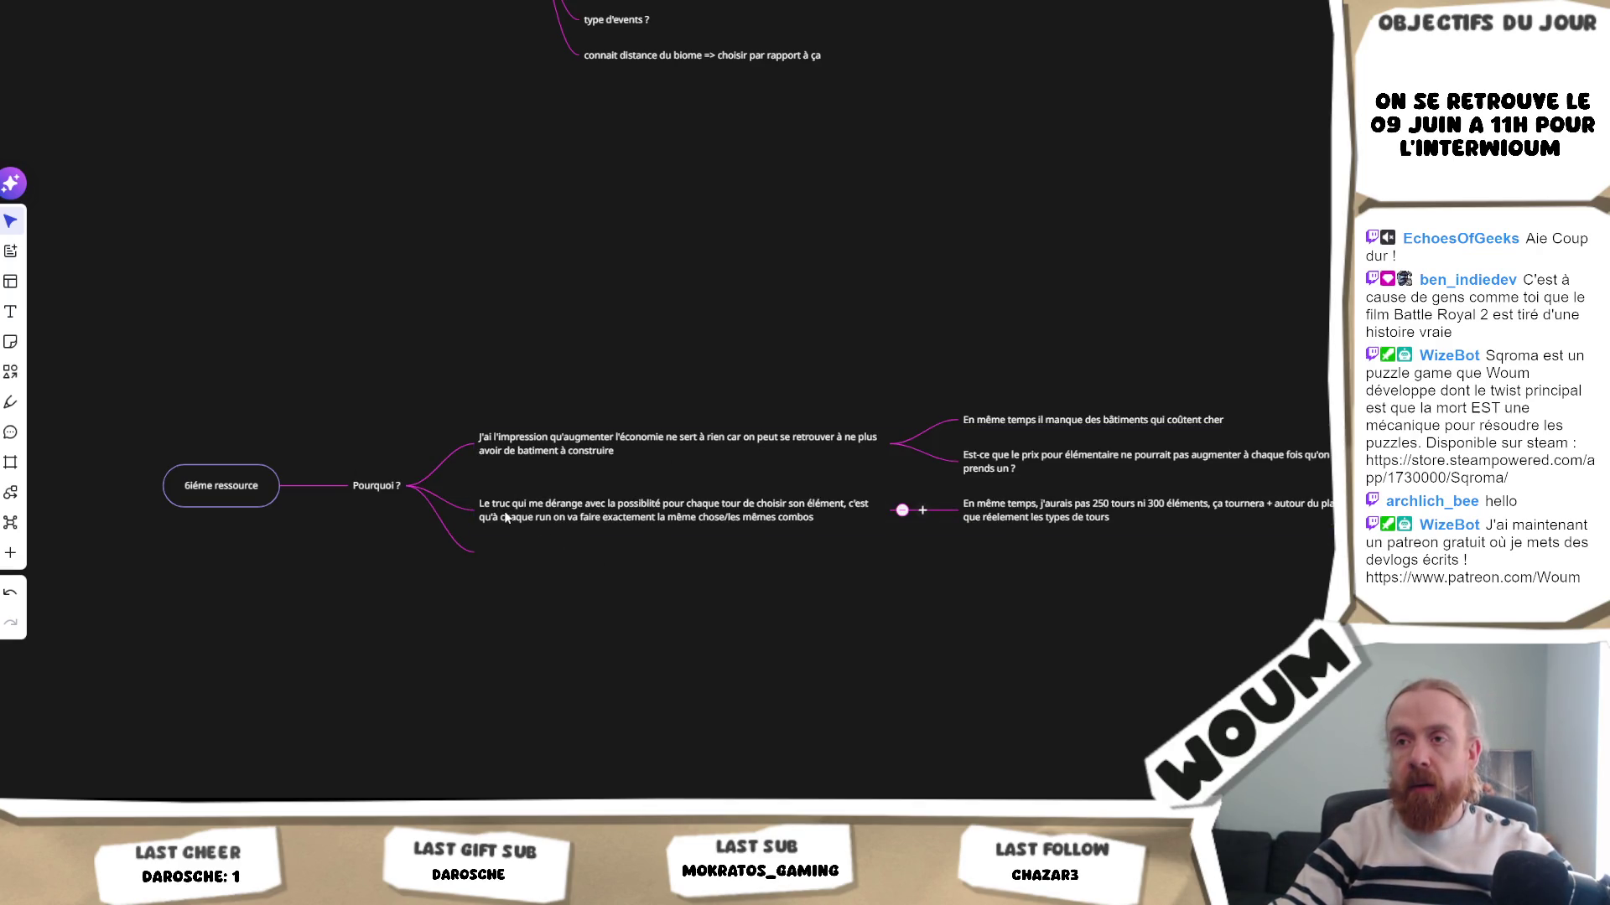
pyautogui.click(504, 513)
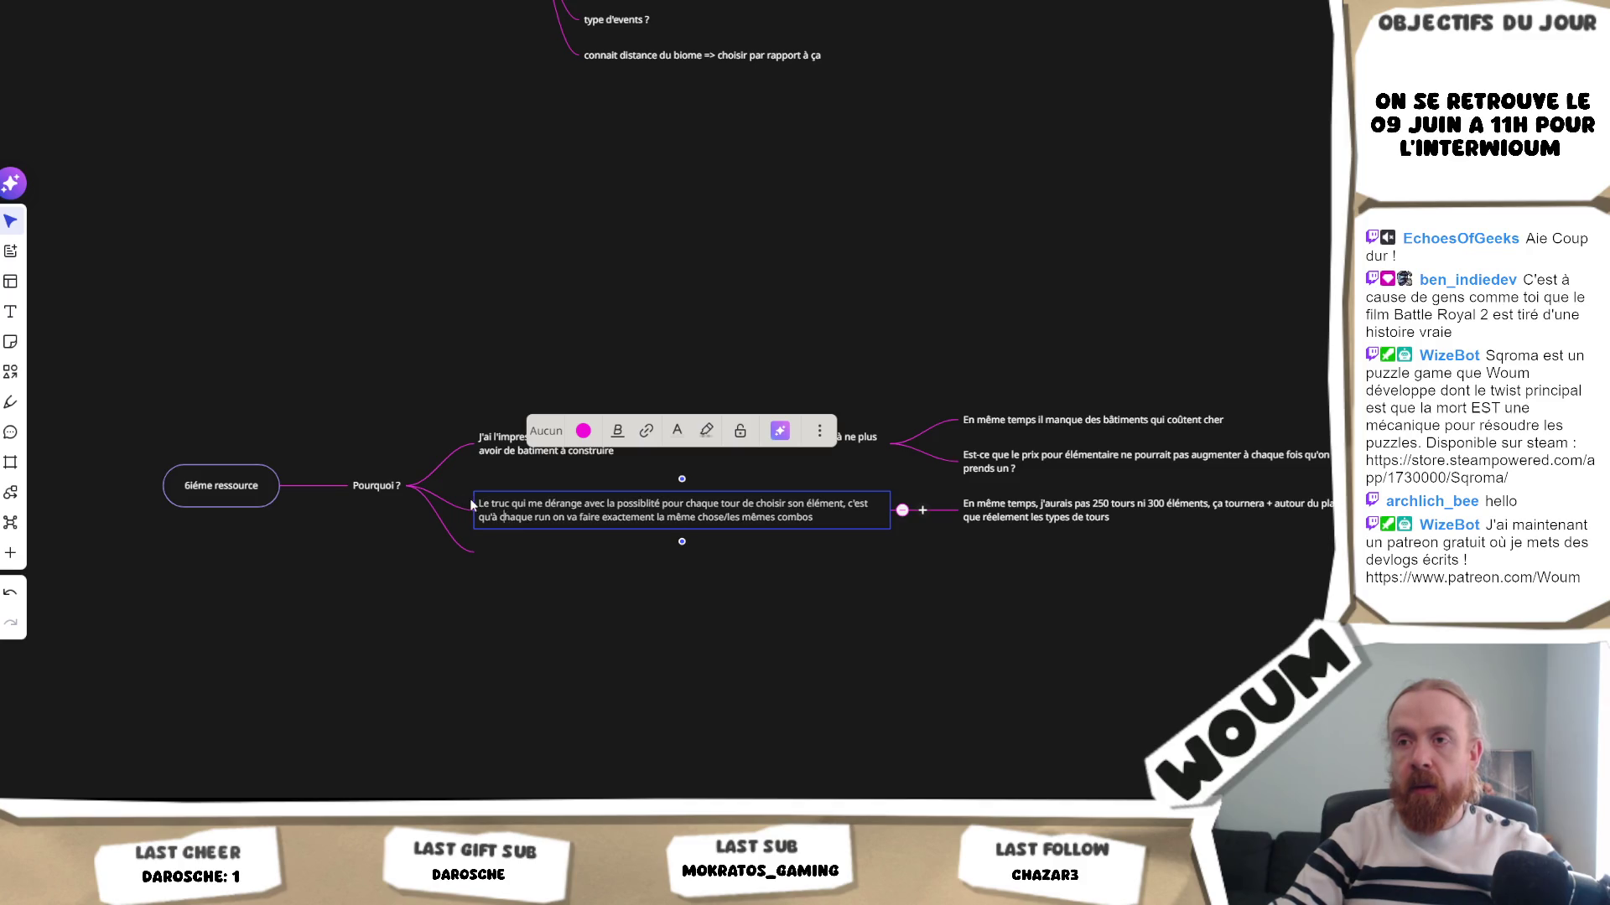
pyautogui.click(499, 554)
pyautogui.click(498, 554)
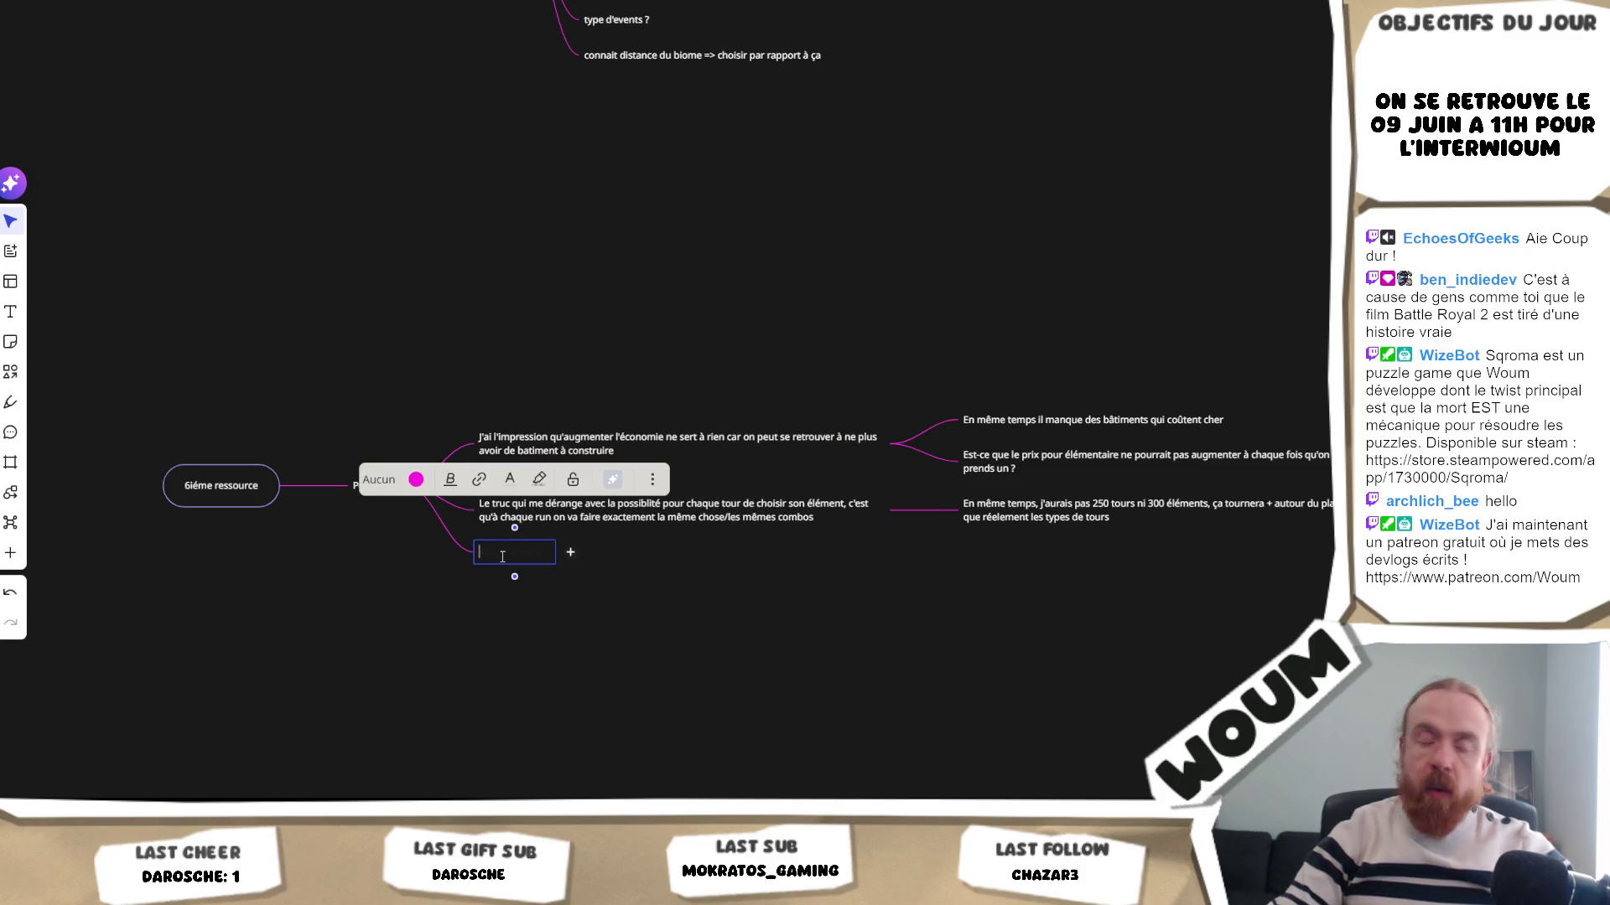
pyautogui.write('A')
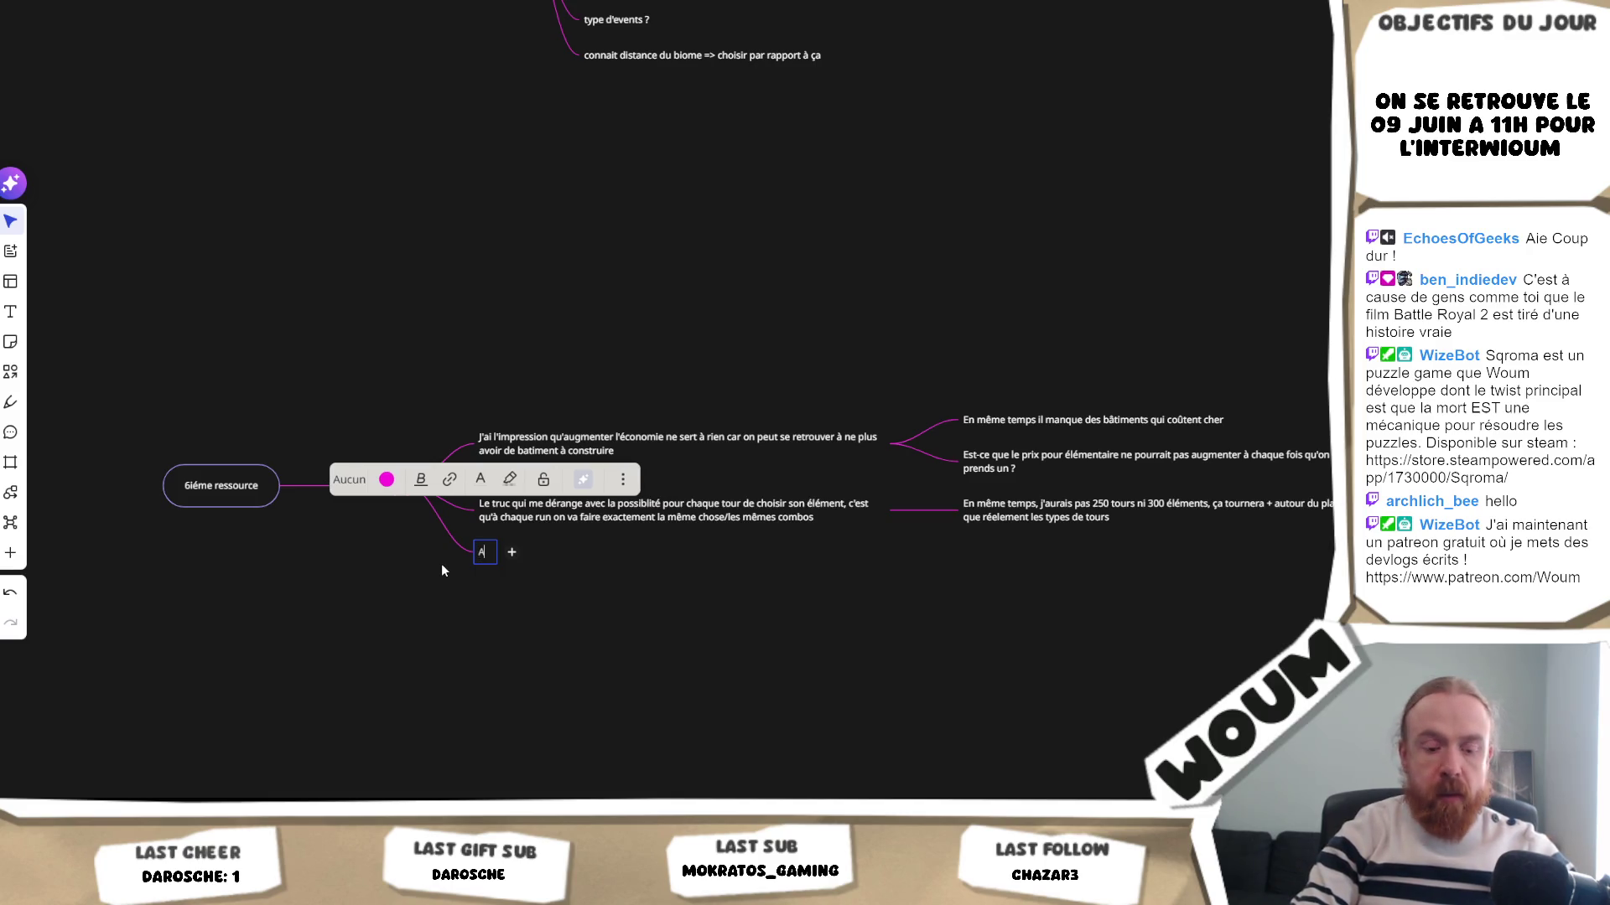
pyautogui.write('voir des ores')
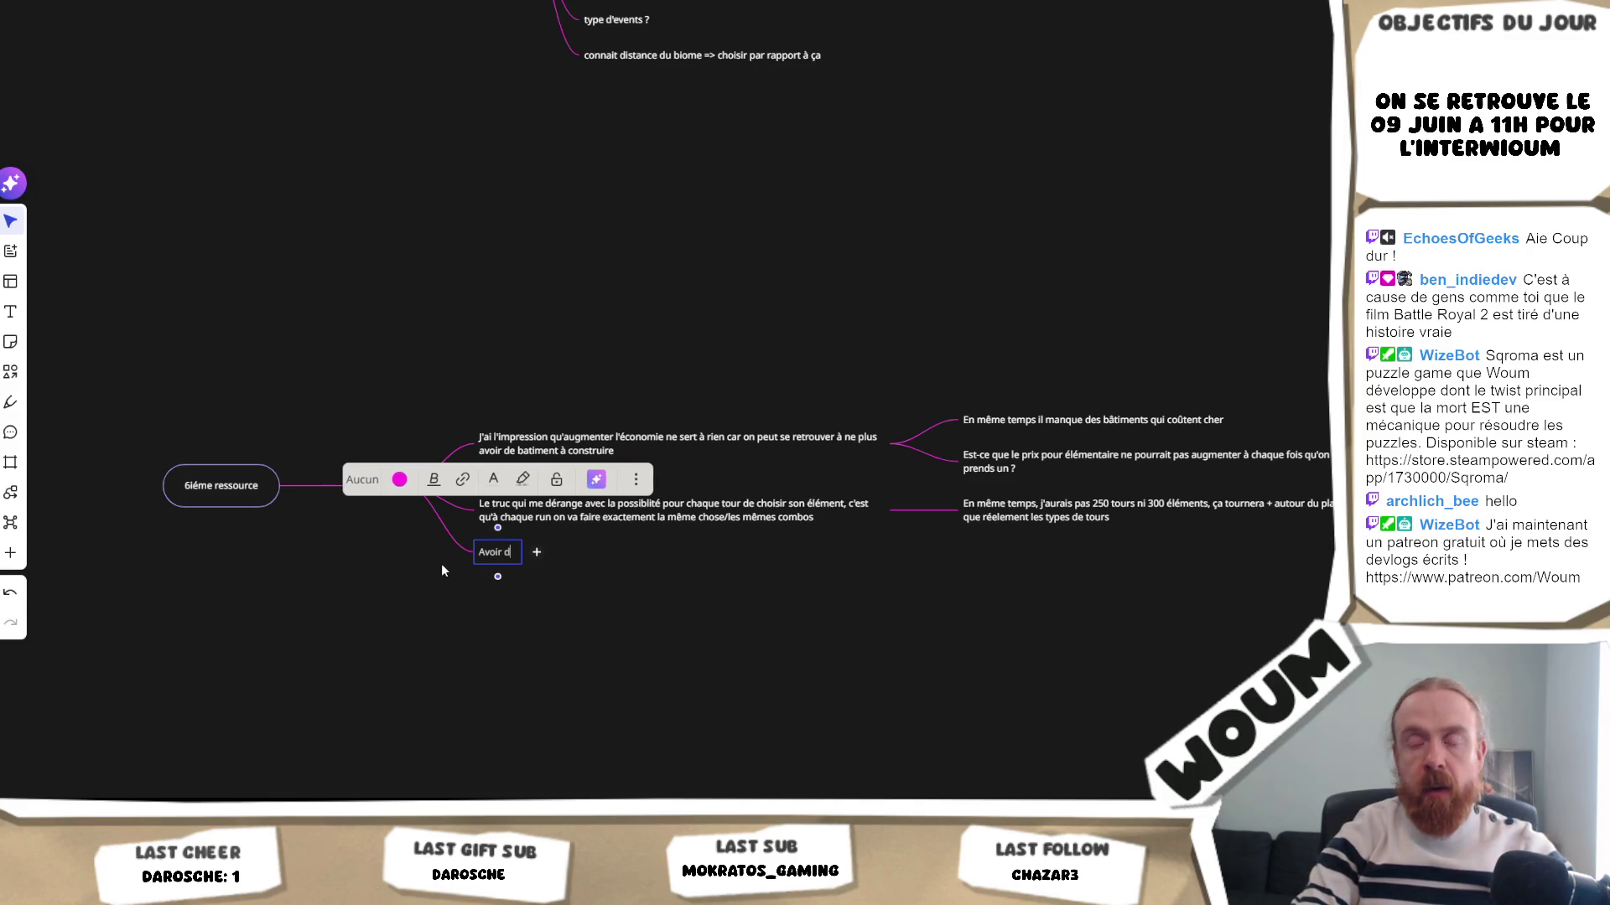
pyautogui.press('BackSpace')
pyautogui.press('BackSpace')
pyautogui.write('b')
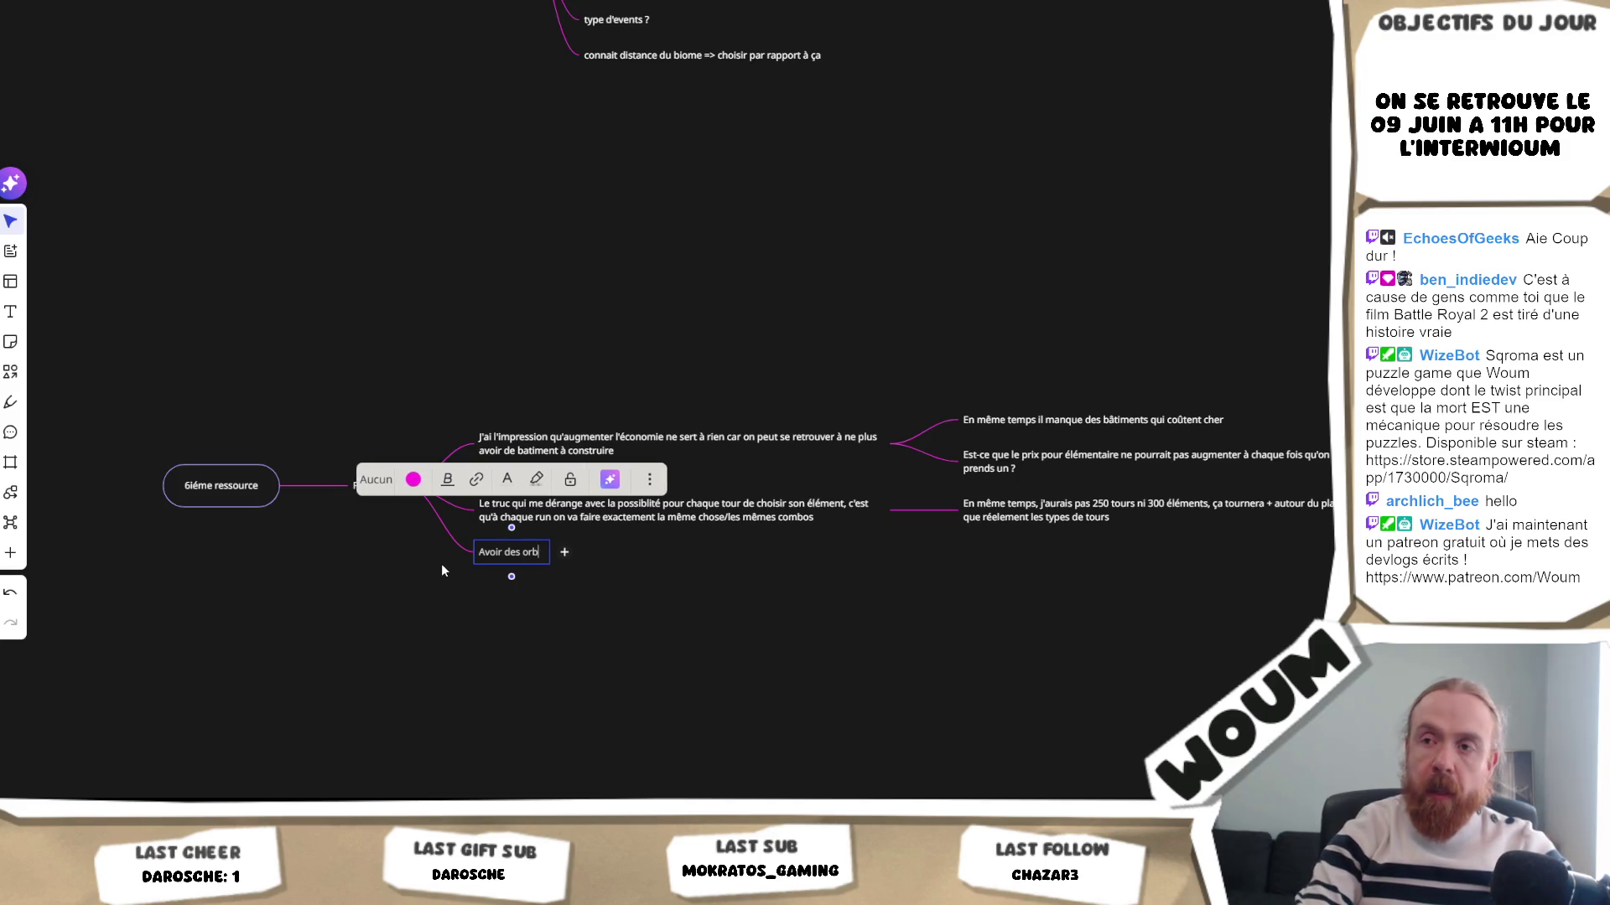
pyautogui.write('es pour les éléments')
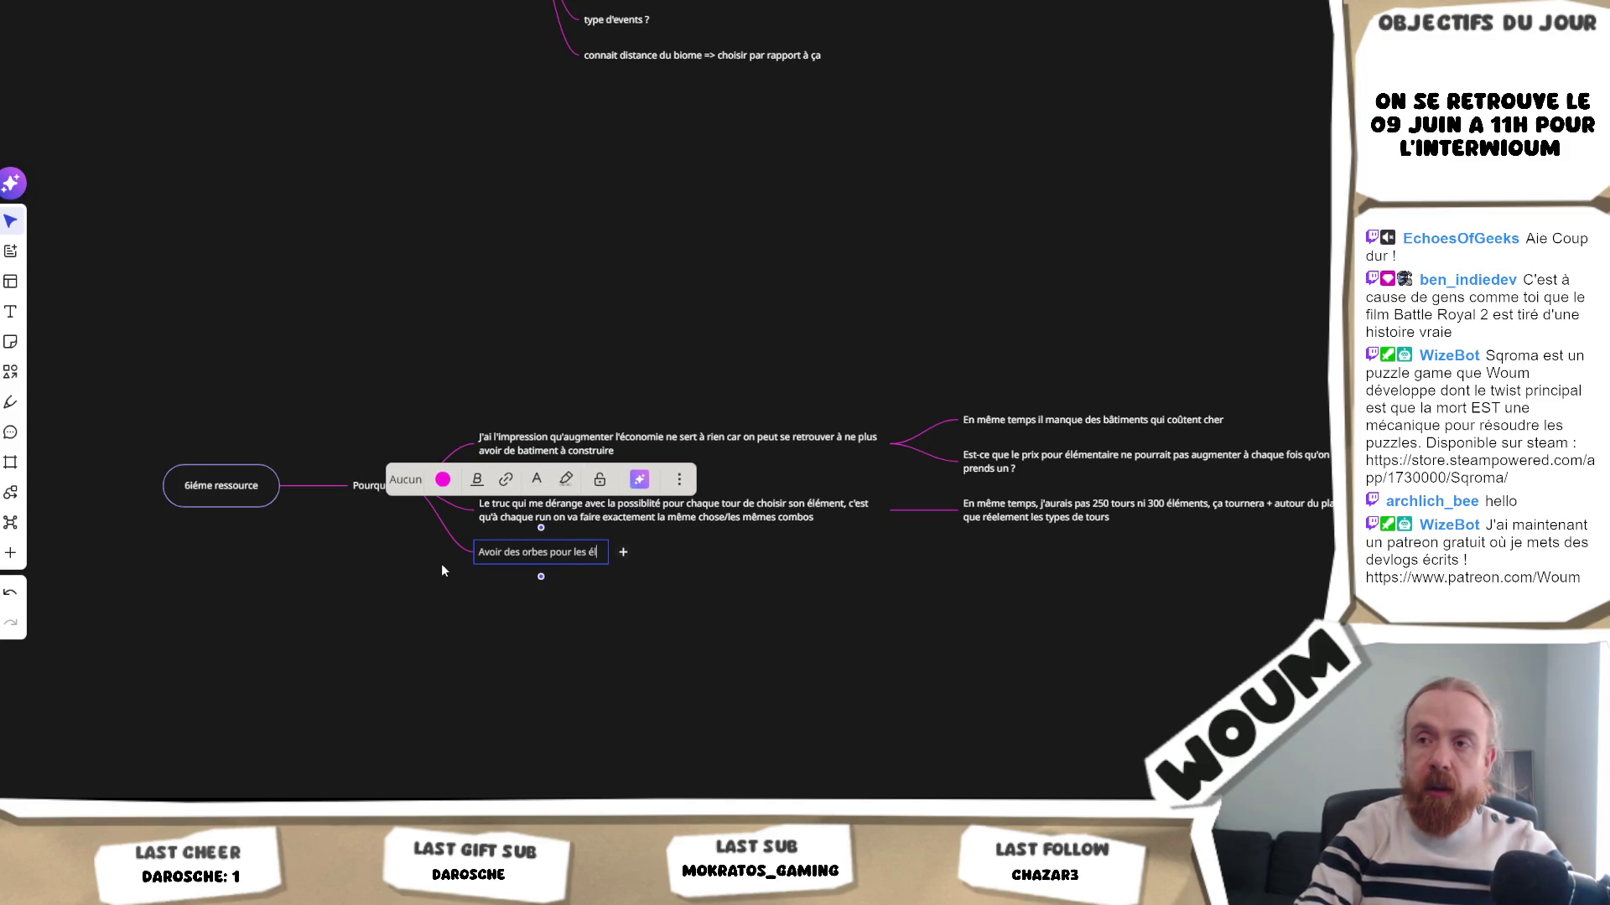
# - Nest the element-choice concern and its reply under the new orb idea, then recentre the map
pyautogui.moveTo(519, 521)
pyautogui.mouseDown()
pyautogui.moveTo(621, 555)
pyautogui.moveTo(571, 565)
pyautogui.mouseUp()
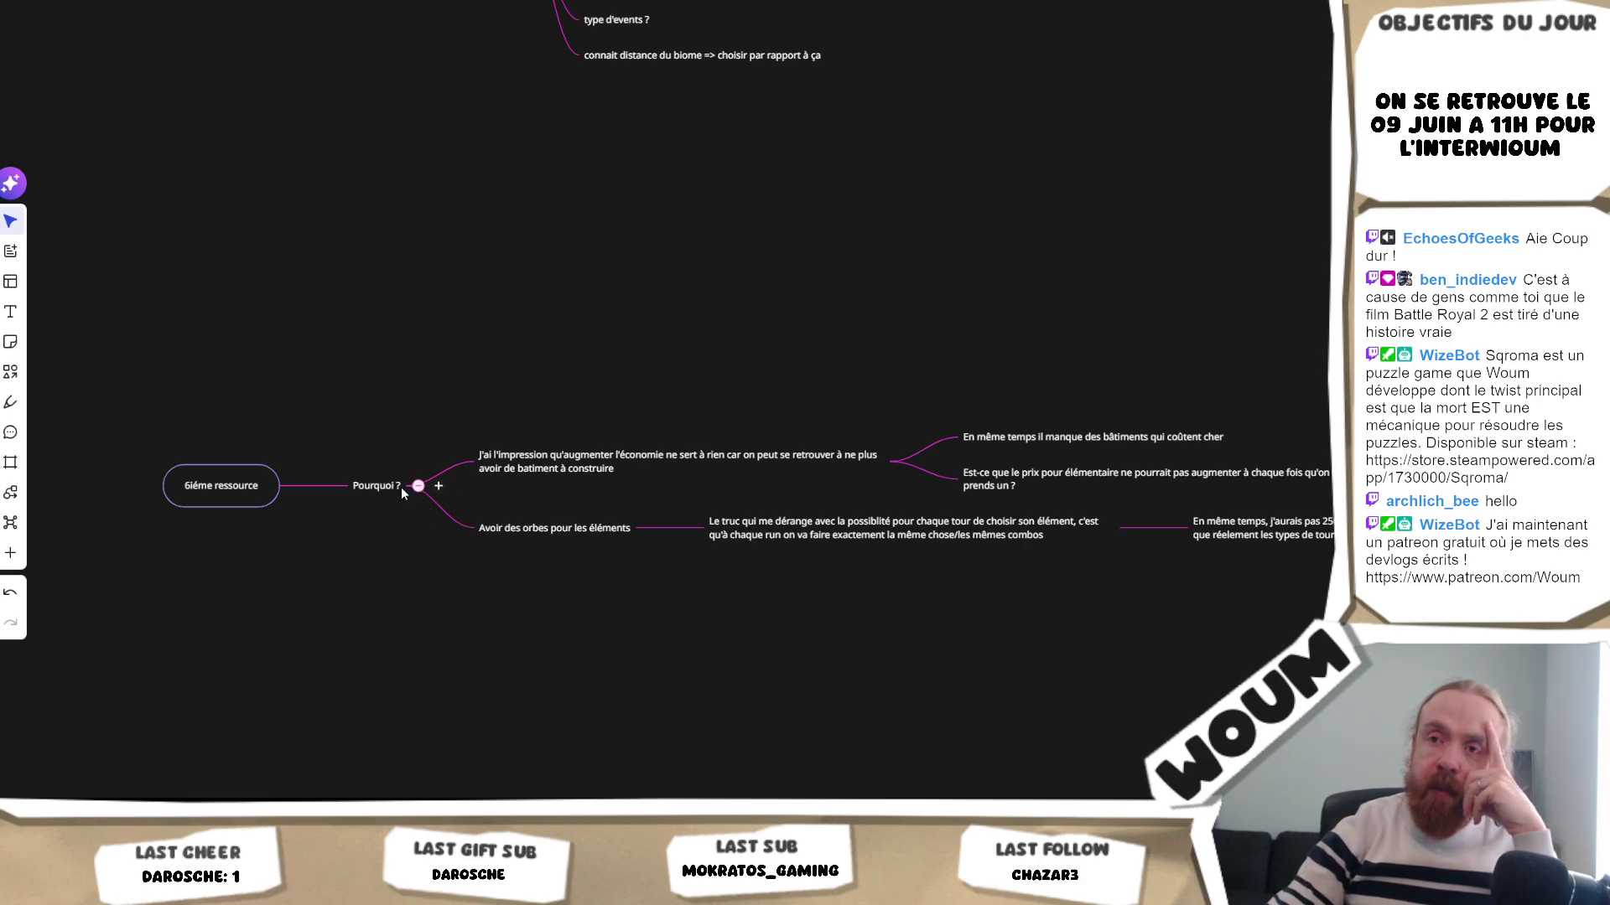
pyautogui.moveTo(351, 556); pyautogui.dragTo(382, 562)
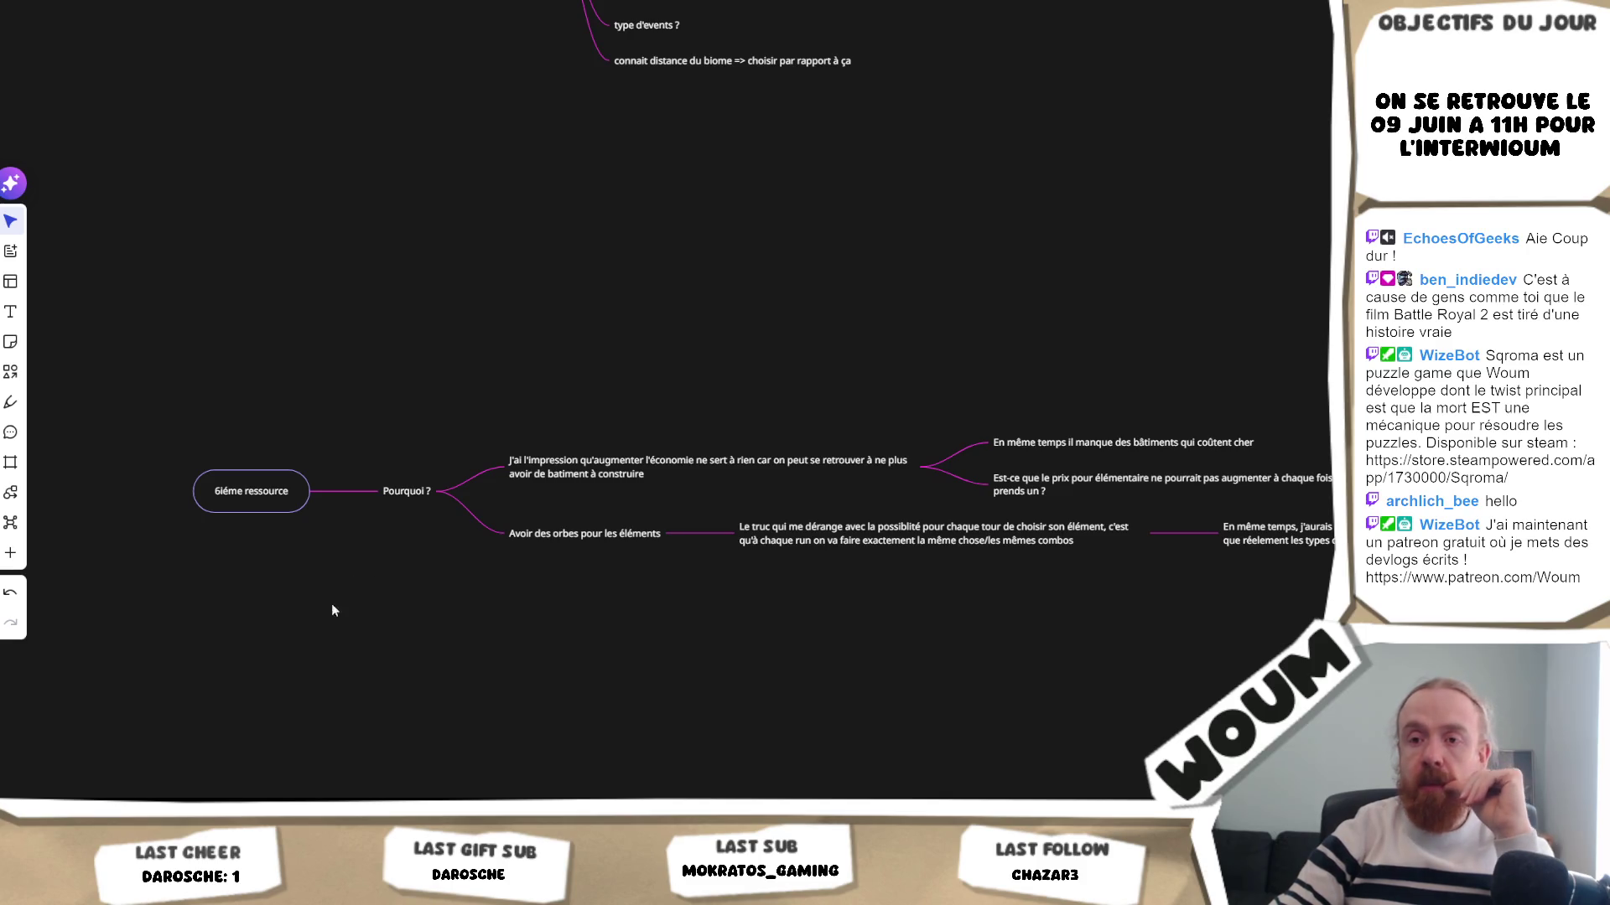
pyautogui.hotkey('alt', 'Tab')
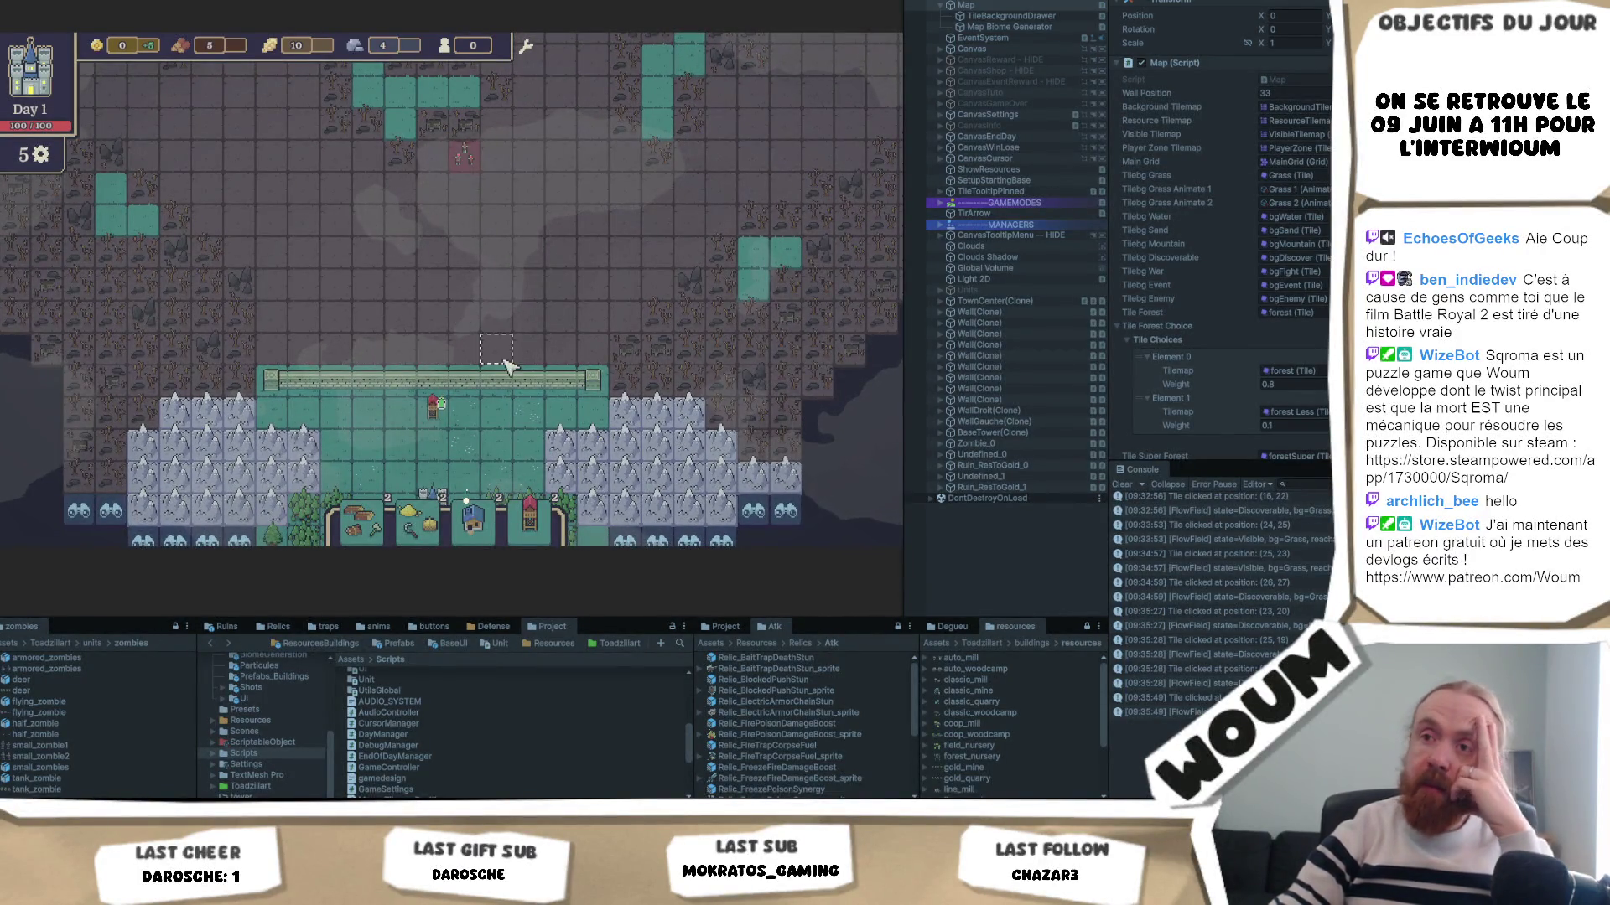
# - Pan the game map and reveal discoverable tiles, including those along the left edge
pyautogui.scroll(-3, 444, 352)
pyautogui.moveTo(460, 430); pyautogui.dragTo(355, 383)
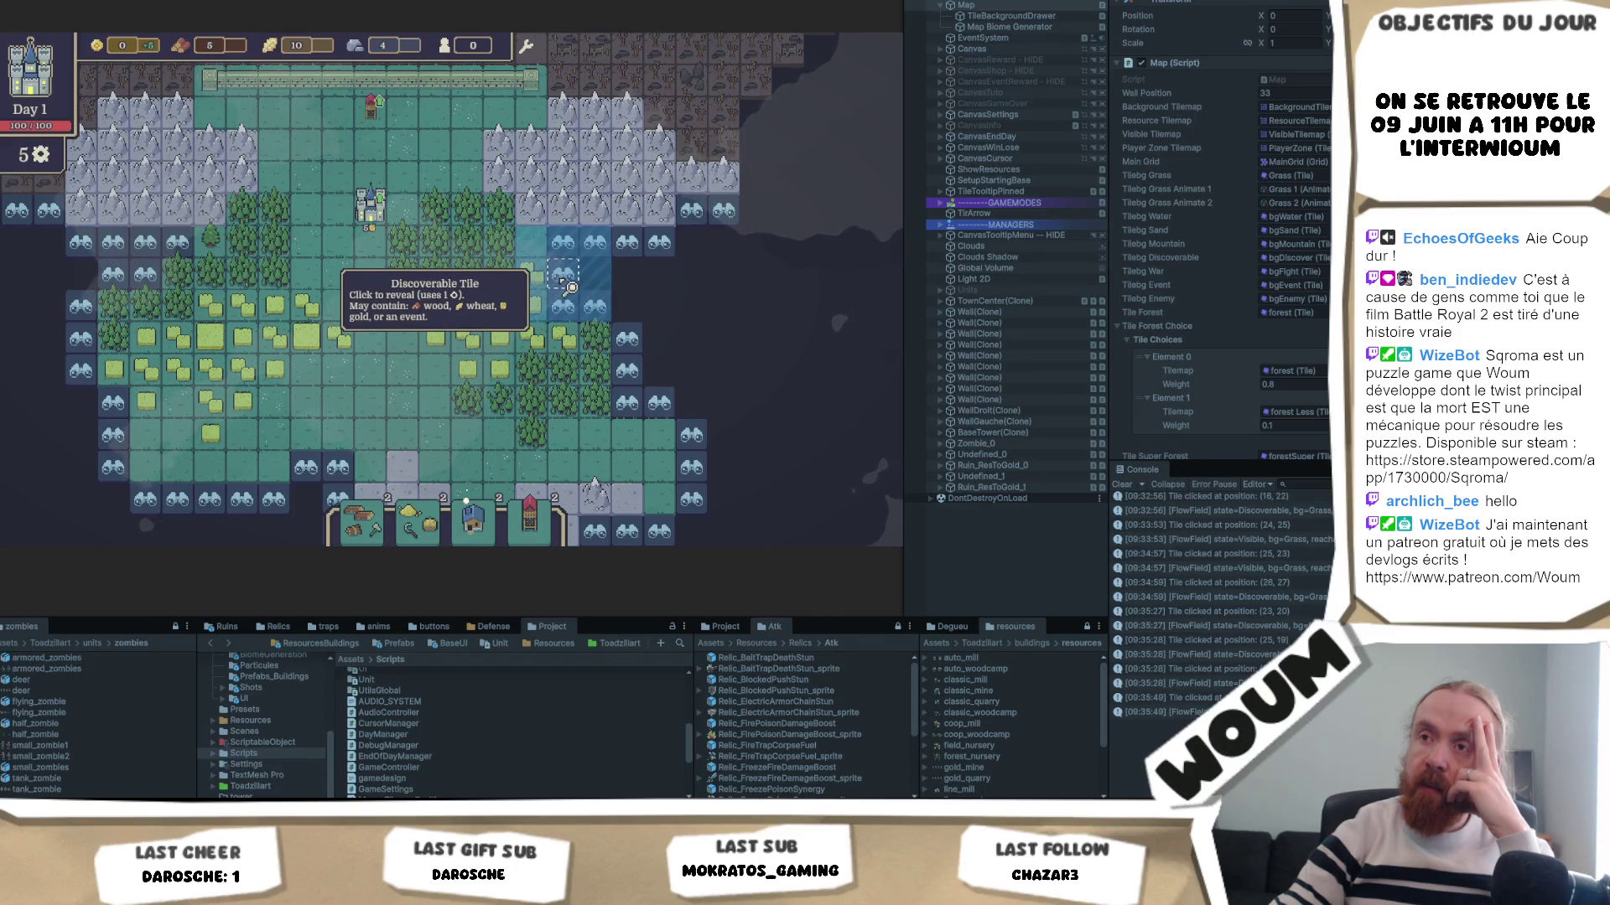
pyautogui.click(568, 287)
pyautogui.moveTo(331, 407); pyautogui.dragTo(482, 365)
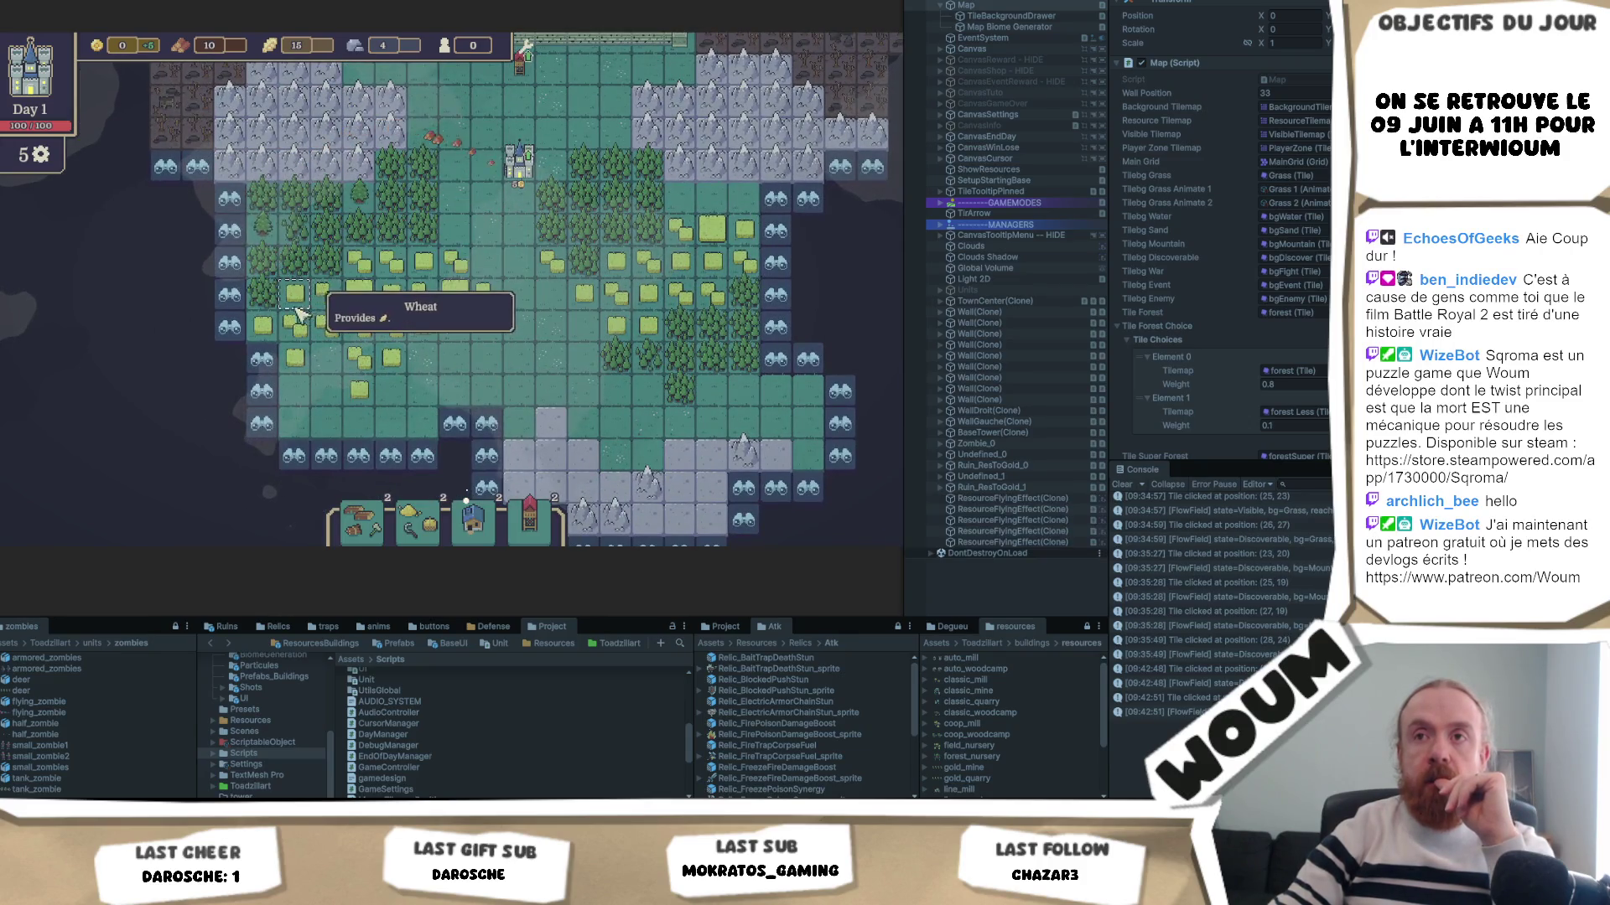
pyautogui.click(230, 214)
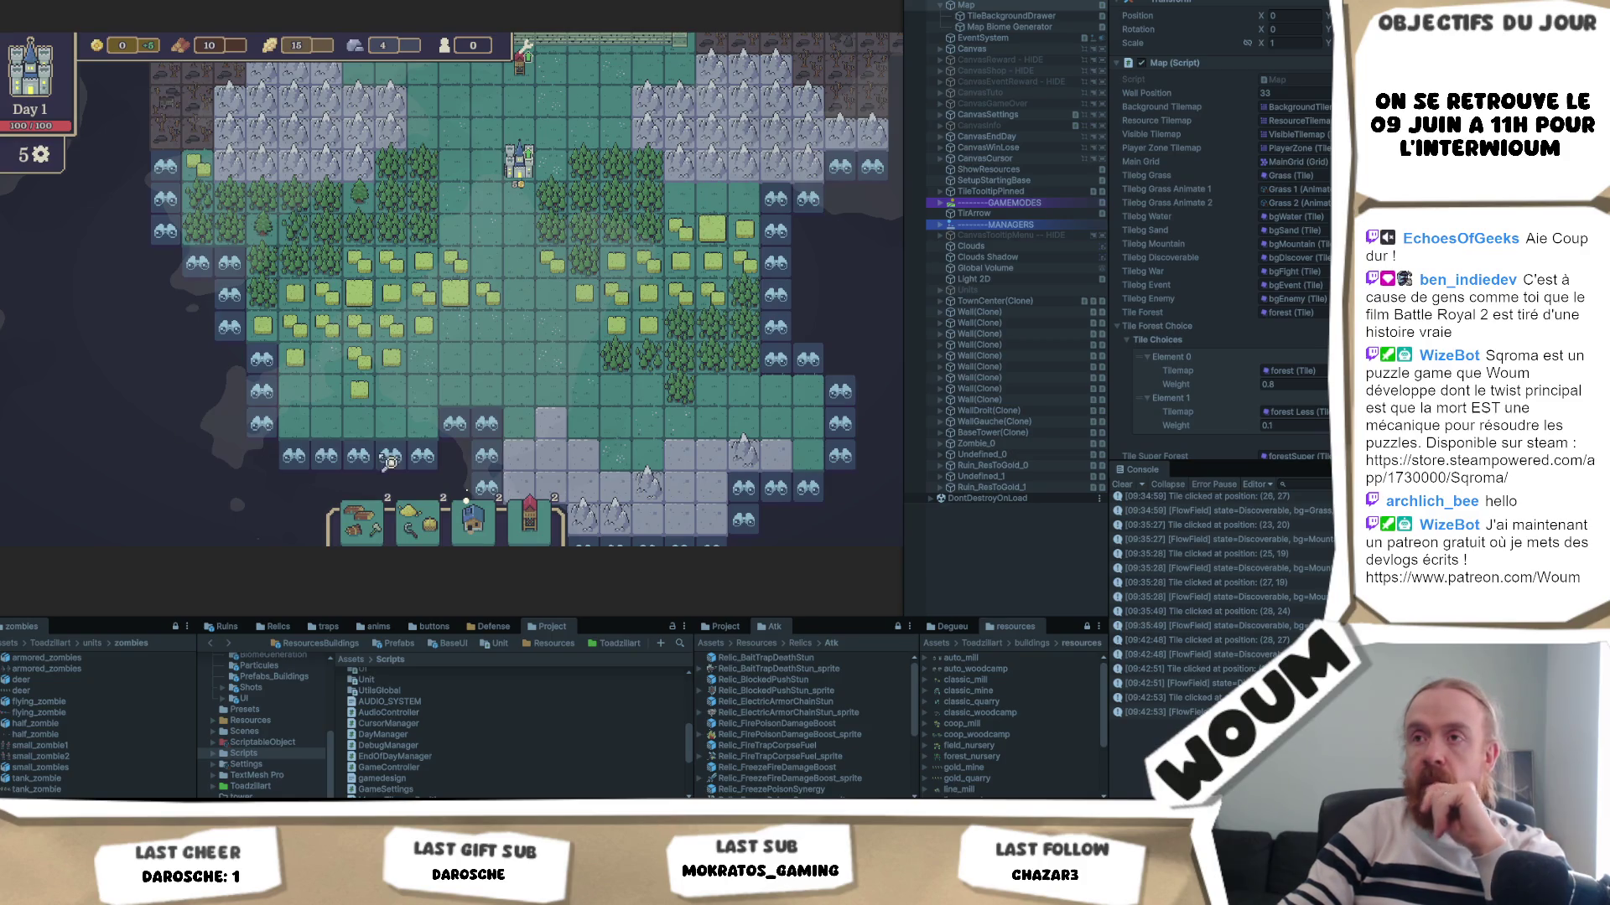
# - Pan the game map with the WASD keys to survey its top wall and bottom rows
pyautogui.moveTo(600, 408); pyautogui.dragTo(379, 375)
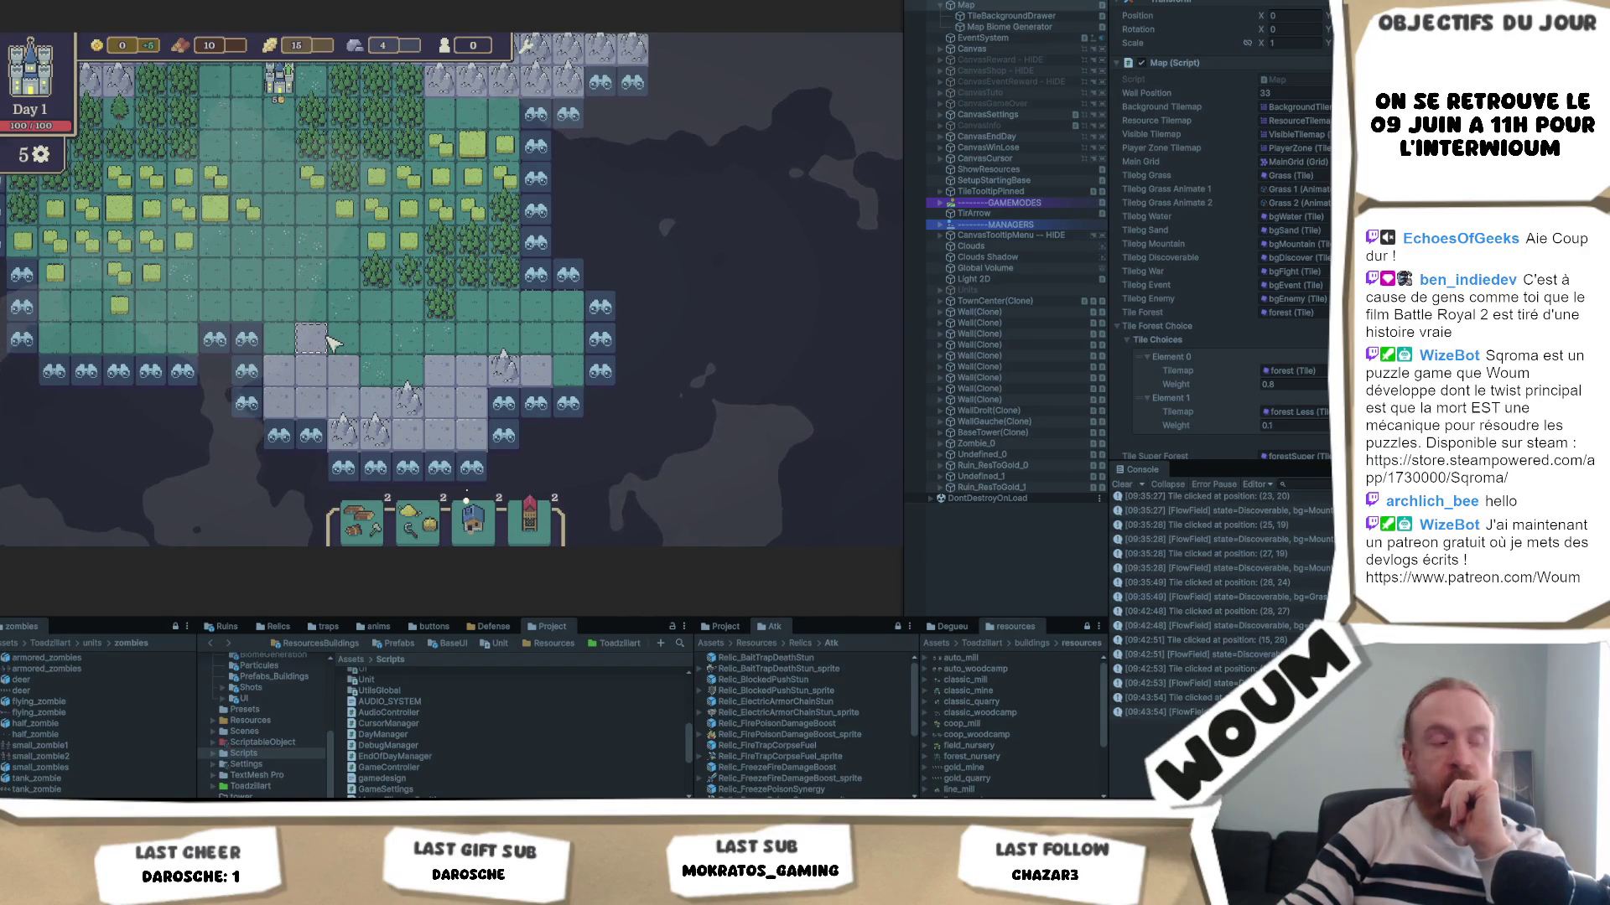
pyautogui.moveTo(405, 186)
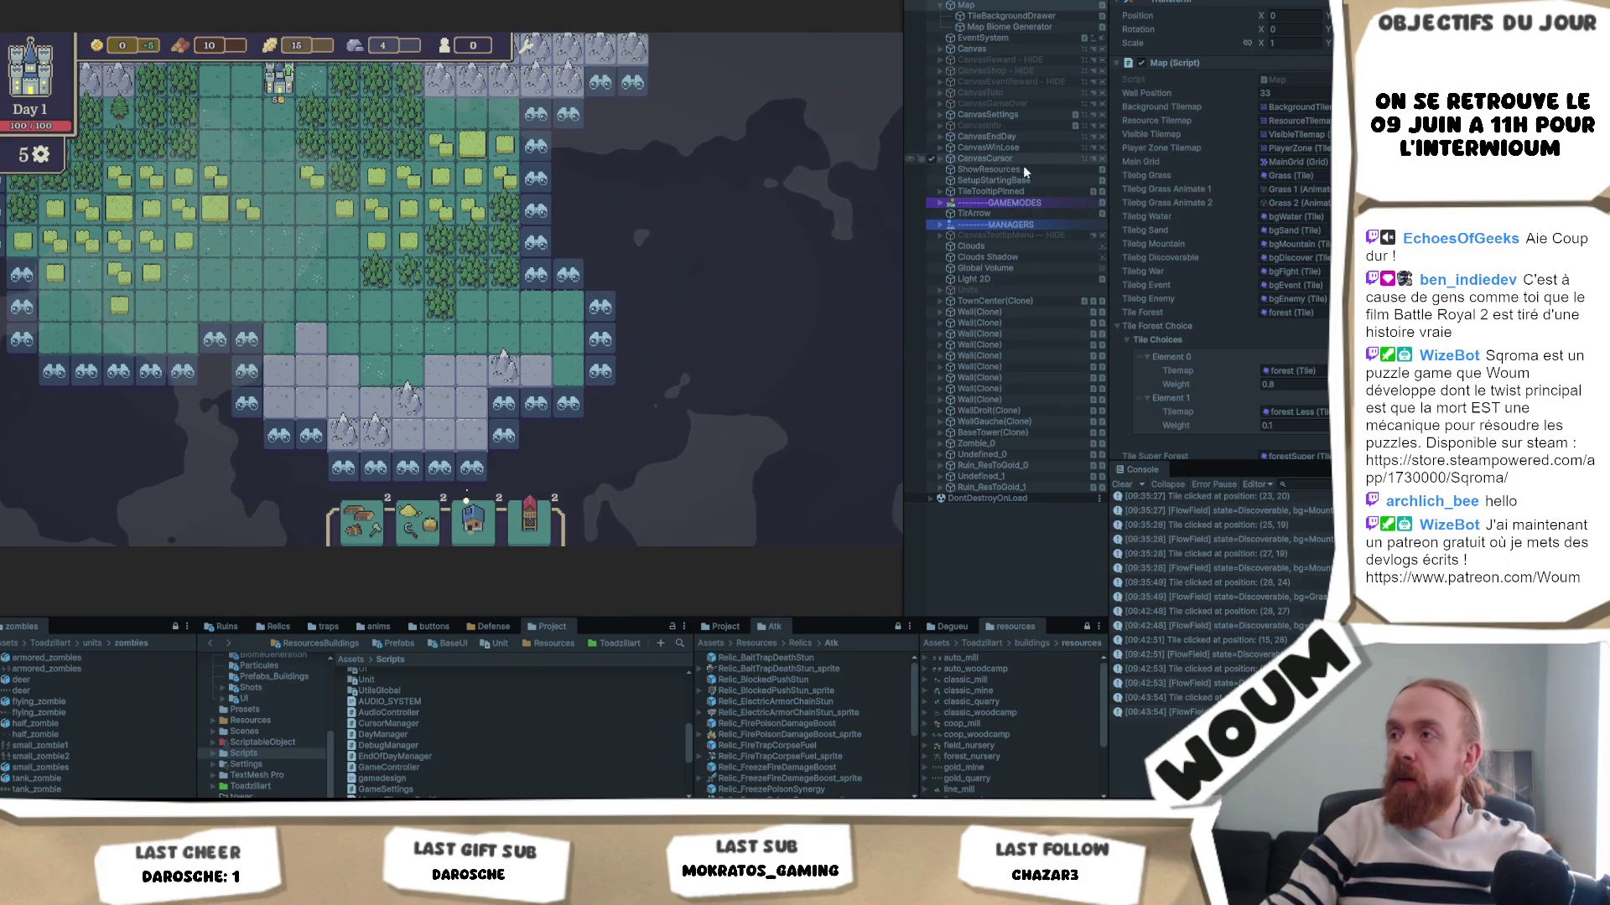
pyautogui.moveTo(486, 369)
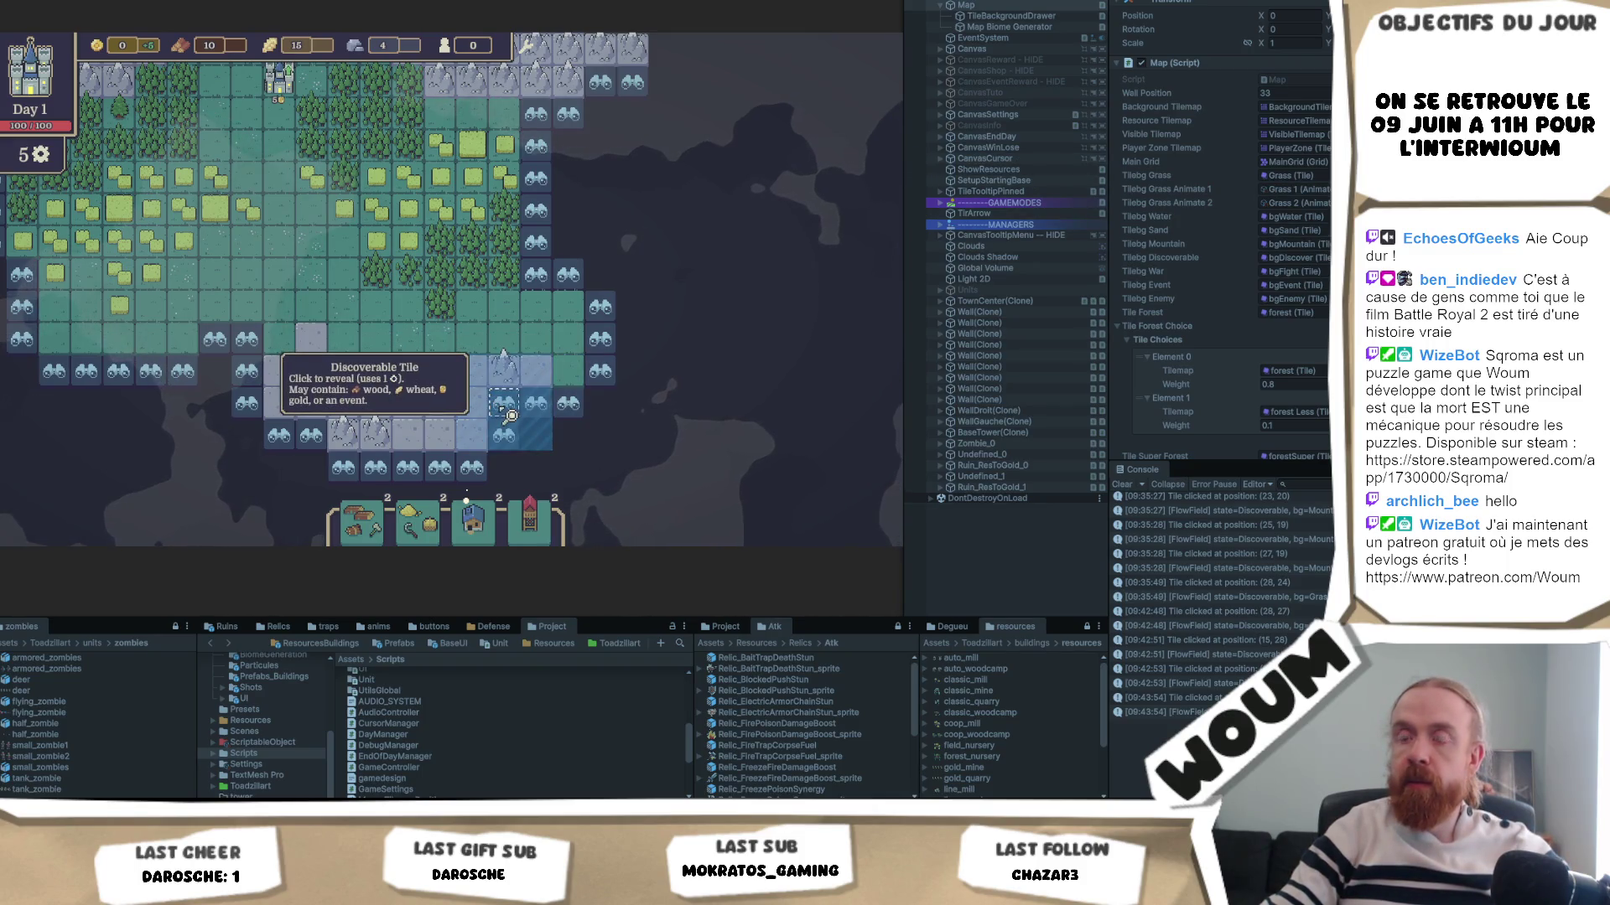
pyautogui.press('a')
pyautogui.press('a')
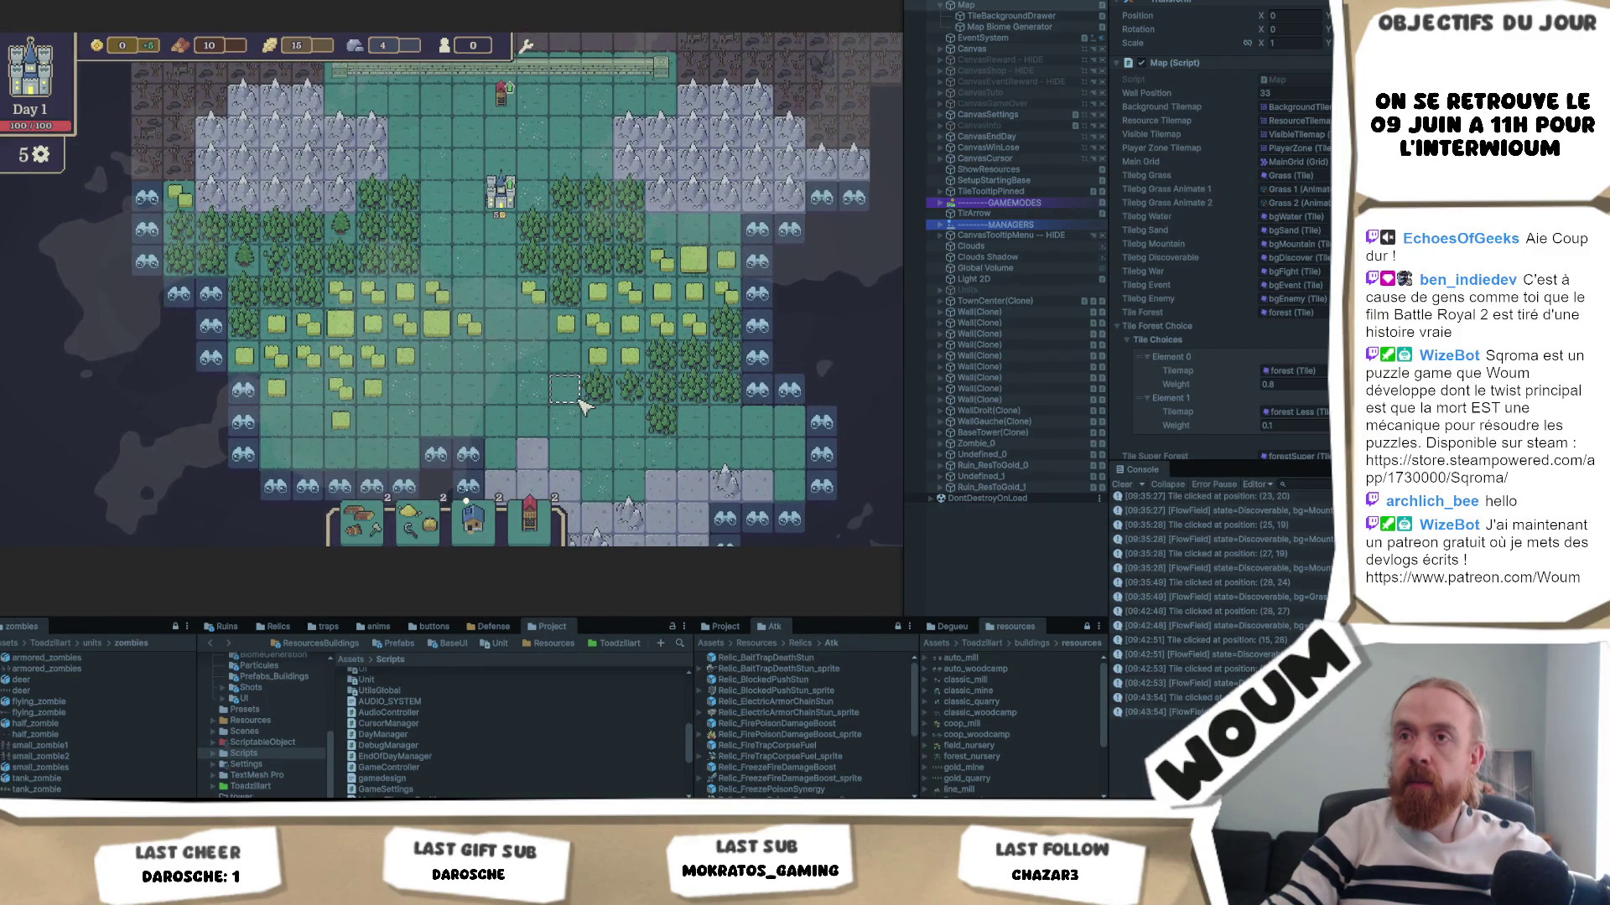
pyautogui.hotkey('w', 'd')
pyautogui.moveTo(503, 335)
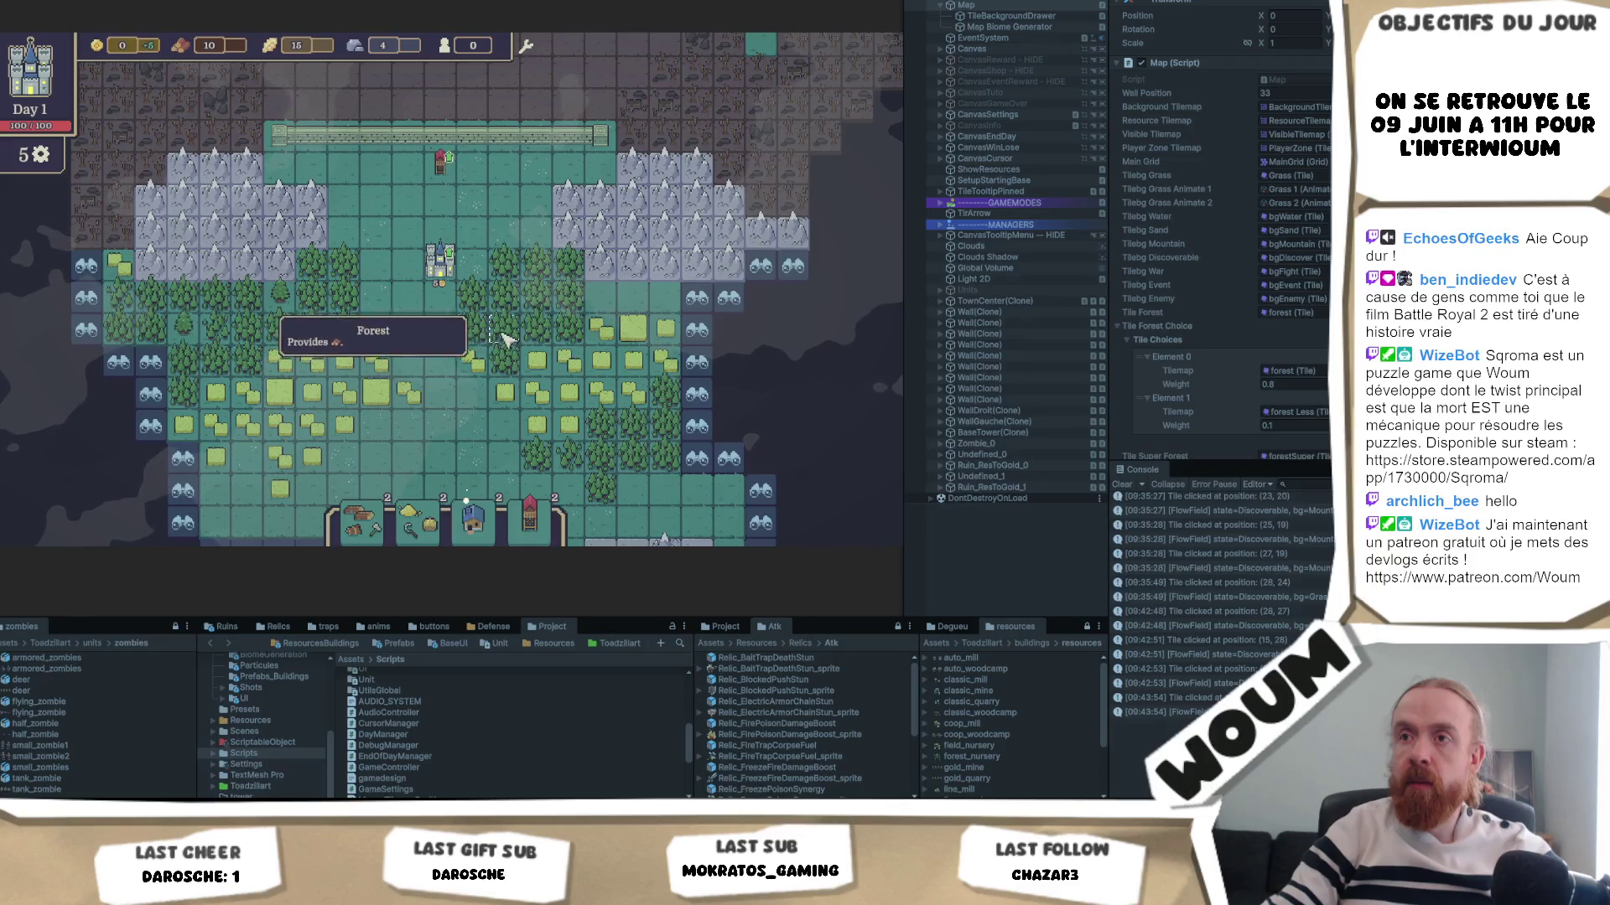
pyautogui.moveTo(541, 400)
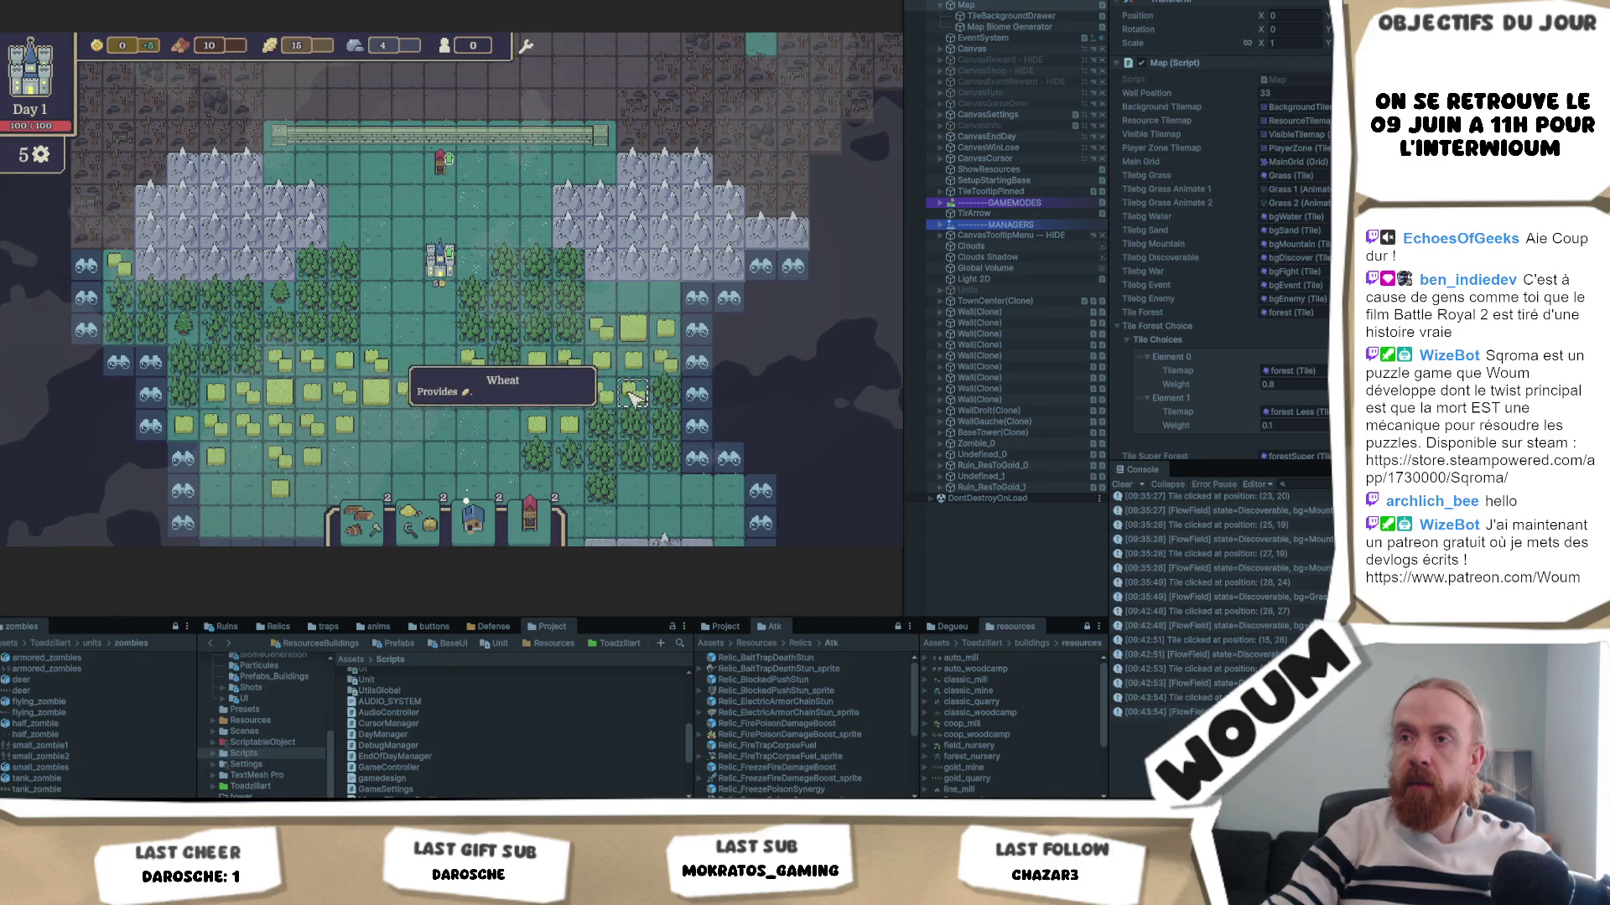
pyautogui.press('s')
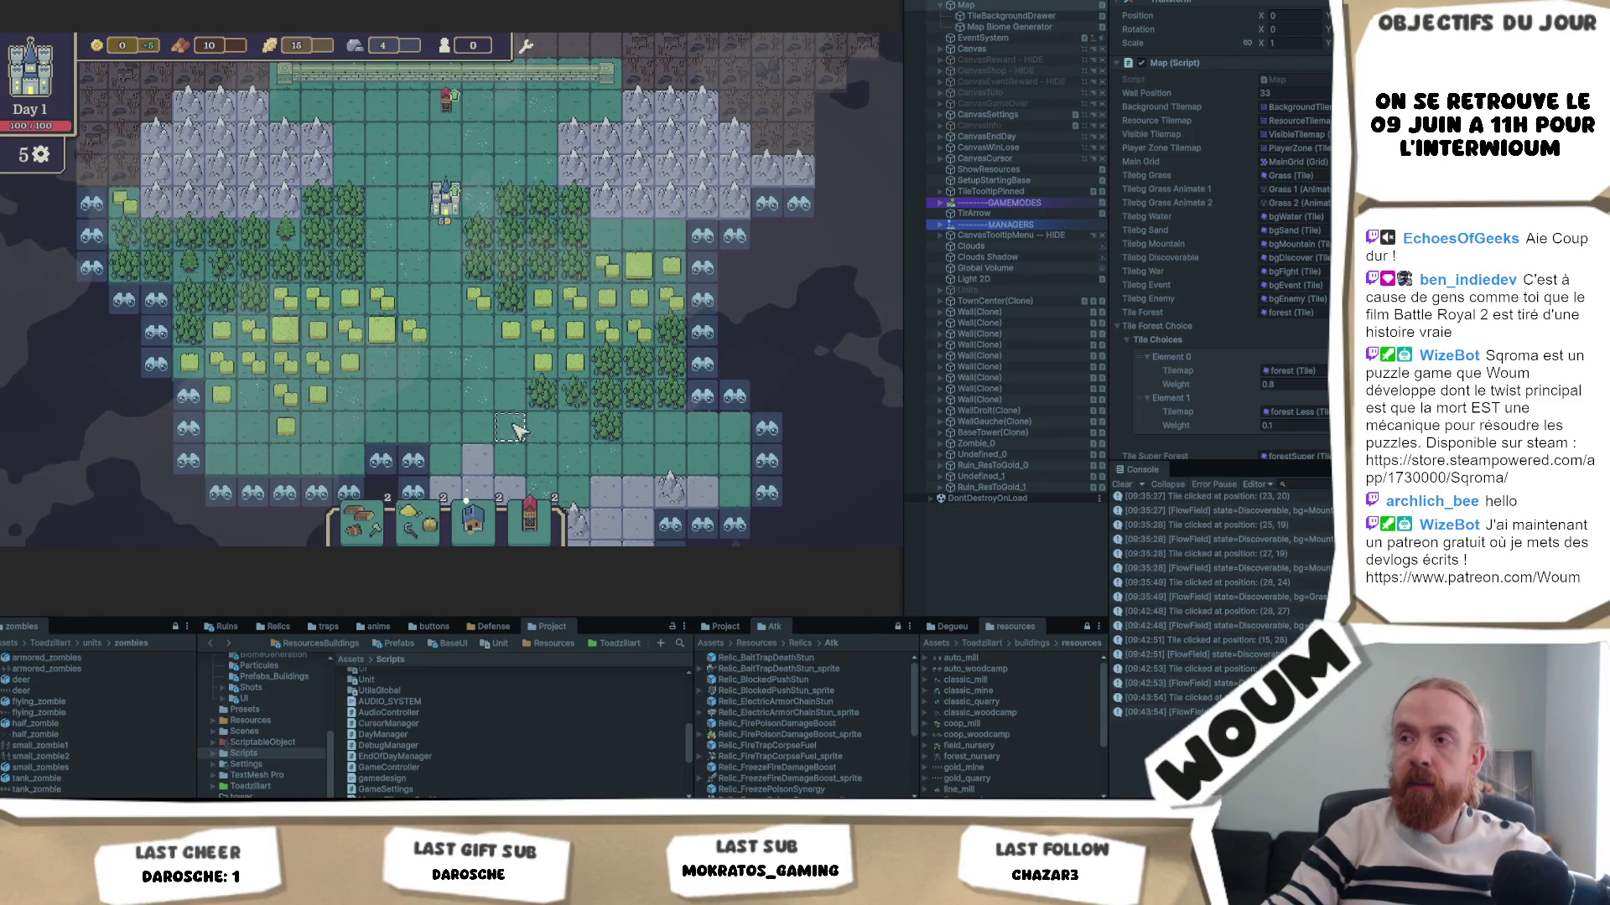
pyautogui.press('s')
# - Discover a tile near the map's bottom, trigger its event, then close the event choices
pyautogui.click(549, 398)
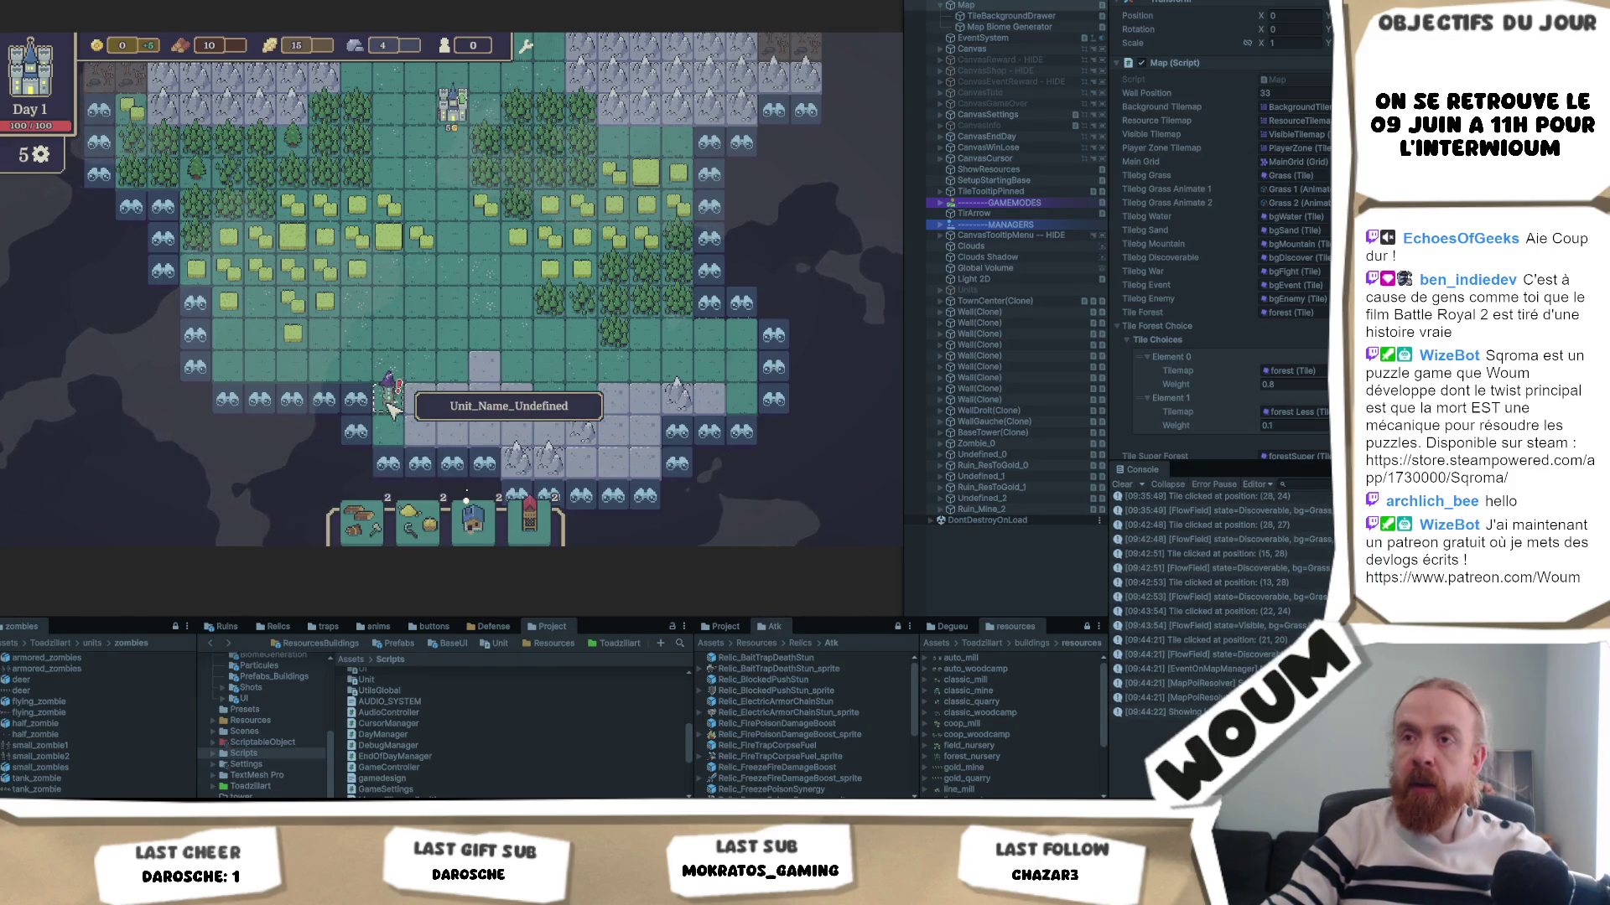
pyautogui.click(512, 401)
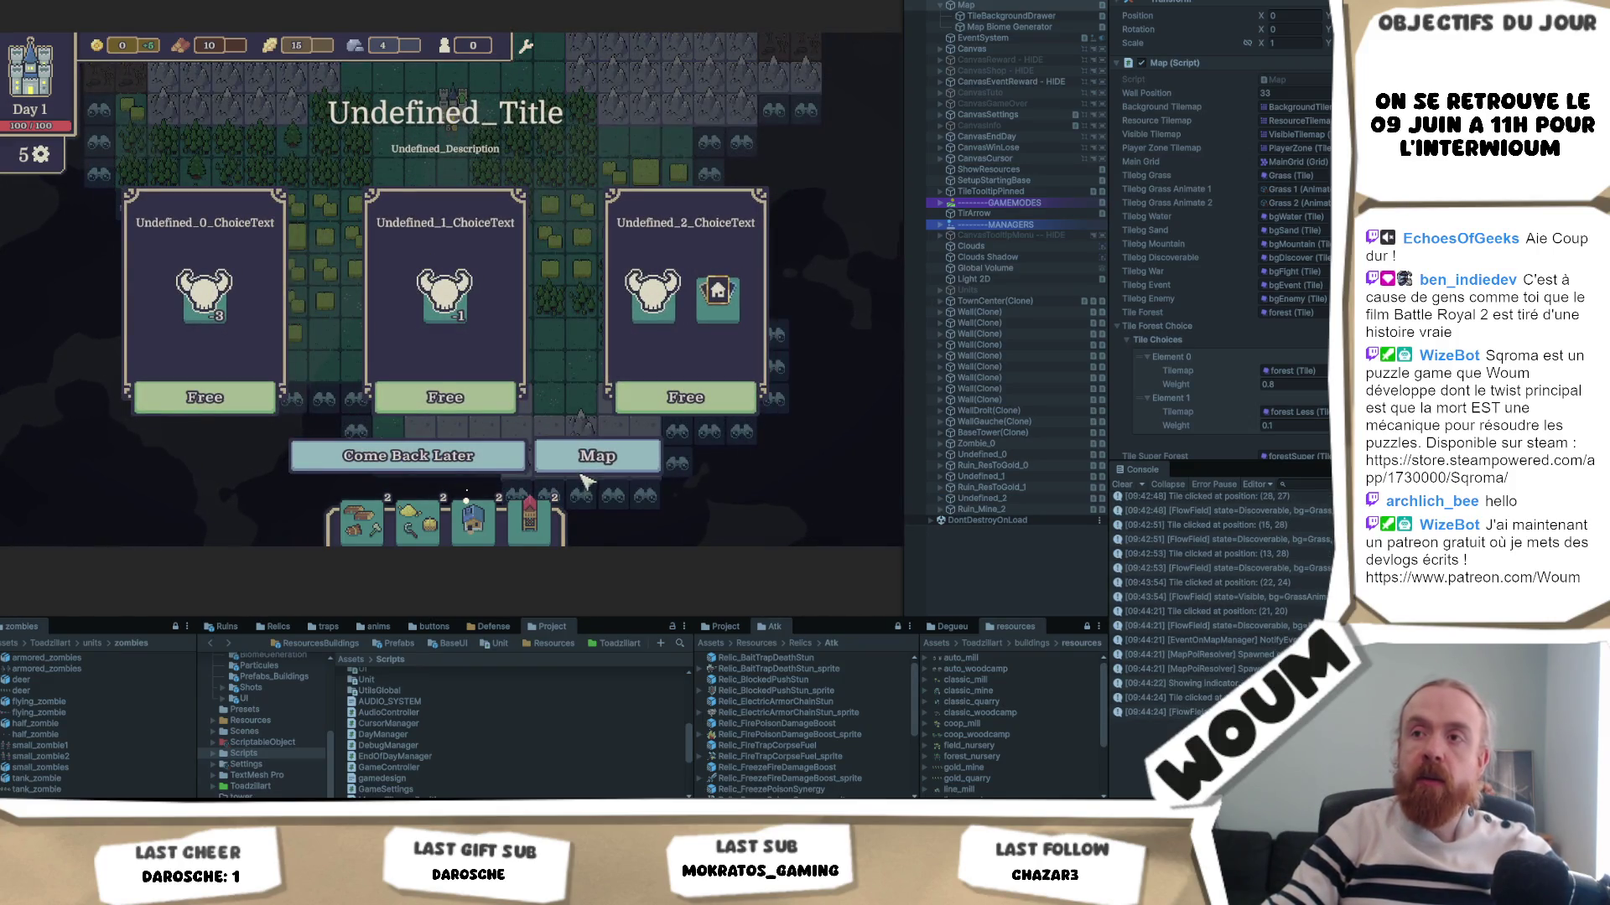
pyautogui.click(417, 471)
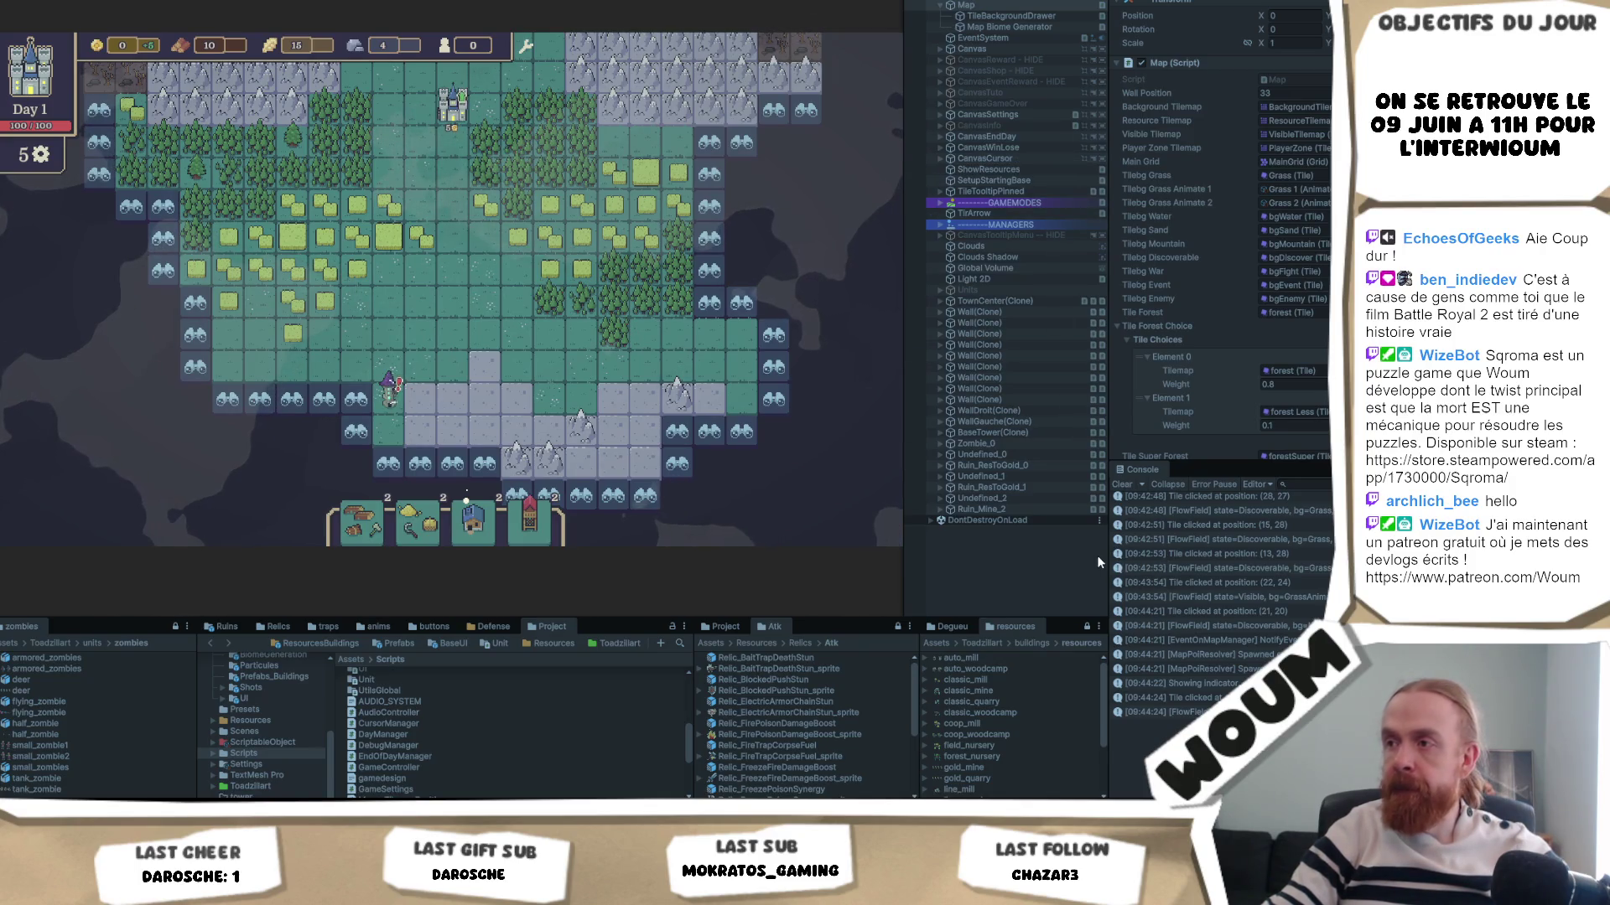
pyautogui.moveTo(1105, 557); pyautogui.dragTo(953, 554)
# - Select the Map Biome Generator and scroll its Inspector down to the biome event settings
pyautogui.scroll(5, 1236, 606)
pyautogui.scroll(10, 1256, 570)
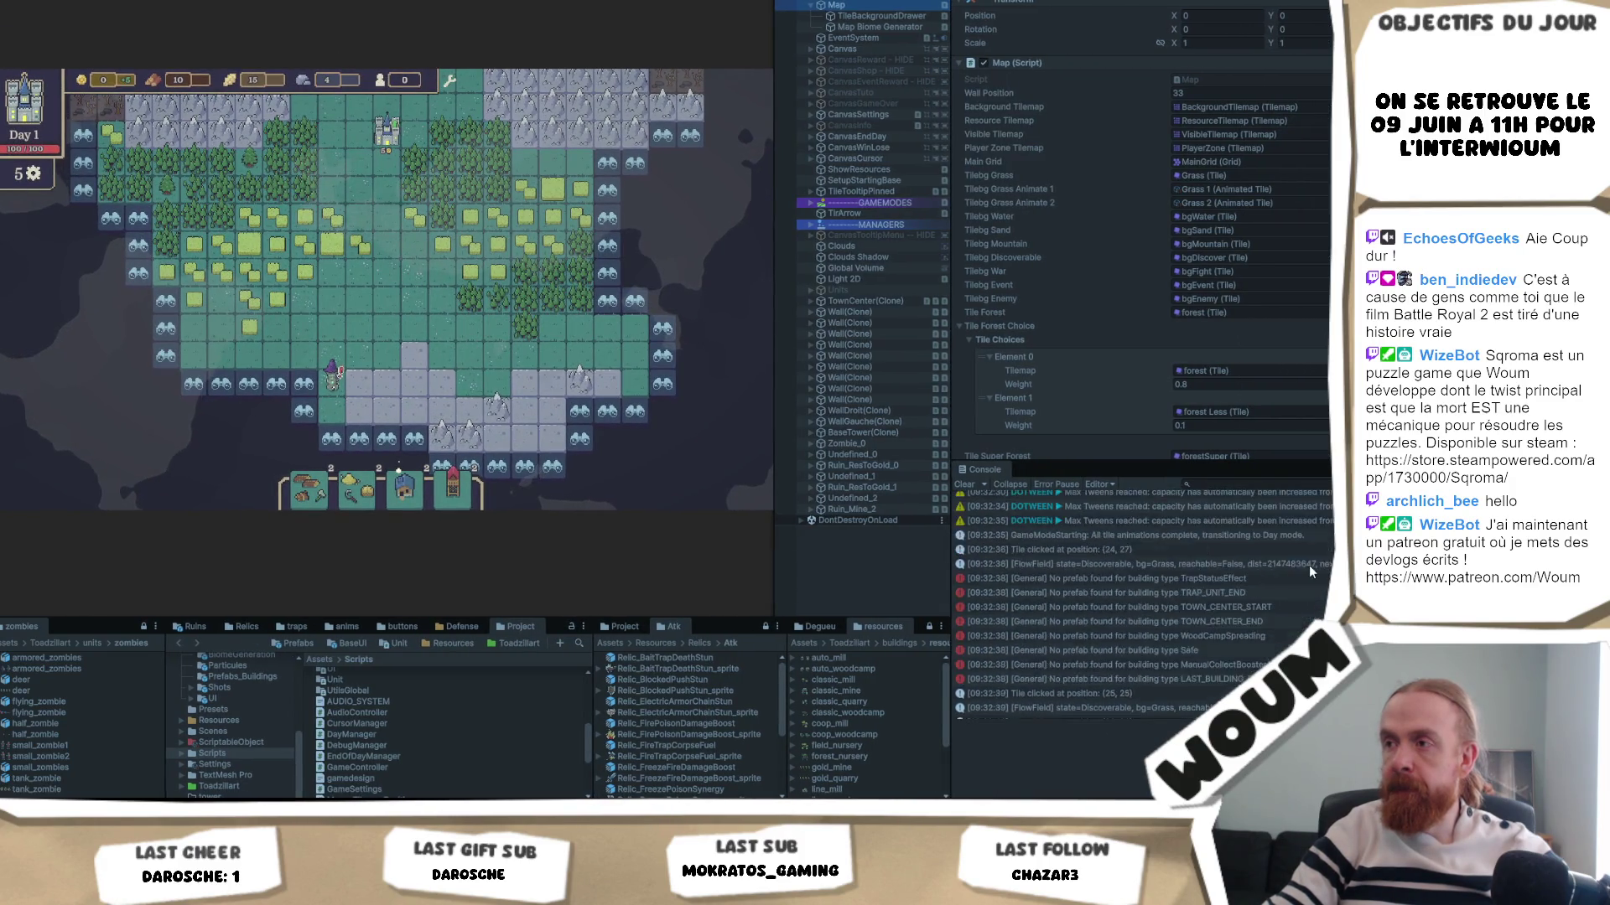
pyautogui.scroll(-3, 1312, 572)
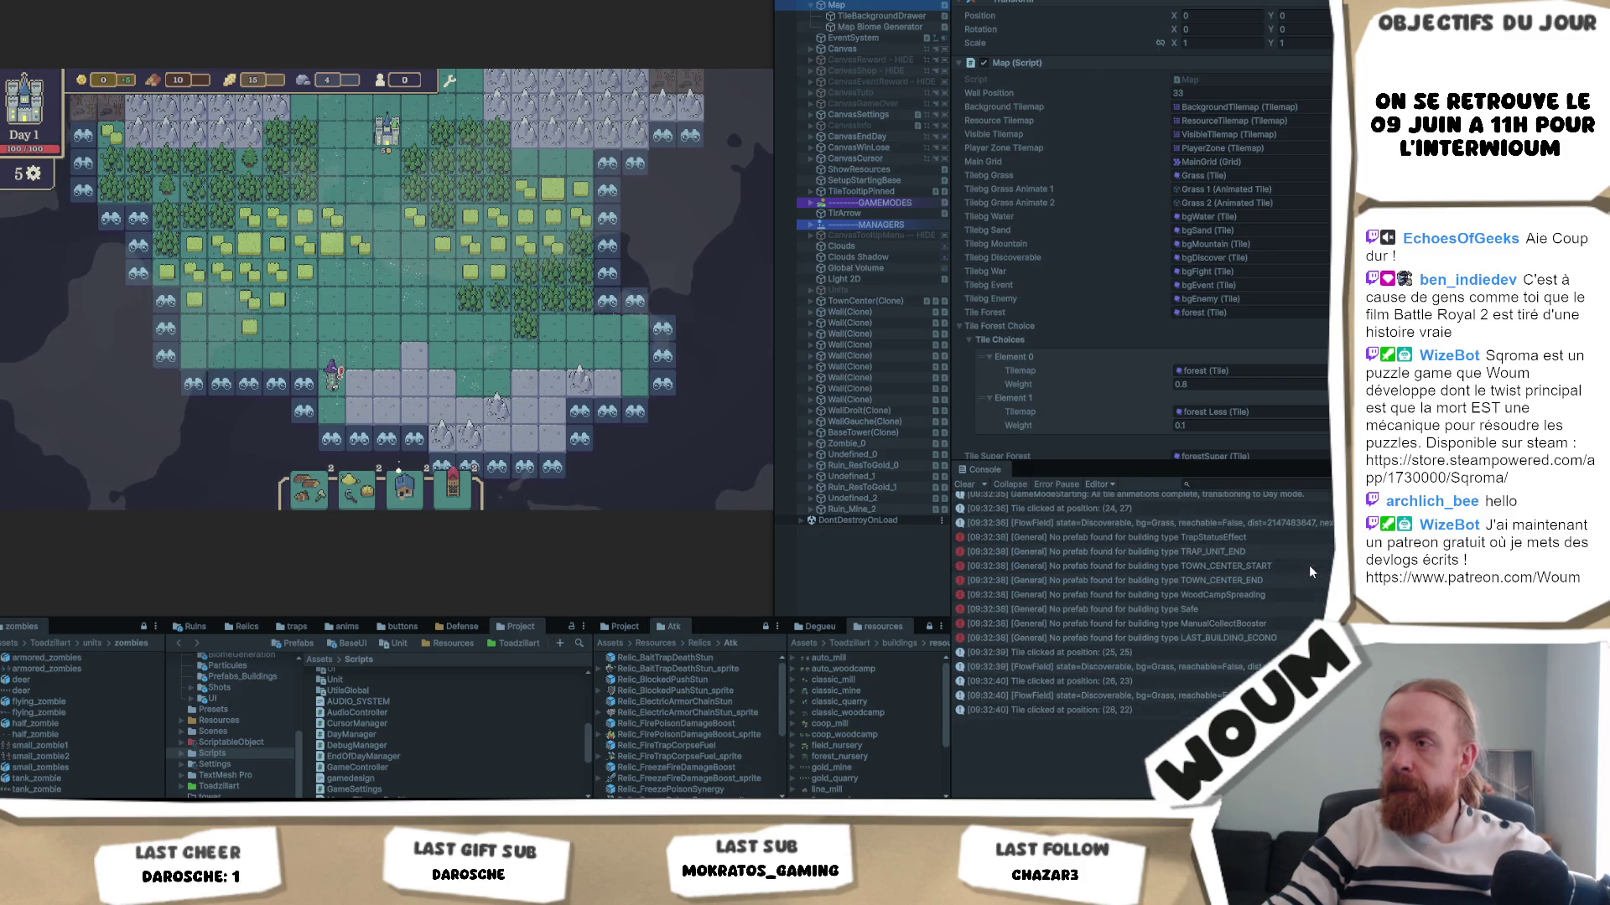
pyautogui.scroll(-6, 1229, 542)
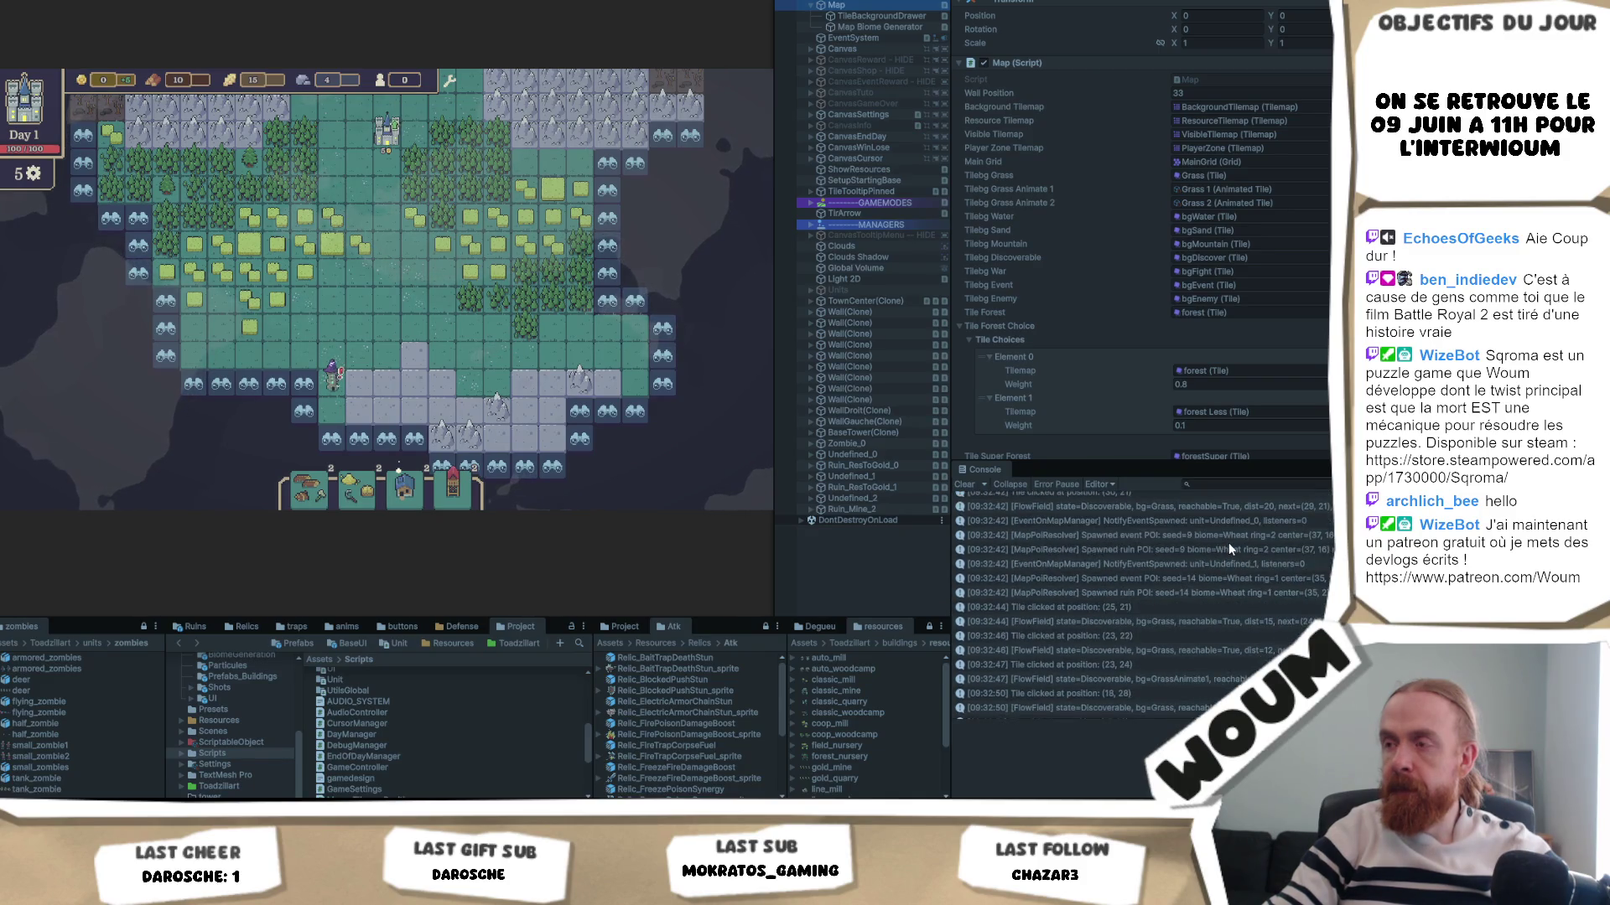
pyautogui.scroll(-2, 1229, 542)
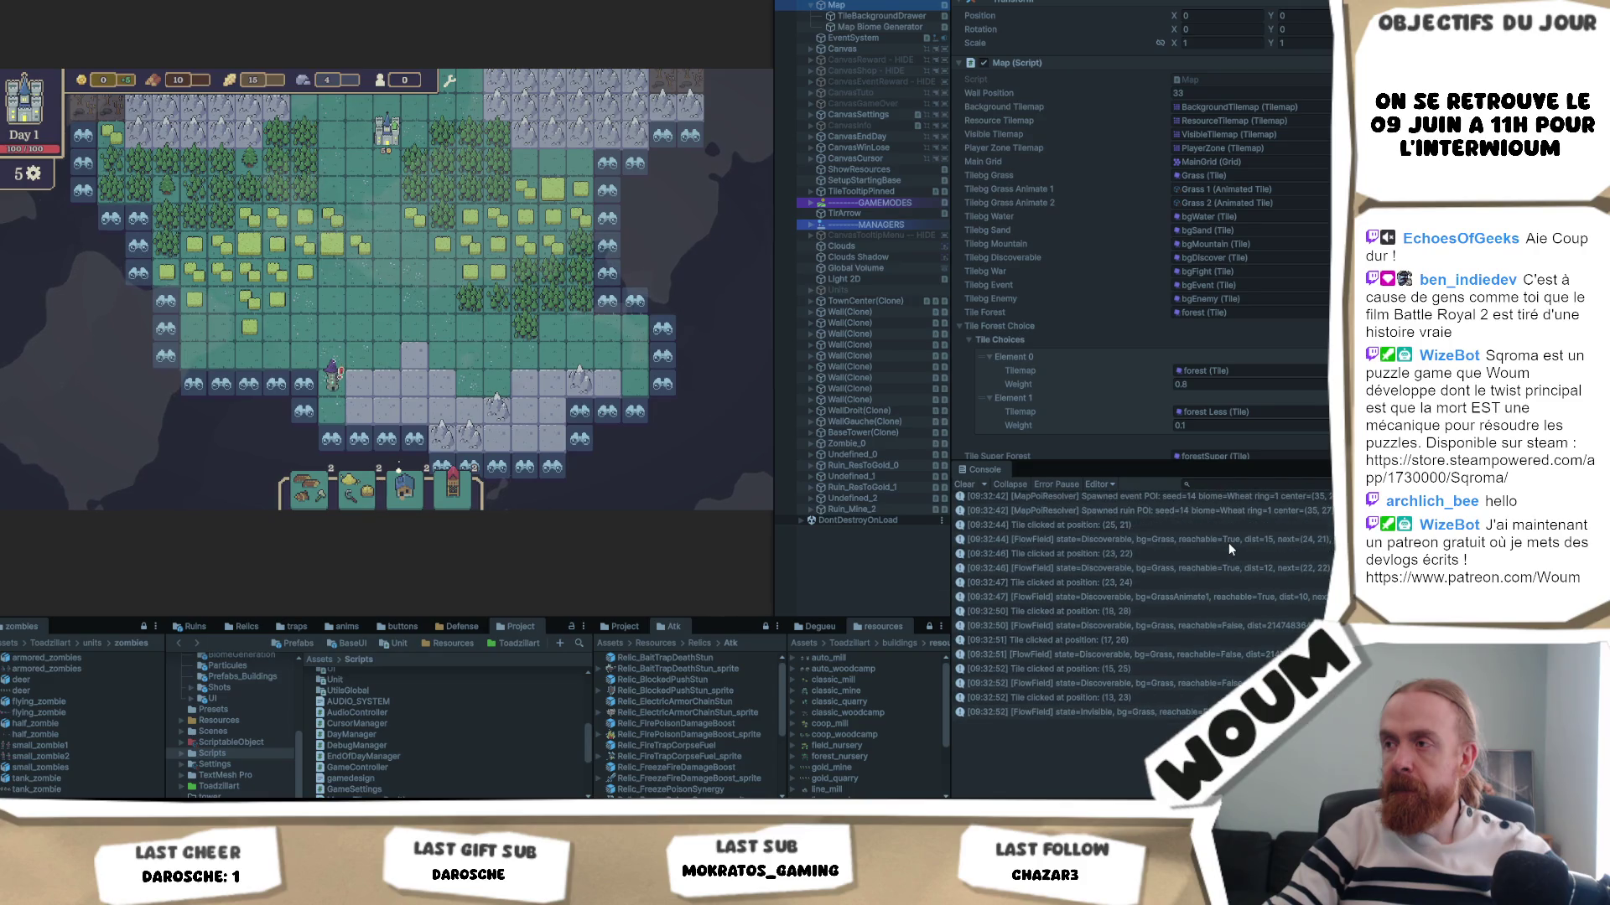
pyautogui.scroll(1, 1235, 555)
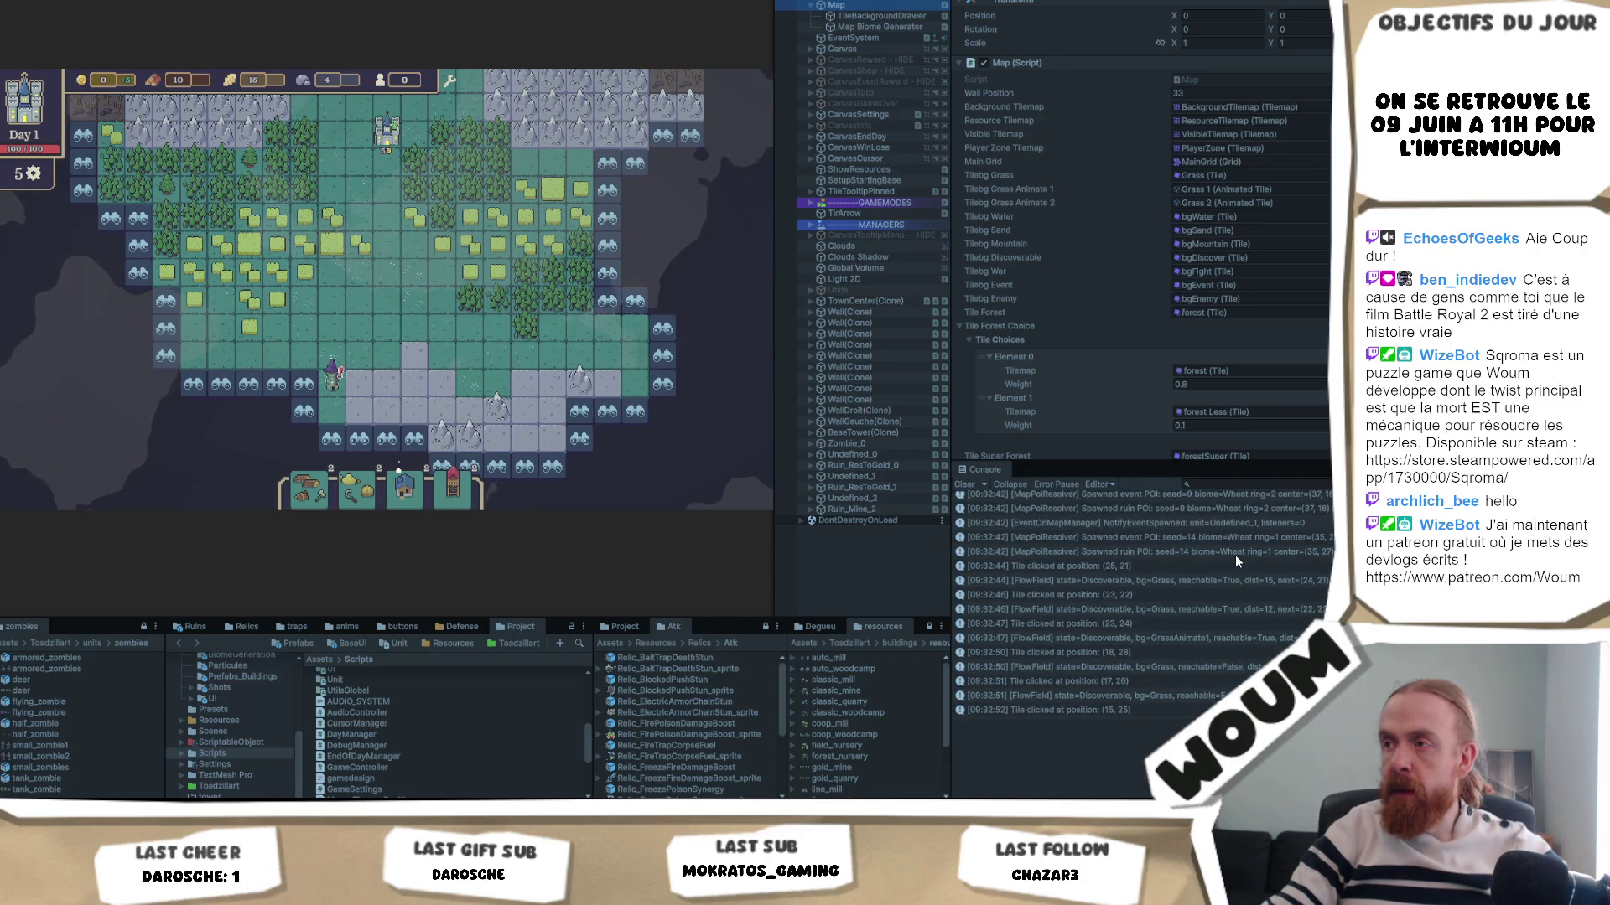
pyautogui.click(874, 29)
pyautogui.scroll(-5, 1260, 198)
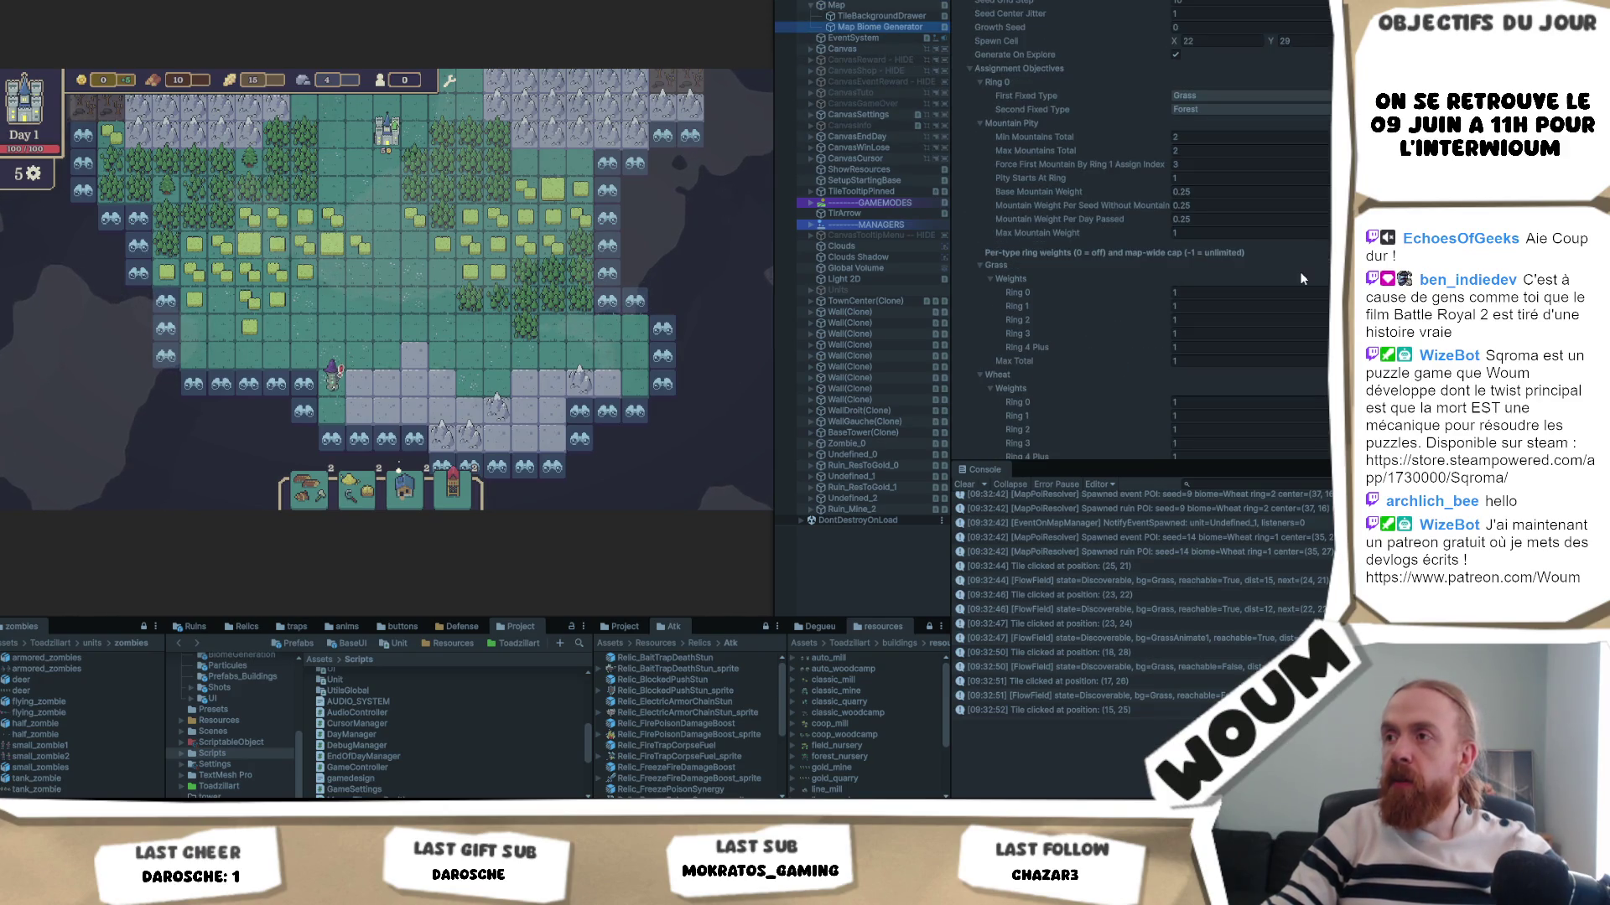
pyautogui.scroll(-1, 1302, 278)
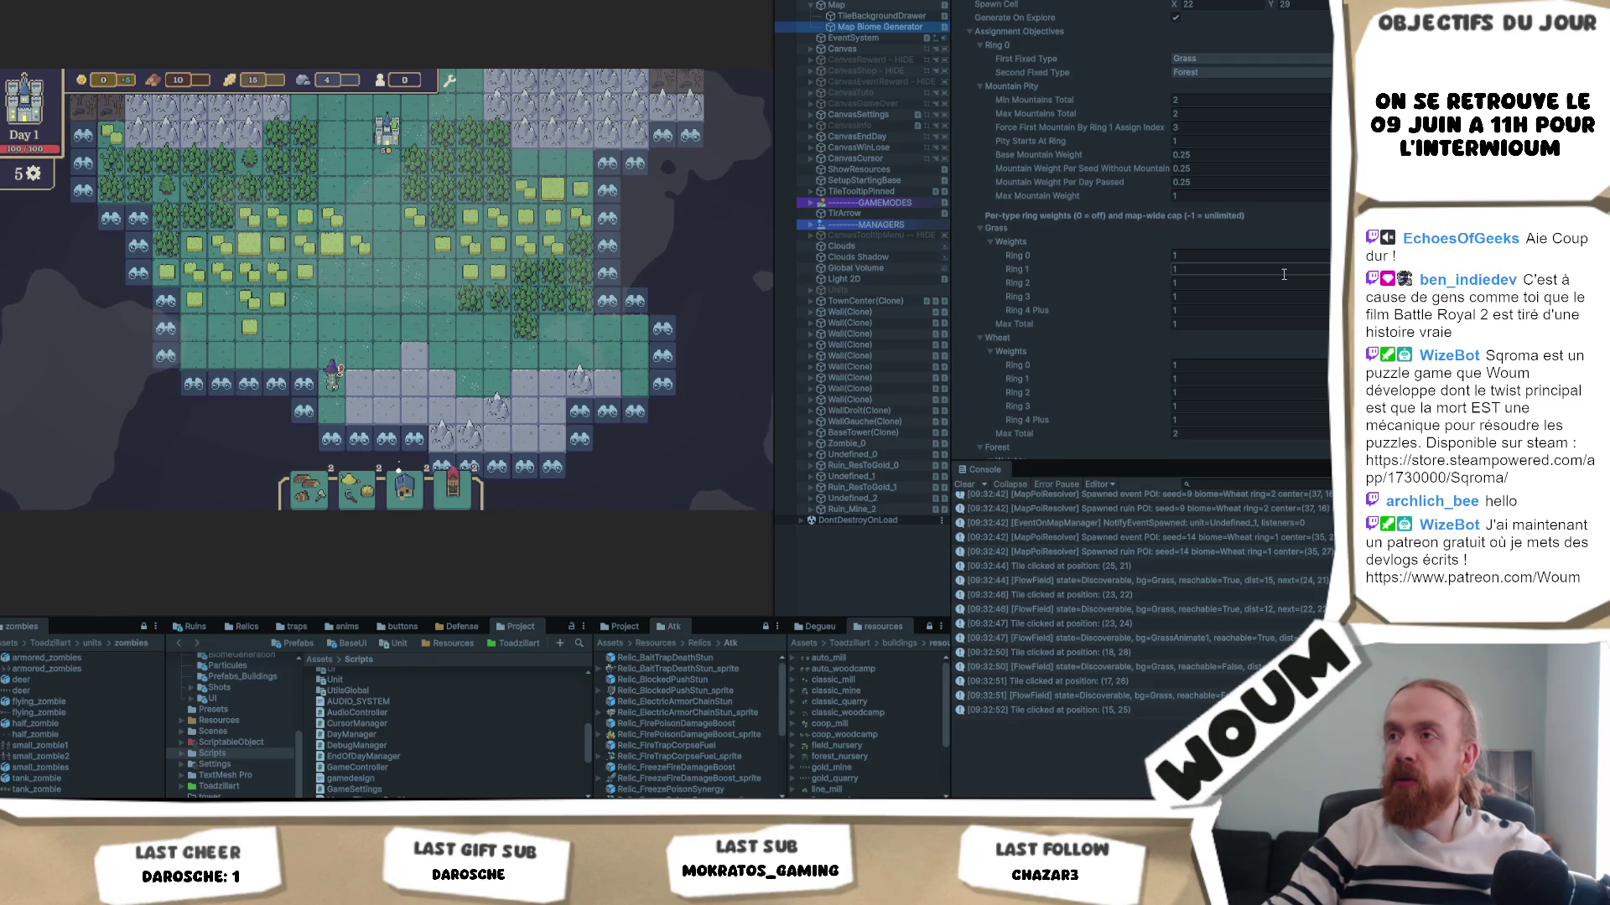
pyautogui.scroll(-1, 1284, 274)
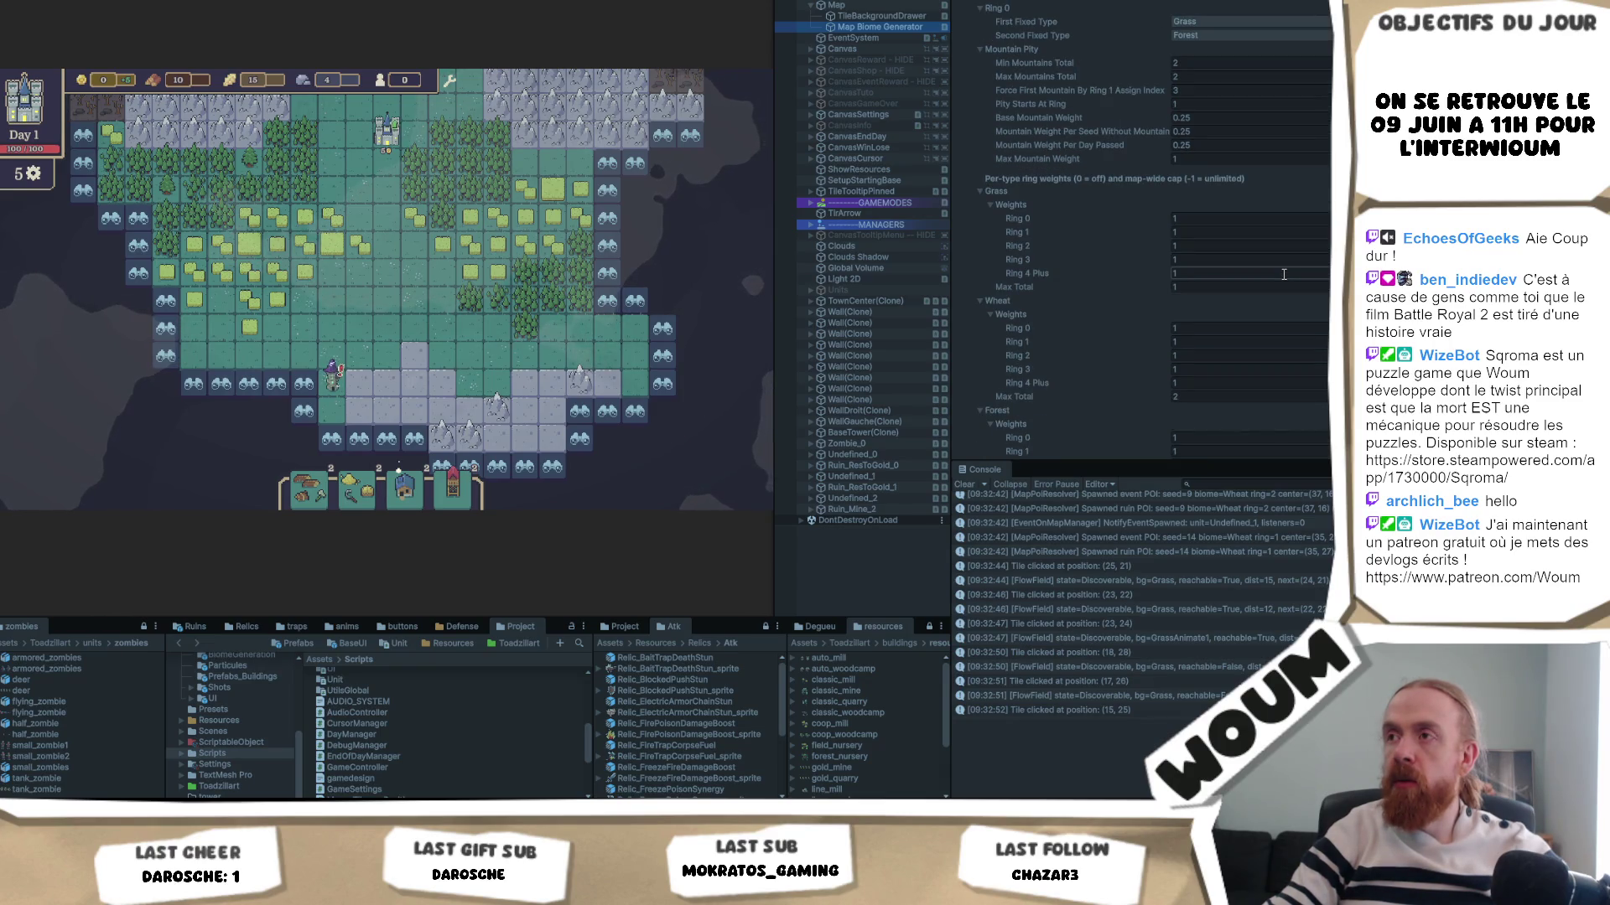
pyautogui.scroll(-3, 1282, 275)
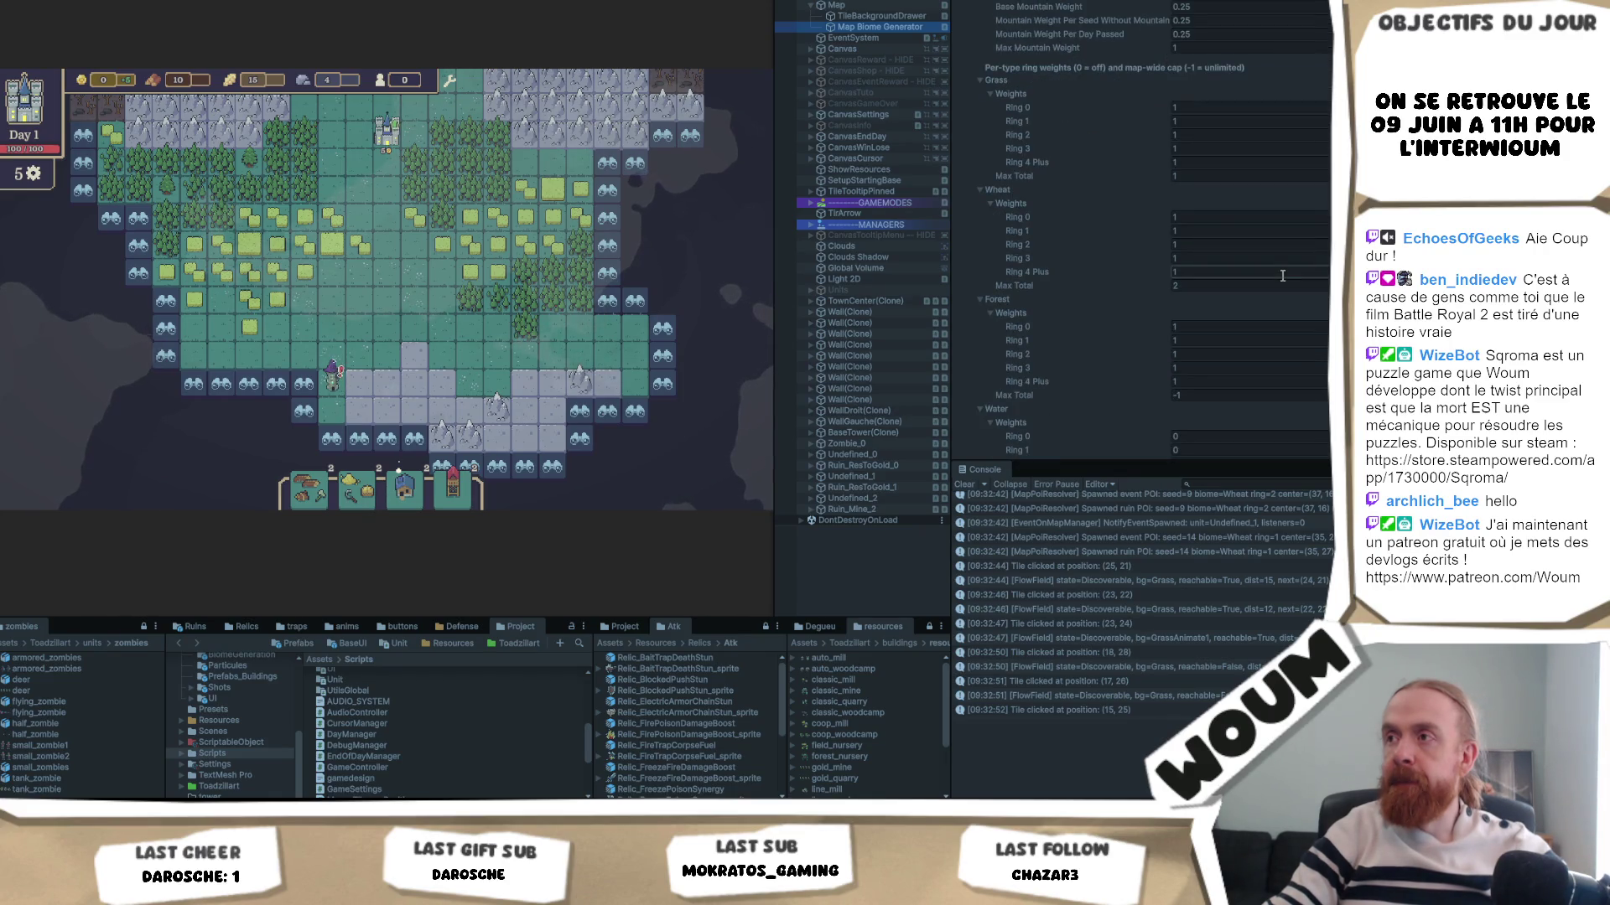
pyautogui.scroll(-2, 1282, 275)
pyautogui.scroll(-12, 1277, 283)
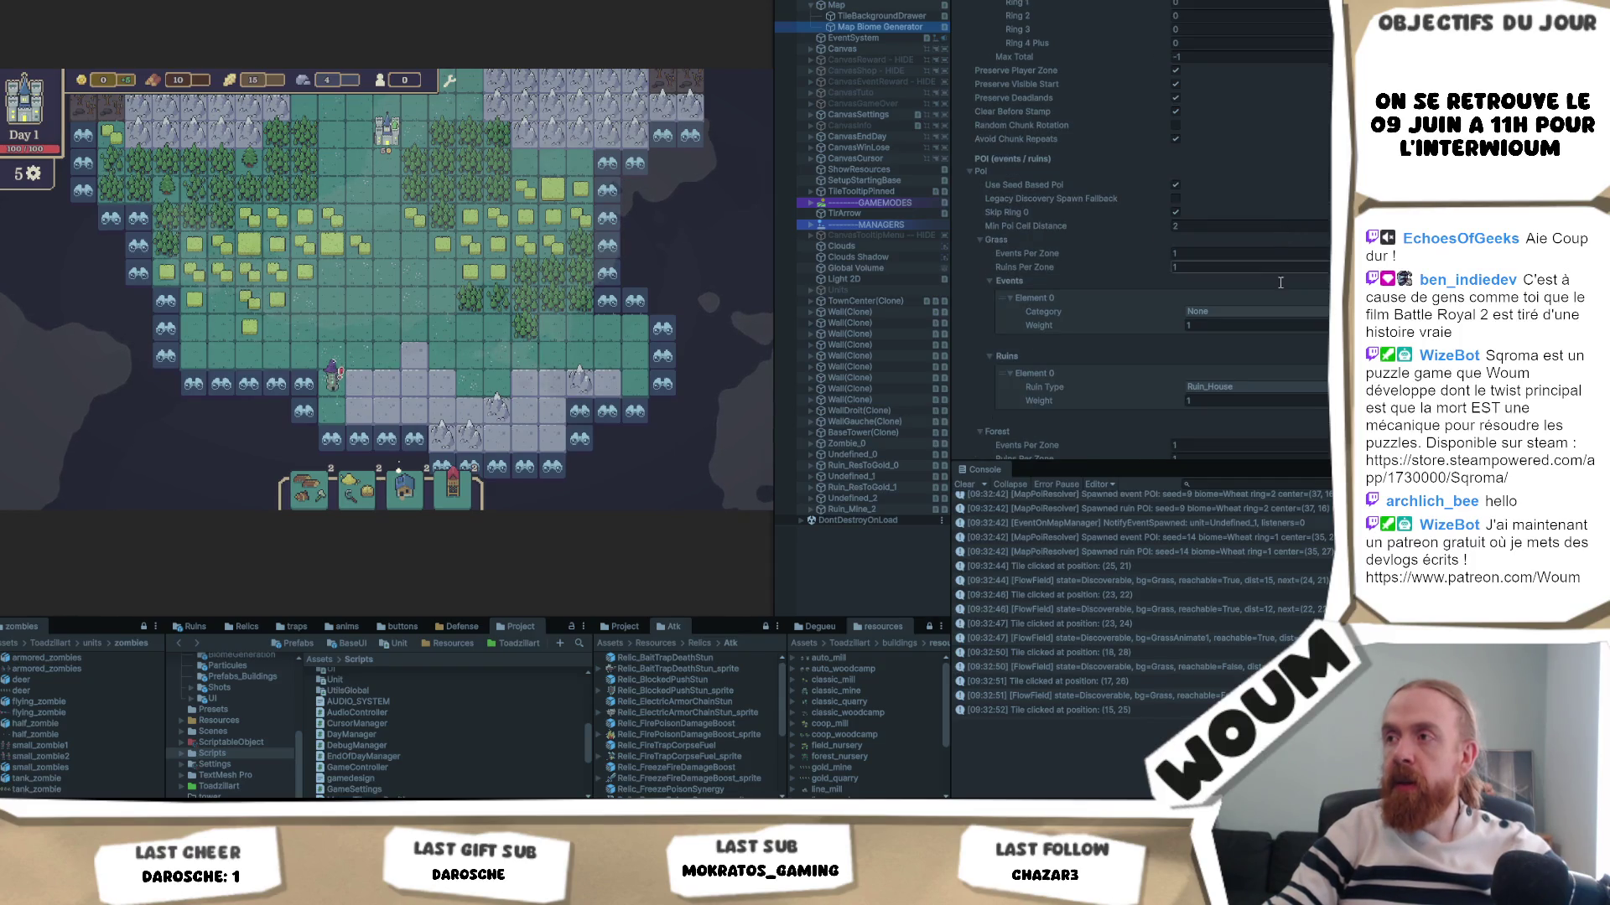
pyautogui.scroll(-1, 1255, 275)
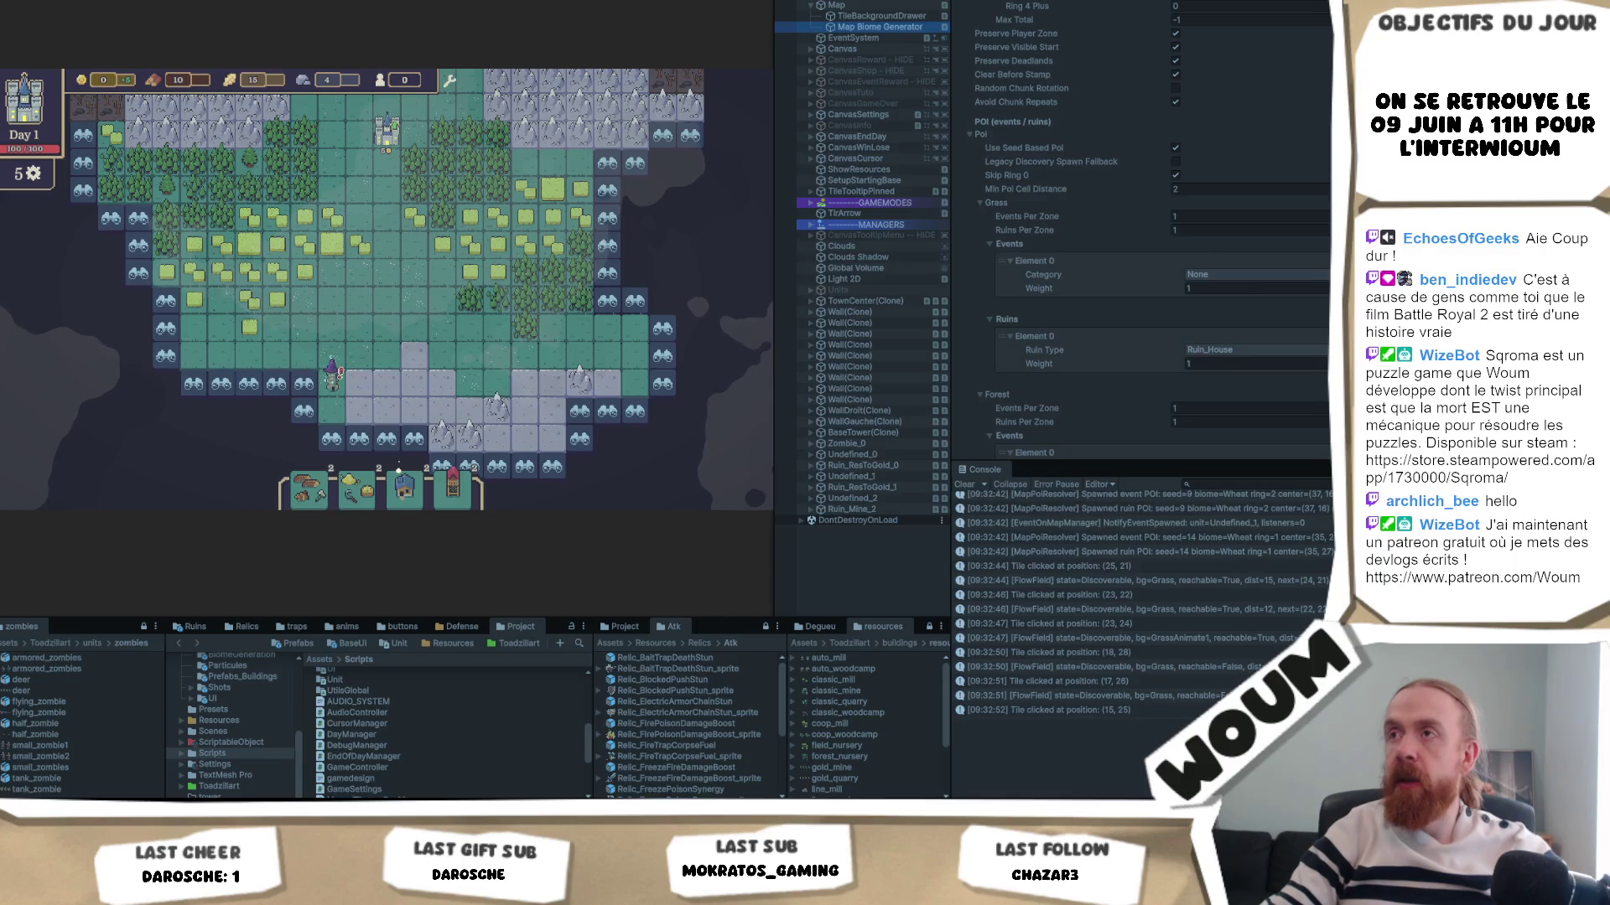
# - Set the Grass and Forest event categories to Caravane
pyautogui.click(1277, 295)
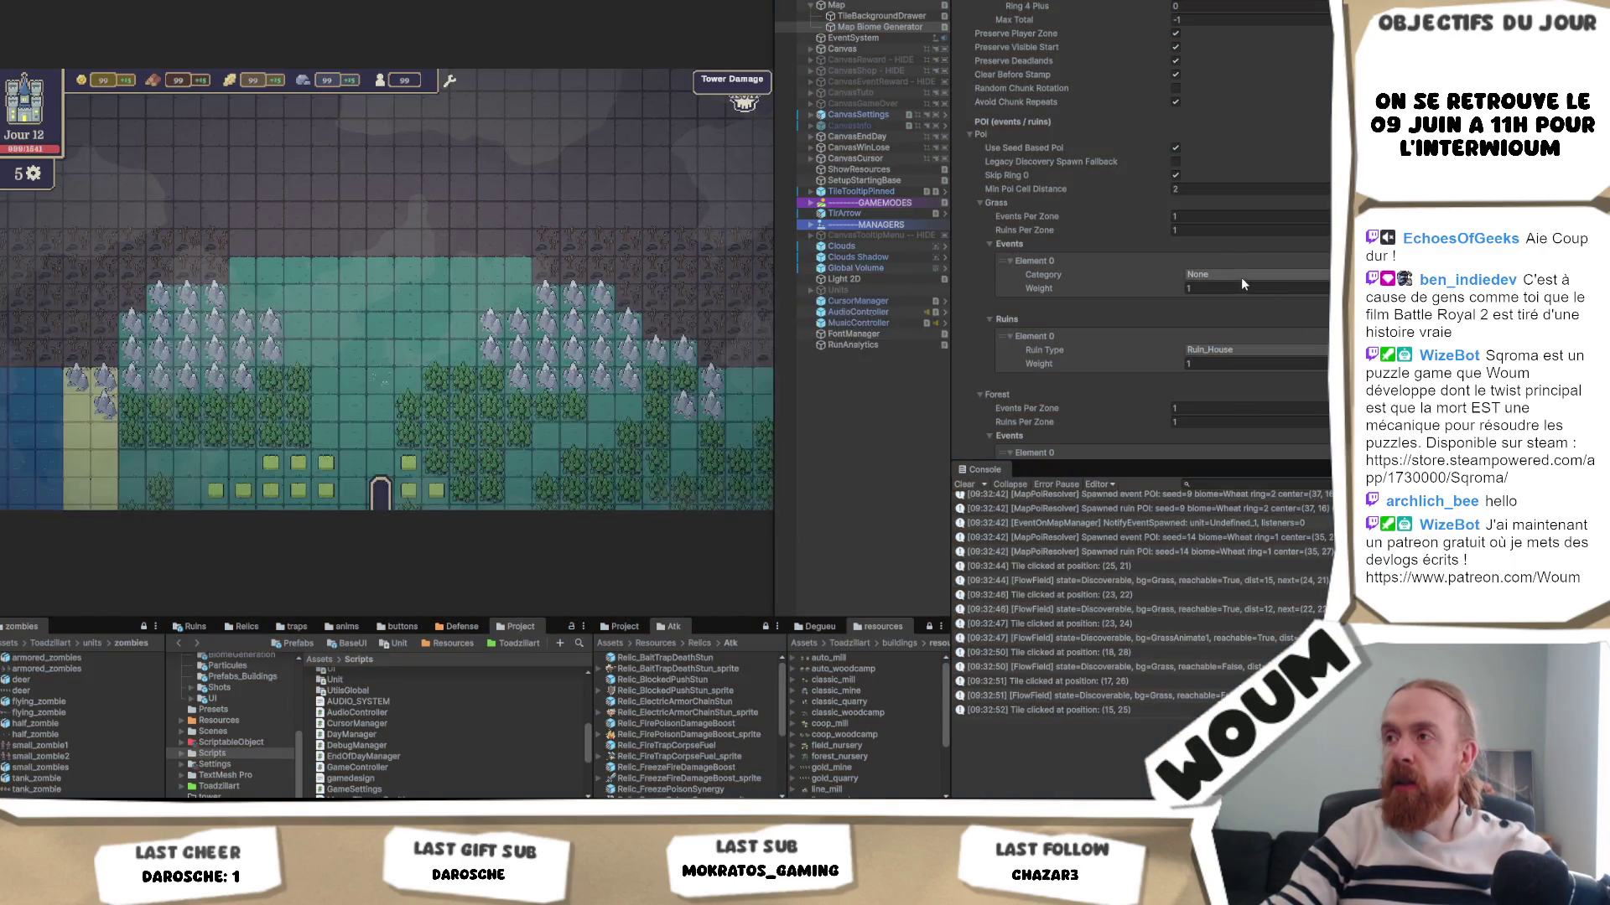
pyautogui.click(1241, 275)
pyautogui.click(1240, 312)
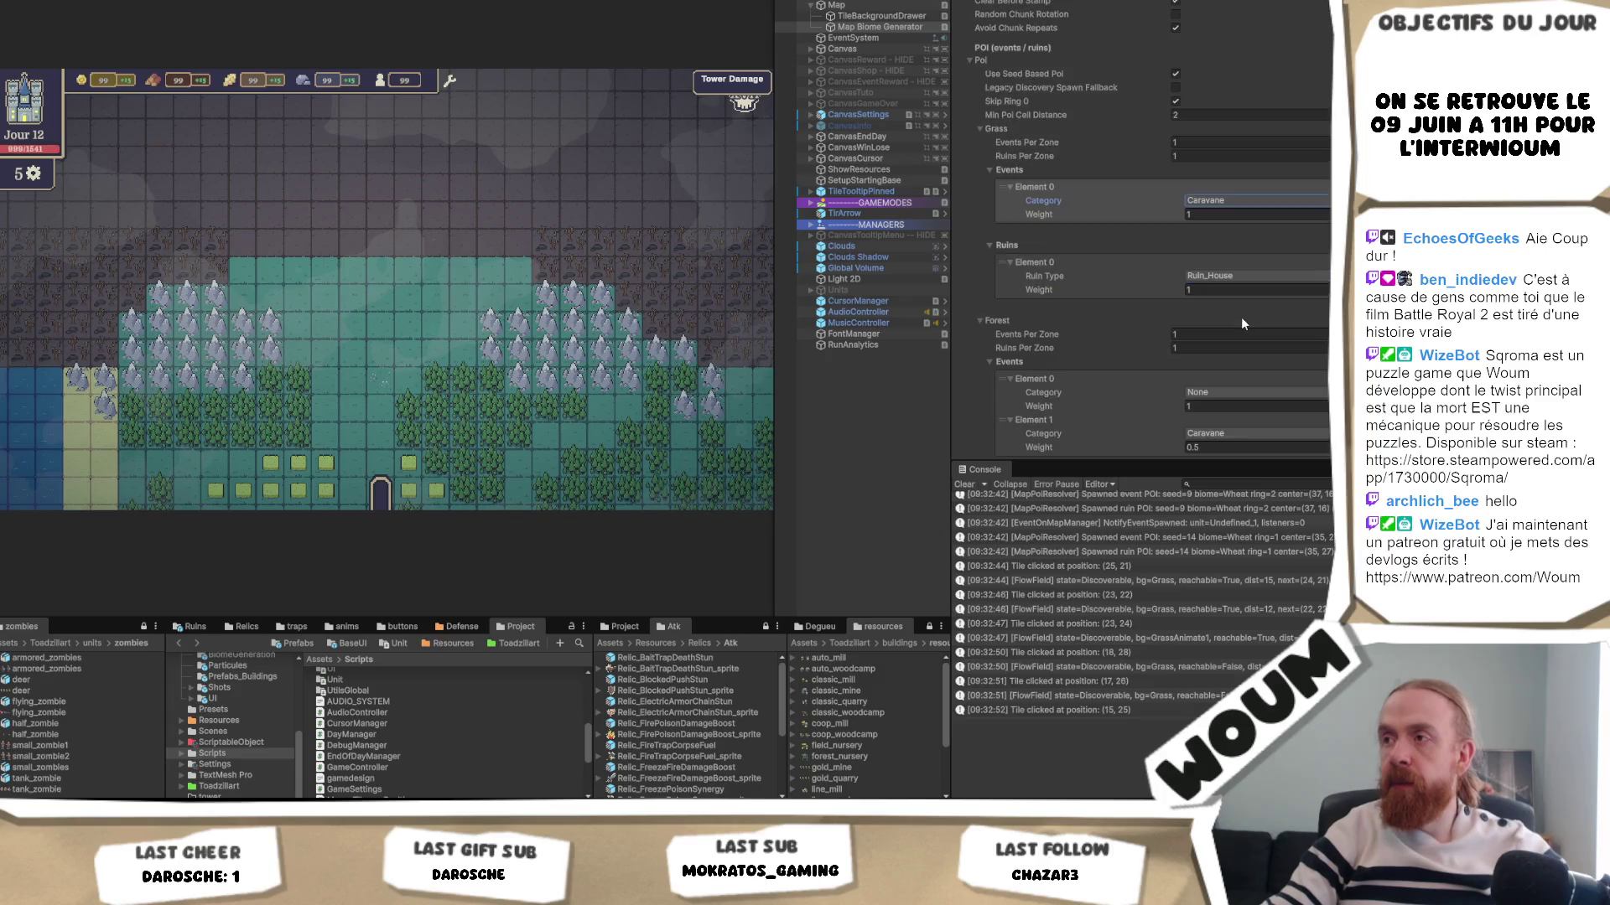
pyautogui.scroll(-4, 1236, 323)
pyautogui.click(1225, 320)
pyautogui.click(1242, 355)
# - Set the Wheat and Other event categories to Caravane, replacing Catacomb on Other
pyautogui.scroll(-4, 1231, 345)
pyautogui.click(1224, 342)
pyautogui.click(1241, 364)
pyautogui.scroll(-9, 1240, 364)
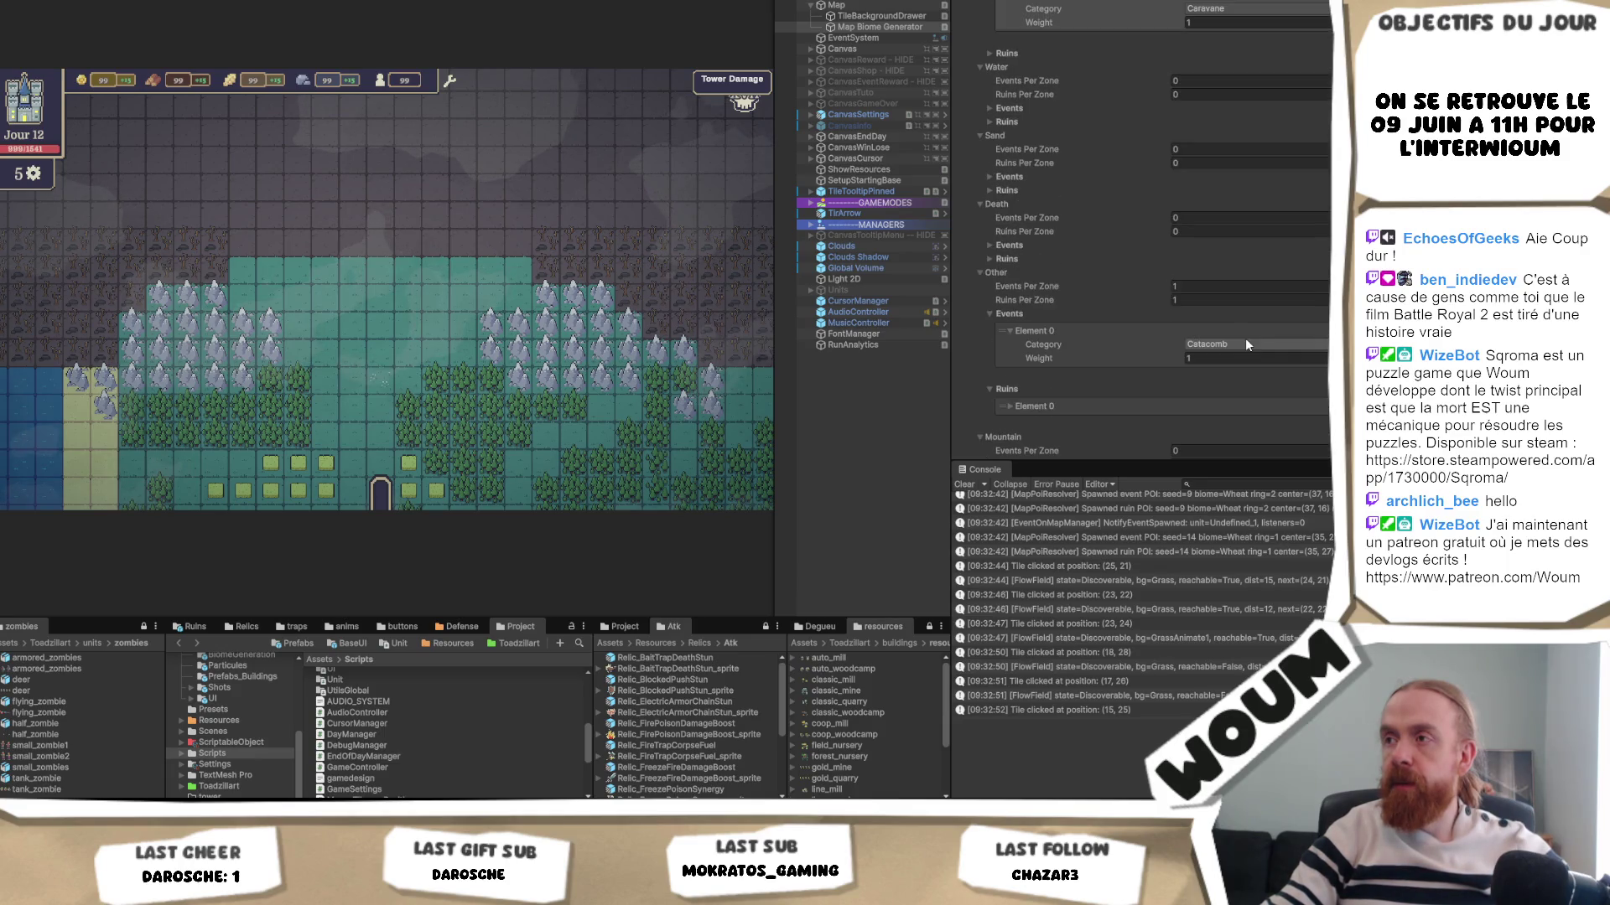
pyautogui.click(1245, 339)
pyautogui.click(1244, 376)
pyautogui.scroll(-6, 1254, 360)
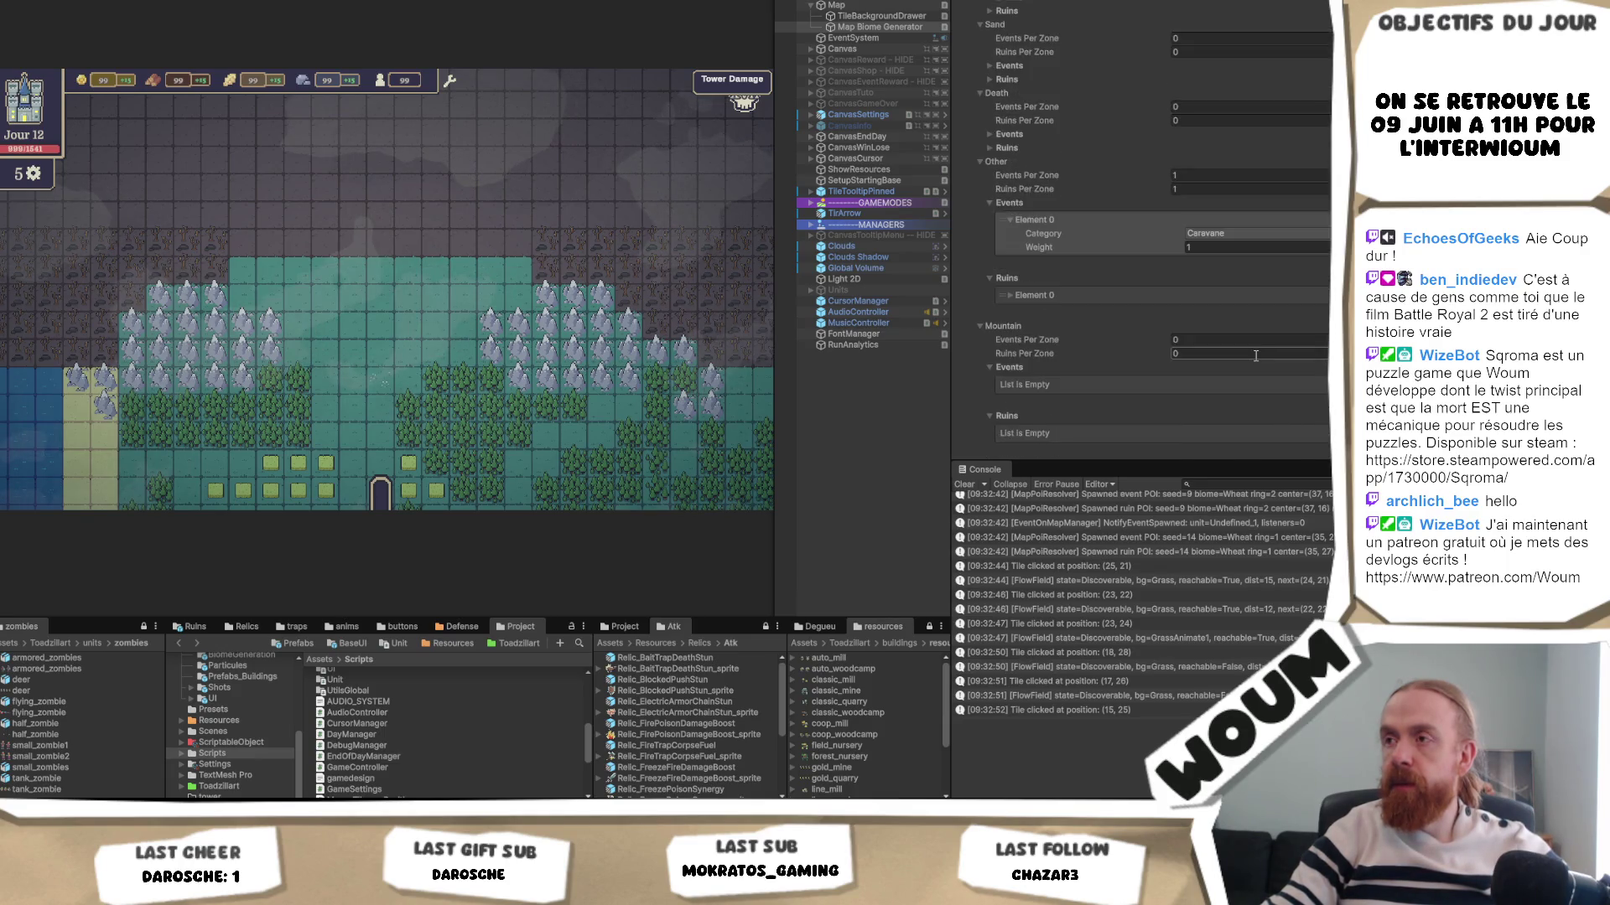
pyautogui.scroll(-2, 1259, 345)
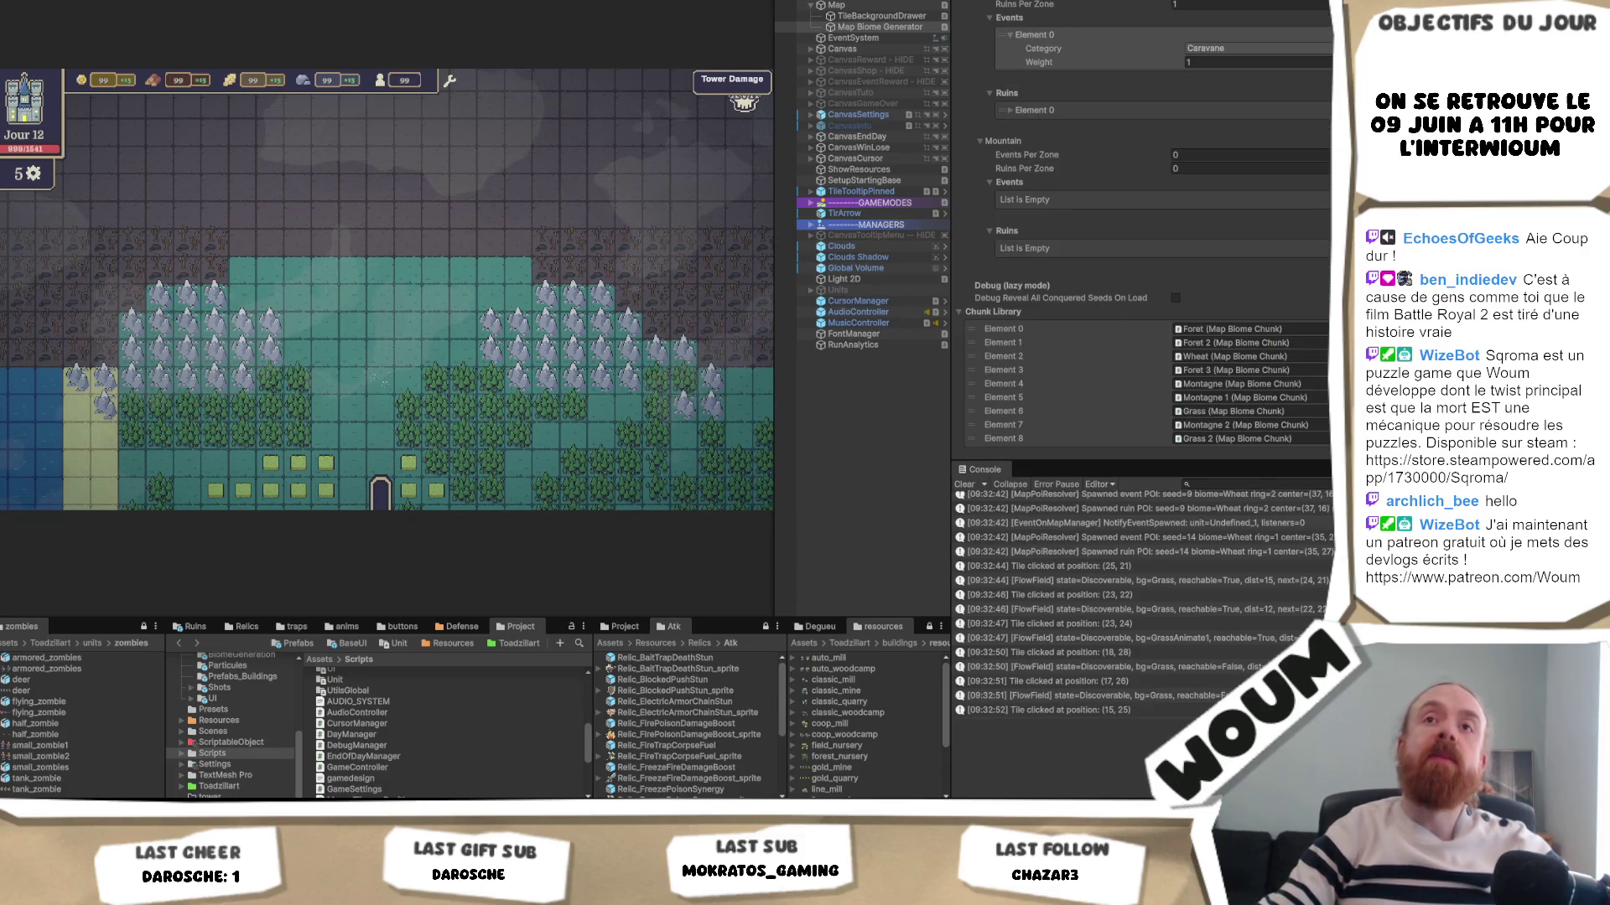
pyautogui.click(16, 0)
pyautogui.moveTo(59, 1)
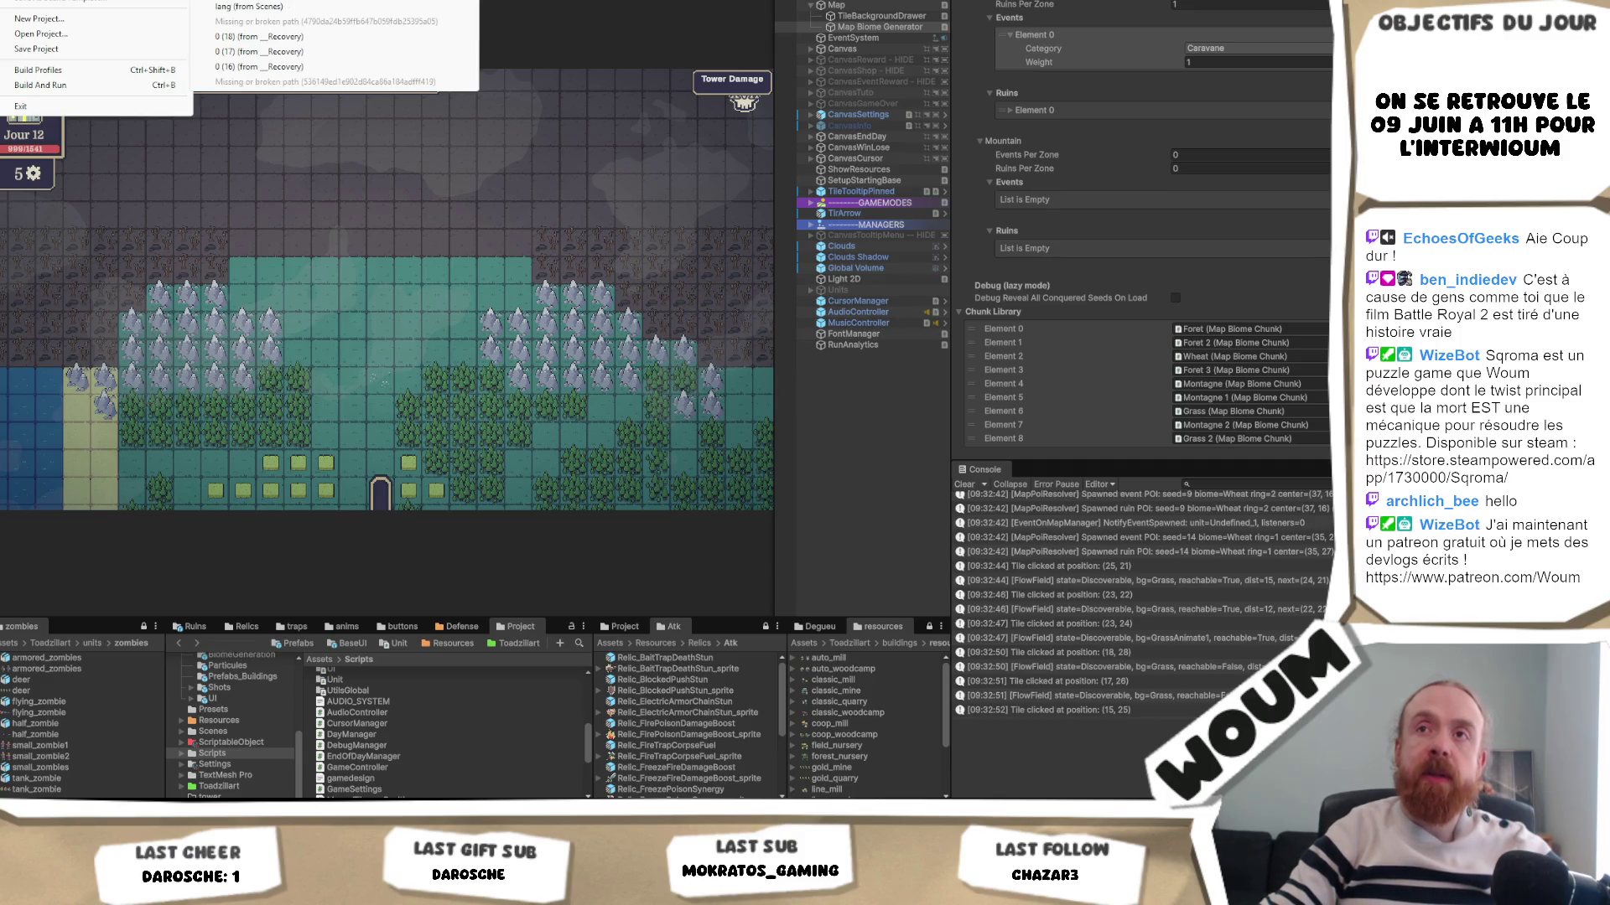
pyautogui.press('Escape')
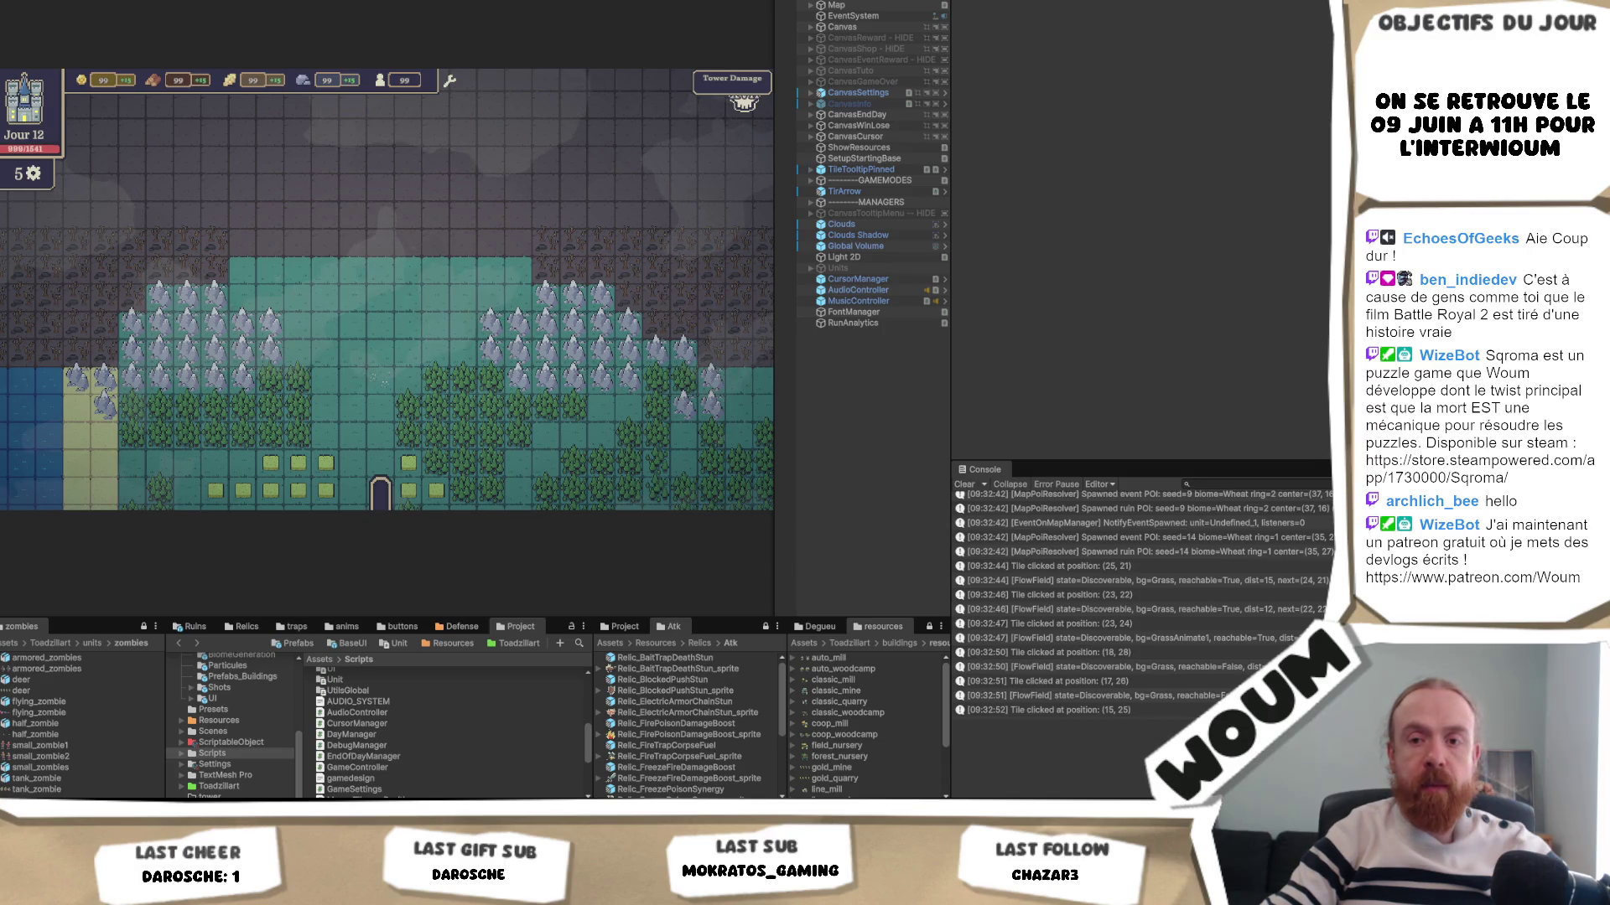
# - Search the whole Visual Studio solution for 'game'
pyautogui.hotkey('alt', 'Tab')
pyautogui.scroll(2, 532, 362)
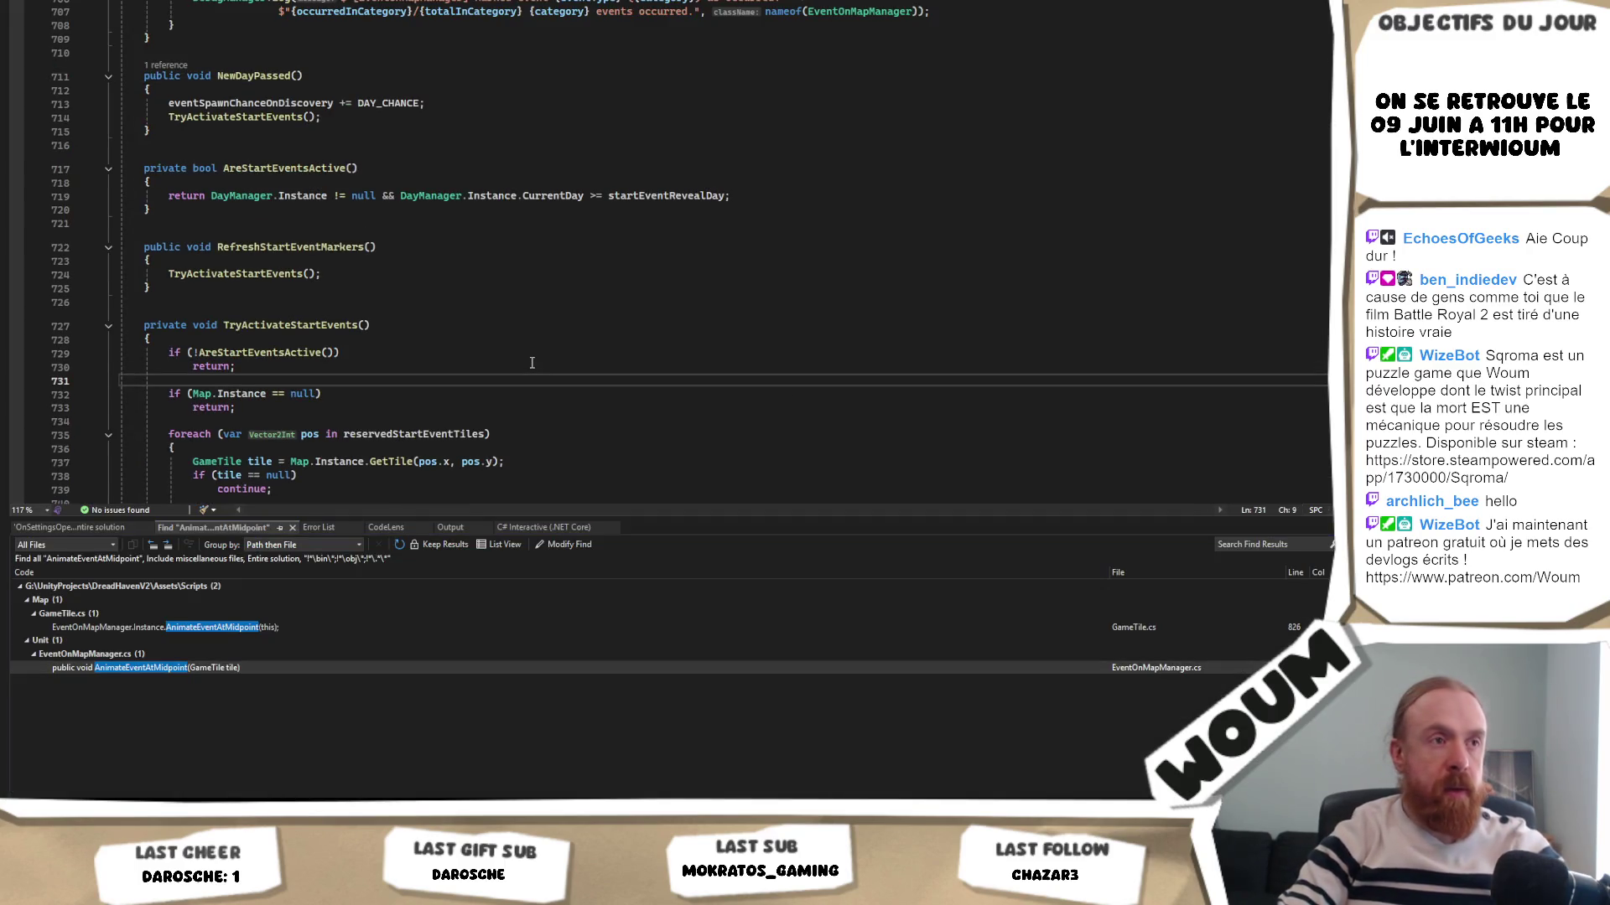
pyautogui.press('Return')
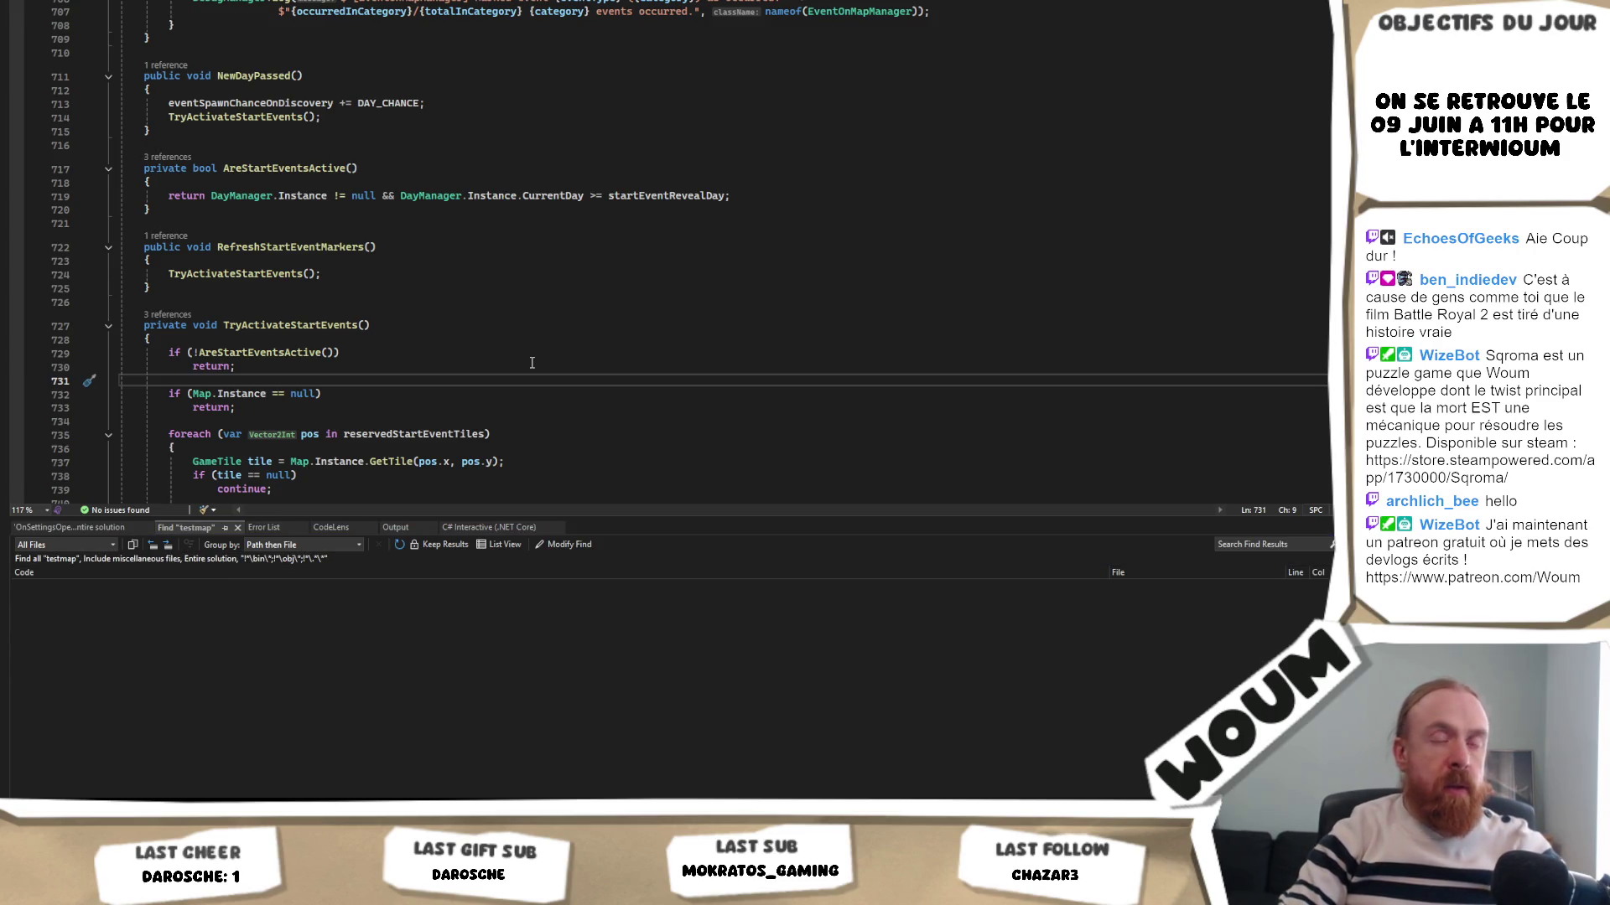
pyautogui.hotkey('ctrl', 'shift', 'f')
pyautogui.write('game')
pyautogui.press('Return')
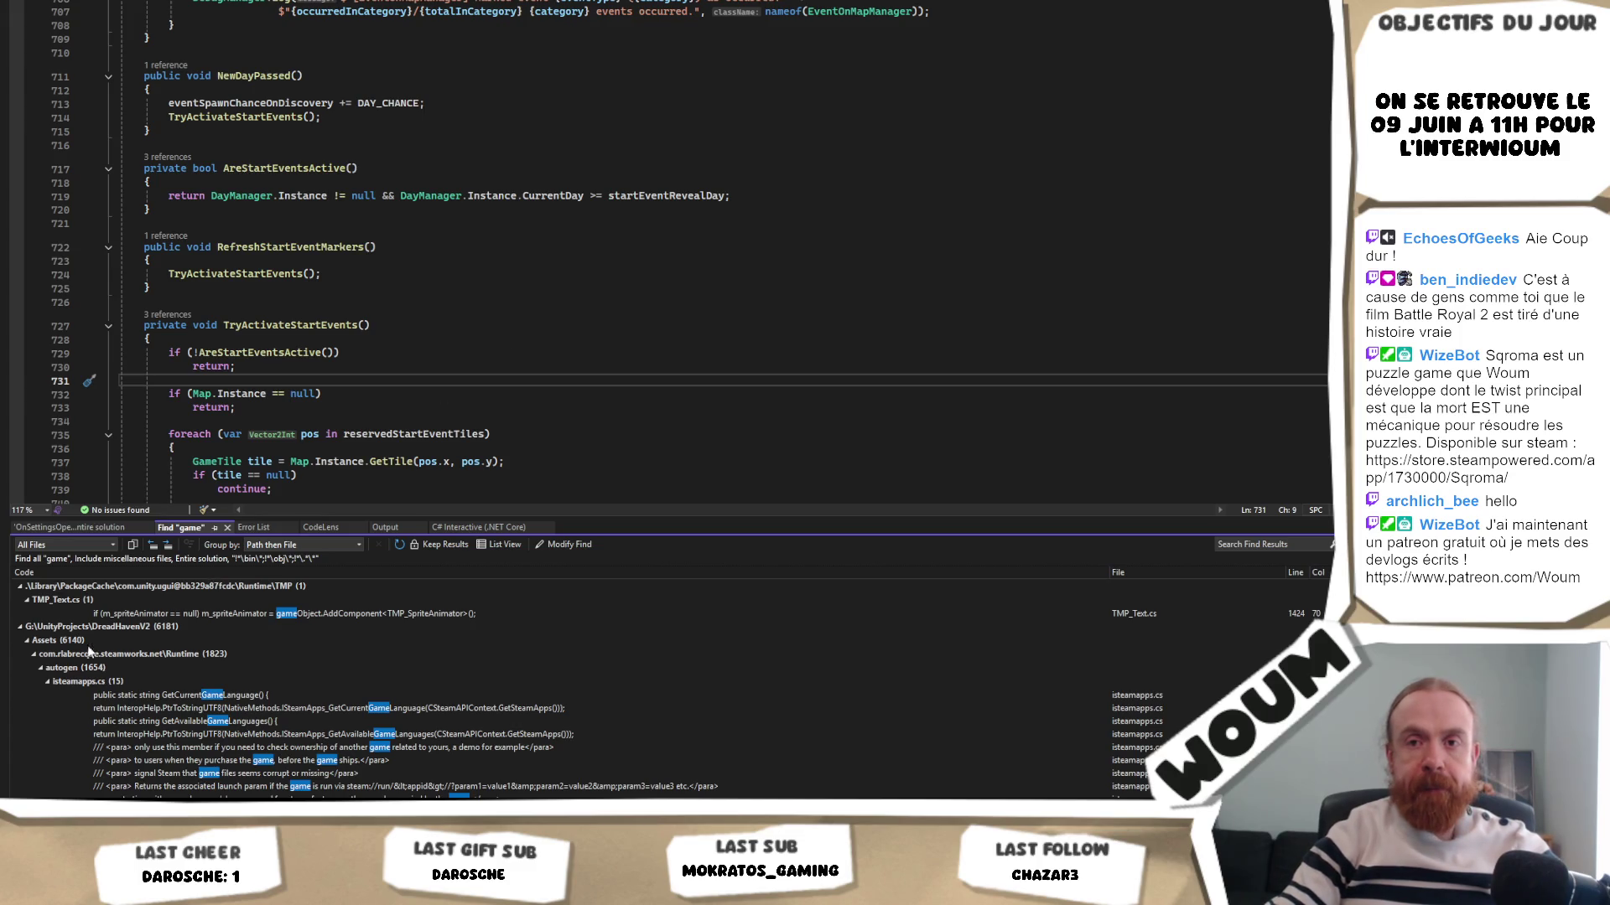
# - Collapse the isteamapps, autogen, steamworks, Assets and hotreload result groups
pyautogui.click(44, 681)
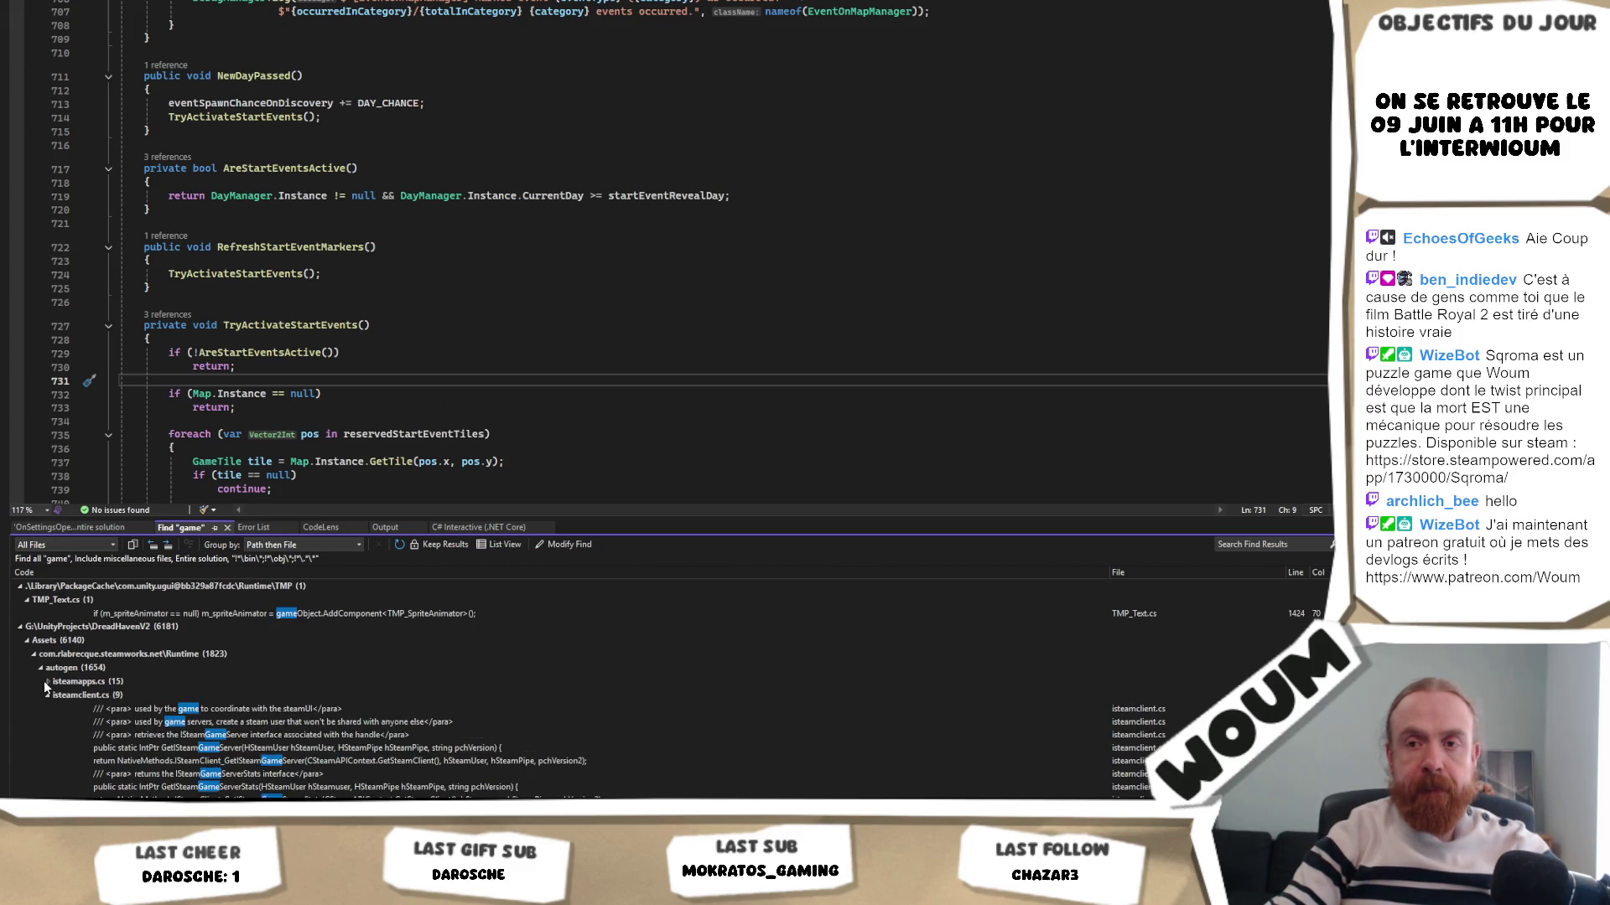
pyautogui.click(41, 668)
pyautogui.click(34, 654)
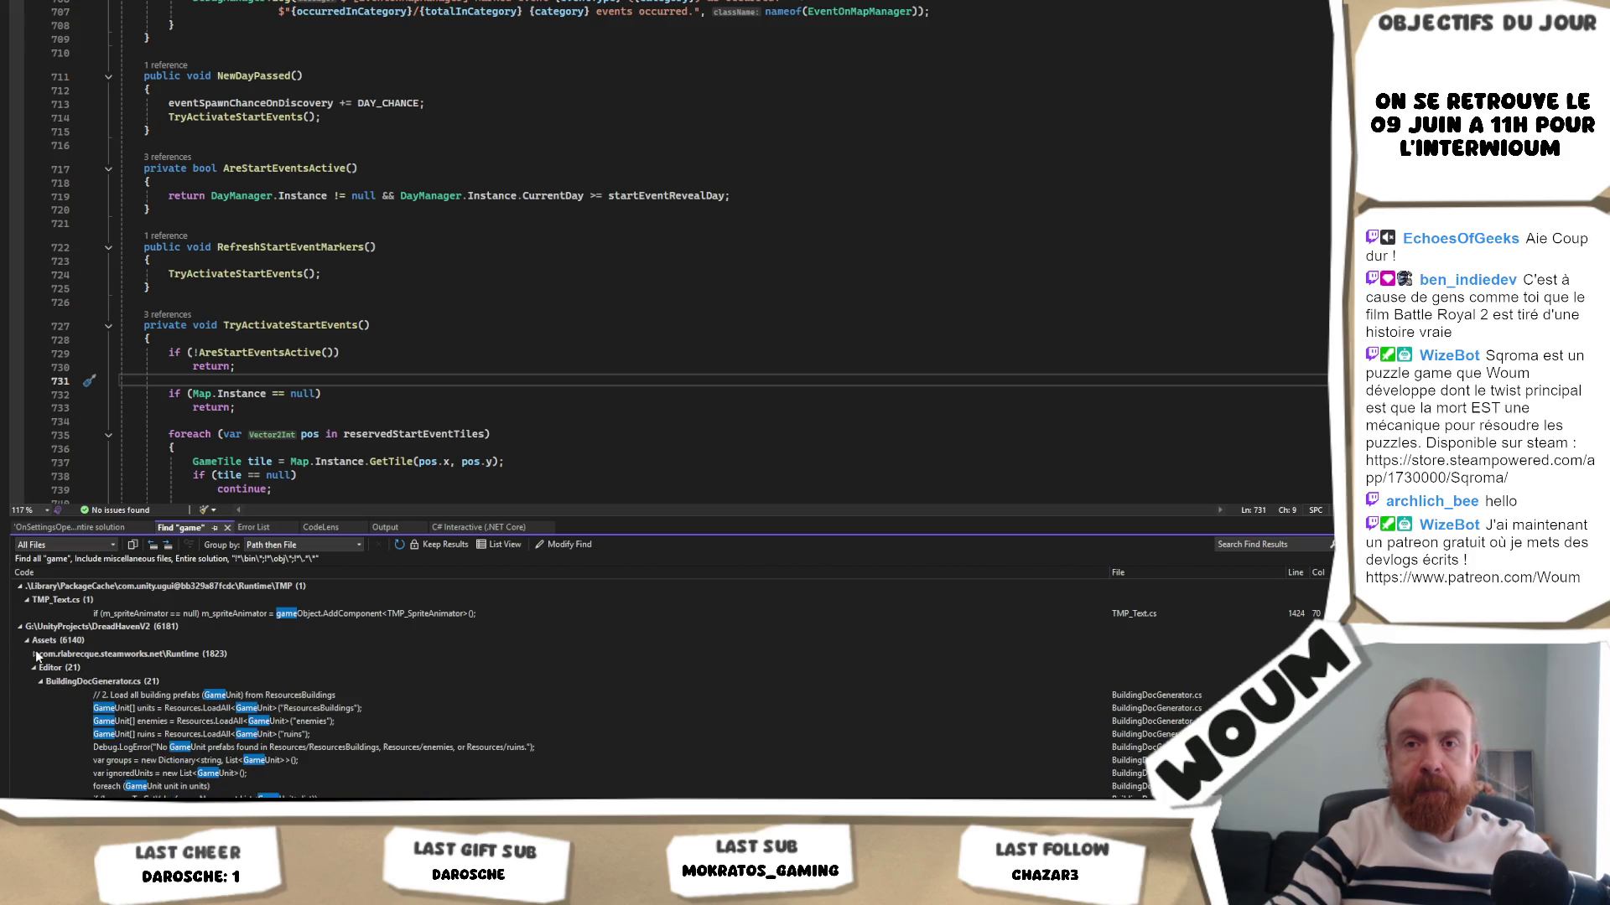
pyautogui.click(27, 641)
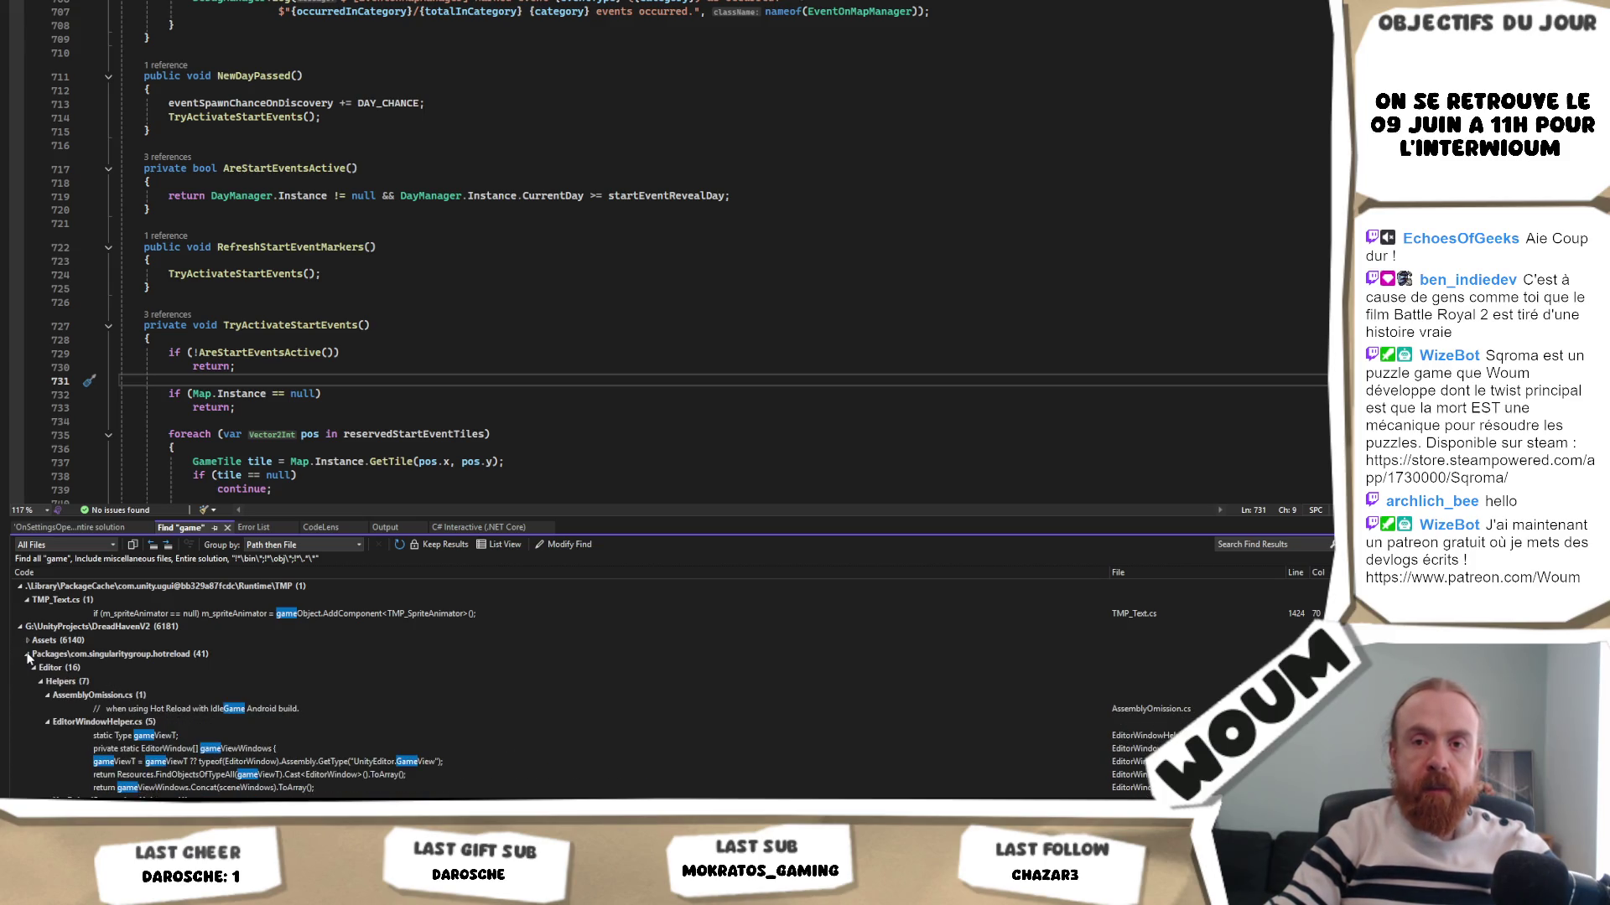
pyautogui.click(28, 655)
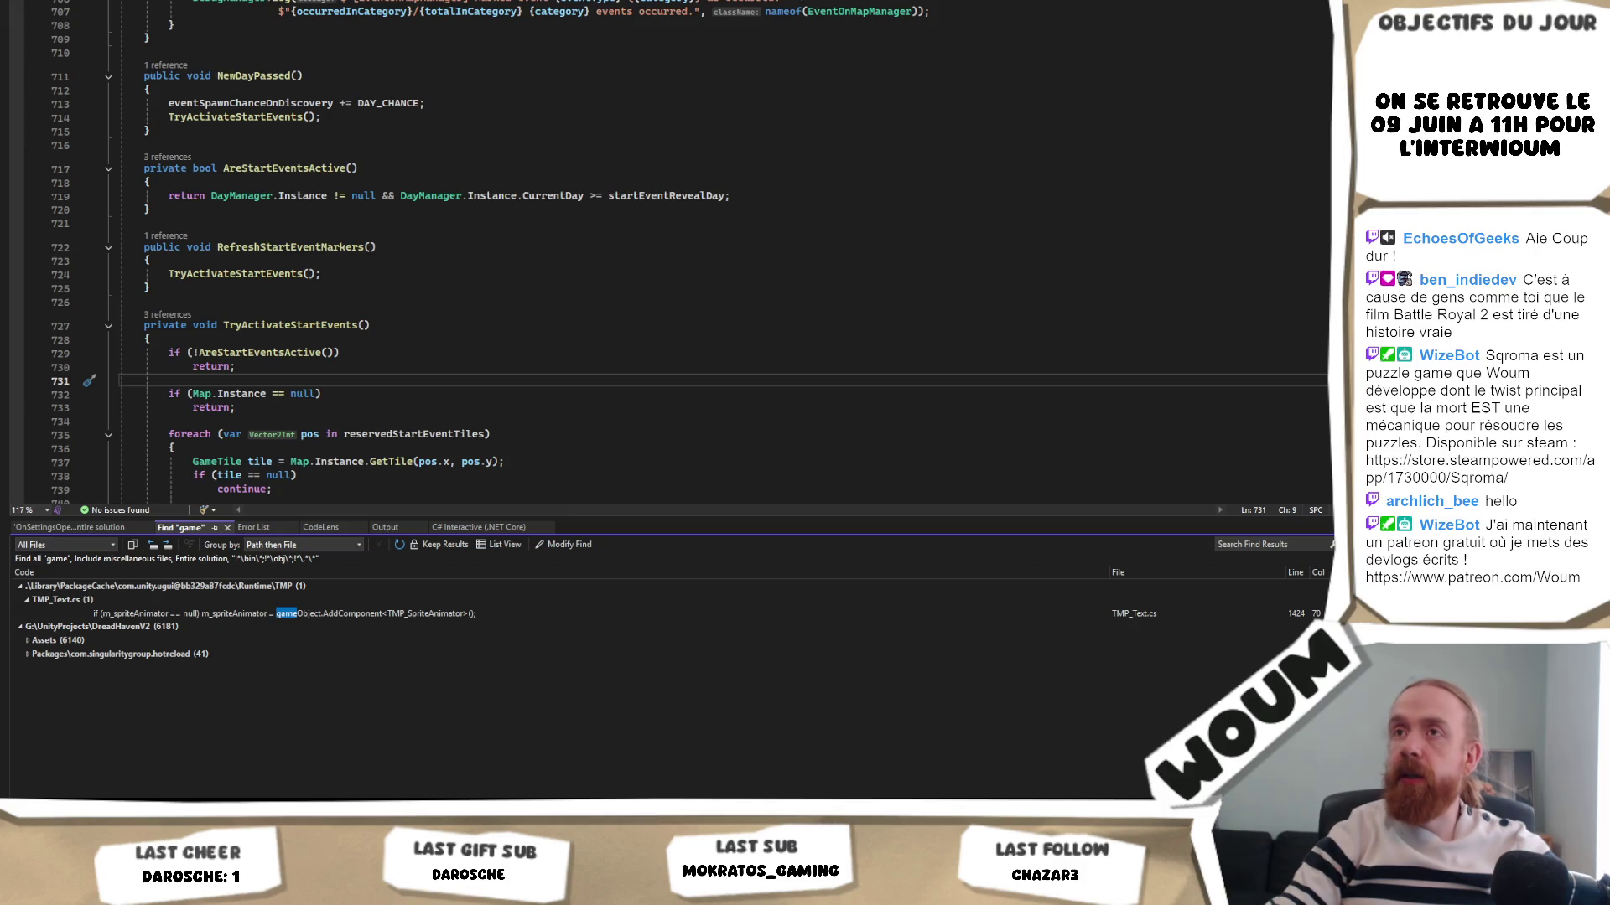
pyautogui.hotkey('alt', 'Tab')
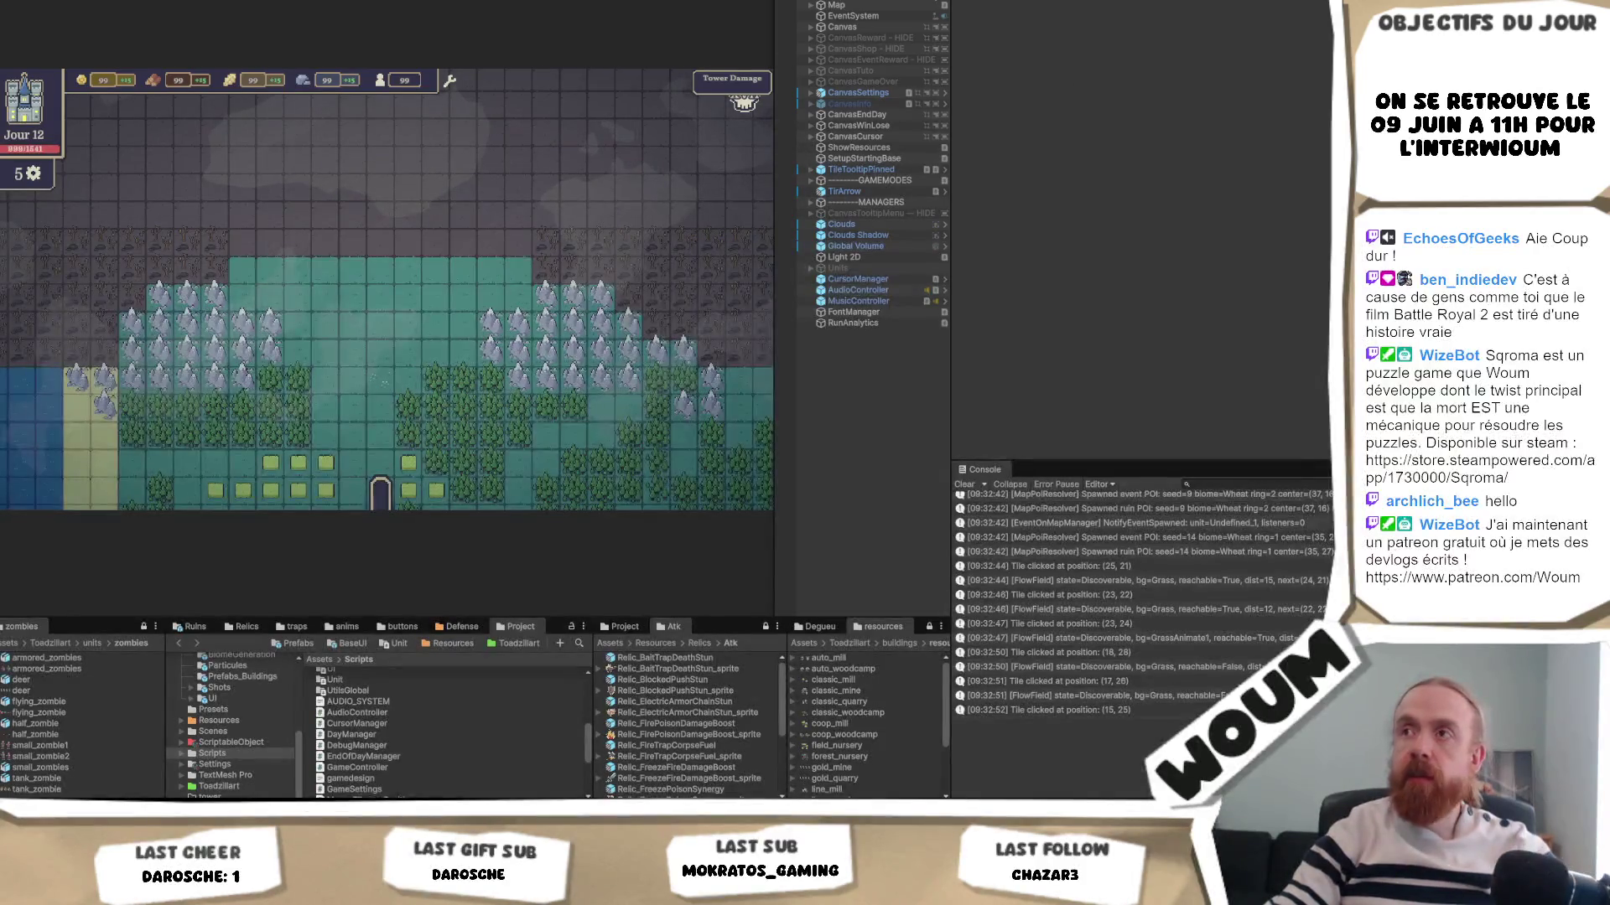
# - Load the main-menu scene from File > Open Recent Scene
pyautogui.hotkey('alt', 'f')
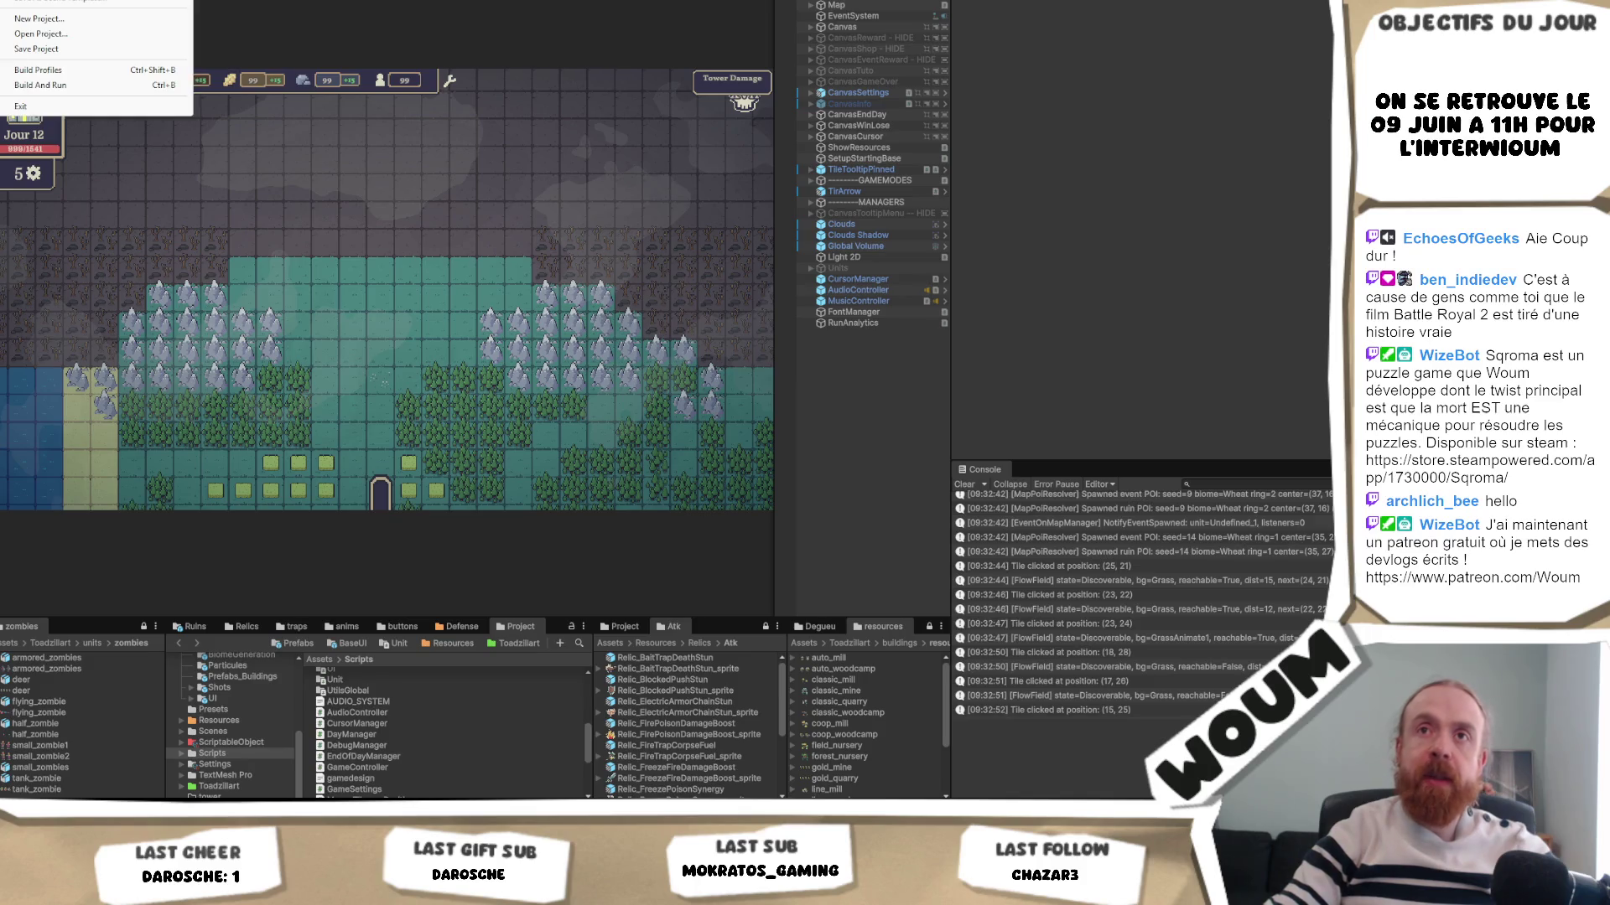
pyautogui.press('Down')
pyautogui.press('Down')
pyautogui.press('Right')
pyautogui.press('Return')
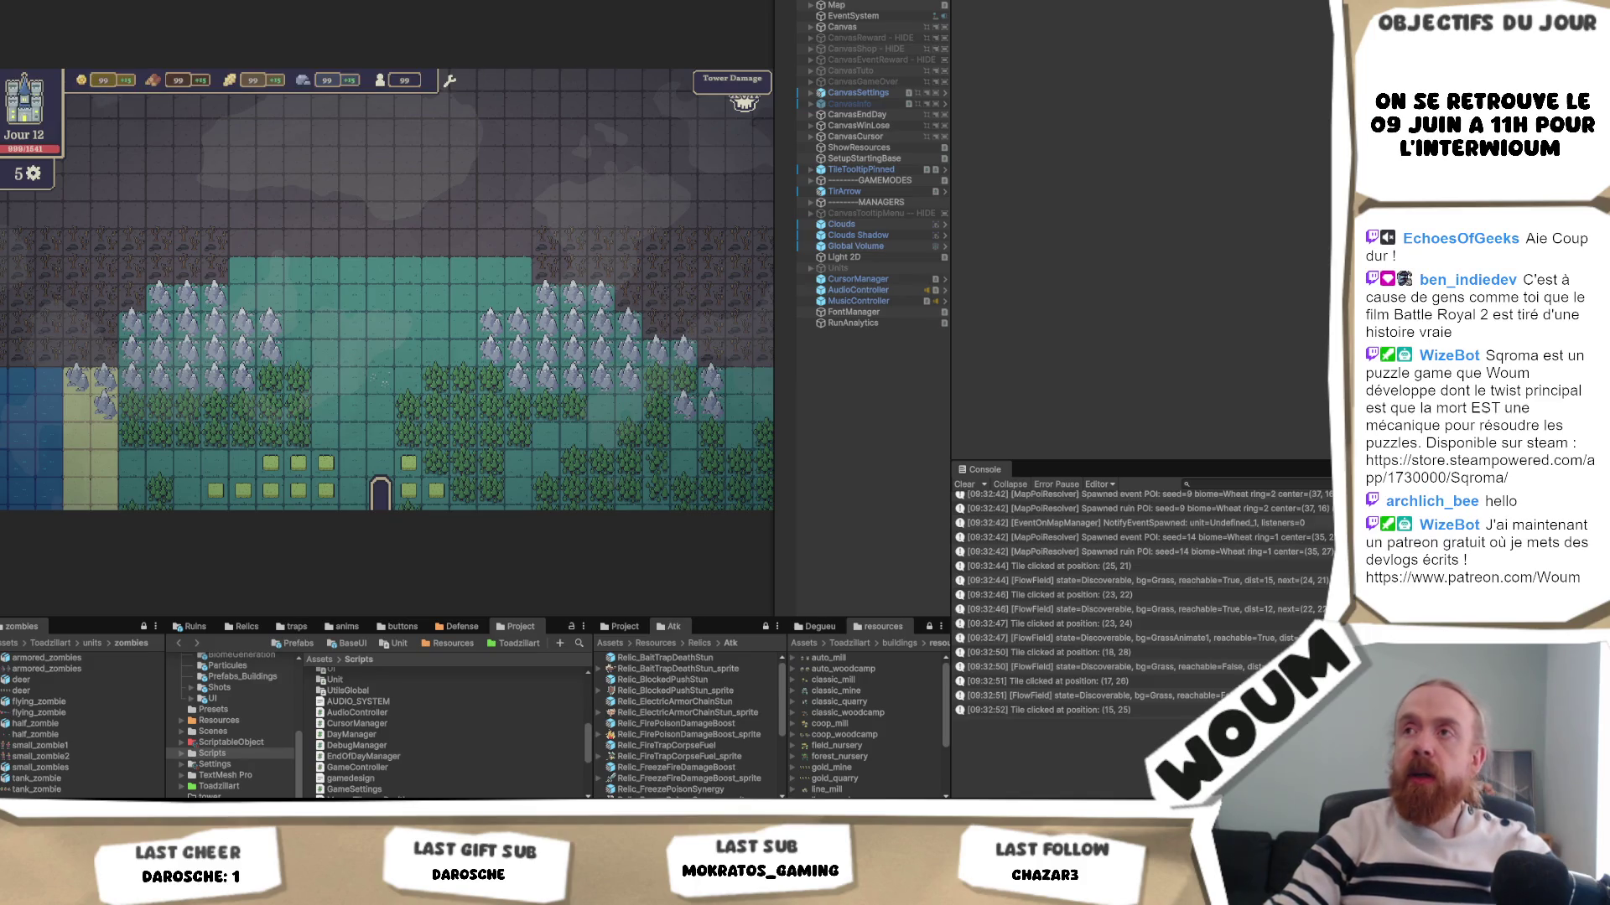
# - Play-test starting a new game from the main menu, then stop Play mode
pyautogui.hotkey('ctrl', 'p')
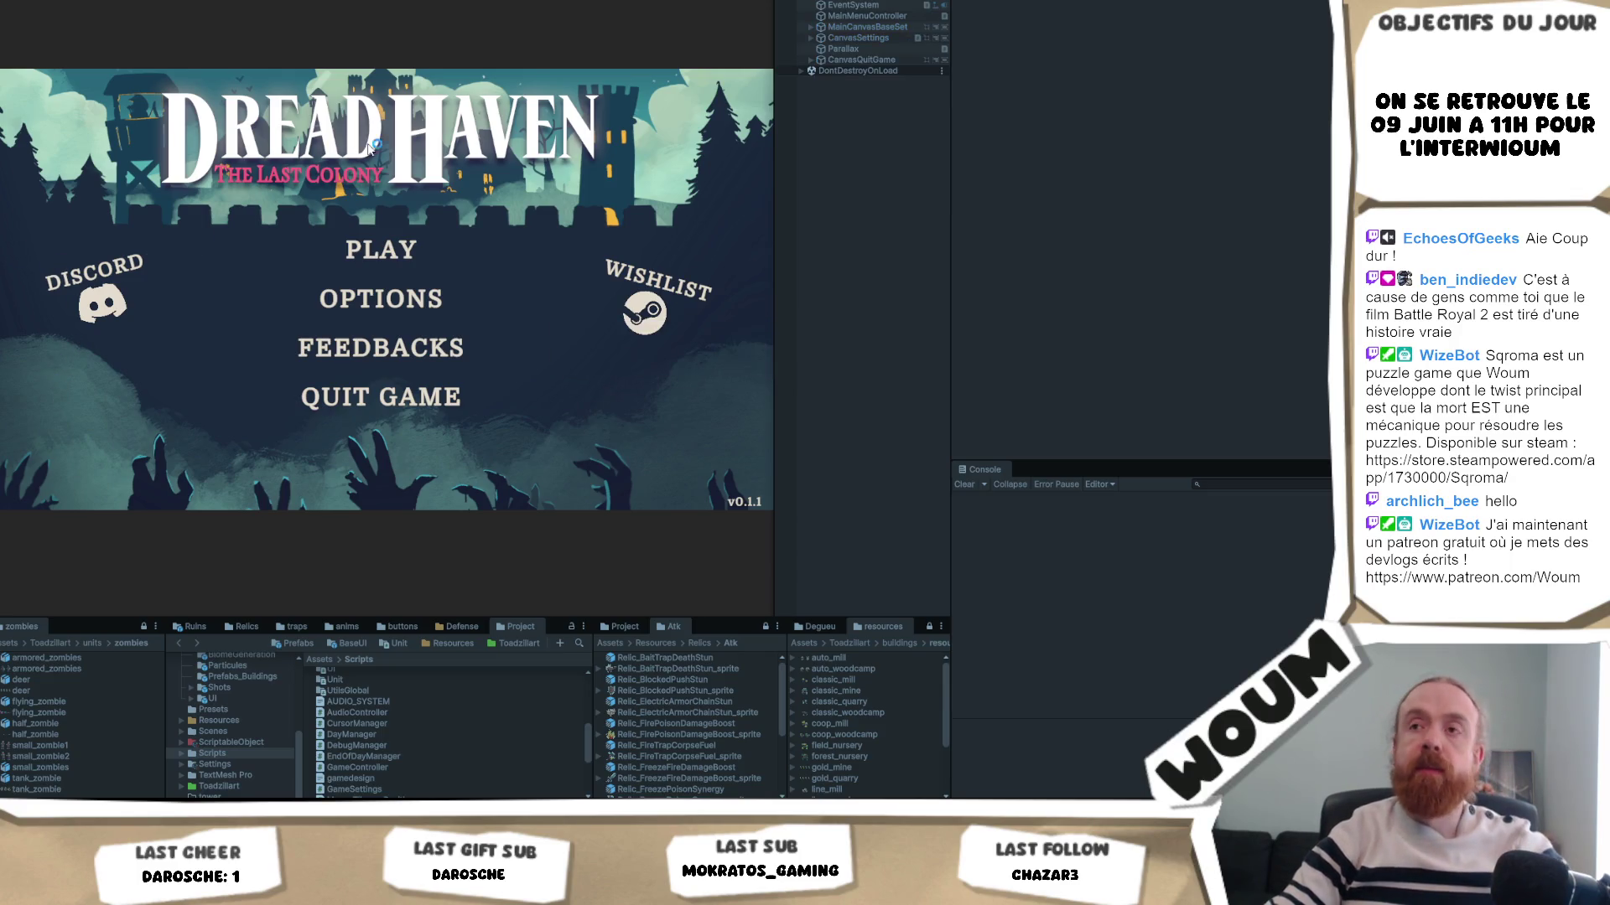
pyautogui.click(404, 261)
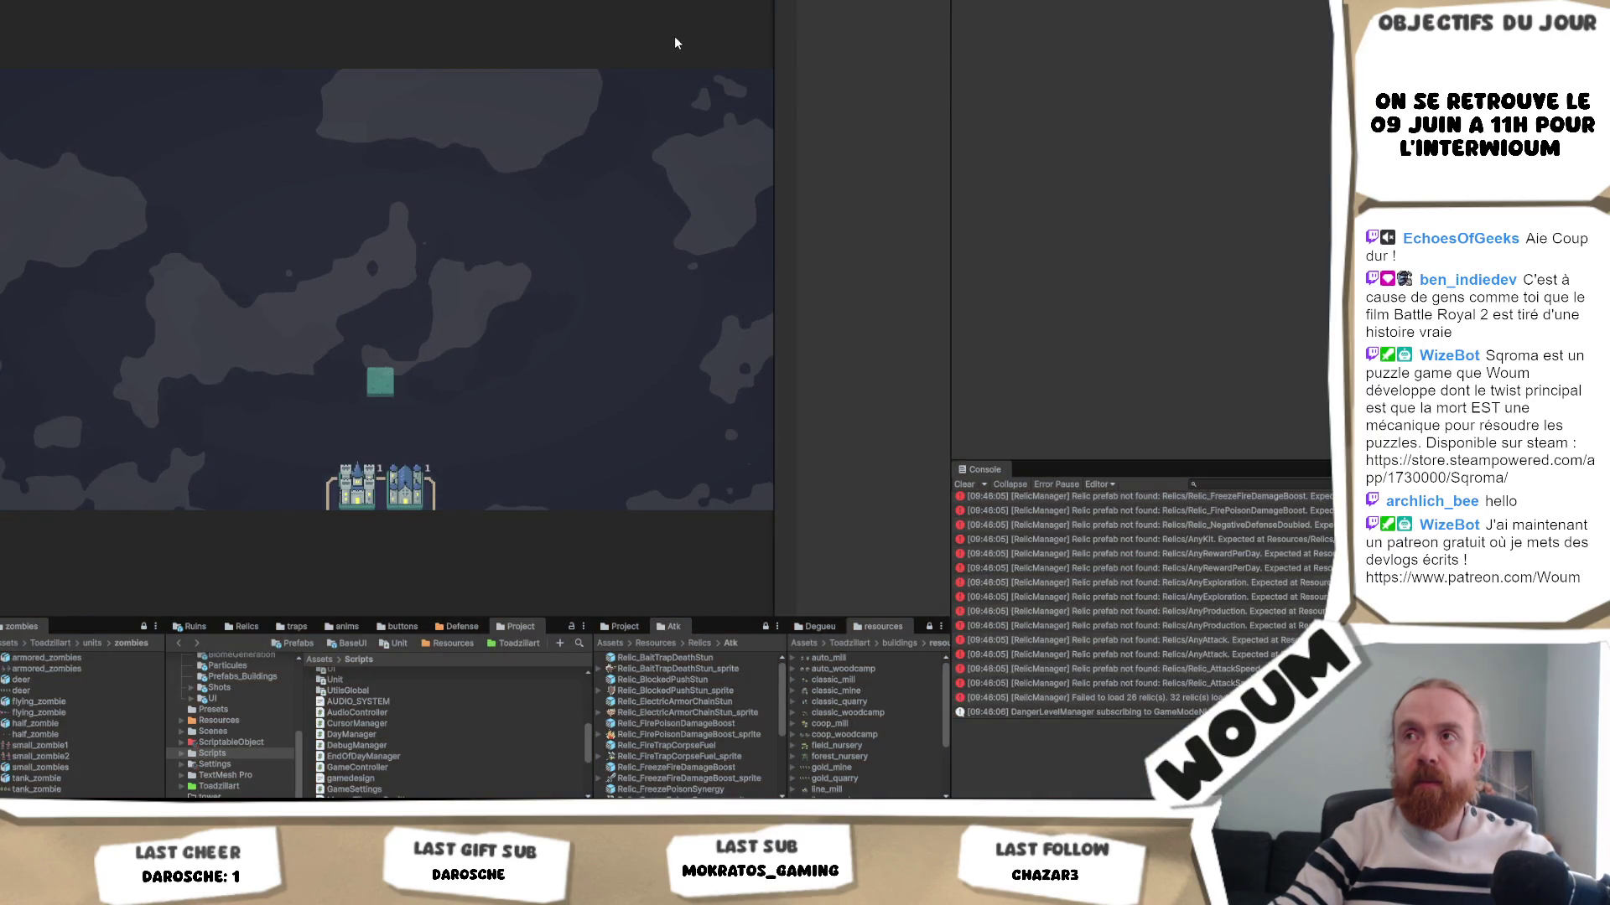
pyautogui.click(674, 37)
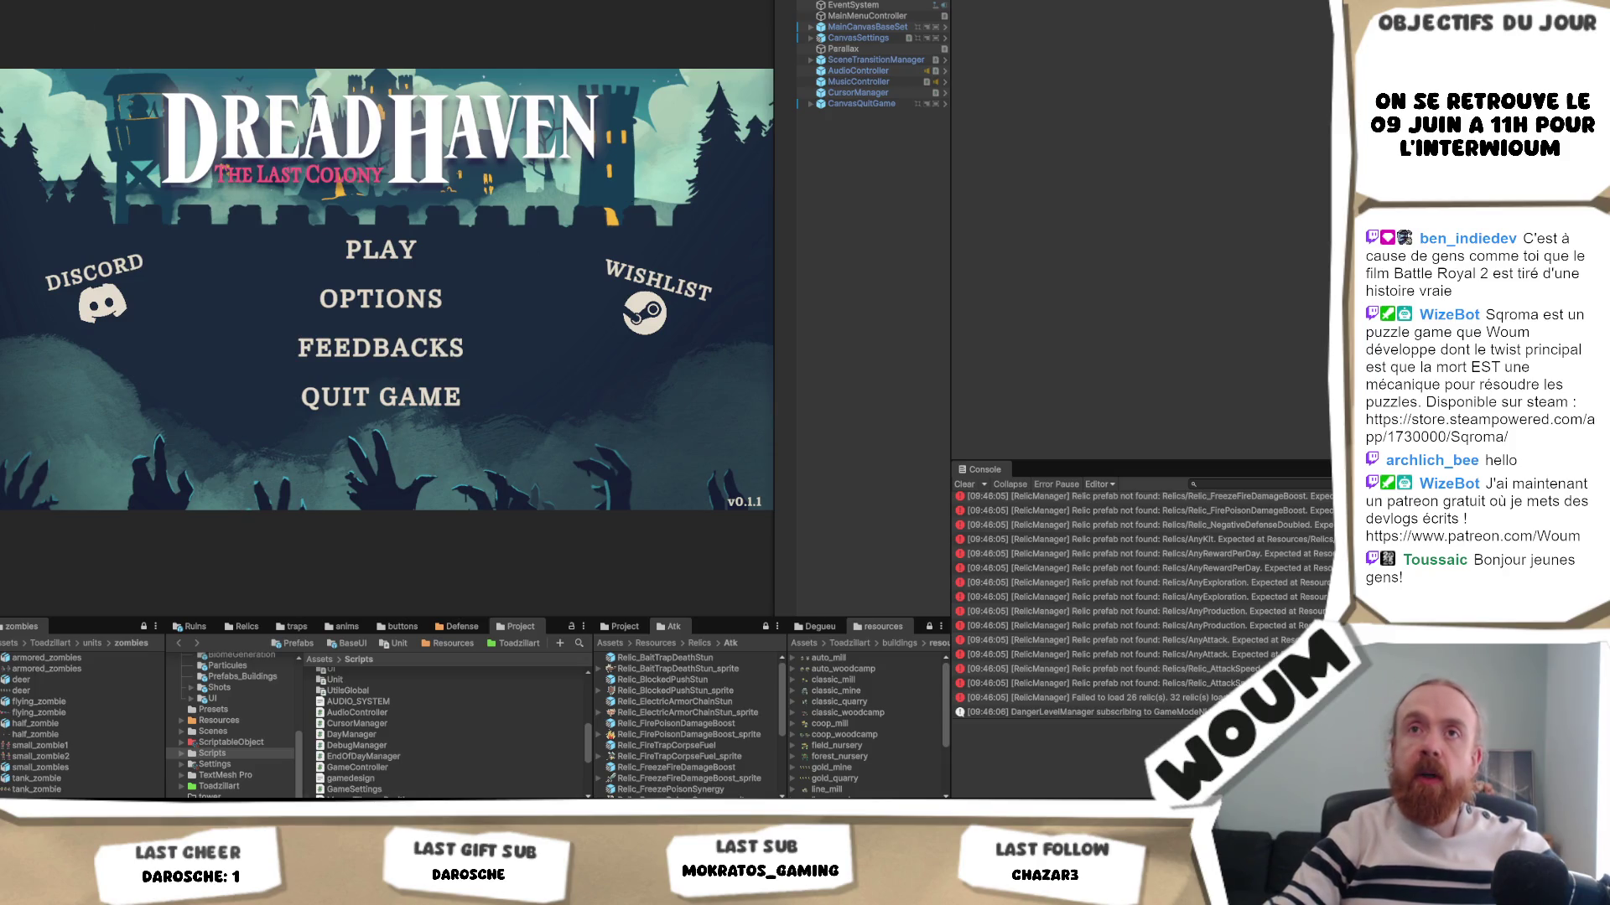
pyautogui.hotkey('alt', 'f')
pyautogui.moveTo(67, 2)
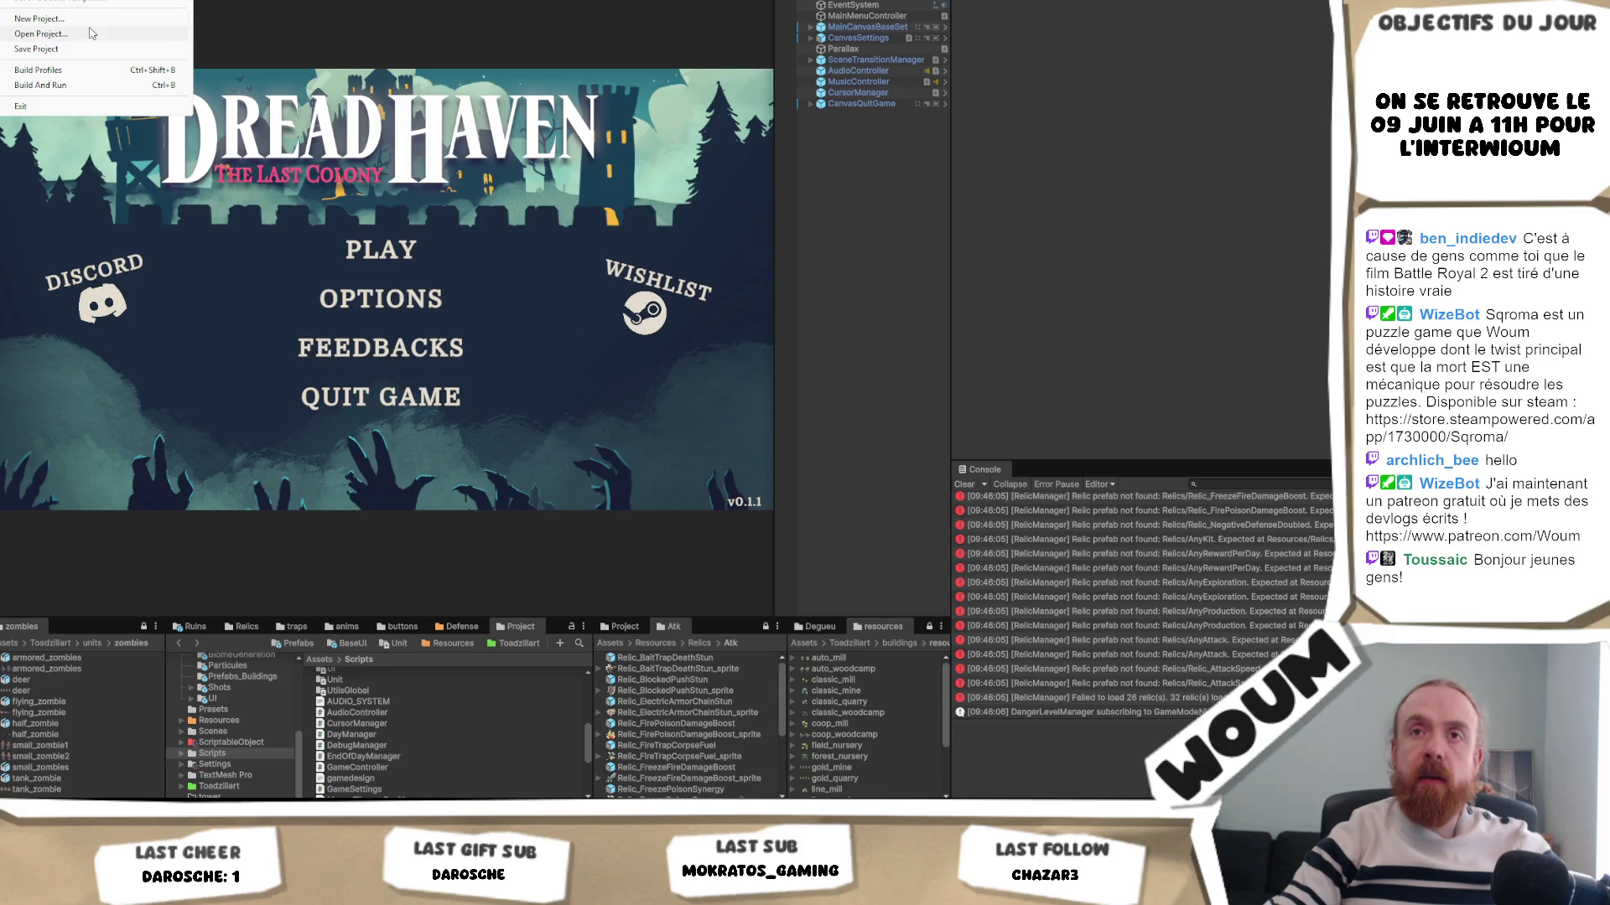
# - Reveal the Scripts folder in File Explorer and navigate to the Assets\Scenes folder
pyautogui.press('Left')
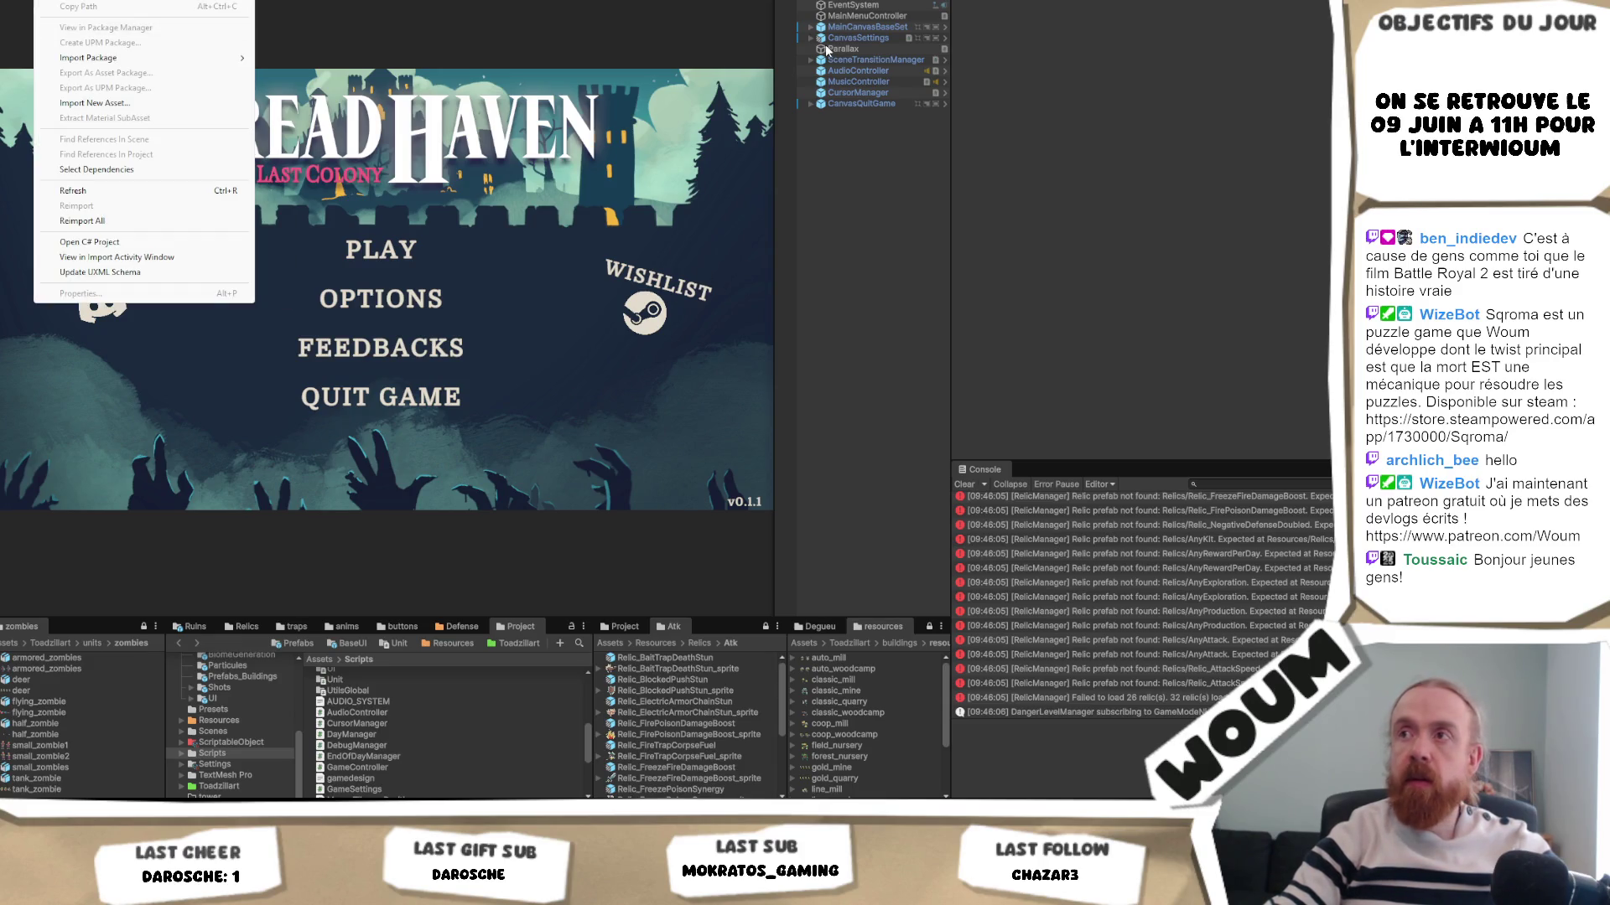
pyautogui.rightClick(339, 721)
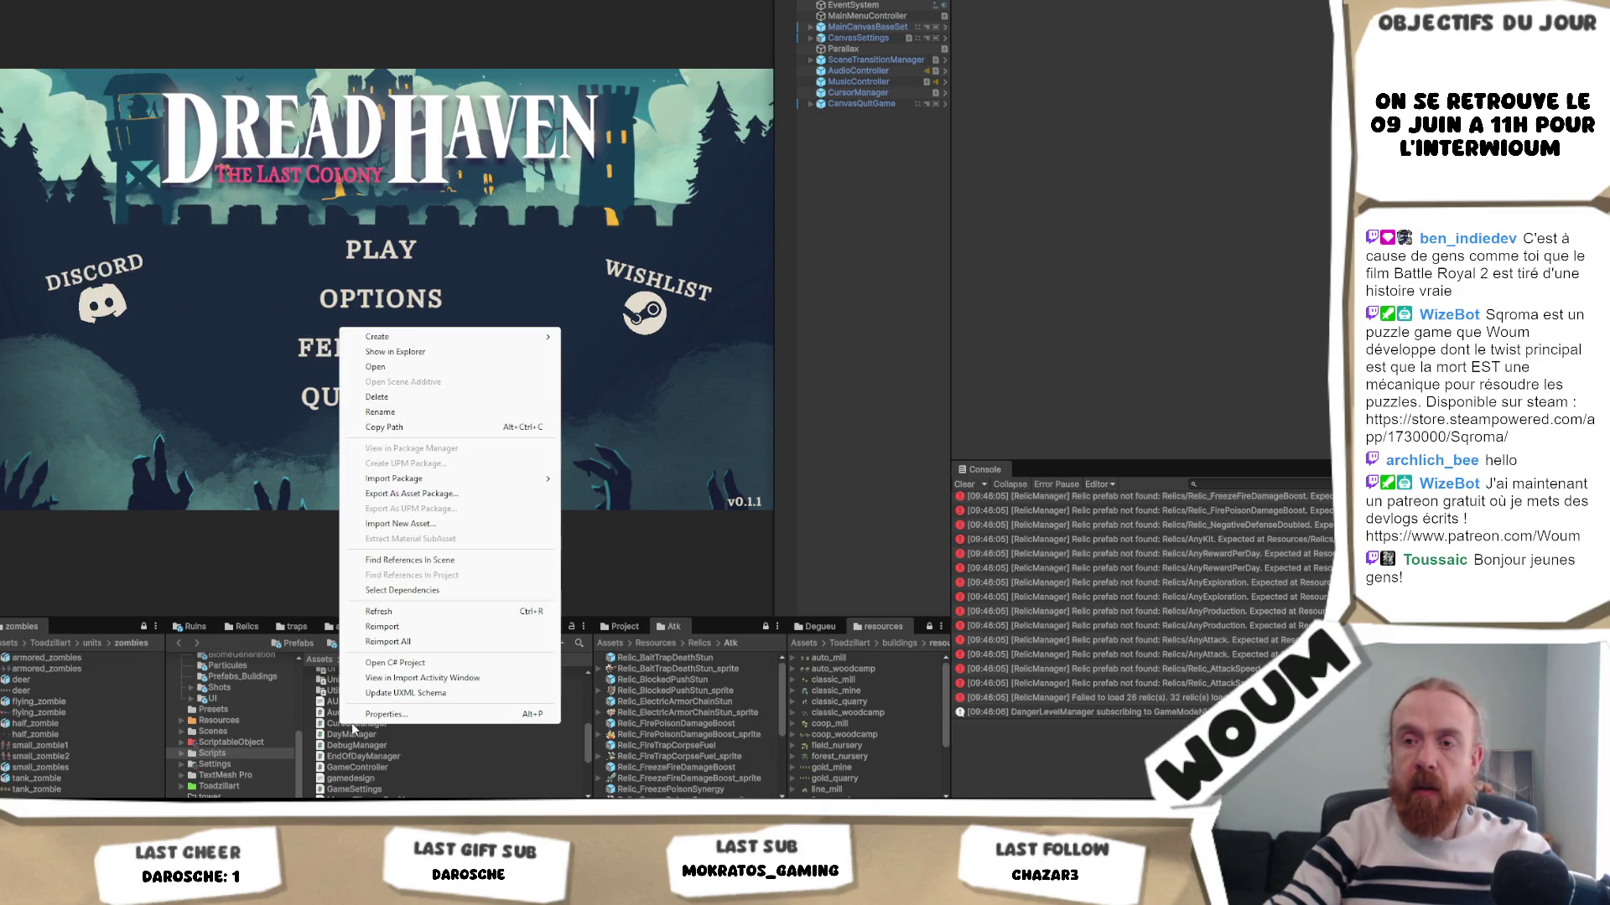
pyautogui.click(395, 352)
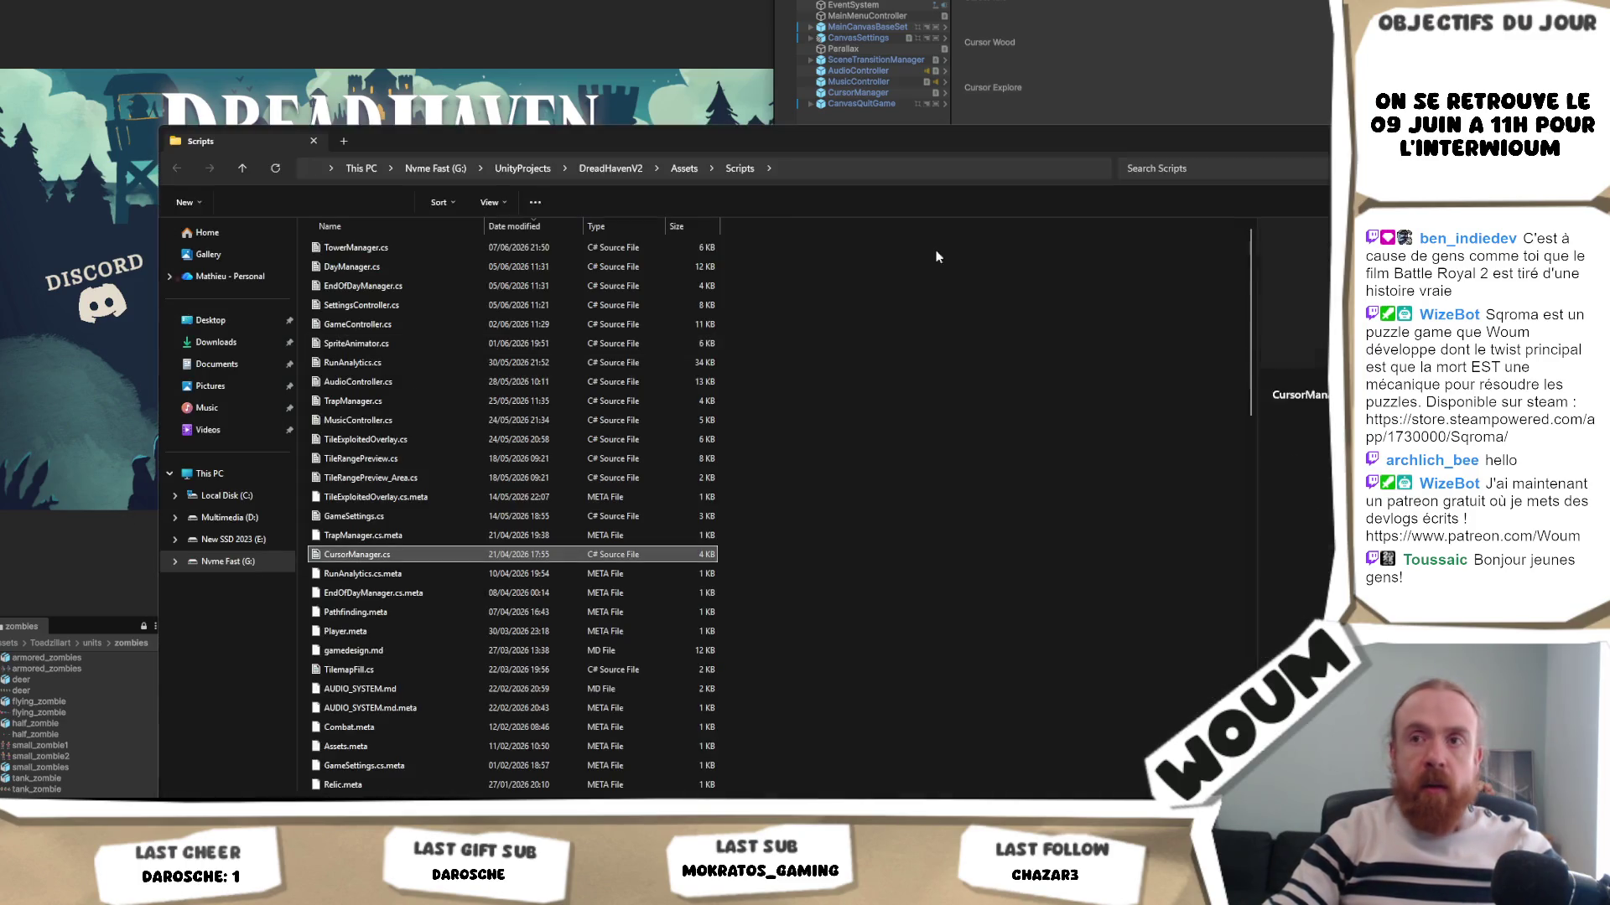
pyautogui.click(684, 168)
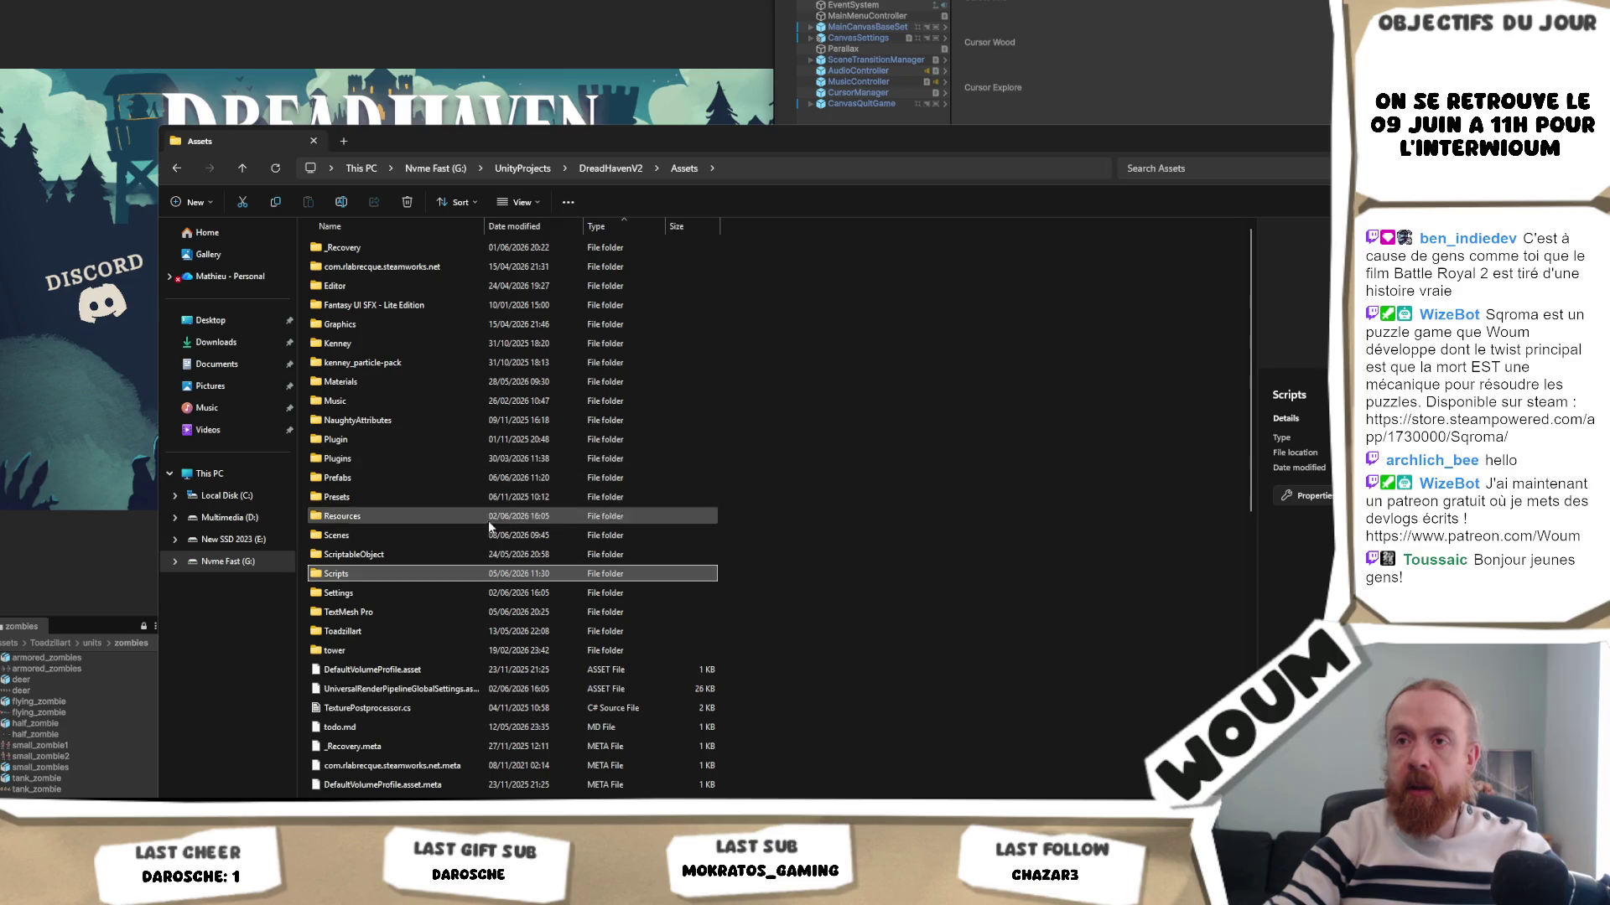
pyautogui.click(402, 534)
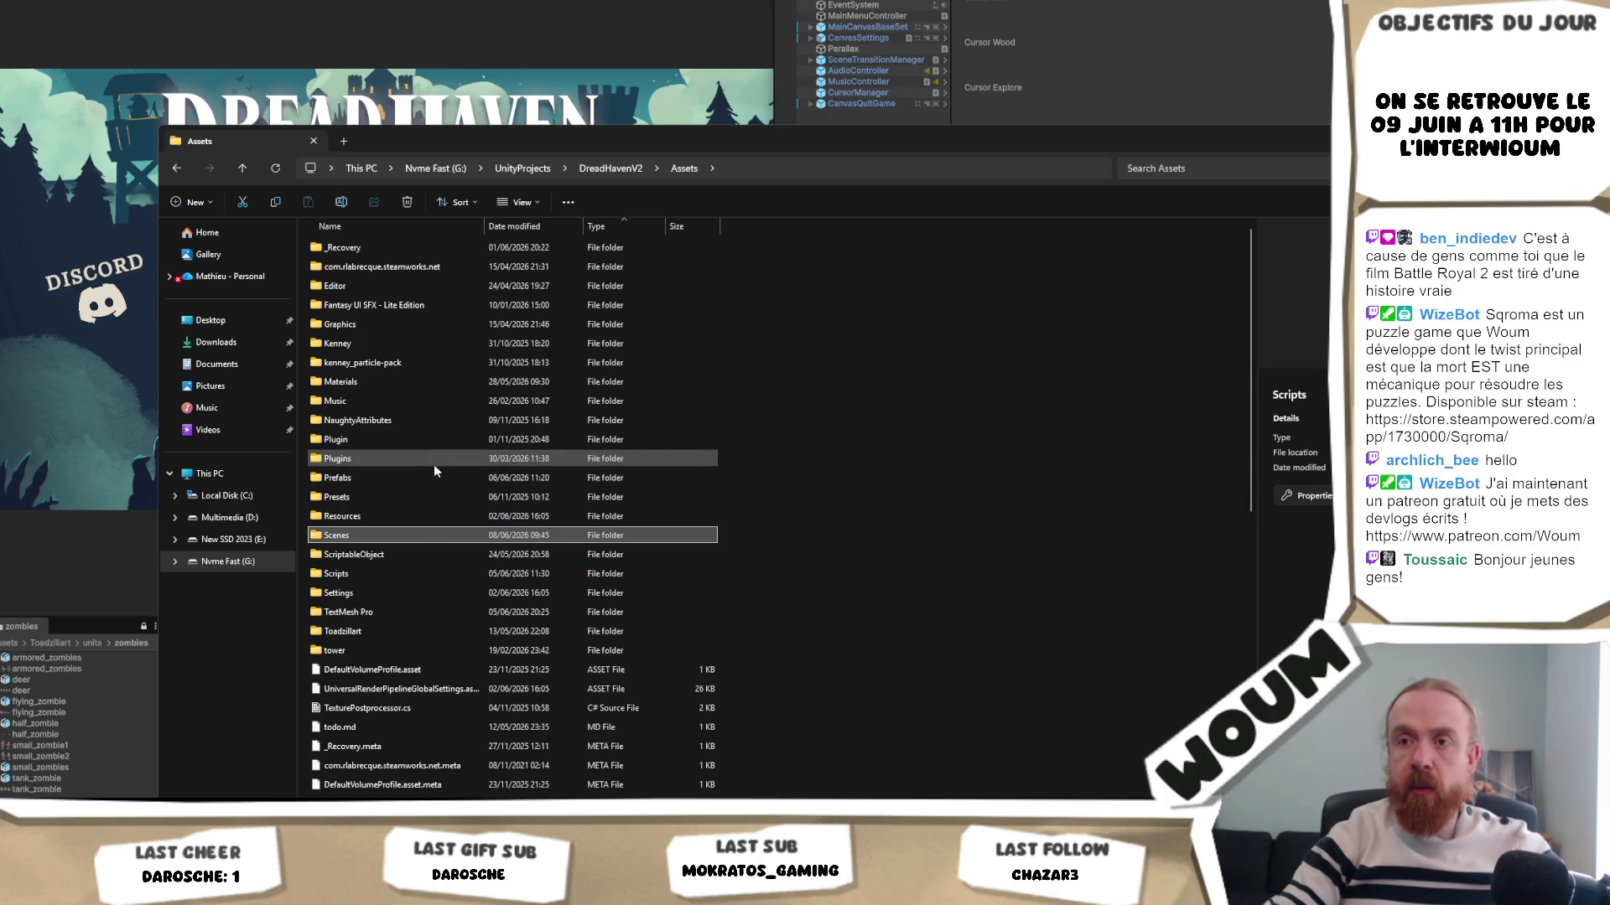
pyautogui.doubleClick(400, 542)
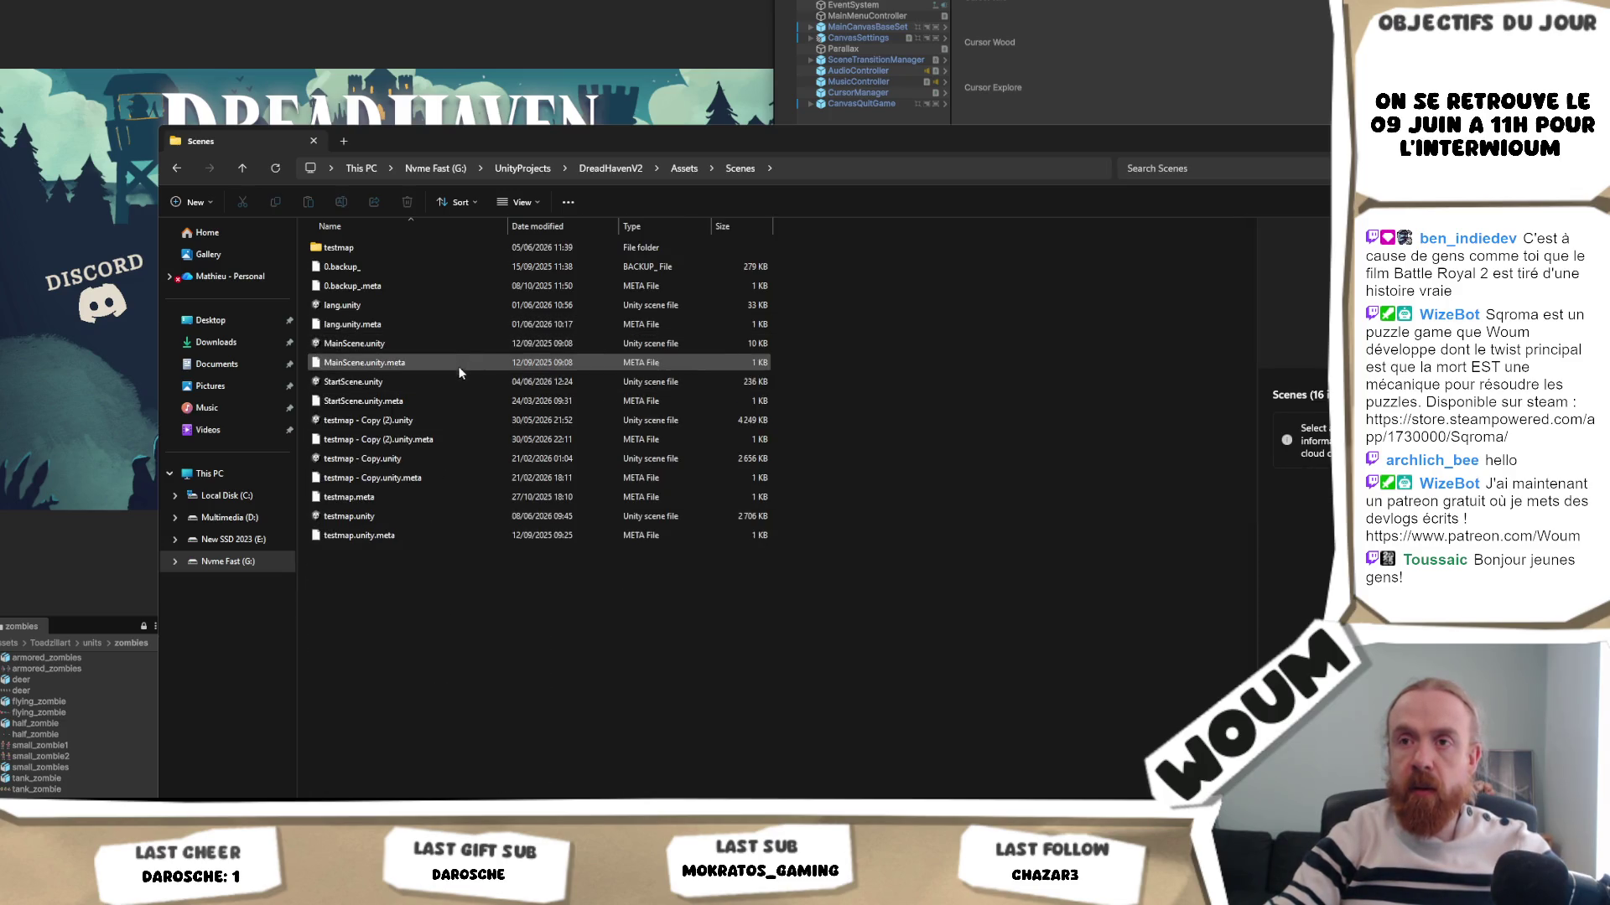
# - Locate MainGameScene.unity in Assets\Scenes, keeping its name unchanged, and return to Unity
pyautogui.hotkey('alt', 'Left')
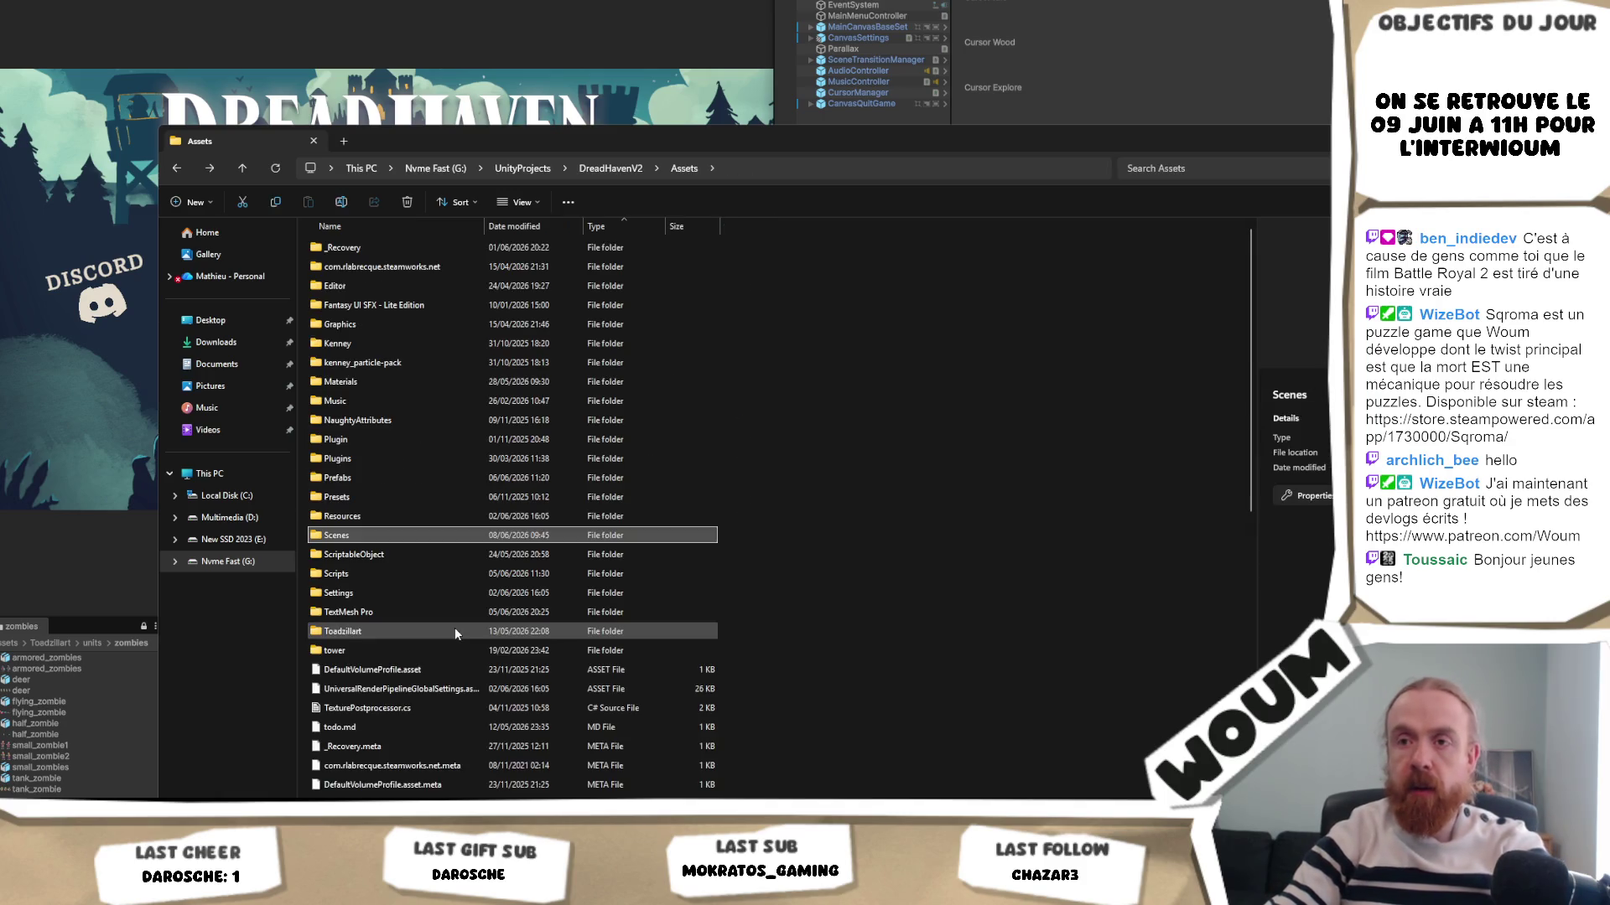
pyautogui.press('End')
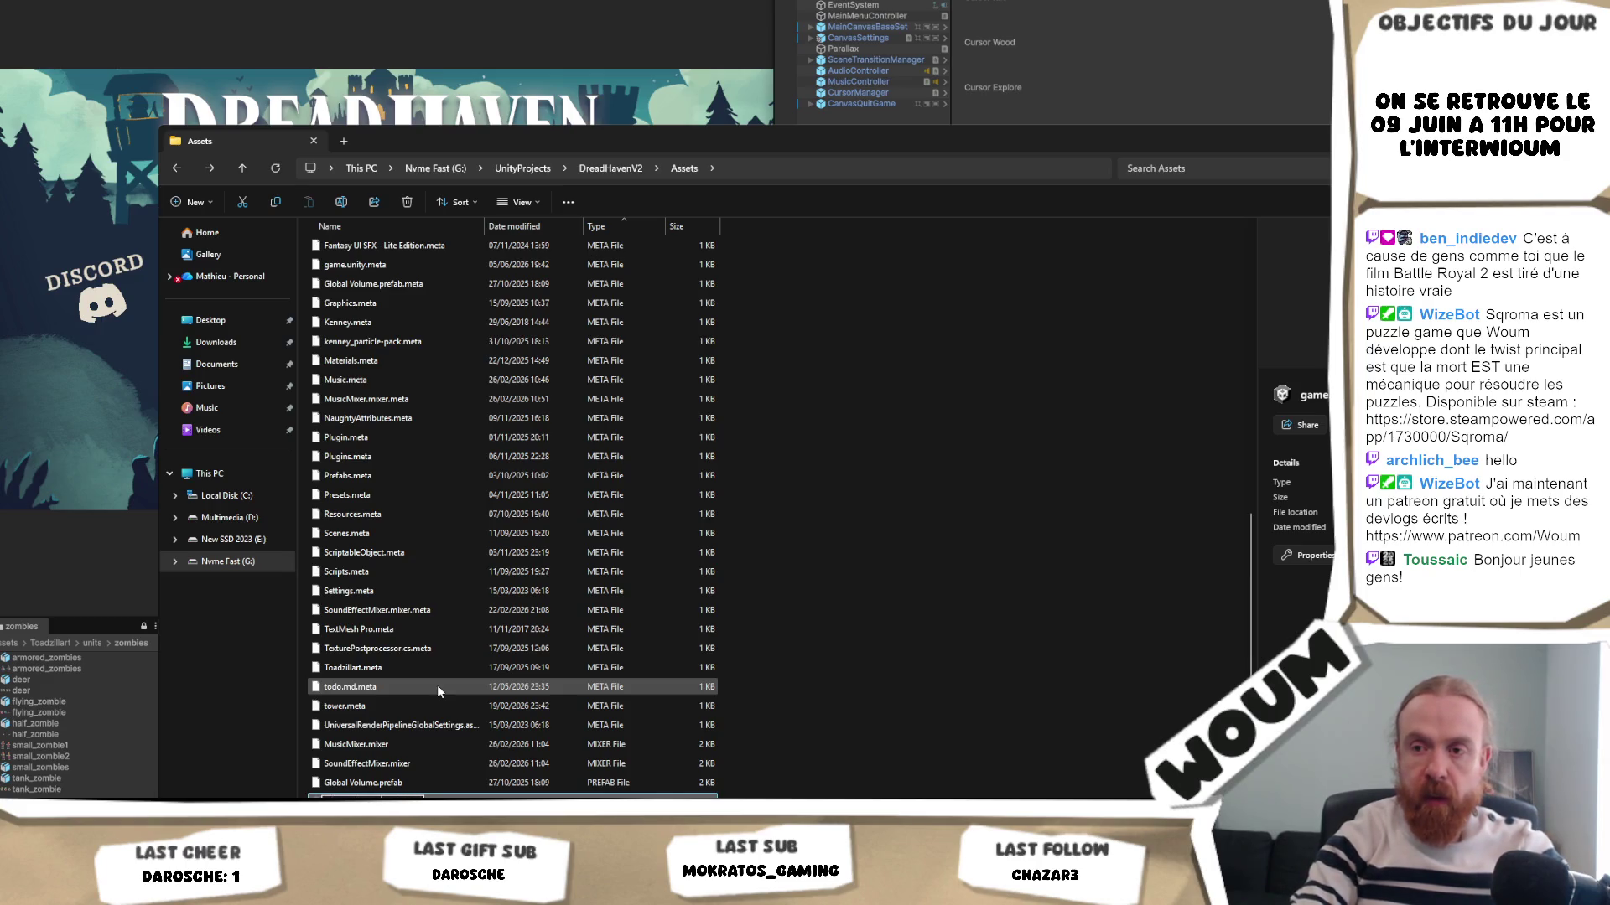
pyautogui.scroll(2, 456, 560)
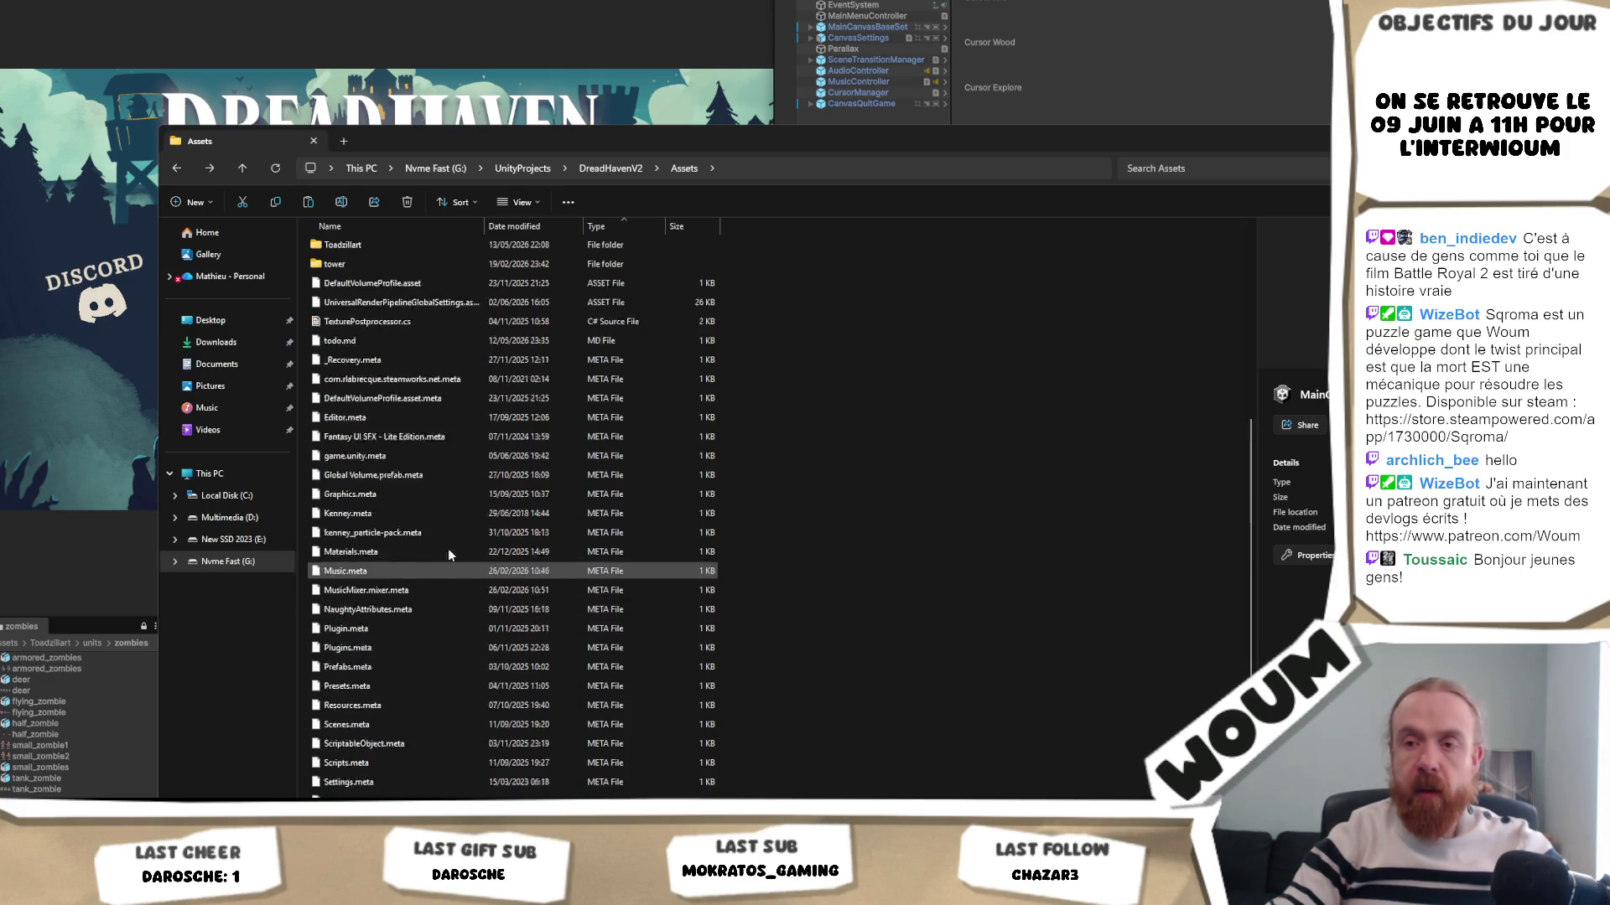
pyautogui.scroll(8, 456, 566)
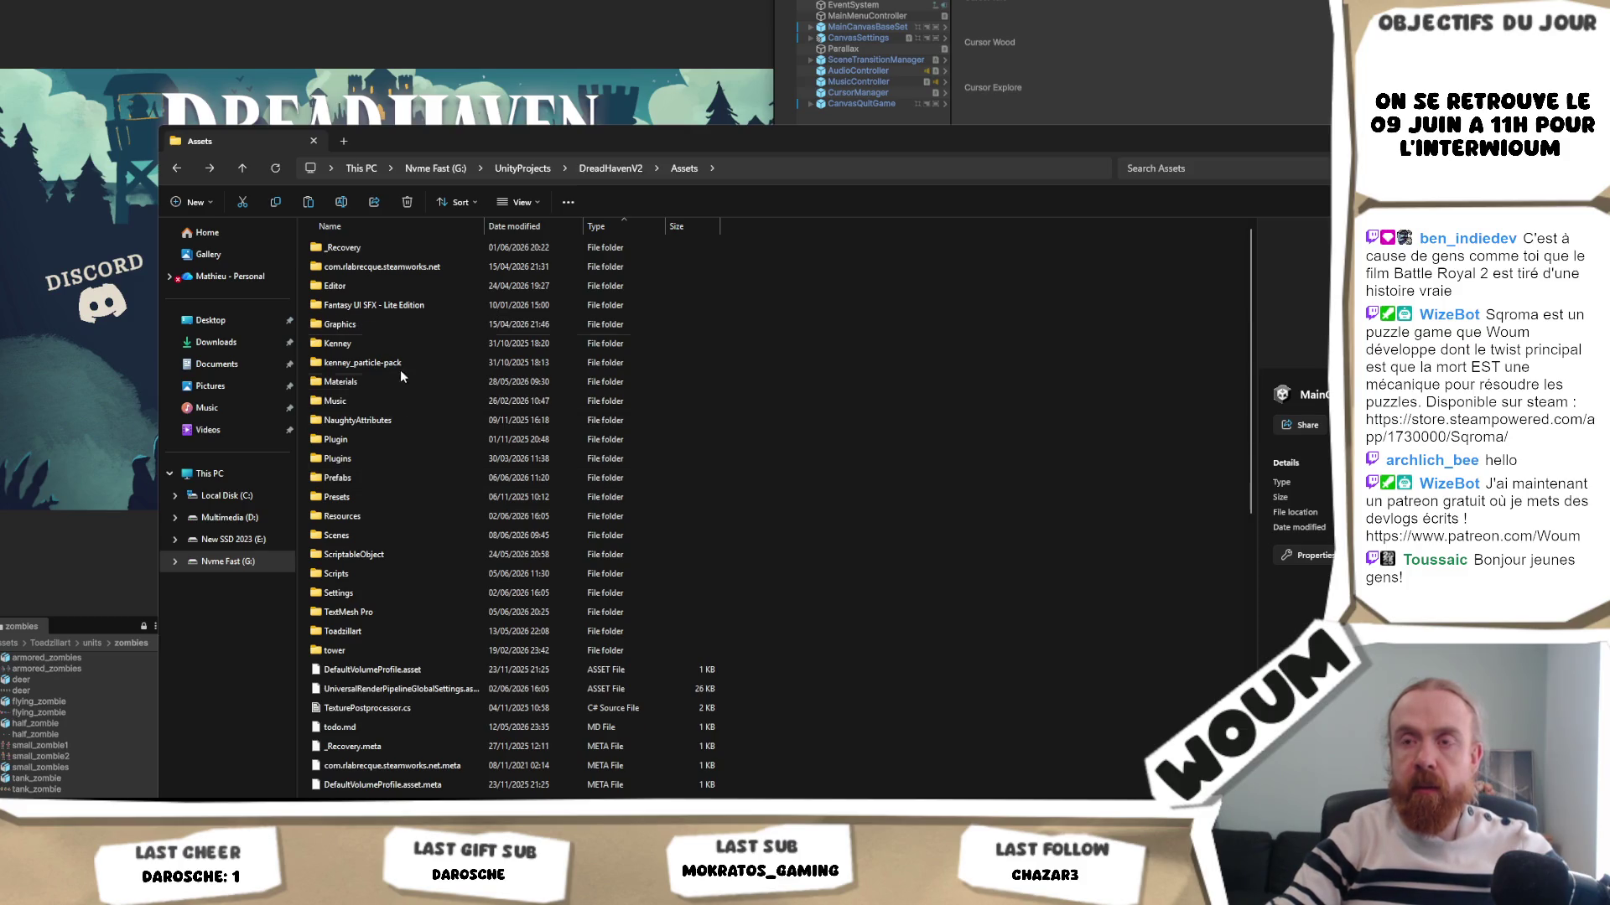
pyautogui.click(381, 535)
pyautogui.doubleClick(382, 535)
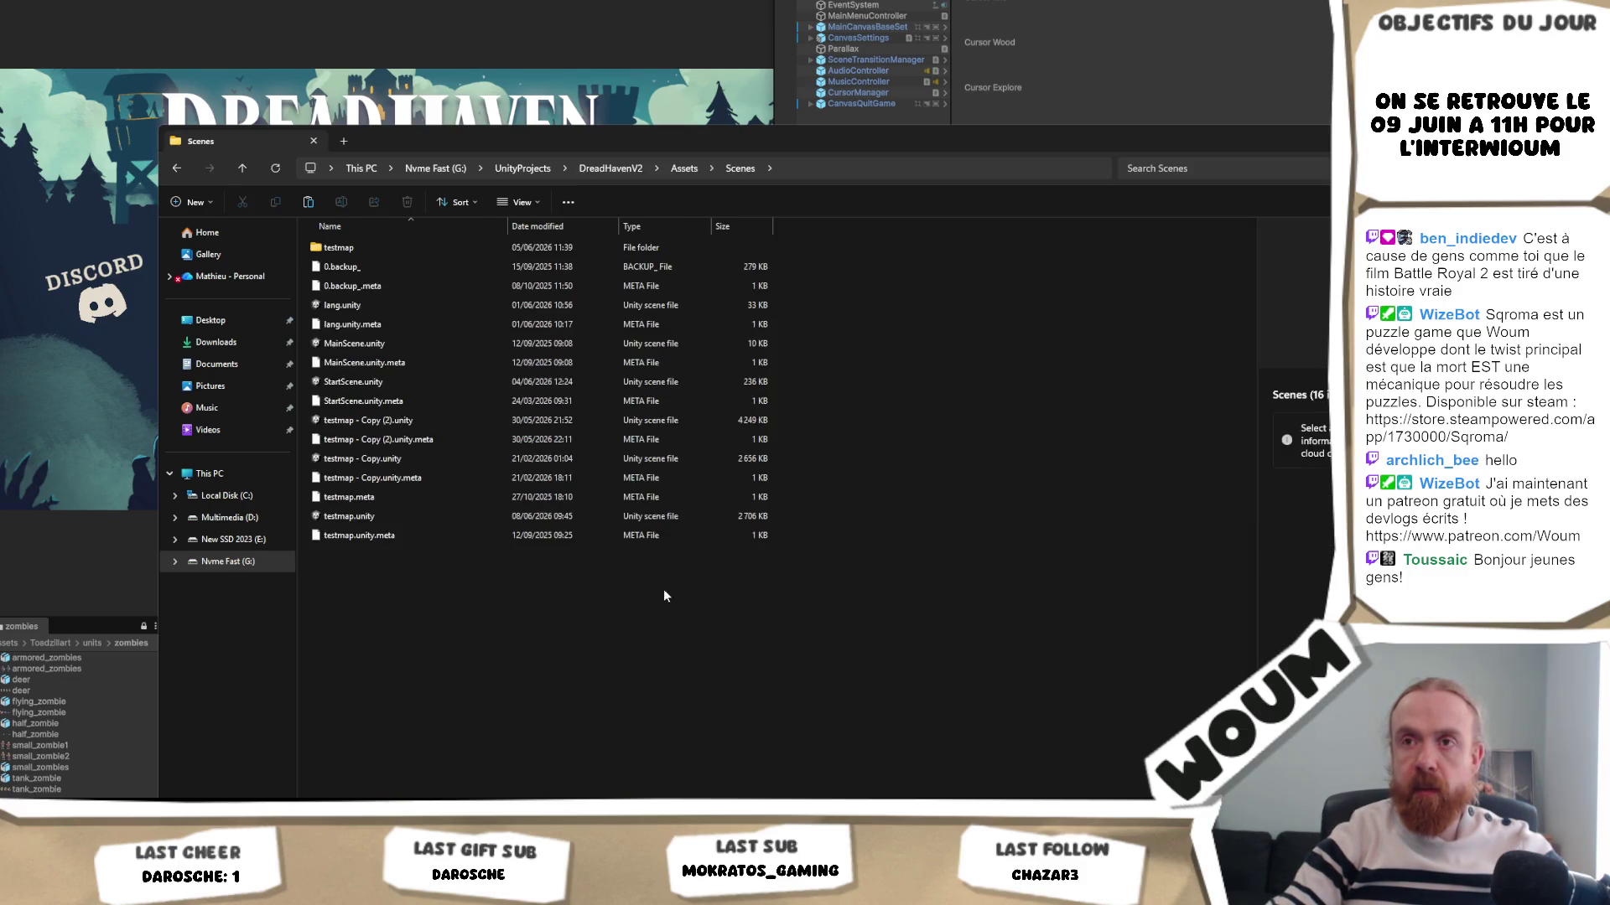
pyautogui.click(419, 554)
pyautogui.press('F2')
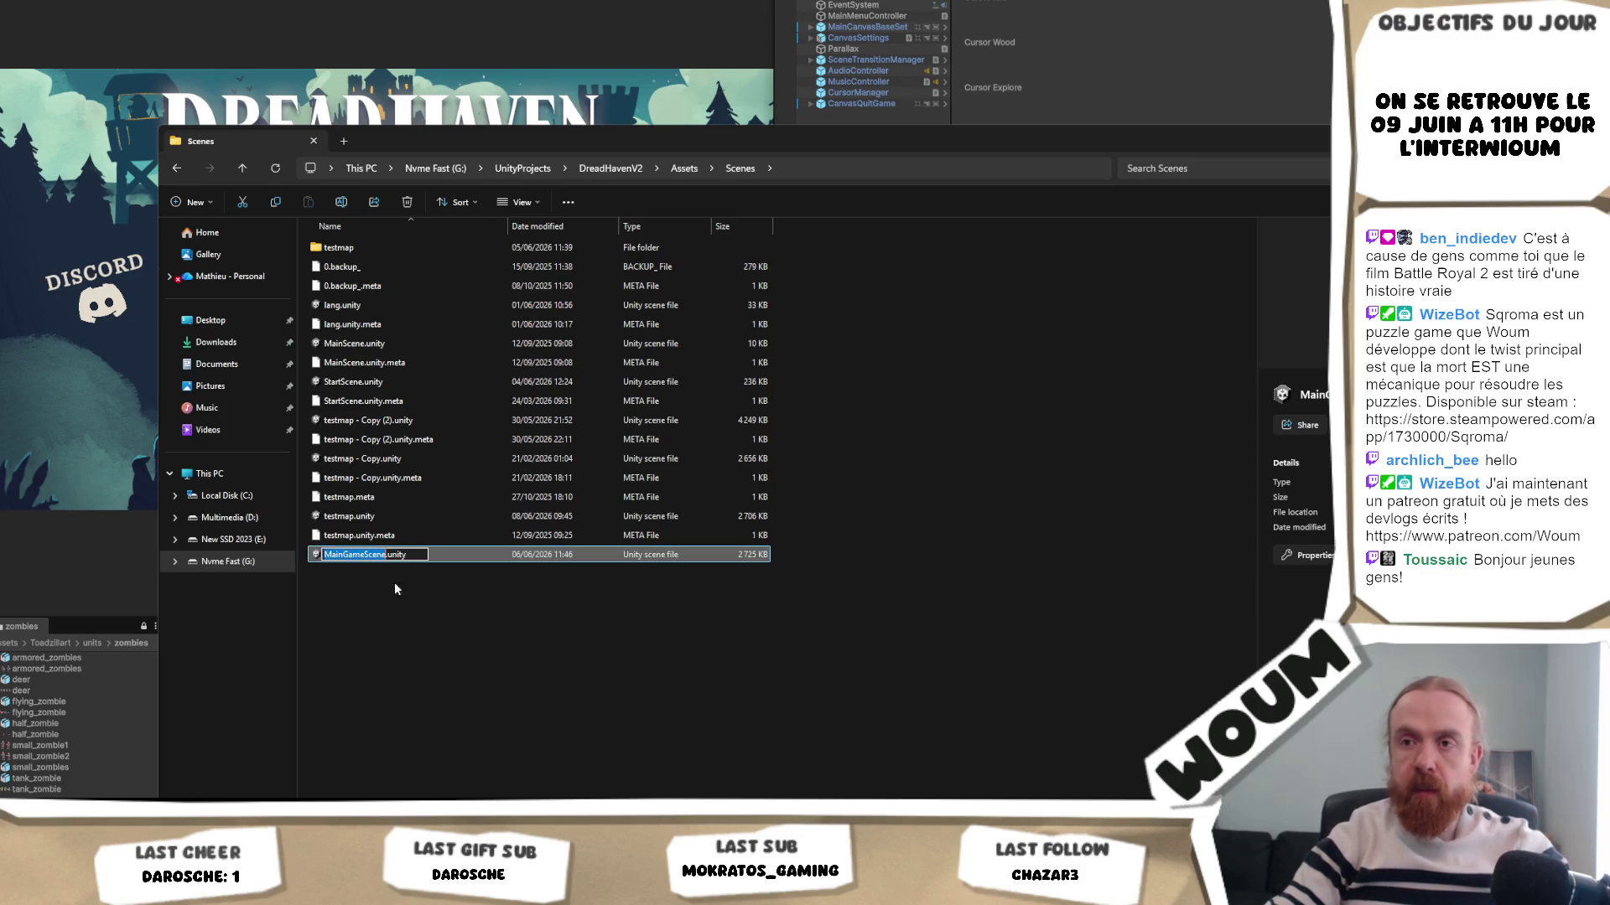
pyautogui.press('Escape')
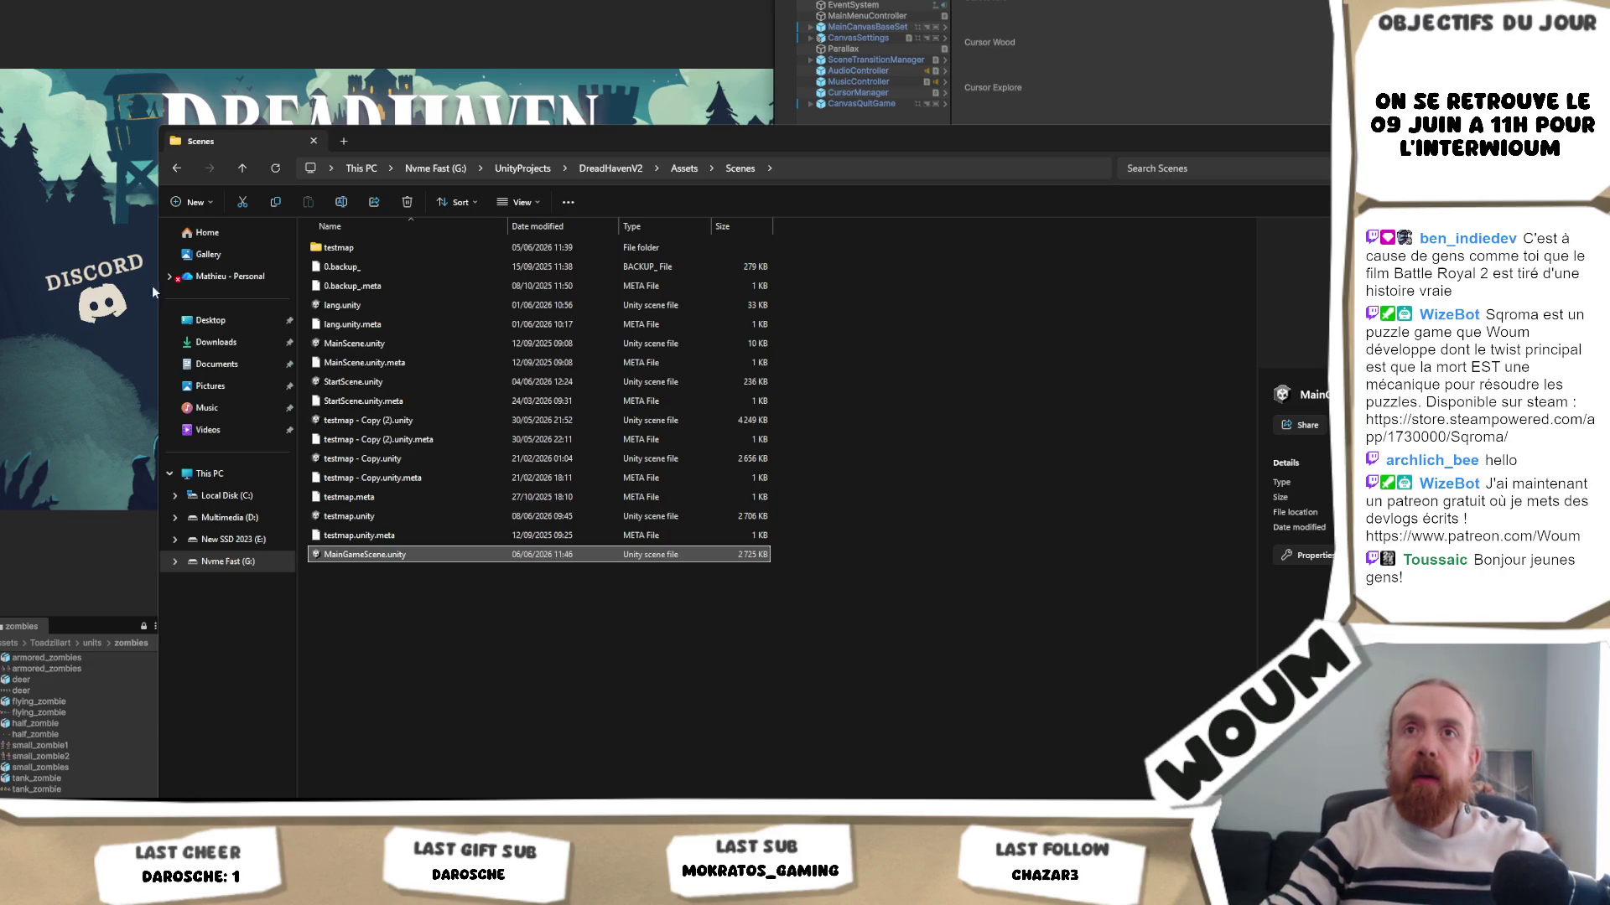
pyautogui.click(180, 75)
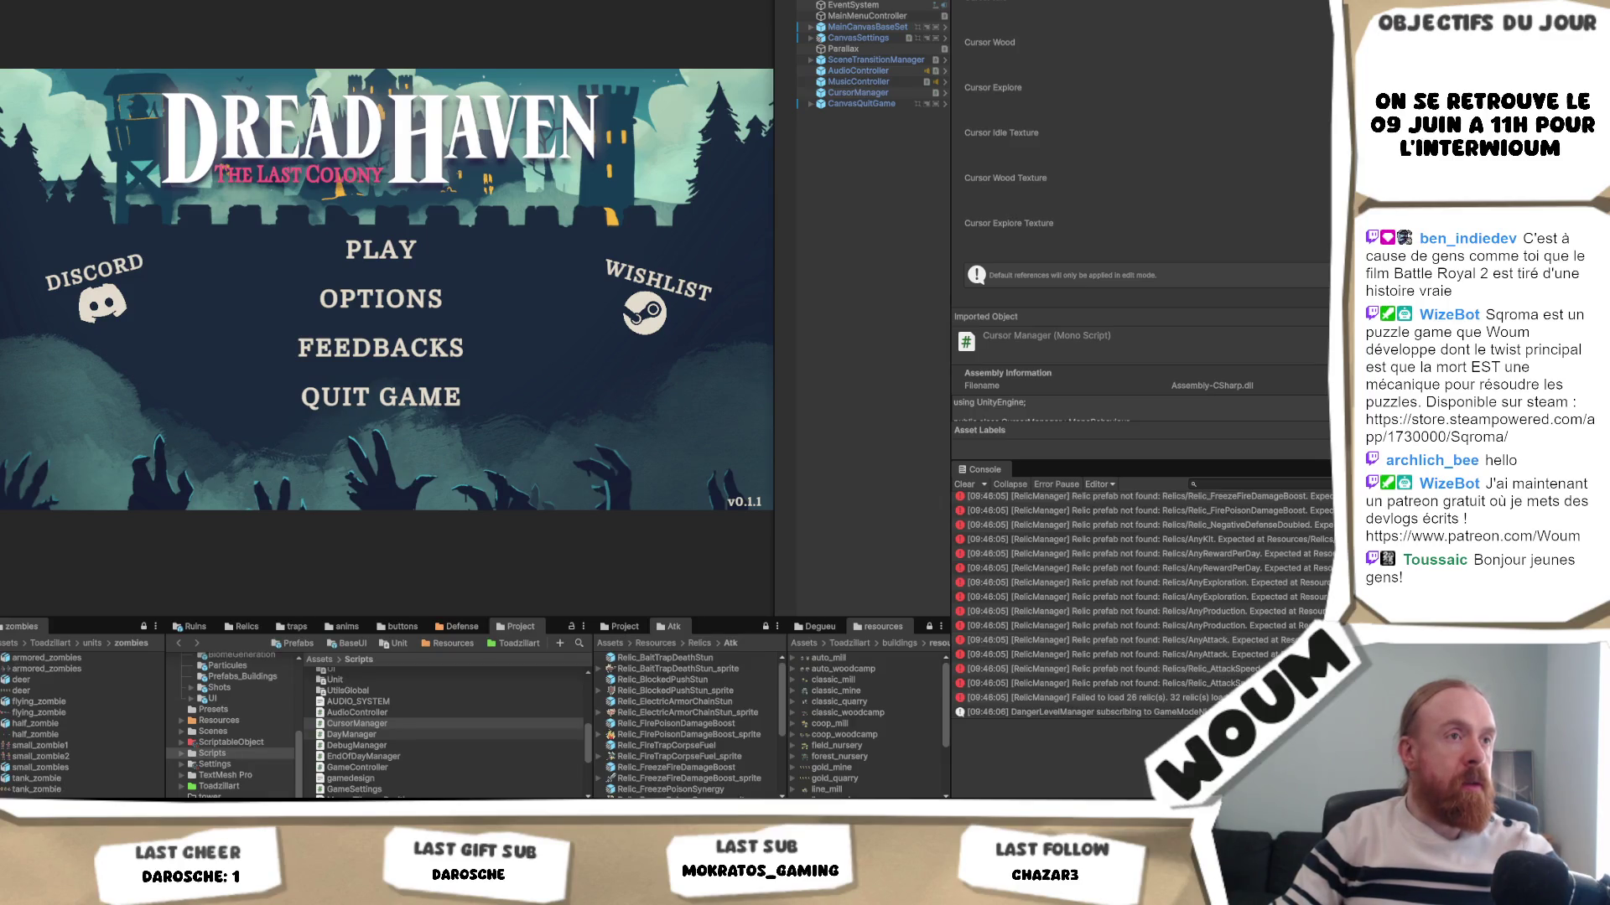
# - Replace Scenes/testmap with MainScene in the Build Profiles scene list, after StartScene
pyautogui.hotkey('ctrl', 'shift', 'b')
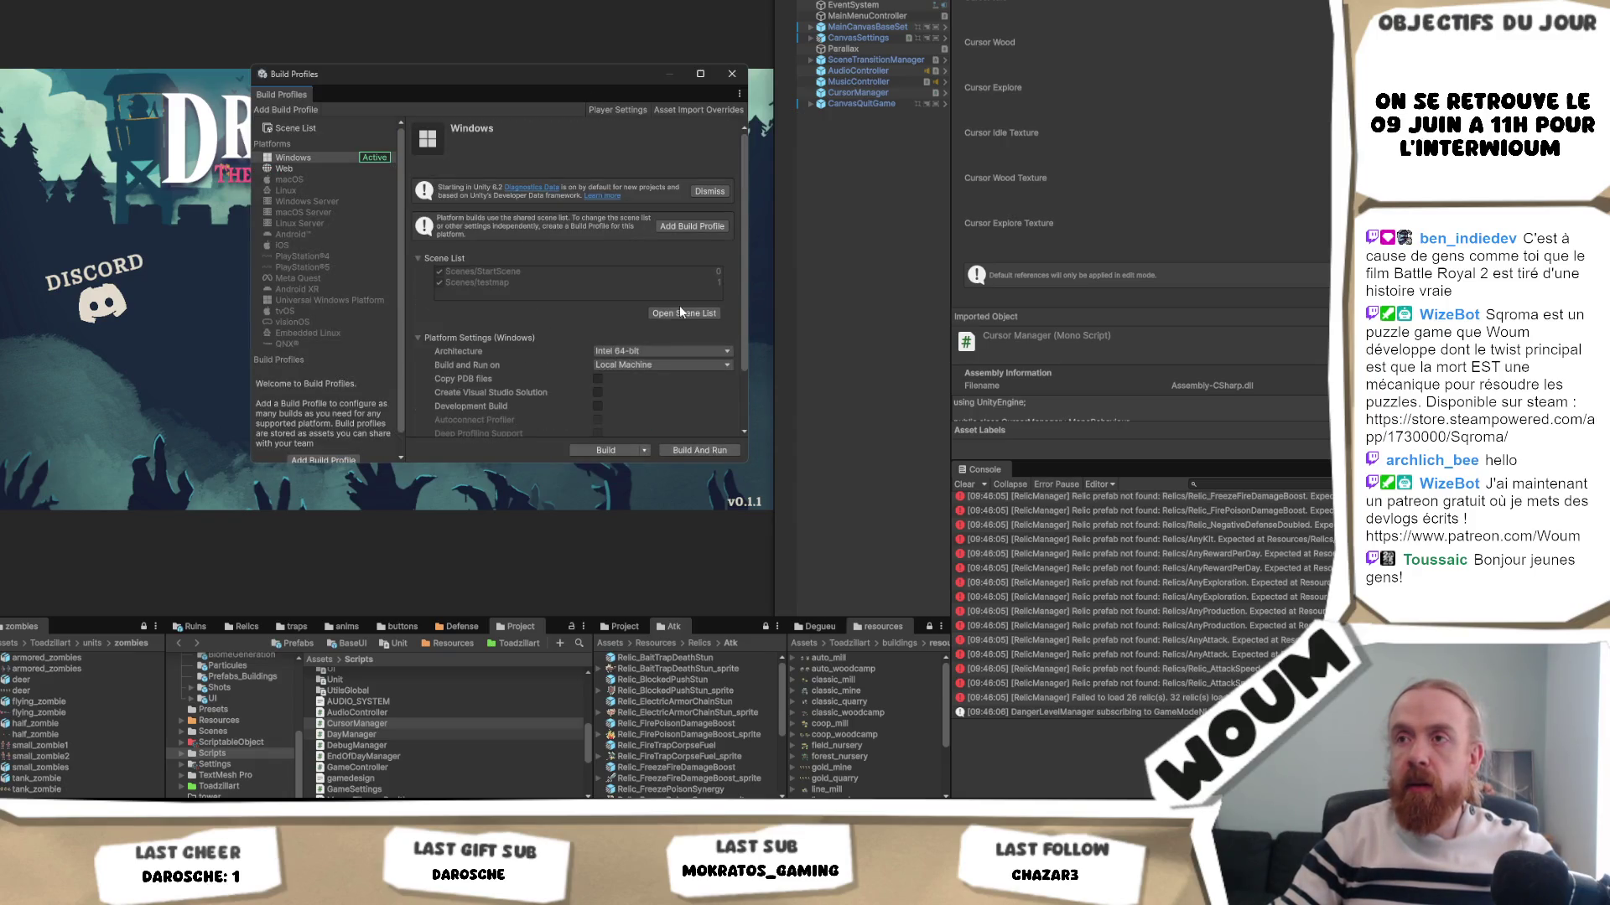
pyautogui.click(683, 312)
pyautogui.click(548, 218)
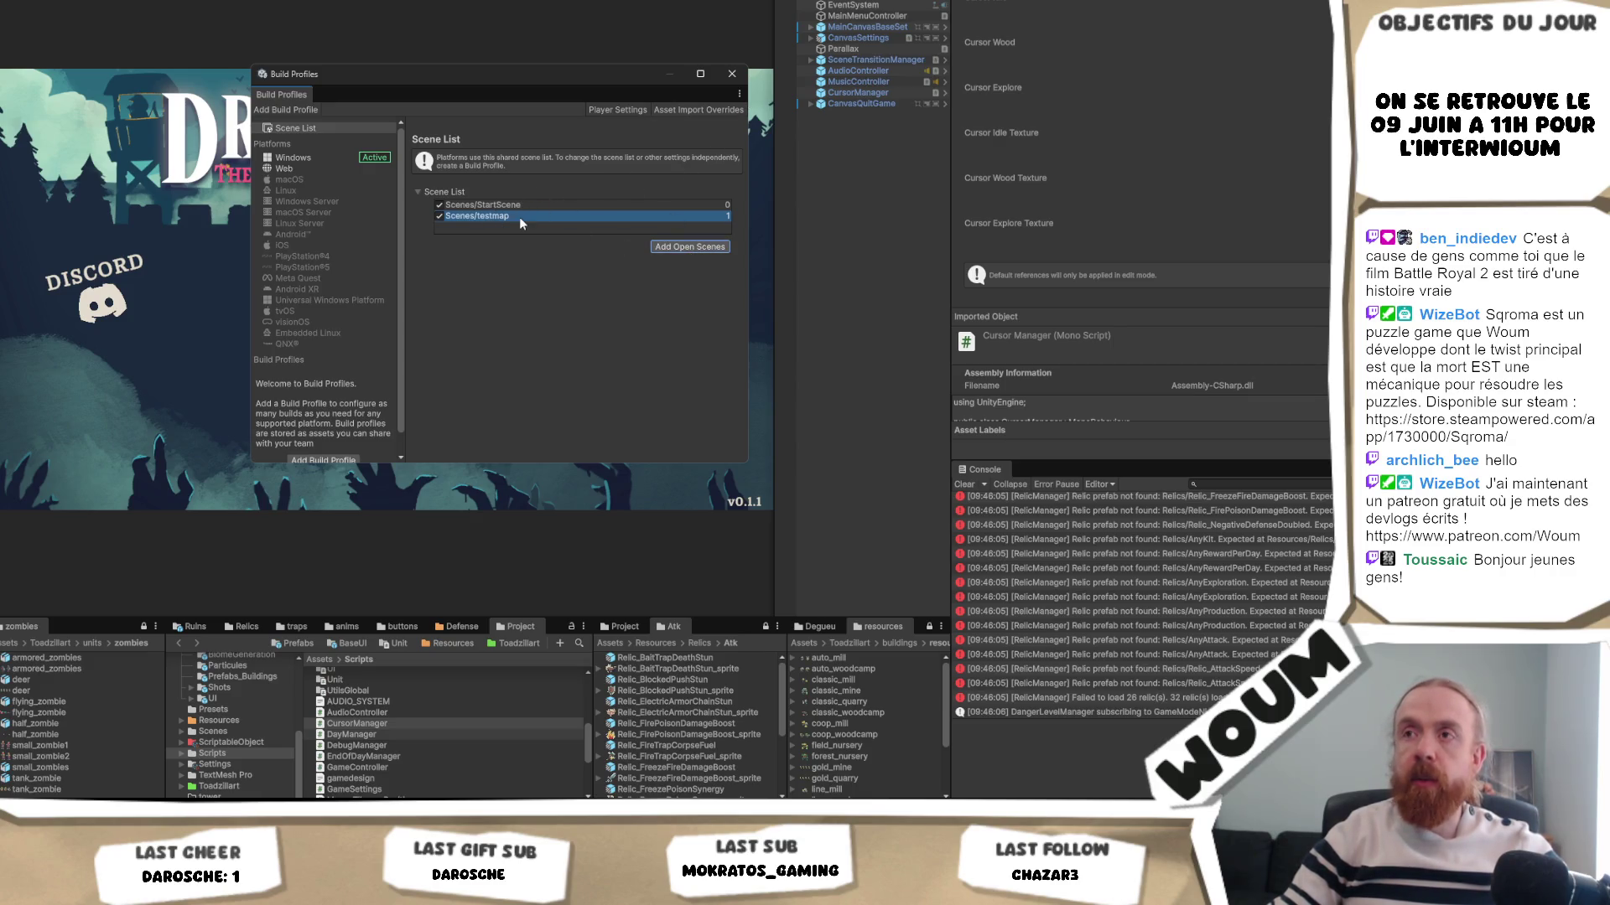
pyautogui.click(213, 731)
pyautogui.moveTo(390, 706)
pyautogui.mouseDown()
pyautogui.moveTo(524, 252)
pyautogui.moveTo(510, 213)
pyautogui.mouseUp()
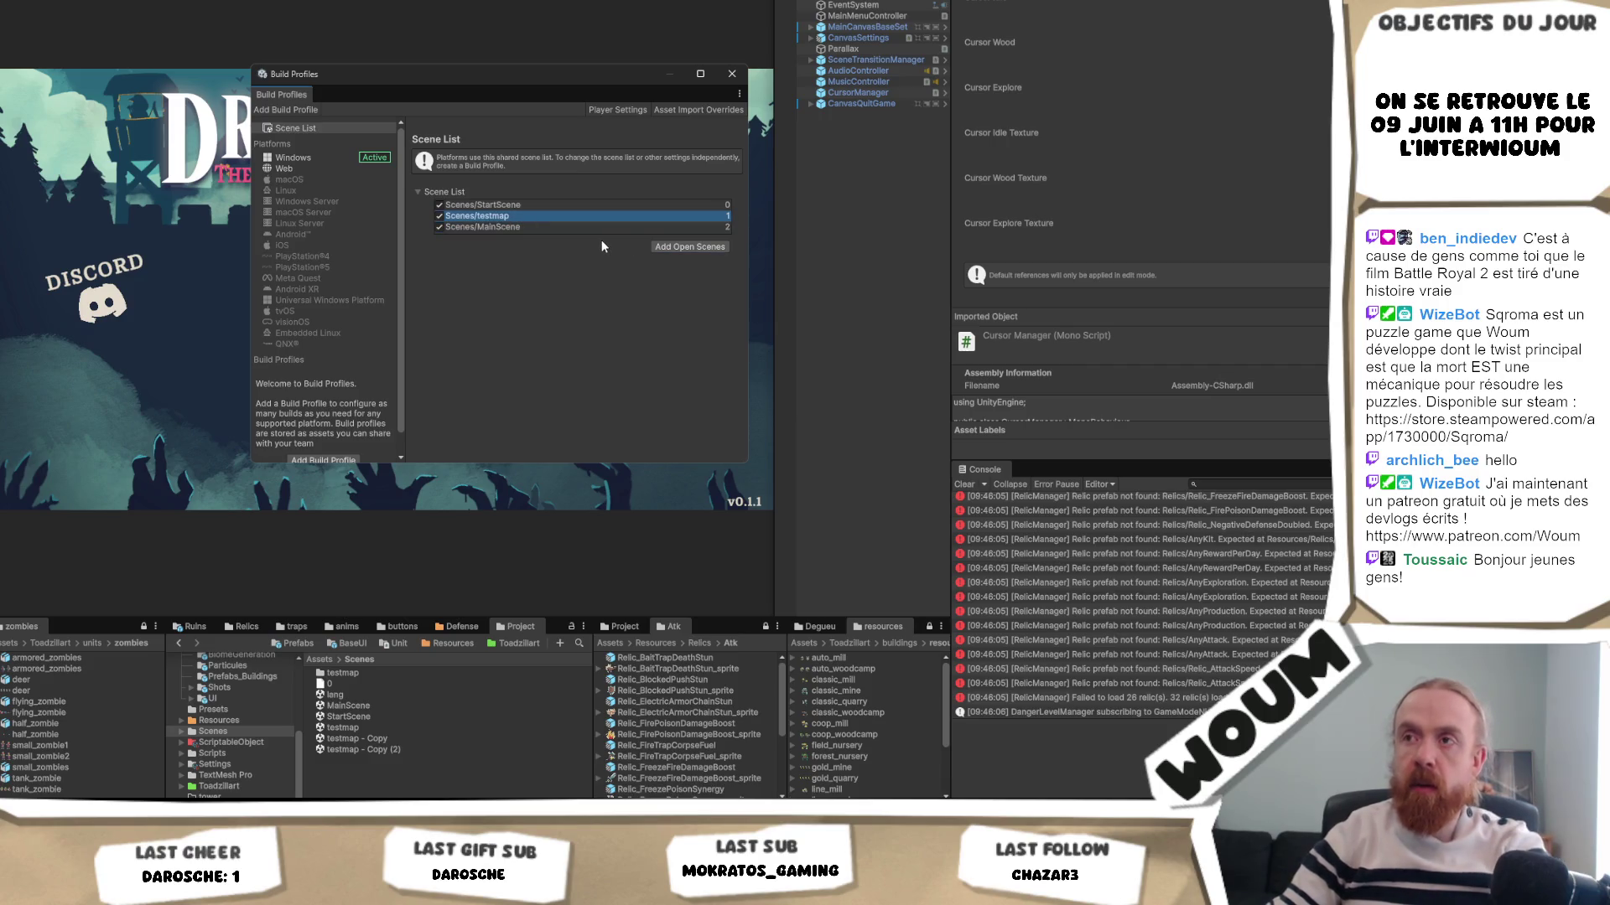
pyautogui.click(731, 75)
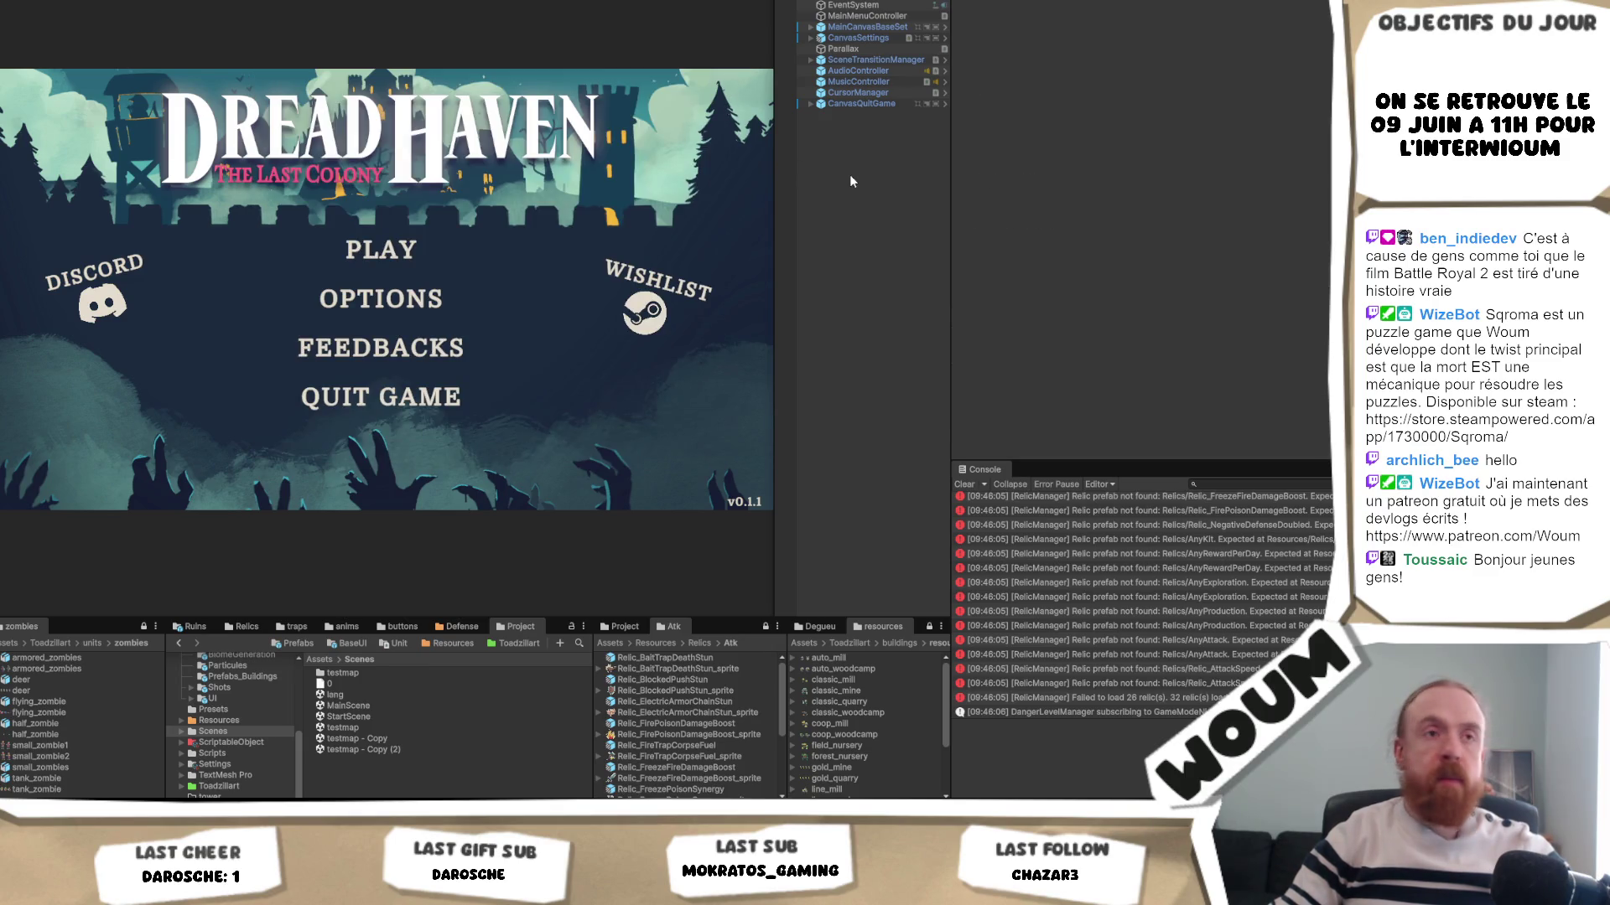
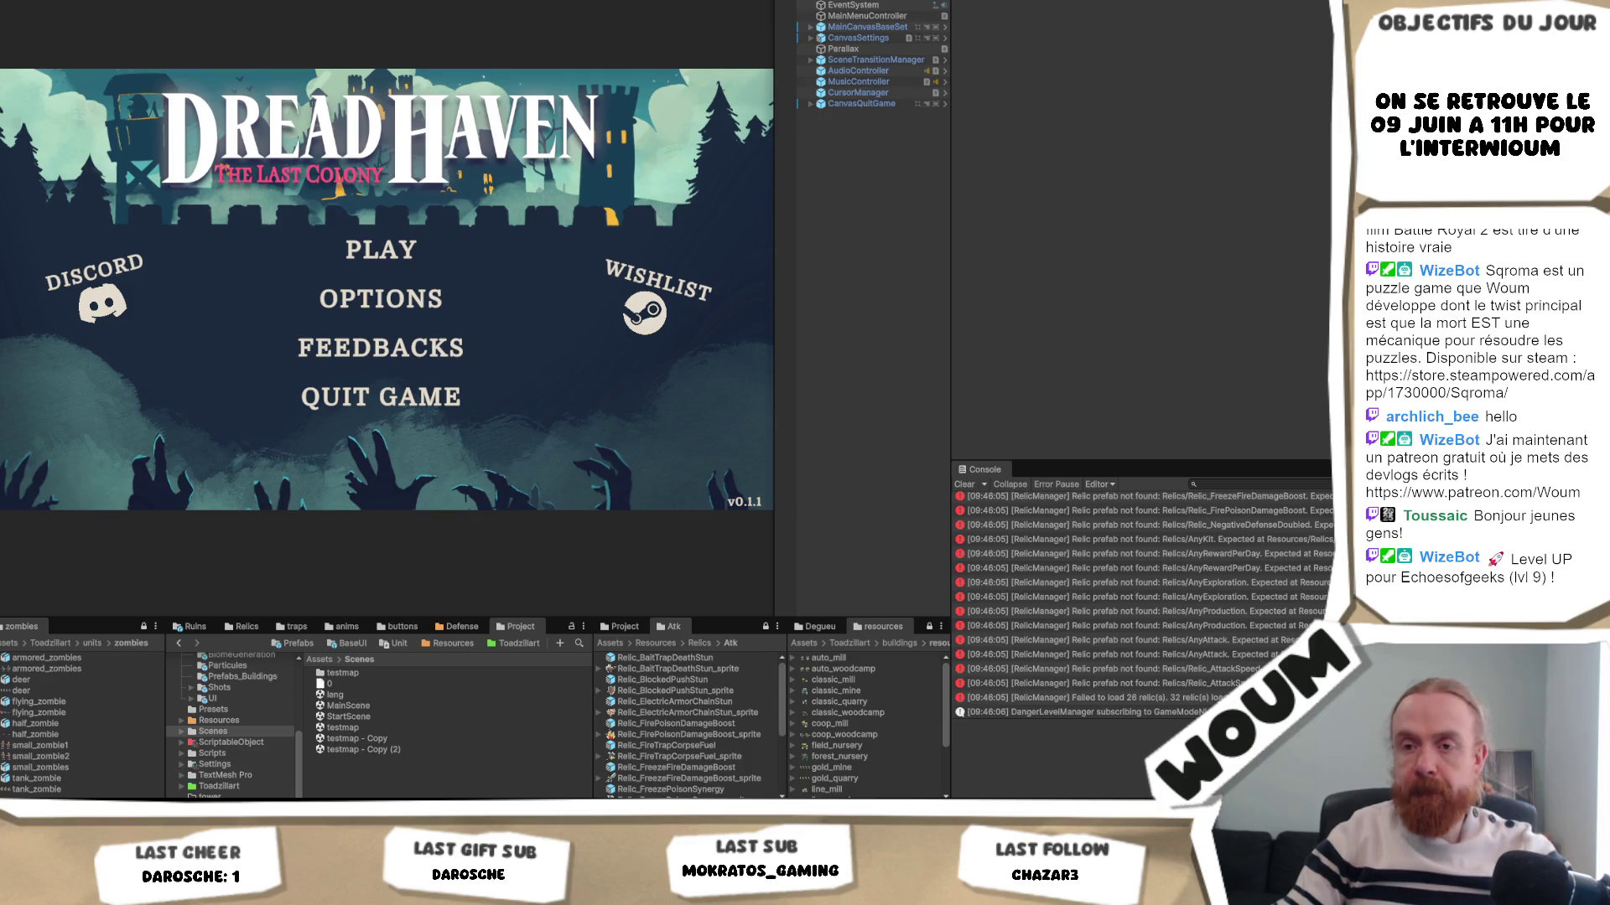
# - Switch to the Miro board and pan the mind map to centre the 6iéme ressource branch
pyautogui.hotkey('alt', 'Tab')
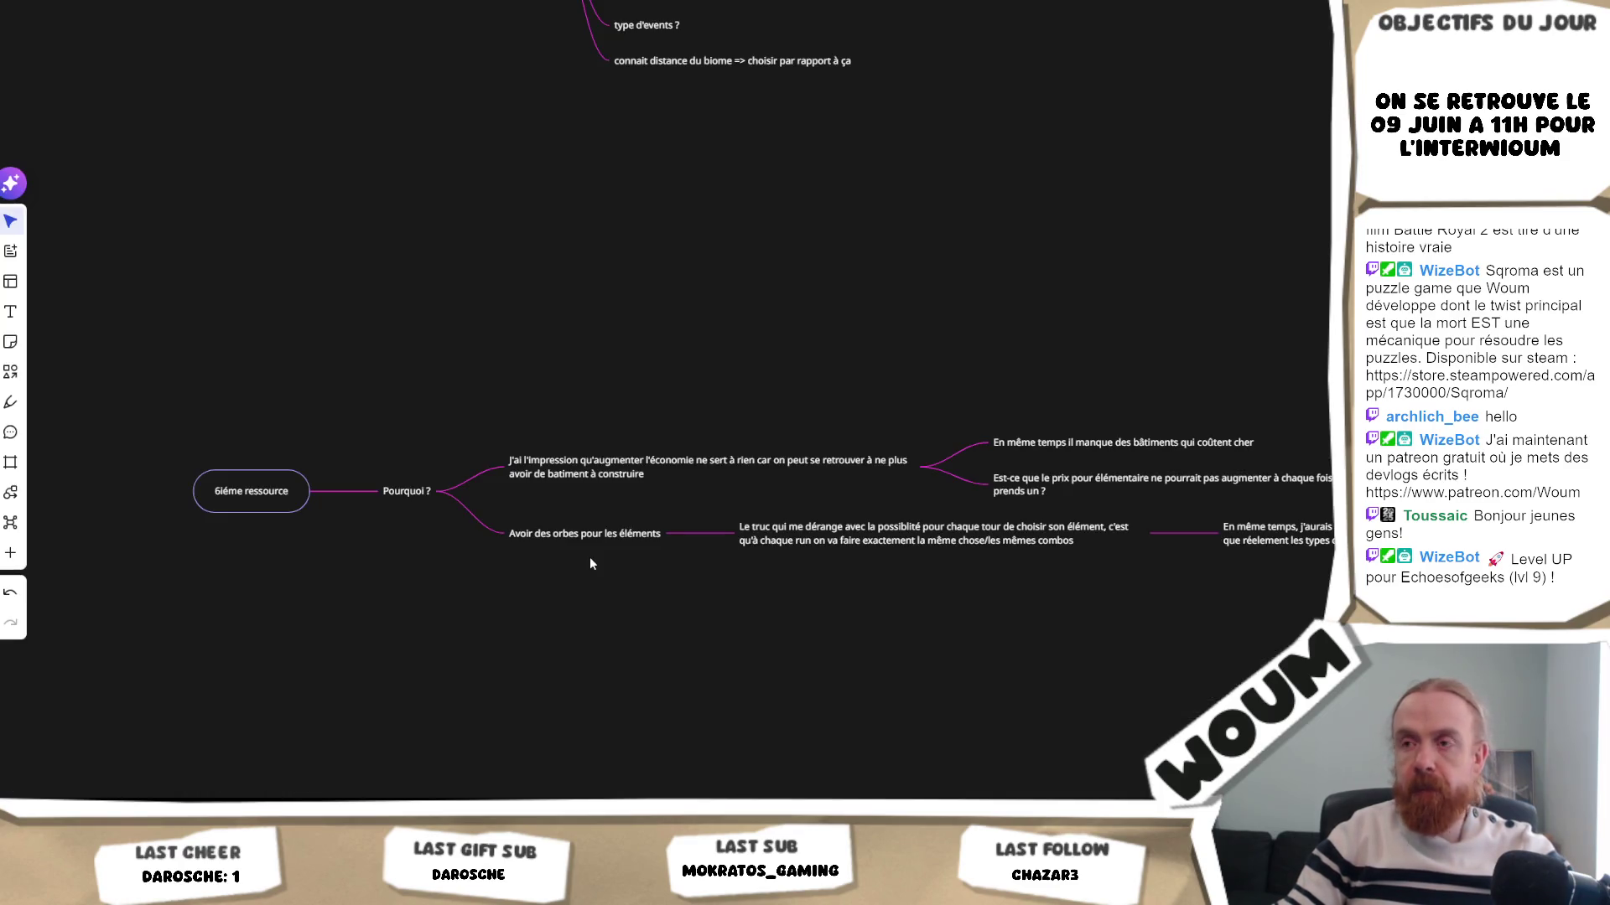
pyautogui.moveTo(817, 589)
pyautogui.mouseDown()
pyautogui.moveTo(632, 542)
pyautogui.moveTo(596, 556)
pyautogui.mouseUp()
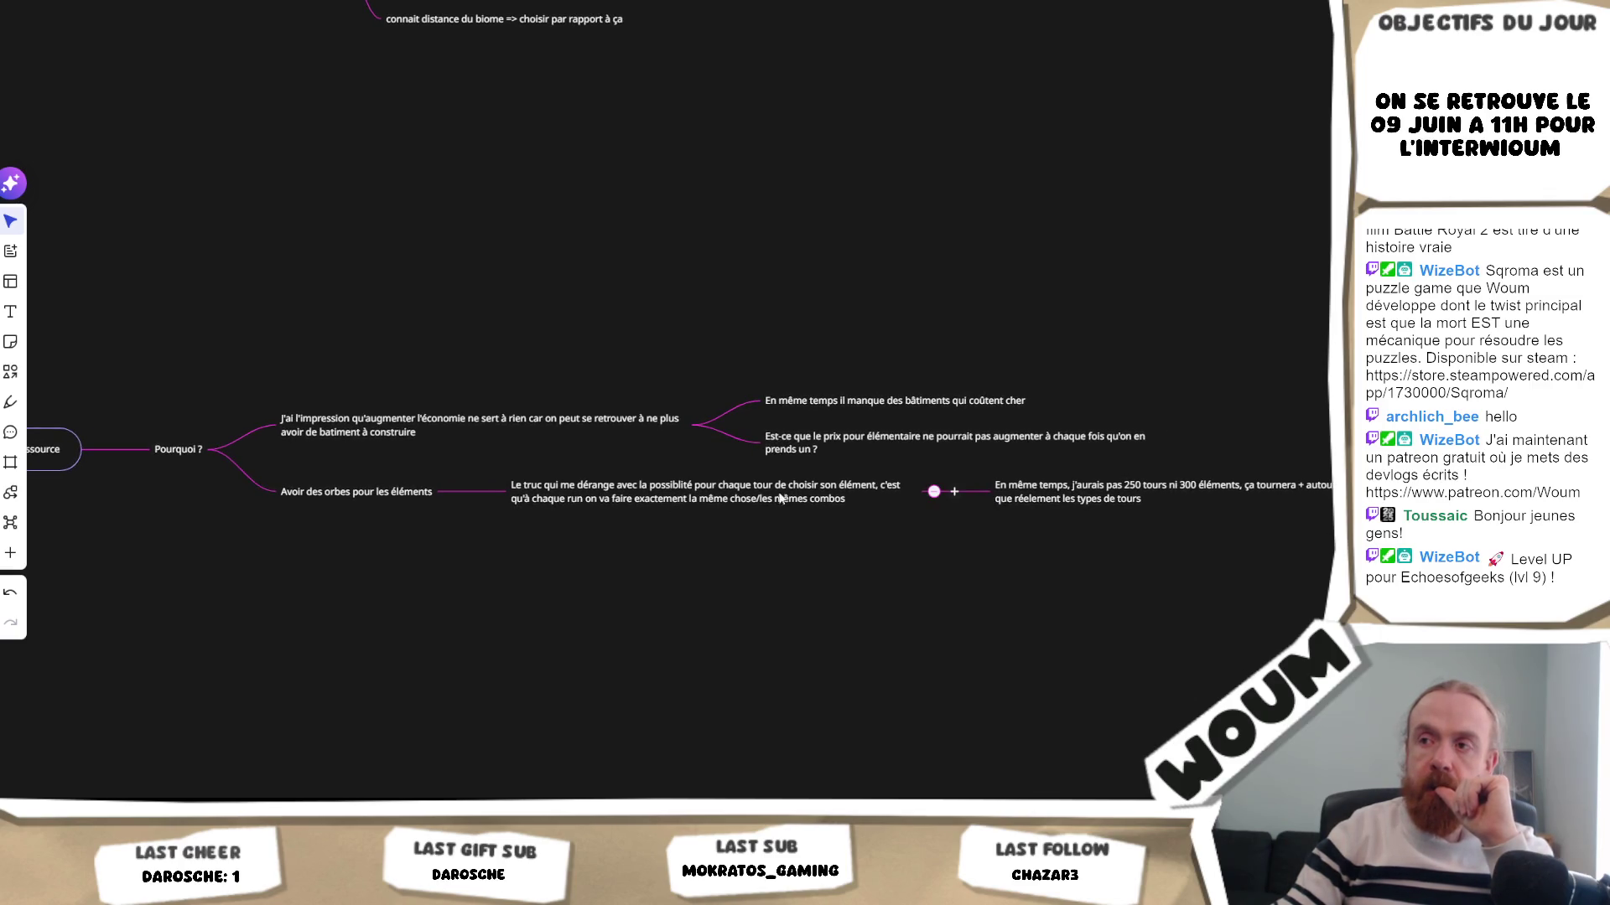
pyautogui.moveTo(327, 488)
pyautogui.moveTo(252, 532); pyautogui.dragTo(403, 532)
pyautogui.hscroll(5, 252, 532)
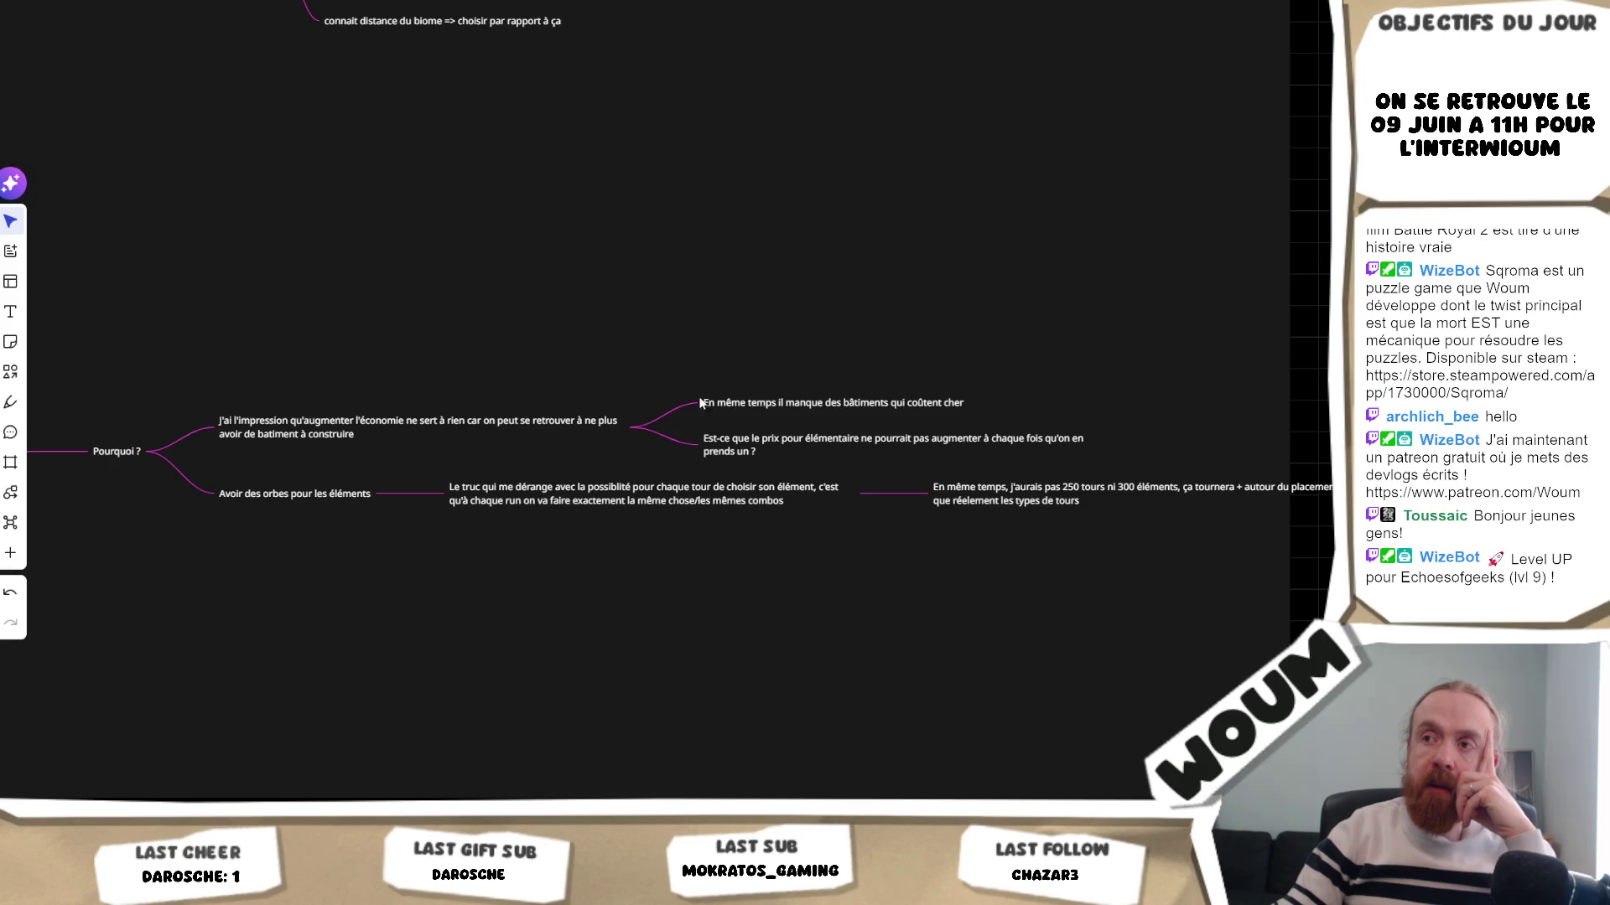
pyautogui.moveTo(352, 409)
pyautogui.mouseDown()
pyautogui.moveTo(716, 418)
pyautogui.moveTo(677, 554)
pyautogui.moveTo(666, 476)
pyautogui.moveTo(621, 473)
pyautogui.mouseUp()
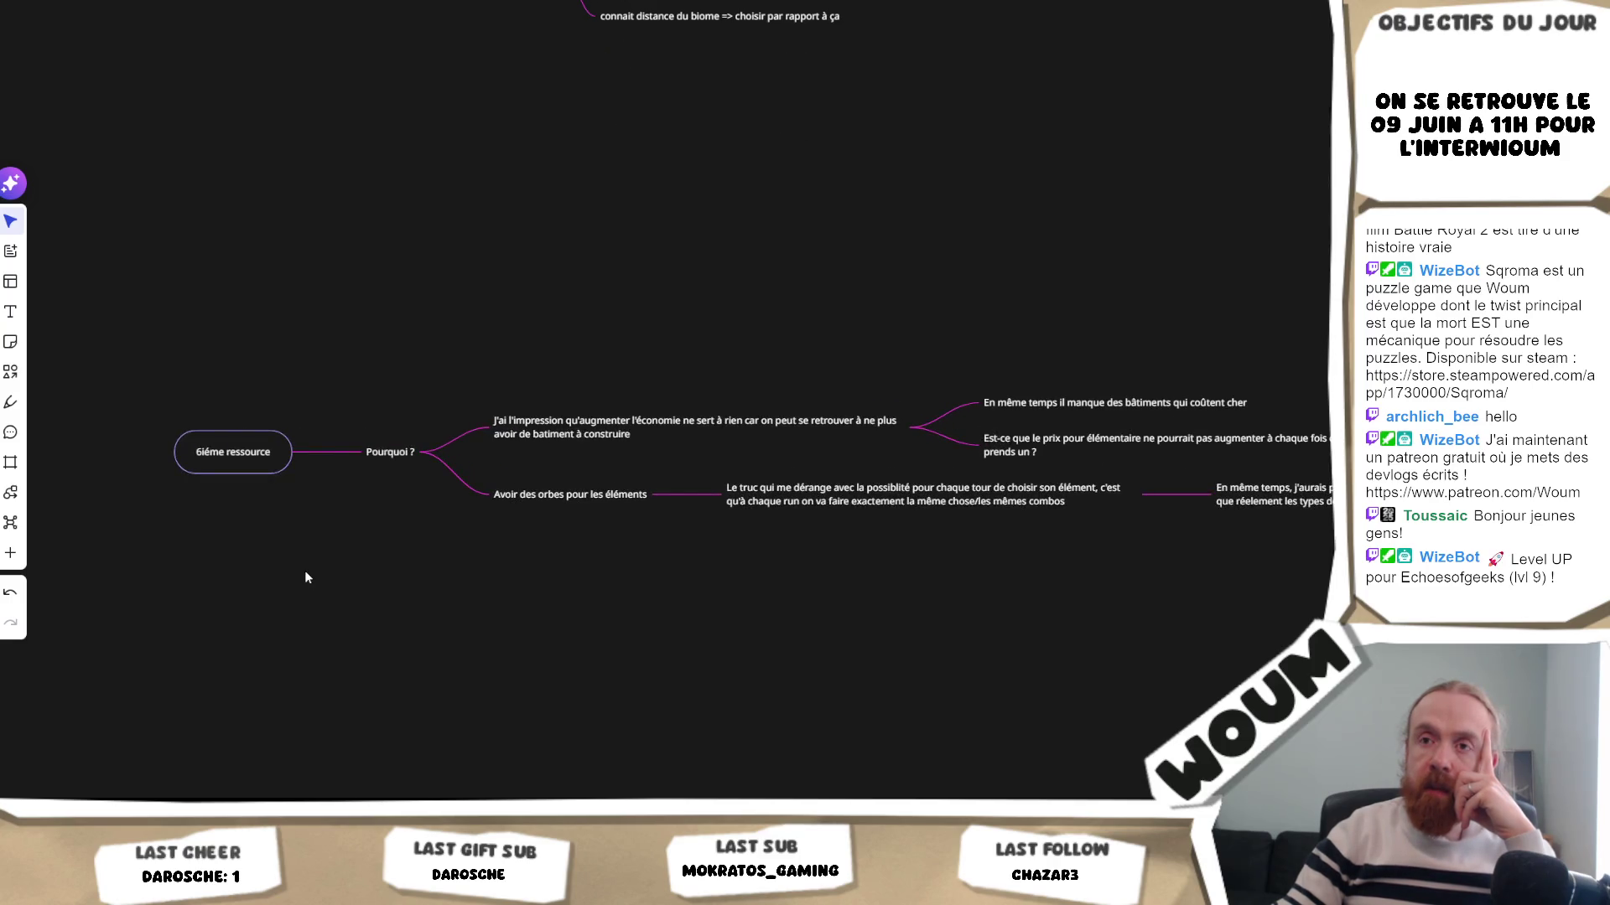
pyautogui.moveTo(225, 561); pyautogui.dragTo(367, 564)
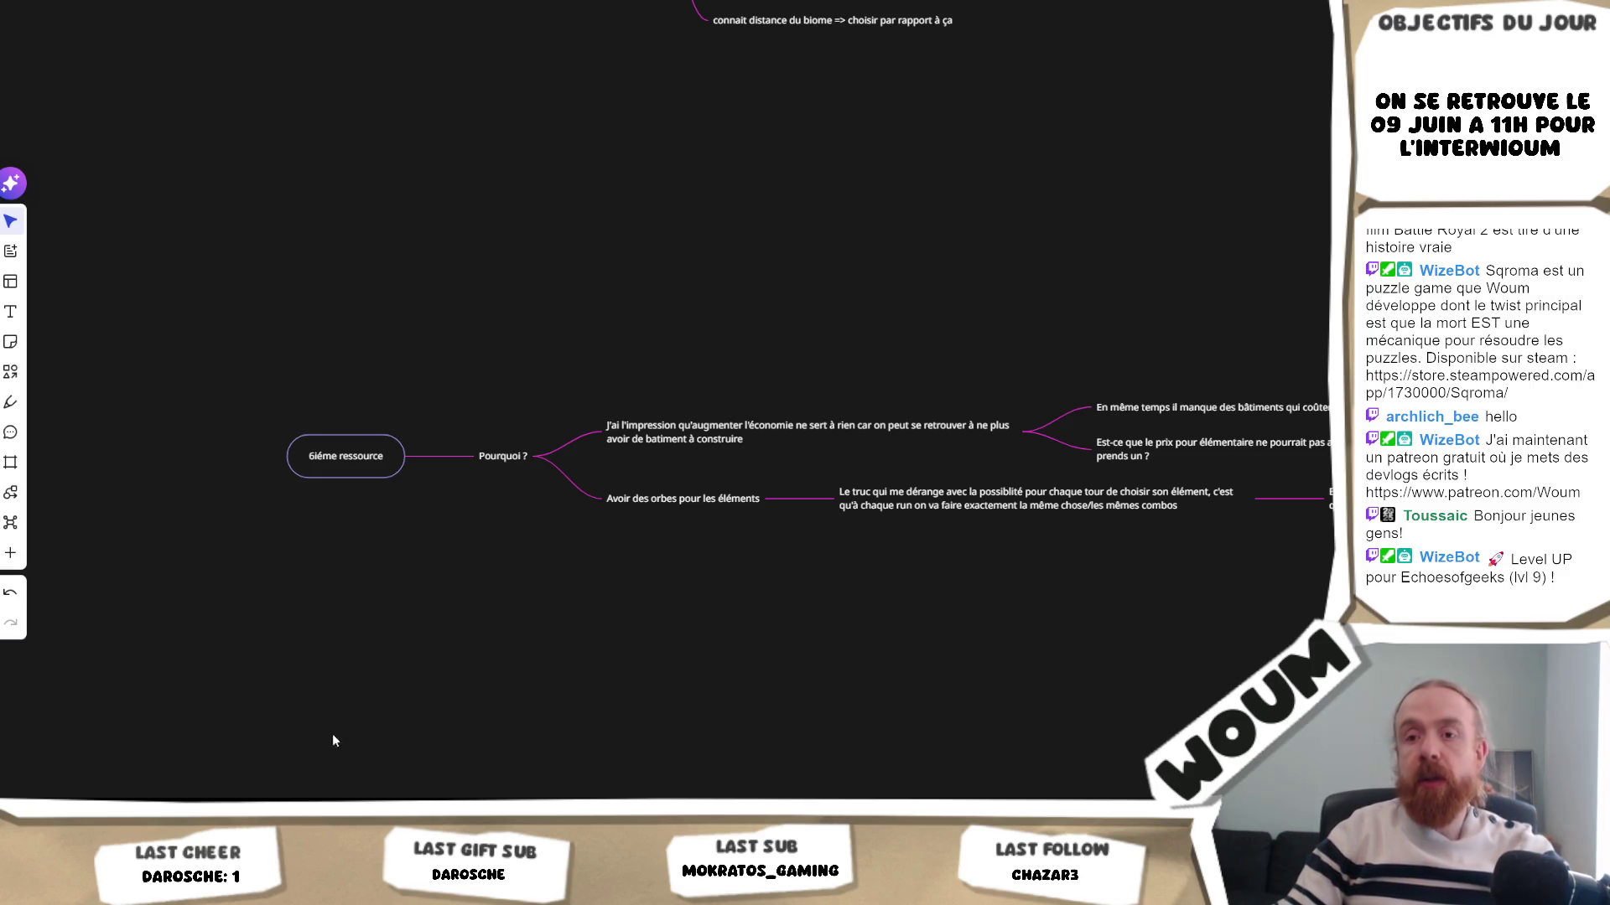
pyautogui.hotkey('alt', 'Tab')
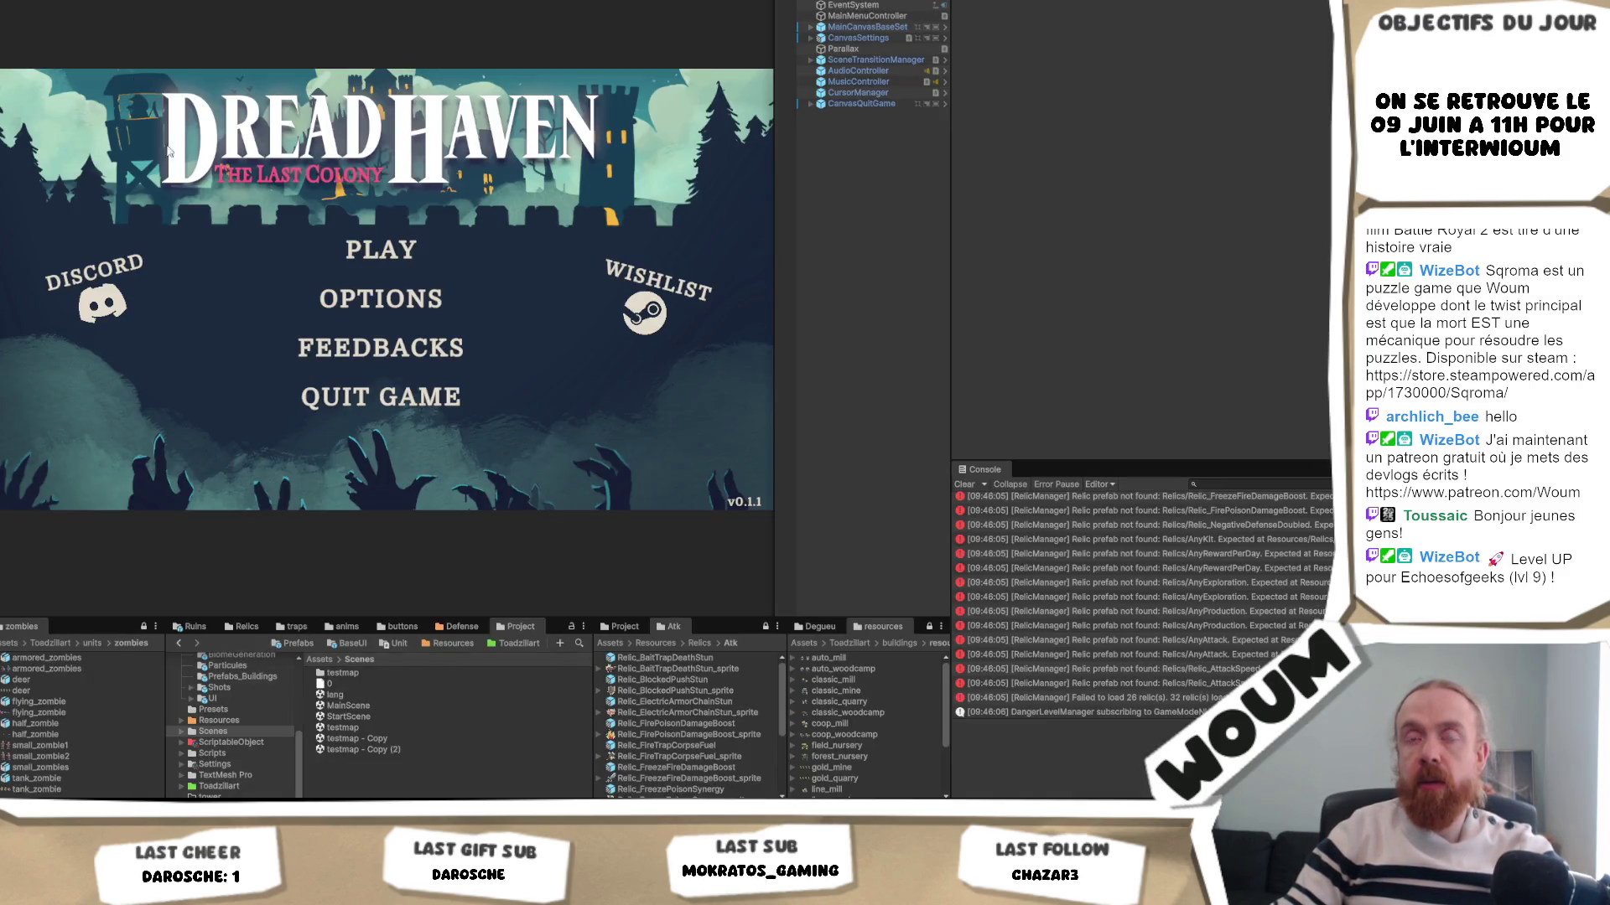
pyautogui.hotkey('alt', 'Tab')
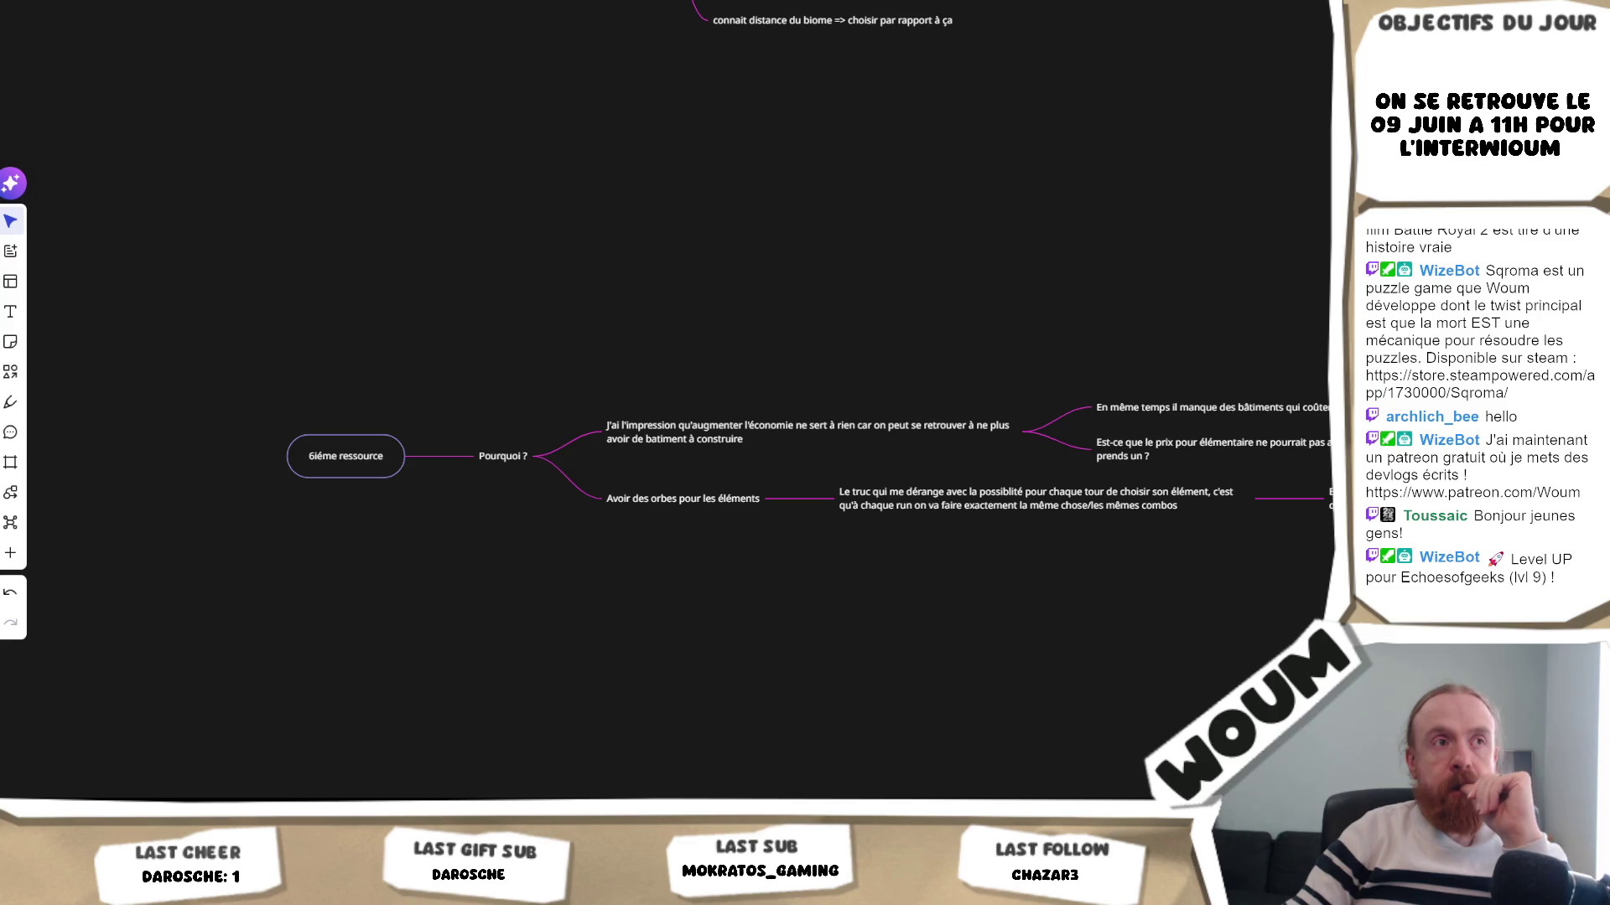
pyautogui.hscroll(5, 527, 627)
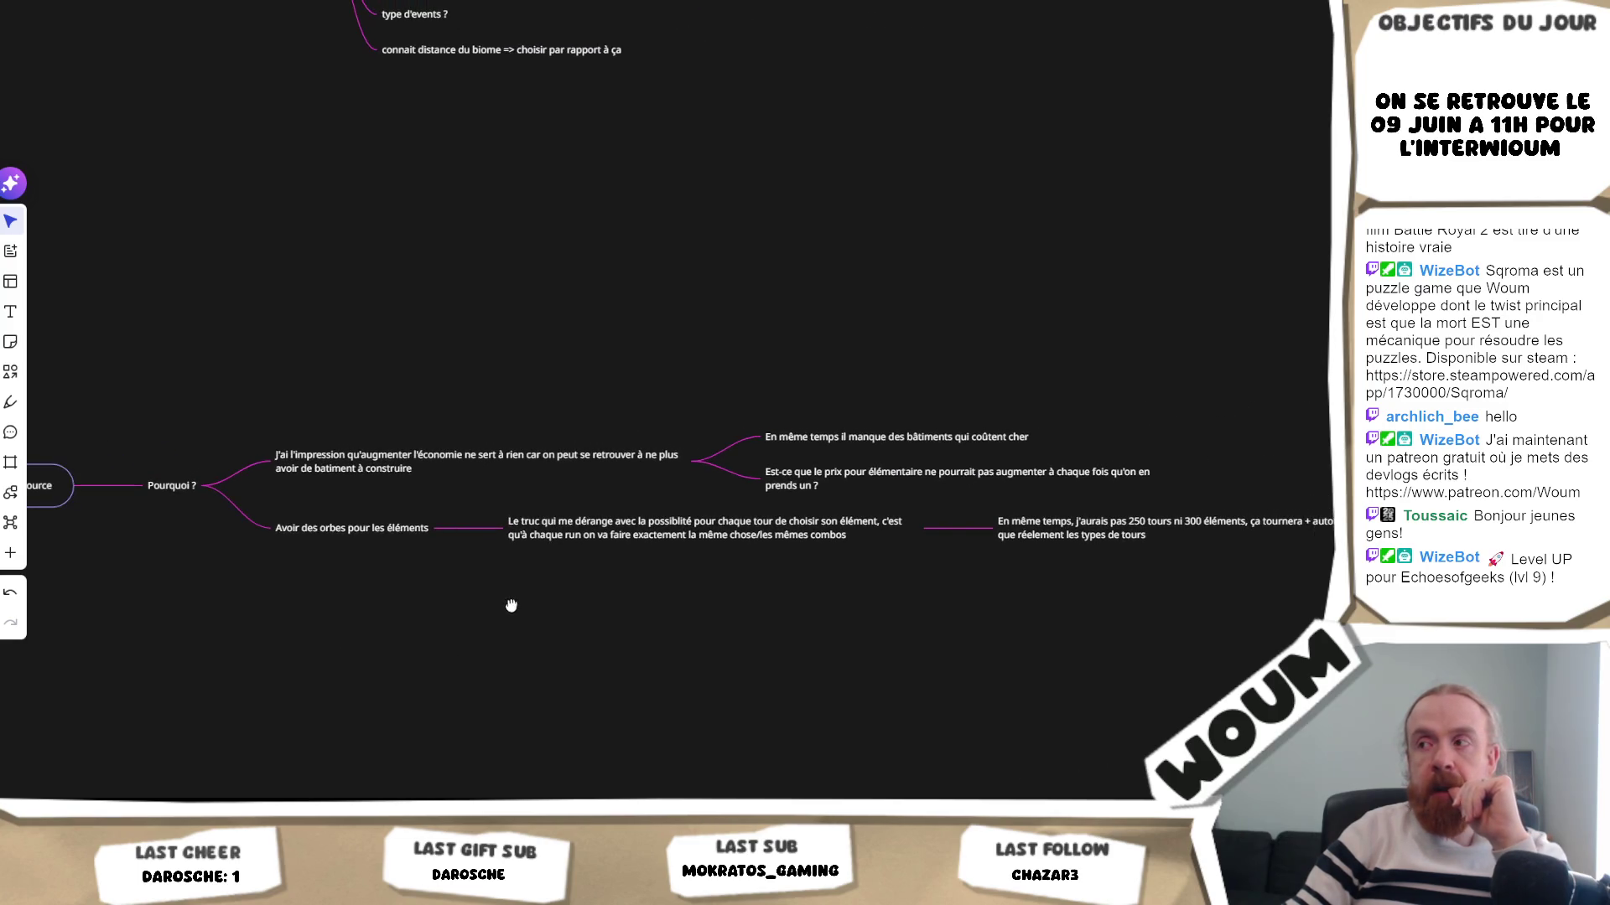
# - Pan and zoom the mind map to review the Exploration and 6iéme ressource branches
pyautogui.moveTo(512, 605); pyautogui.dragTo(628, 601)
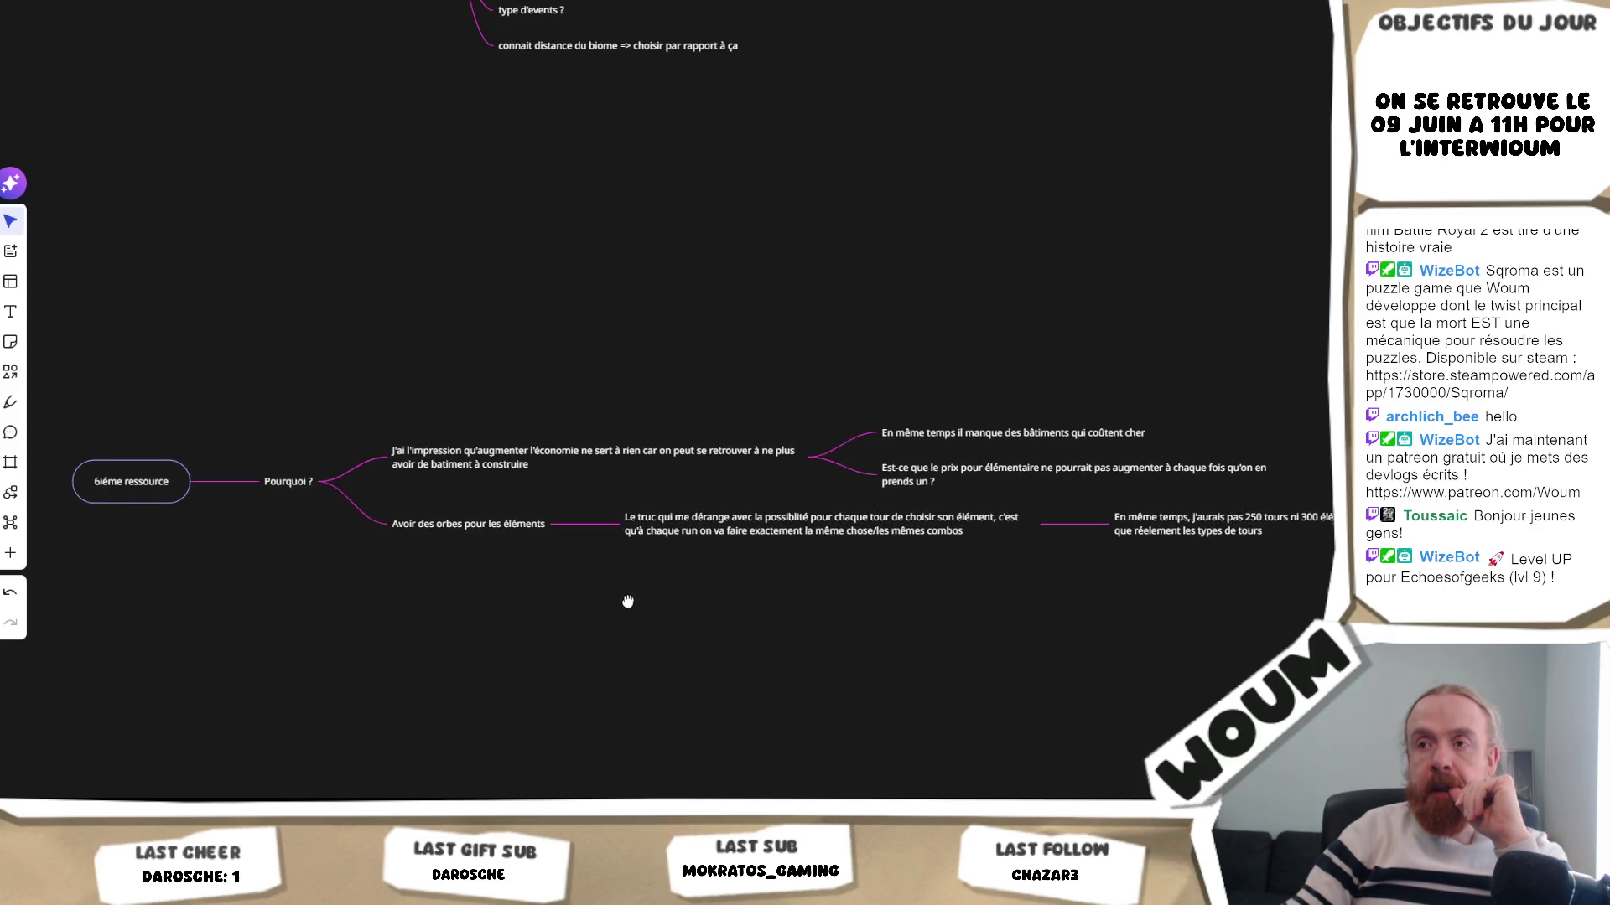
pyautogui.scroll(3, 631, 551)
pyautogui.scroll(5, 632, 551)
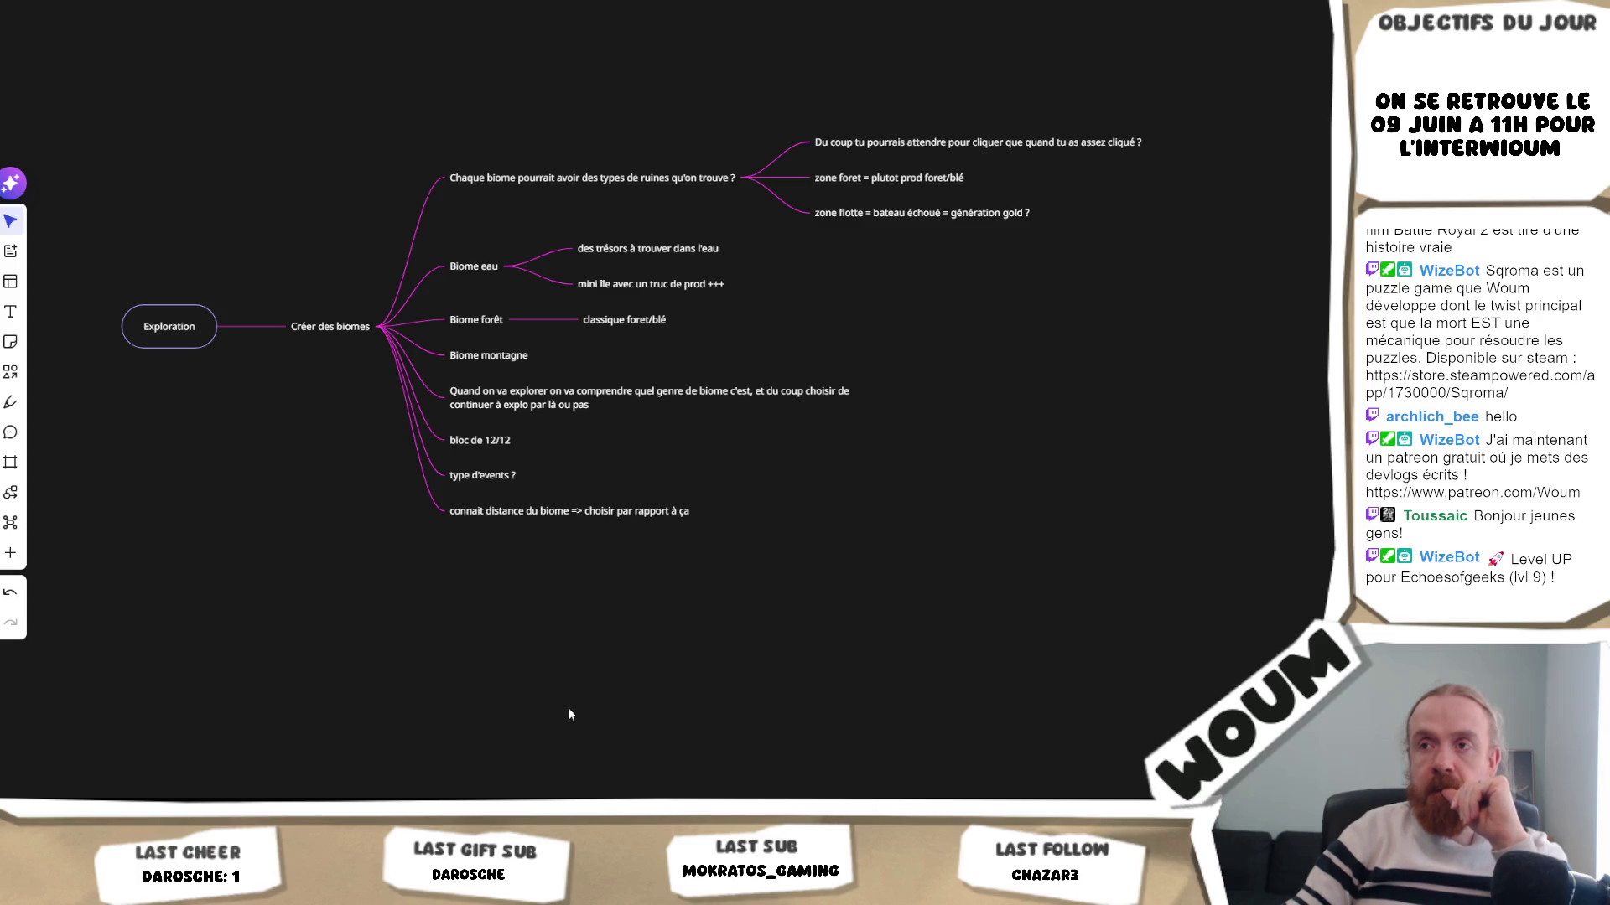
pyautogui.scroll(-8, 569, 714)
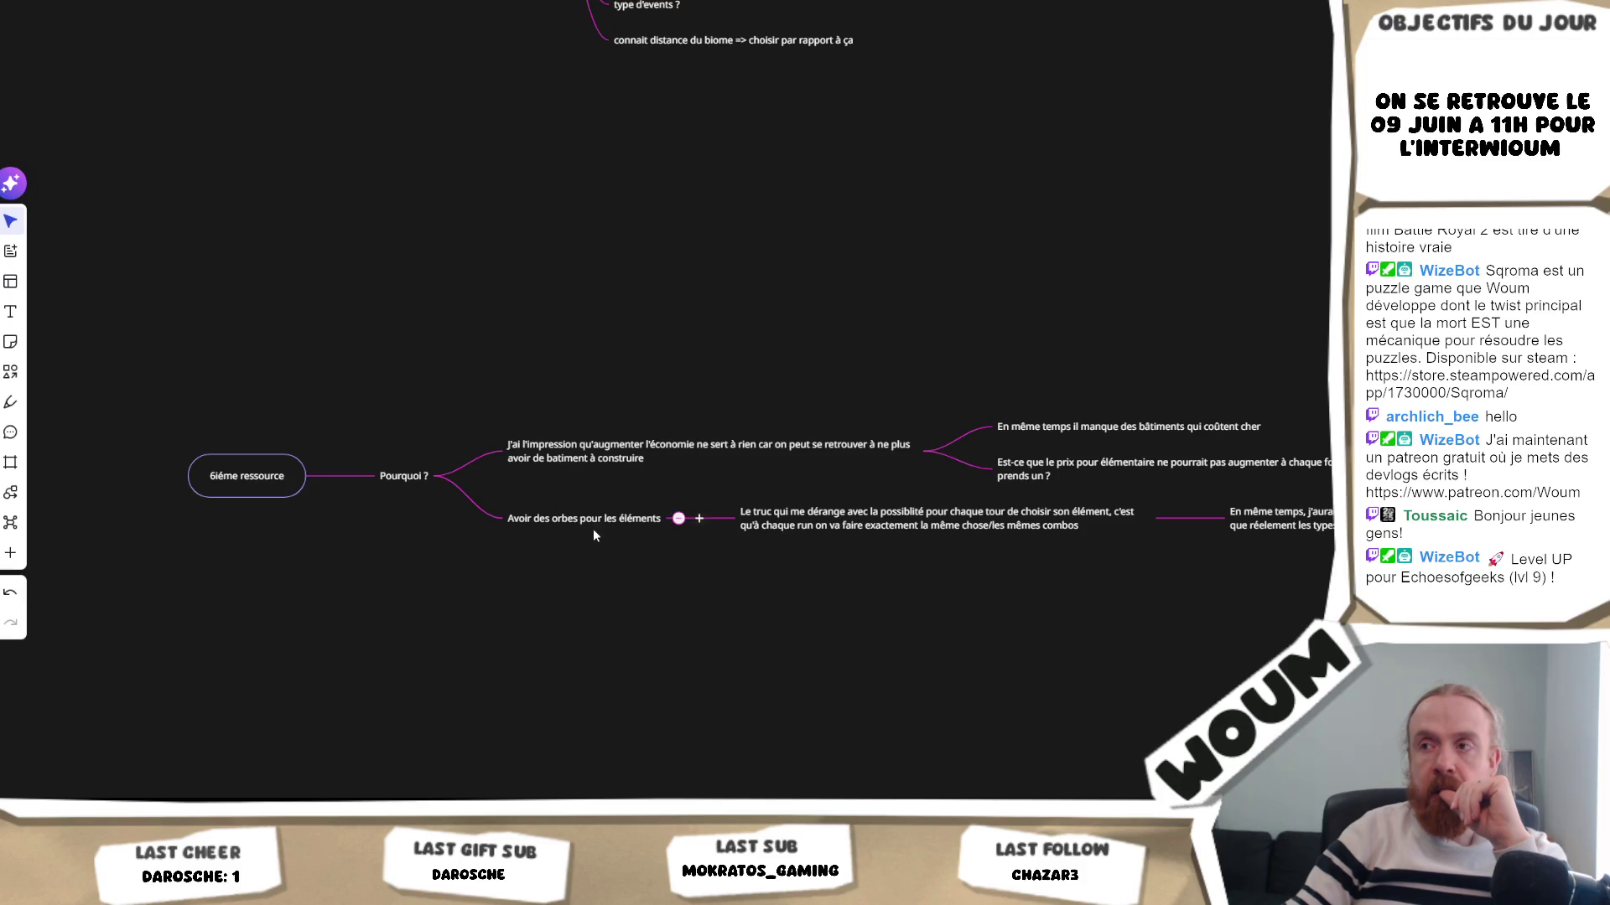
pyautogui.moveTo(824, 577); pyautogui.dragTo(753, 600)
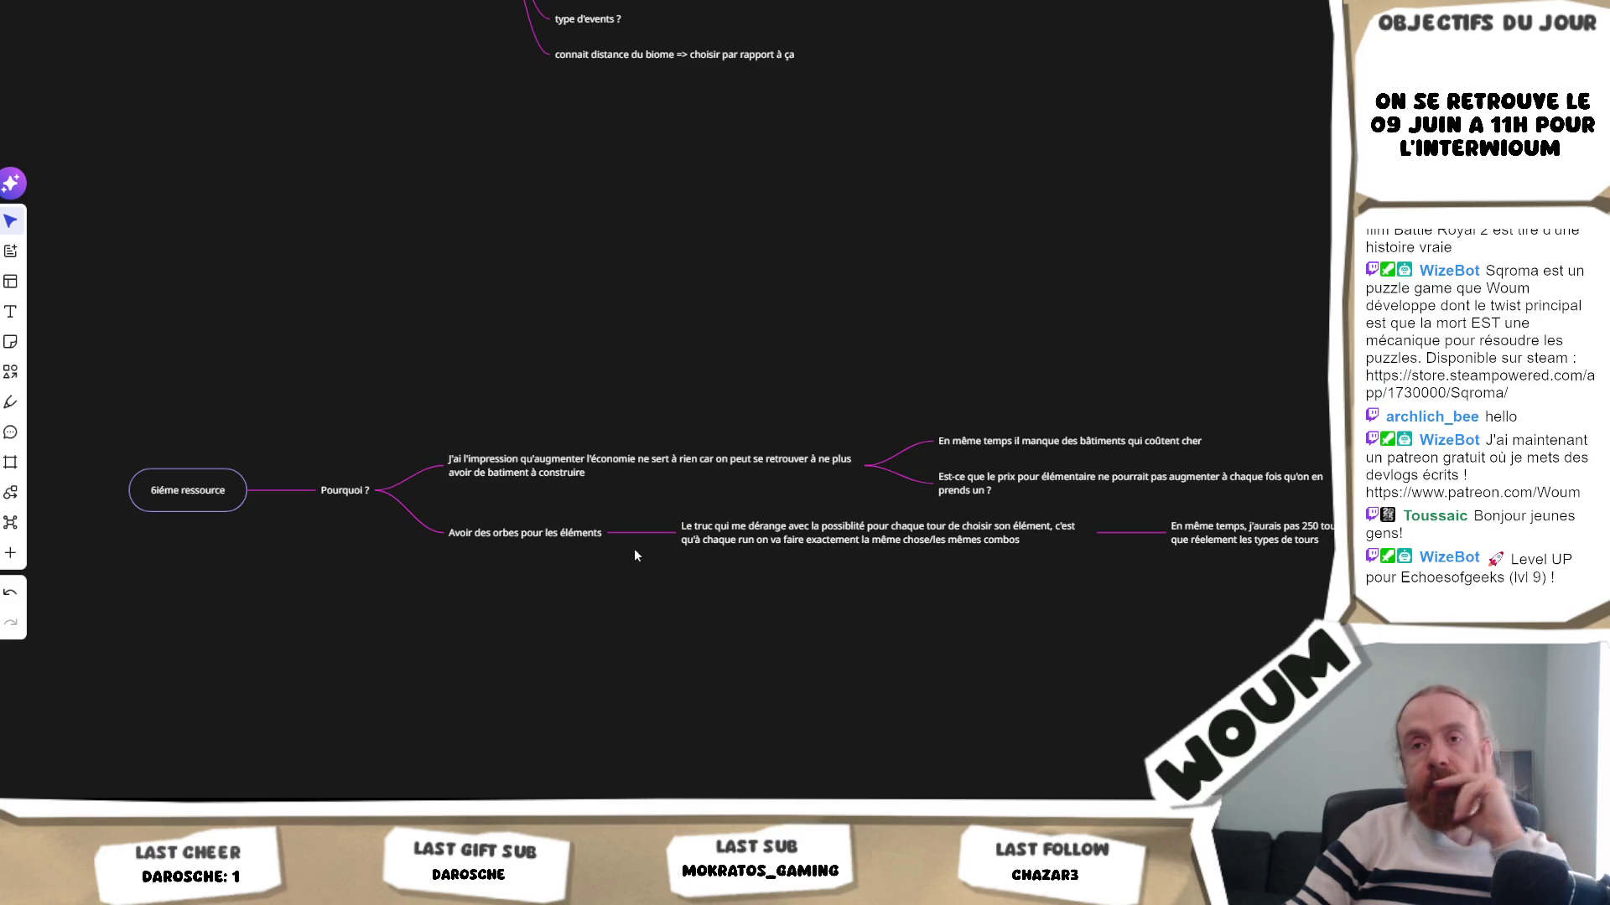
# - Glance at Unity, return to Miro and start a new browser tab
pyautogui.hotkey('alt', 'Tab')
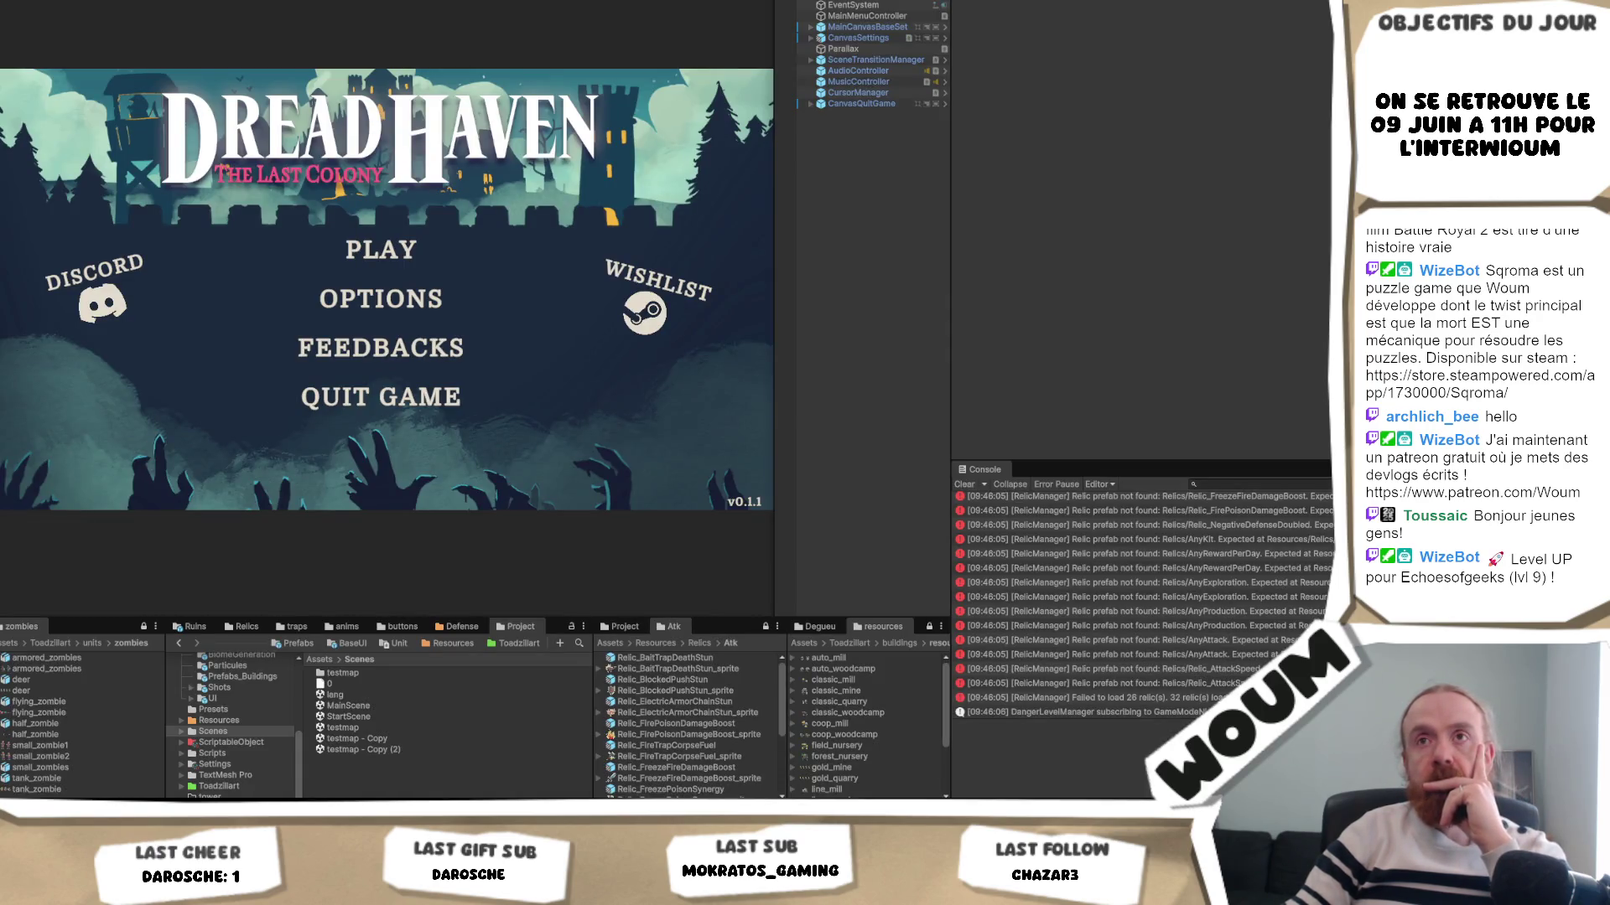
pyautogui.hotkey('alt', 'Tab')
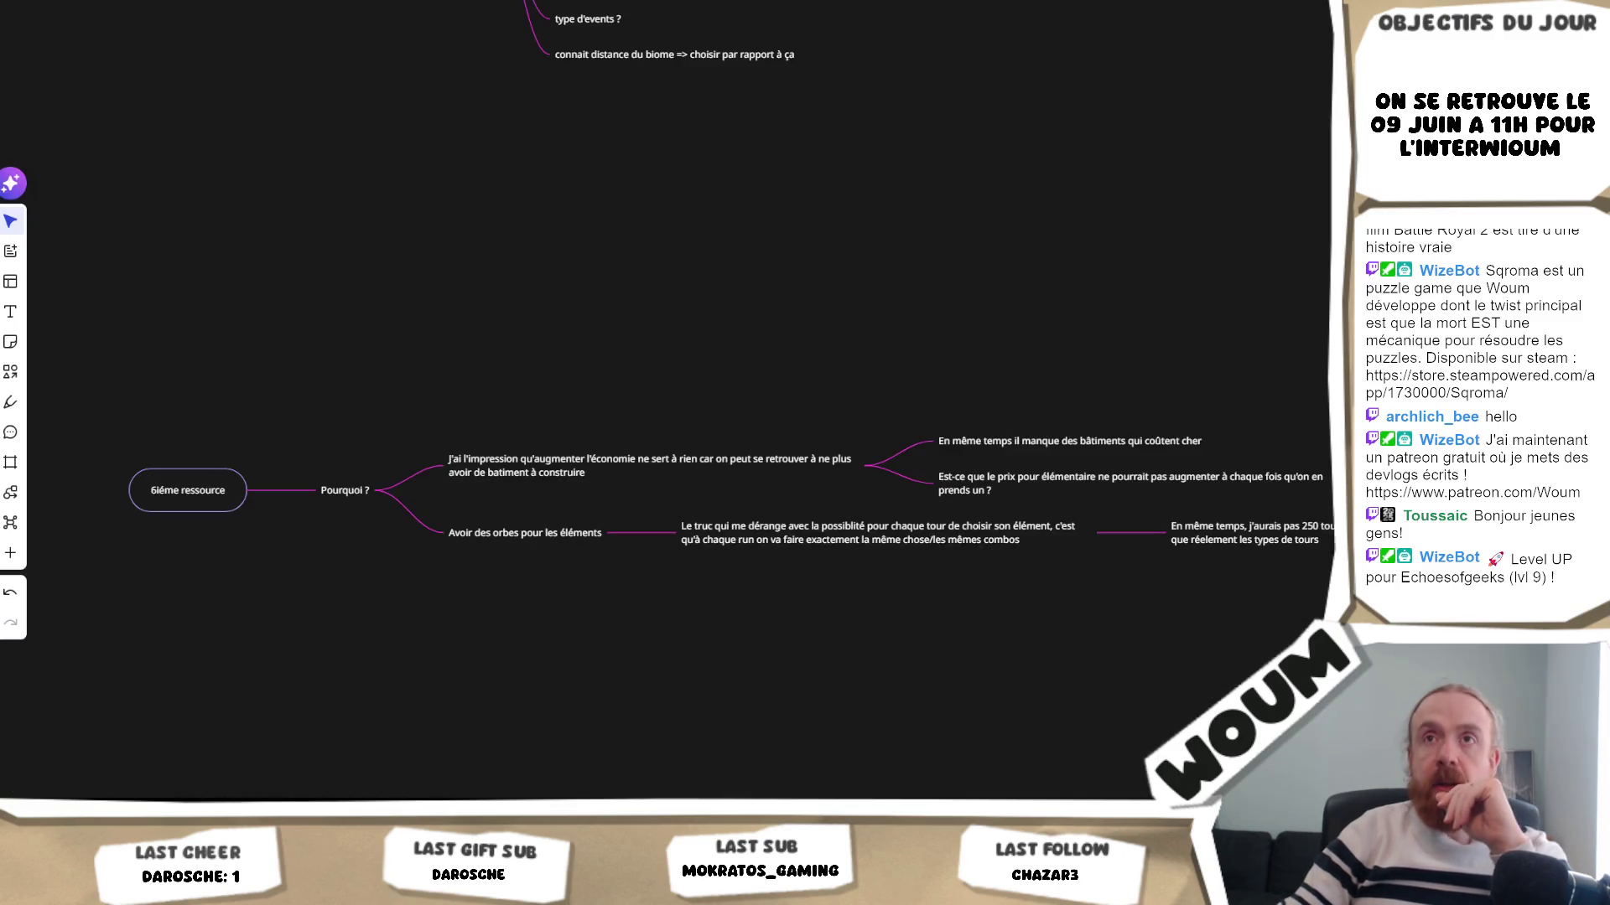
pyautogui.hotkey('ctrl', 't')
# - Load Codecks from the 'code' address suggestion, then return to the Unity editor
pyautogui.write('code')
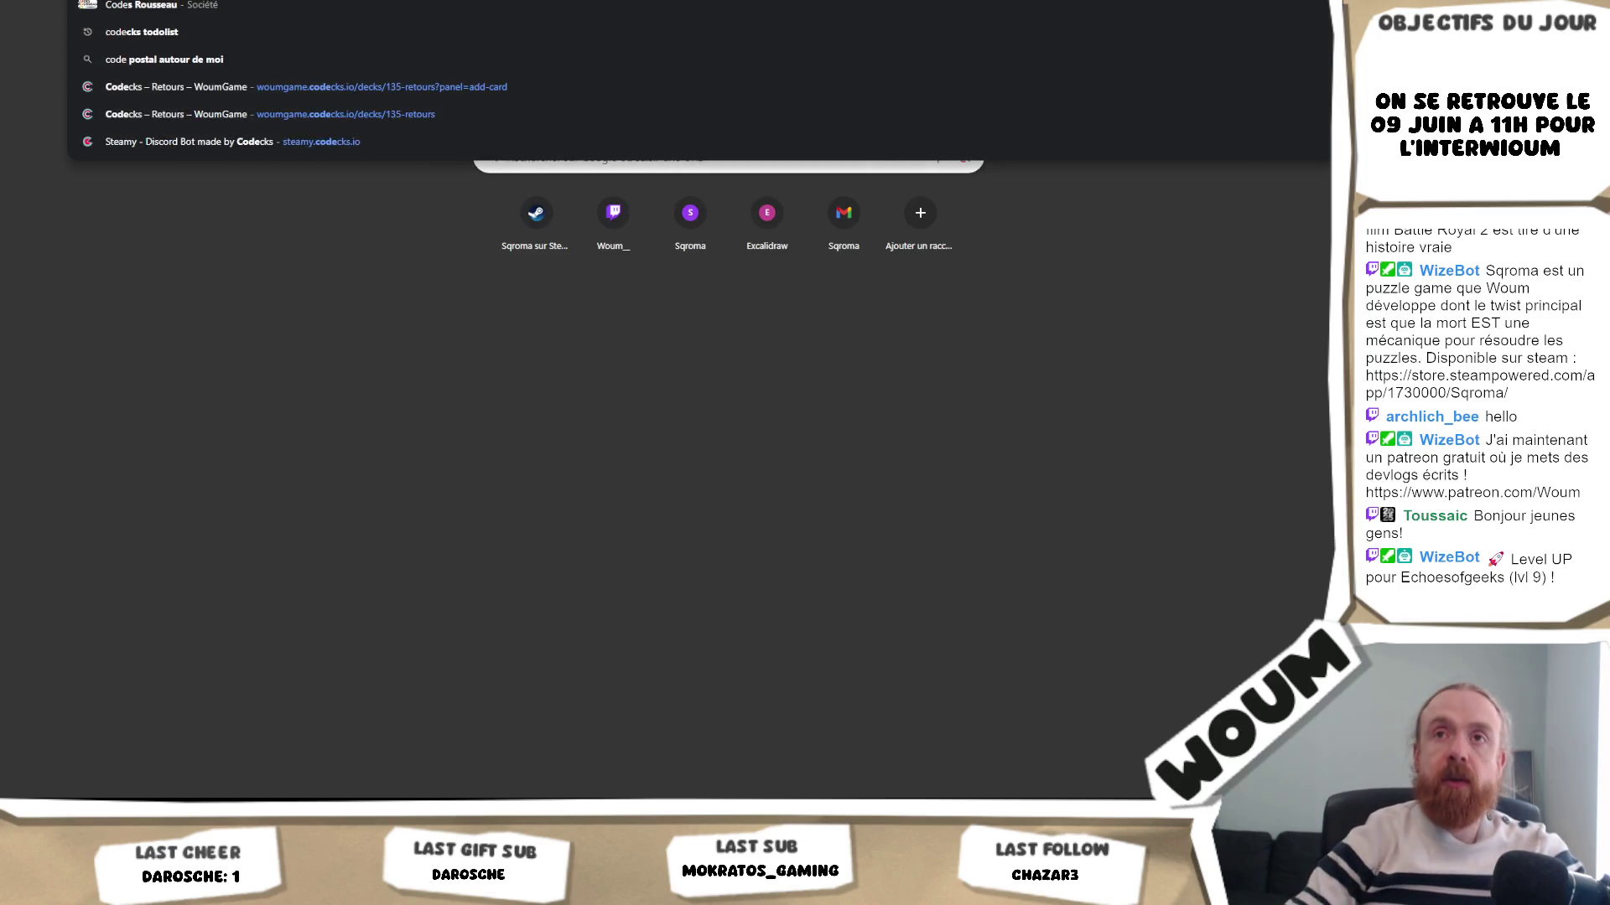
pyautogui.press('Return')
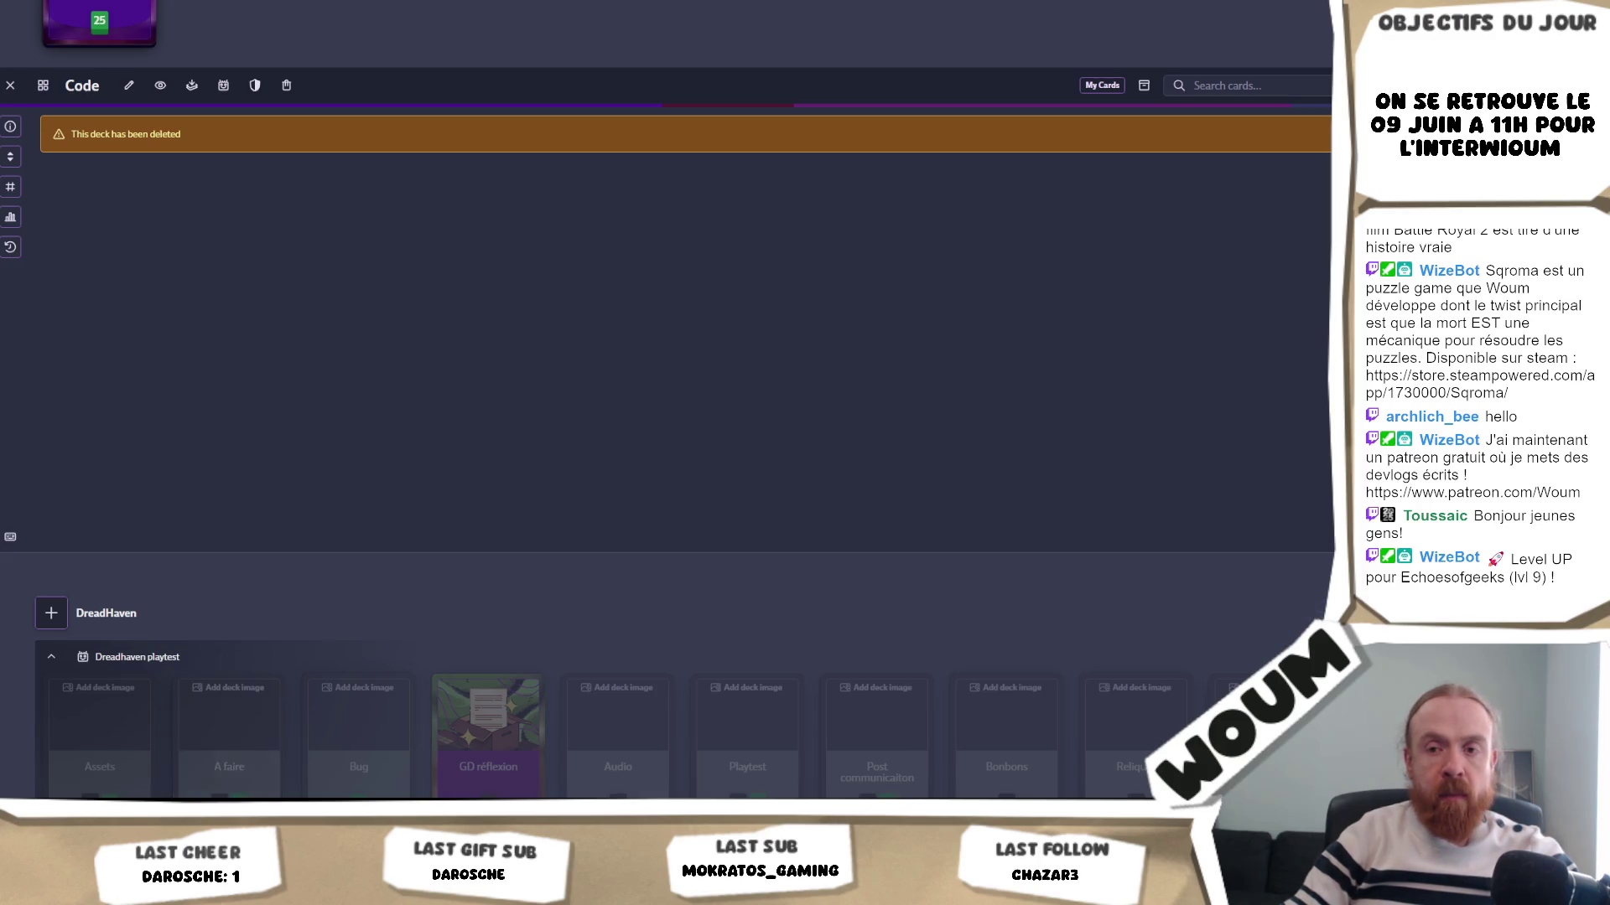
pyautogui.hotkey('alt', 'Tab')
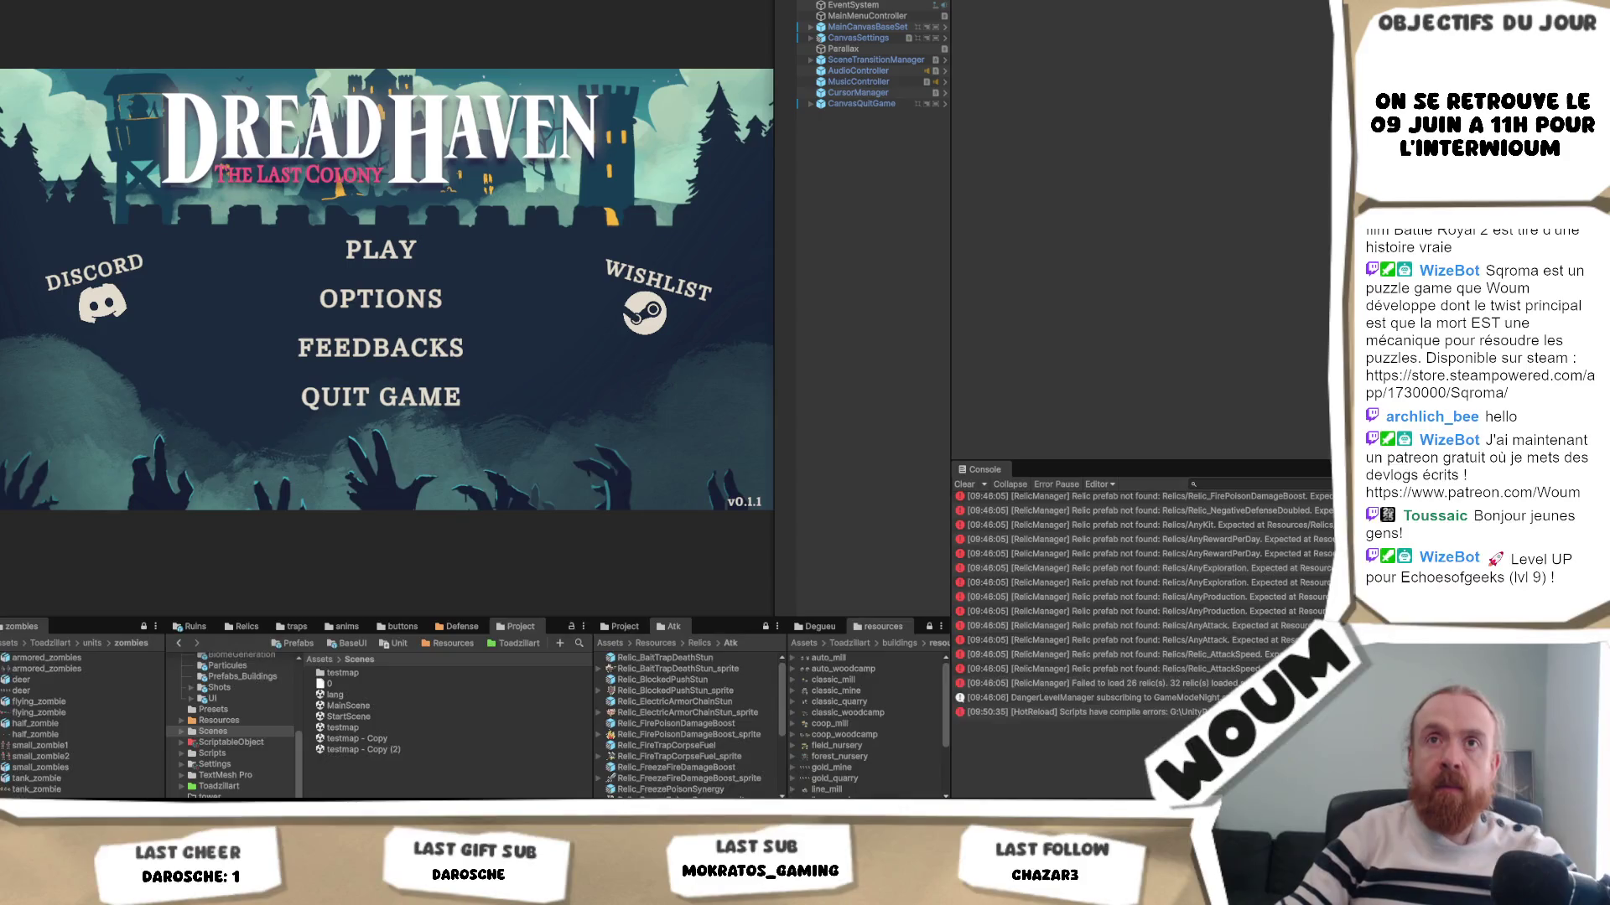
# - Use File > Open Scene to browse into the Scenes folder and open a scene file
pyautogui.hotkey('alt', 'f')
pyautogui.press('Right')
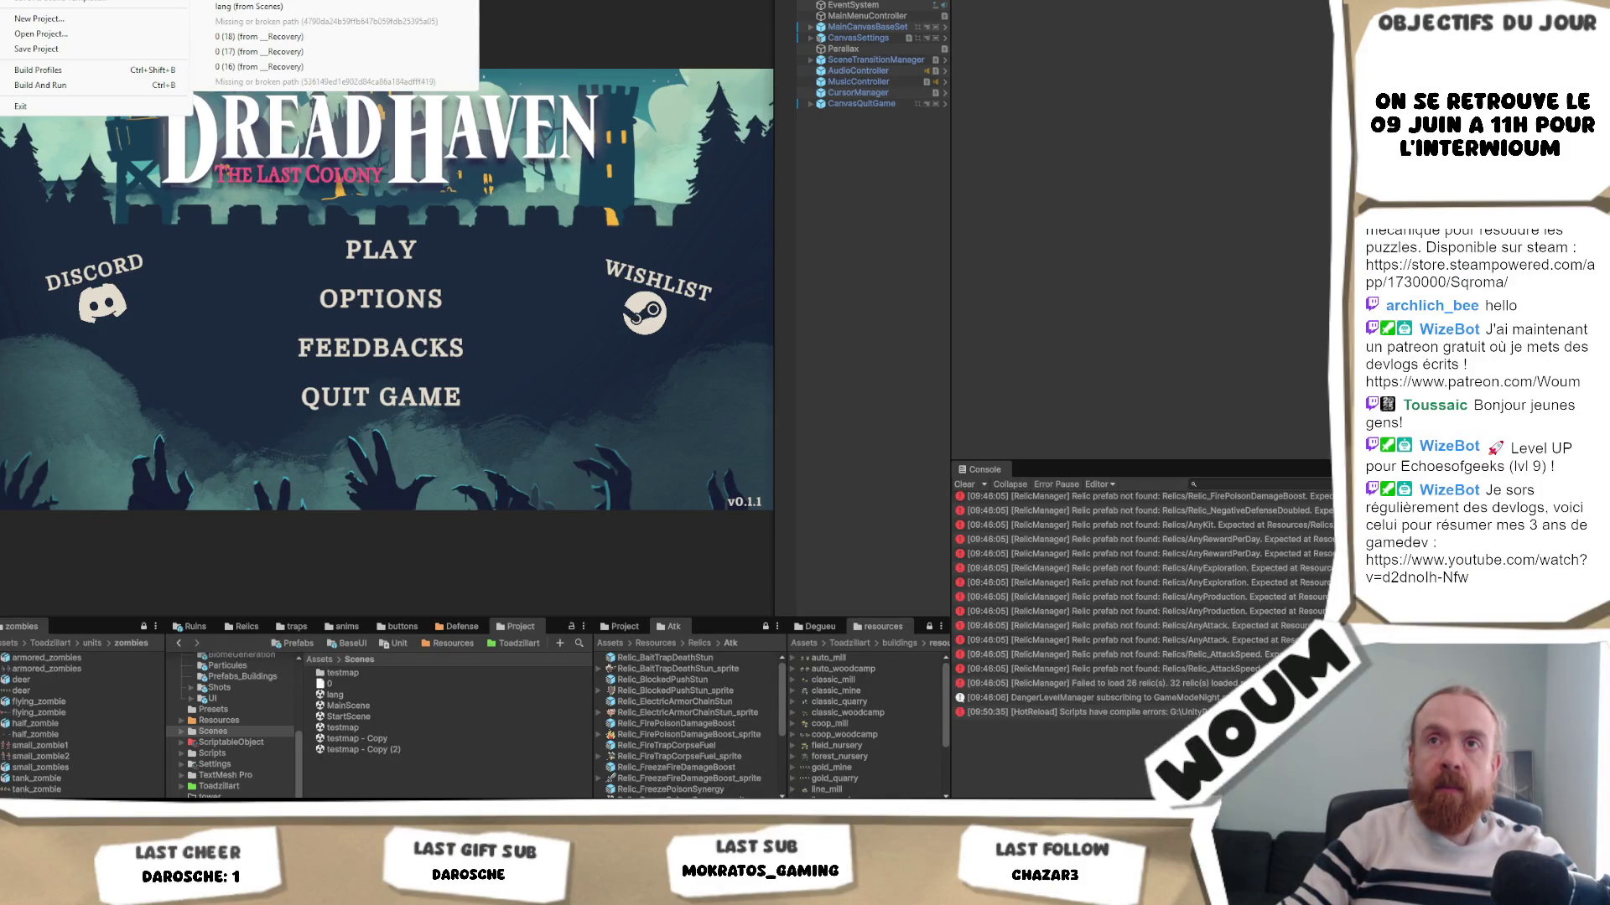
pyautogui.press('Left')
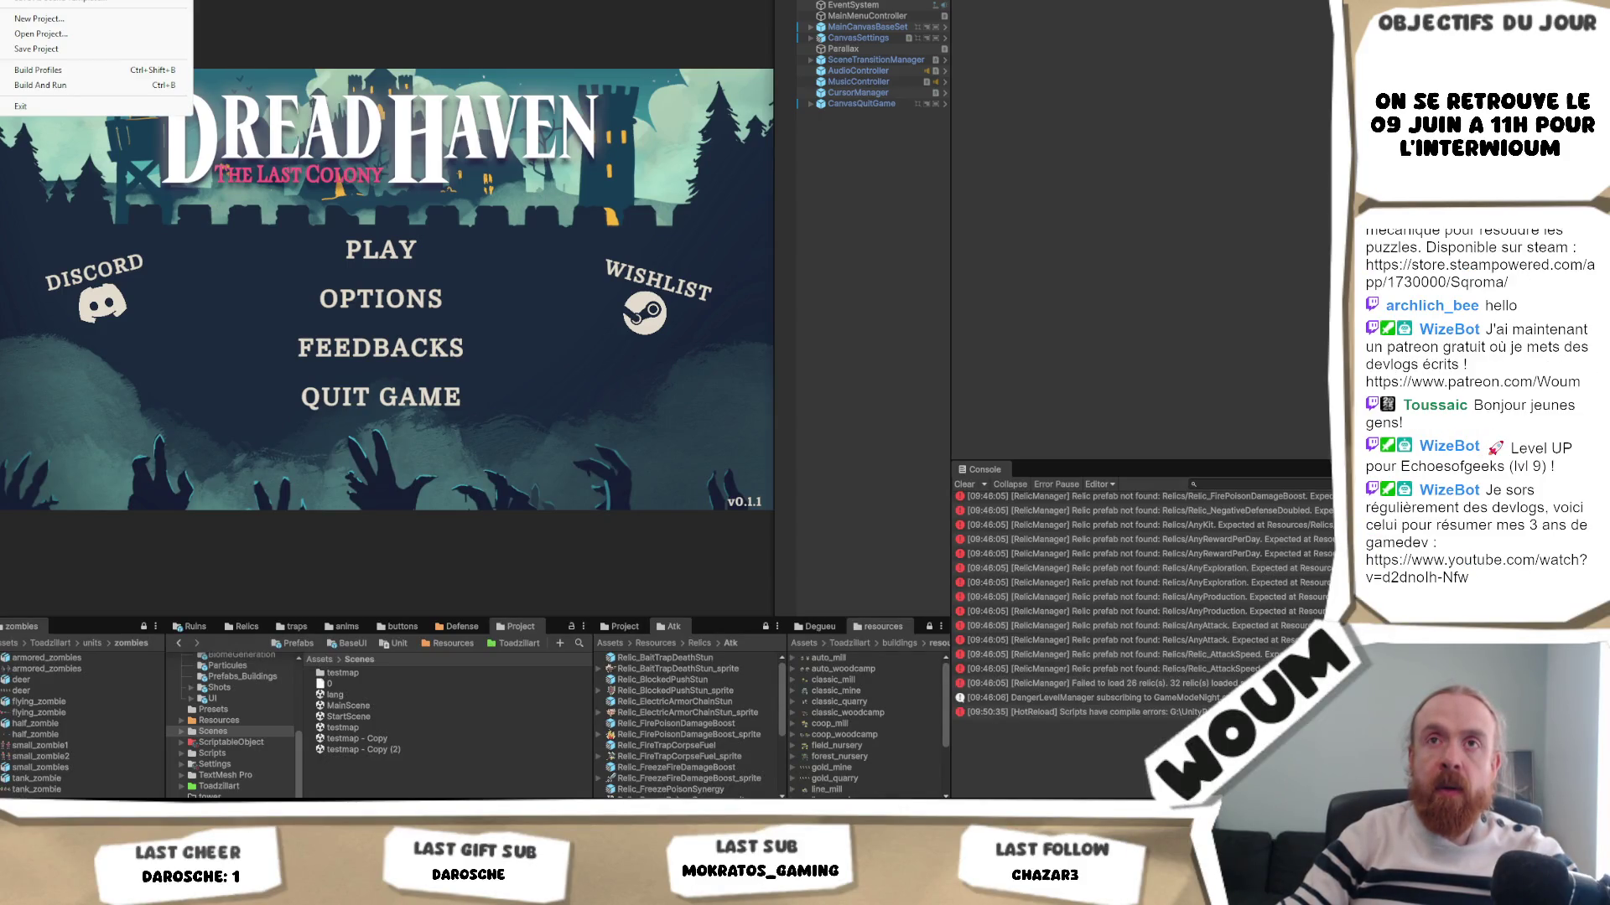
pyautogui.press('Return')
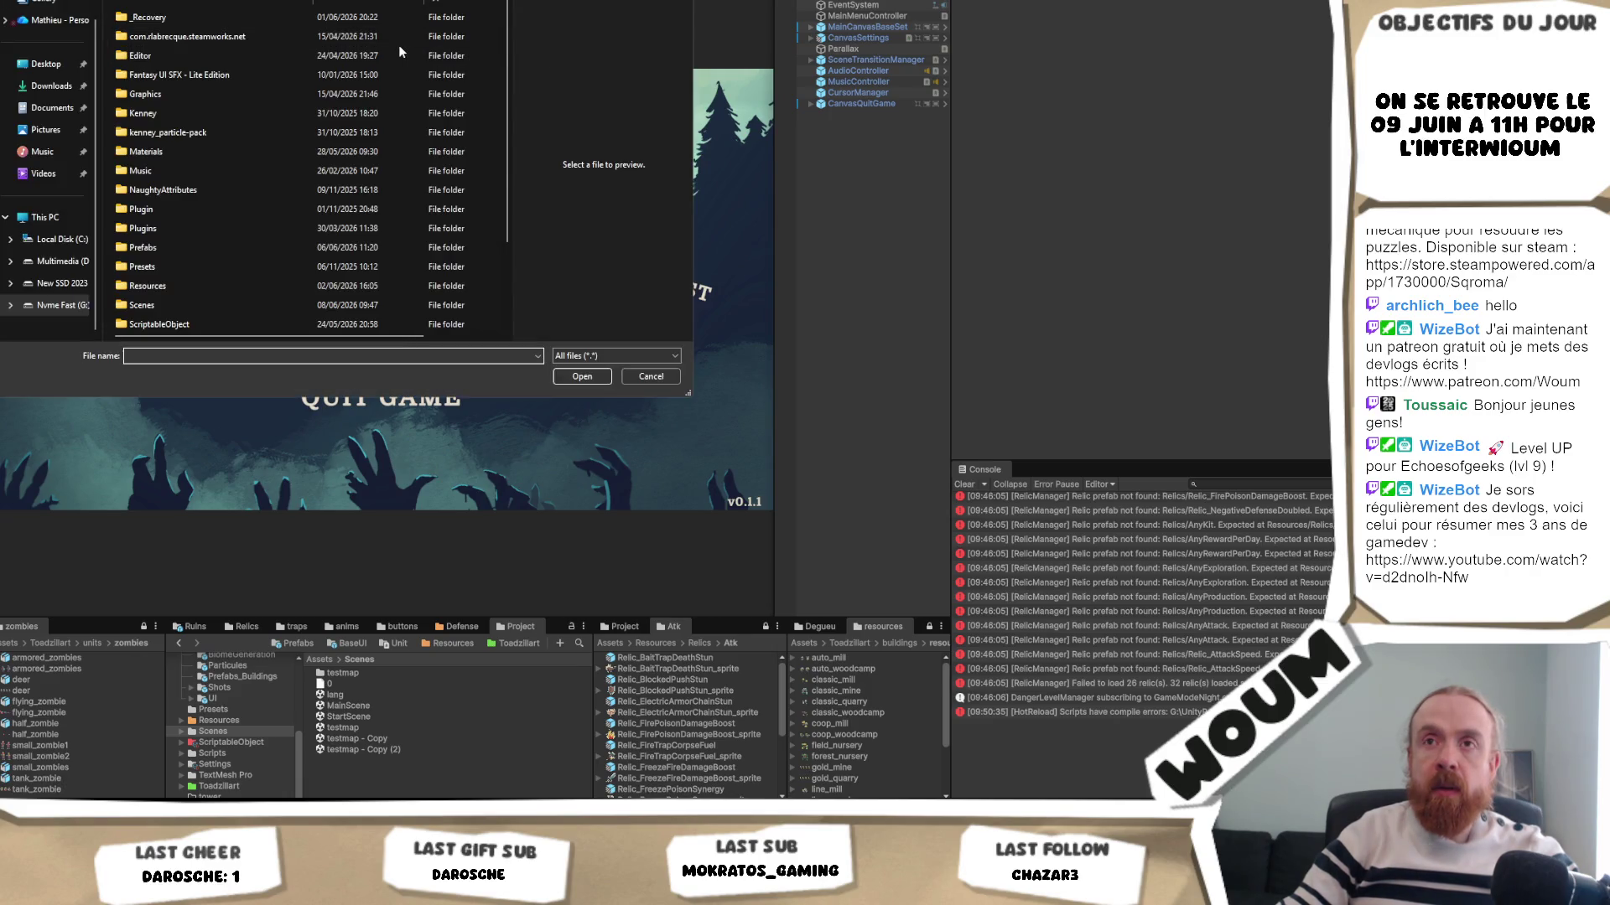
pyautogui.scroll(-2, 231, 270)
pyautogui.click(179, 207)
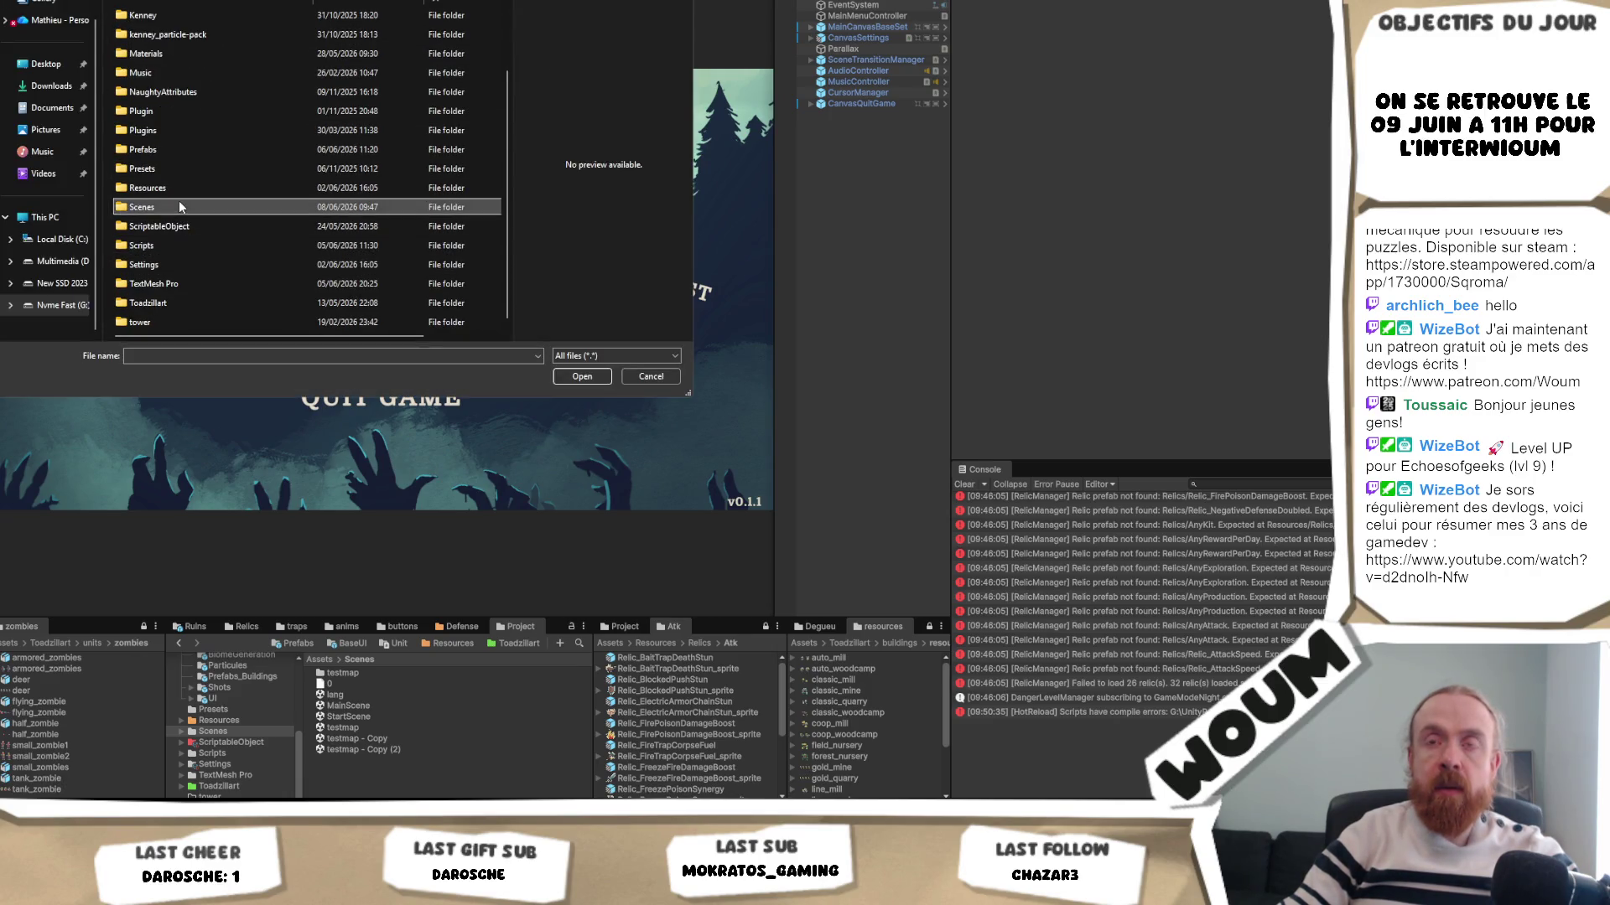
pyautogui.doubleClick(179, 206)
pyautogui.doubleClick(159, 55)
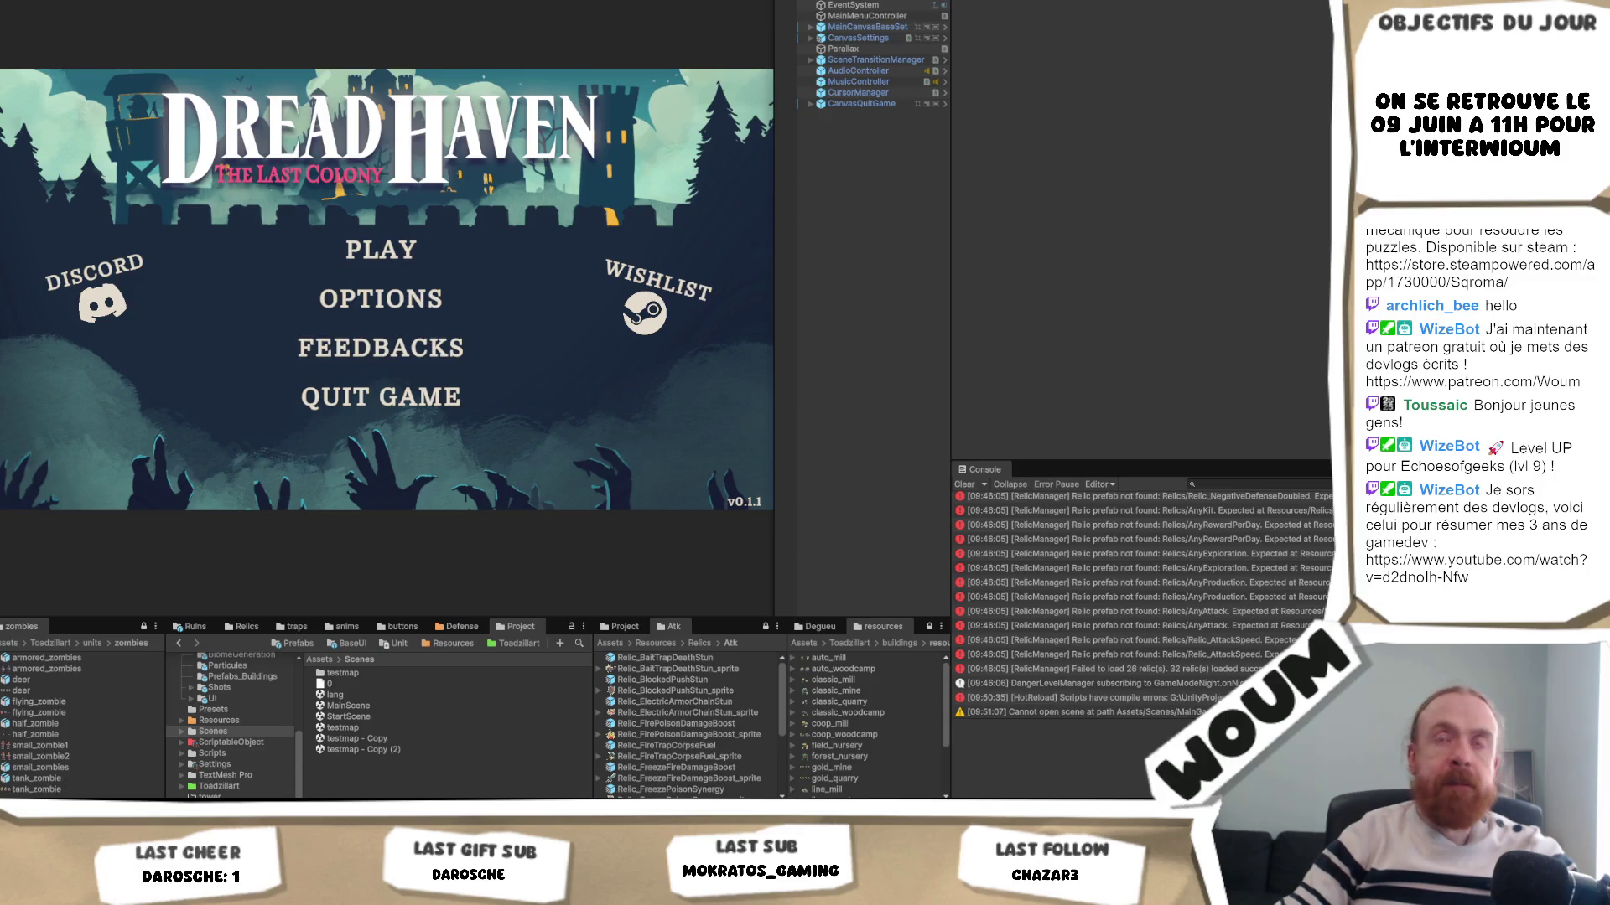
# - Open MainScene from the Project window's Scenes folder, then bring the Explorer Scenes window forward
pyautogui.hotkey('alt', 'f')
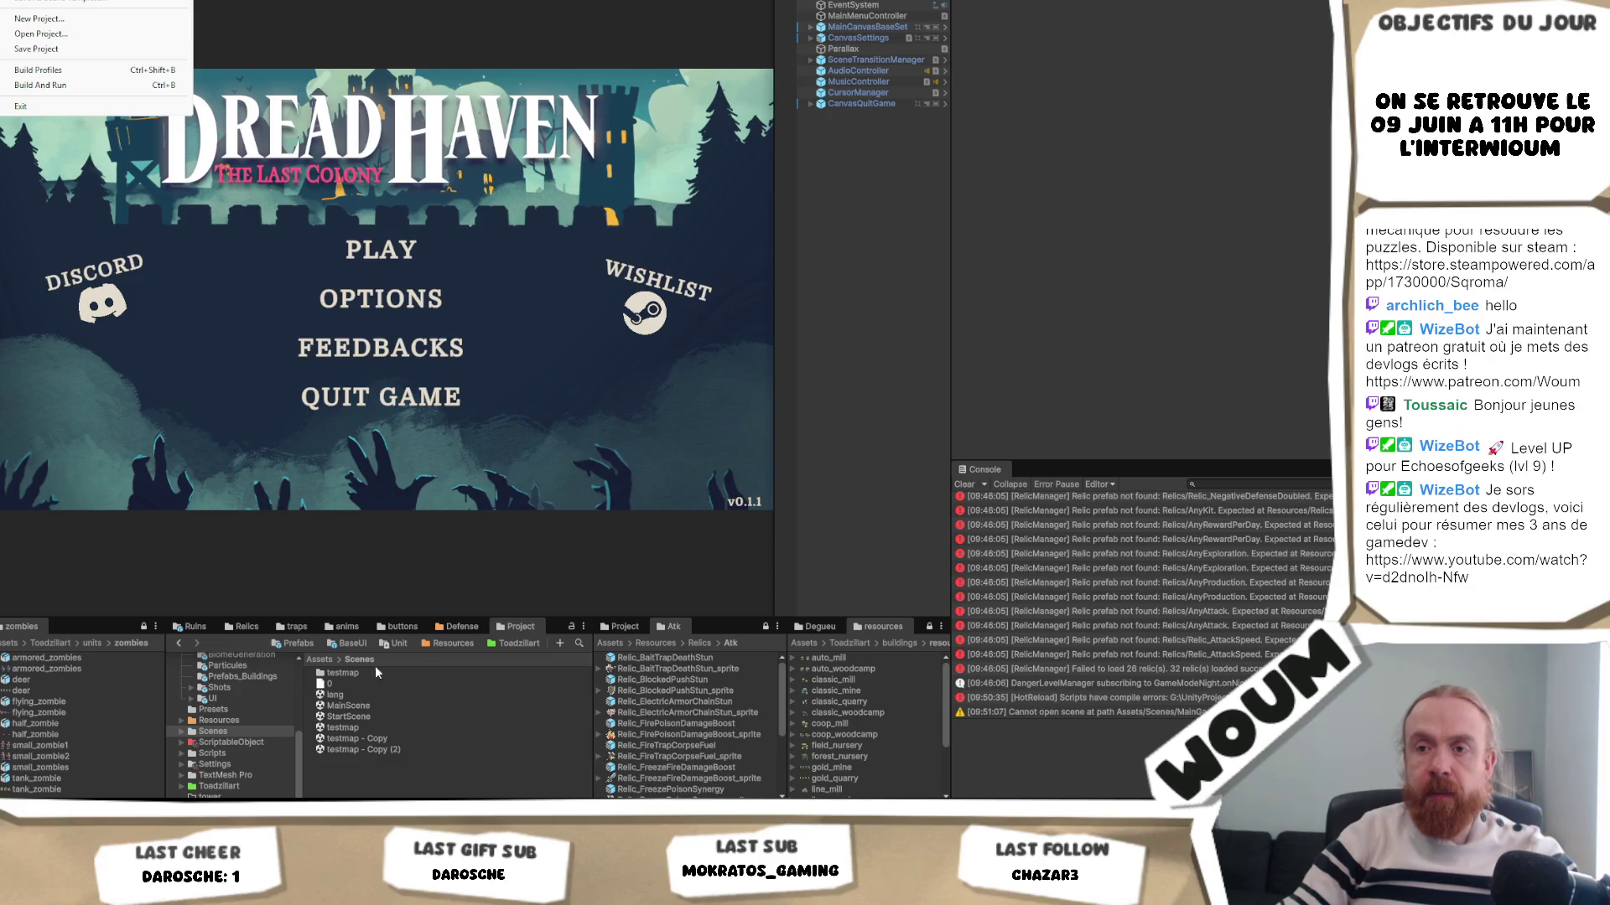
pyautogui.click(348, 707)
pyautogui.doubleClick(352, 708)
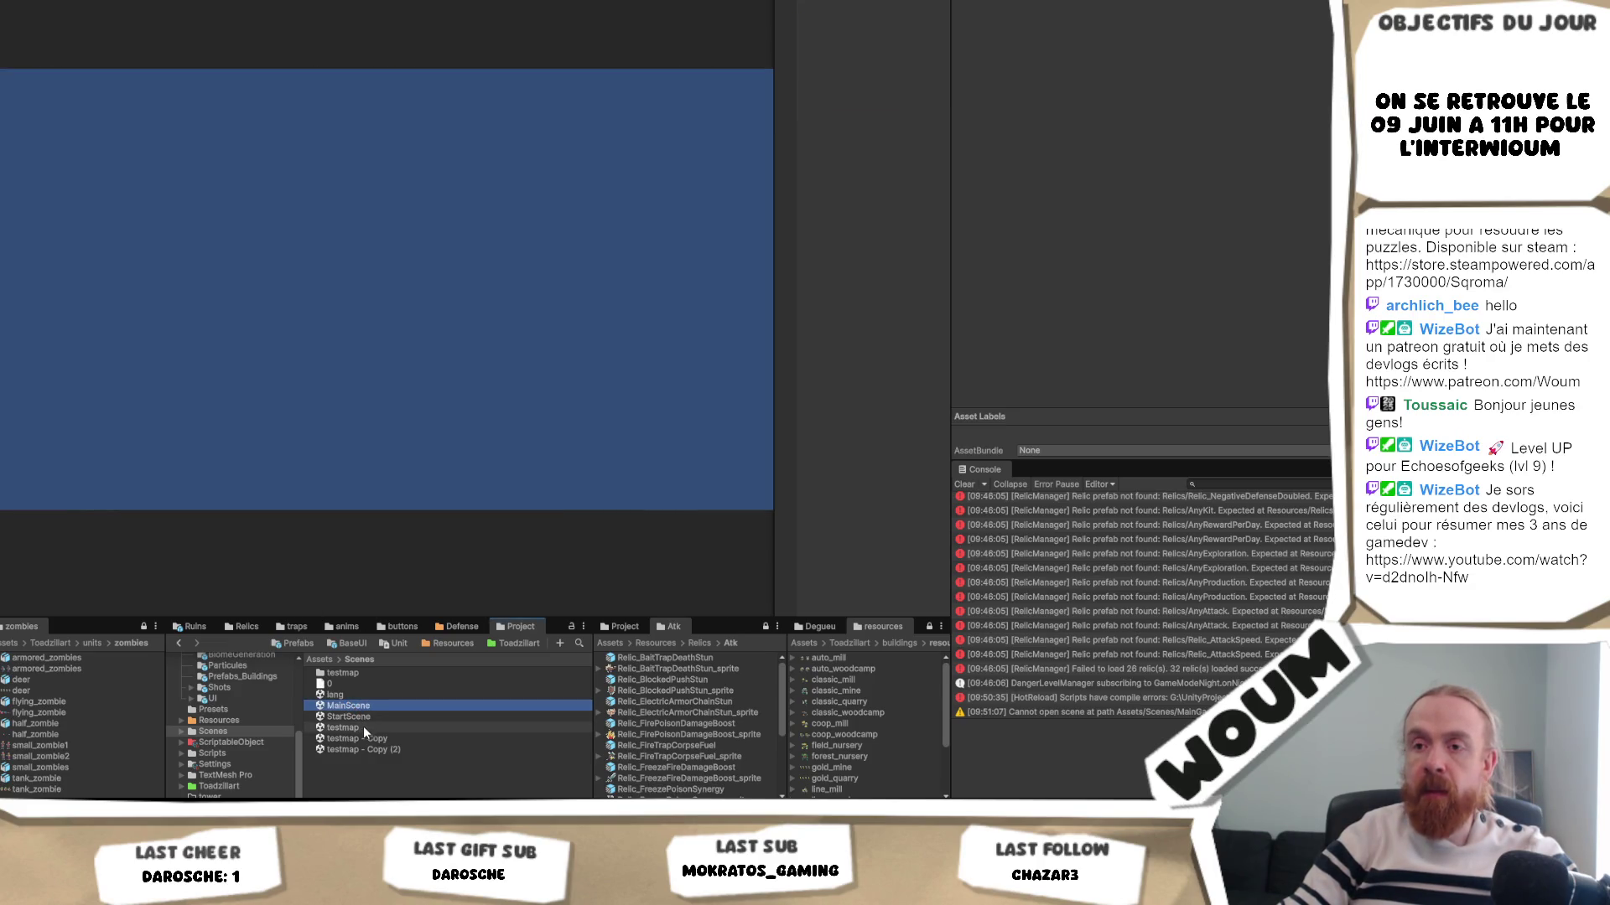
pyautogui.click(319, 660)
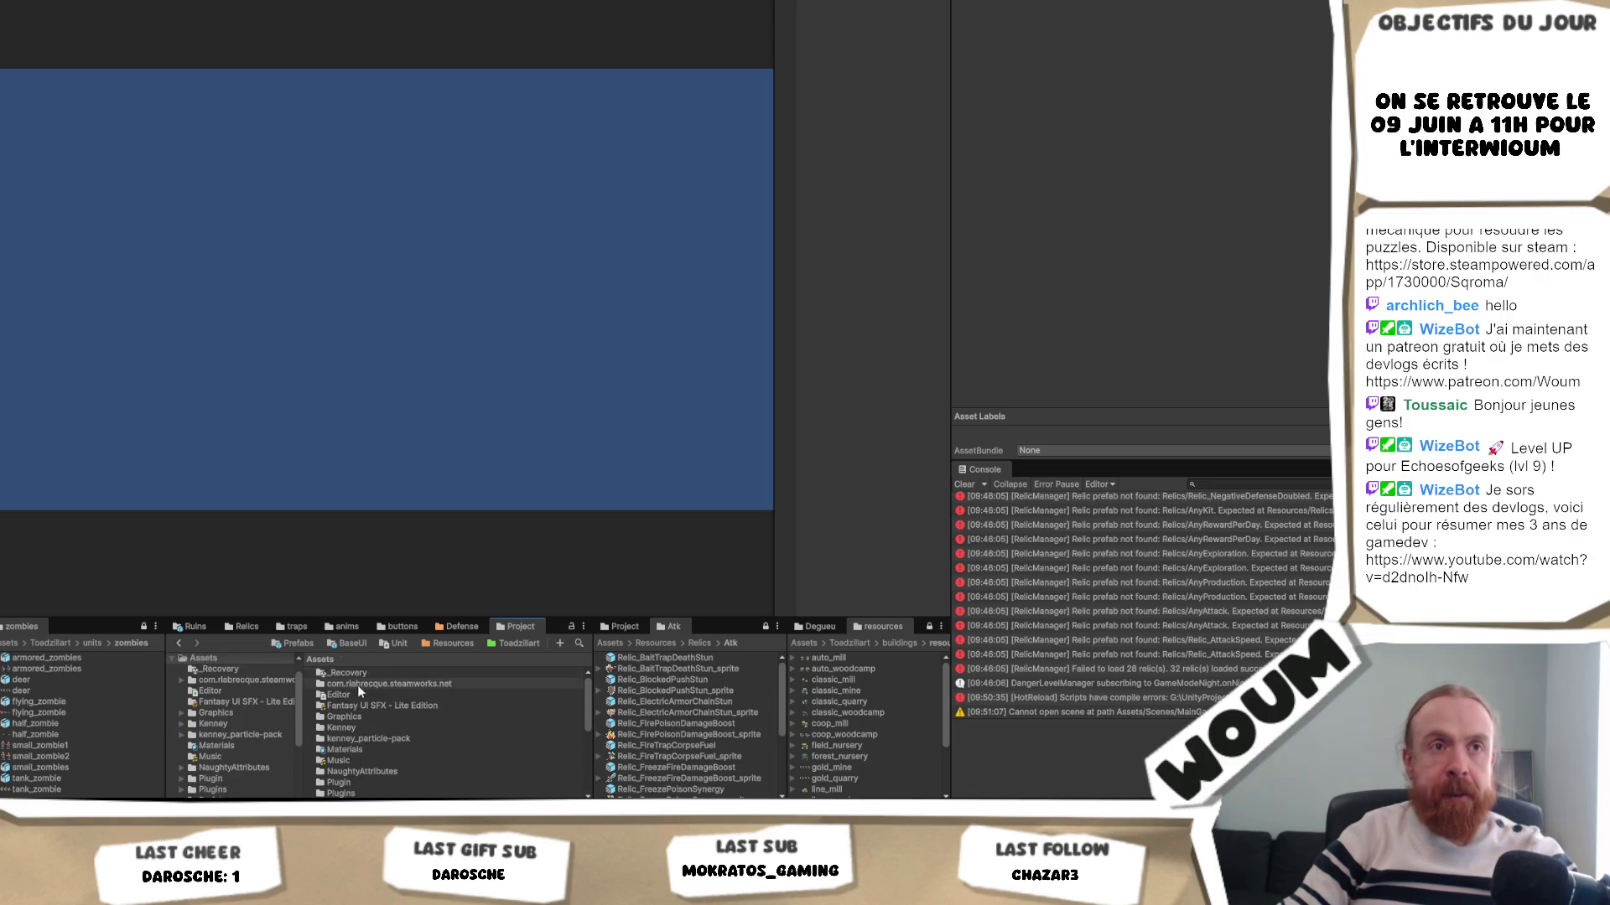
pyautogui.scroll(-5, 420, 701)
pyautogui.scroll(-1, 418, 731)
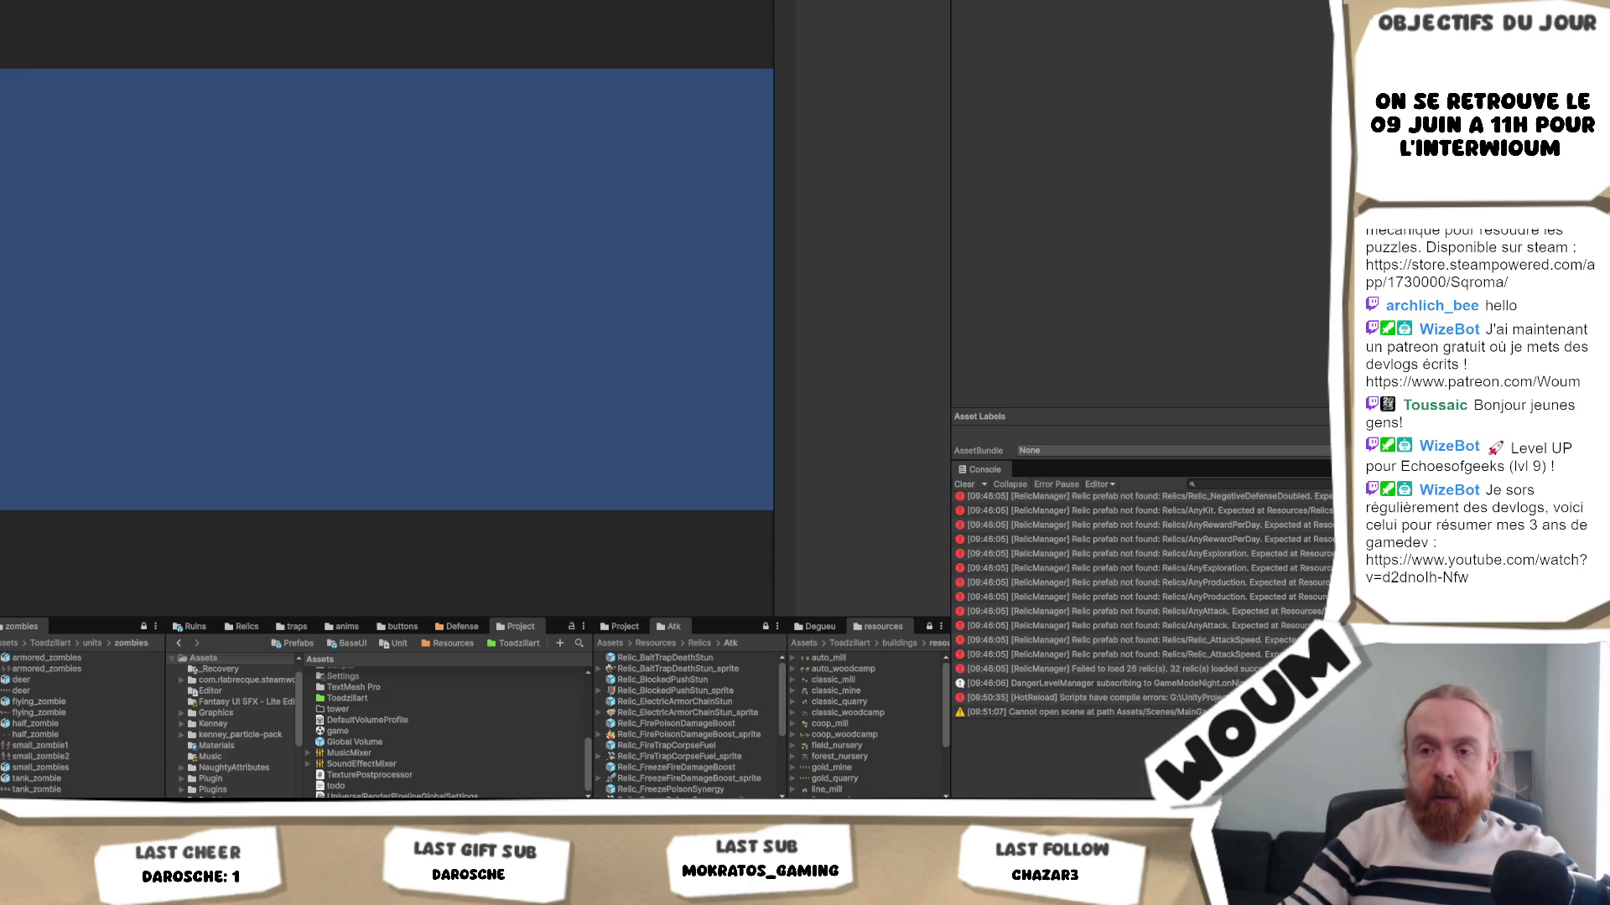
pyautogui.moveTo(586, 809)
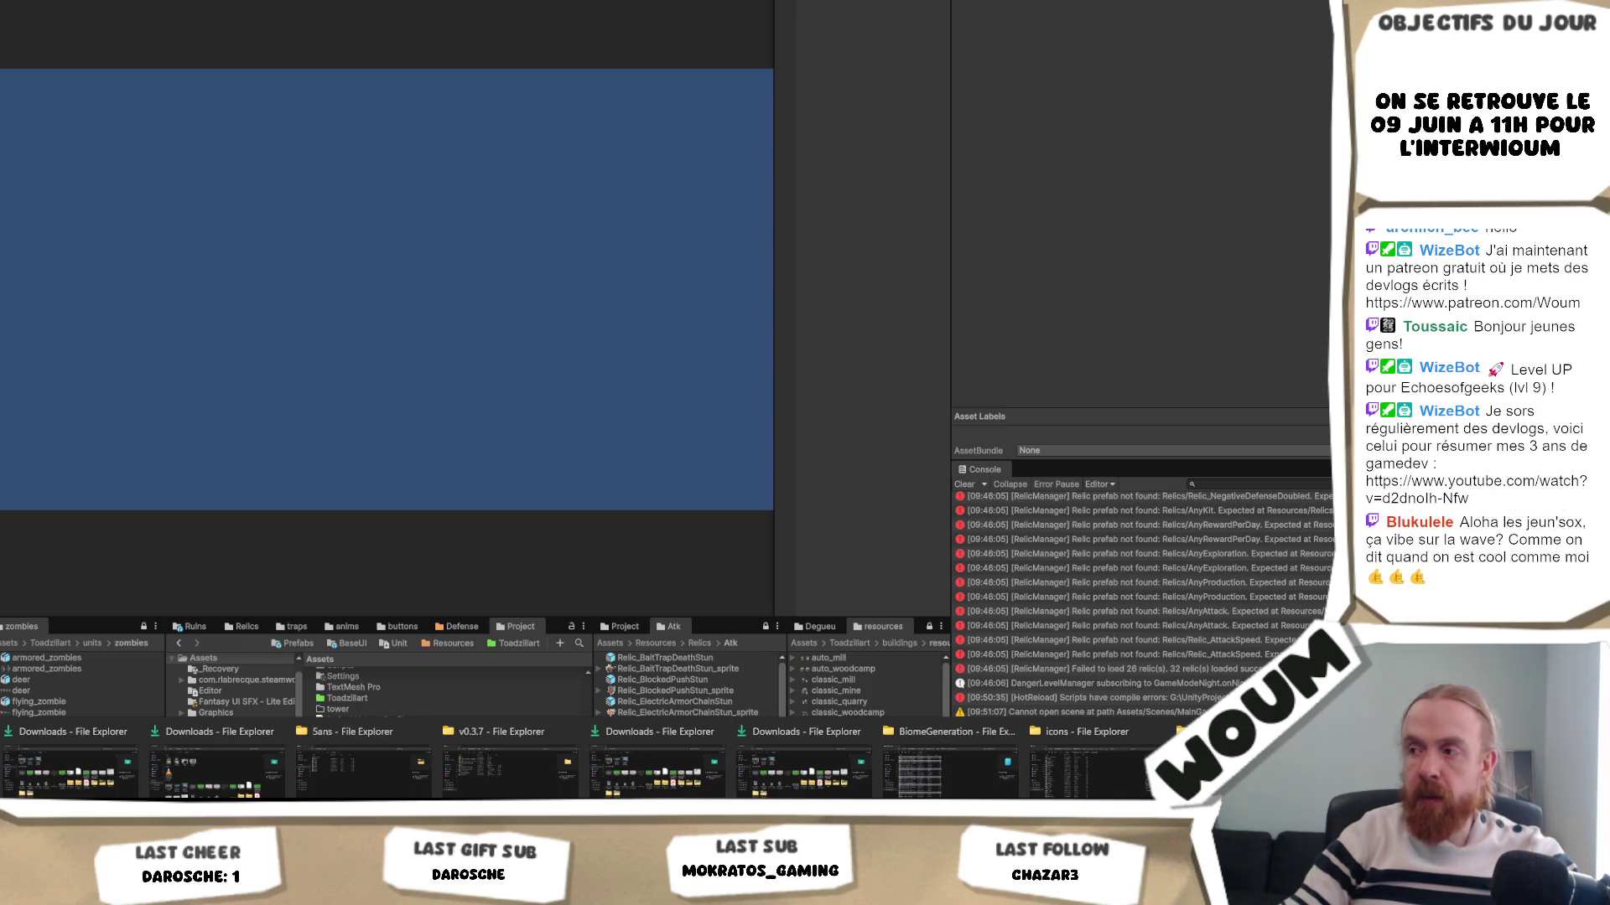
pyautogui.click(1224, 767)
# - Select MainGameScene.unity in Explorer, then open a recently used scene in Unity
pyautogui.click(409, 540)
pyautogui.click(396, 560)
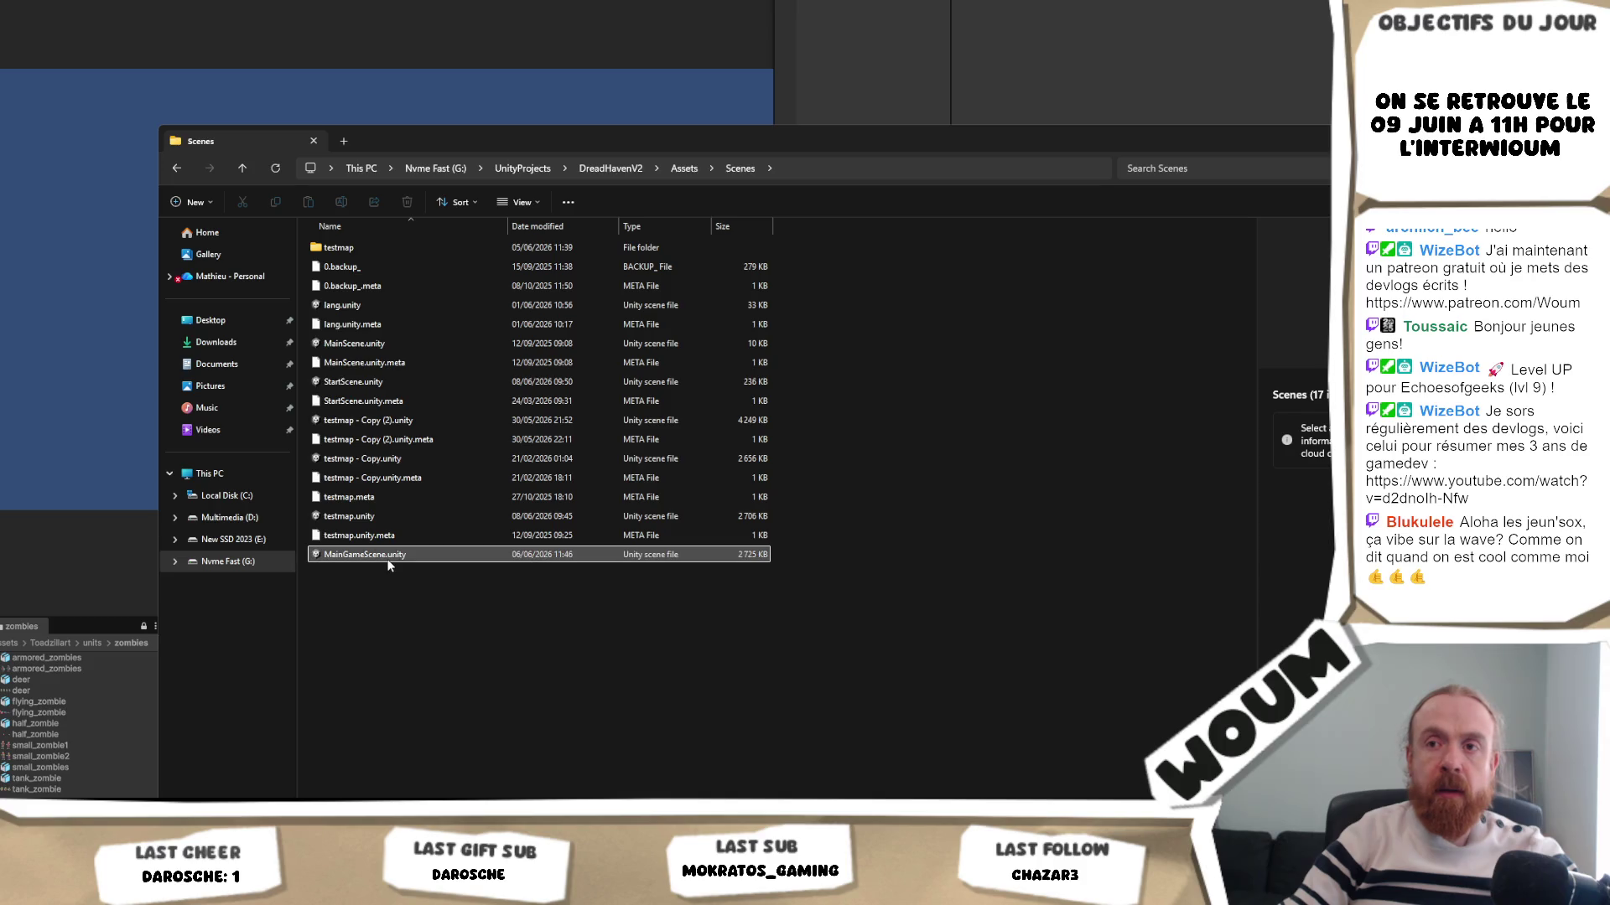
pyautogui.hotkey('alt', 'Tab')
pyautogui.hotkey('alt', 'f')
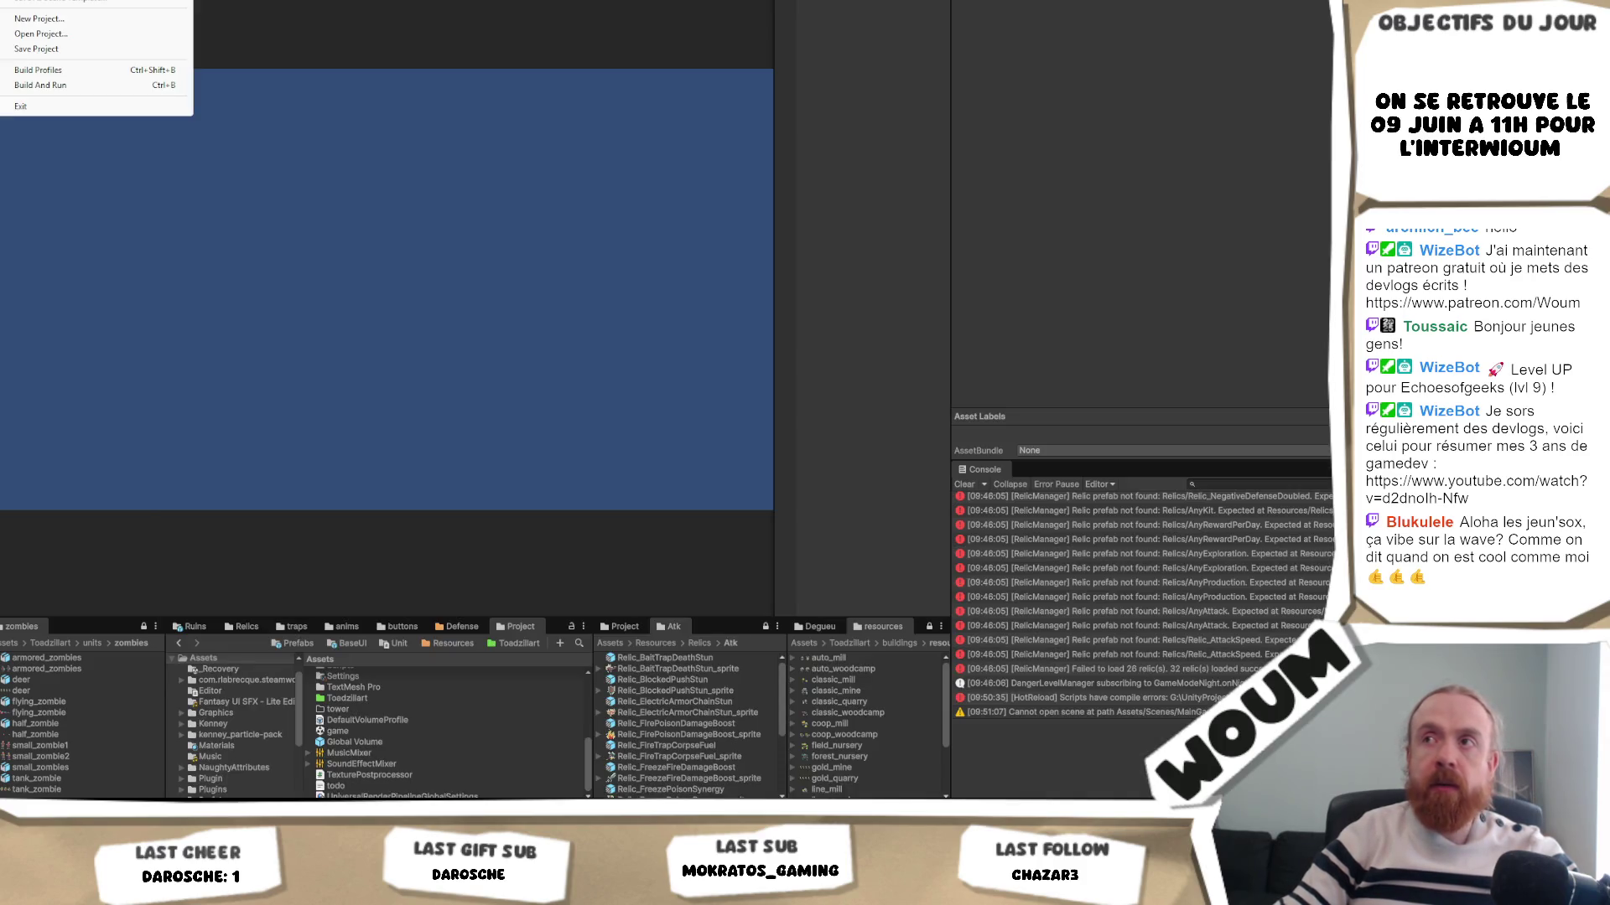
pyautogui.moveTo(101, 2)
pyautogui.press('Return')
# - Check Unity's recent scenes list, then return to Explorer and select testmap.meta
pyautogui.hotkey('alt', 'f')
pyautogui.press('Right')
pyautogui.press('Left')
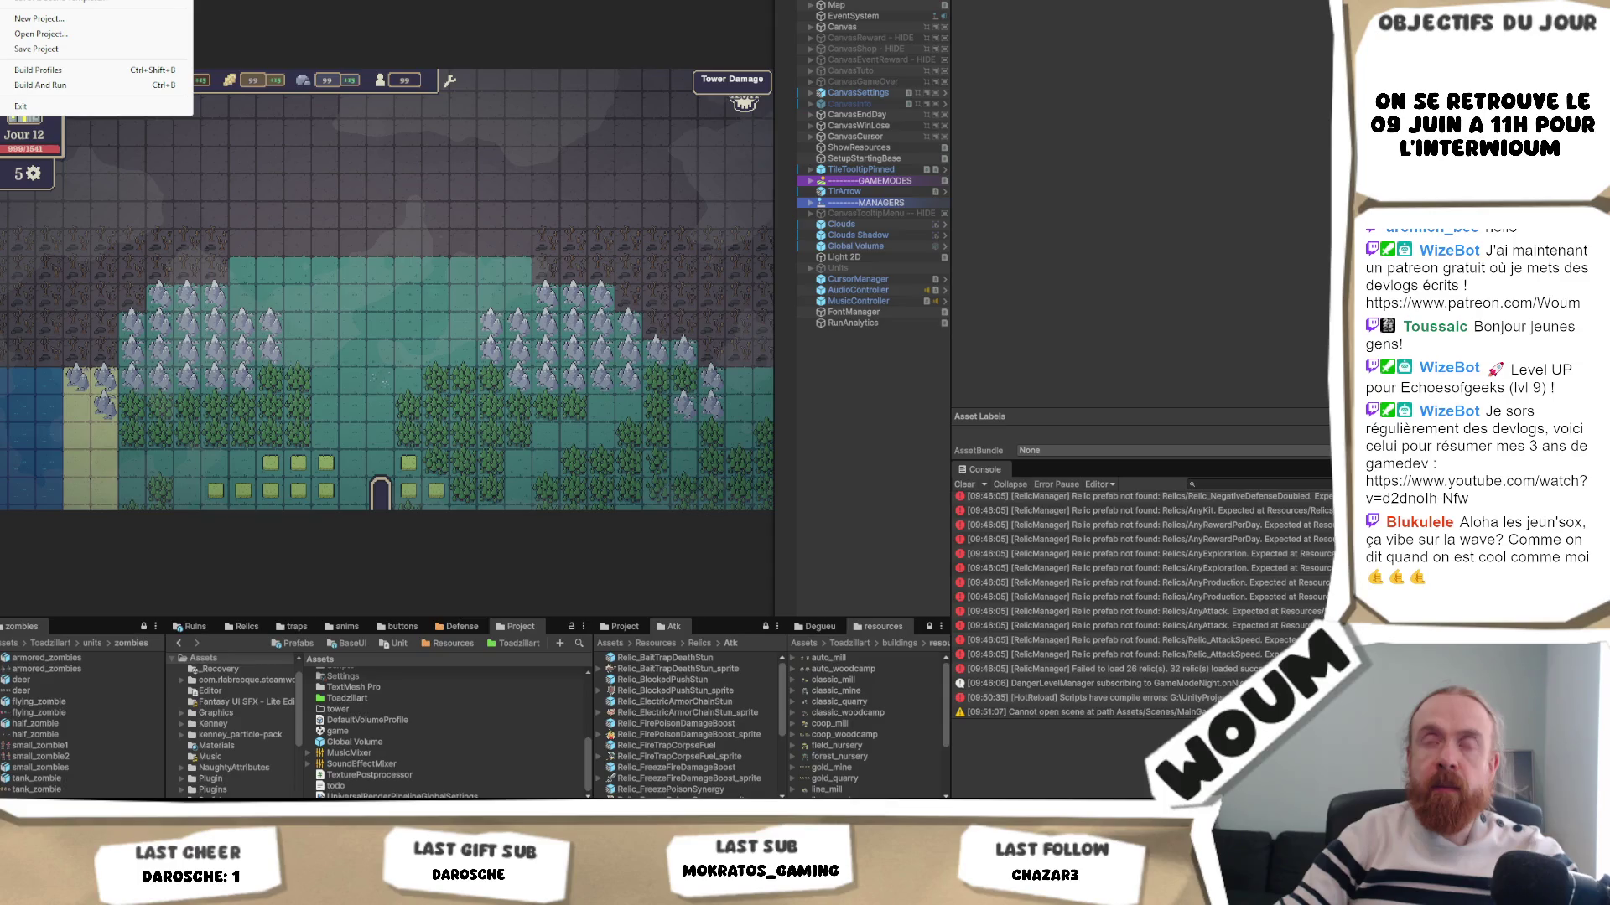
pyautogui.hotkey('alt', 'Tab')
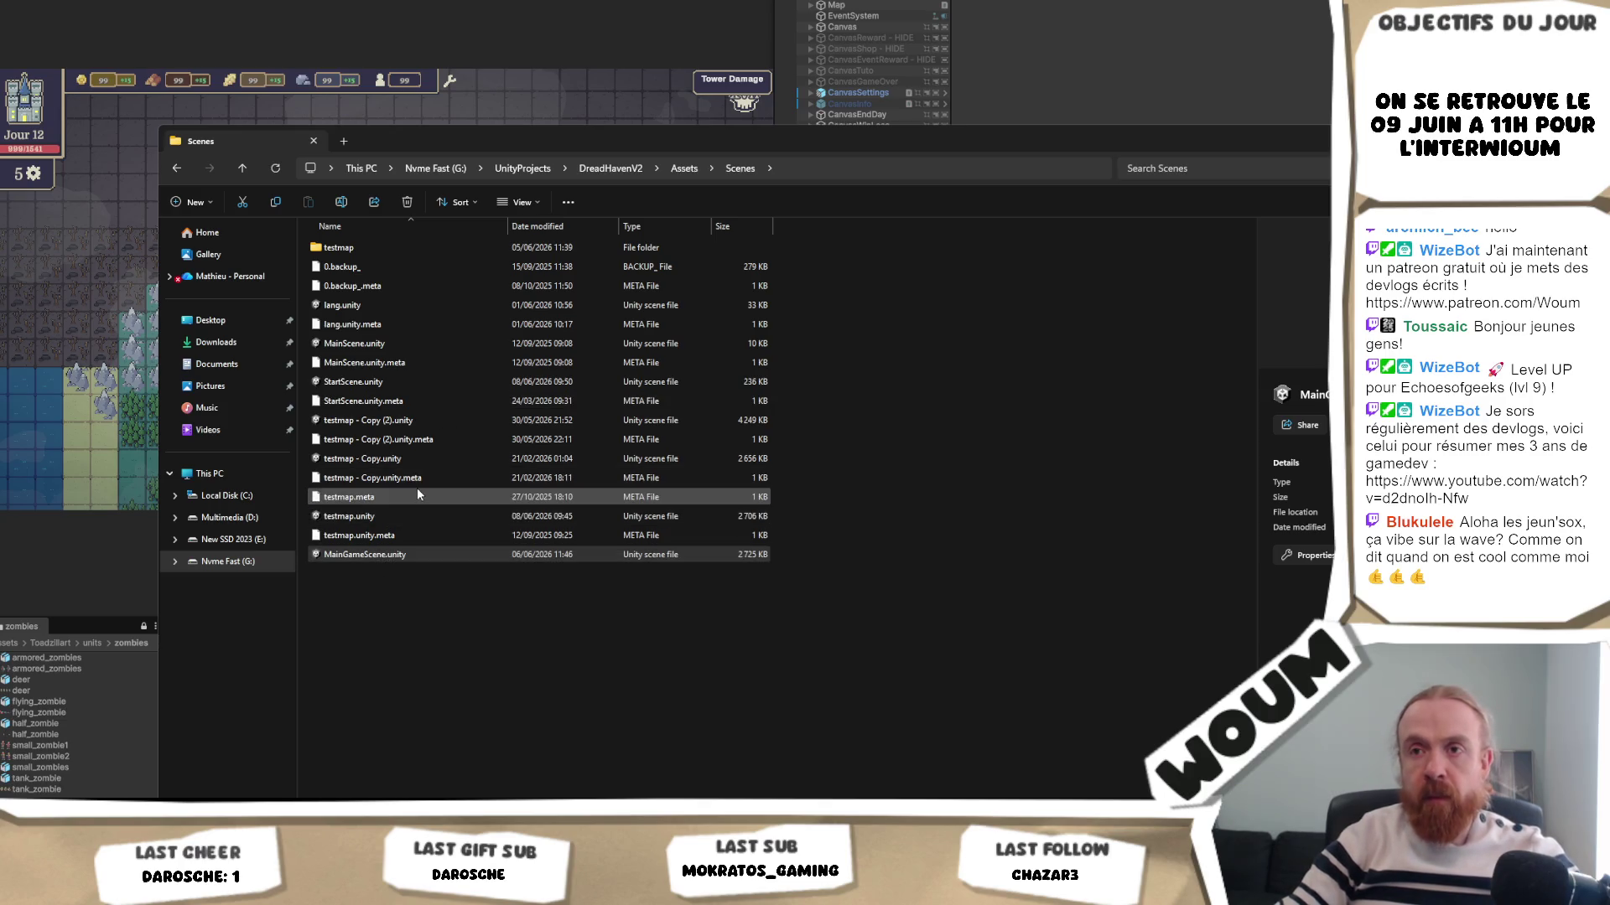
pyautogui.click(357, 496)
# - Rename testmap.meta to MainGameScene.meta and try opening MainGameScene.unity from Explorer
pyautogui.press('F2')
pyautogui.write('MainGameScene')
pyautogui.press('Return')
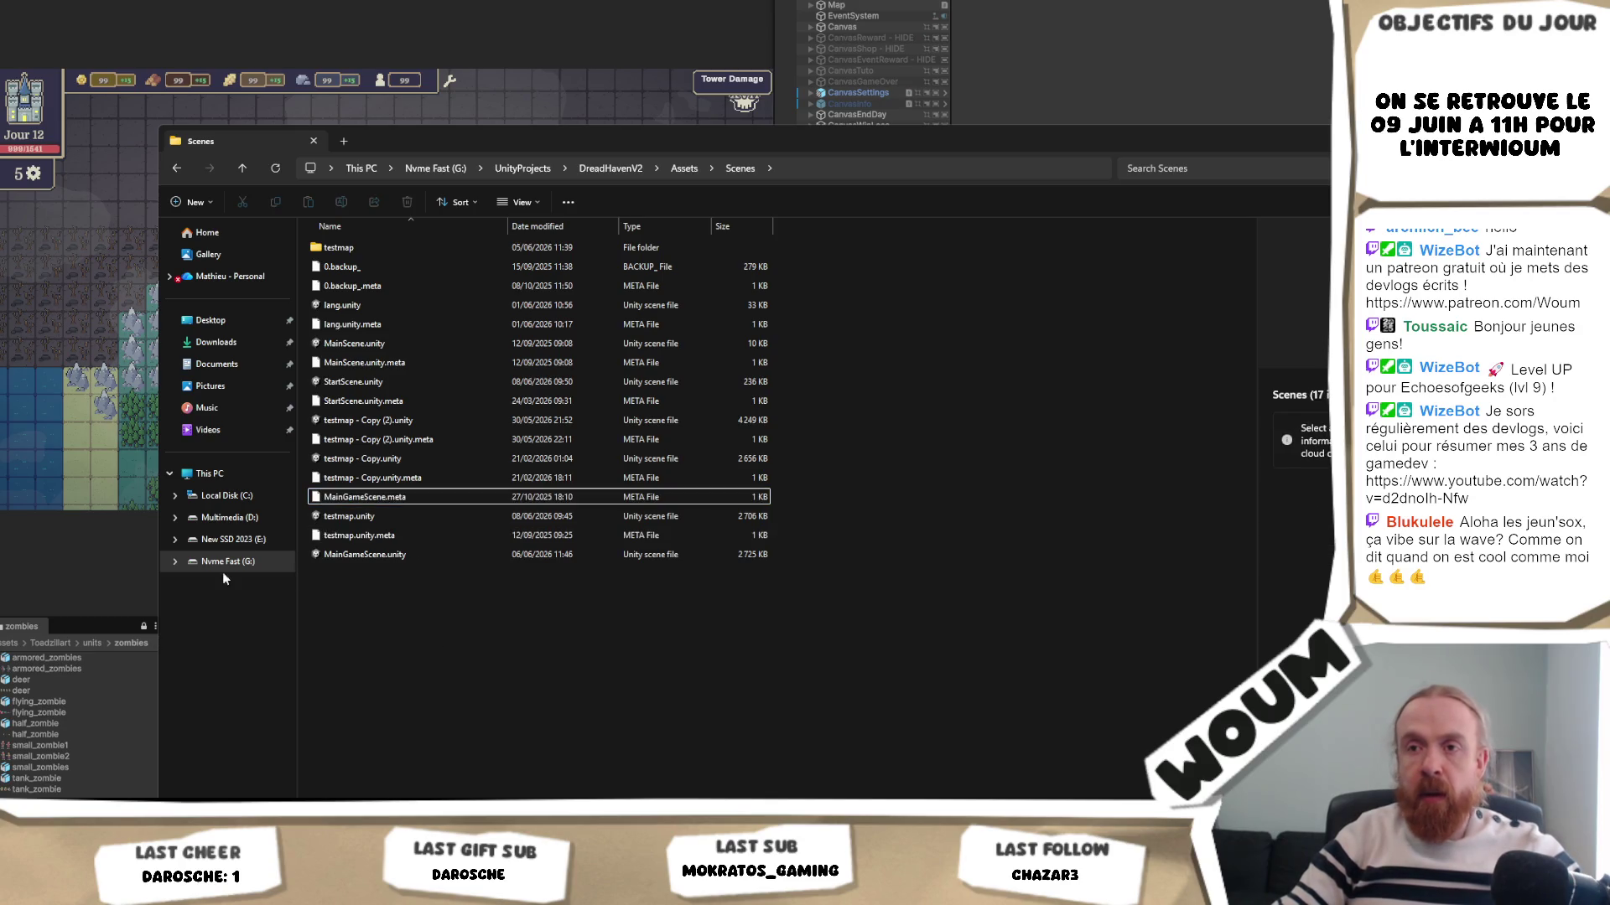
pyautogui.click(351, 555)
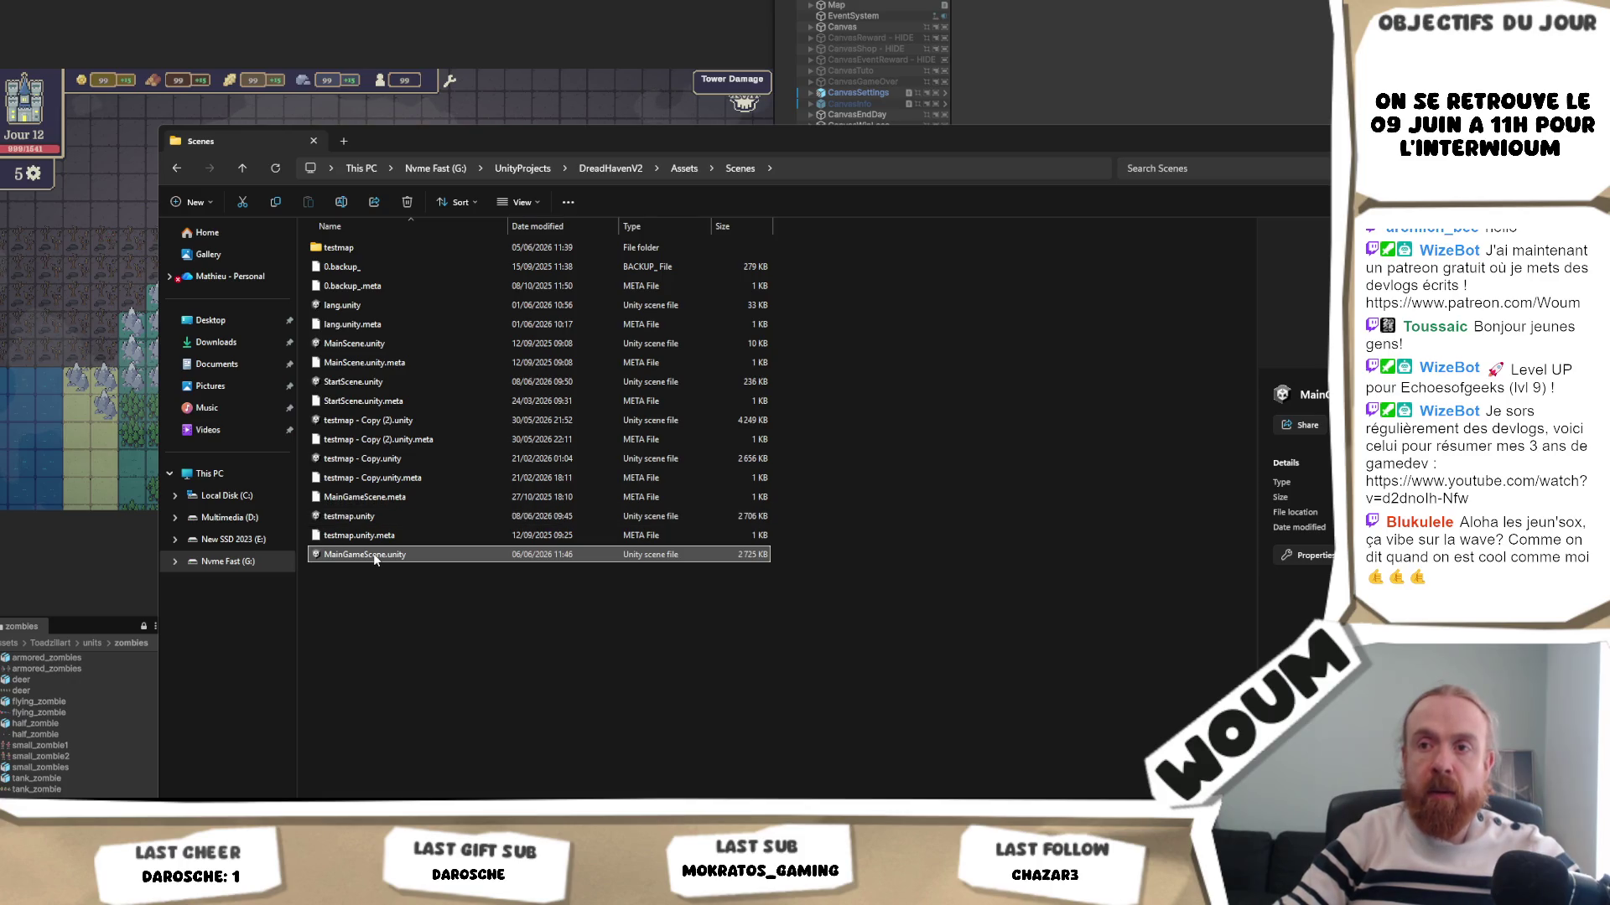
pyautogui.doubleClick(375, 556)
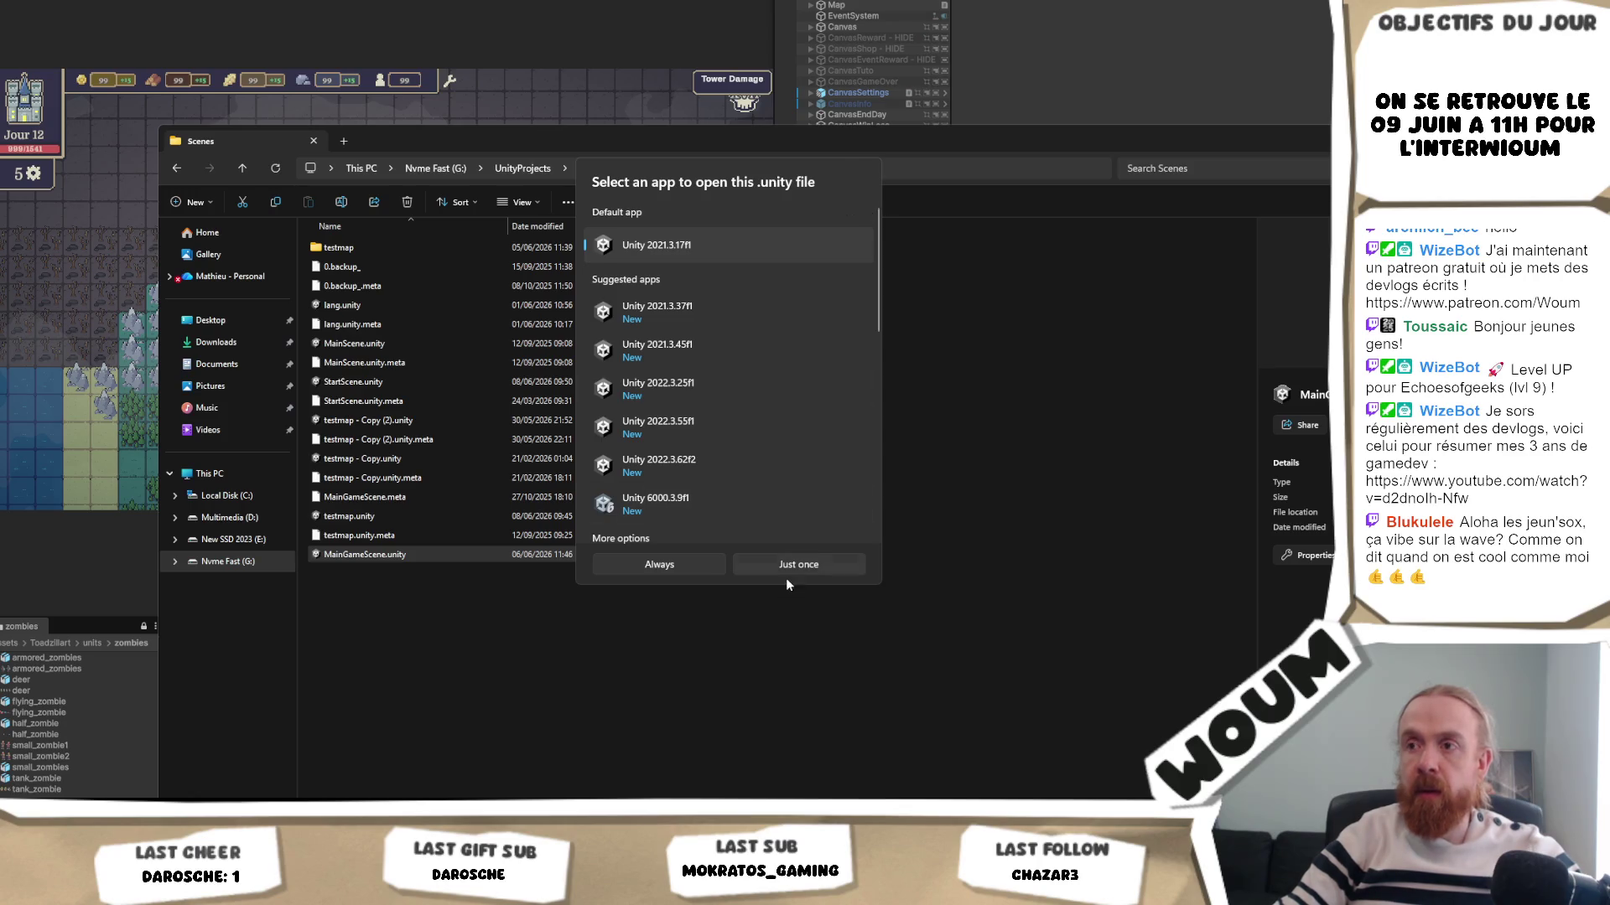
pyautogui.scroll(-10, 809, 446)
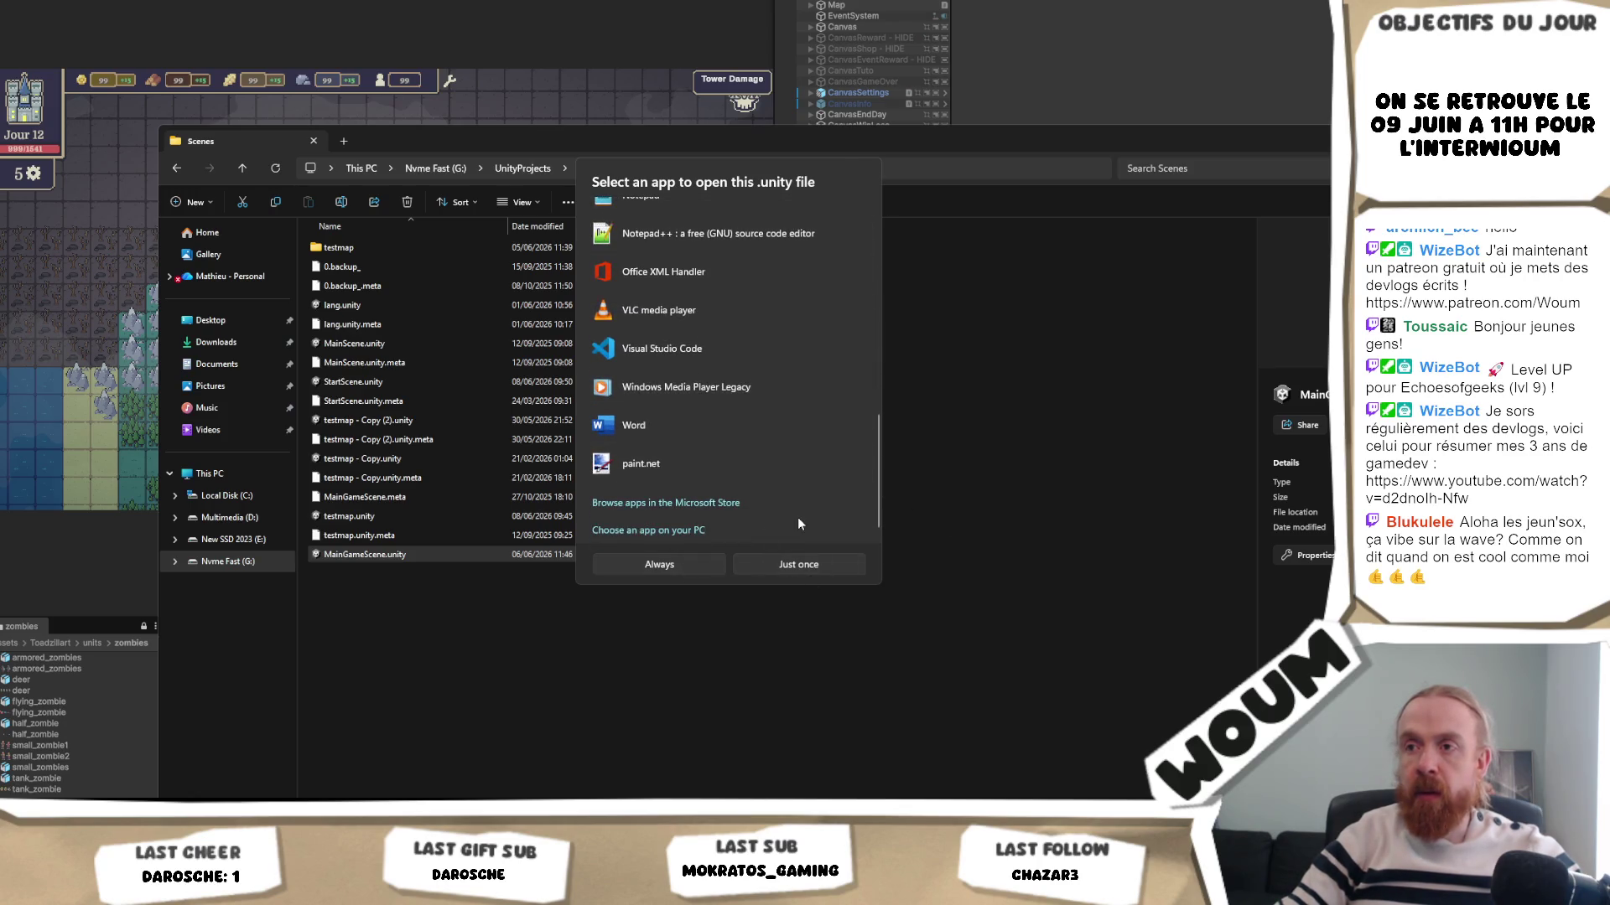
pyautogui.click(821, 580)
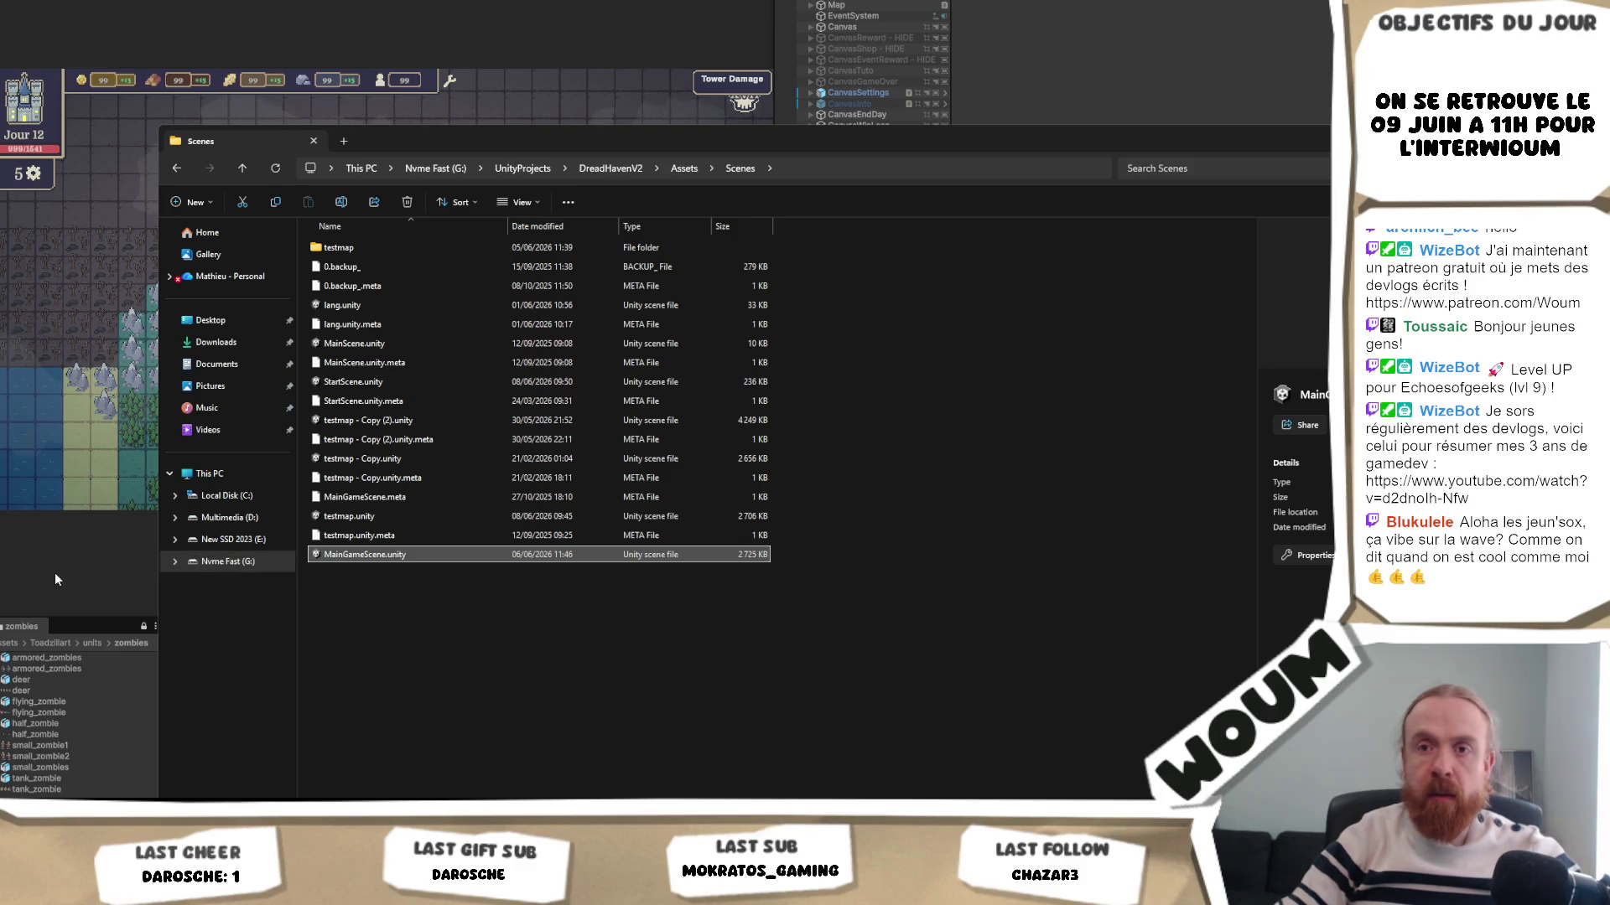
# - In Unity, refresh the Assets/Scenes folder so MainGameScene appears, and select it
pyautogui.click(54, 571)
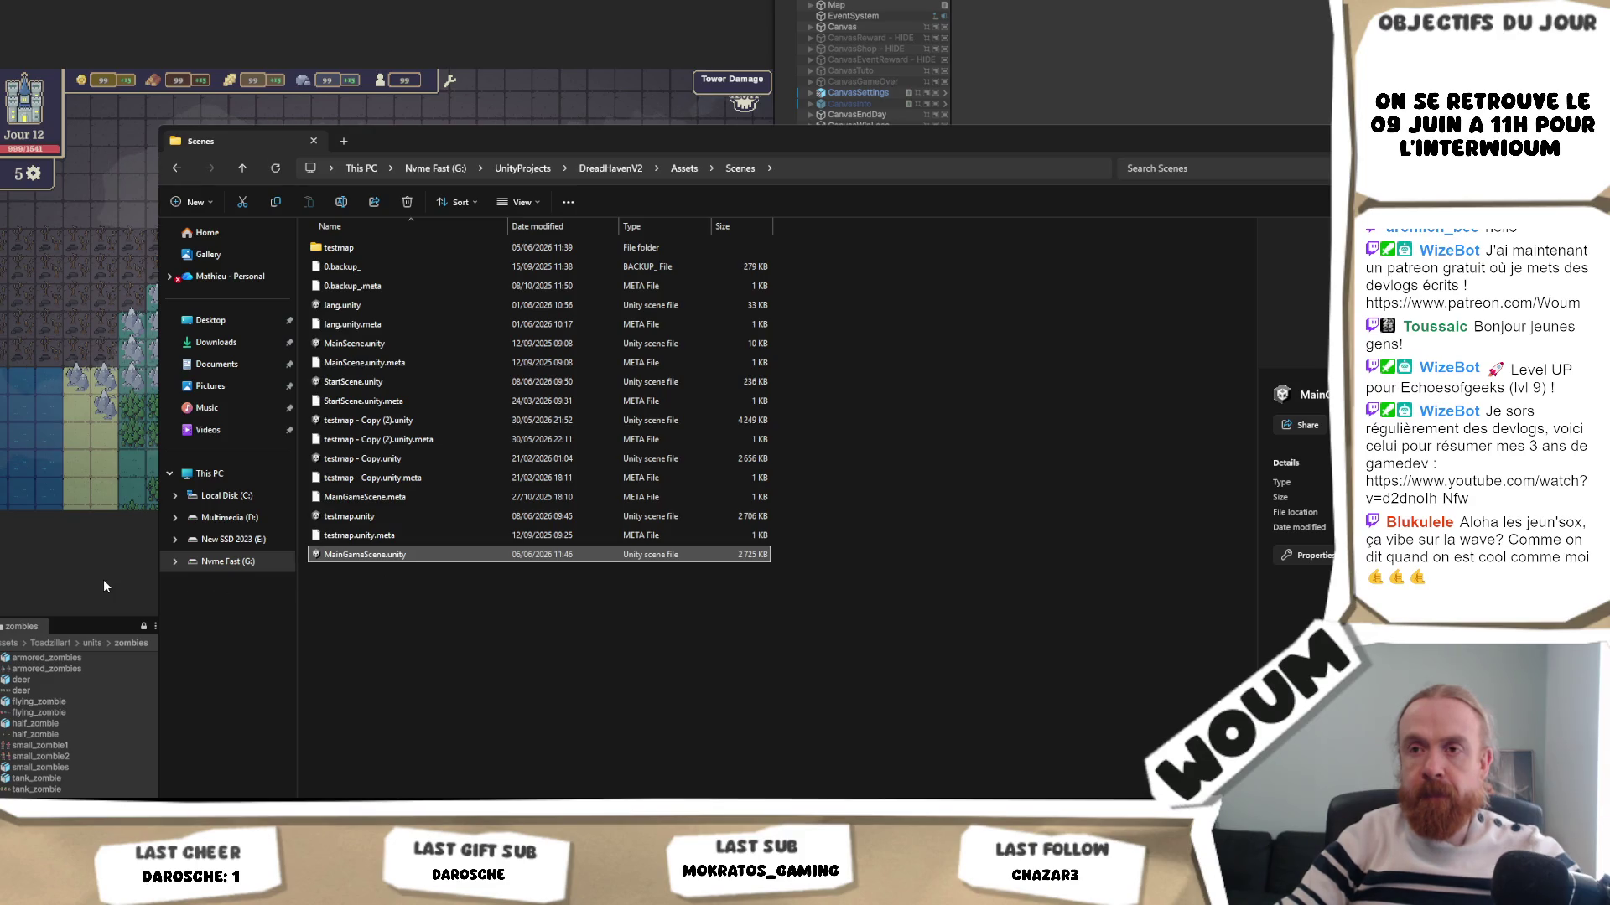
pyautogui.click(30, 577)
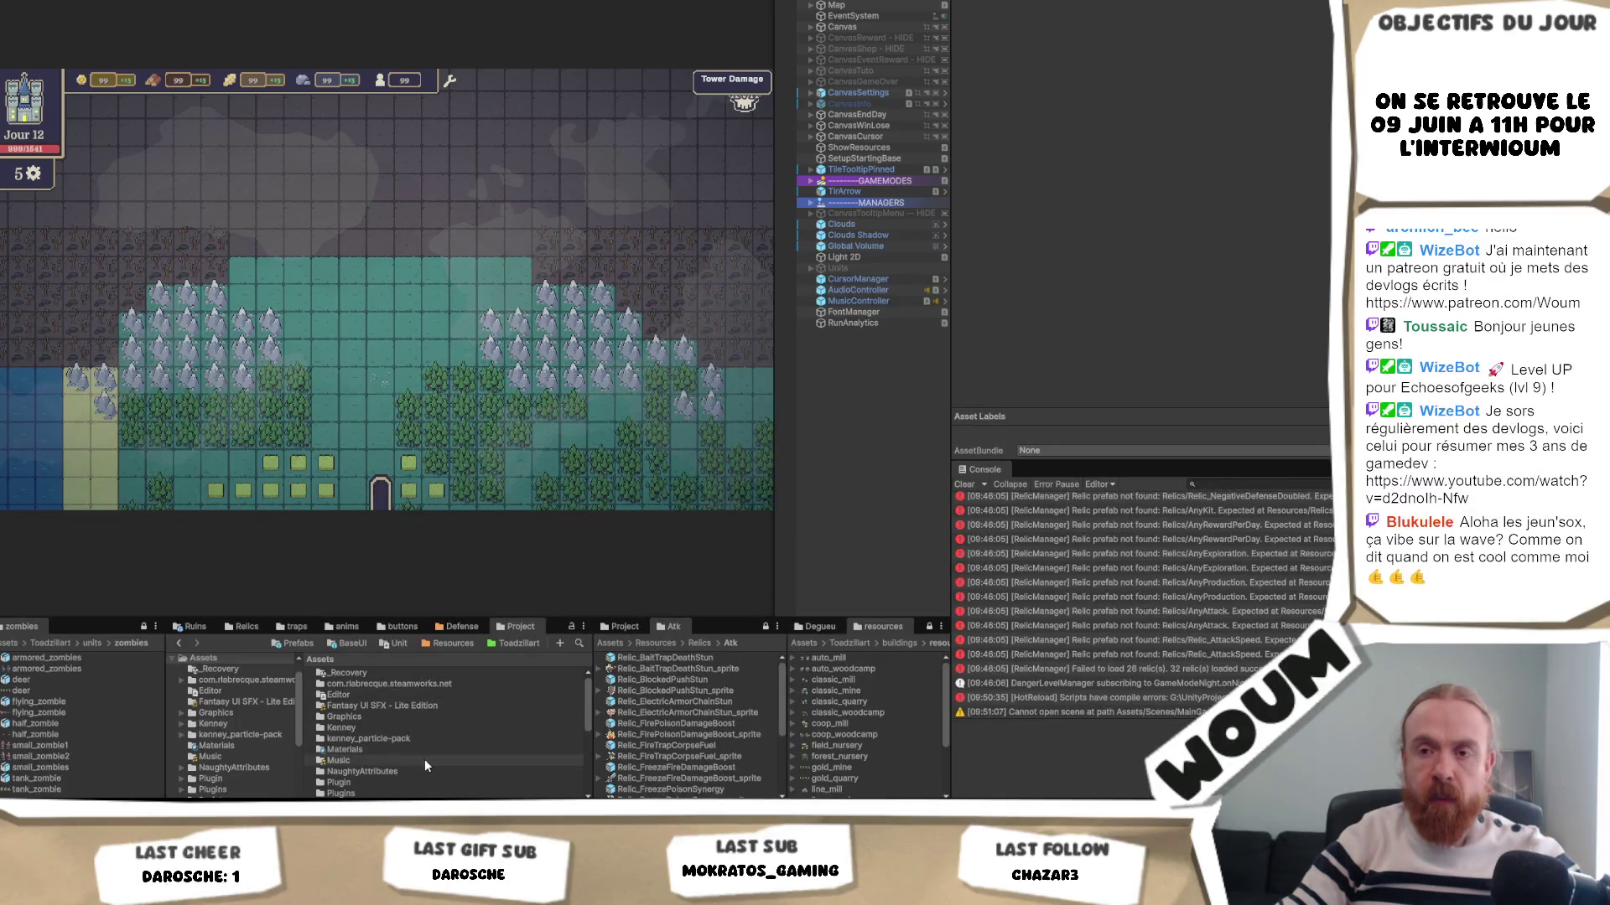
pyautogui.scroll(-5, 401, 781)
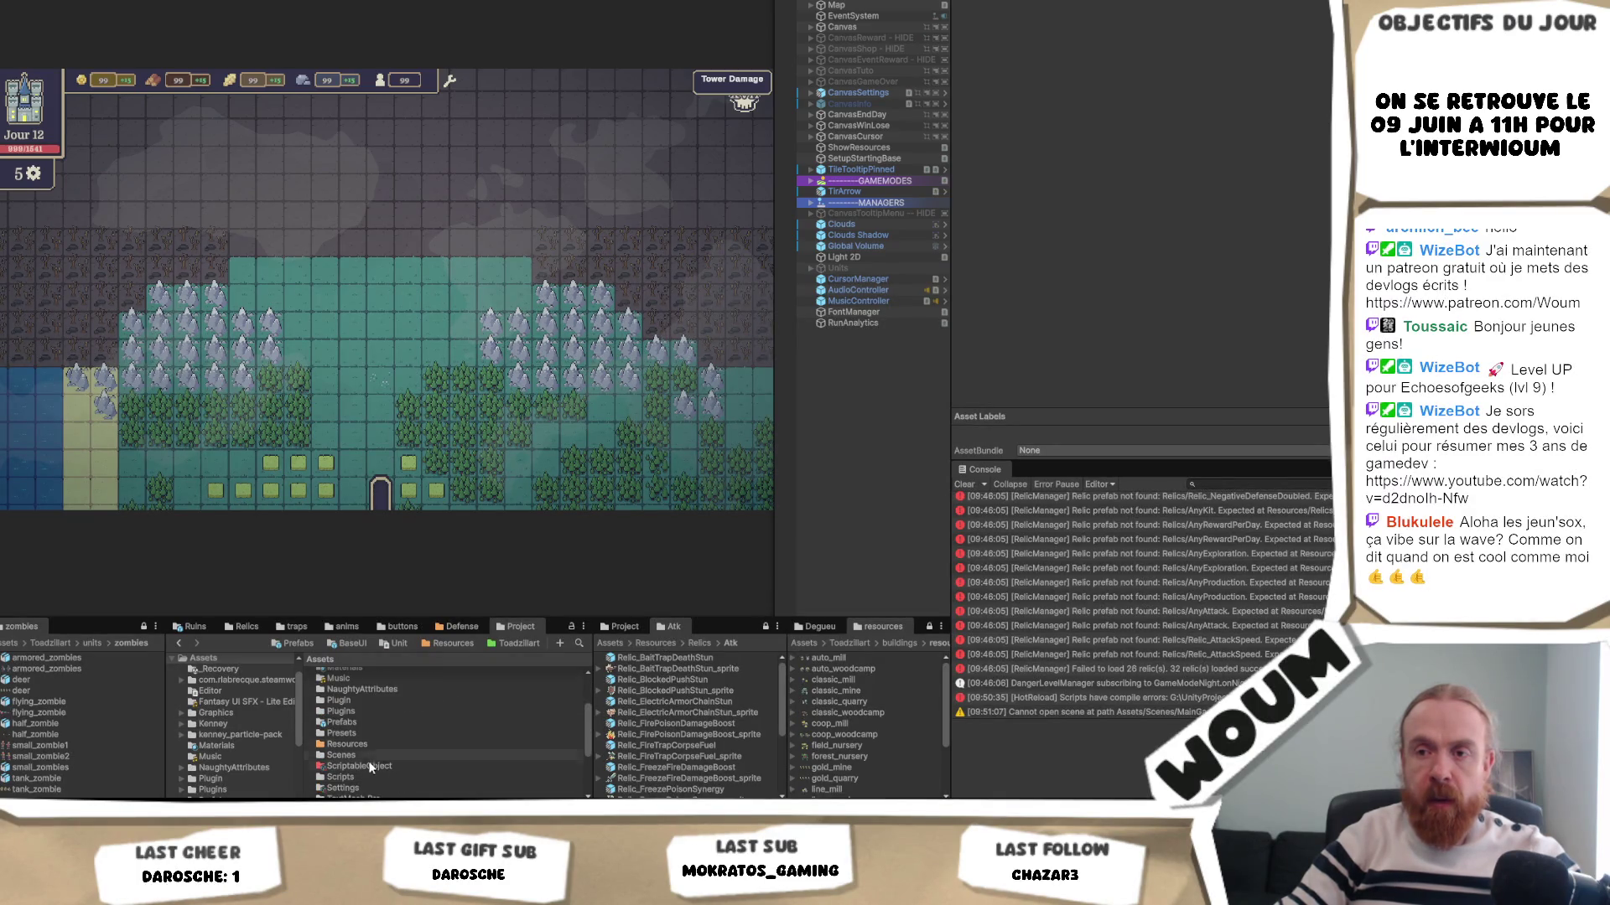
pyautogui.doubleClick(369, 756)
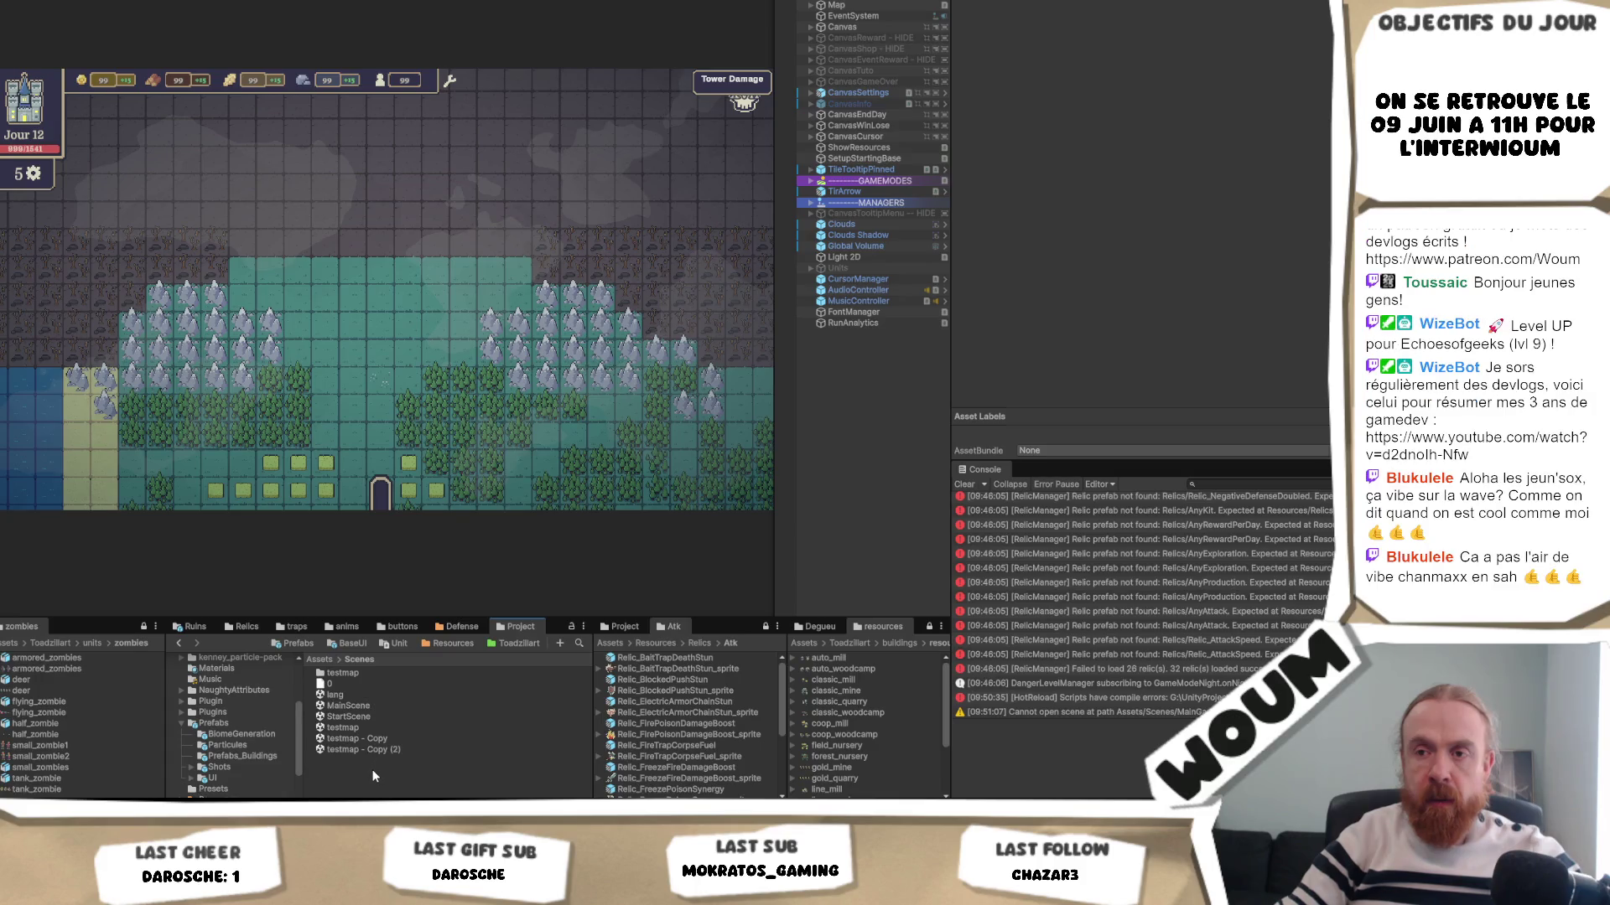
pyautogui.rightClick(369, 771)
pyautogui.click(360, 773)
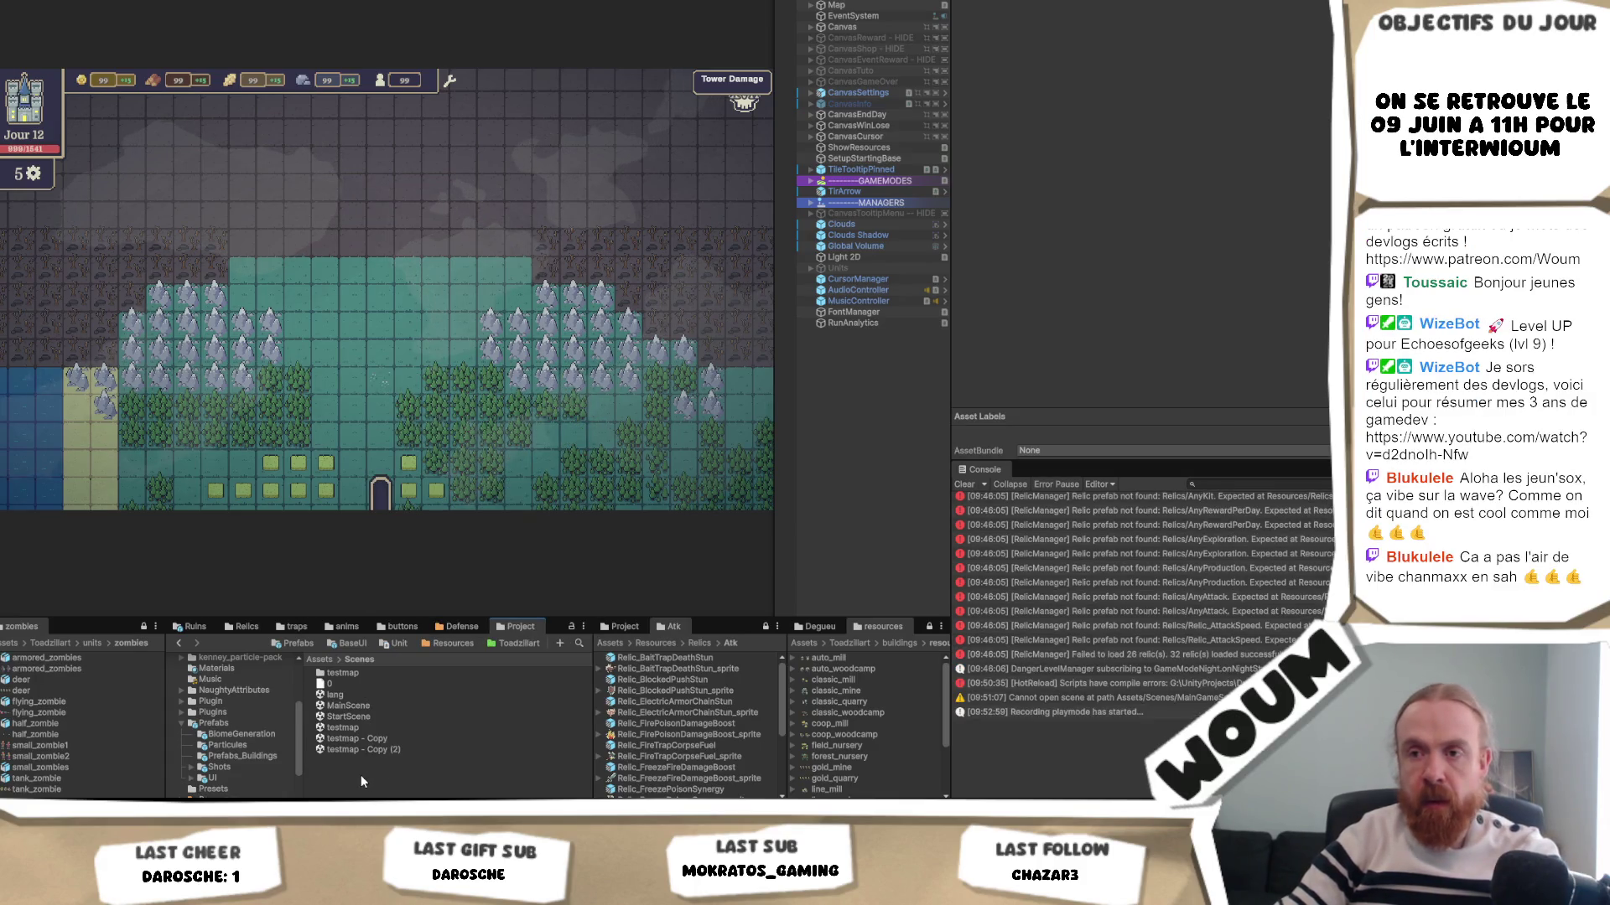
pyautogui.rightClick(362, 780)
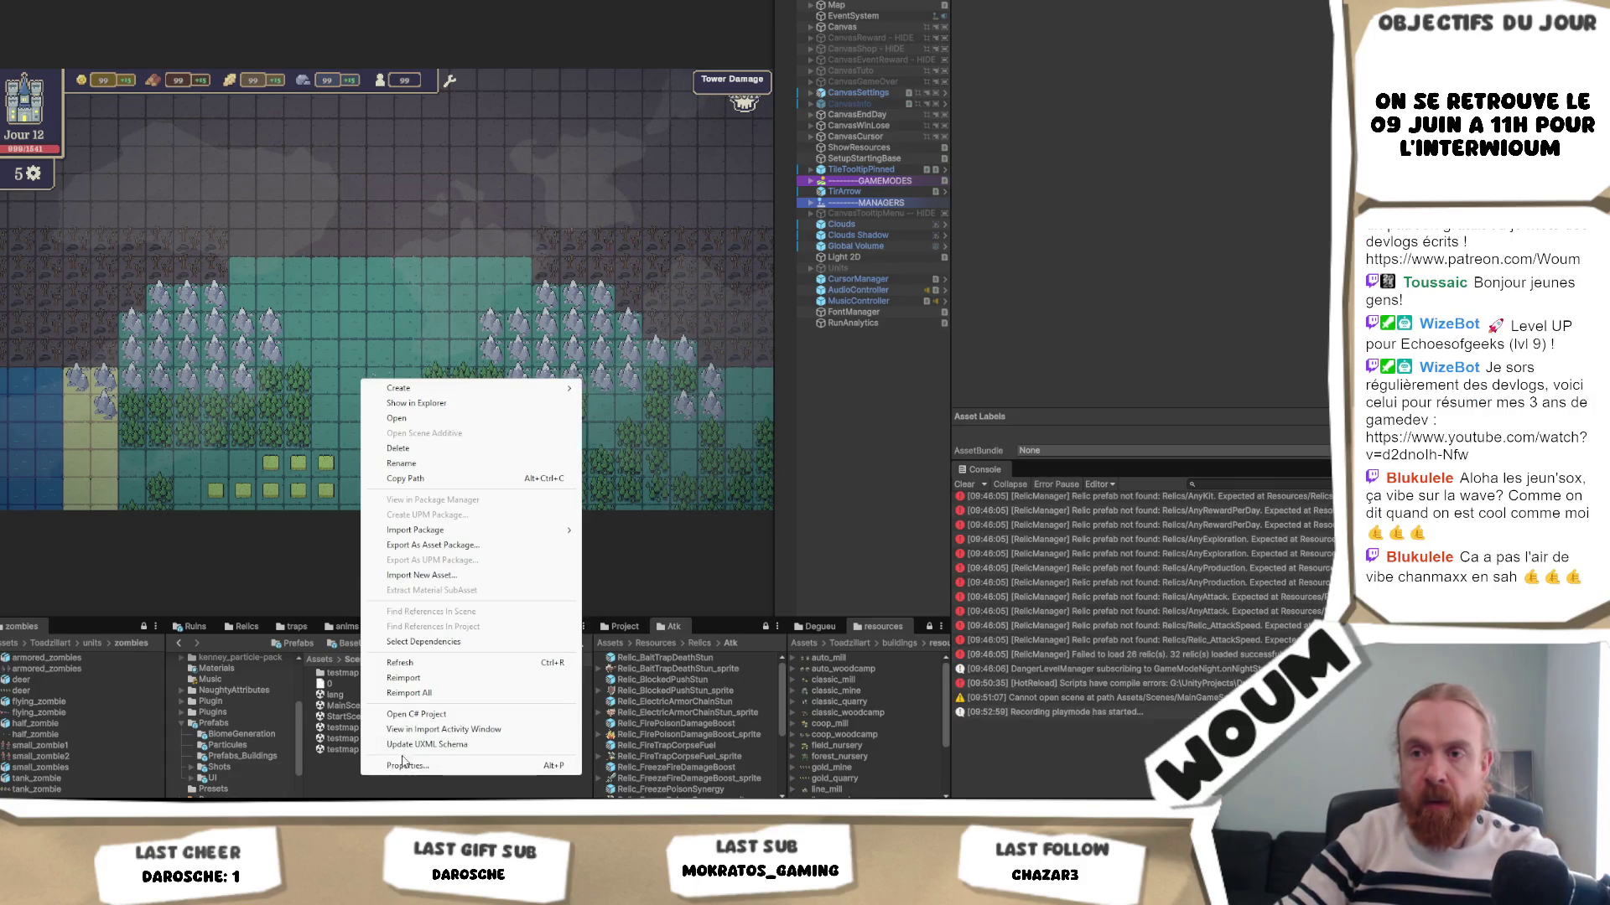
pyautogui.click(440, 664)
pyautogui.rightClick(376, 768)
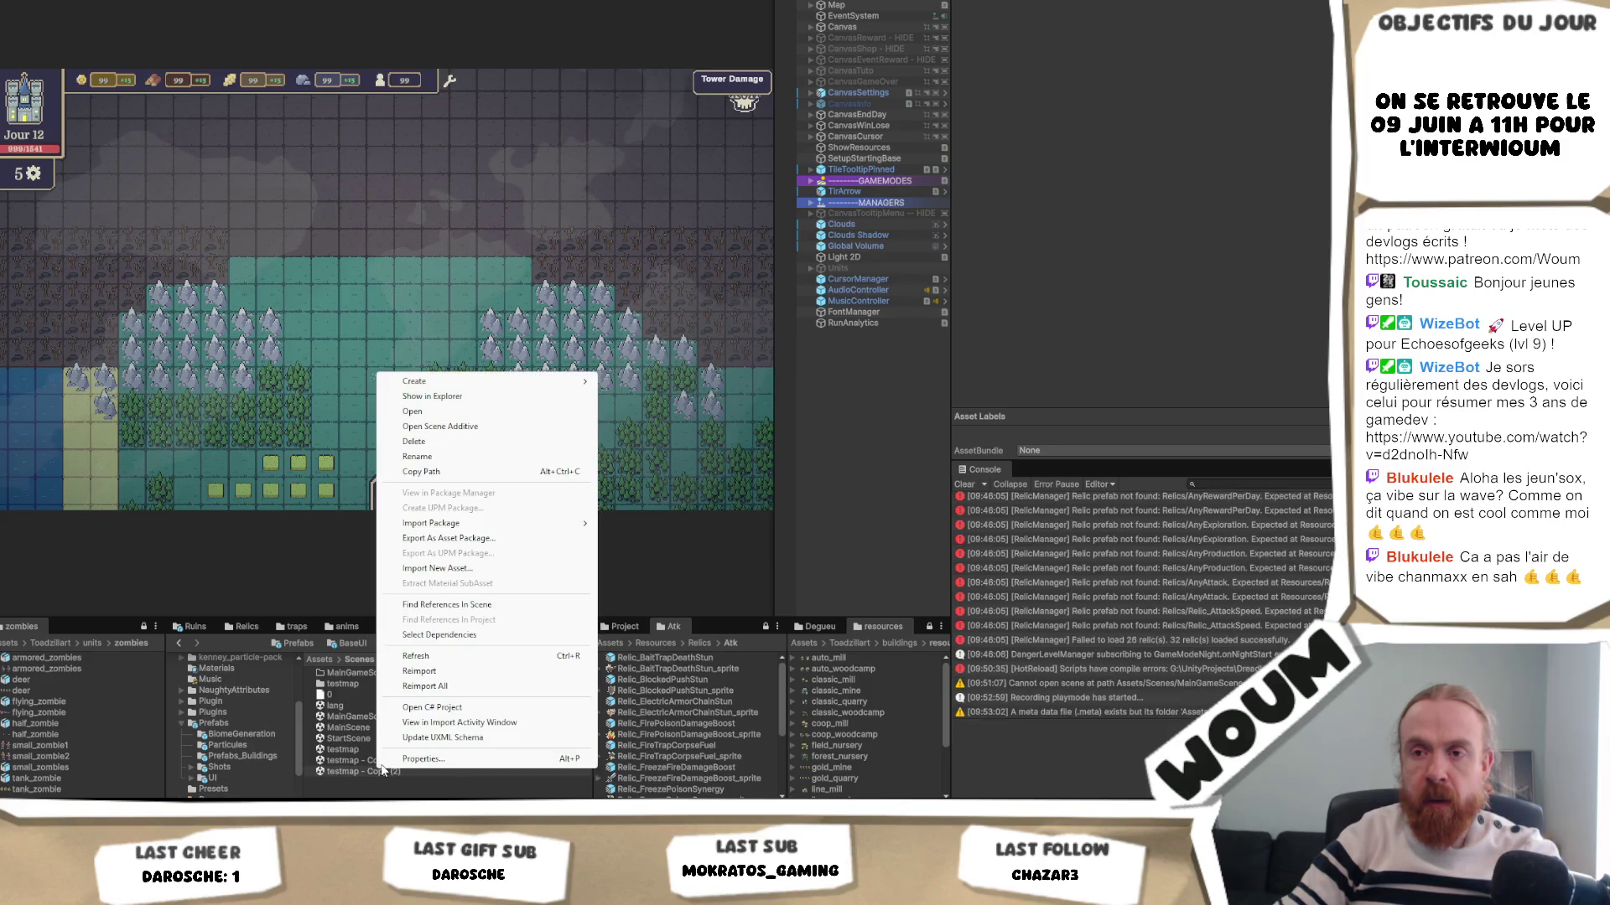
pyautogui.click(360, 760)
pyautogui.click(379, 717)
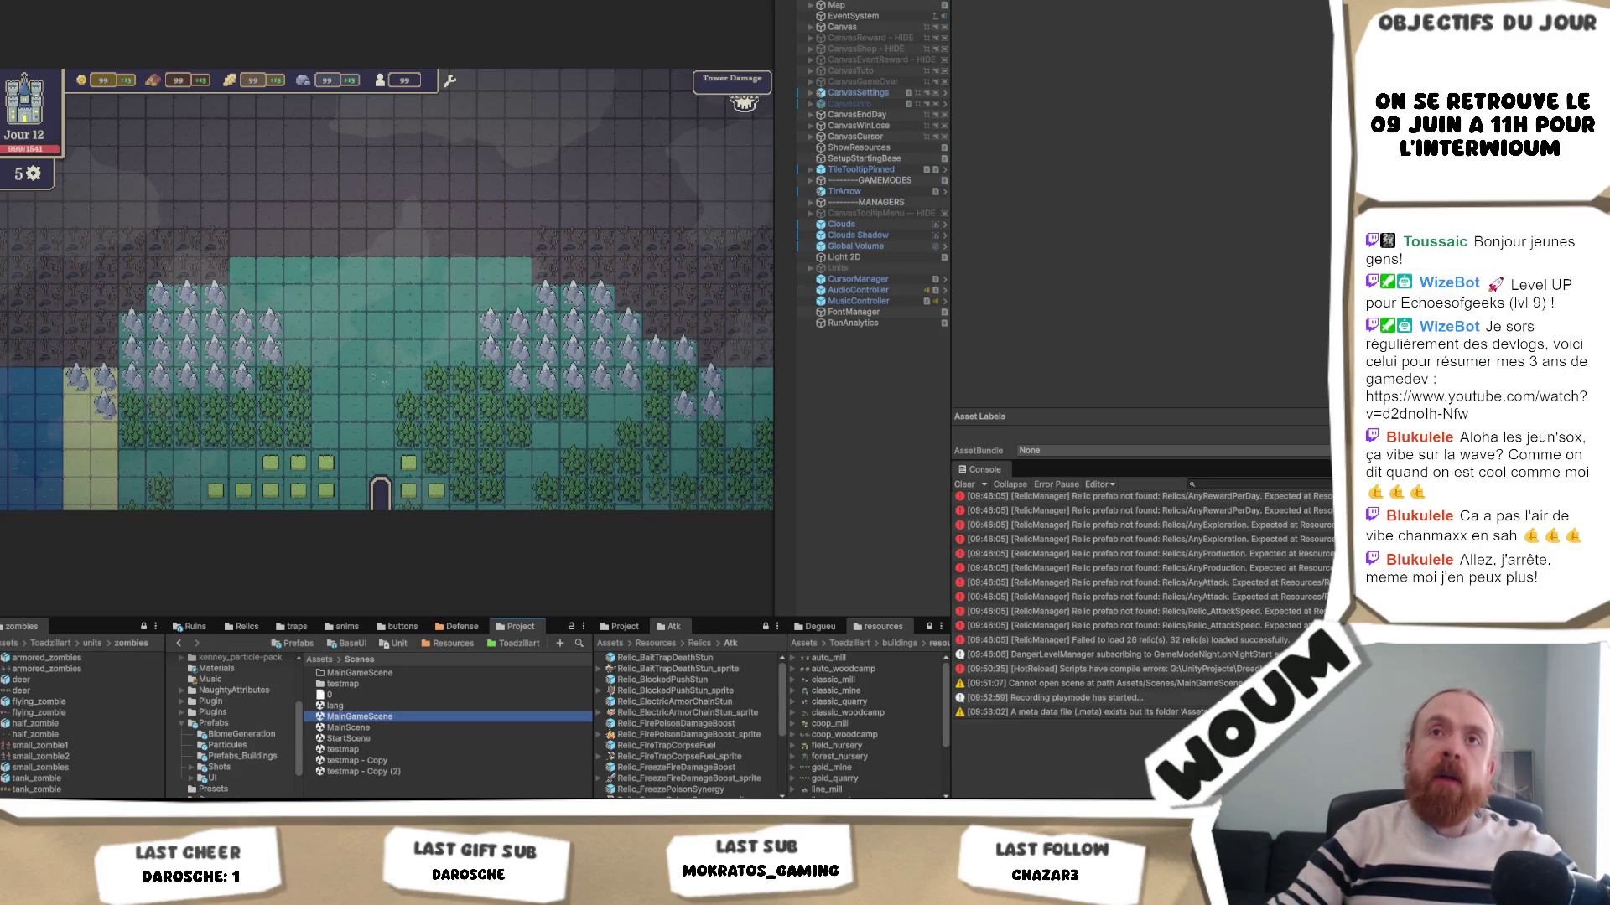
pyautogui.hotkey('alt', 'f')
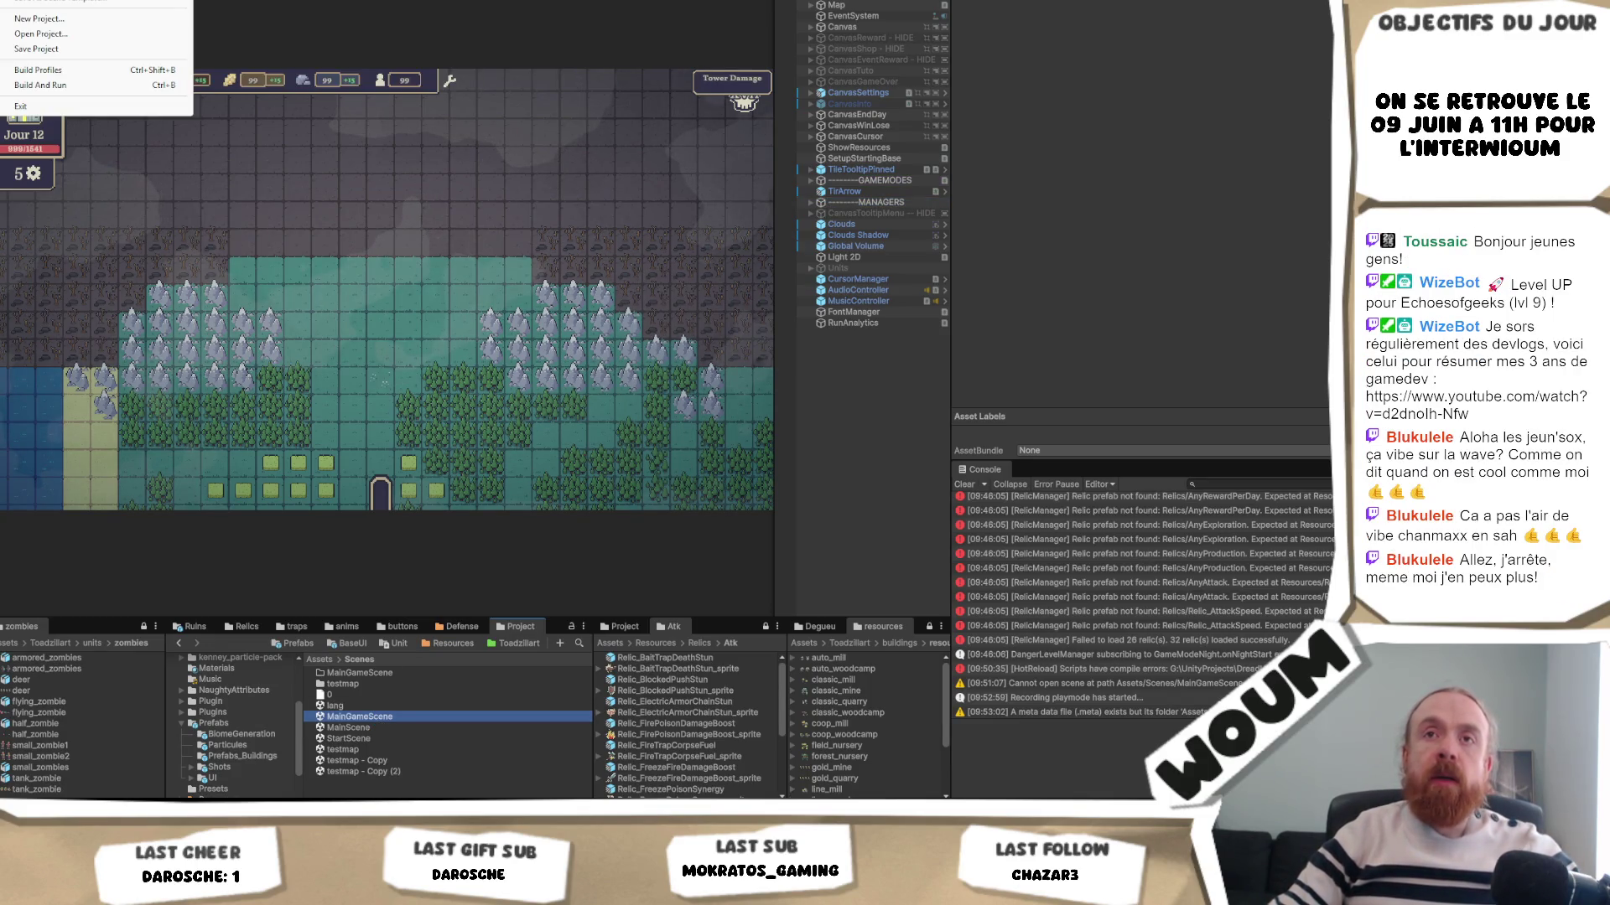
# - In Build Profiles, replace the outdated second scene with MainGameScene in the Scene List
pyautogui.click(83, 75)
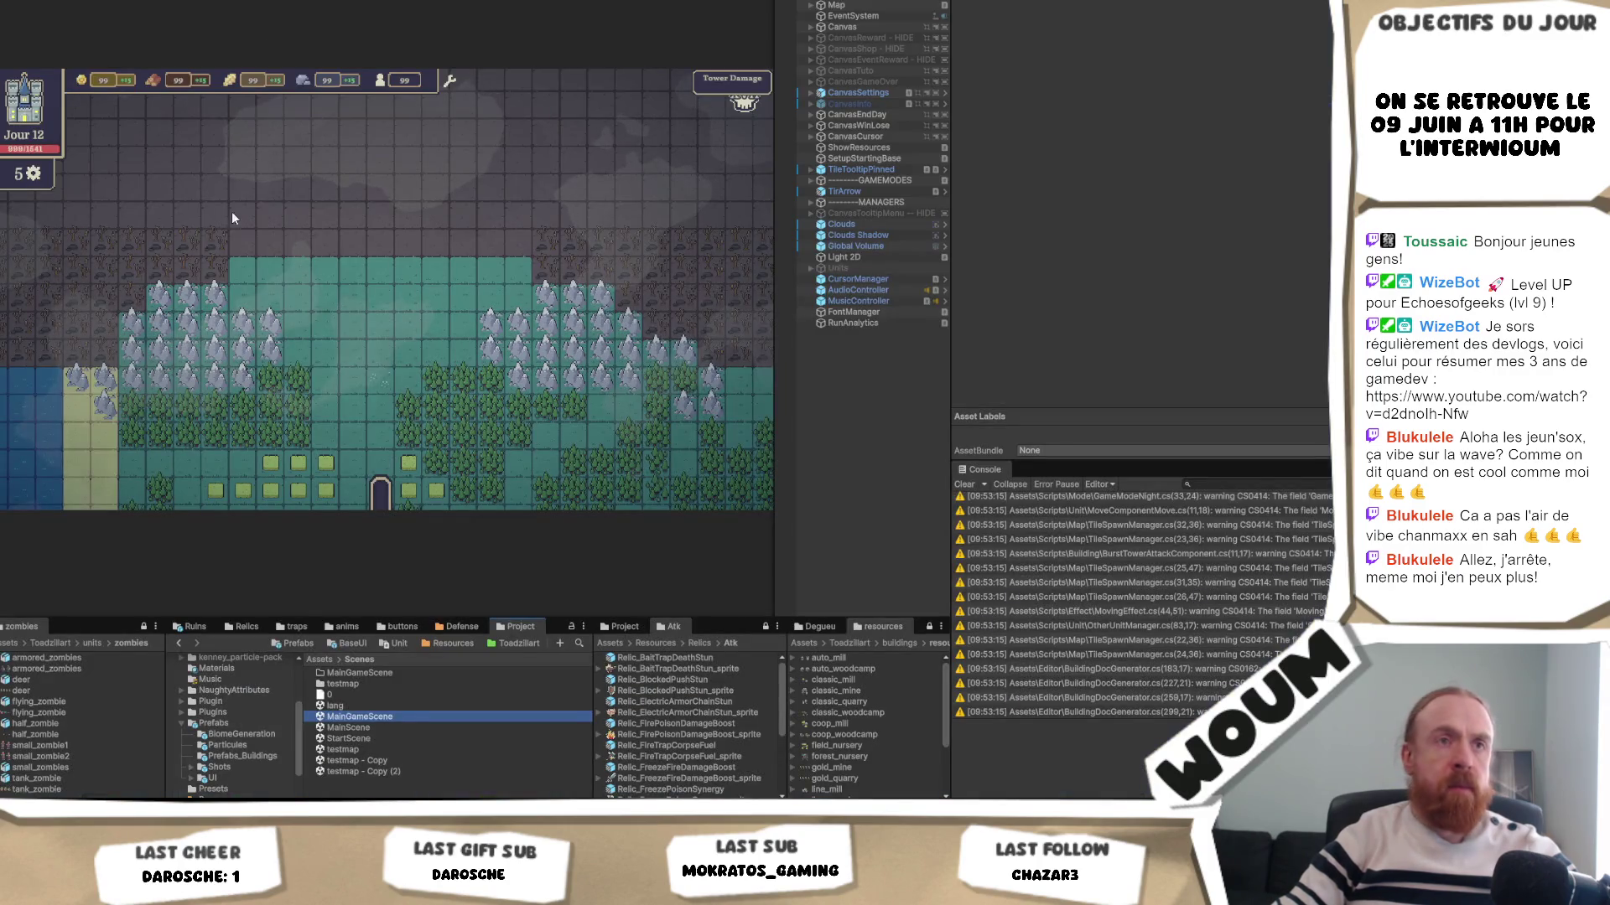
pyautogui.click(25, 0)
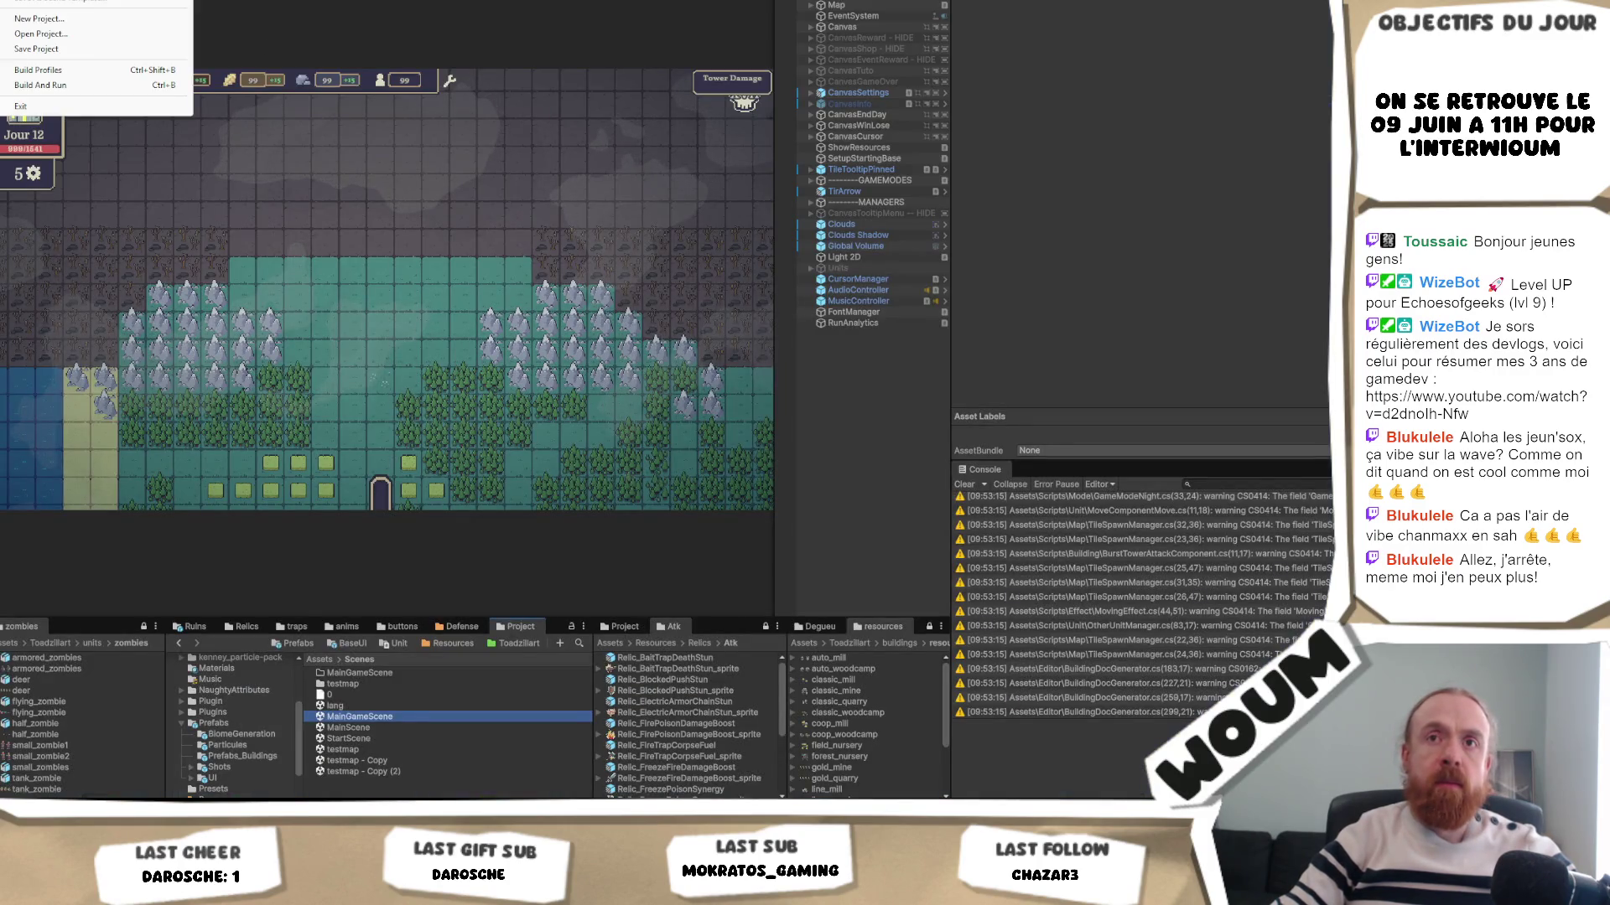
pyautogui.click(92, 71)
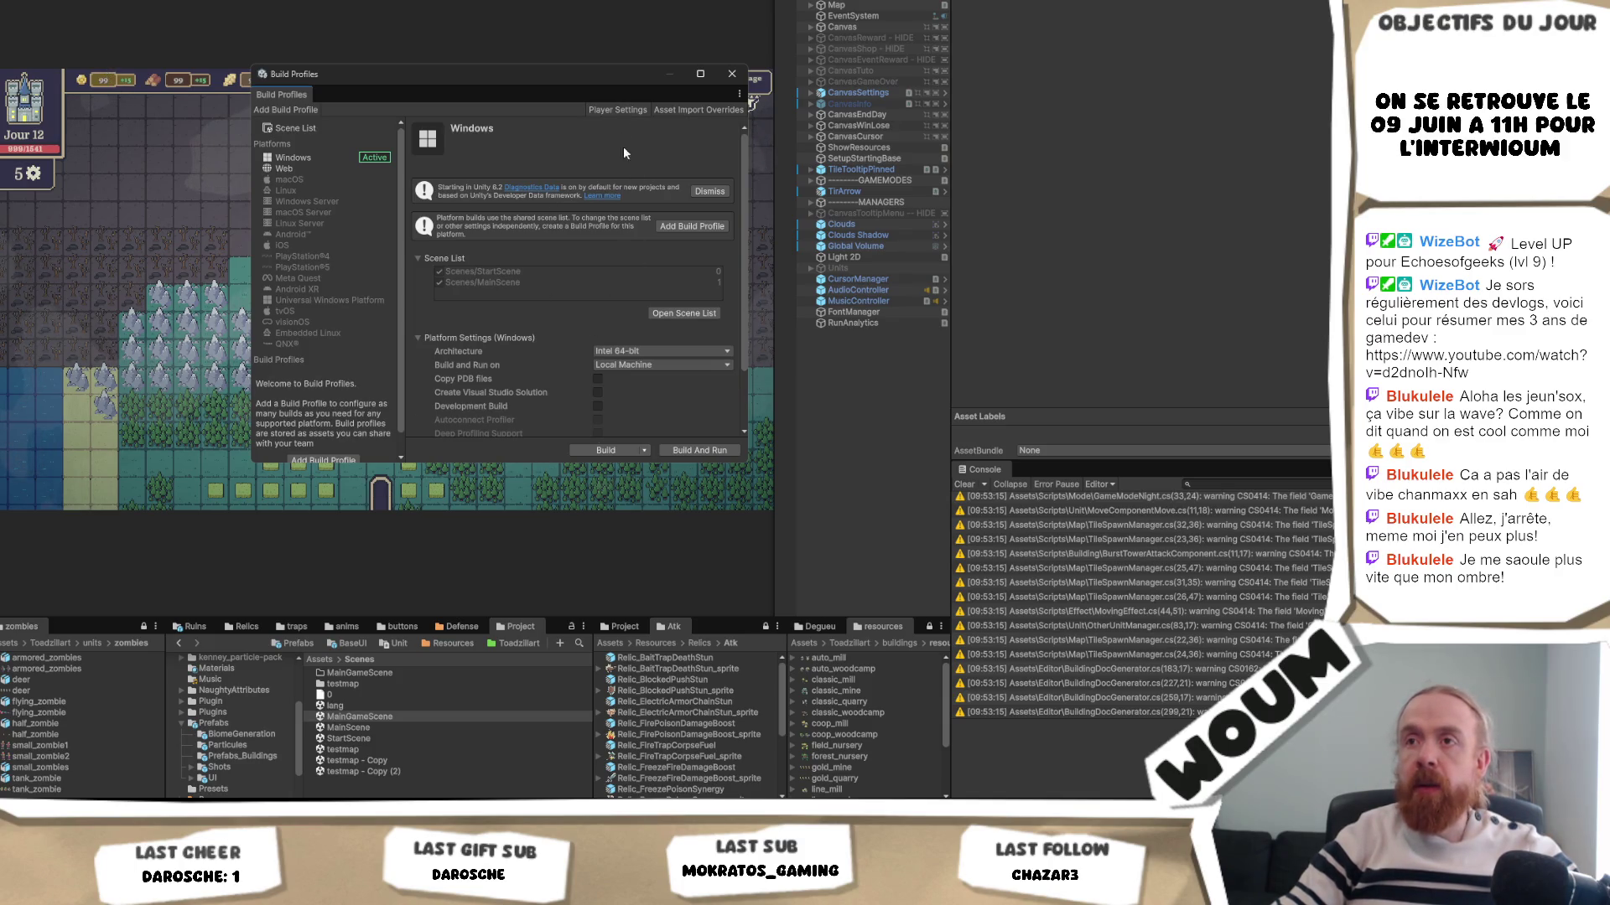
pyautogui.click(694, 317)
pyautogui.click(522, 216)
pyautogui.press('Delete')
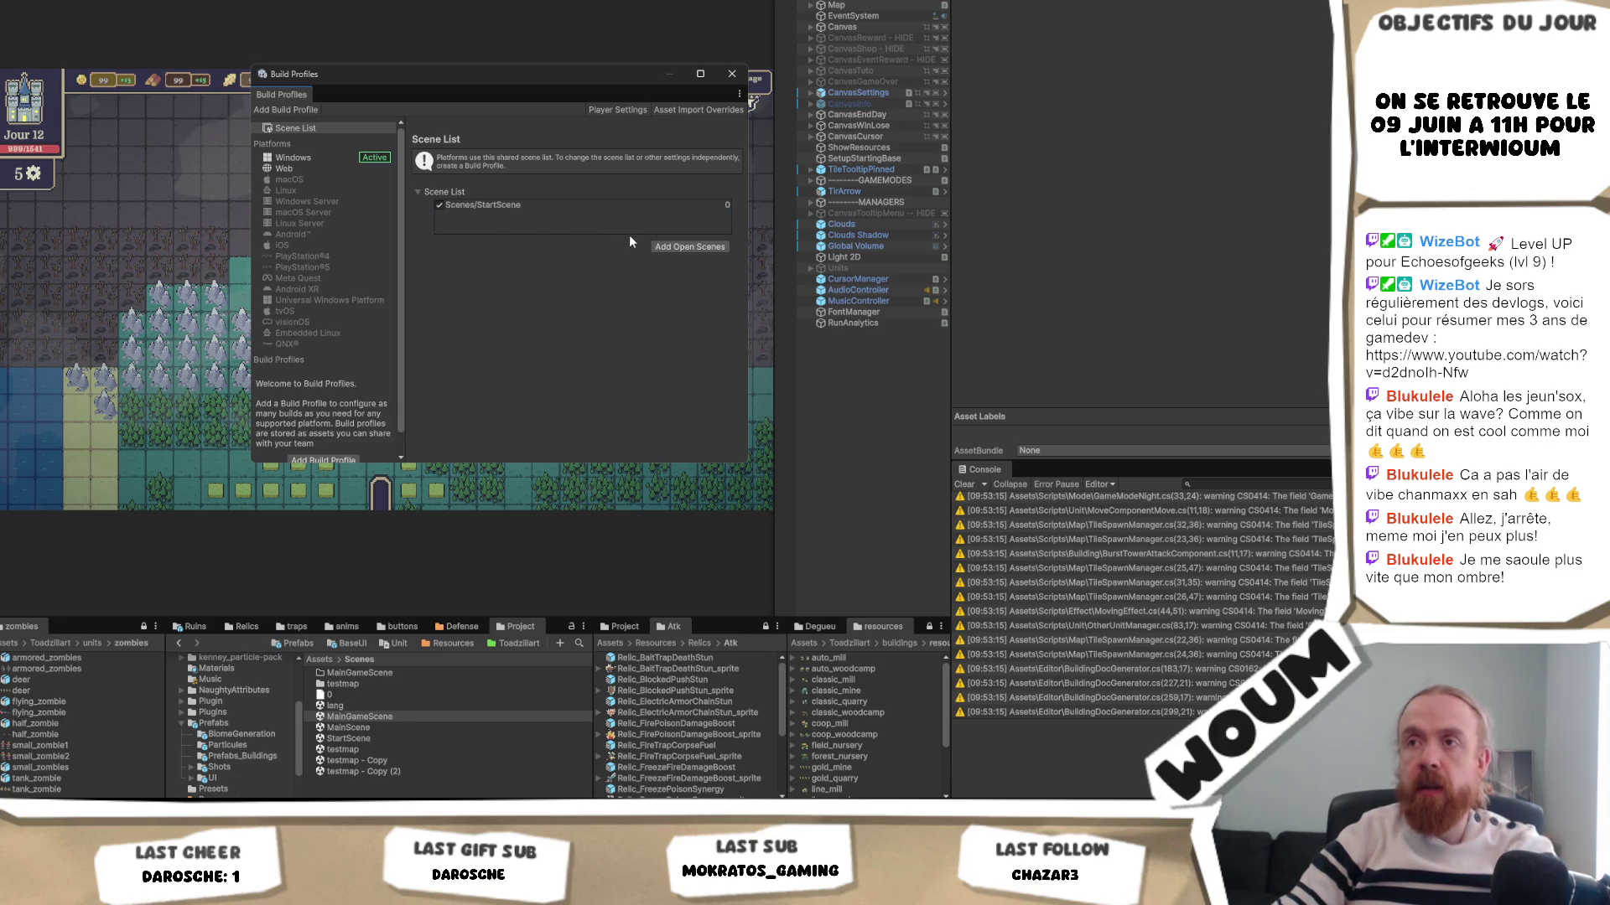
pyautogui.moveTo(376, 720); pyautogui.dragTo(492, 218)
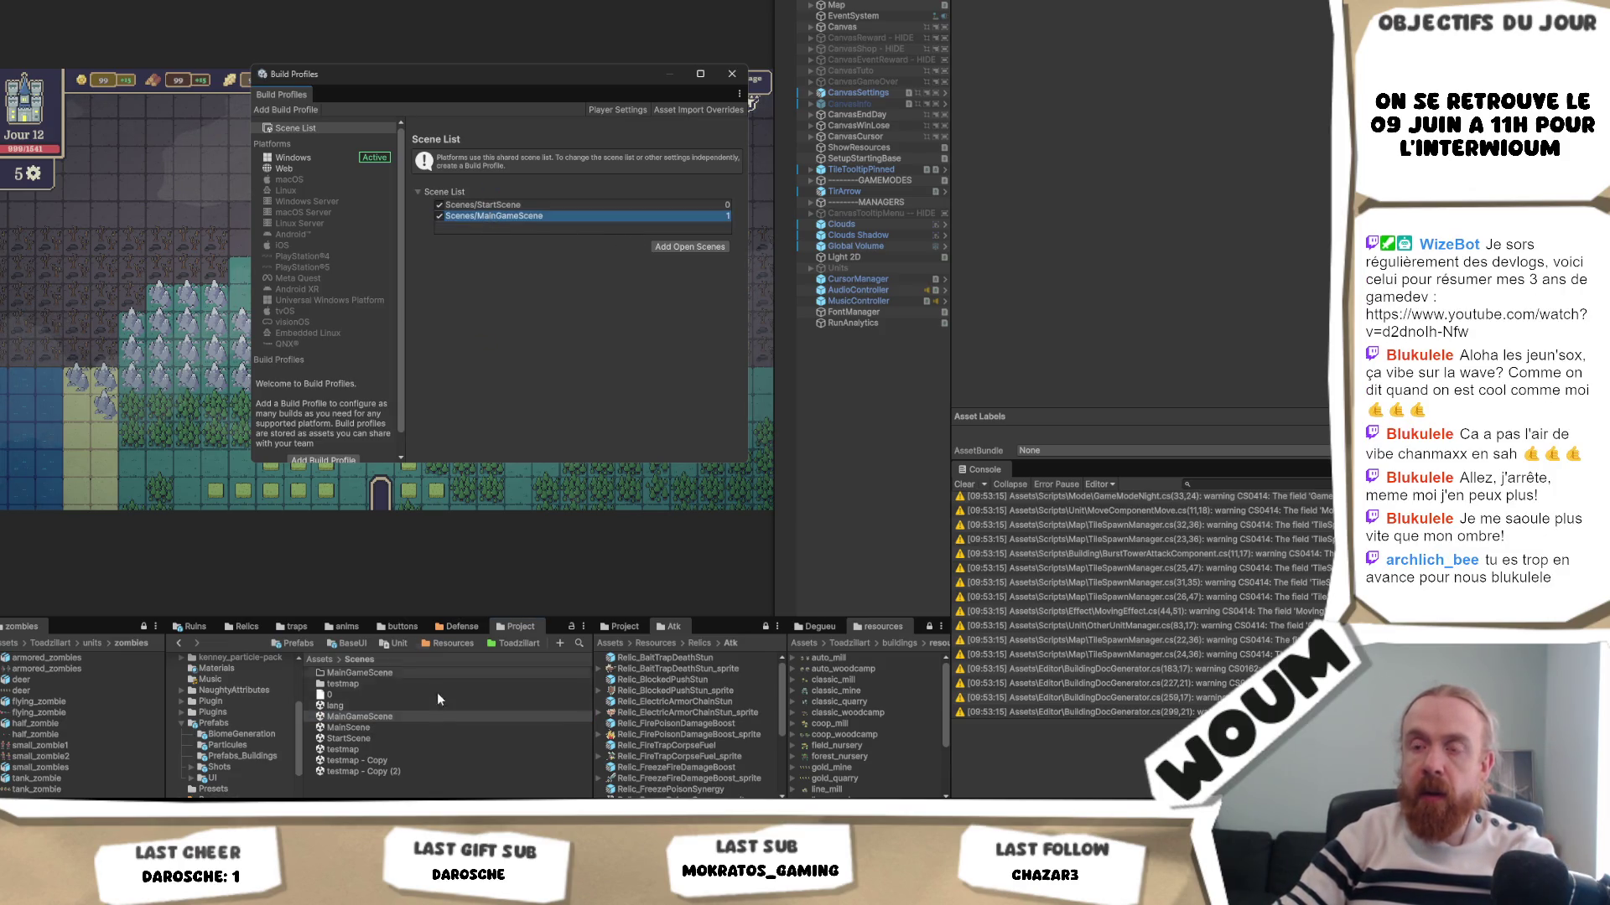
# - Delete the old MainScene asset and the leftover MainGameScene folder, then close Build Profiles
pyautogui.click(382, 729)
pyautogui.press('Delete')
pyautogui.click(756, 386)
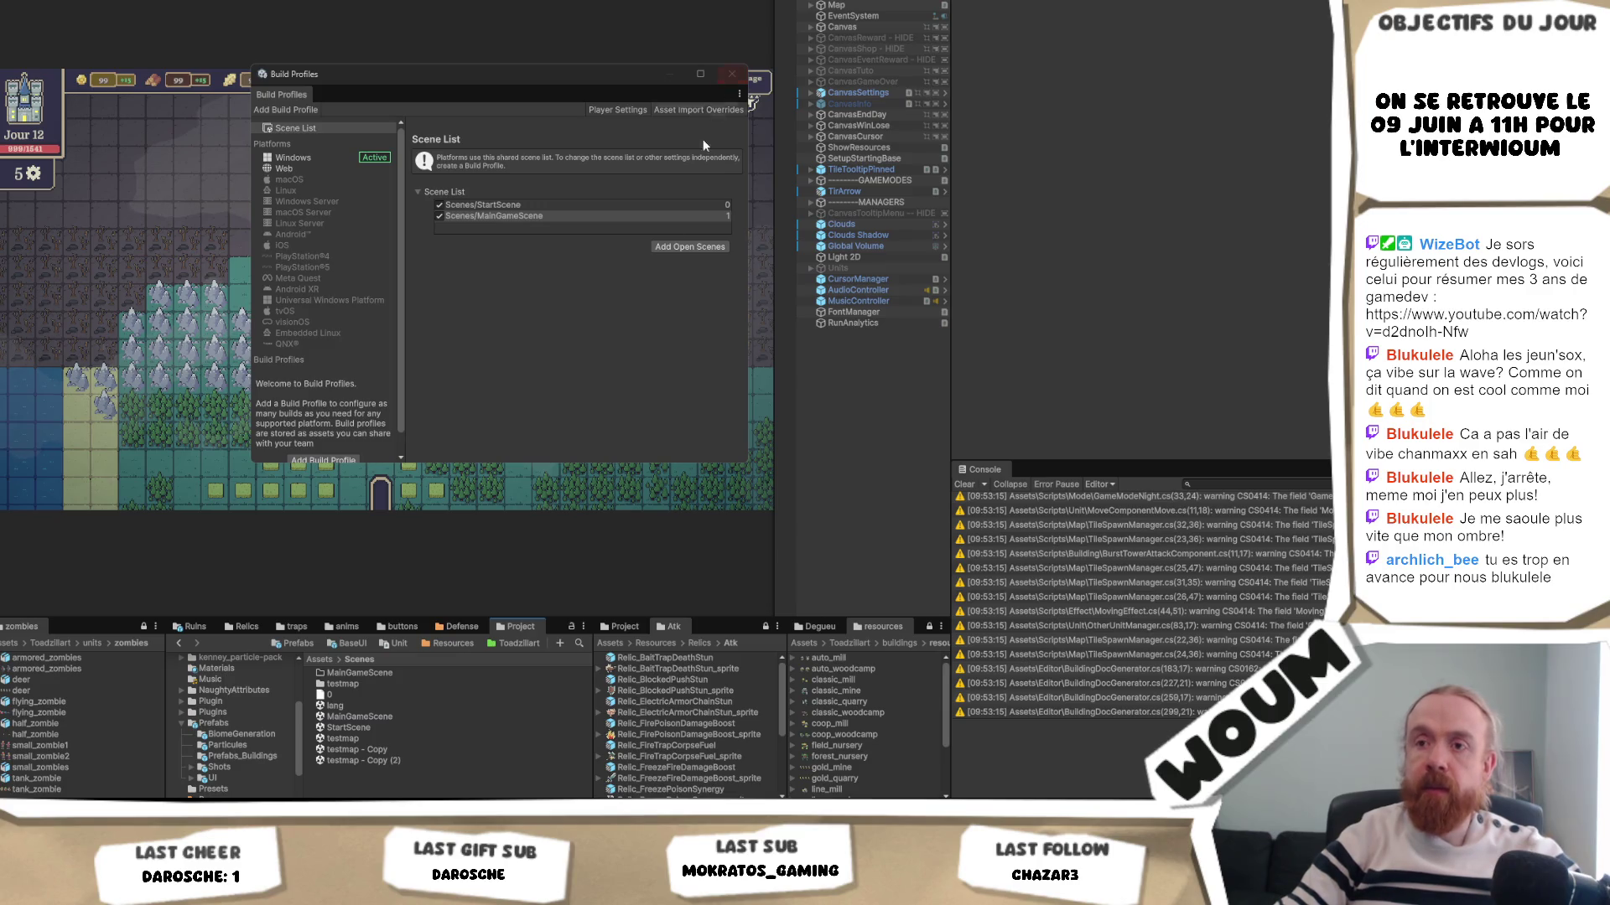
pyautogui.click(373, 671)
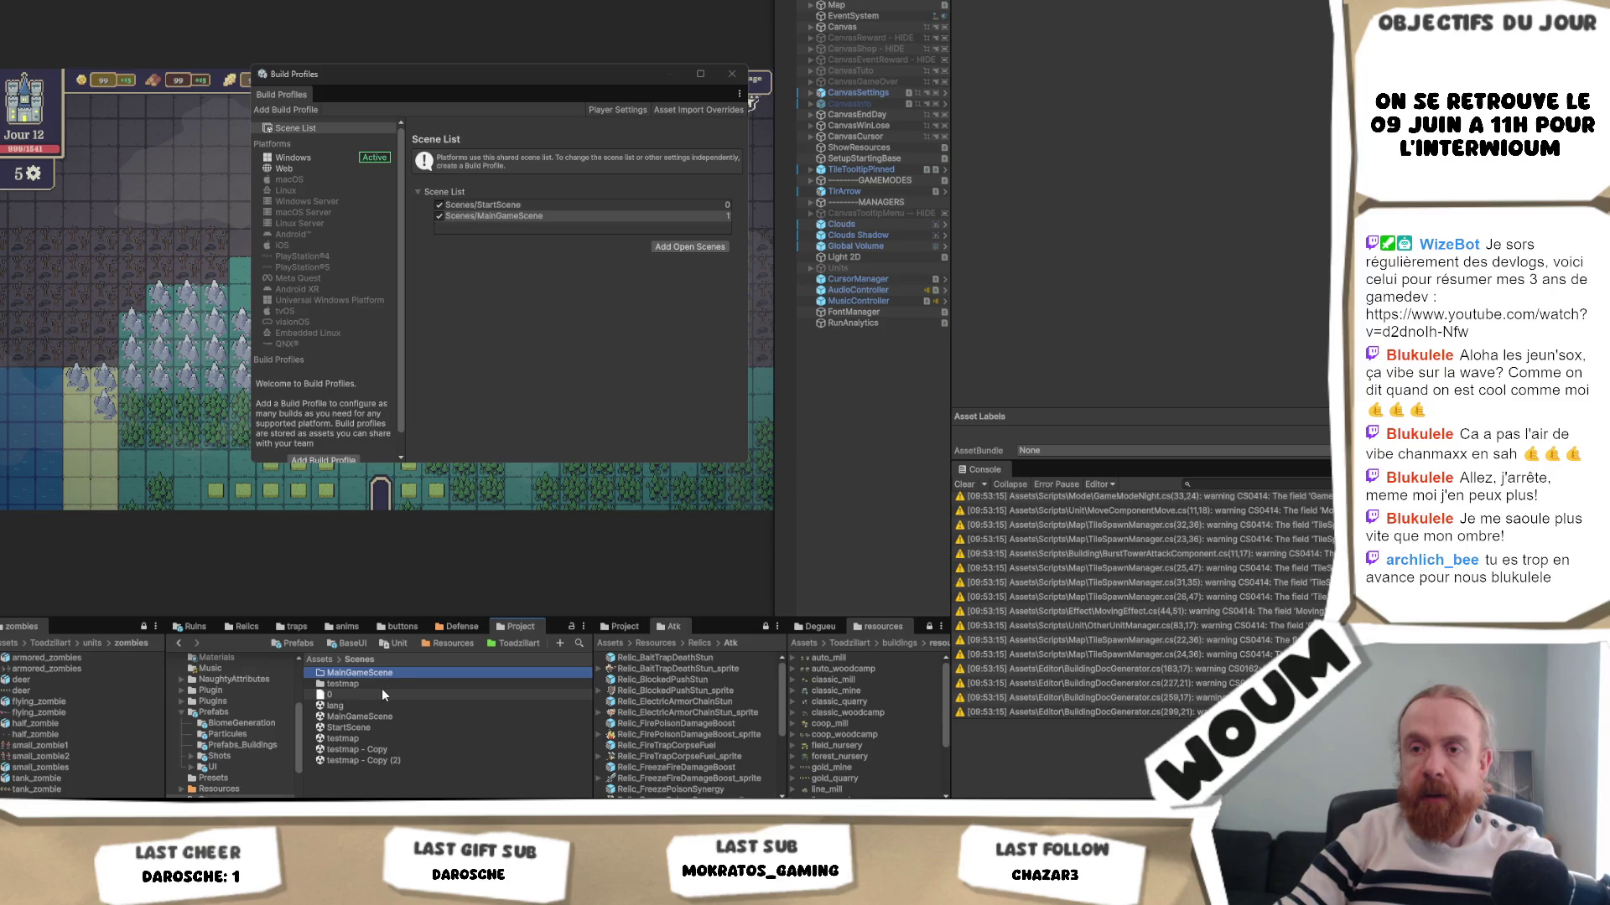
pyautogui.press('Delete')
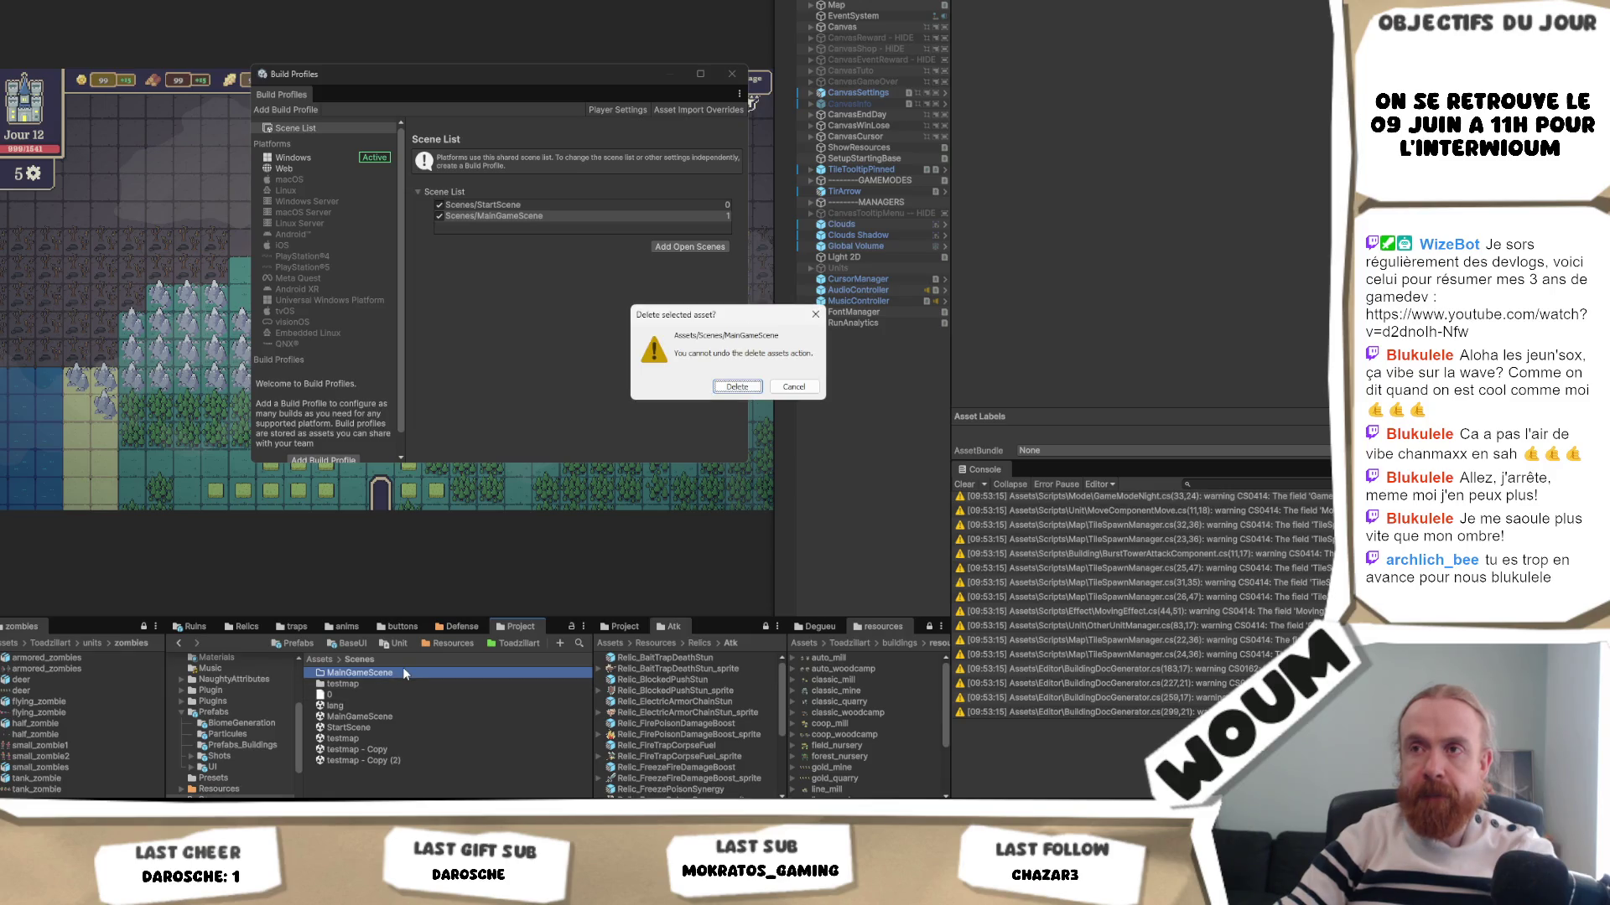
pyautogui.press('Return')
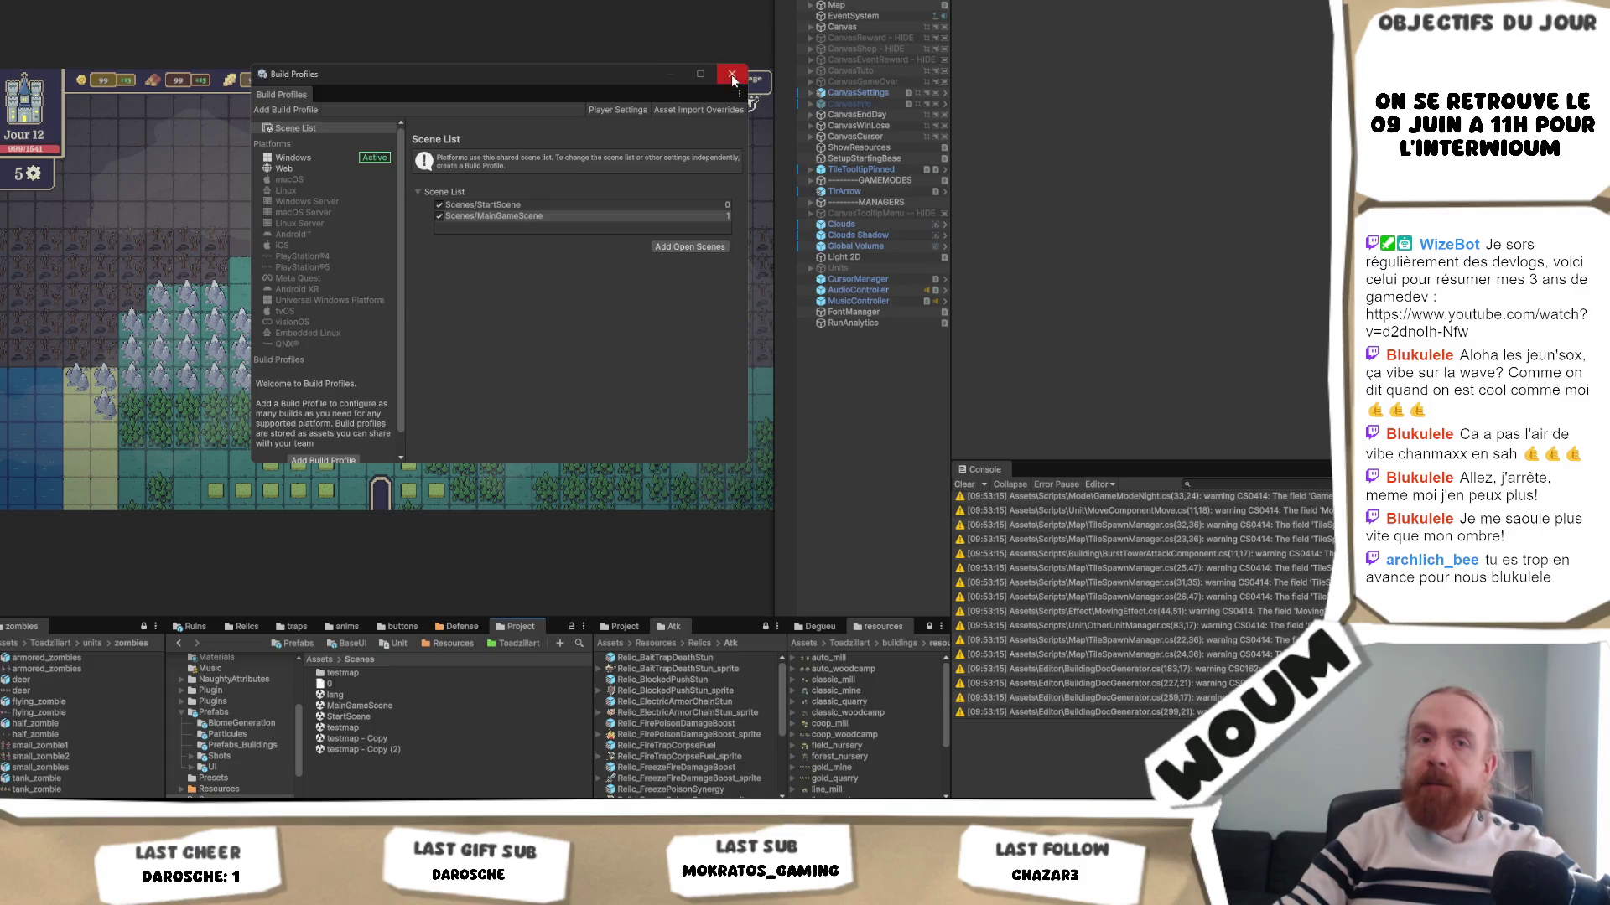
pyautogui.click(731, 74)
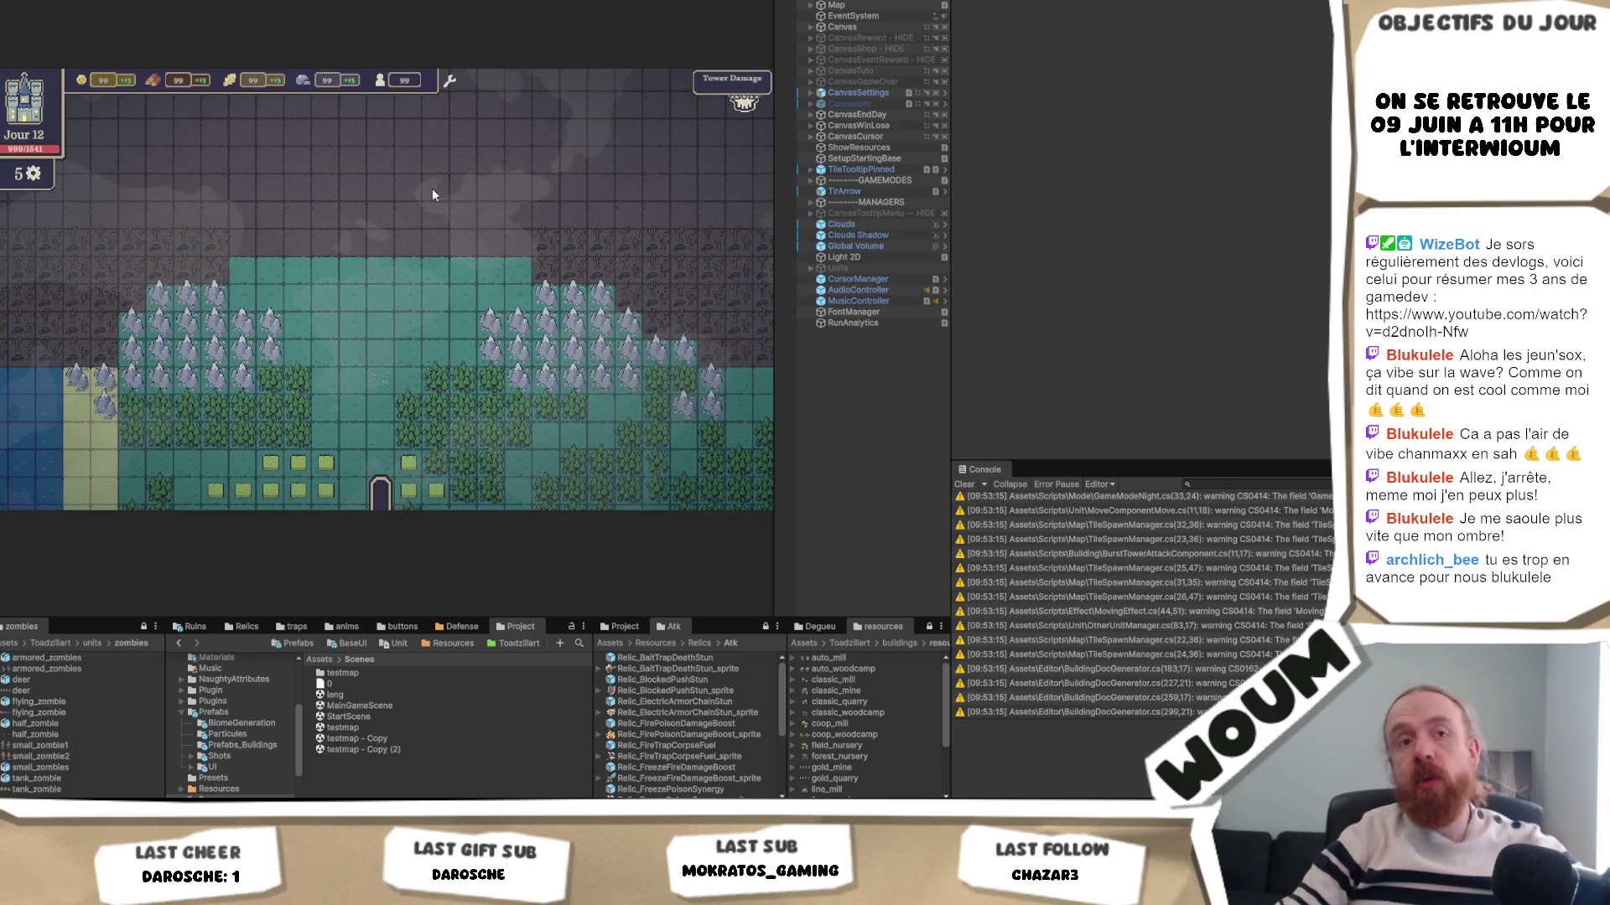
# - Drag the panel divider right to widen the game view, Hierarchy and Project panels
pyautogui.moveTo(951, 184); pyautogui.dragTo(1088, 195)
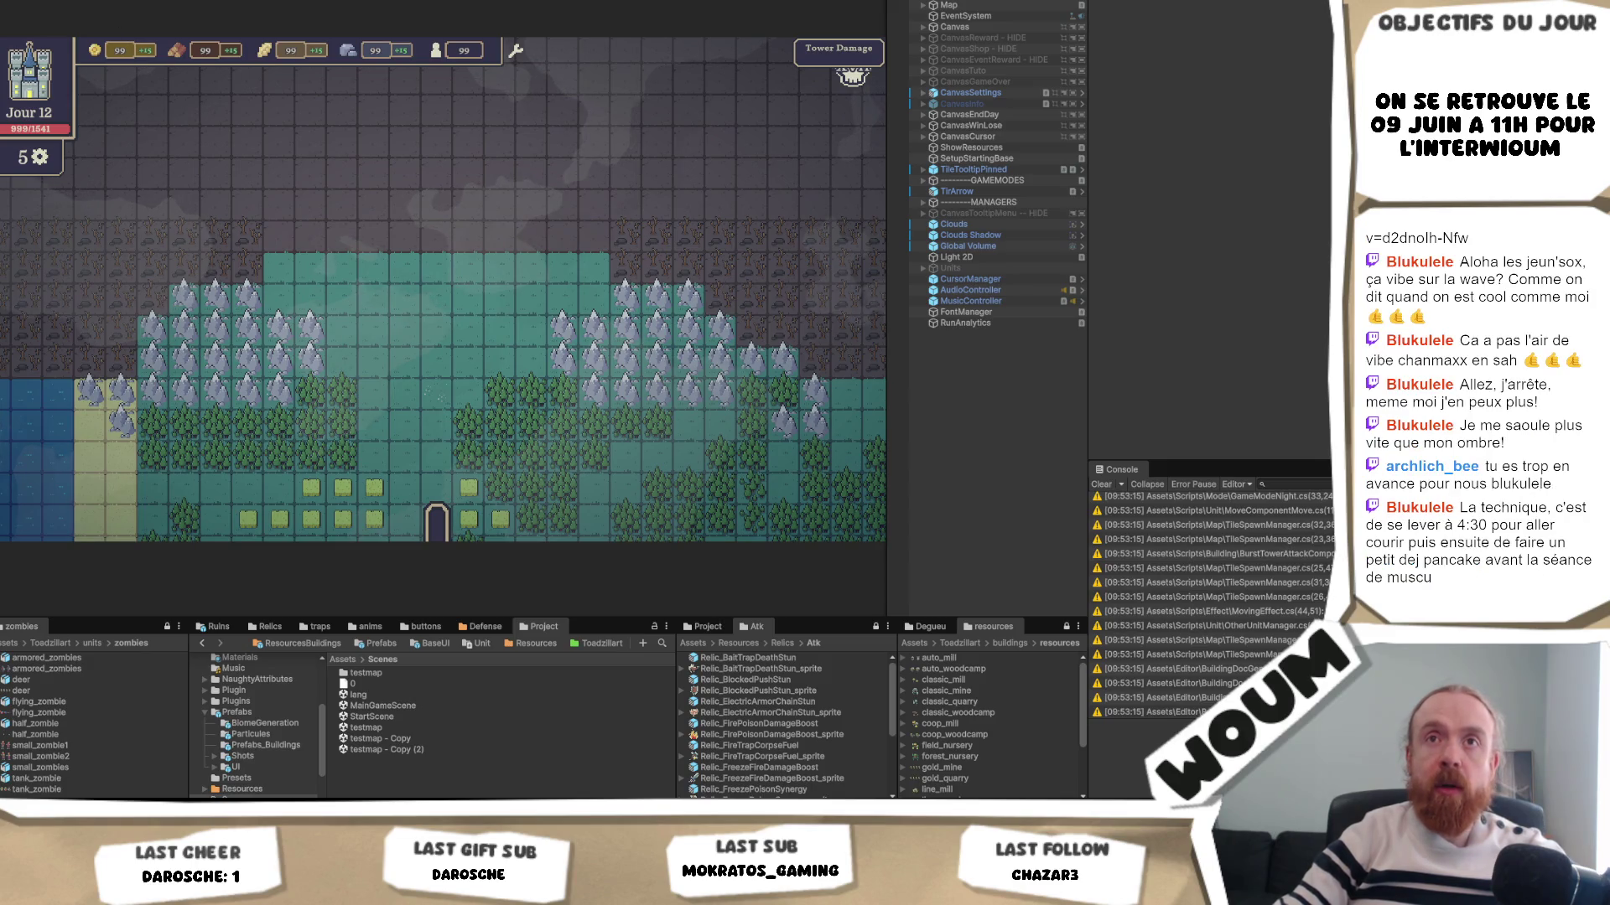
pyautogui.hotkey('alt', 'f')
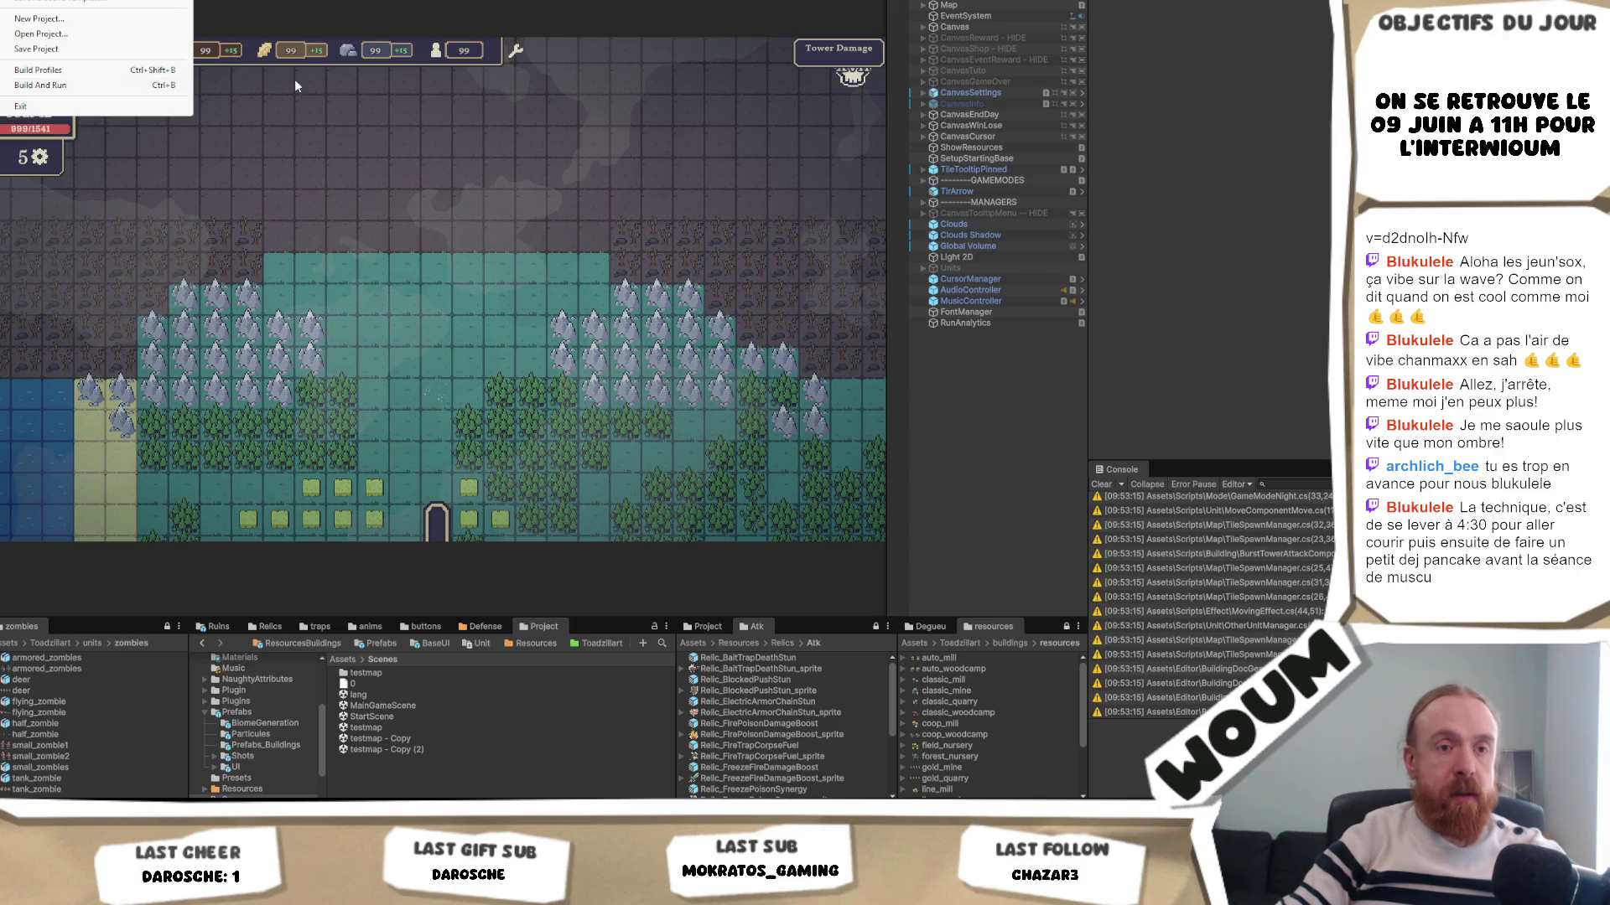
# - Reopen the File menu to reach the list of recently opened scenes
pyautogui.click(470, 83)
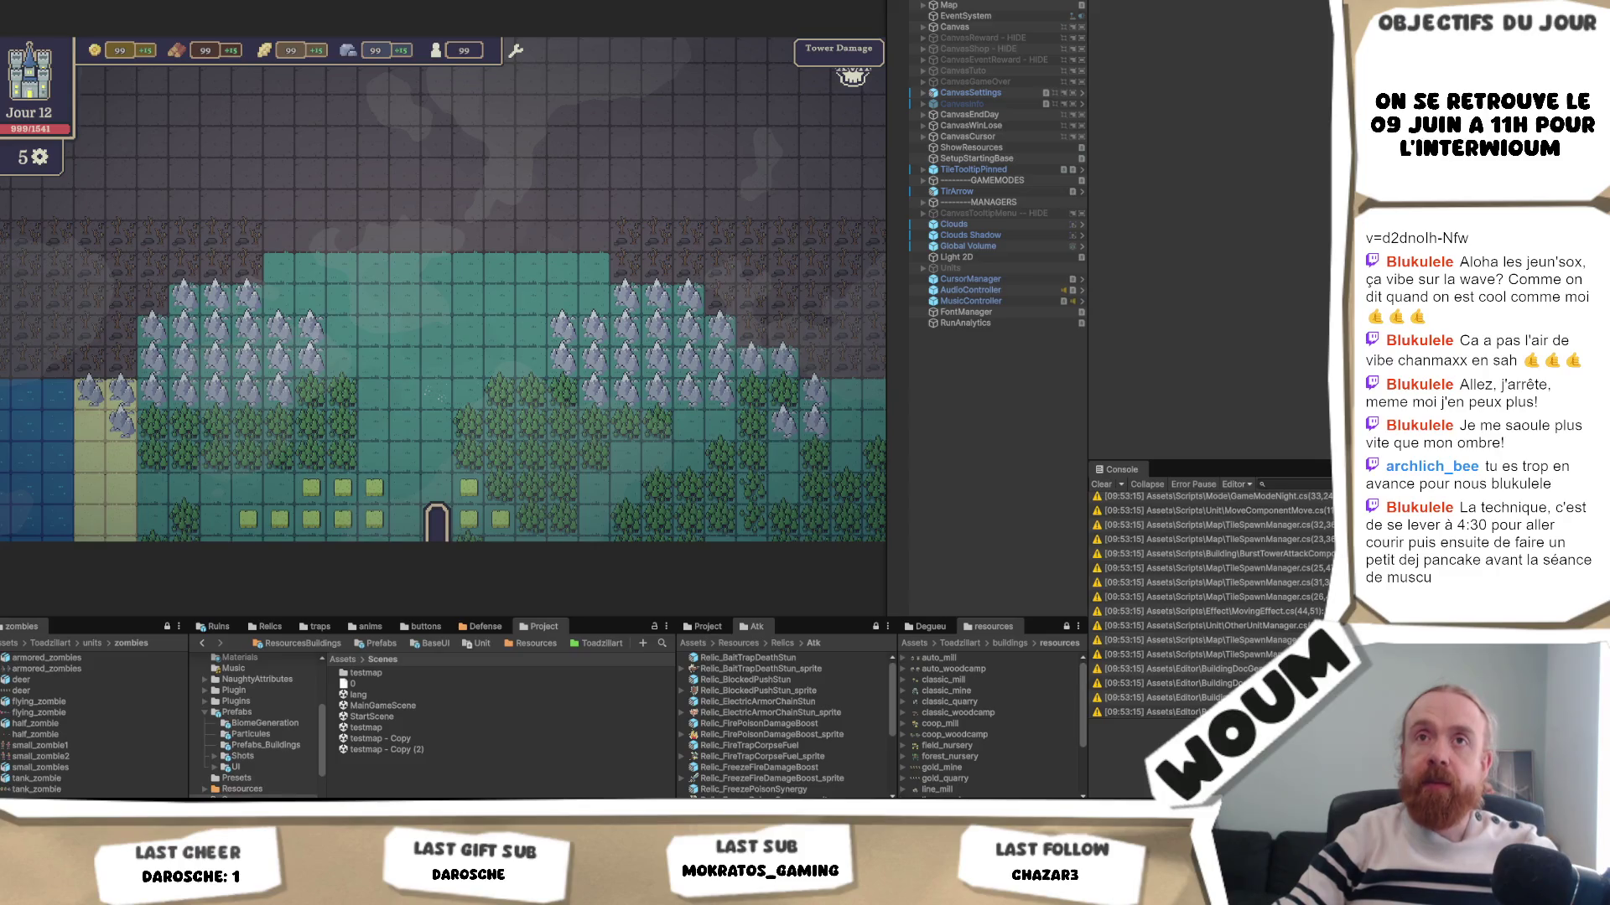
pyautogui.click(25, 0)
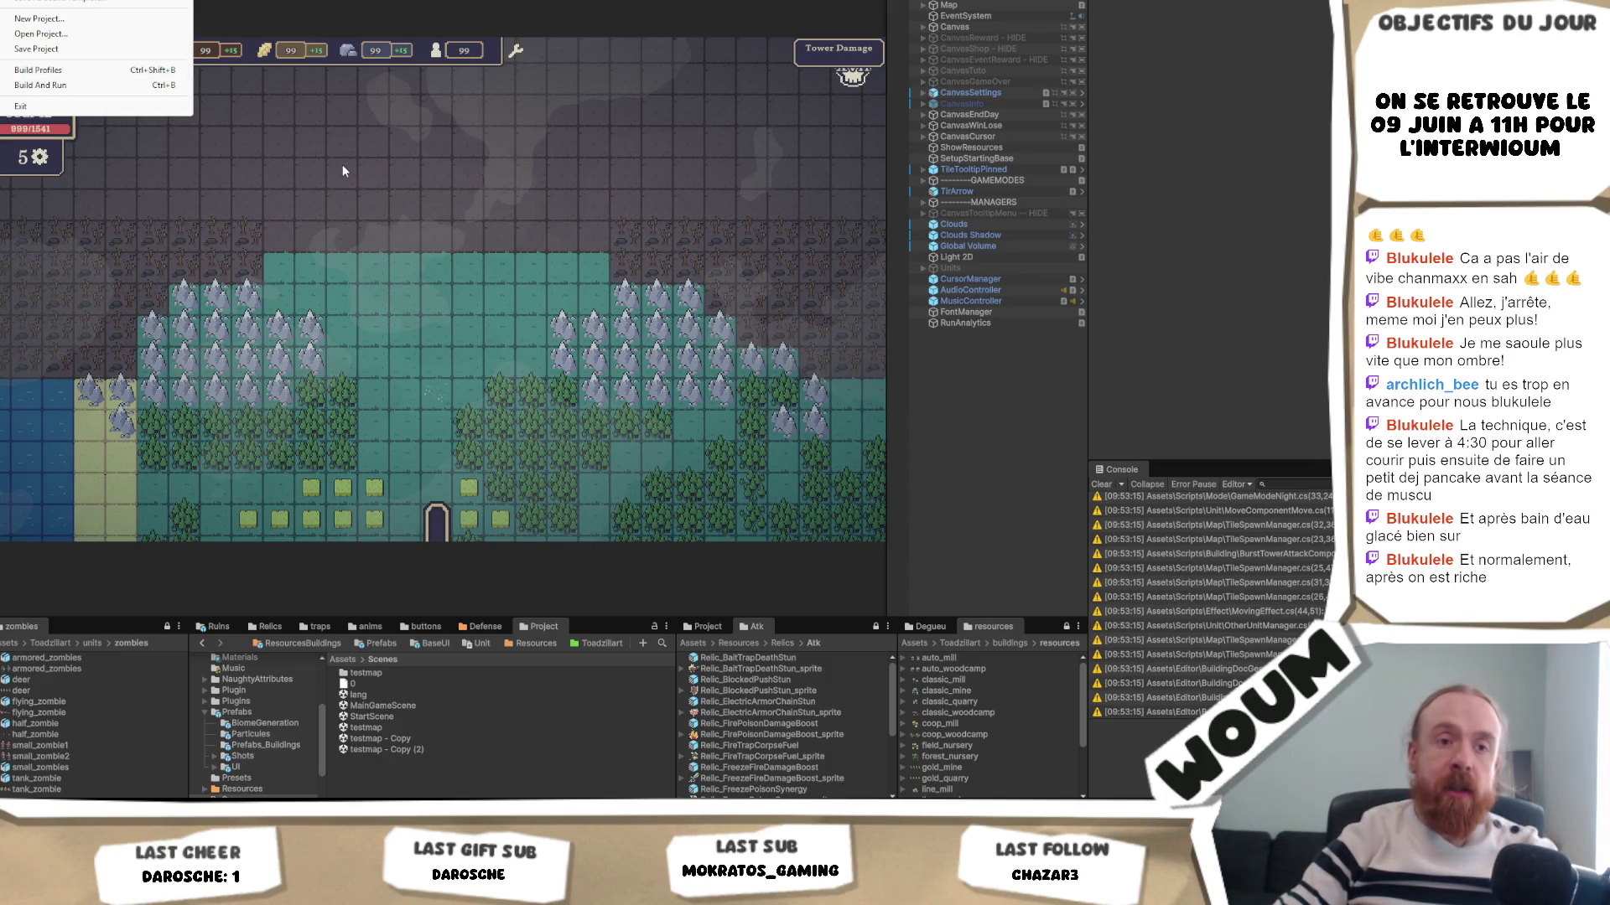
pyautogui.click(367, 211)
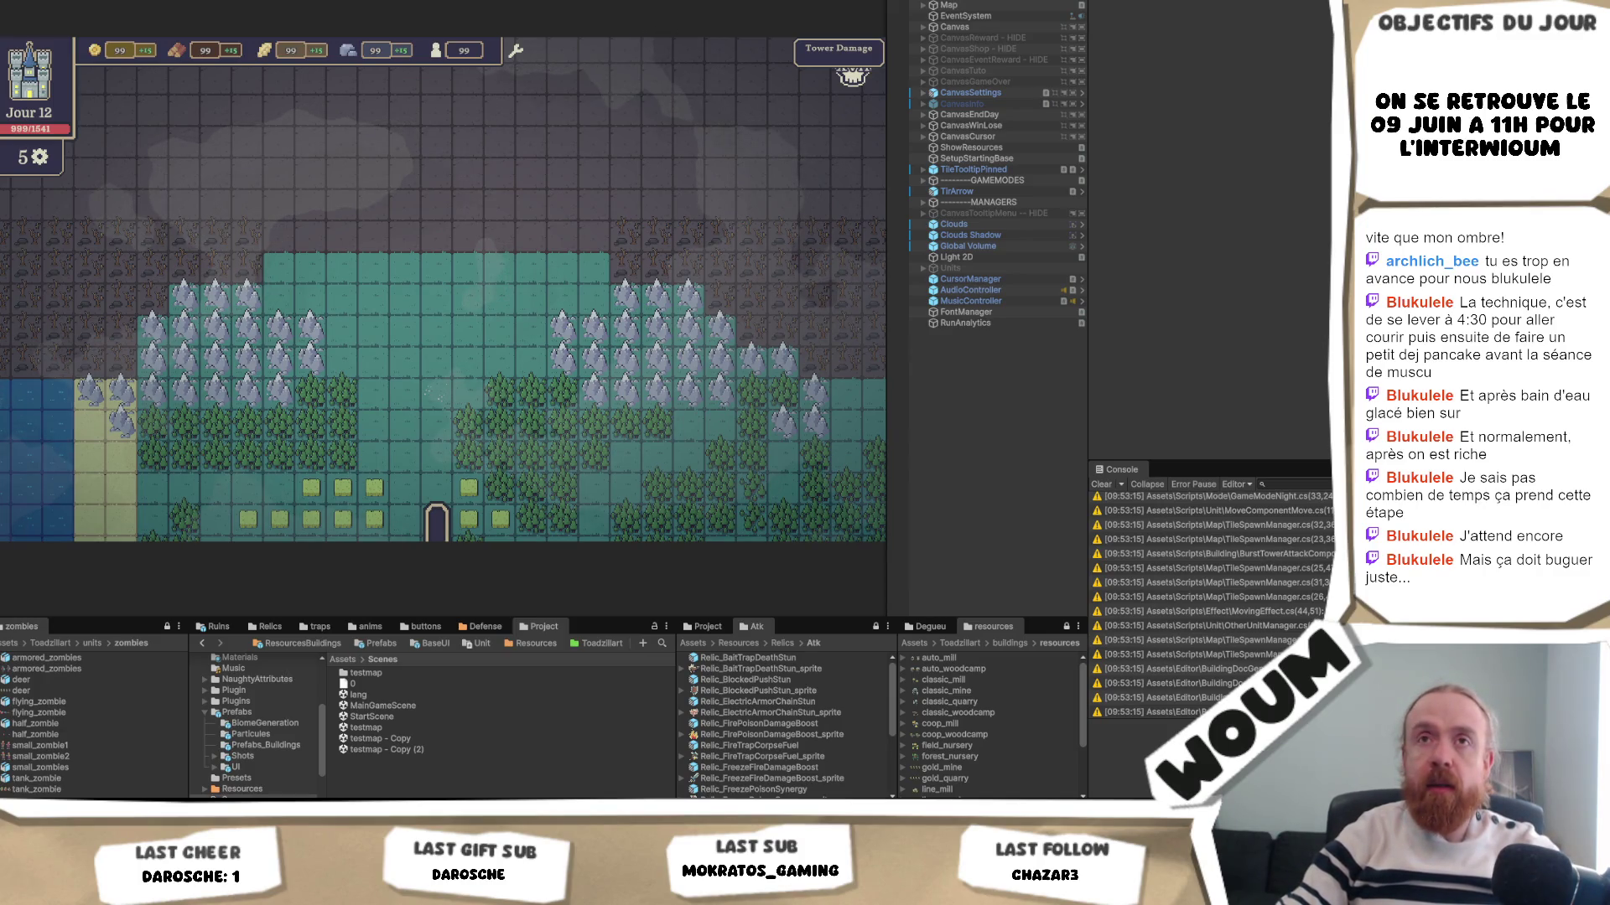
pyautogui.click(21, 0)
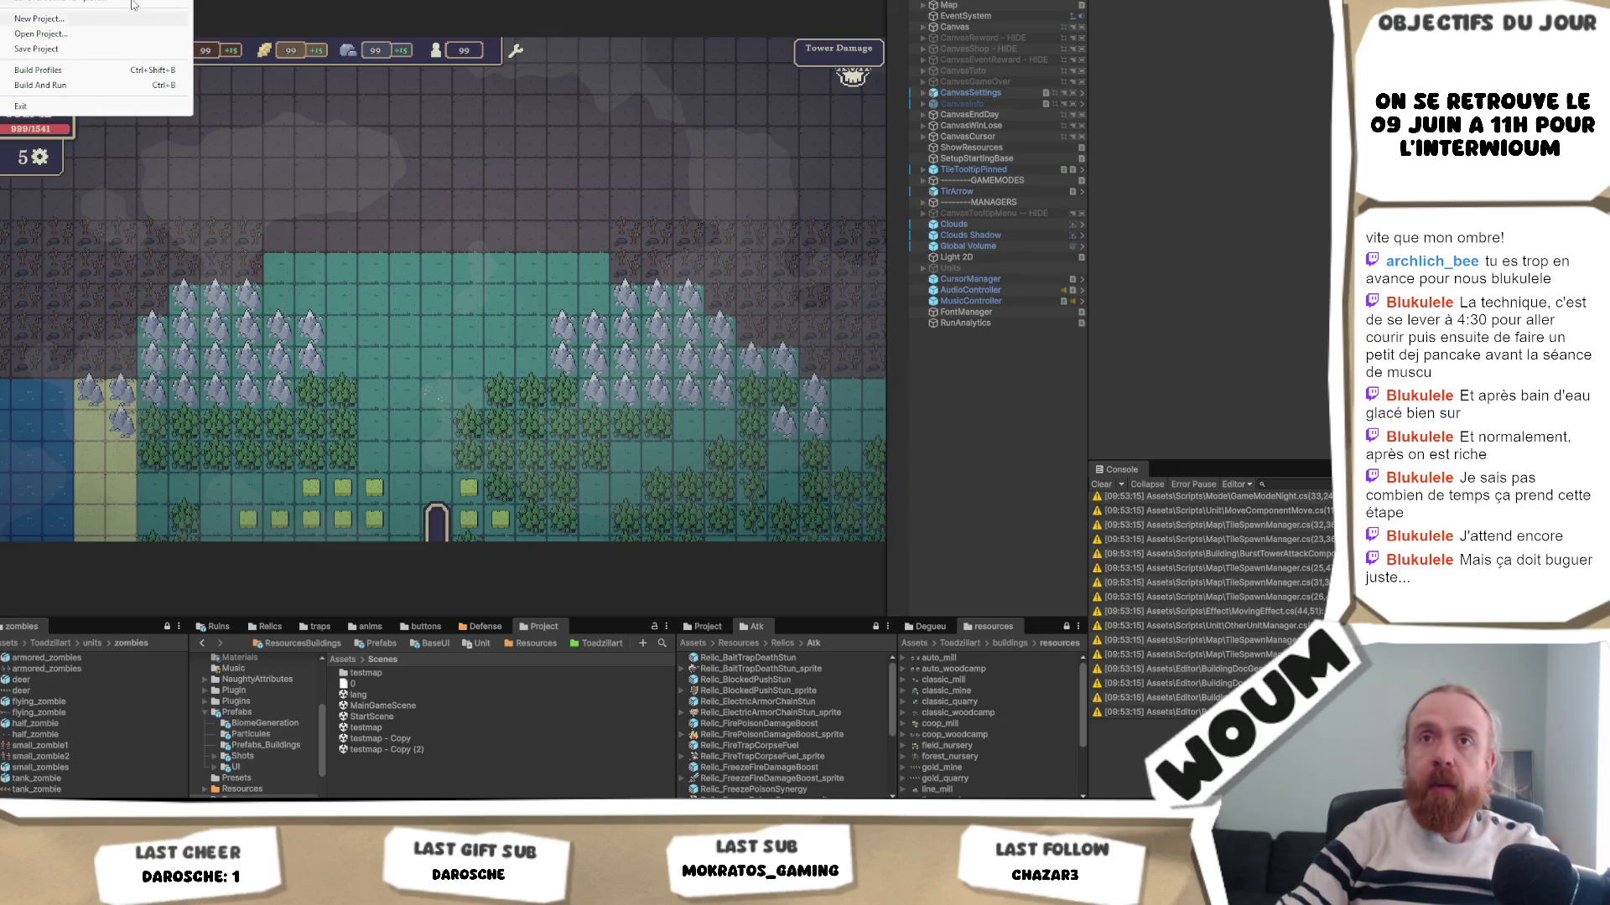
# - Open the DreadHaven main menu scene, enter Play mode (Ctrl+P) and start a new game
pyautogui.moveTo(50, 1)
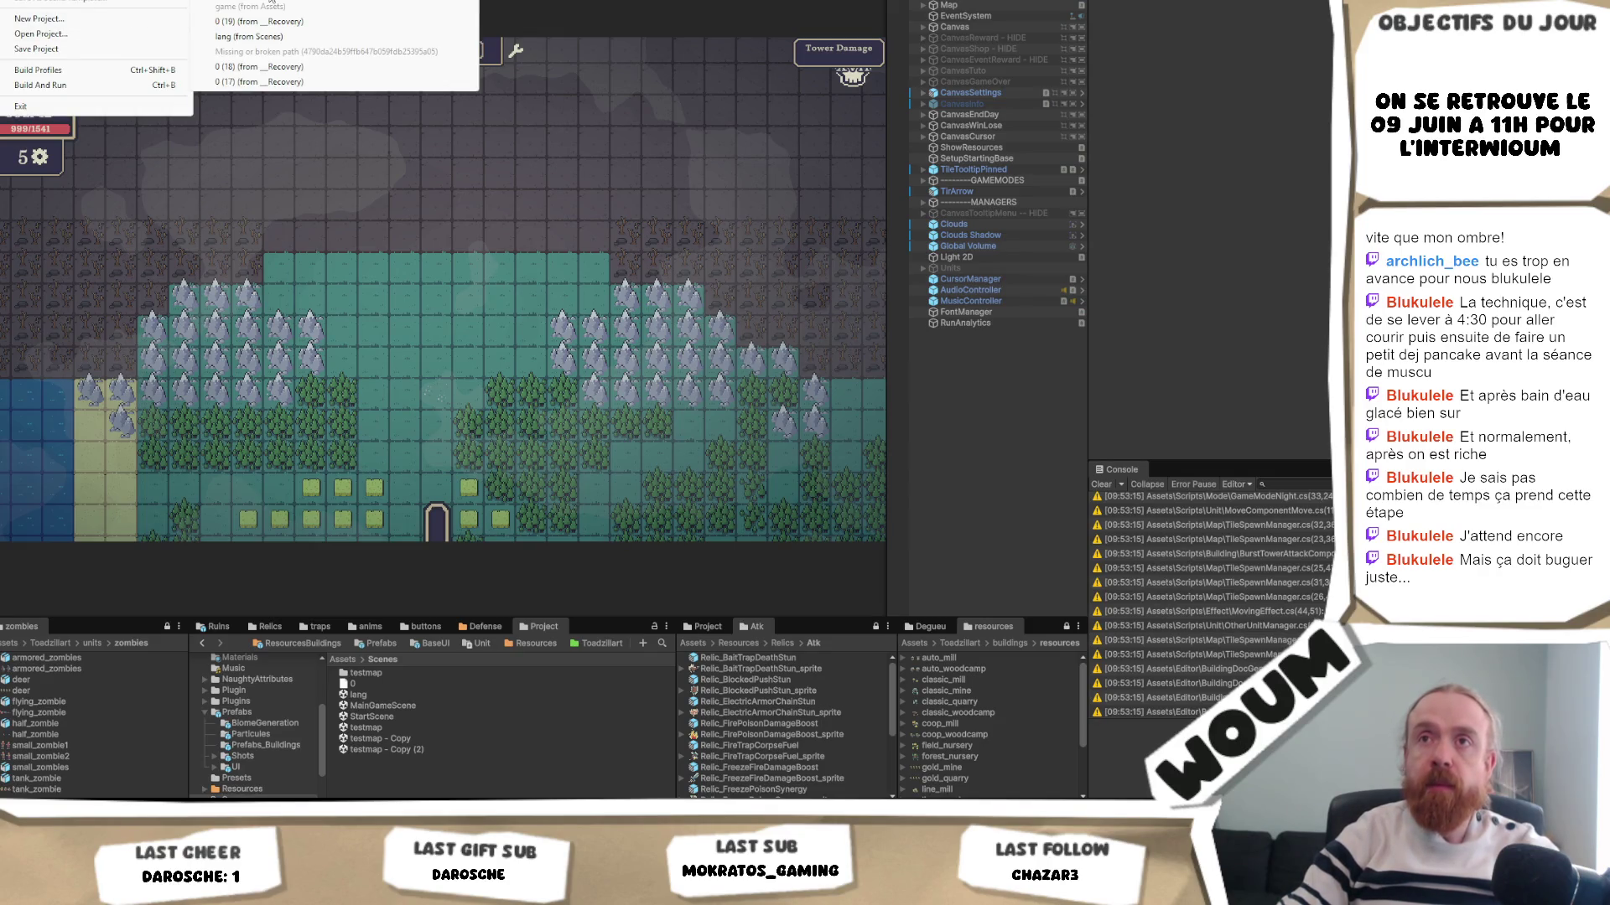
pyautogui.click(271, 4)
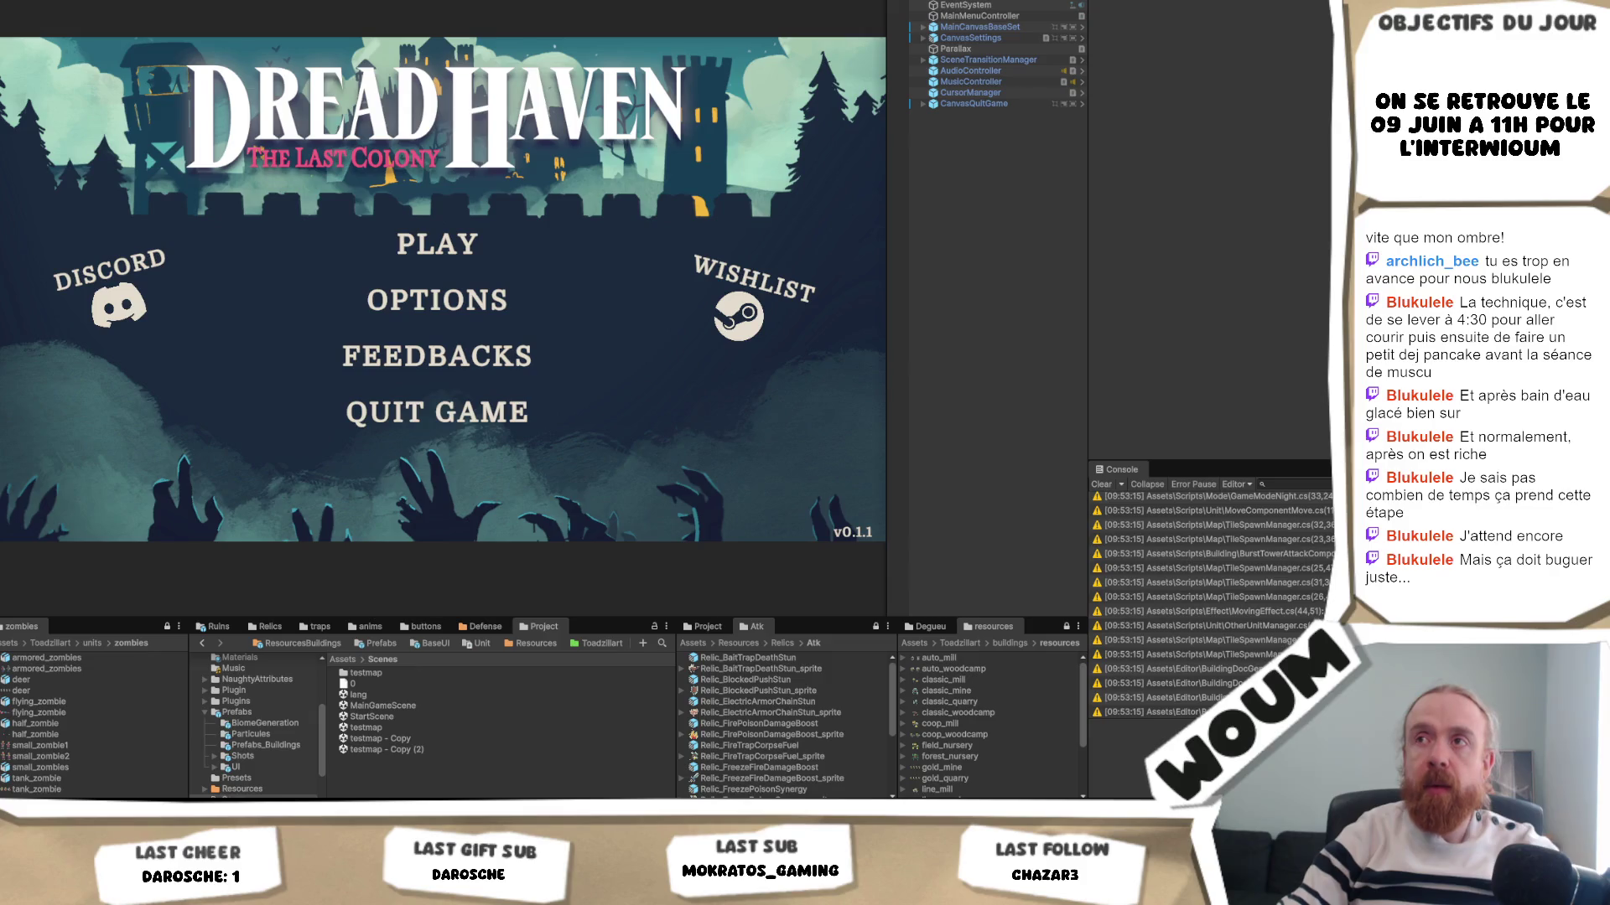
pyautogui.hotkey('ctrl', 'p')
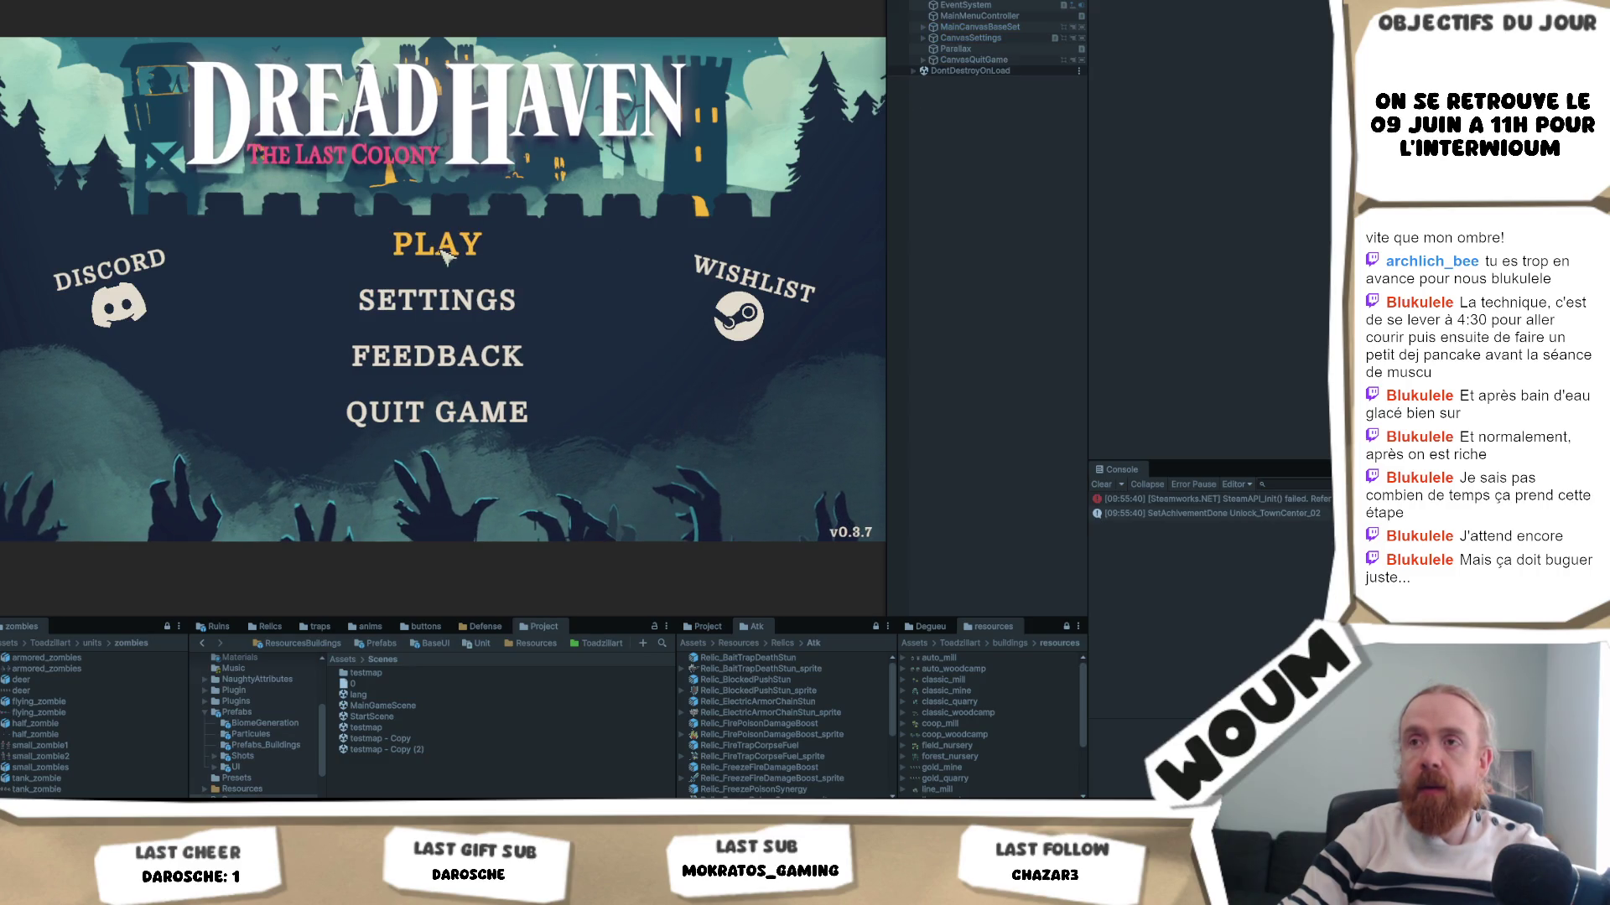
pyautogui.click(444, 254)
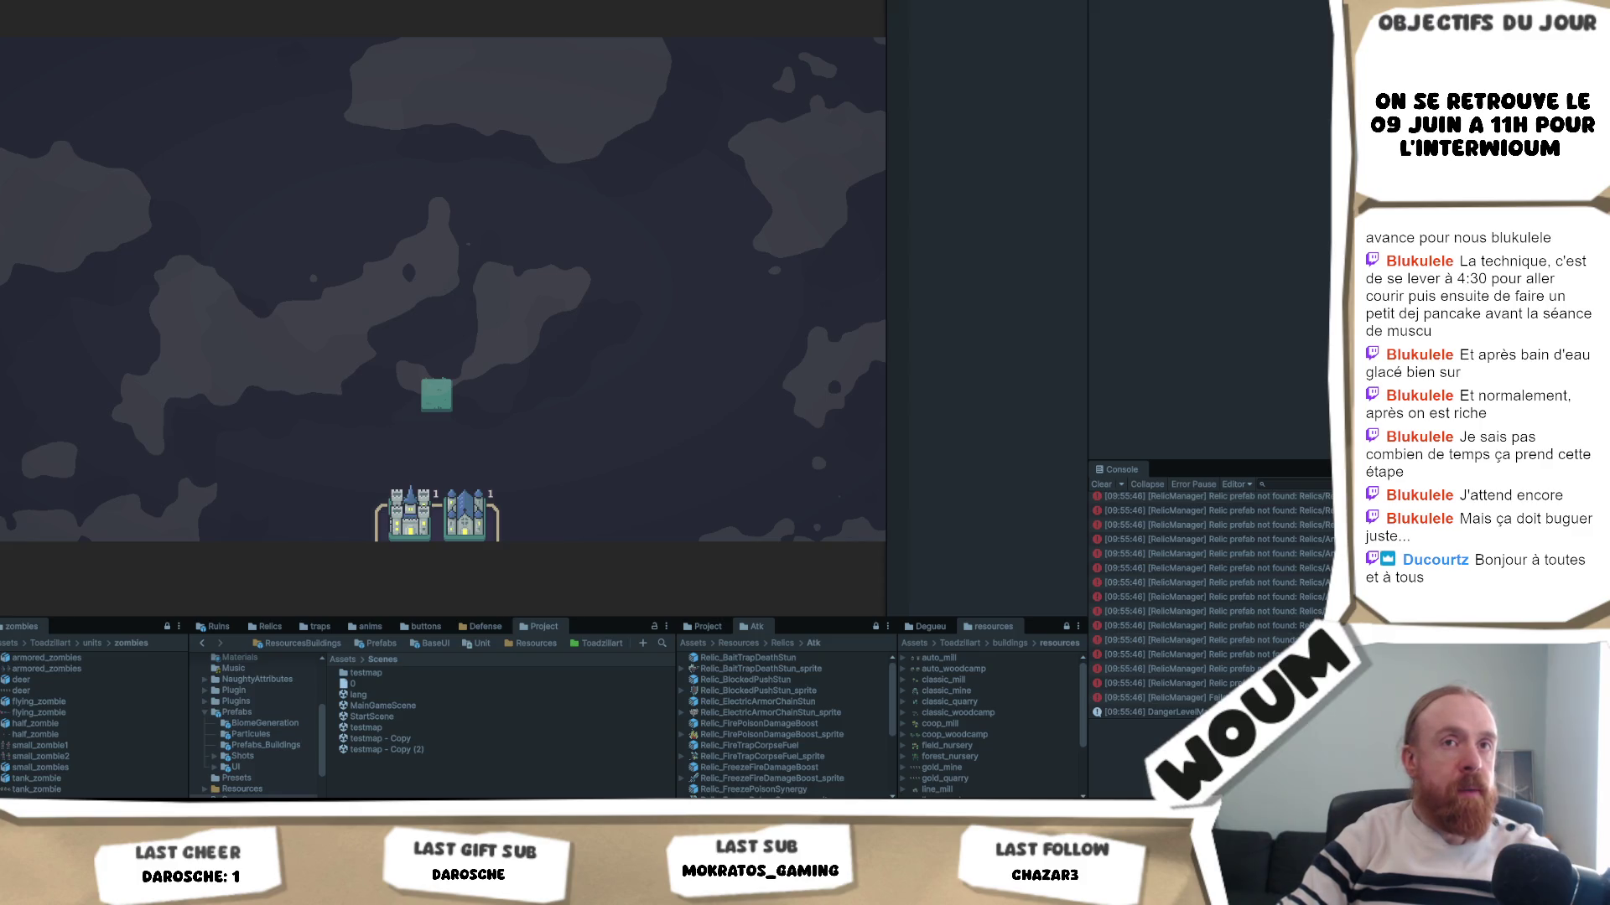
# - Place the castle on the central map tile, reveal nearby tiles, then switch to Codecks
pyautogui.click(400, 542)
pyautogui.moveTo(400, 545); pyautogui.dragTo(436, 394)
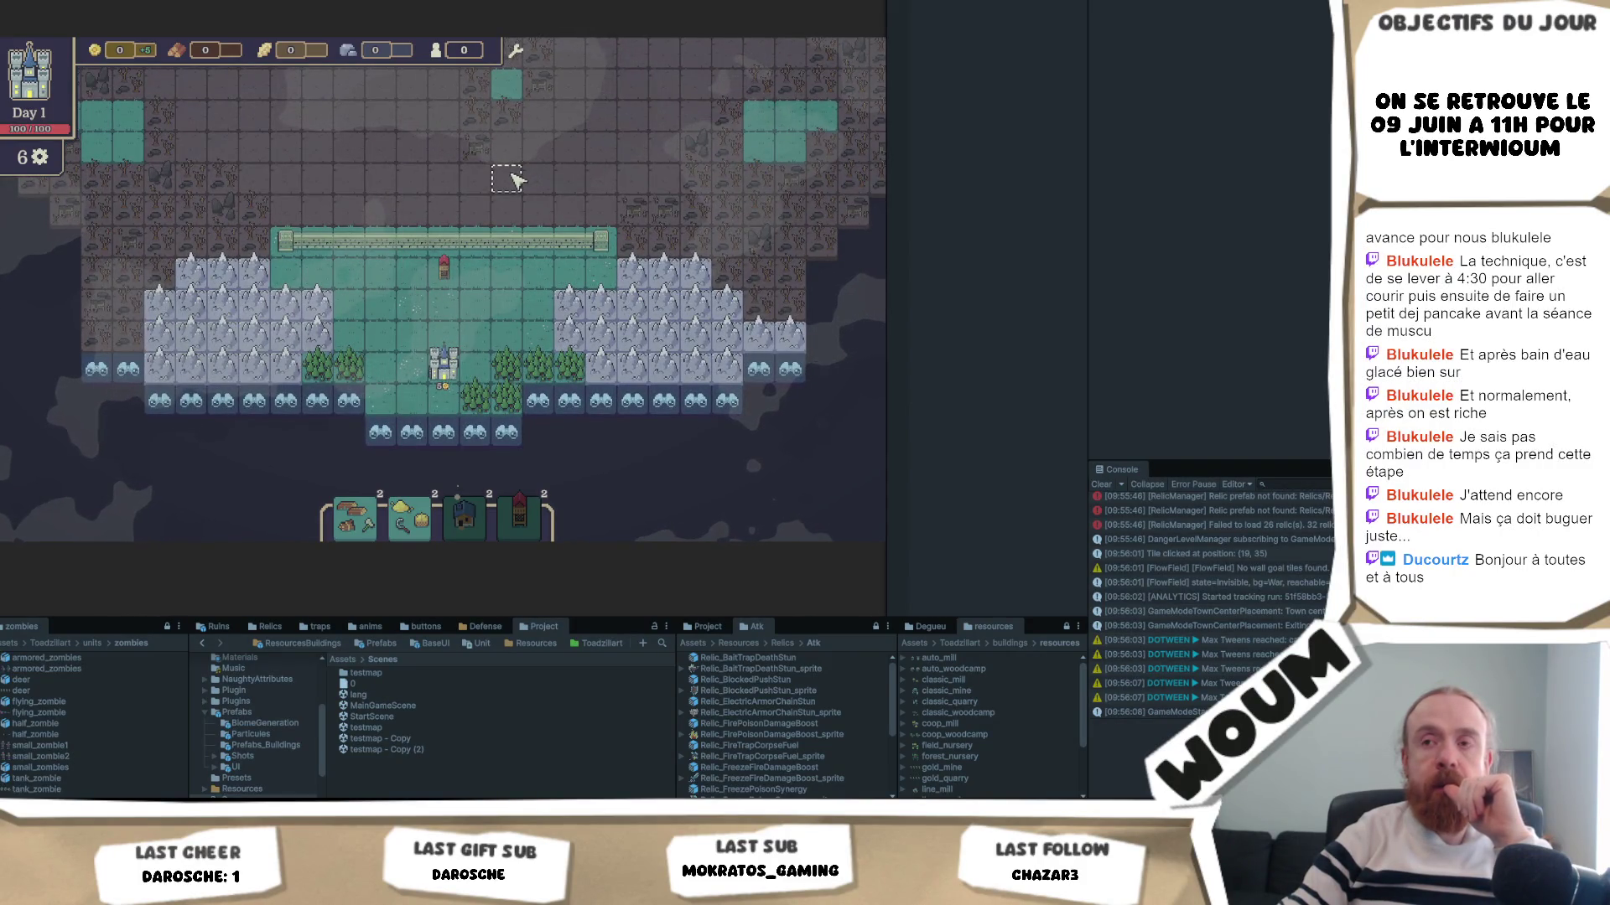
pyautogui.click(570, 401)
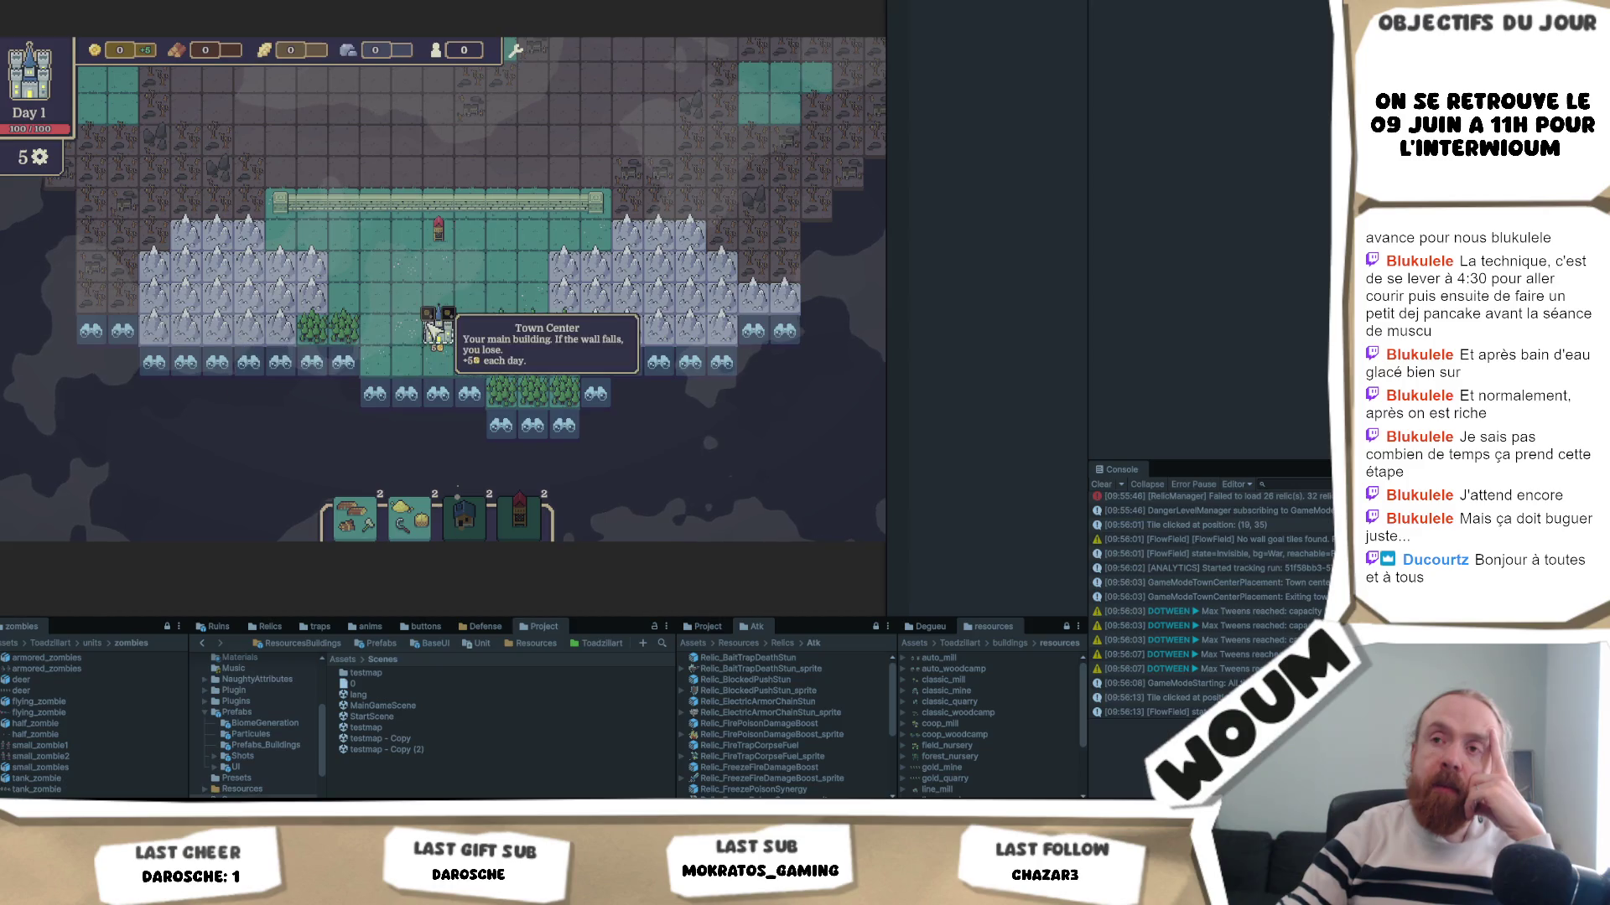
pyautogui.moveTo(252, 888)
pyautogui.click(252, 759)
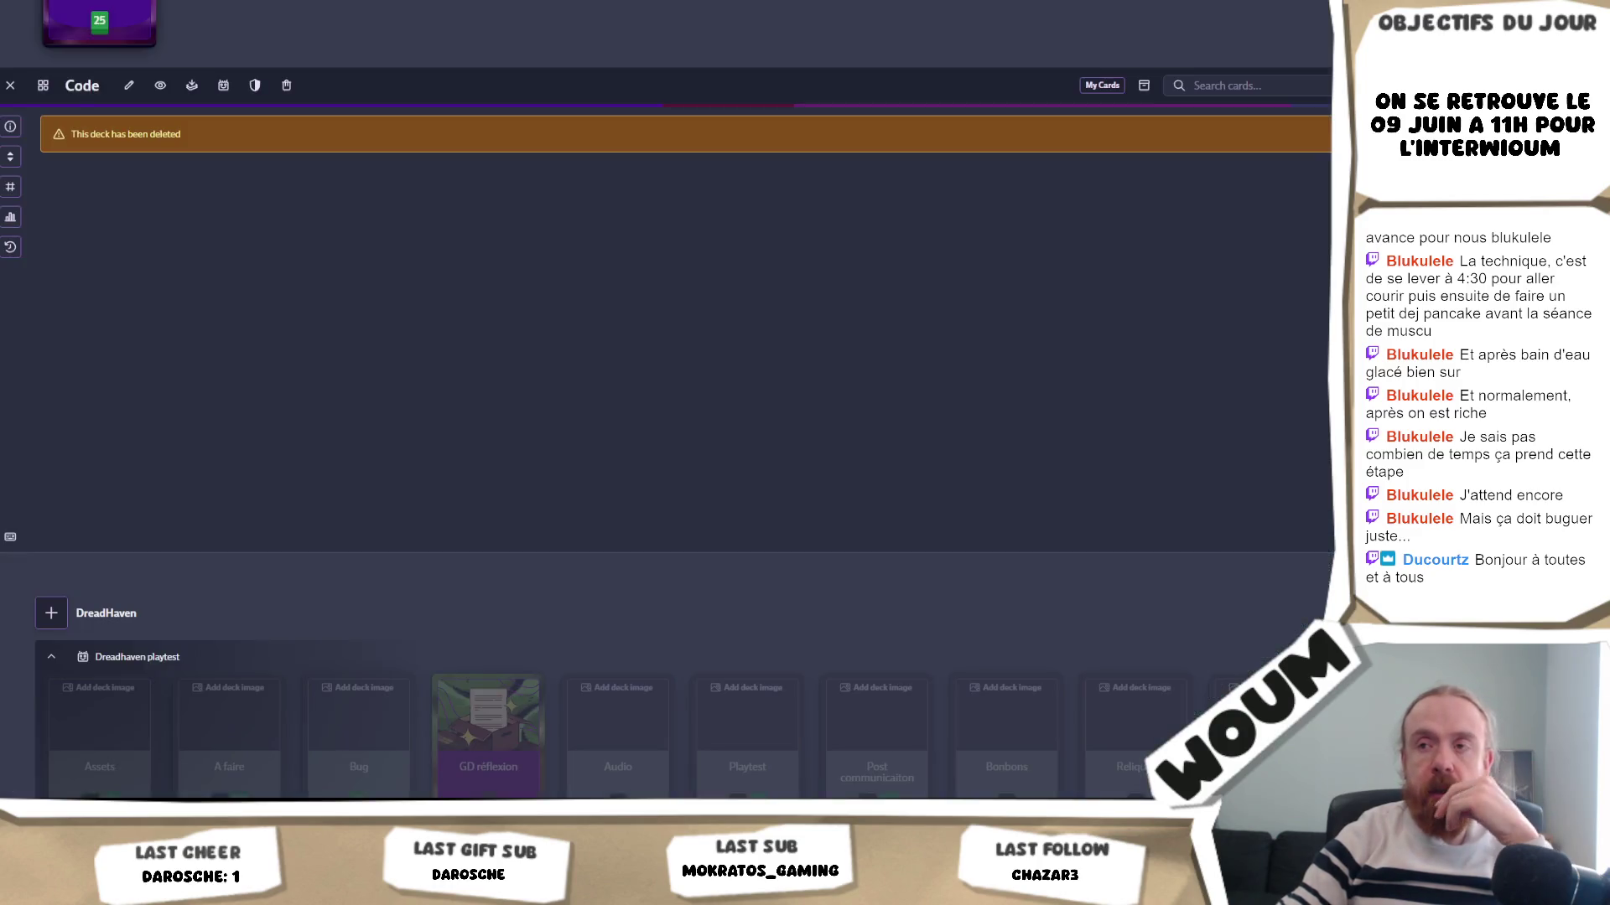
# - Copy the 6iéme ressource mind map and paste a duplicate below the original
pyautogui.hotkey('alt', 'Tab')
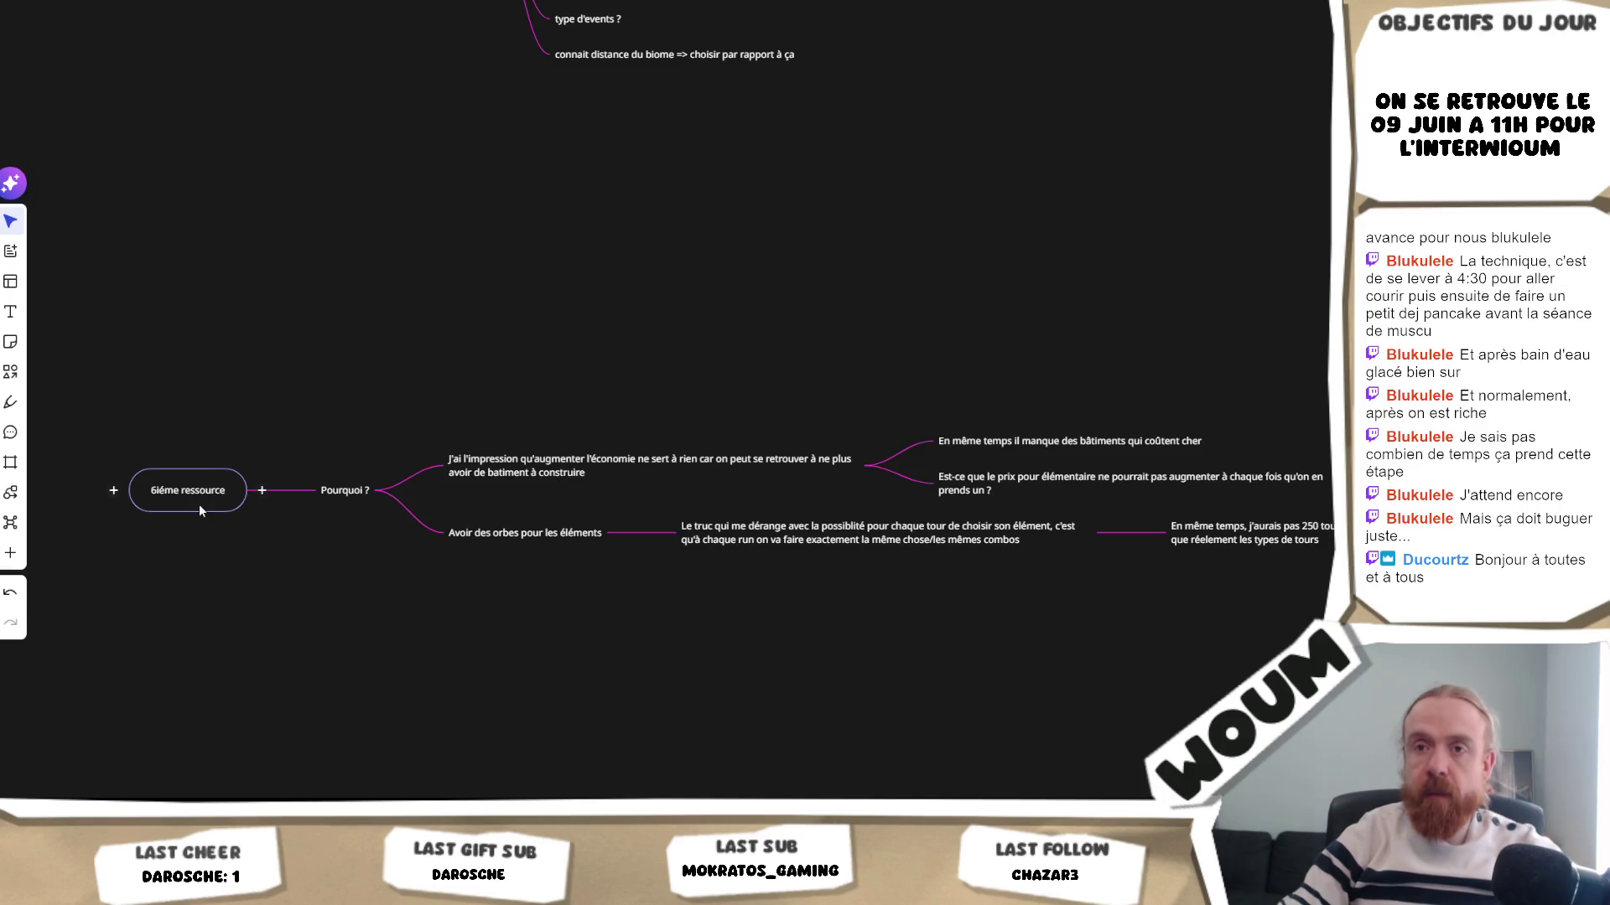
pyautogui.doubleClick(328, 642)
pyautogui.moveTo(421, 618); pyautogui.dragTo(513, 457)
pyautogui.click(375, 408)
pyautogui.click(305, 356)
pyautogui.hotkey('ctrl', 'c')
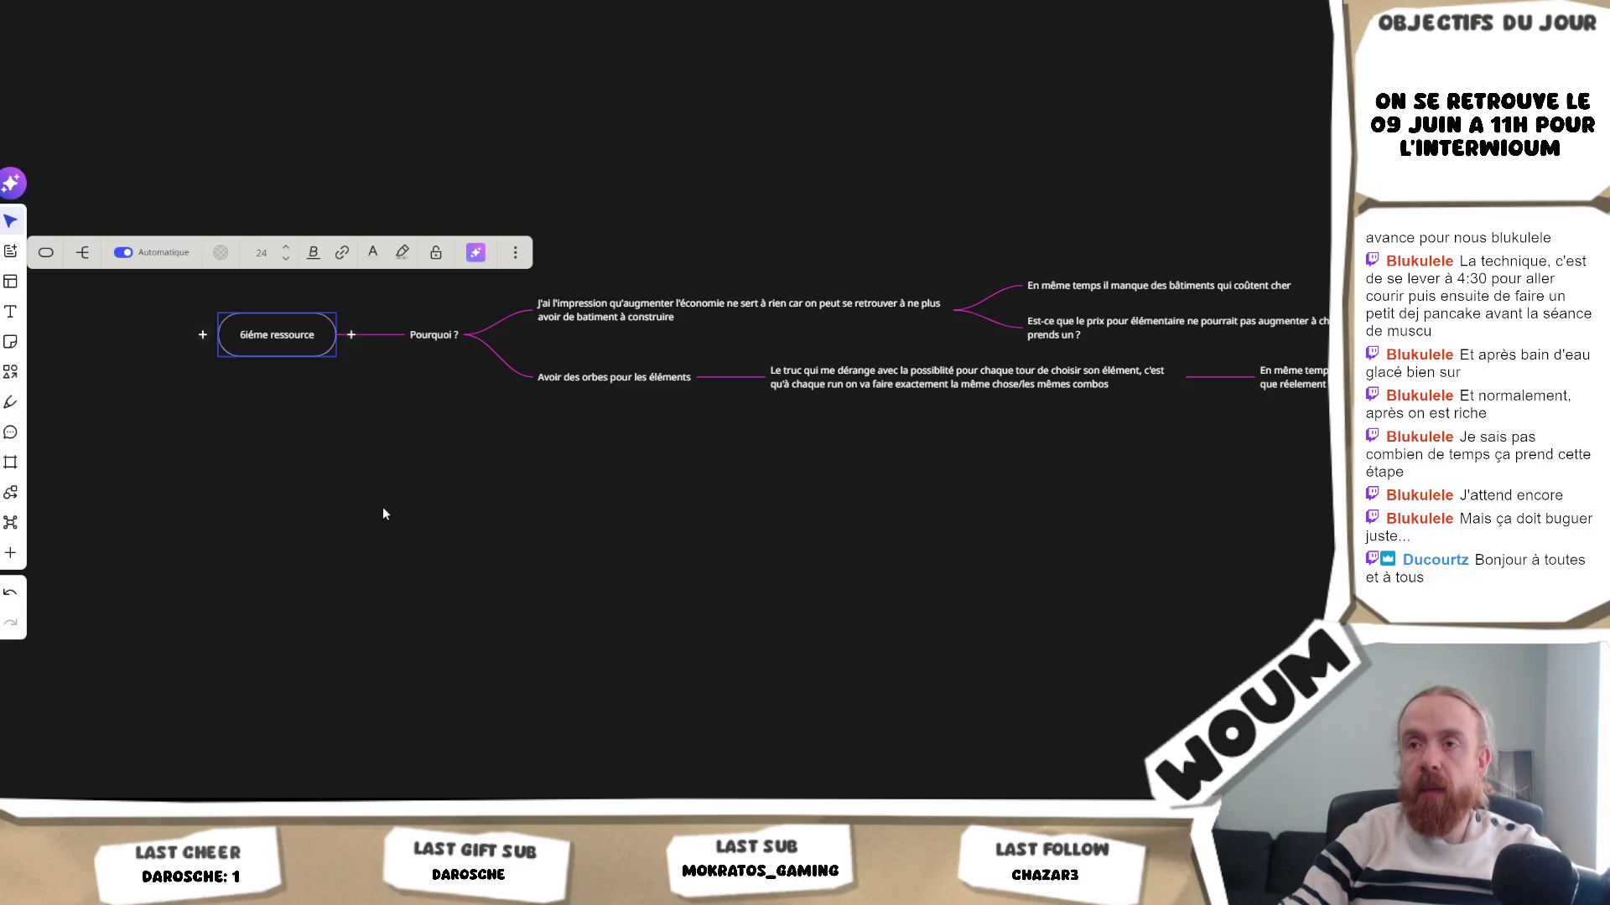
pyautogui.hotkey('ctrl', 'v')
# - Delete the copy's deeper child nodes, then select the copied root node's label
pyautogui.click(517, 620)
pyautogui.moveTo(1333, 633)
pyautogui.mouseDown()
pyautogui.moveTo(541, 436)
pyautogui.moveTo(964, 429)
pyautogui.mouseUp()
pyautogui.press('Delete')
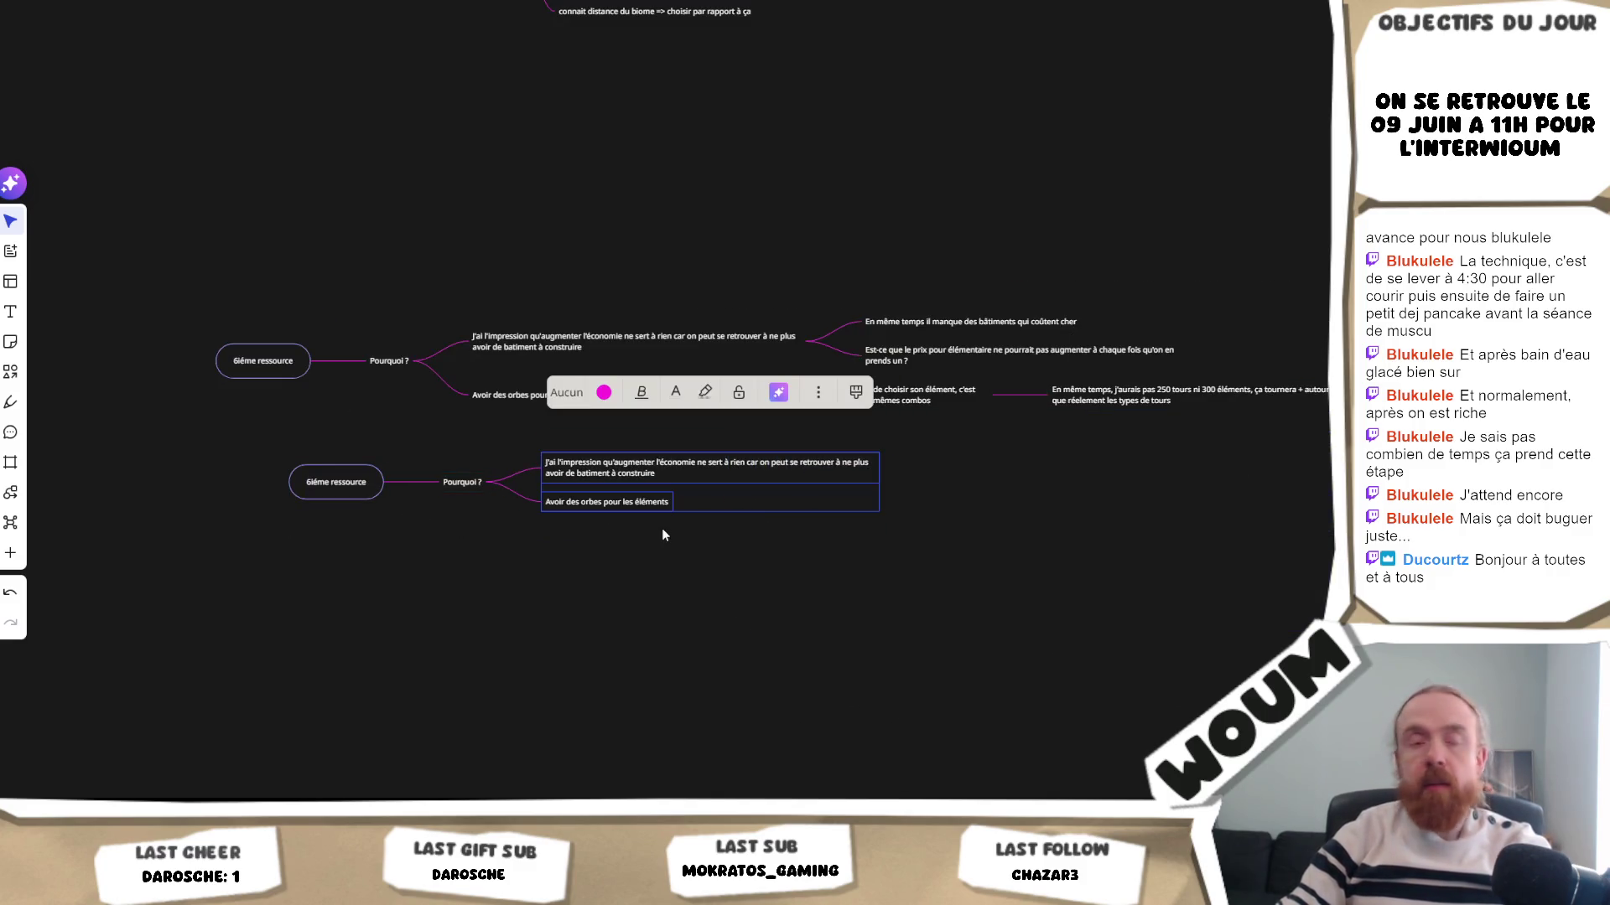
pyautogui.click(498, 546)
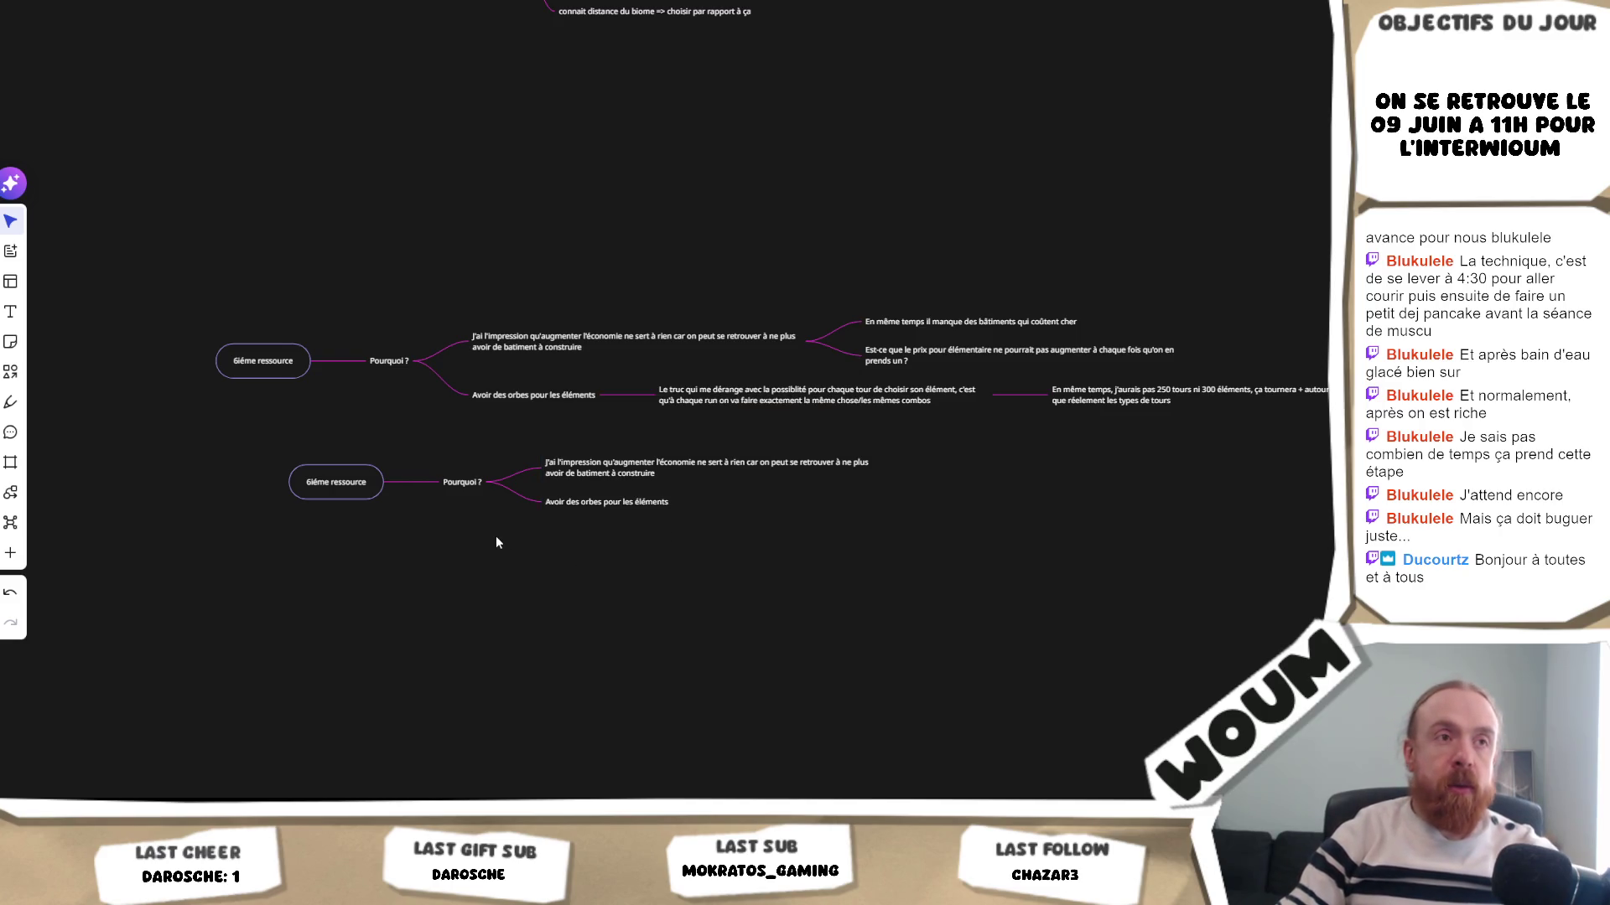
pyautogui.scroll(3, 496, 535)
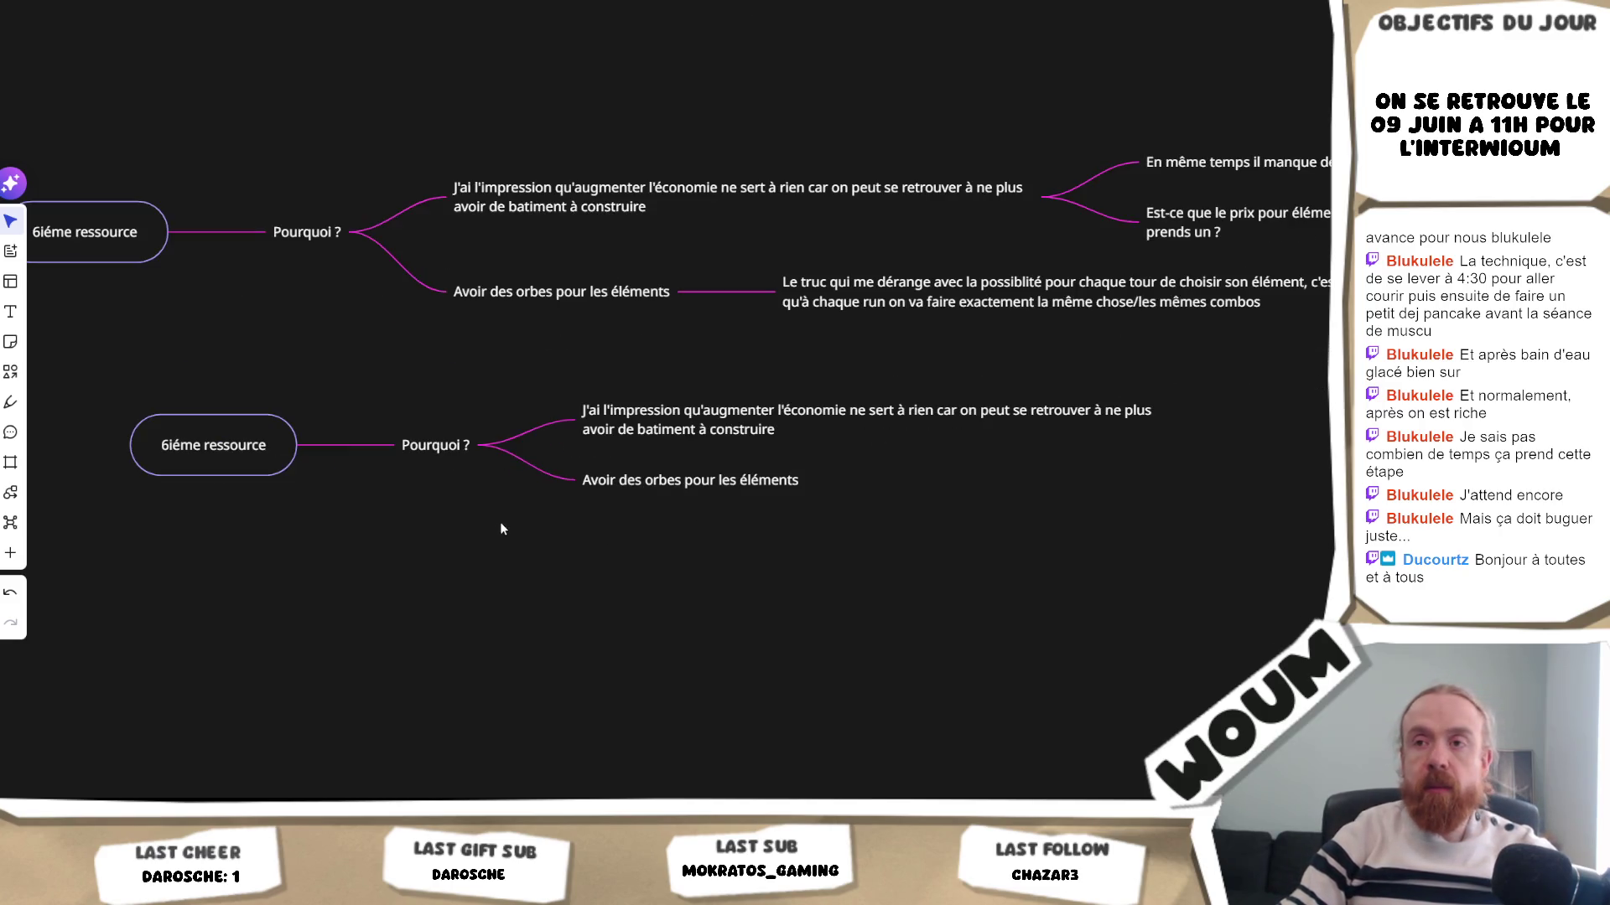
pyautogui.click(238, 448)
pyautogui.tripleClick(239, 444)
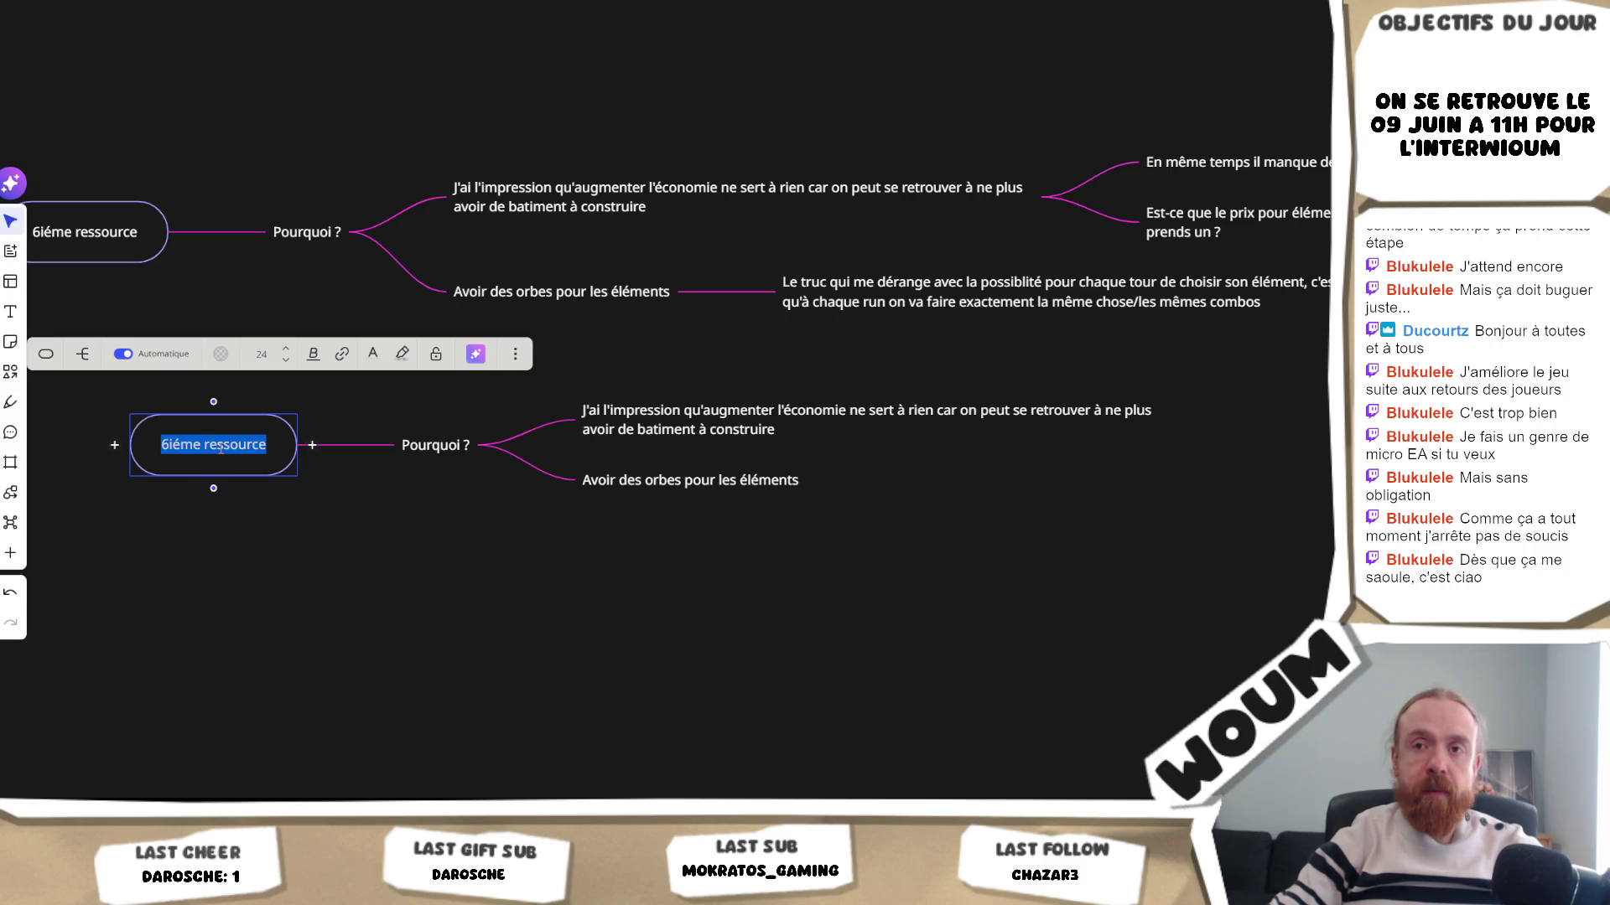
# - Move the copied mind map slightly lower on the board
pyautogui.hscroll(-2, 304, 541)
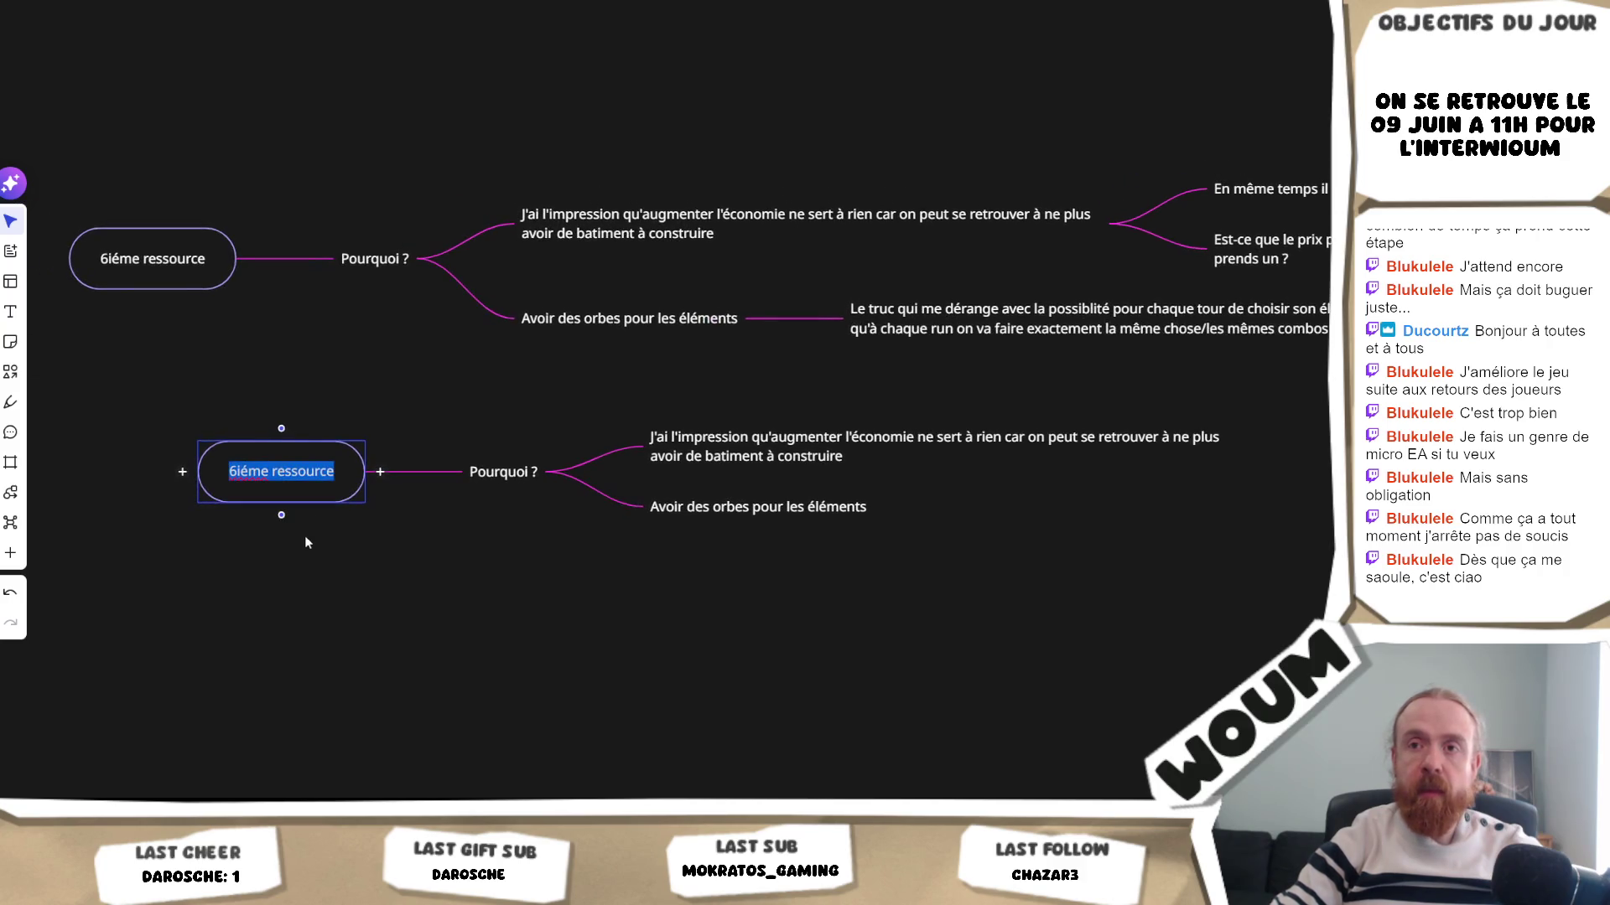
pyautogui.click(352, 560)
pyautogui.moveTo(344, 480); pyautogui.dragTo(361, 536)
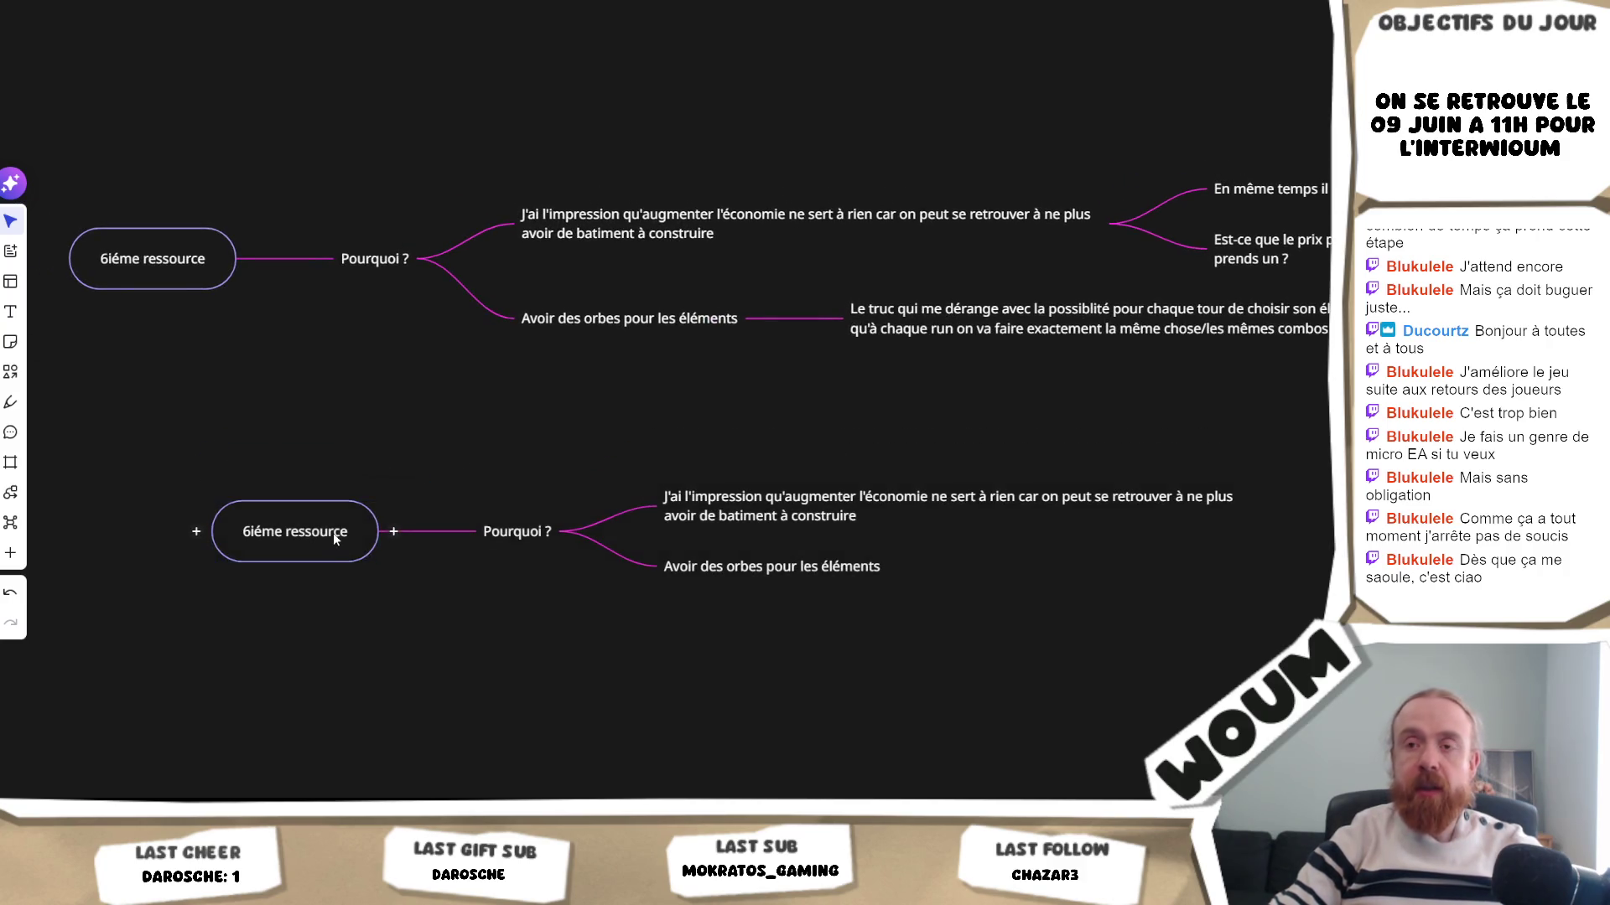
pyautogui.doubleClick(333, 531)
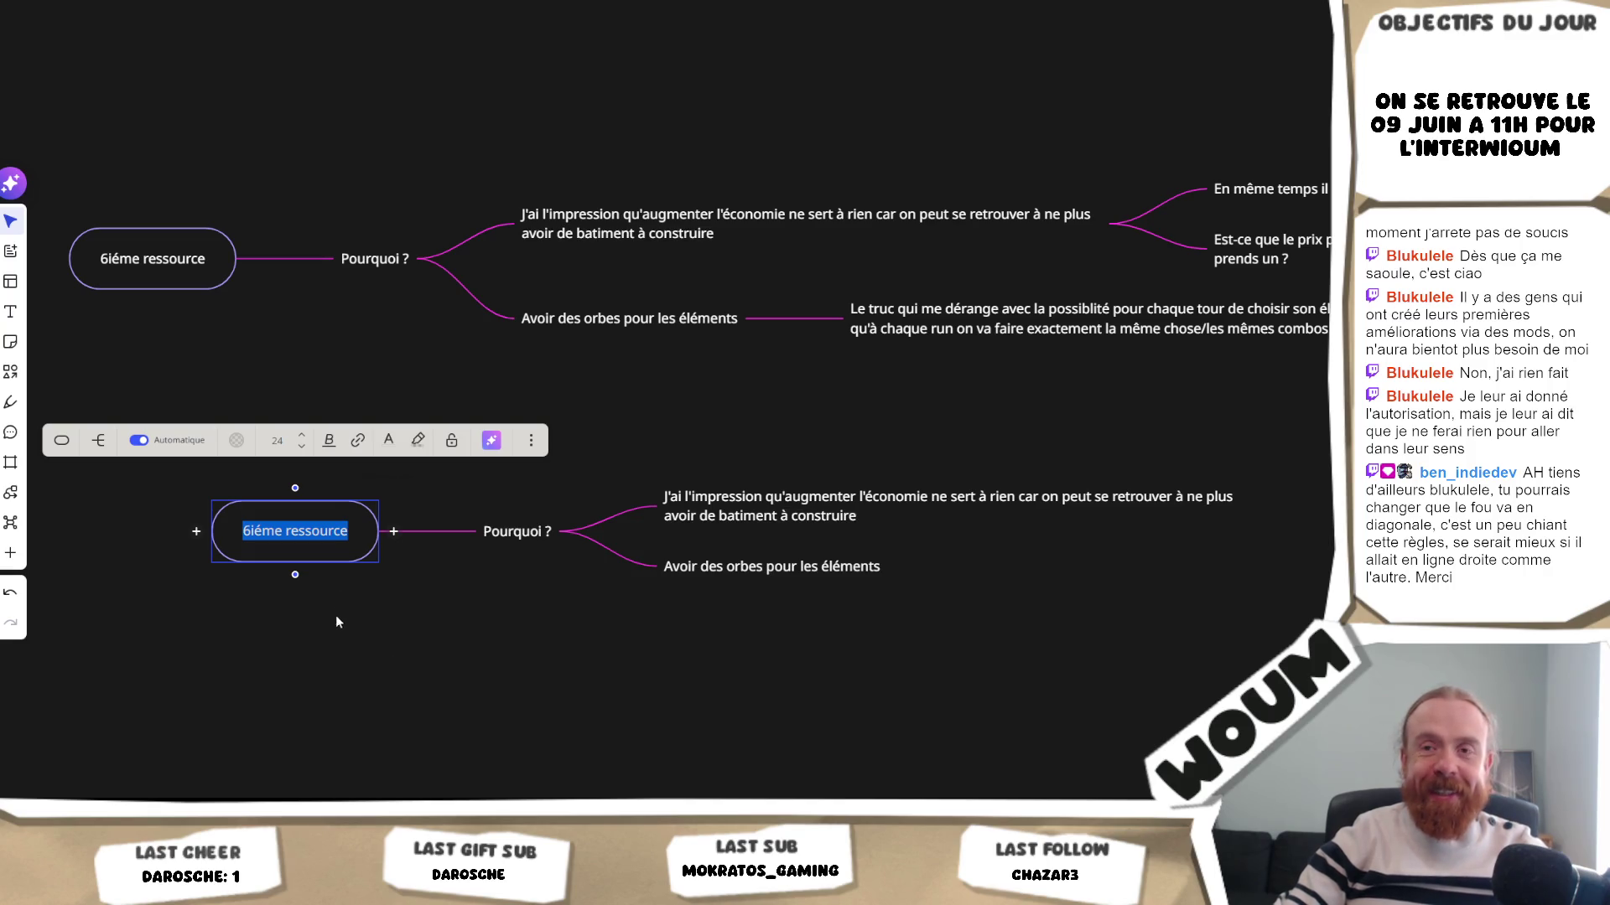
# - Rename the copy's root node to 'Différentiation' and 'Chateau' on two lines
pyautogui.doubleClick(324, 532)
pyautogui.click(325, 532)
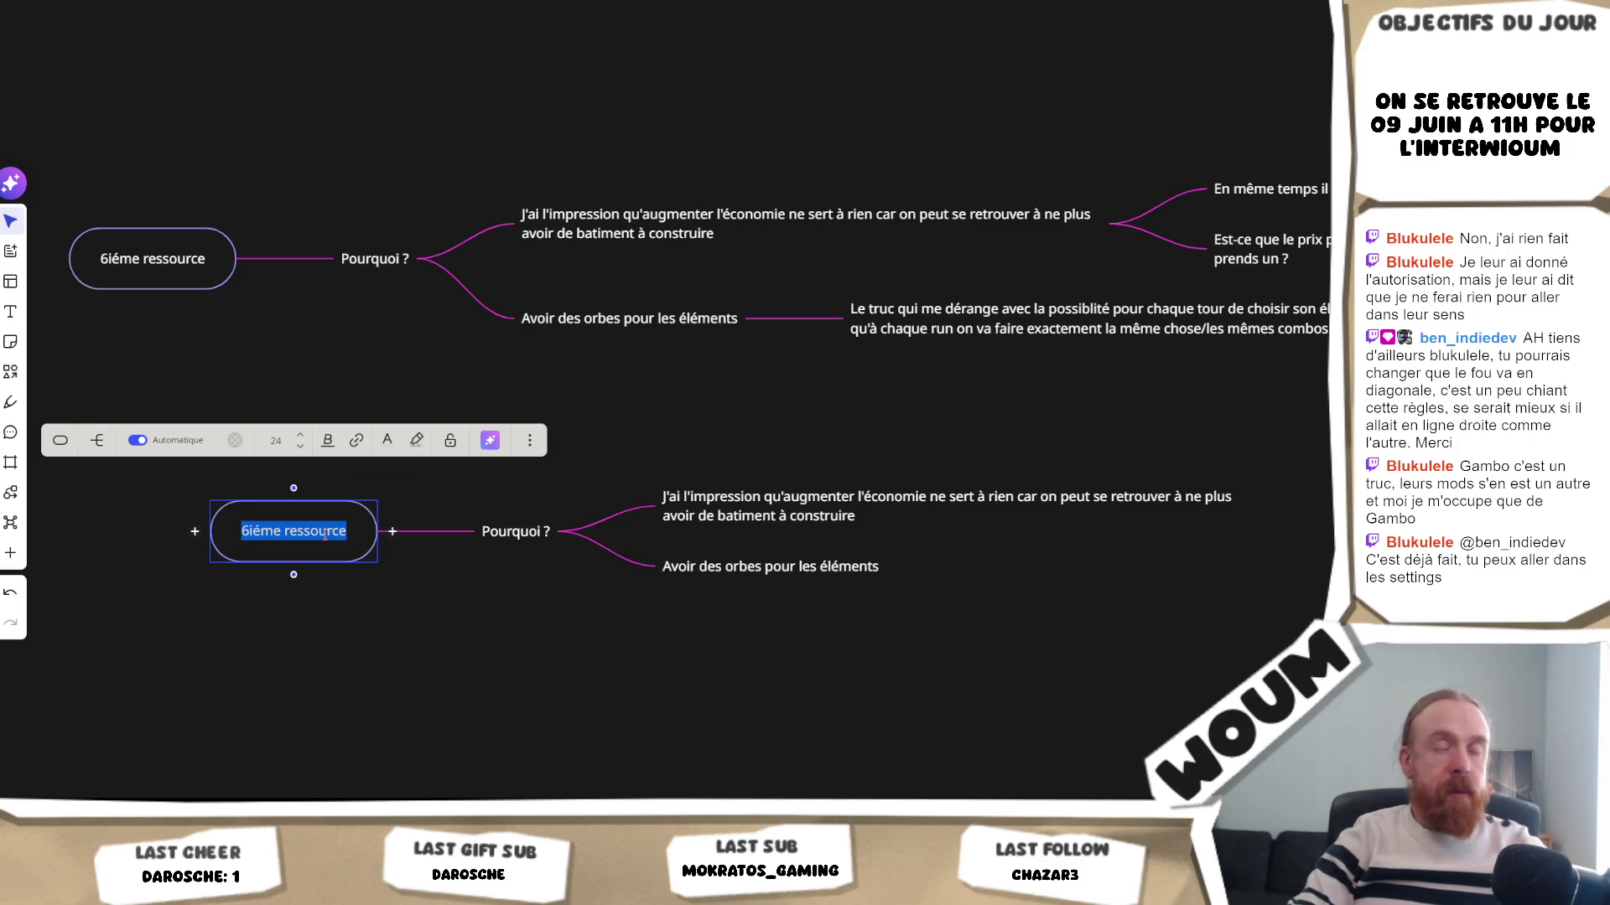
pyautogui.write('Différ')
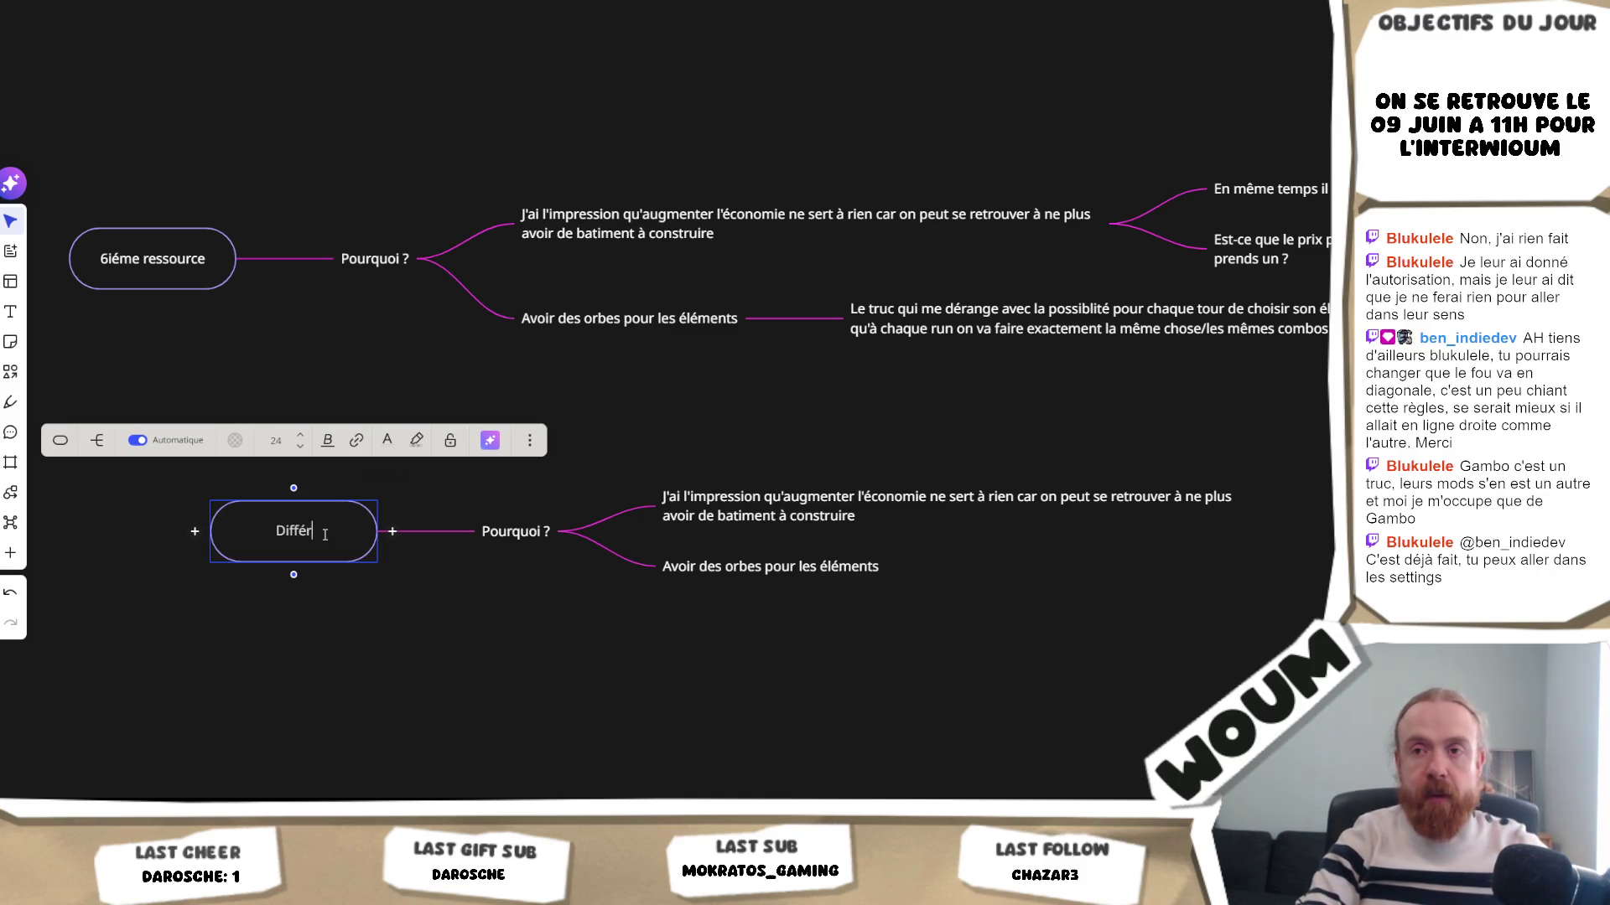
pyautogui.write('entiation')
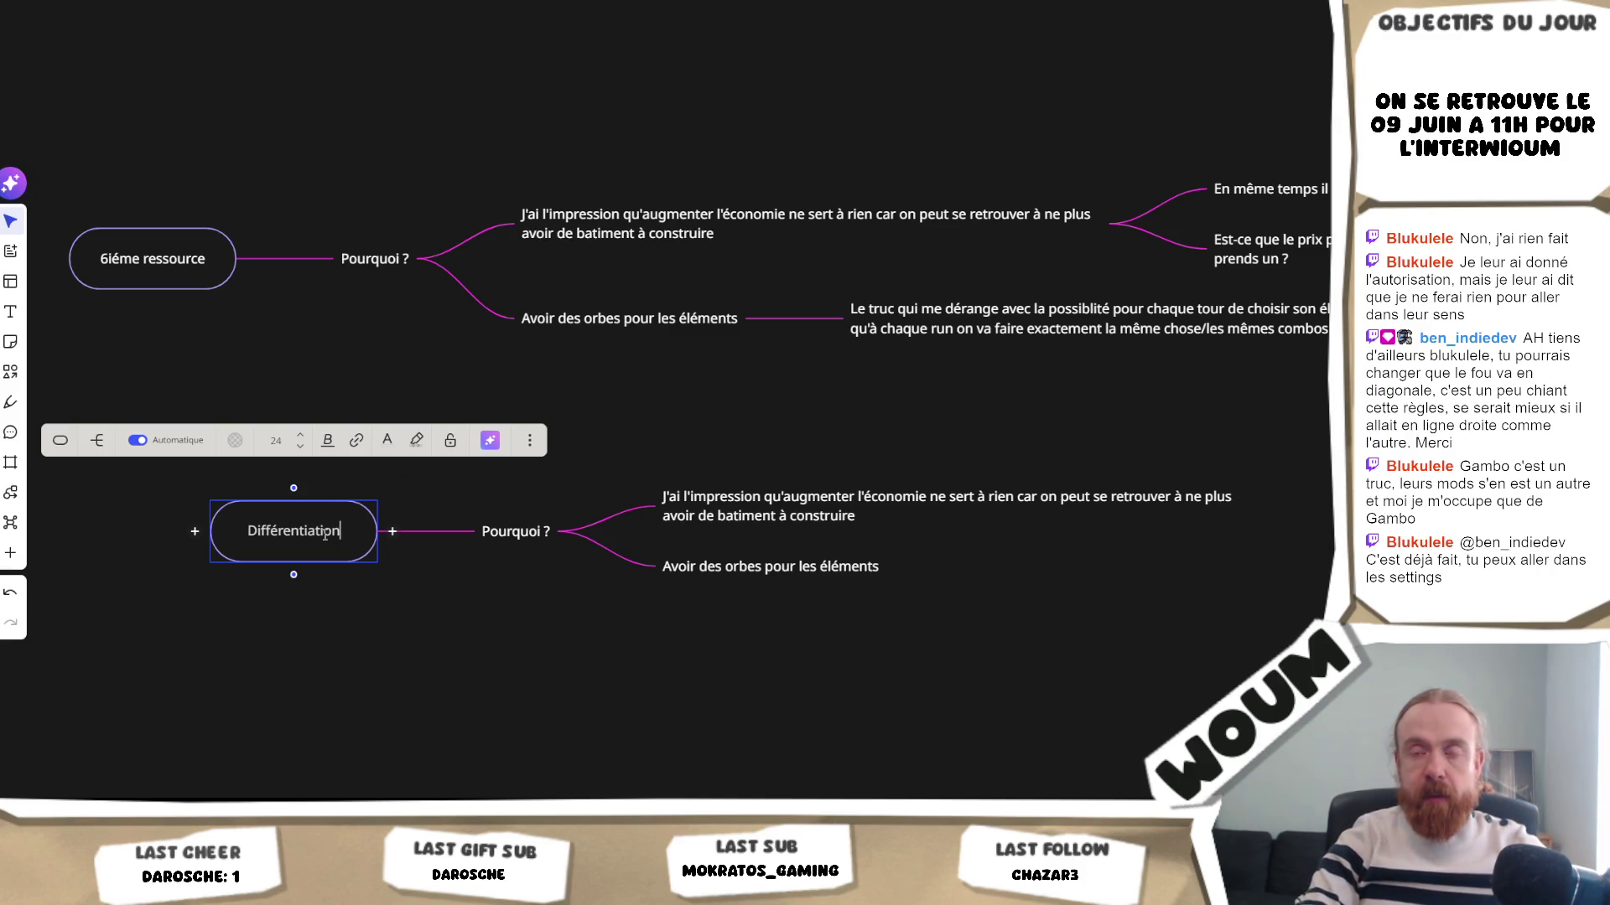
pyautogui.hotkey('shift', 'Return')
pyautogui.write('Chateau')
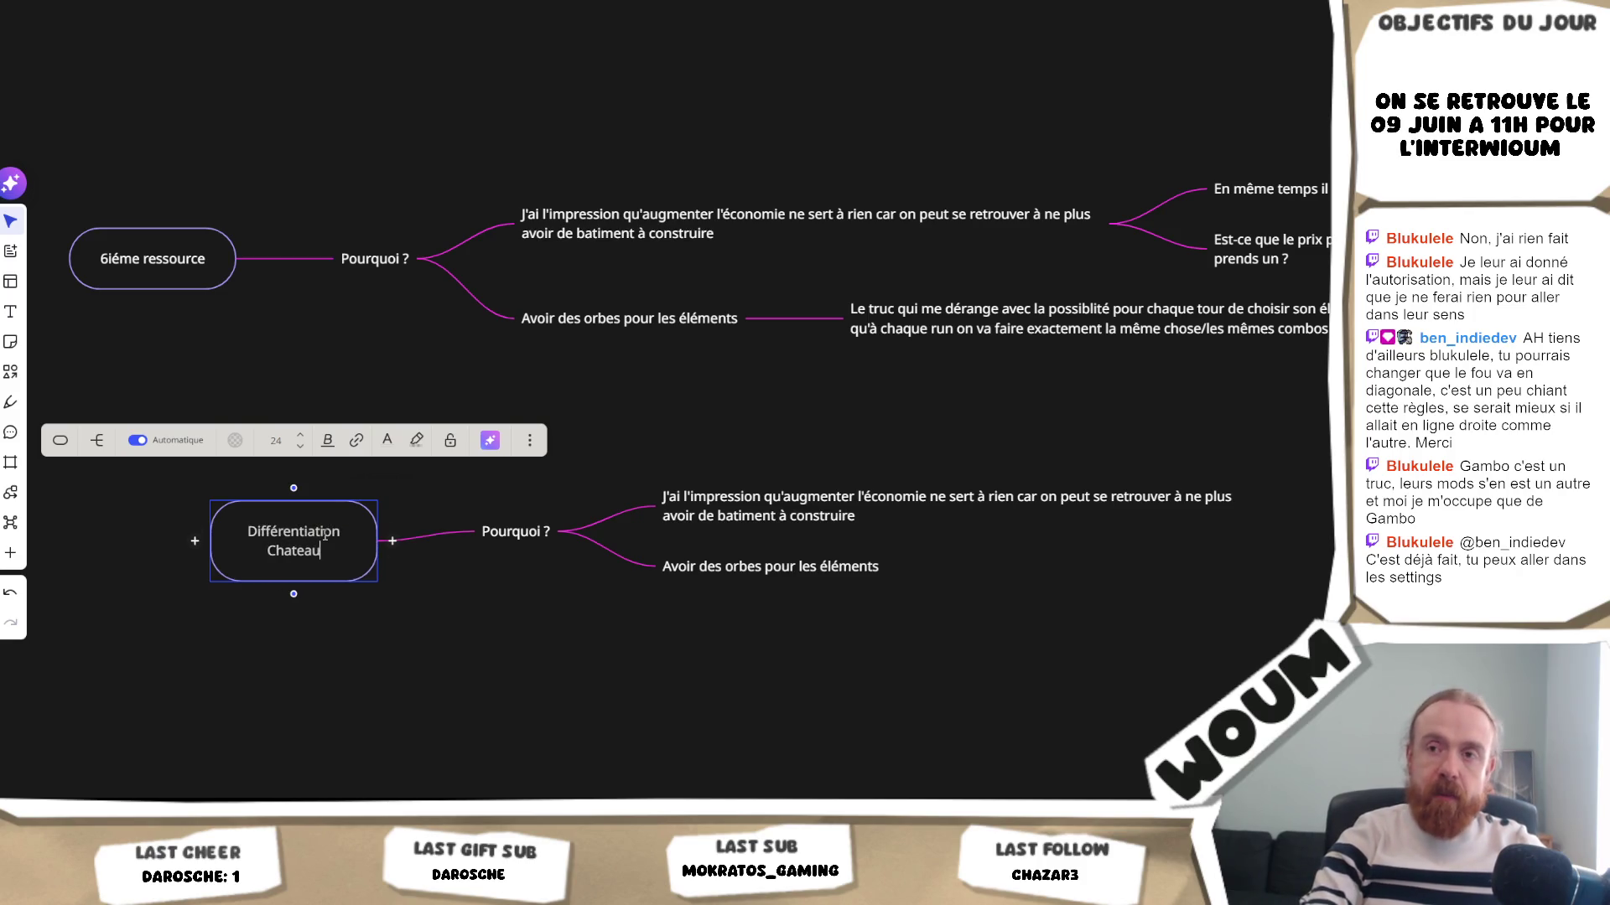
pyautogui.moveTo(1311, 664); pyautogui.dragTo(765, 424)
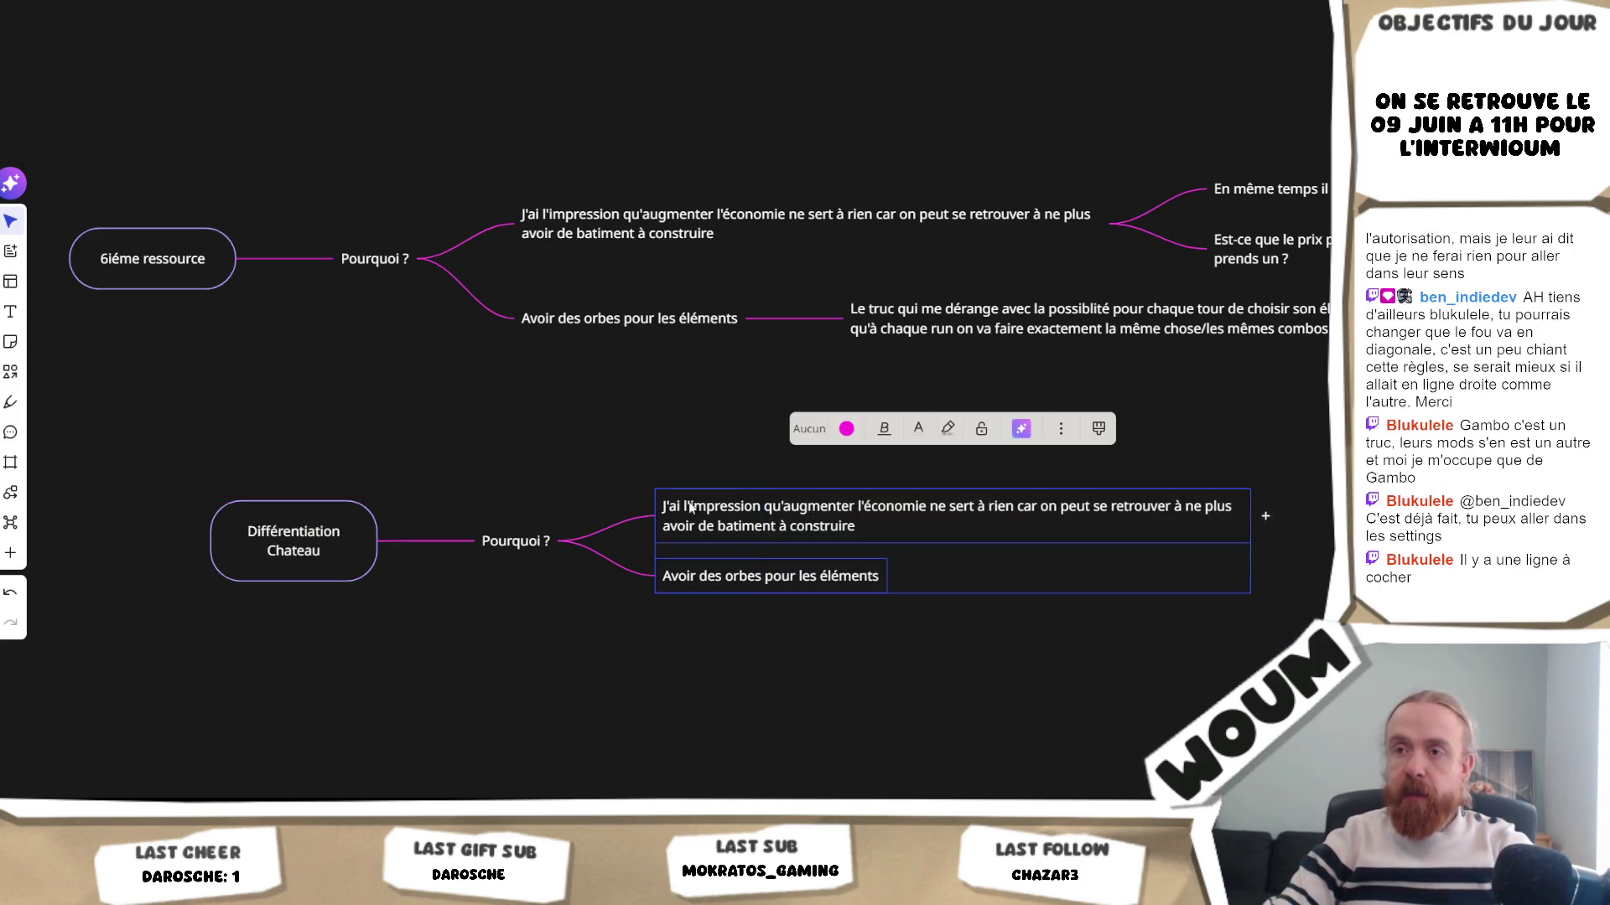
# - Delete the extra branches and rewrite Pourquoi ? as 'Map de base + biome différent'
pyautogui.press('Delete')
pyautogui.doubleClick(514, 541)
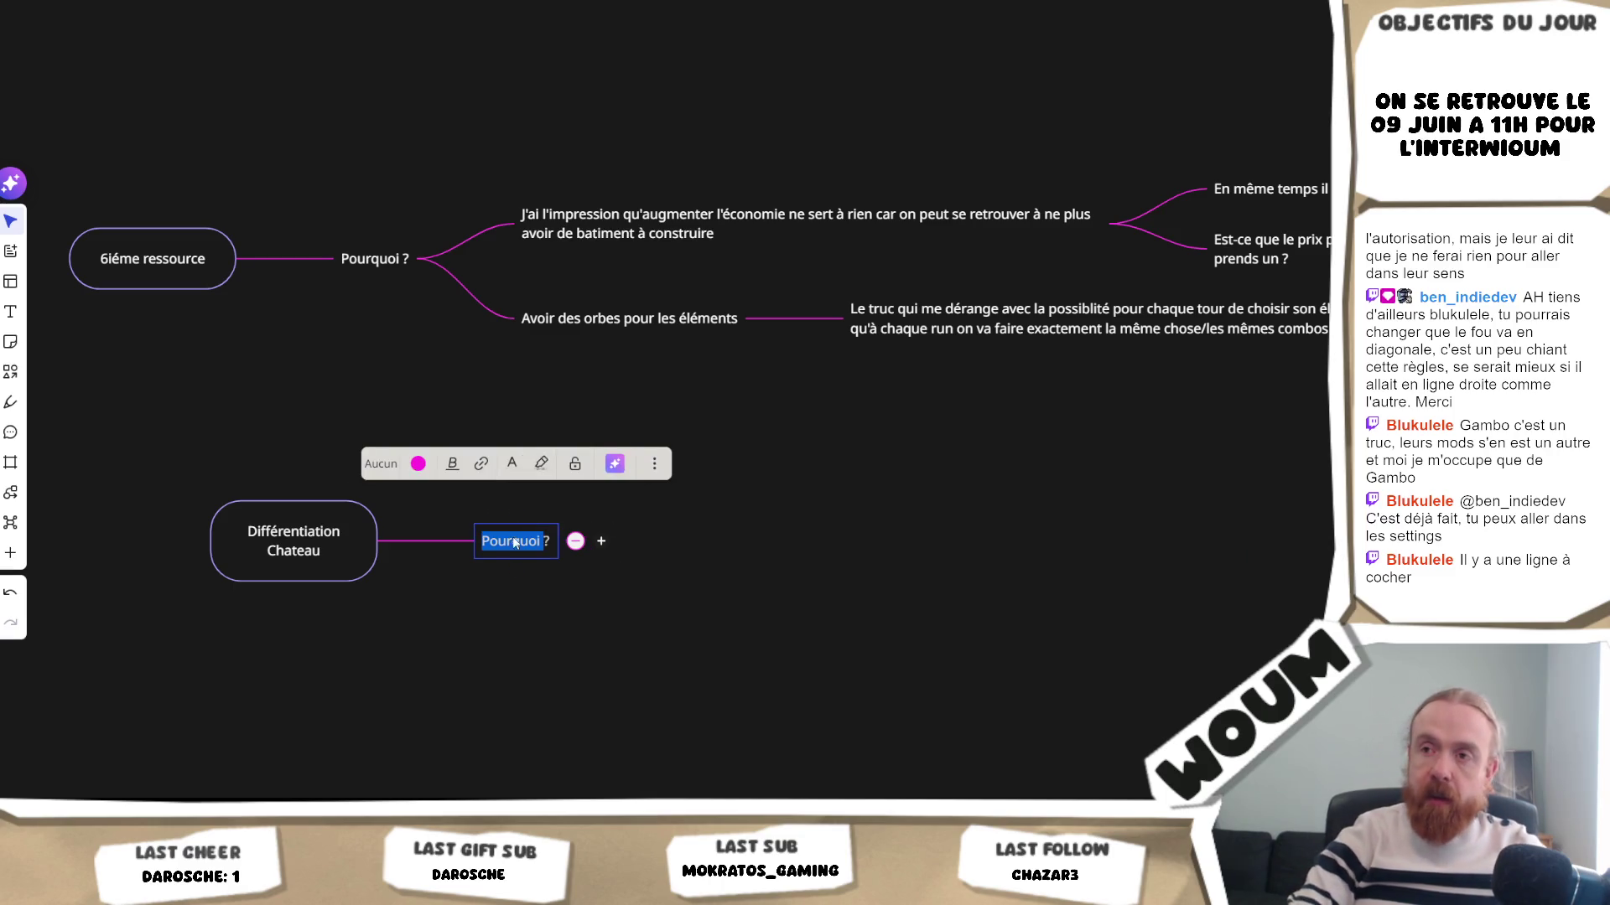
pyautogui.write('Map')
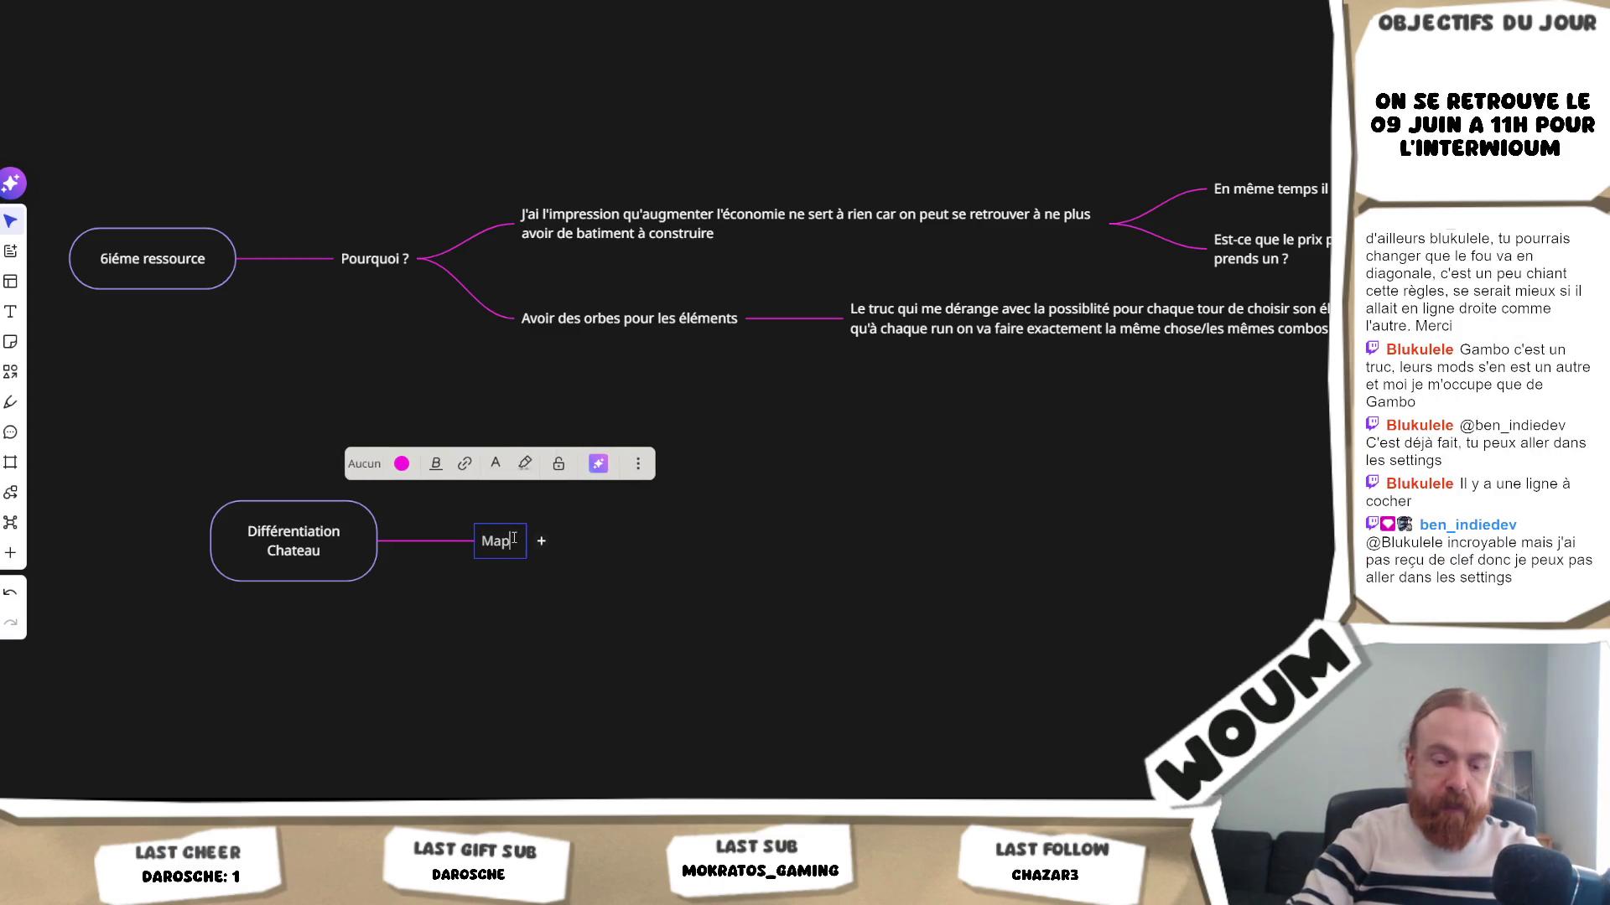
pyautogui.write(' de base + biome différen')
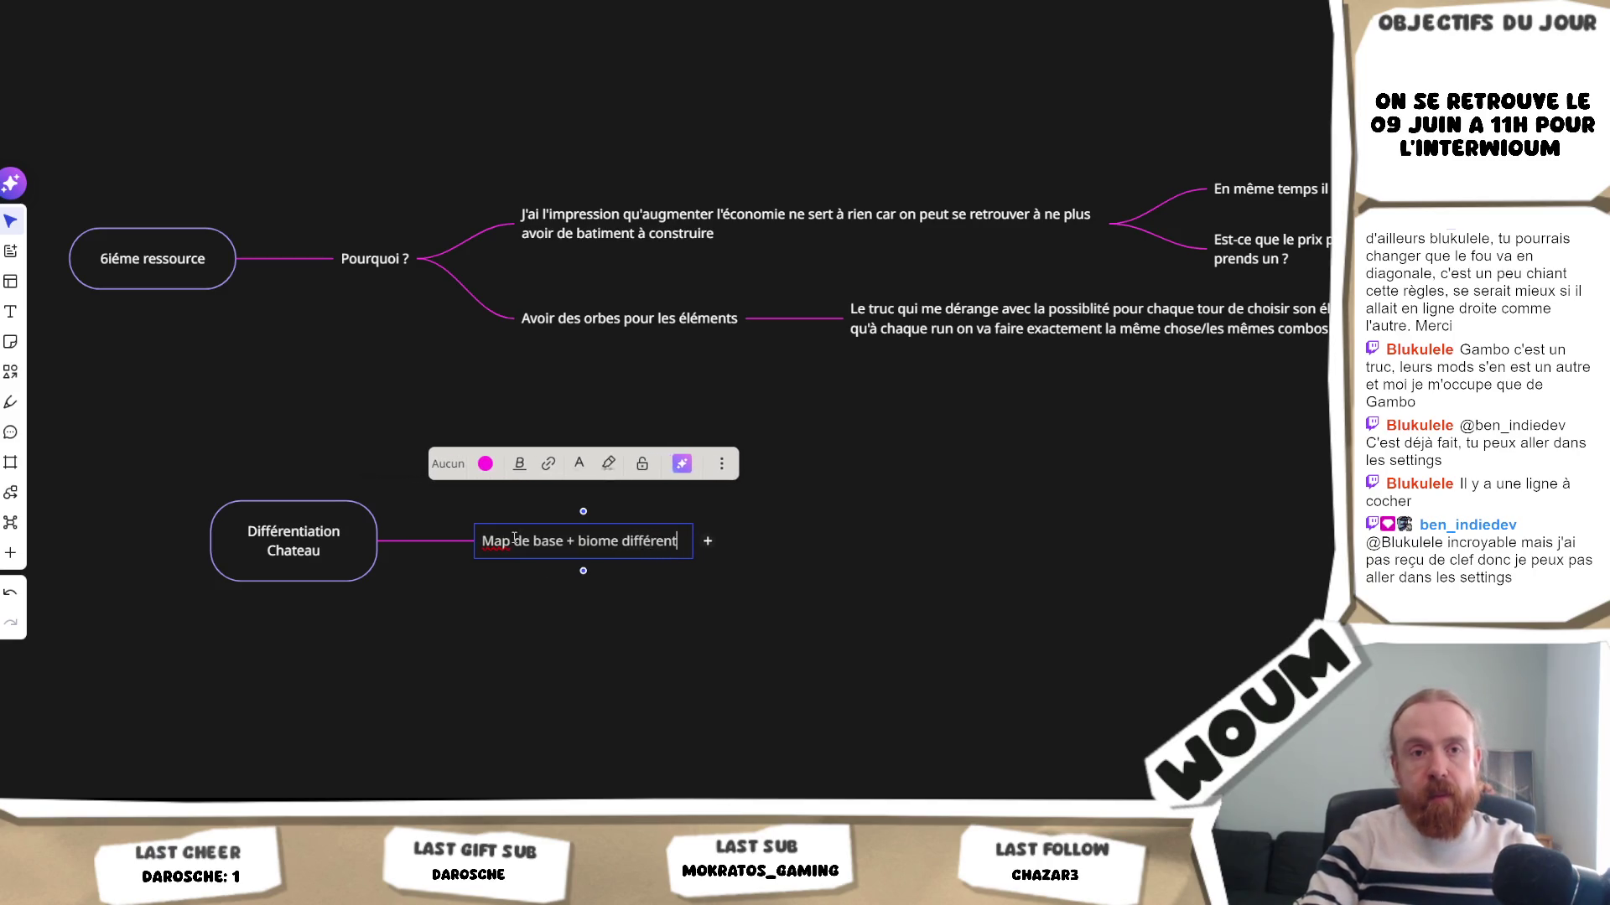
pyautogui.write('t')
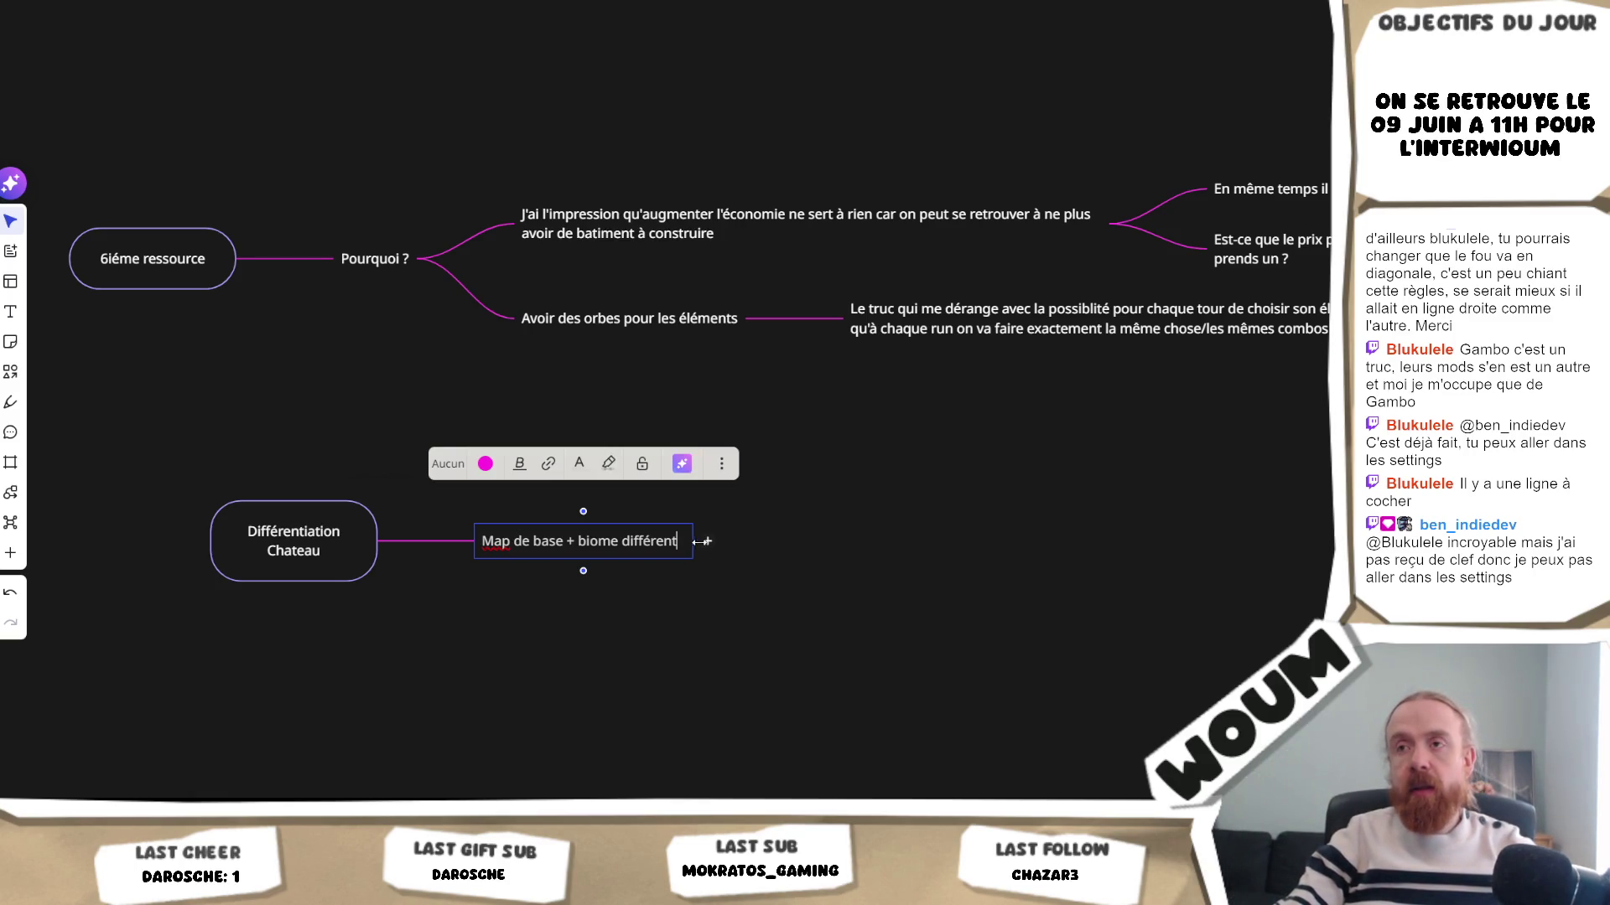
pyautogui.click(621, 575)
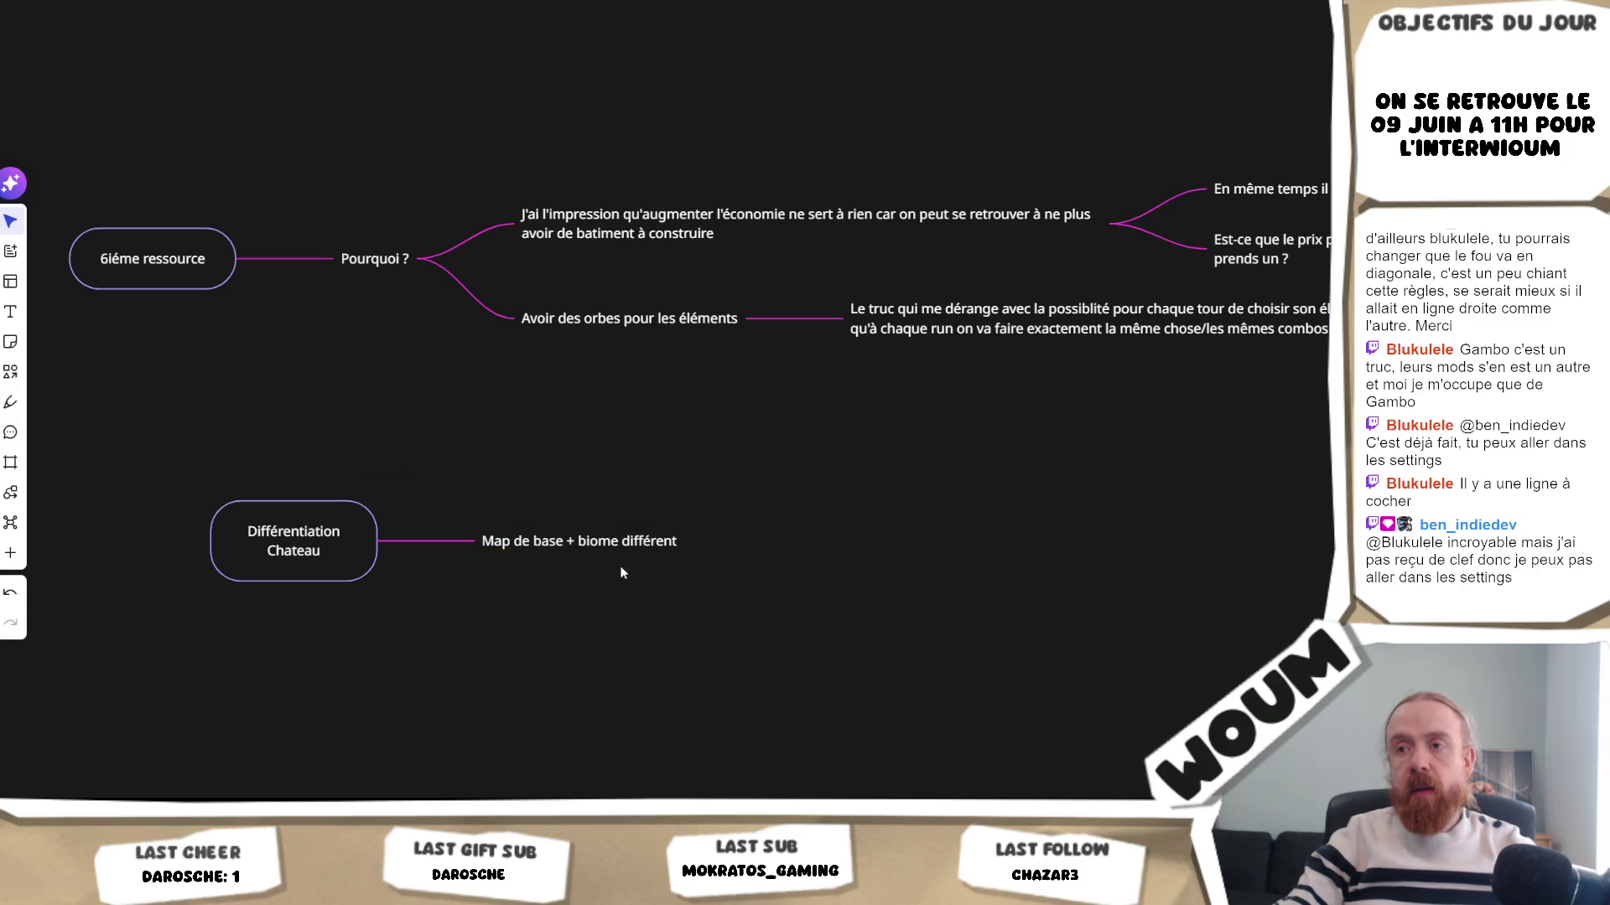
# - Add a child node after the biome branch: 'Déjà créer pour chateau 2 : couper le mur en 2'
pyautogui.click(699, 542)
pyautogui.write('Déjà')
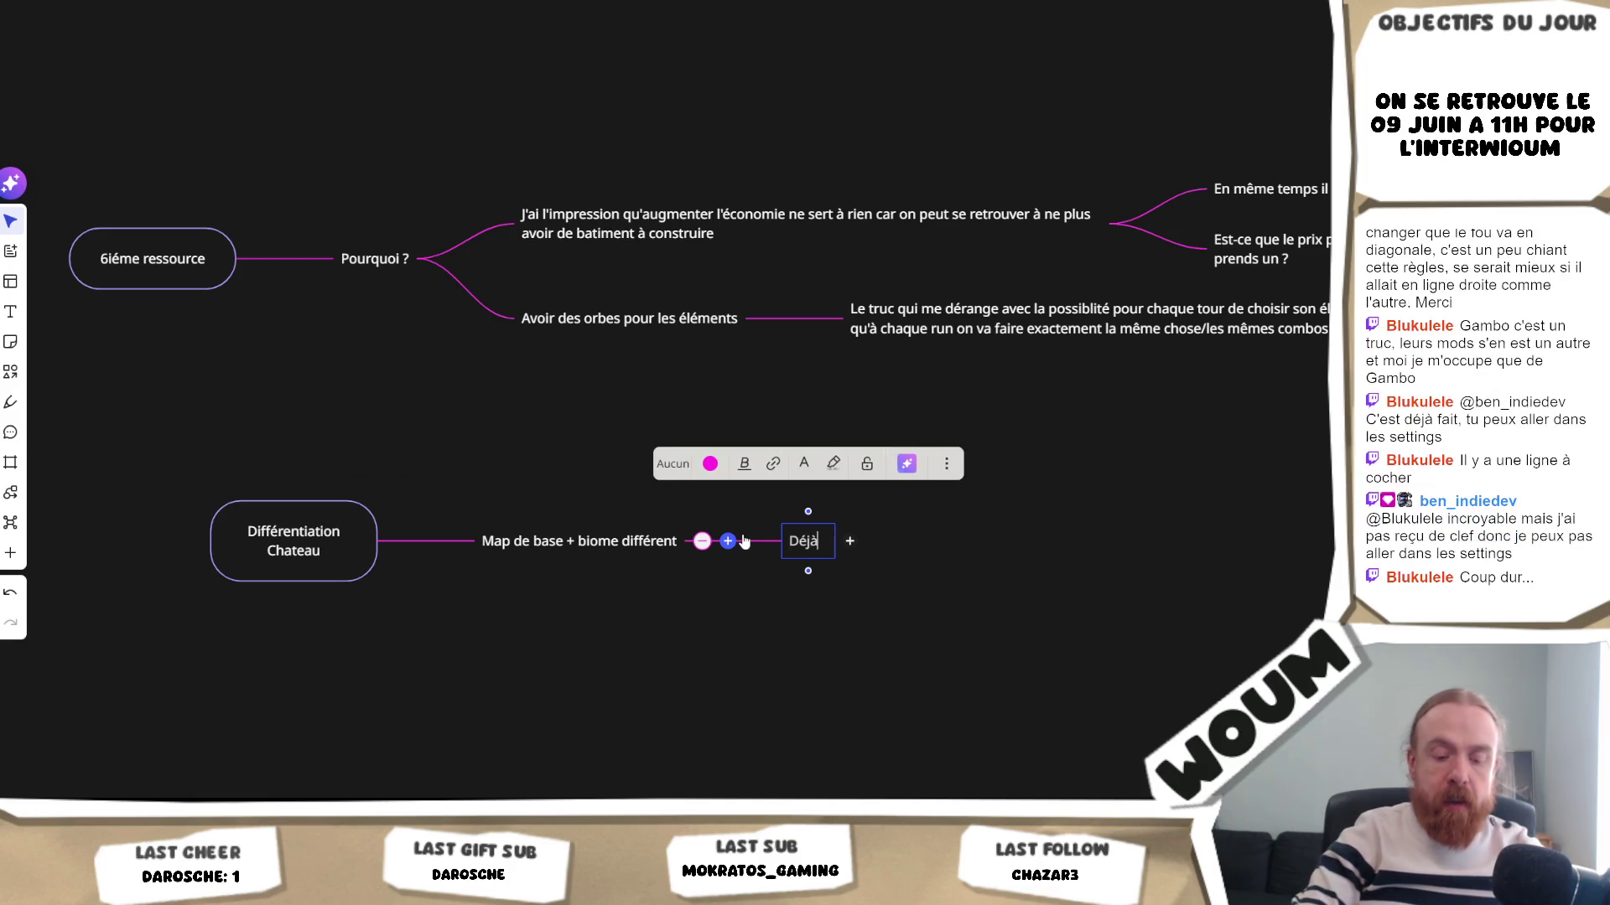
pyautogui.write(' r')
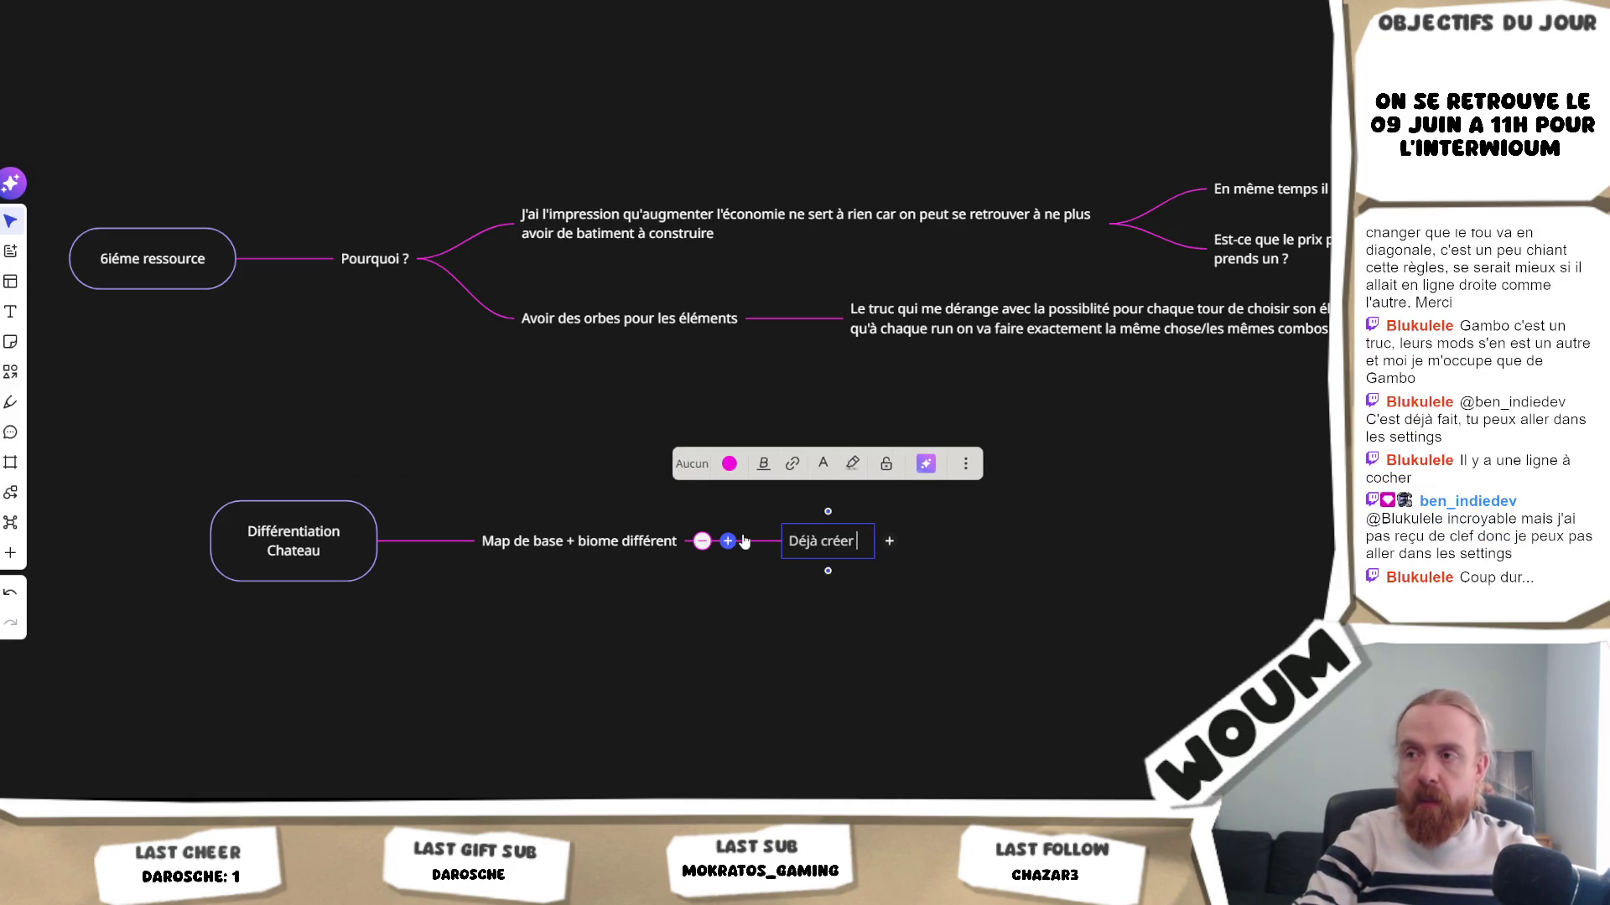
pyautogui.write('réer pour cha')
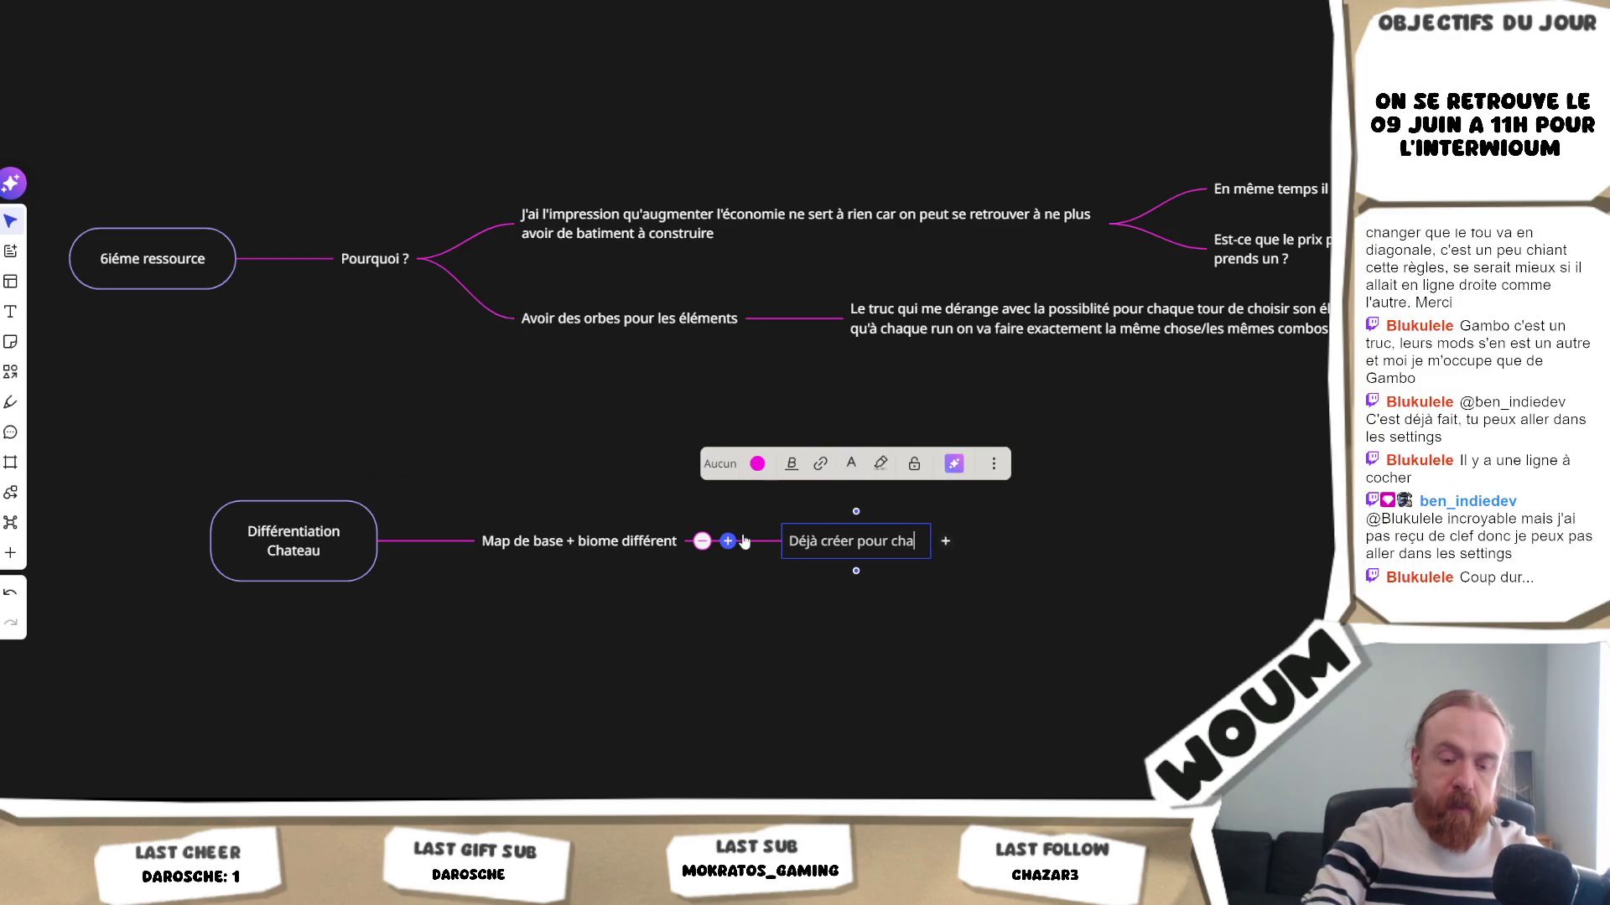
pyautogui.write('teau 2 : ')
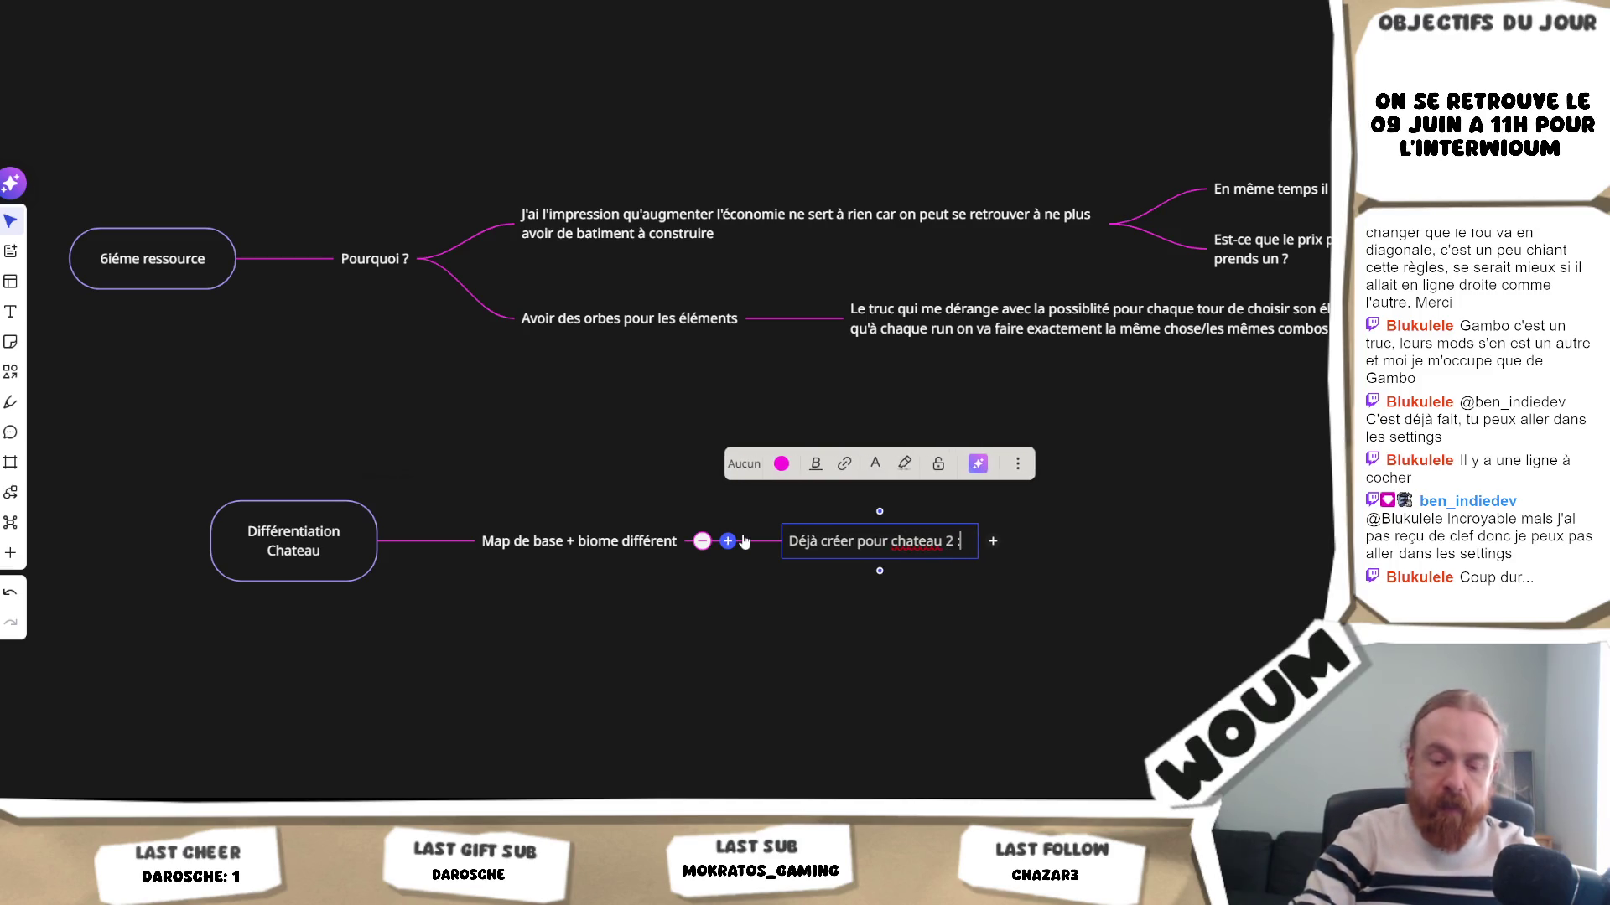
pyautogui.write('le')
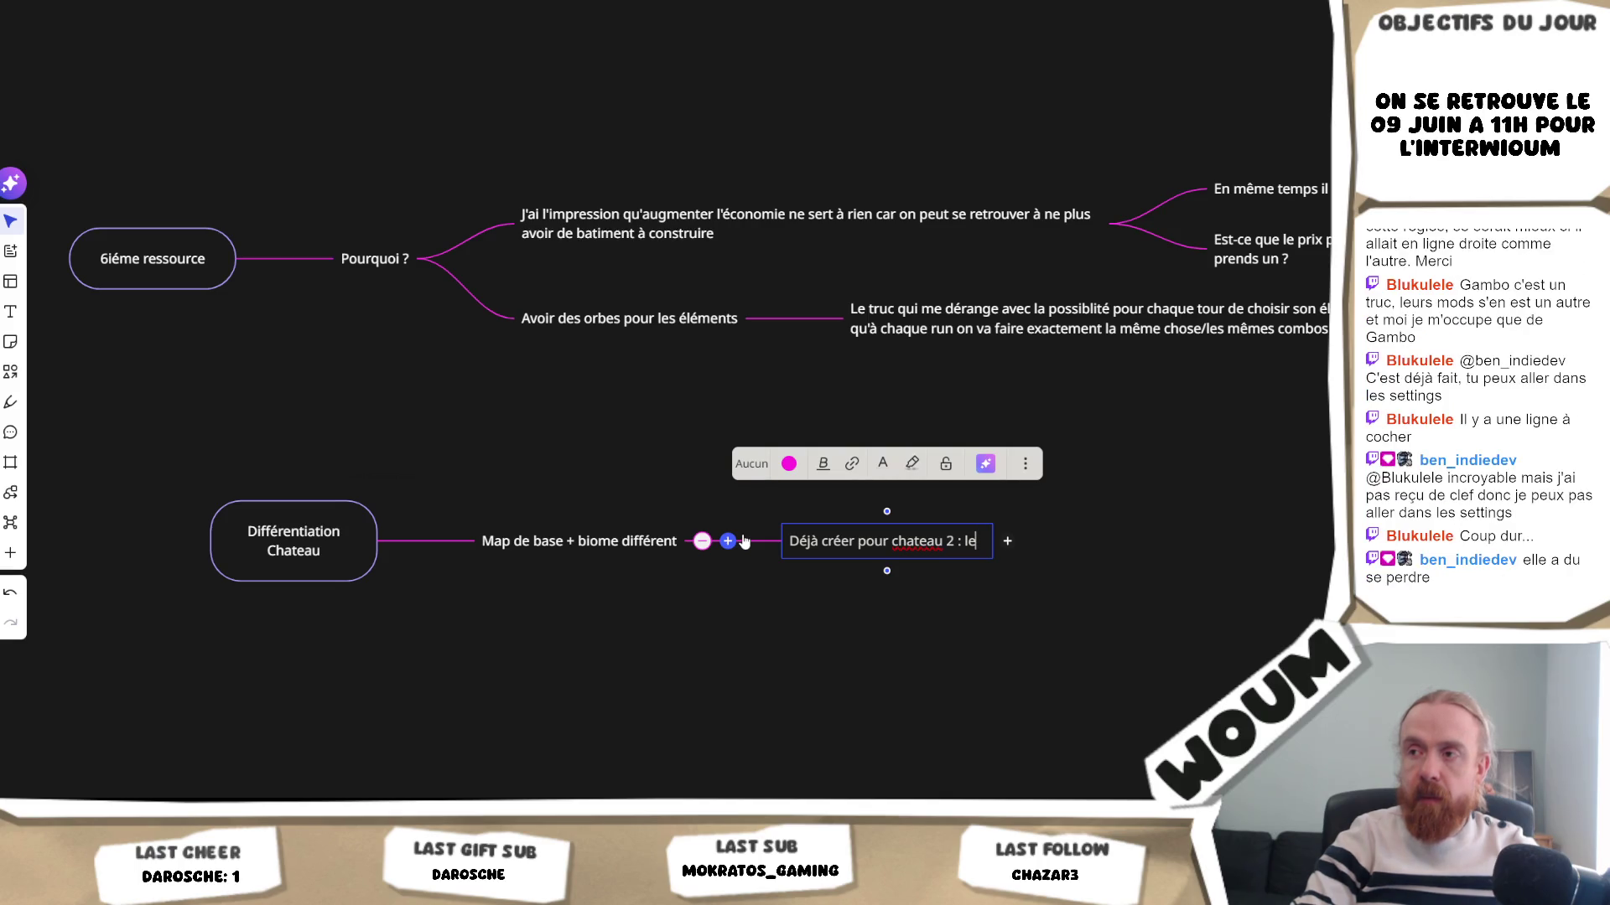
pyautogui.press('BackSpace')
pyautogui.press('BackSpace')
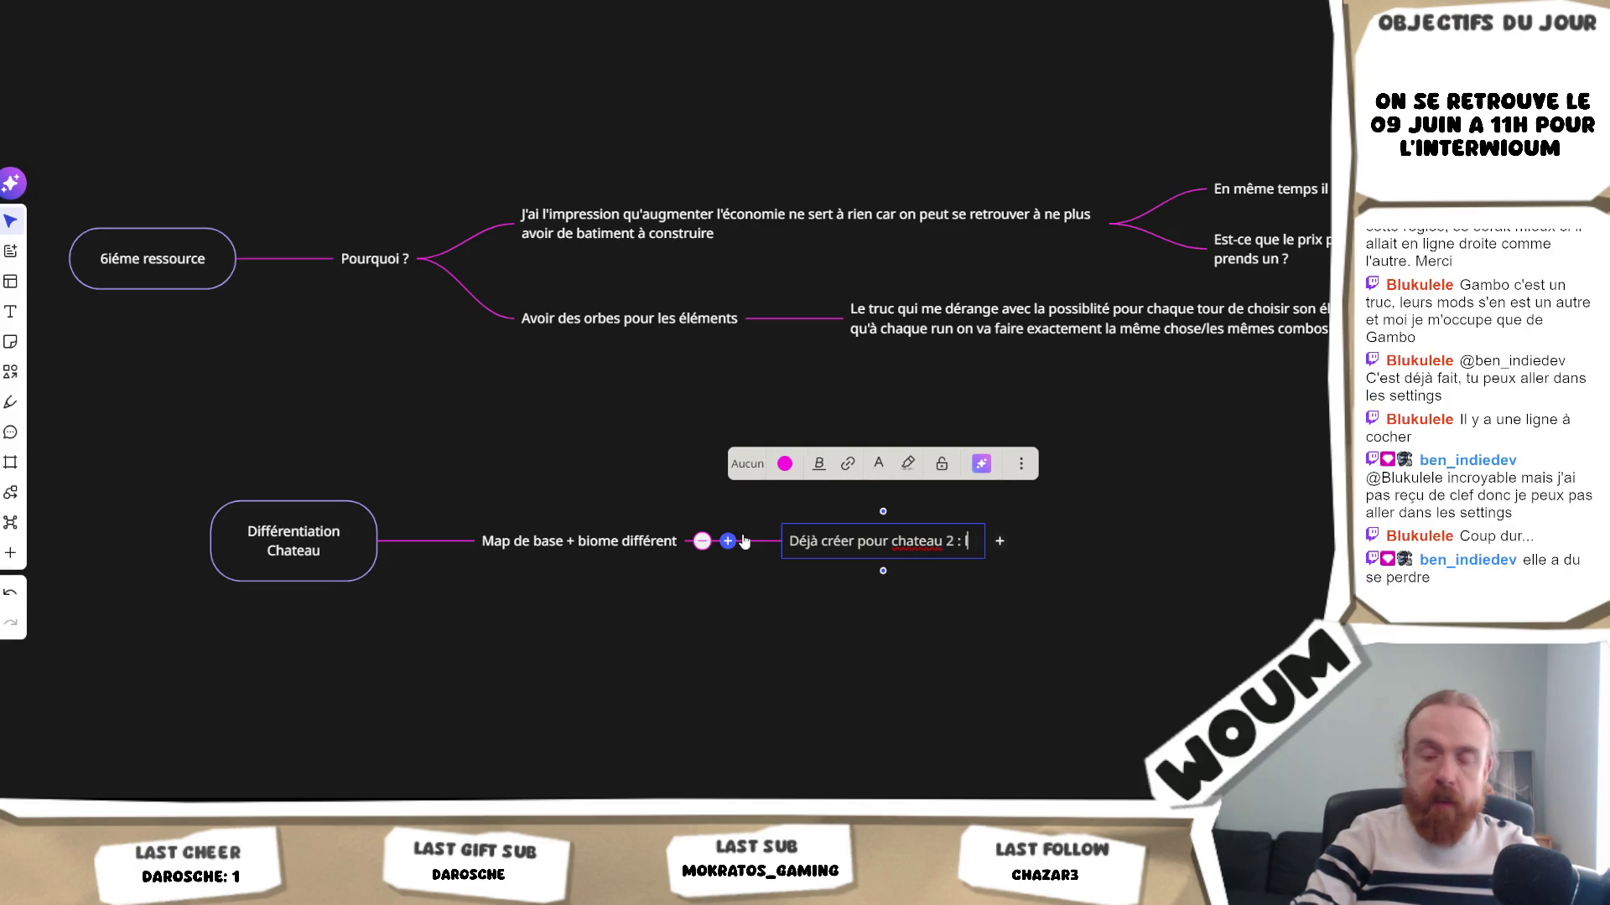
pyautogui.write('une séparation sur le')
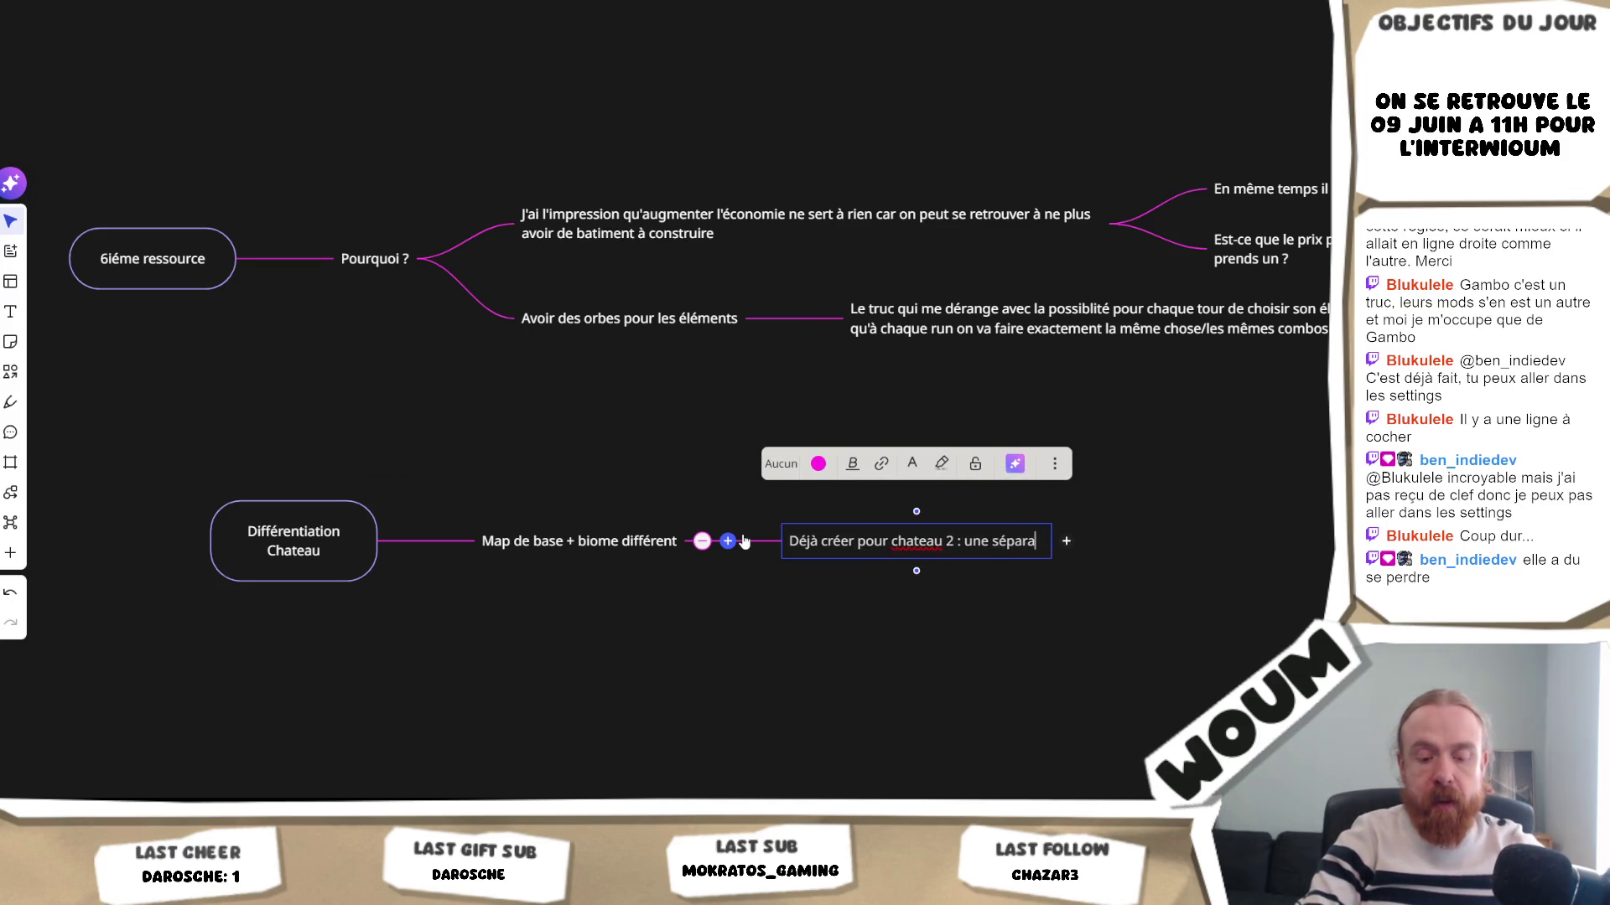
pyautogui.write(' mur')
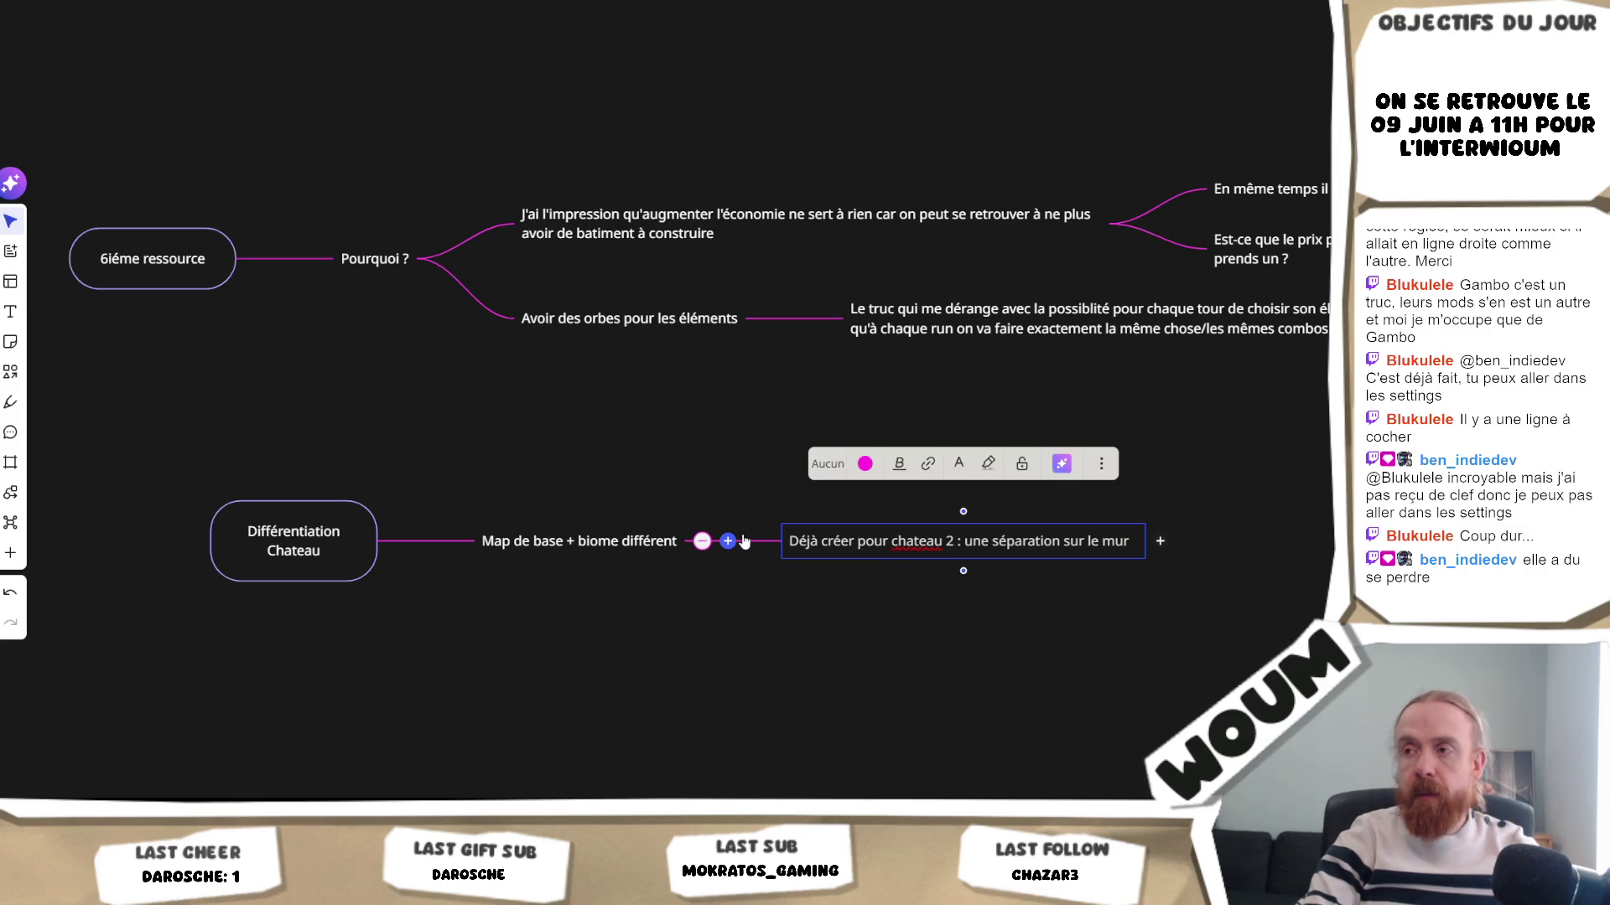
pyautogui.press('BackSpace')
pyautogui.press('BackSpace')
pyautogui.press('BackSpace')
pyautogui.press('BackSpace')
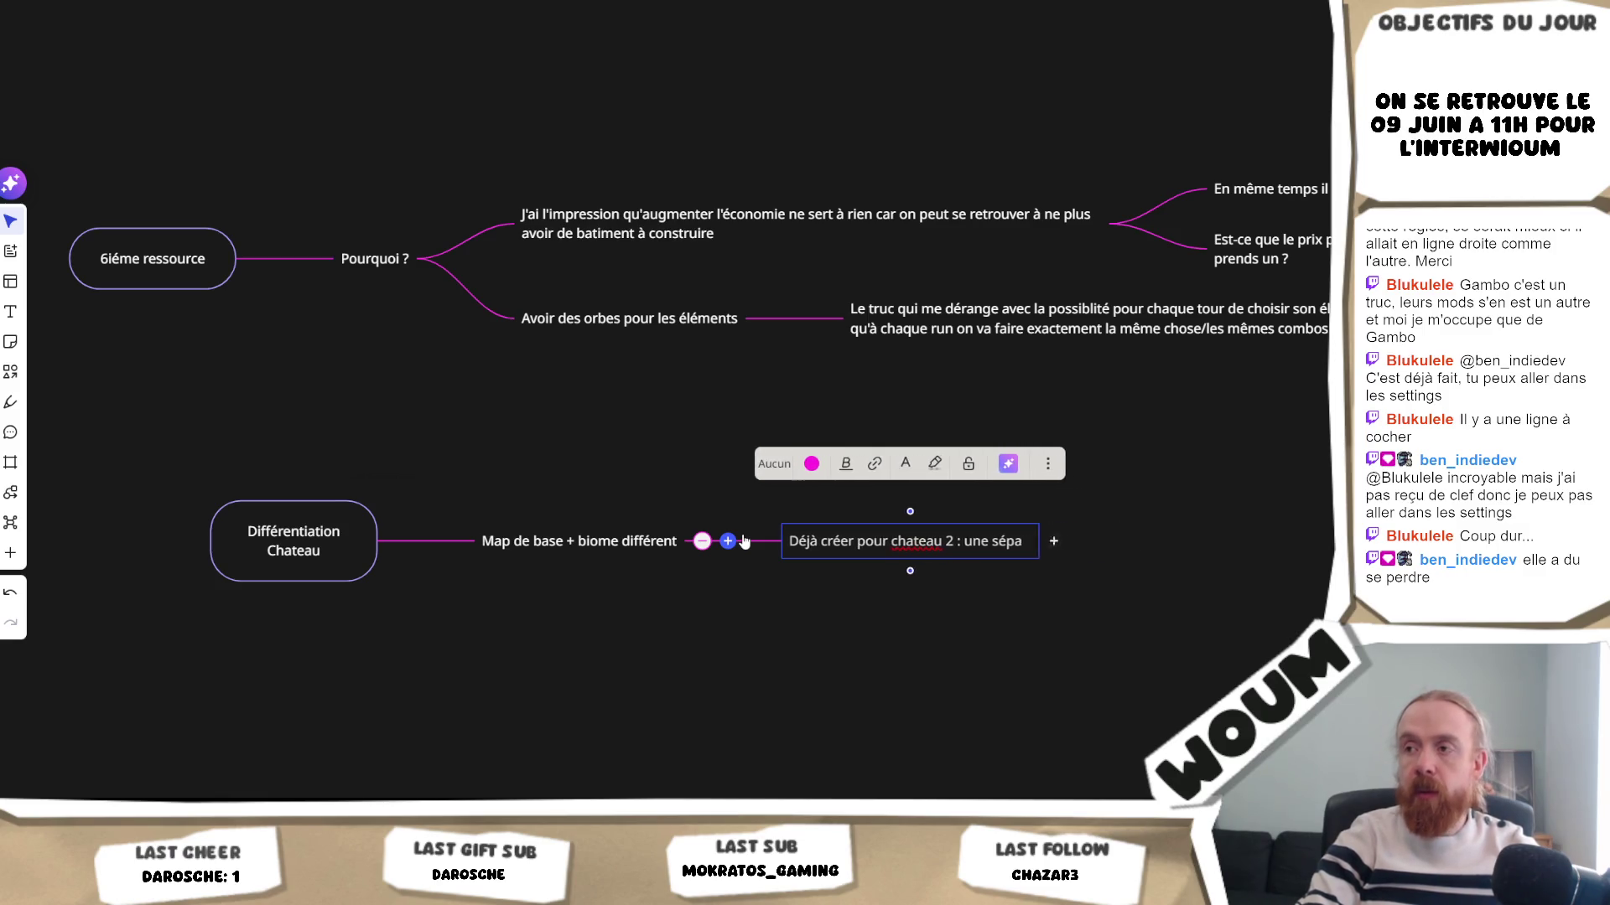
pyautogui.write('couper le mur en ')
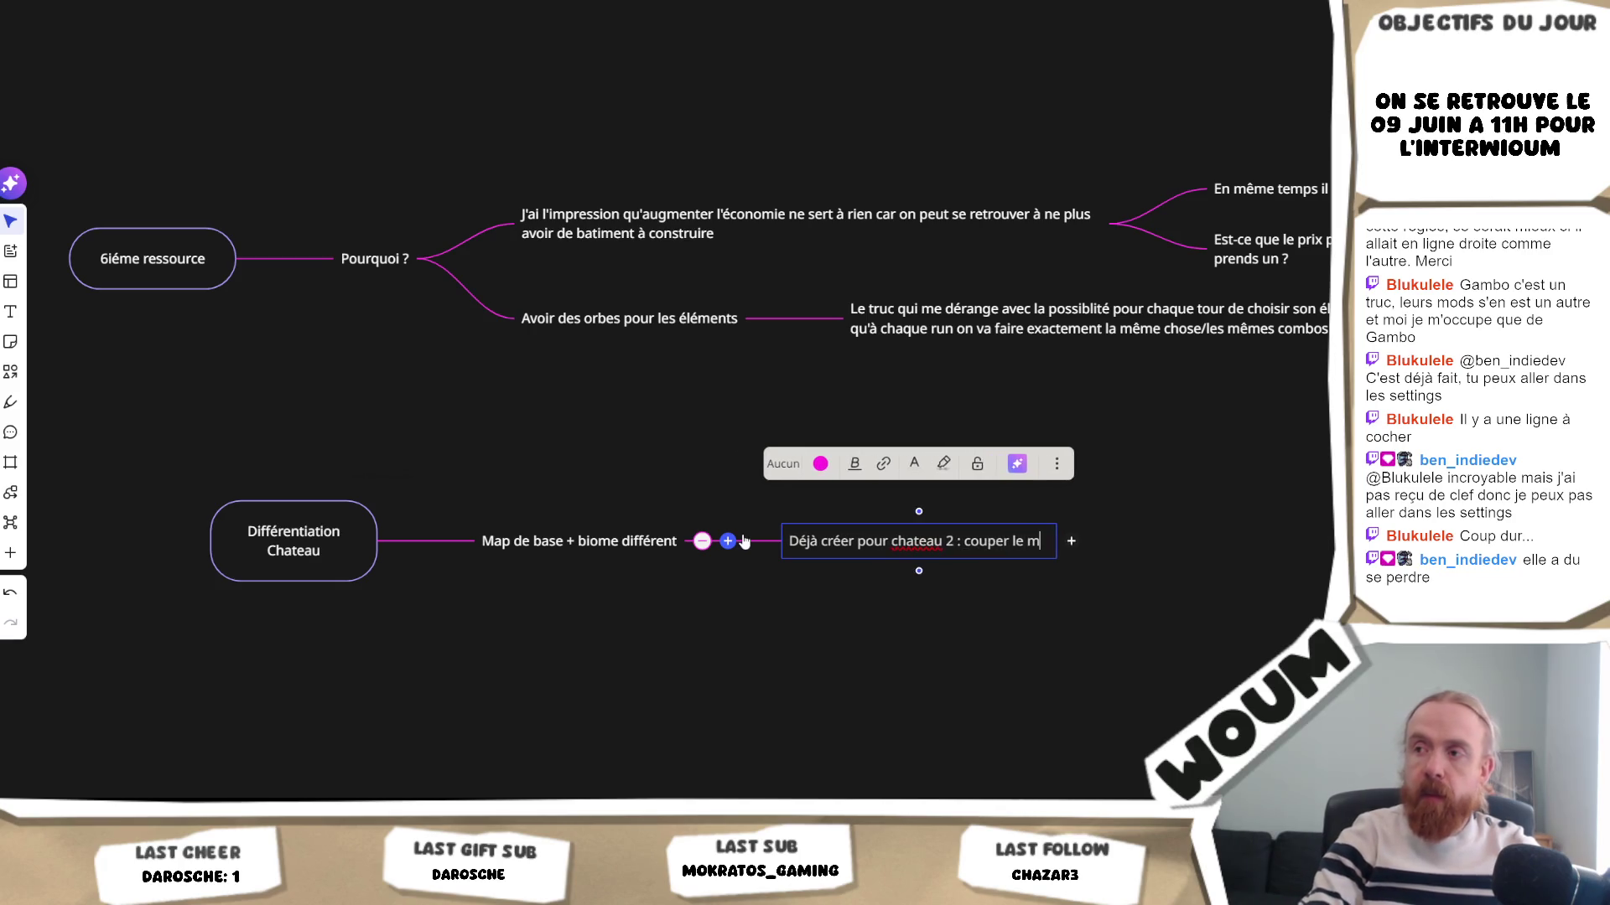
pyautogui.write('2')
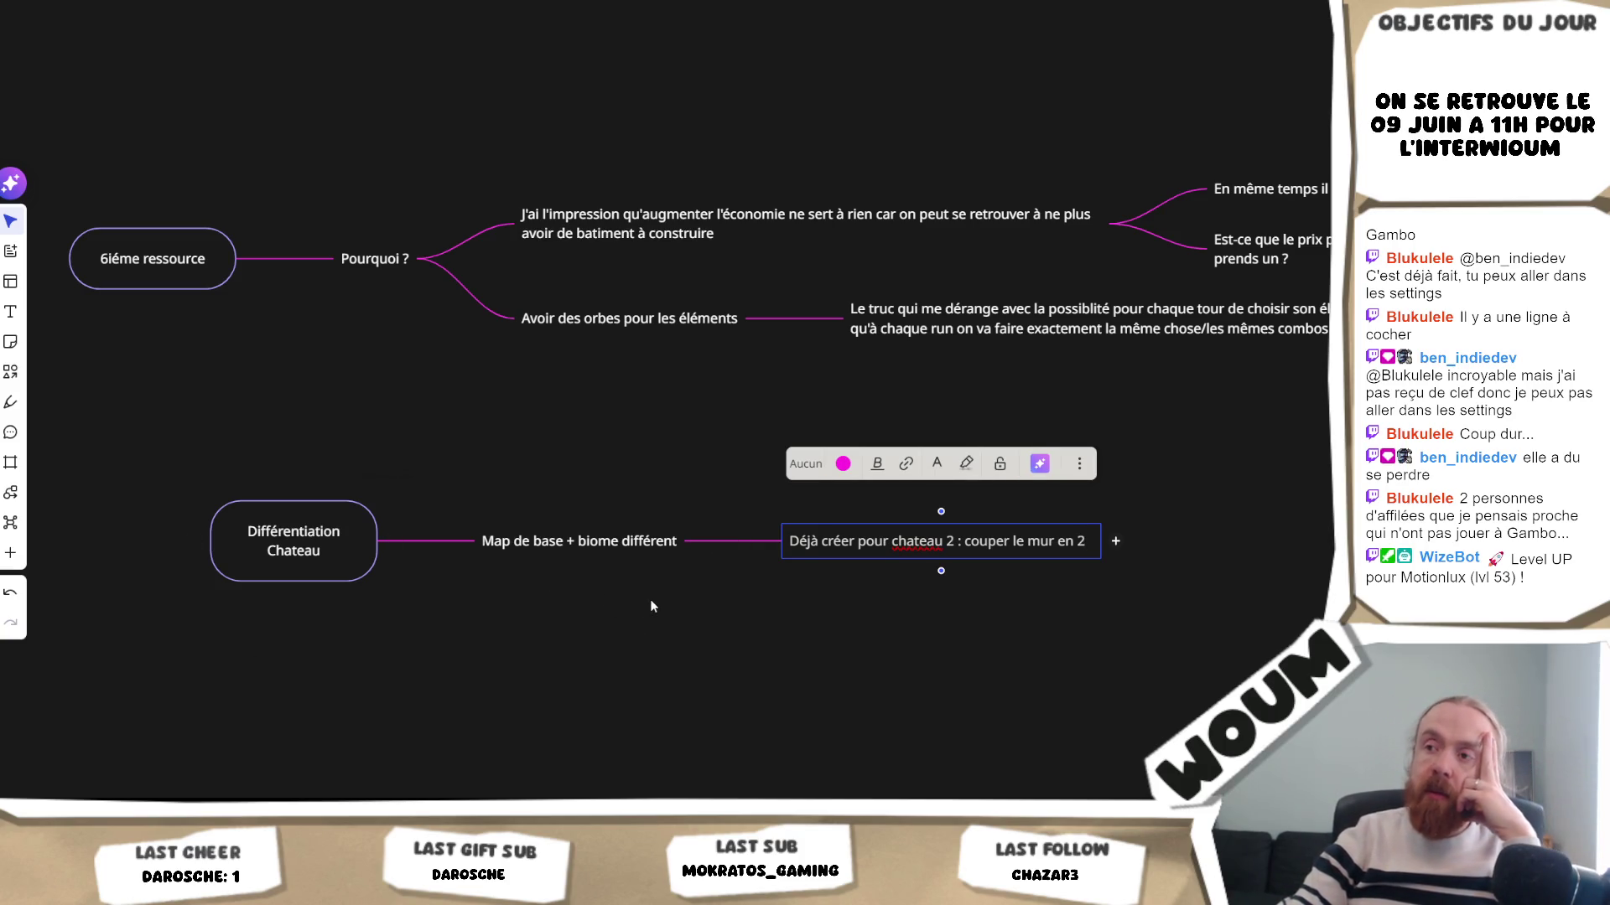
# - Correct 'chateau' to 'château' using the spelling suggestion
pyautogui.rightClick(906, 541)
pyautogui.click(897, 541)
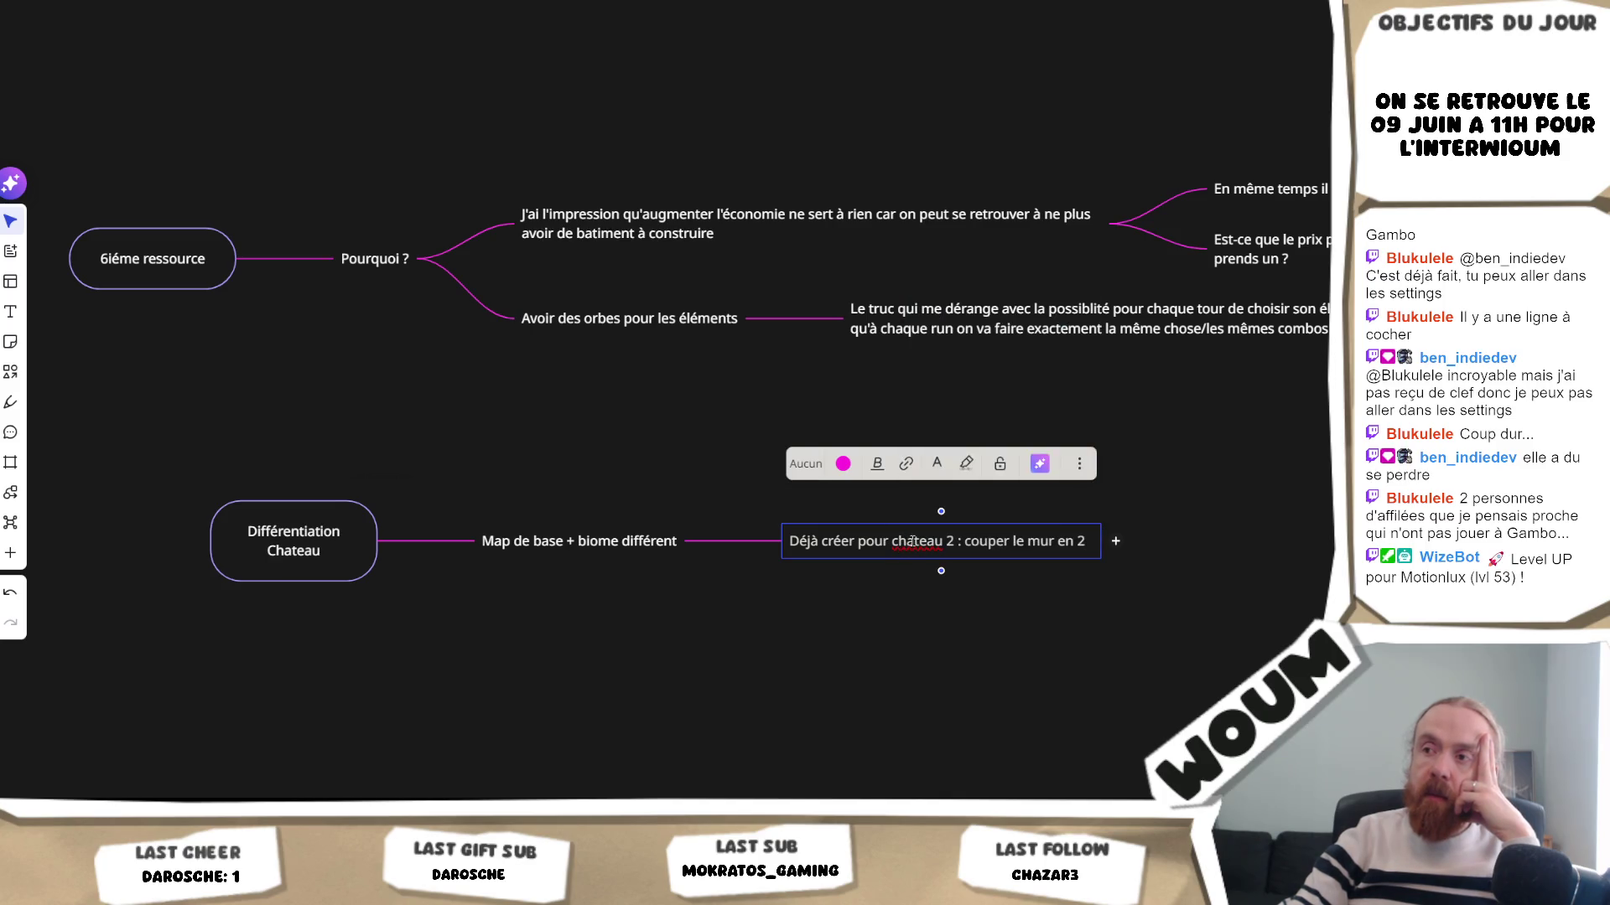
pyautogui.rightClick(912, 542)
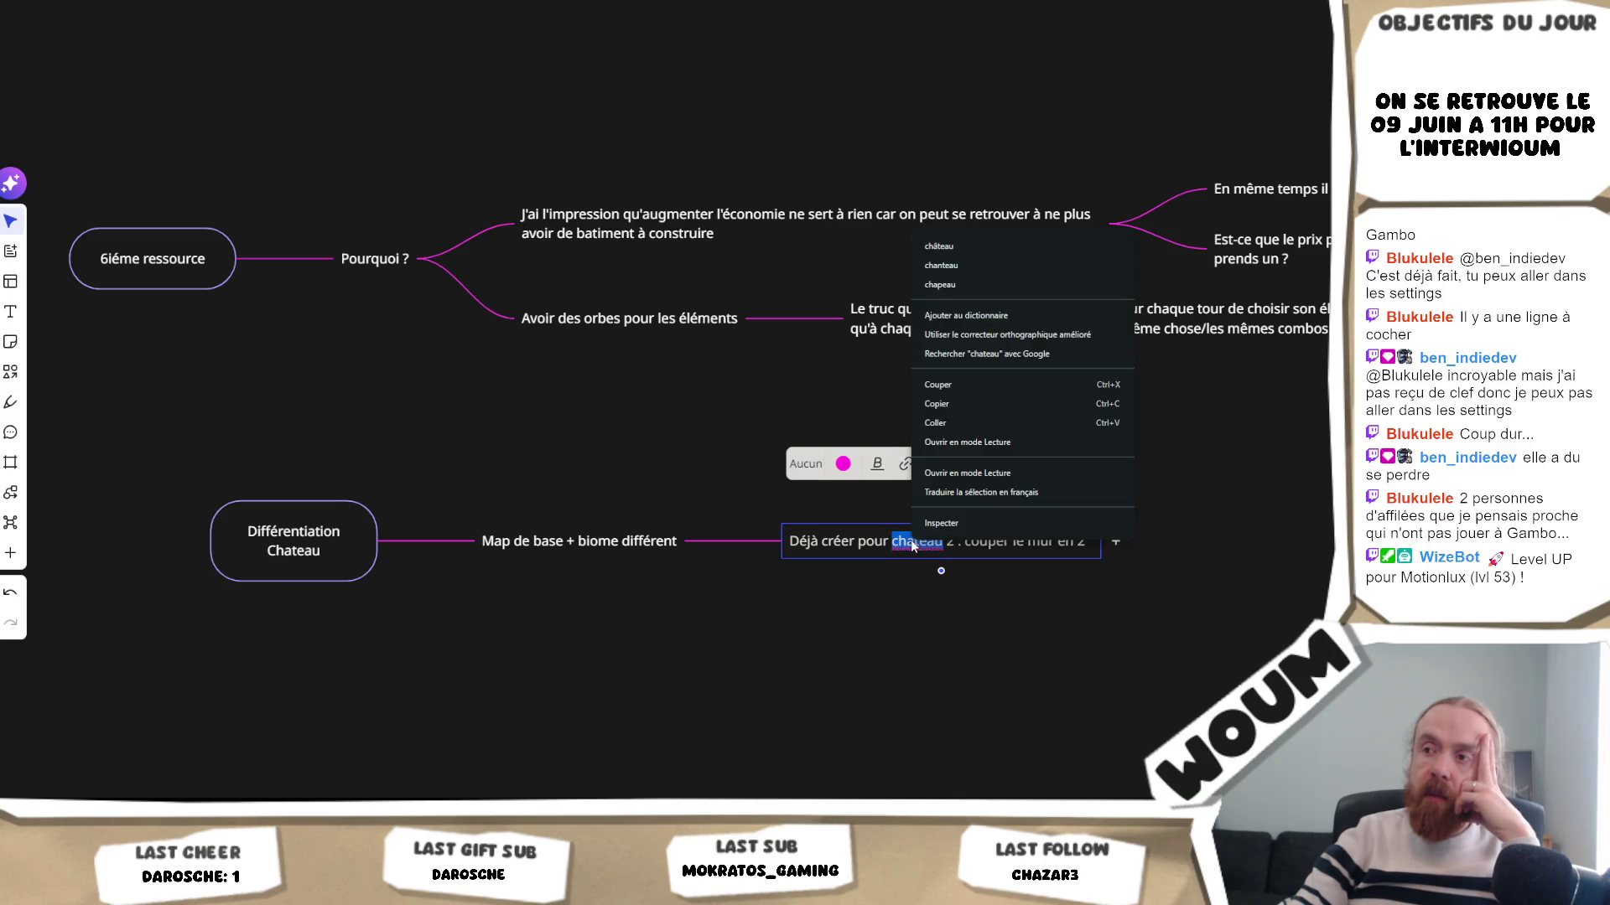
pyautogui.click(976, 244)
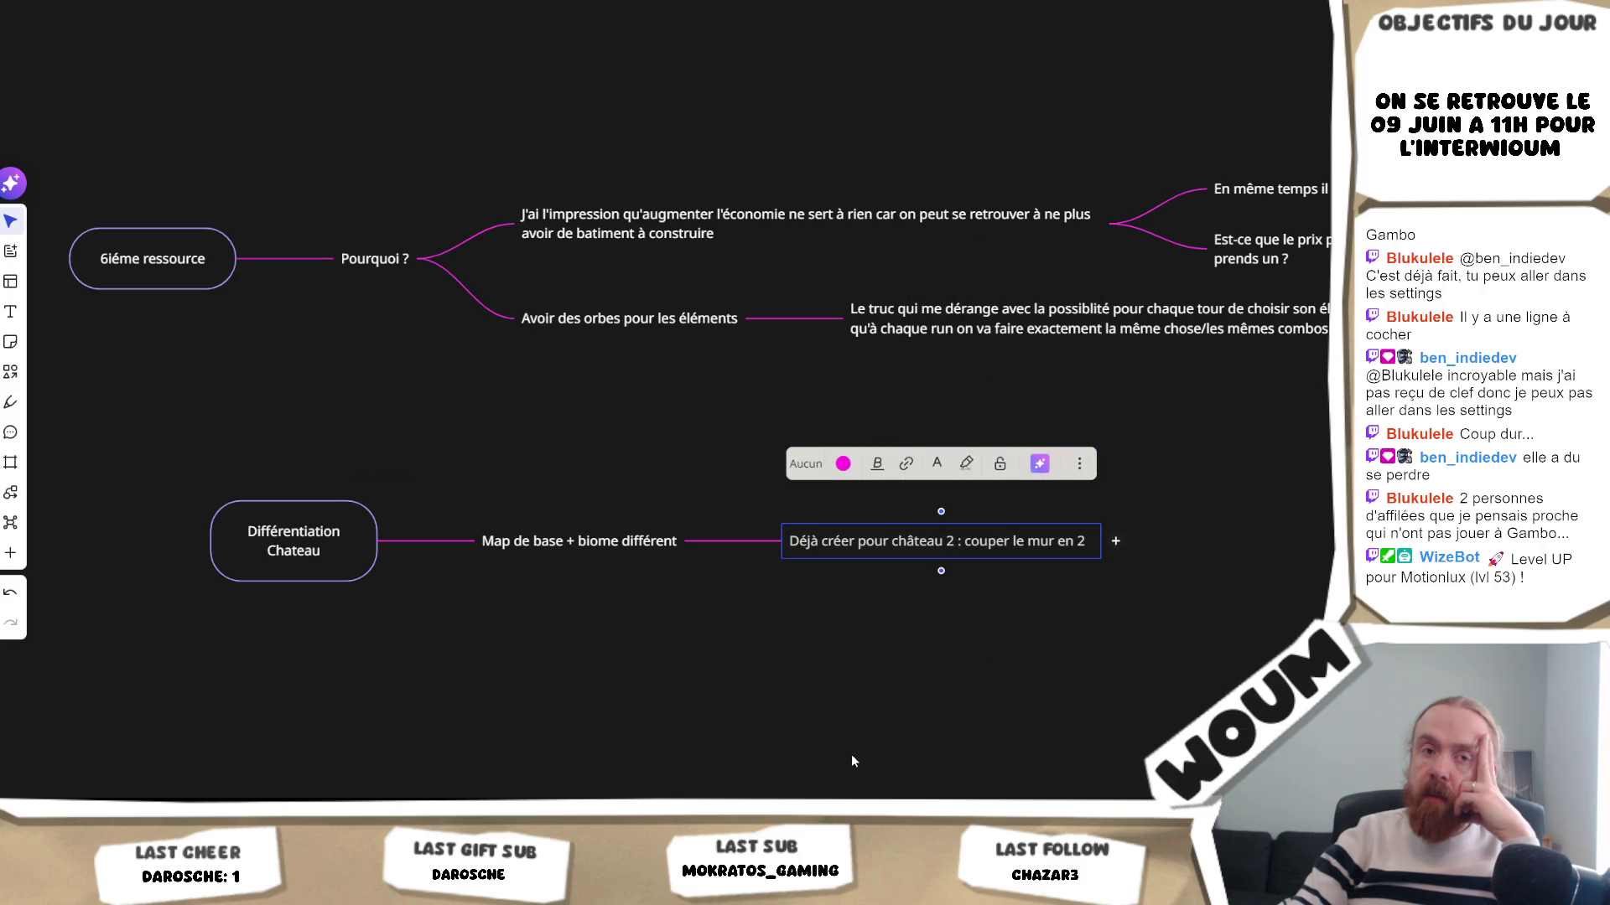
# - In Unity's running game, zoom and pan to the map's upper area and select several tiles
pyautogui.hotkey('alt', 'Tab')
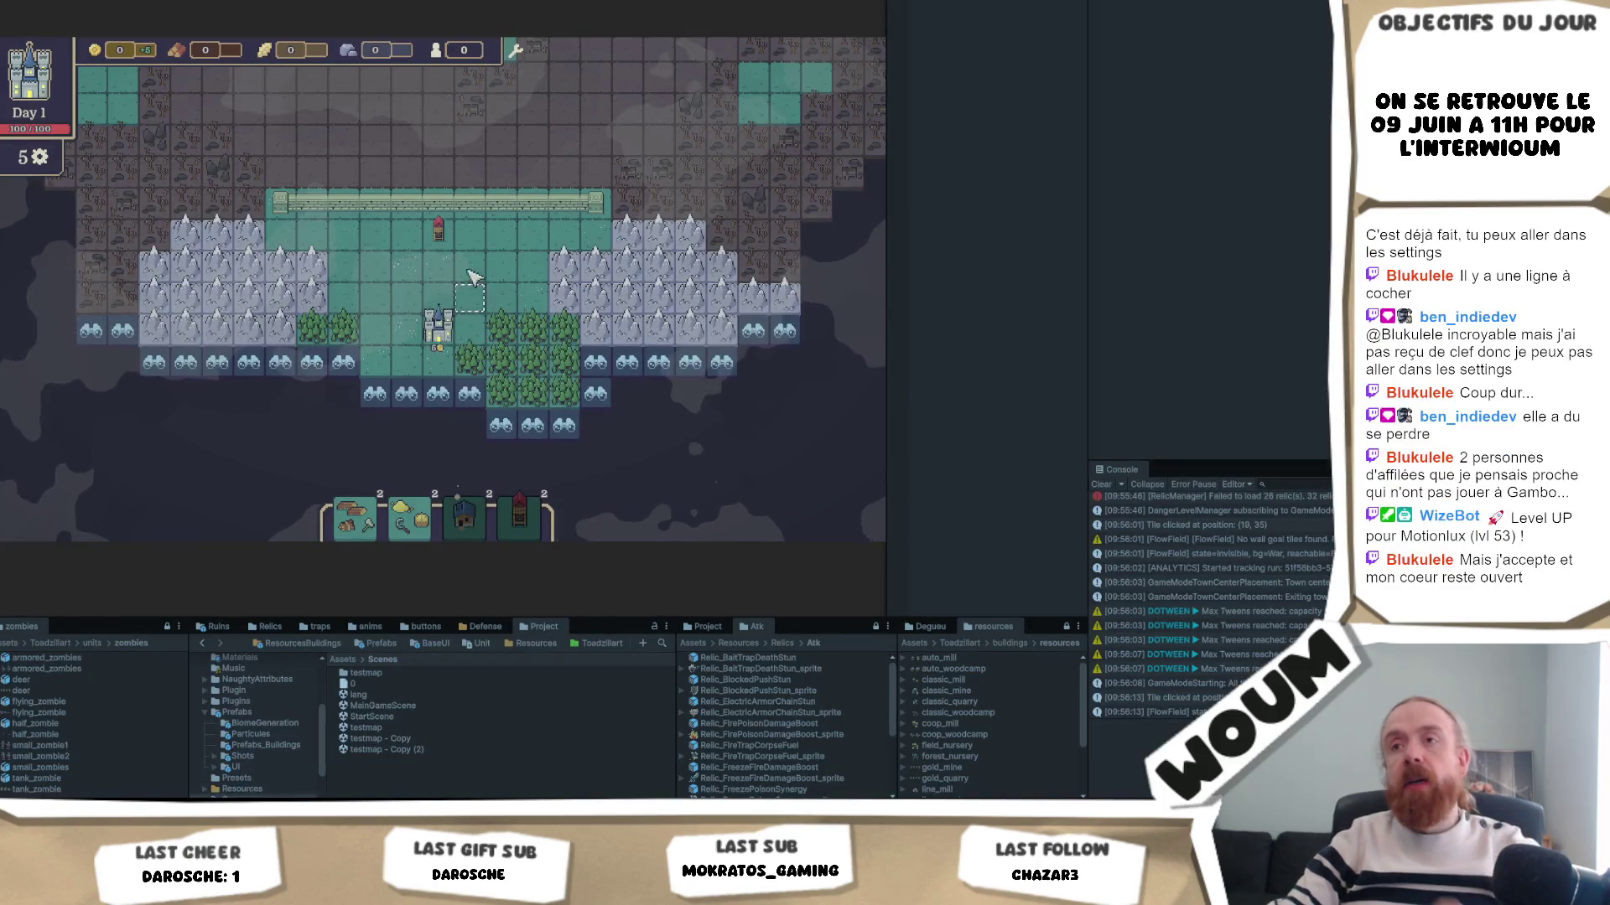
pyautogui.scroll(-3, 486, 180)
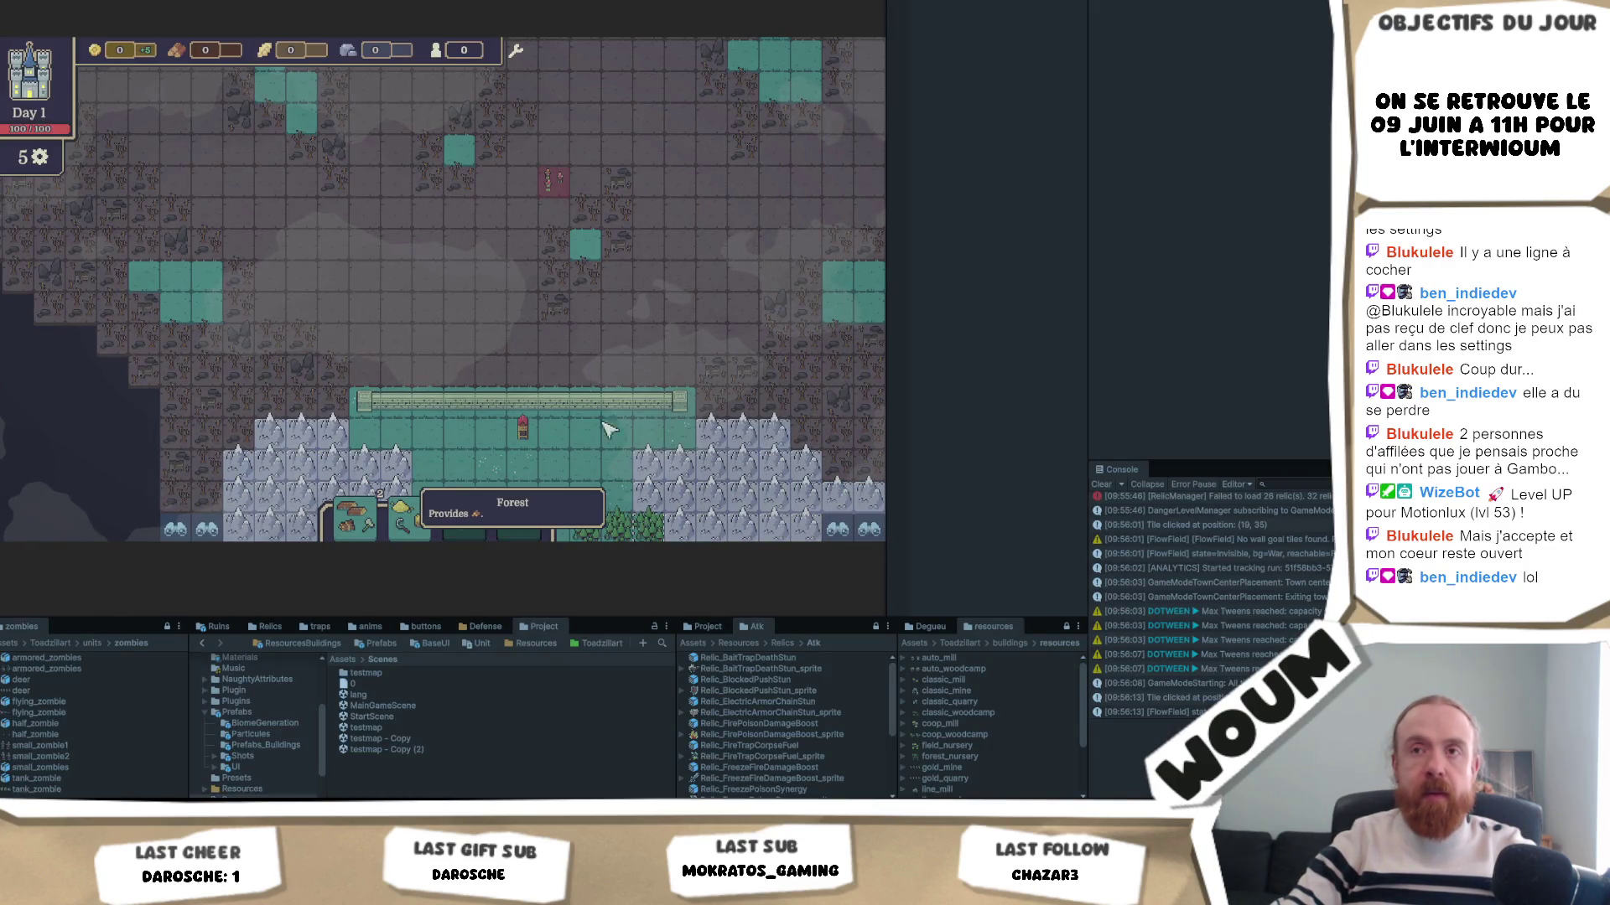
pyautogui.moveTo(621, 294); pyautogui.dragTo(539, 456)
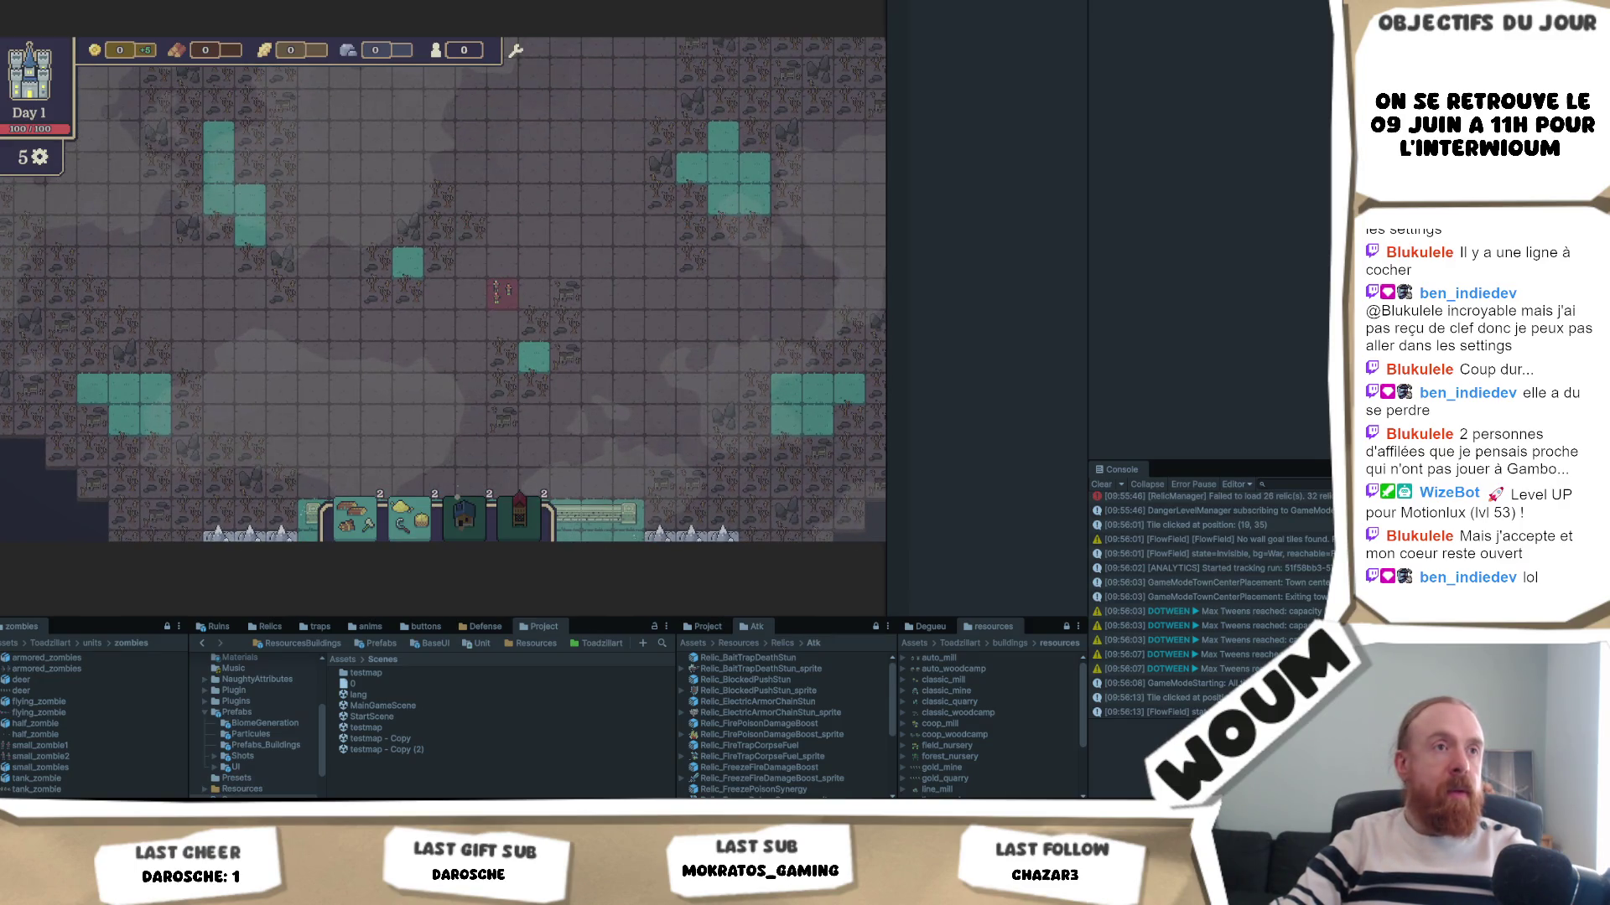
pyautogui.click(155, 293)
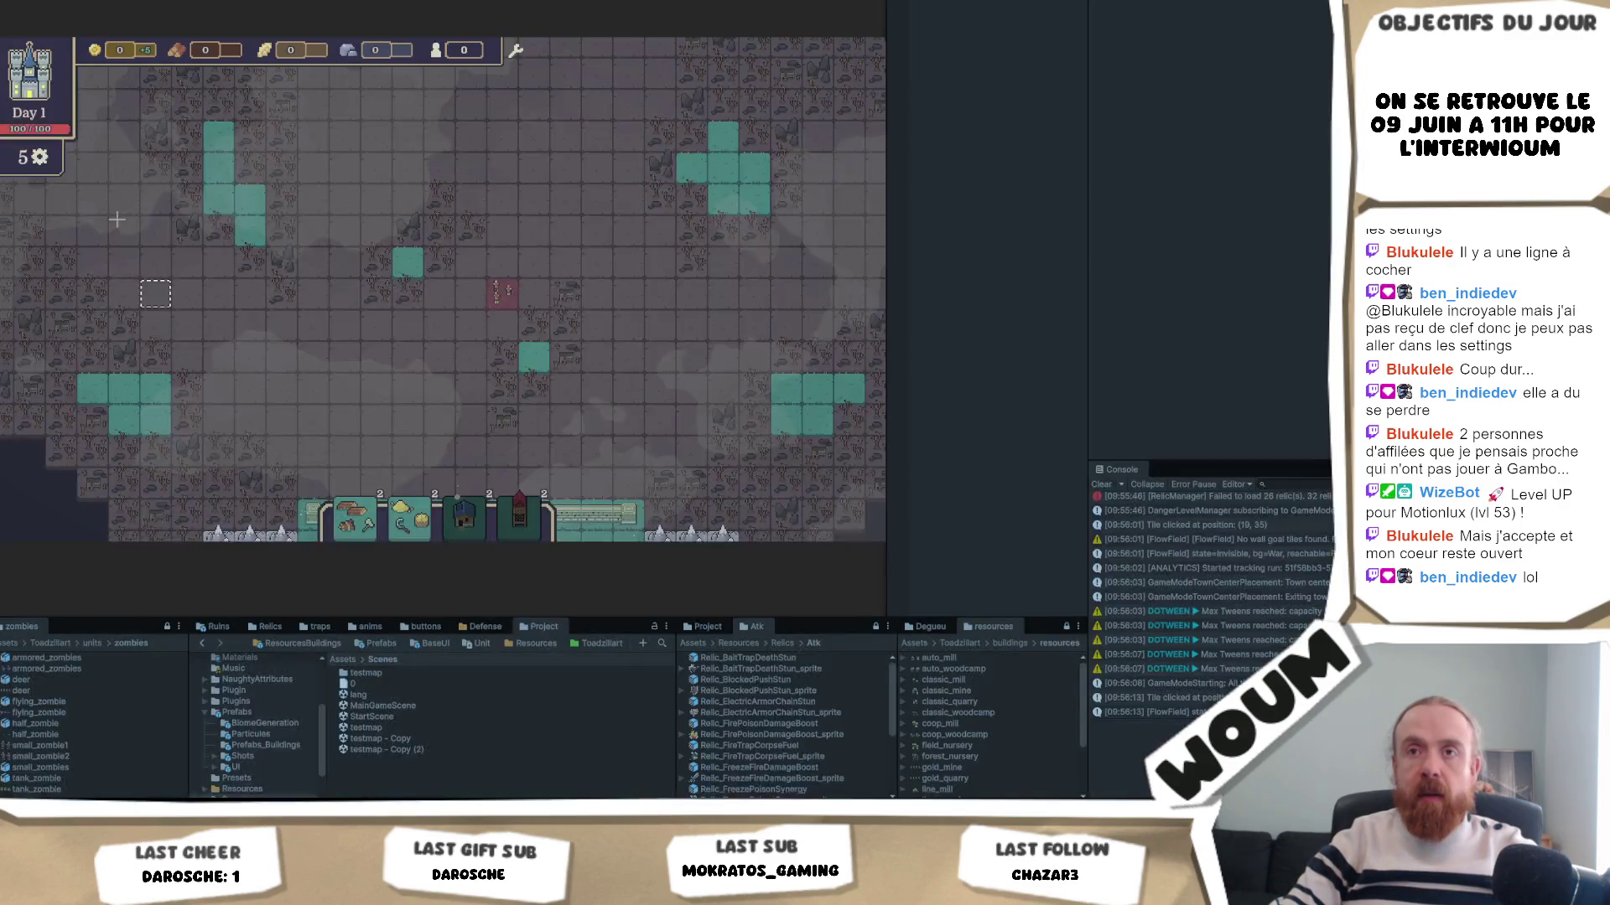
pyautogui.click(119, 223)
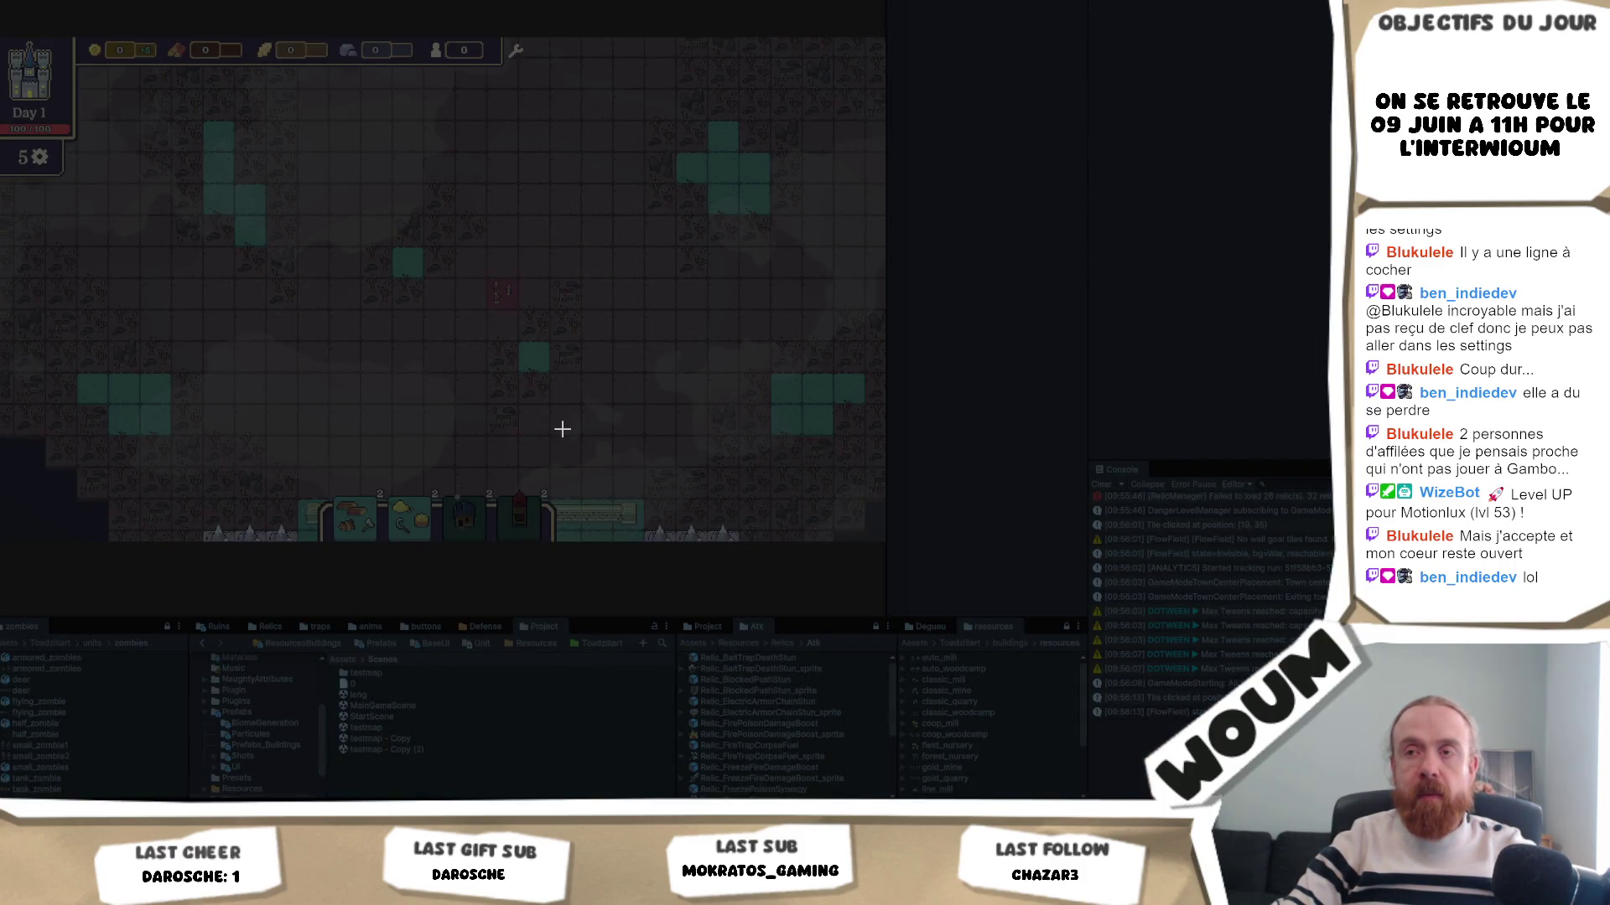
pyautogui.click(565, 388)
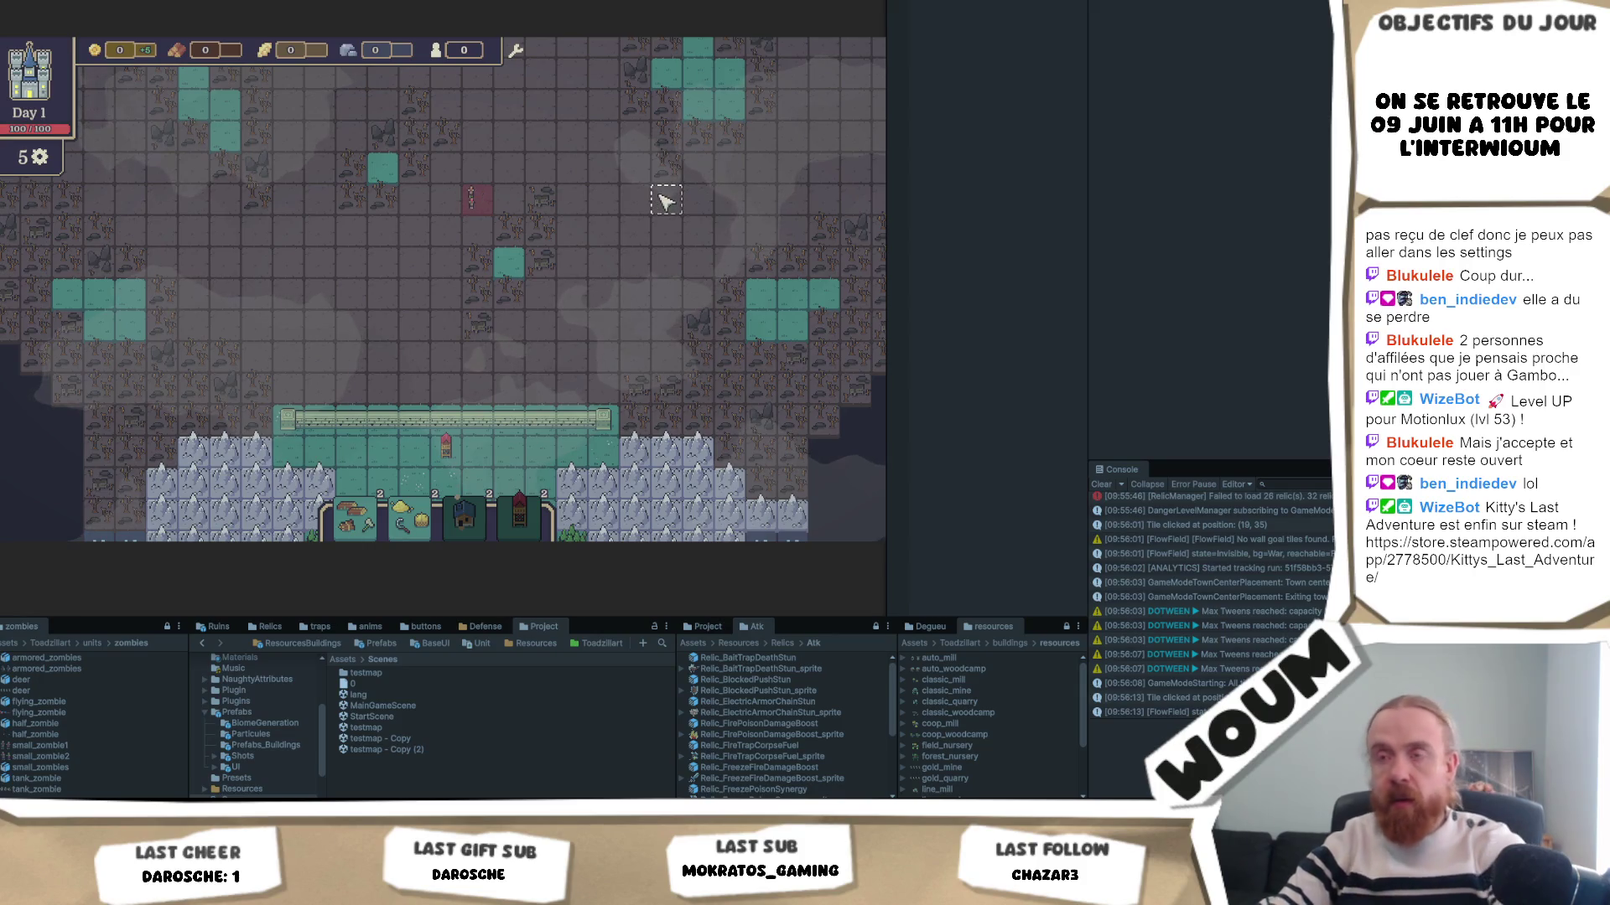
# - Capture screenshots of the map region above the castle wall
pyautogui.press('shift+super+s')
pyautogui.moveTo(704, 89)
pyautogui.mouseDown()
pyautogui.moveTo(438, 301)
pyautogui.moveTo(180, 462)
pyautogui.mouseUp()
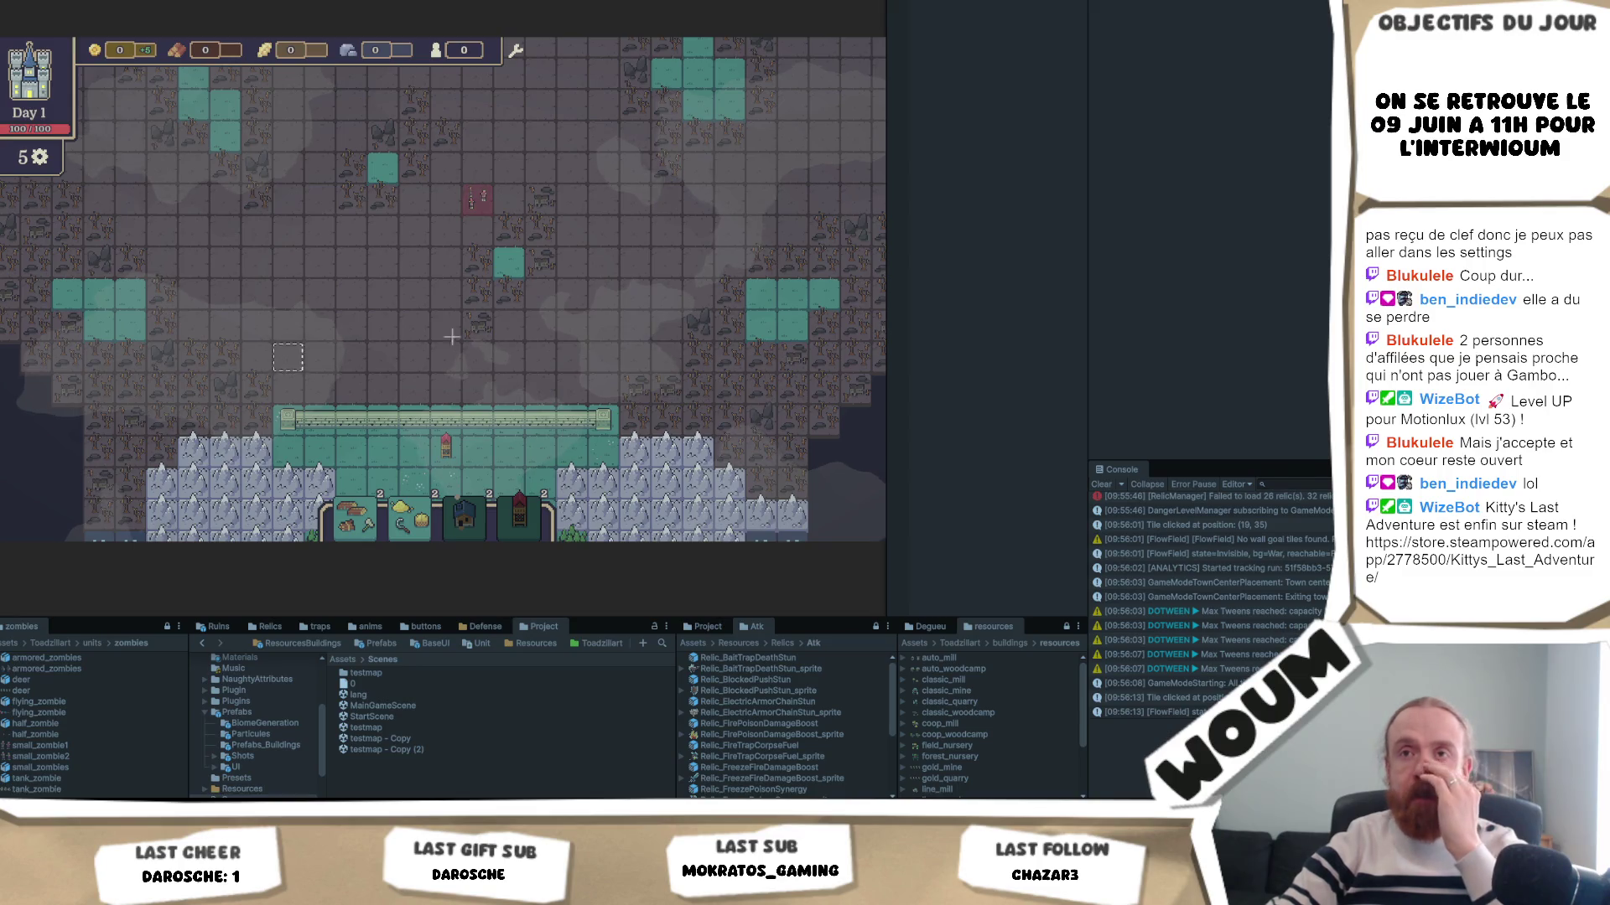
pyautogui.press('shift+super+s')
pyautogui.moveTo(153, 101); pyautogui.dragTo(785, 490)
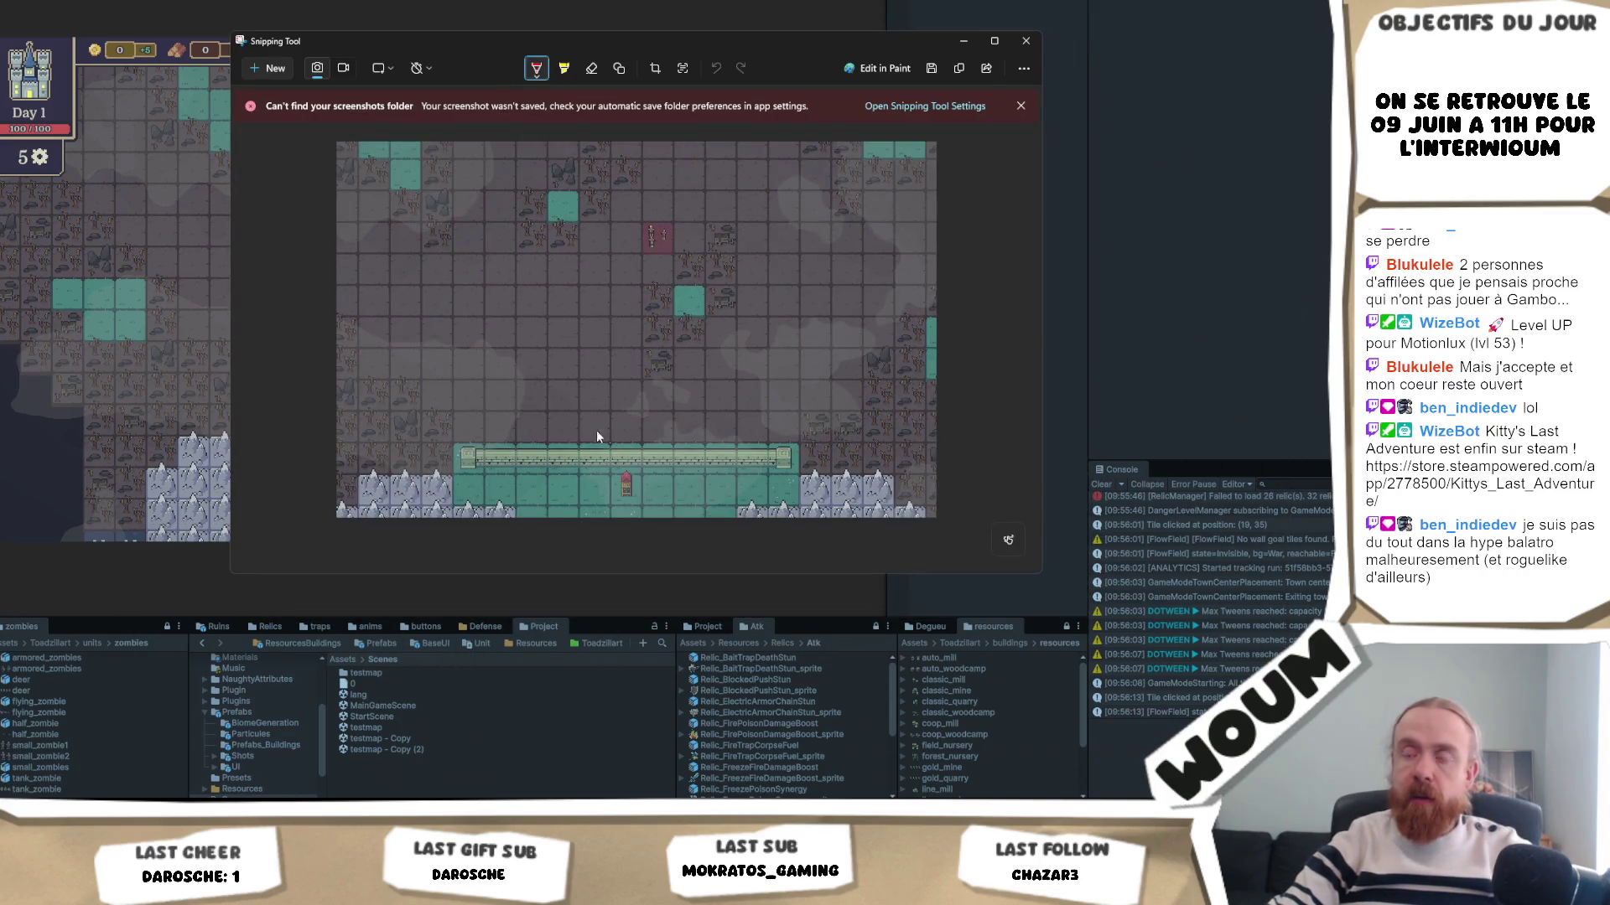
# - Draw red pen marks over the castle wall area of the capture and copy the image
pyautogui.moveTo(597, 388); pyautogui.dragTo(661, 372)
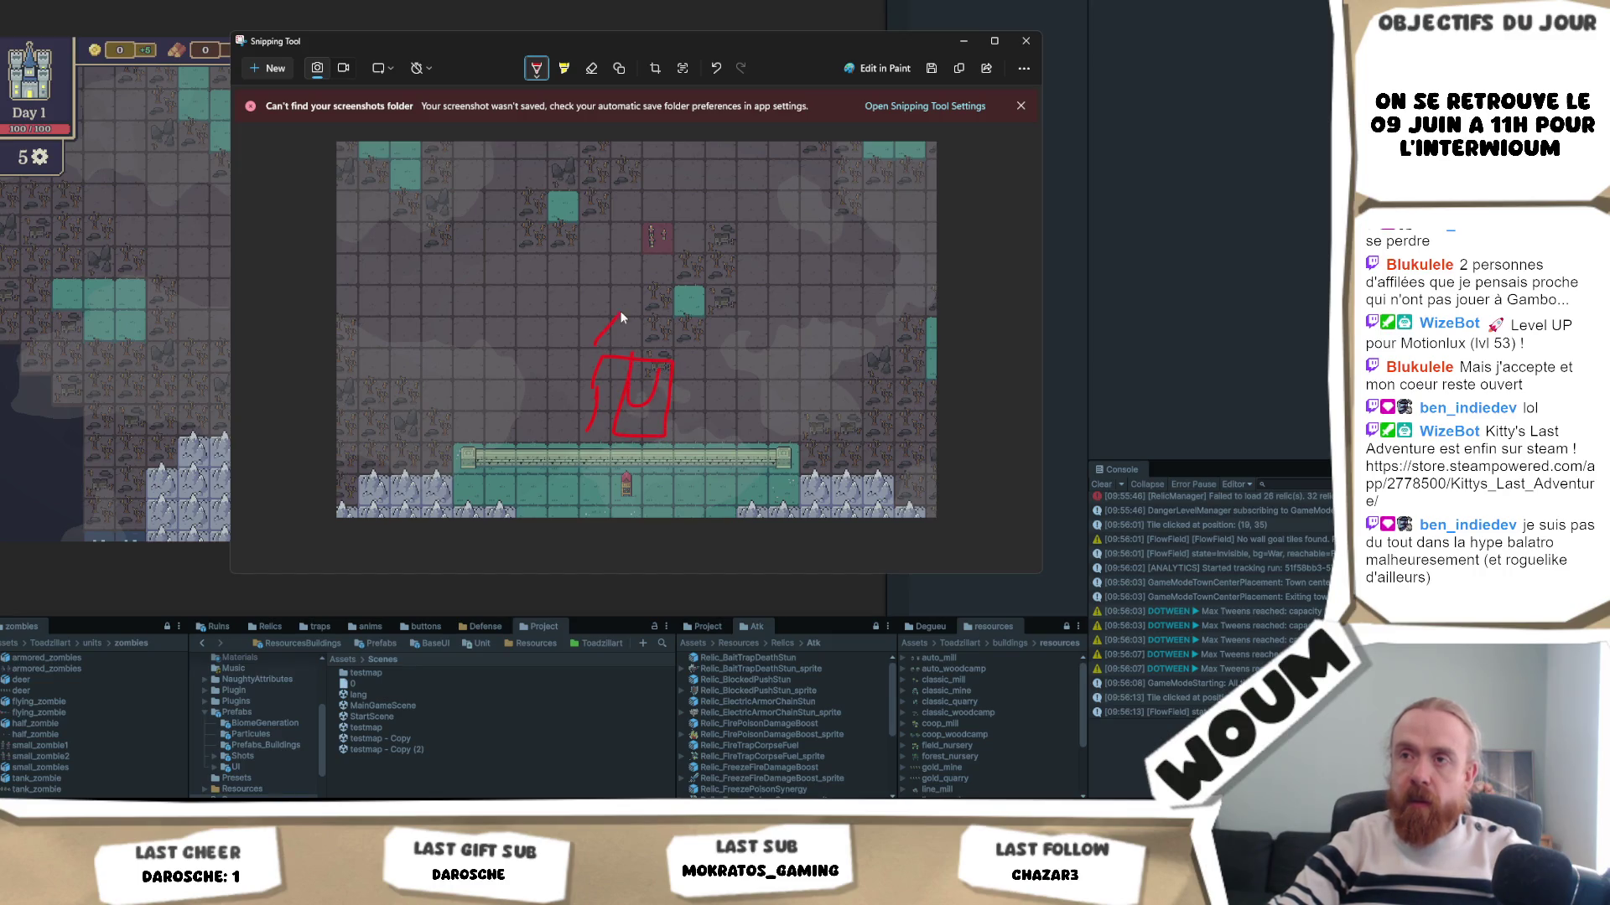
pyautogui.moveTo(645, 434); pyautogui.dragTo(617, 437)
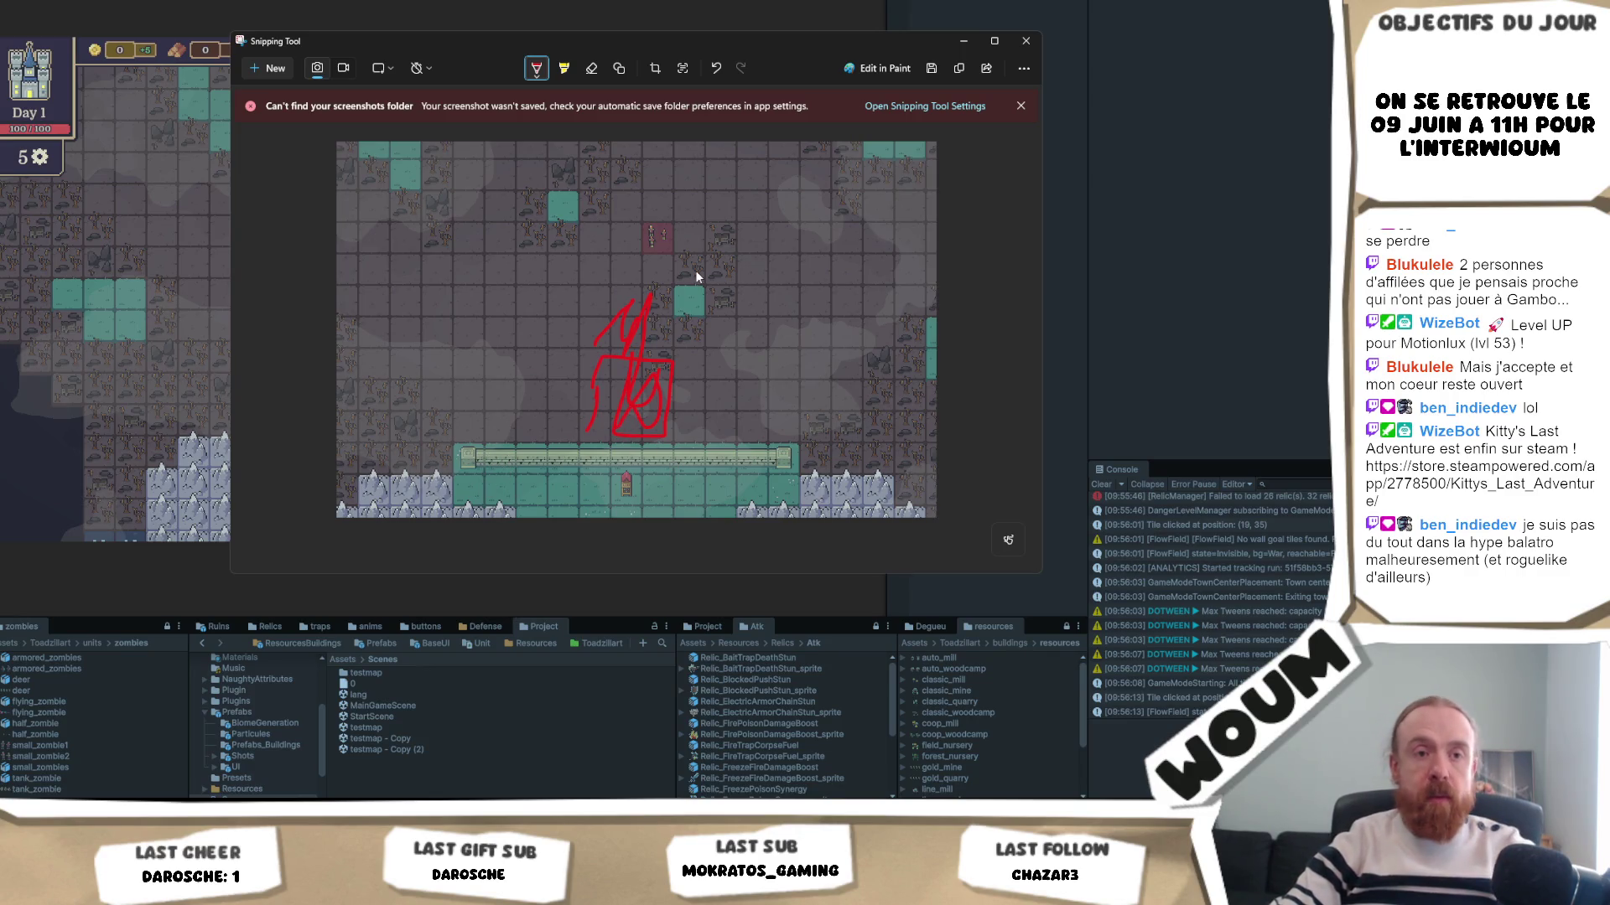
pyautogui.click(964, 69)
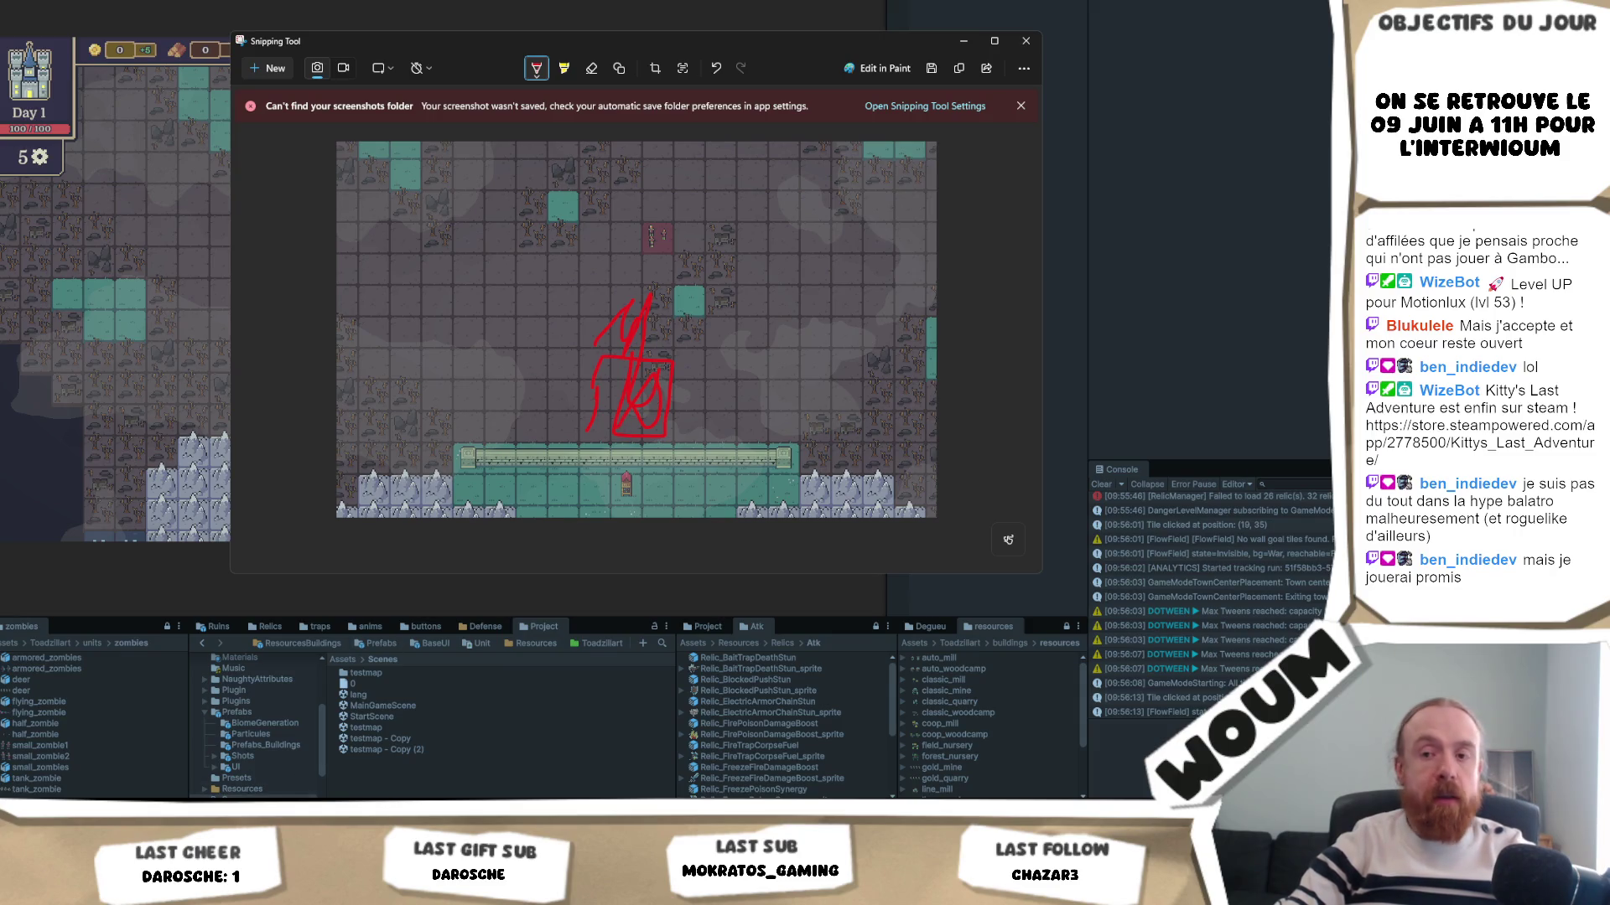
# - Paste the red-marked map screenshot into Miro to the right of the notes
pyautogui.moveTo(254, 817)
pyautogui.click(251, 755)
pyautogui.click(896, 630)
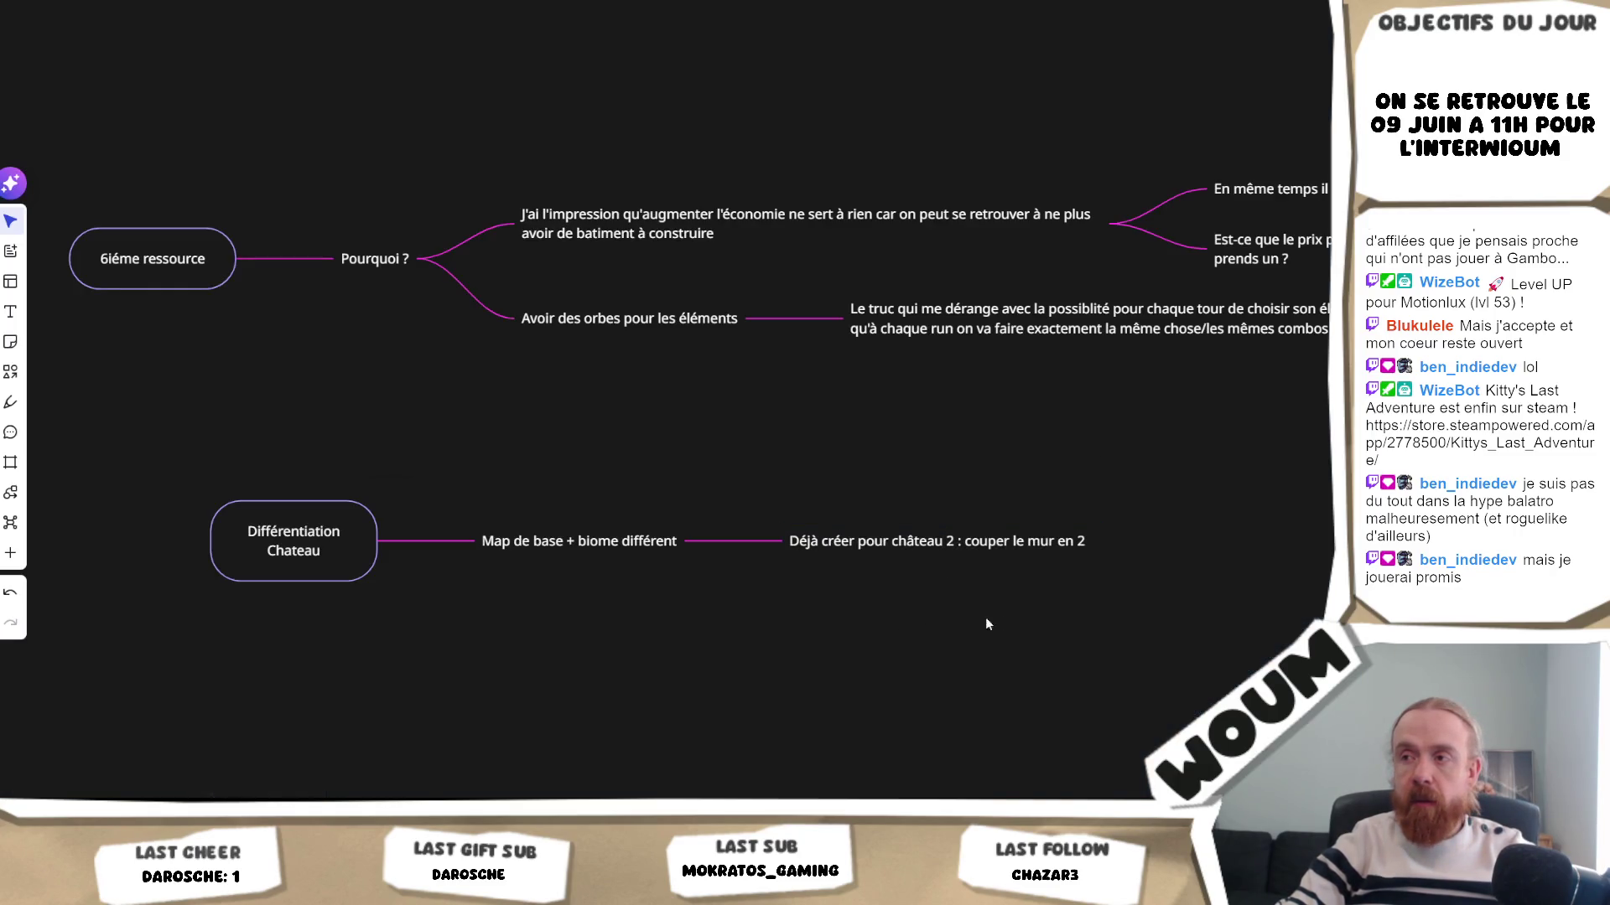
pyautogui.hotkey('ctrl', 'v')
pyautogui.moveTo(796, 586)
pyautogui.mouseDown()
pyautogui.moveTo(1225, 505)
pyautogui.moveTo(1104, 523)
pyautogui.mouseUp()
# - Extend the château 2 note with 'zones (via la zone en rouge = montagne' and shift the screenshot right
pyautogui.click(795, 512)
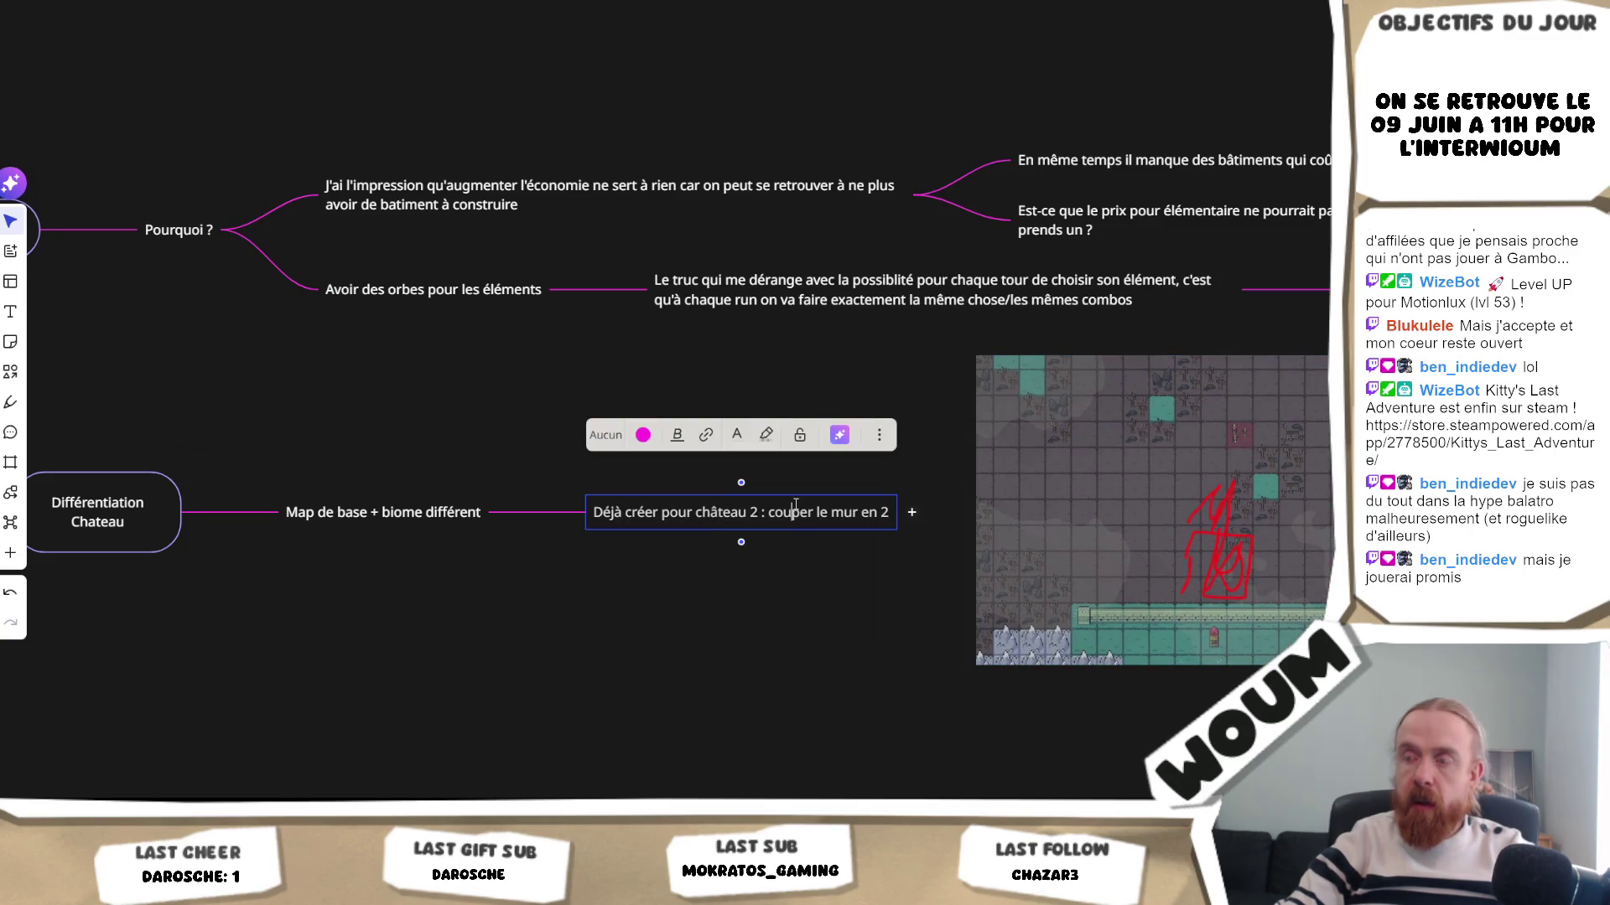
pyautogui.write(' zones (')
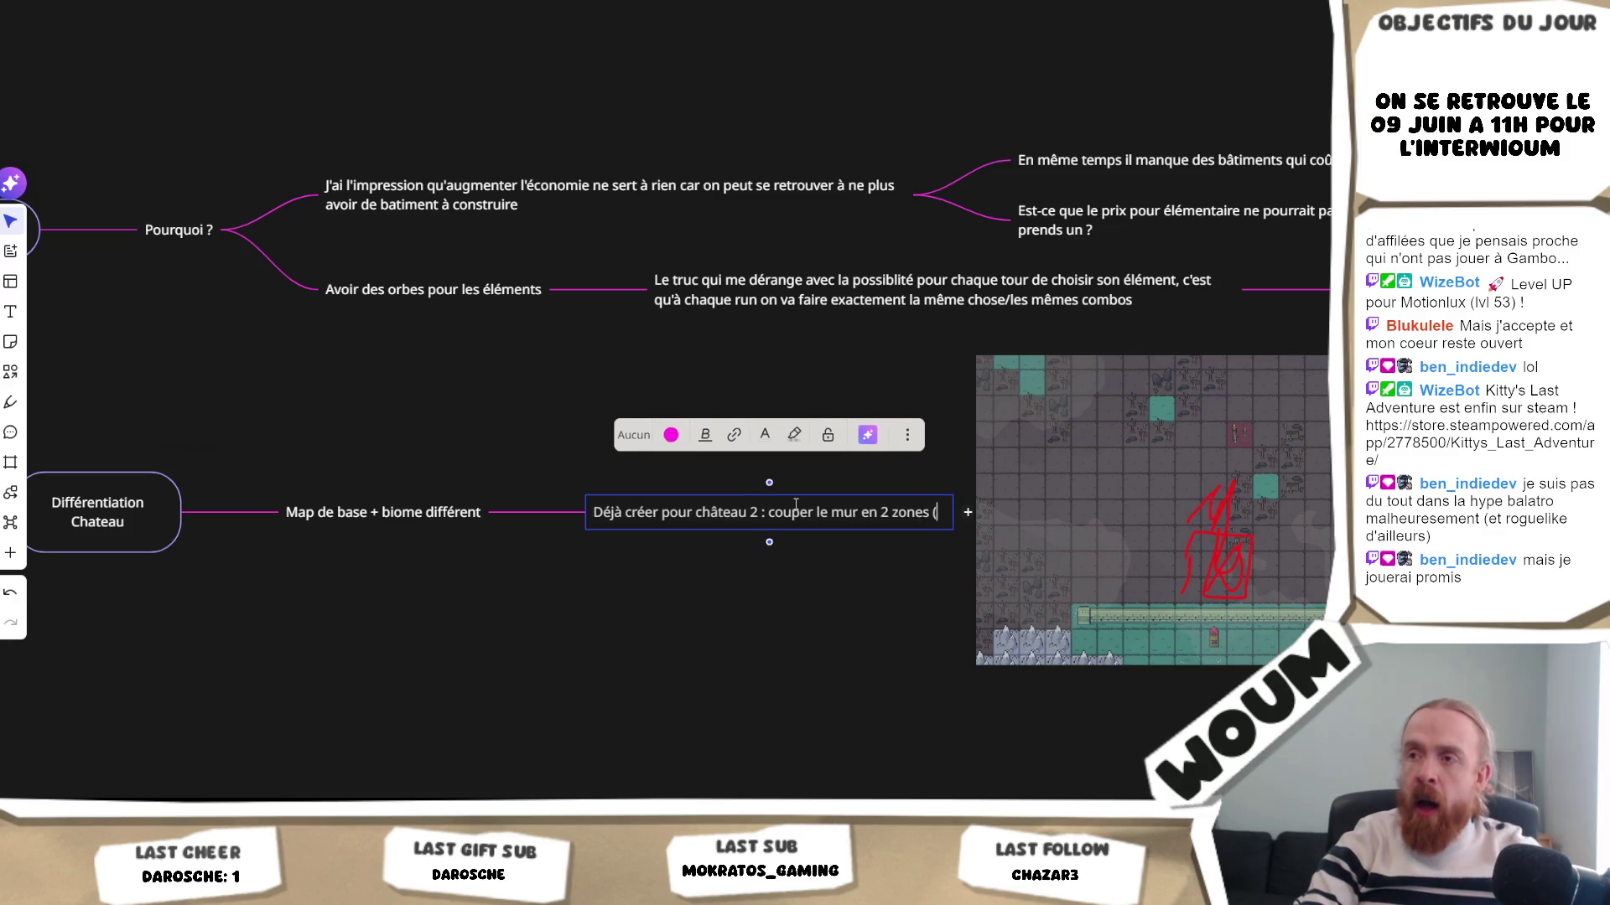
pyautogui.write('via')
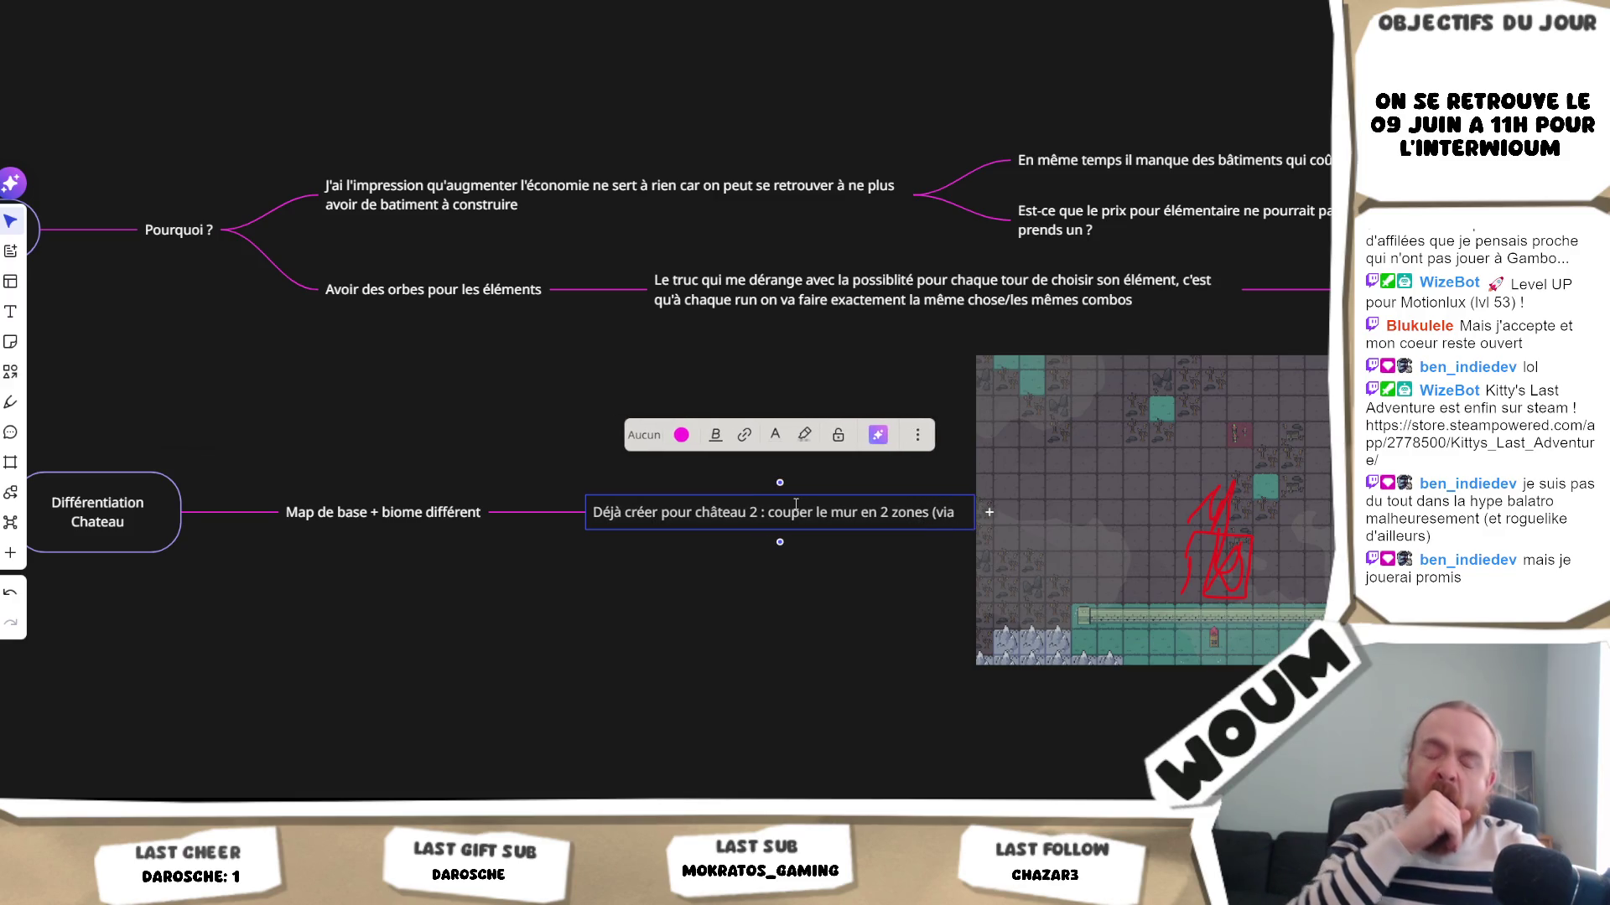
pyautogui.write(' la z')
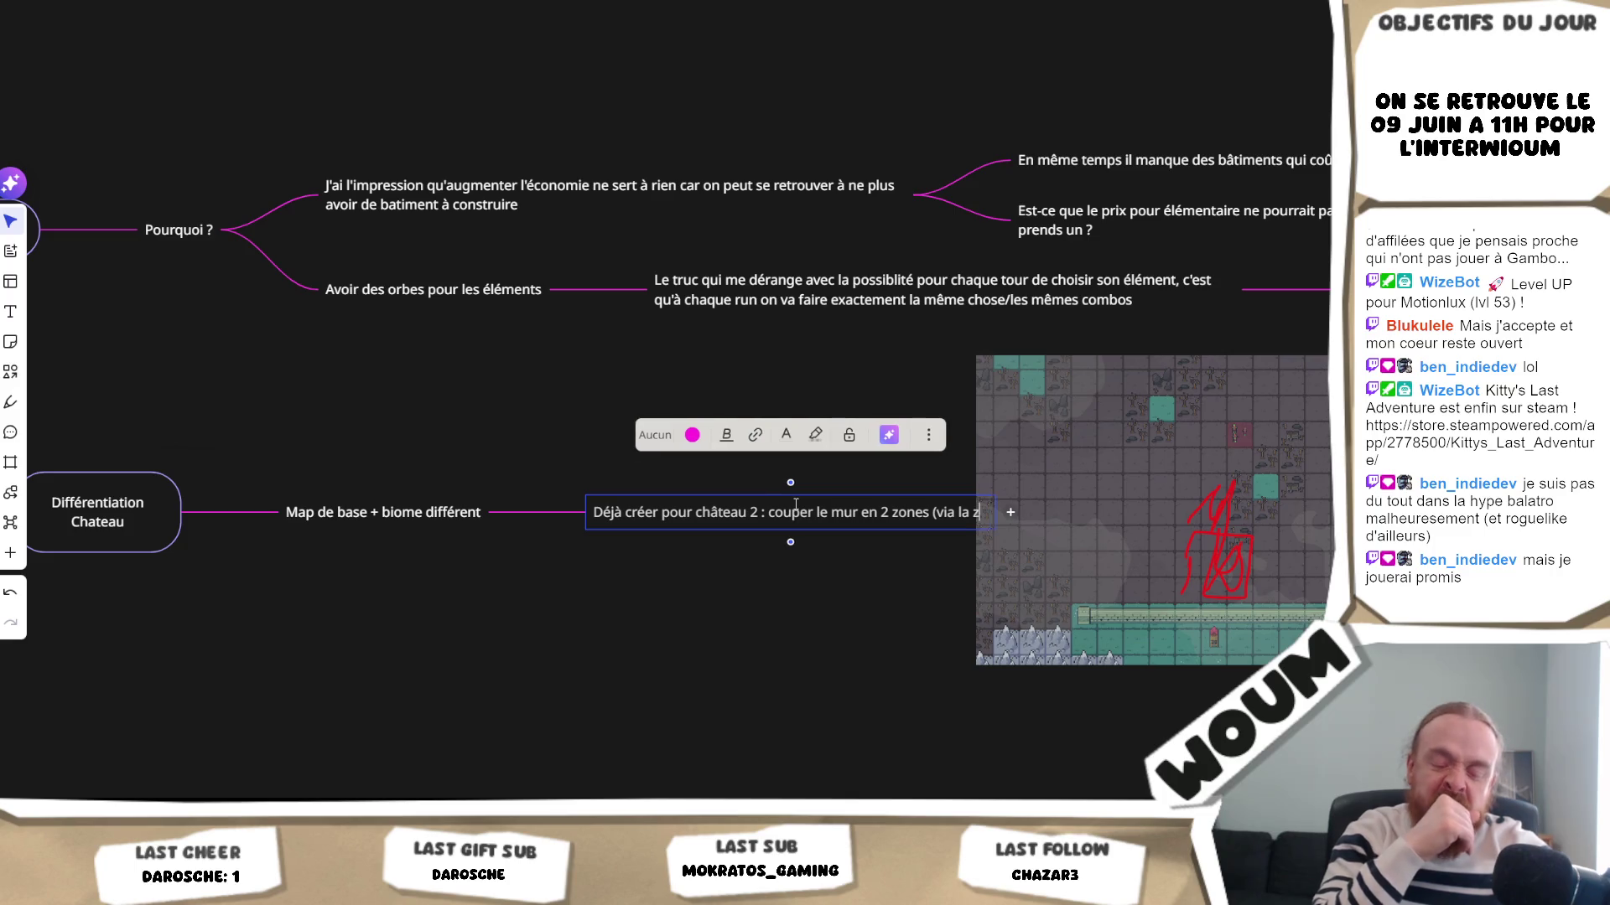
pyautogui.write('one en rouge =')
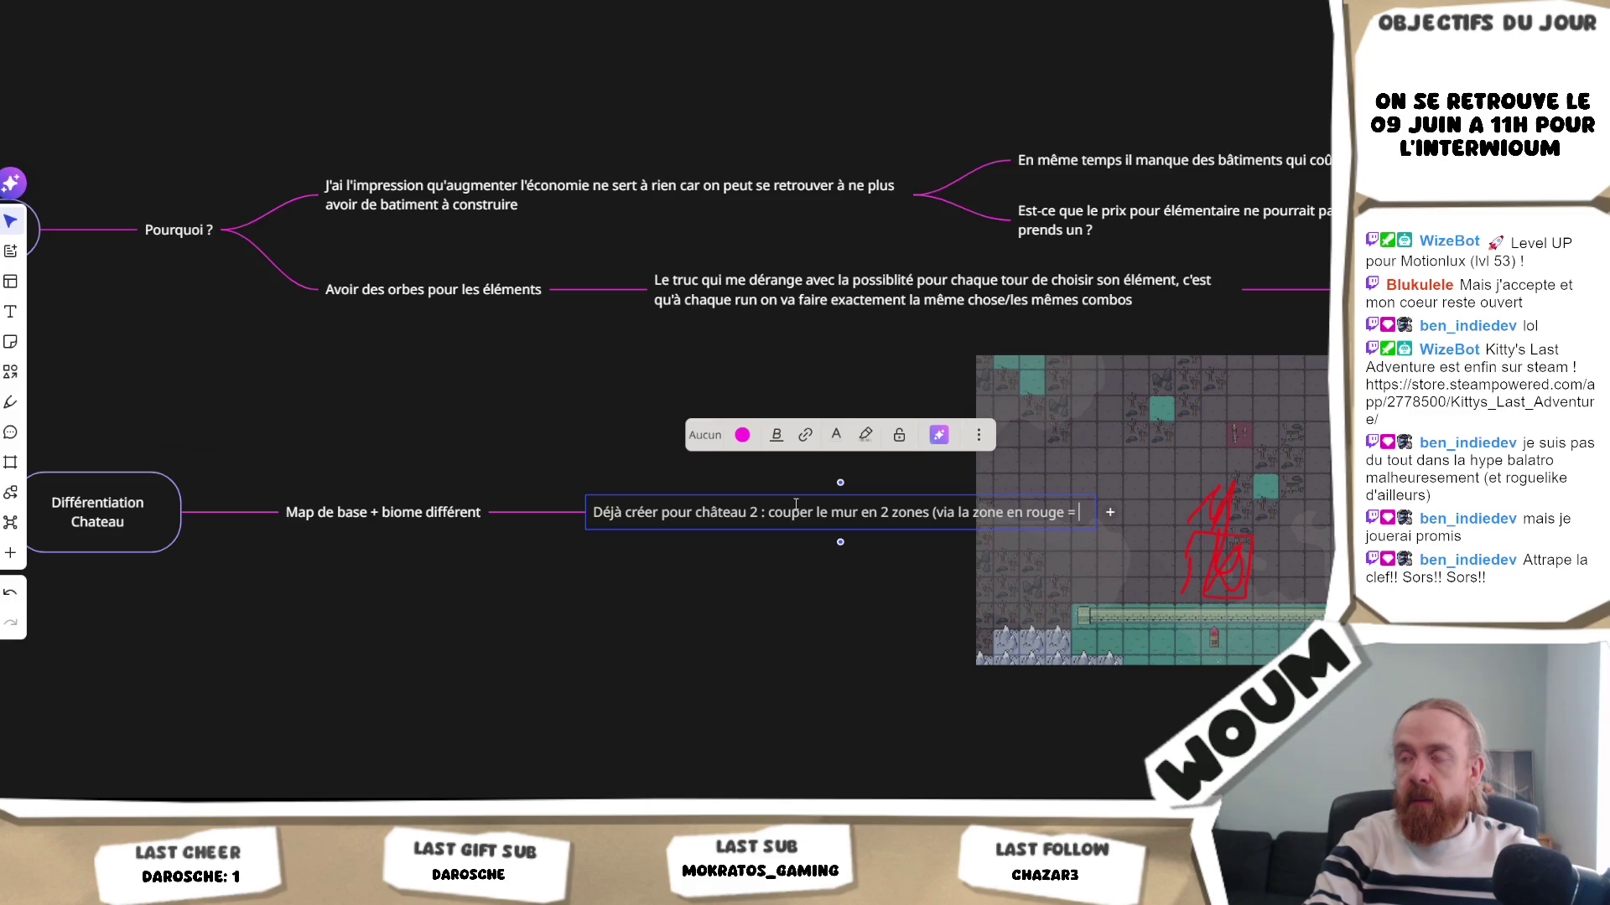
pyautogui.write(' montagne')
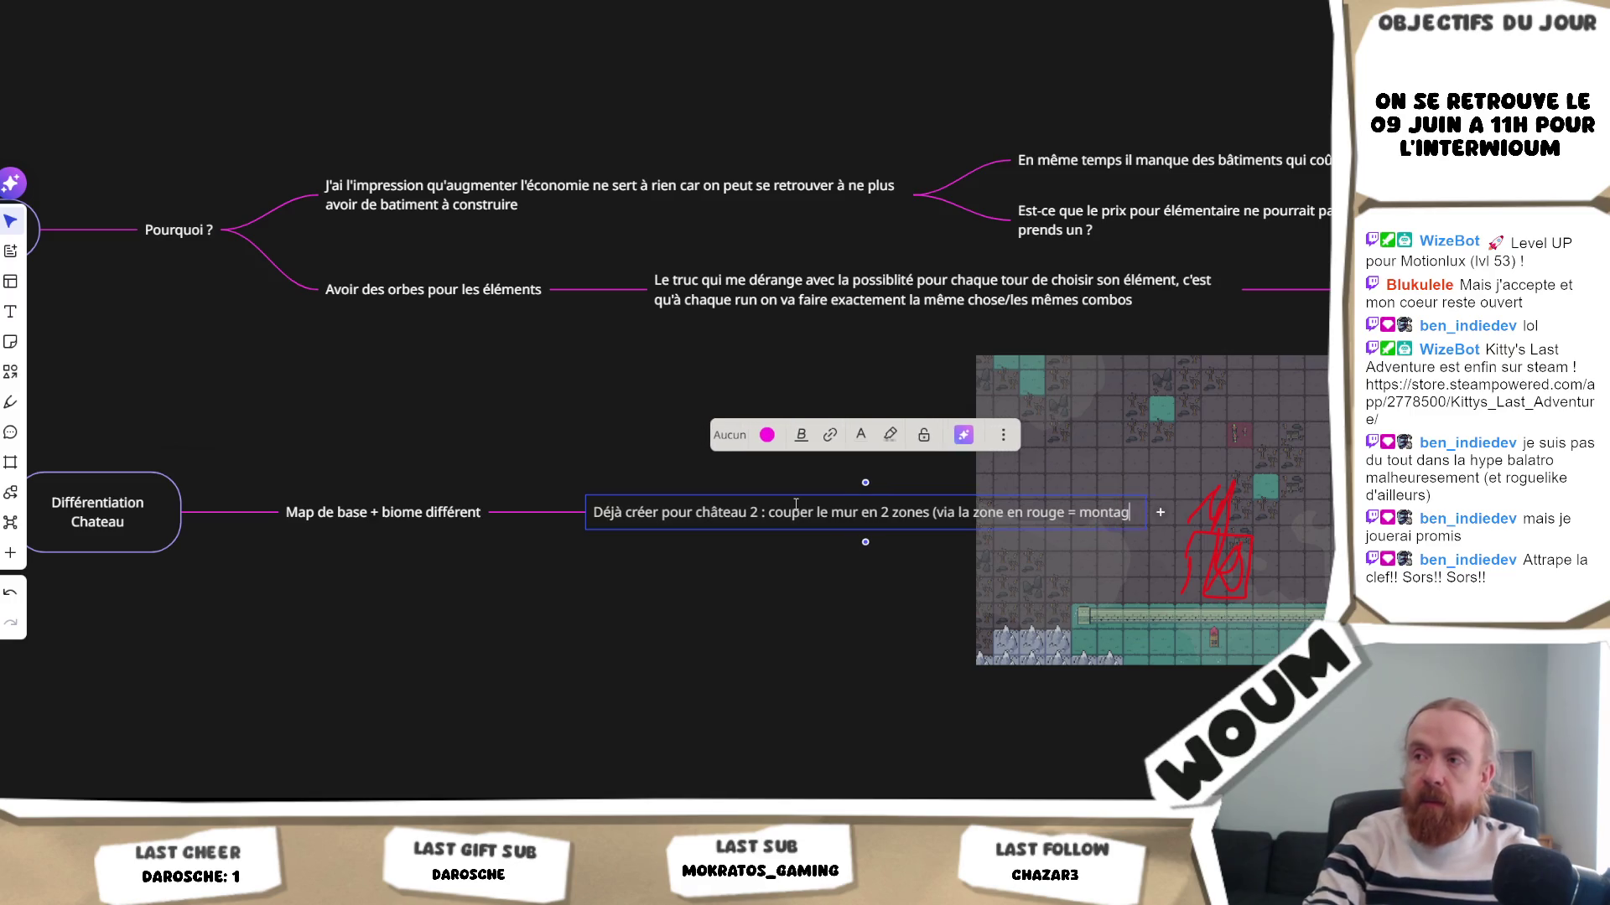
pyautogui.click(826, 579)
pyautogui.scroll(-2, 1090, 561)
pyautogui.moveTo(1100, 546)
pyautogui.mouseDown()
pyautogui.moveTo(917, 682)
pyautogui.moveTo(1103, 624)
pyautogui.moveTo(1063, 524)
pyautogui.moveTo(1318, 562)
pyautogui.moveTo(1202, 560)
pyautogui.mouseUp()
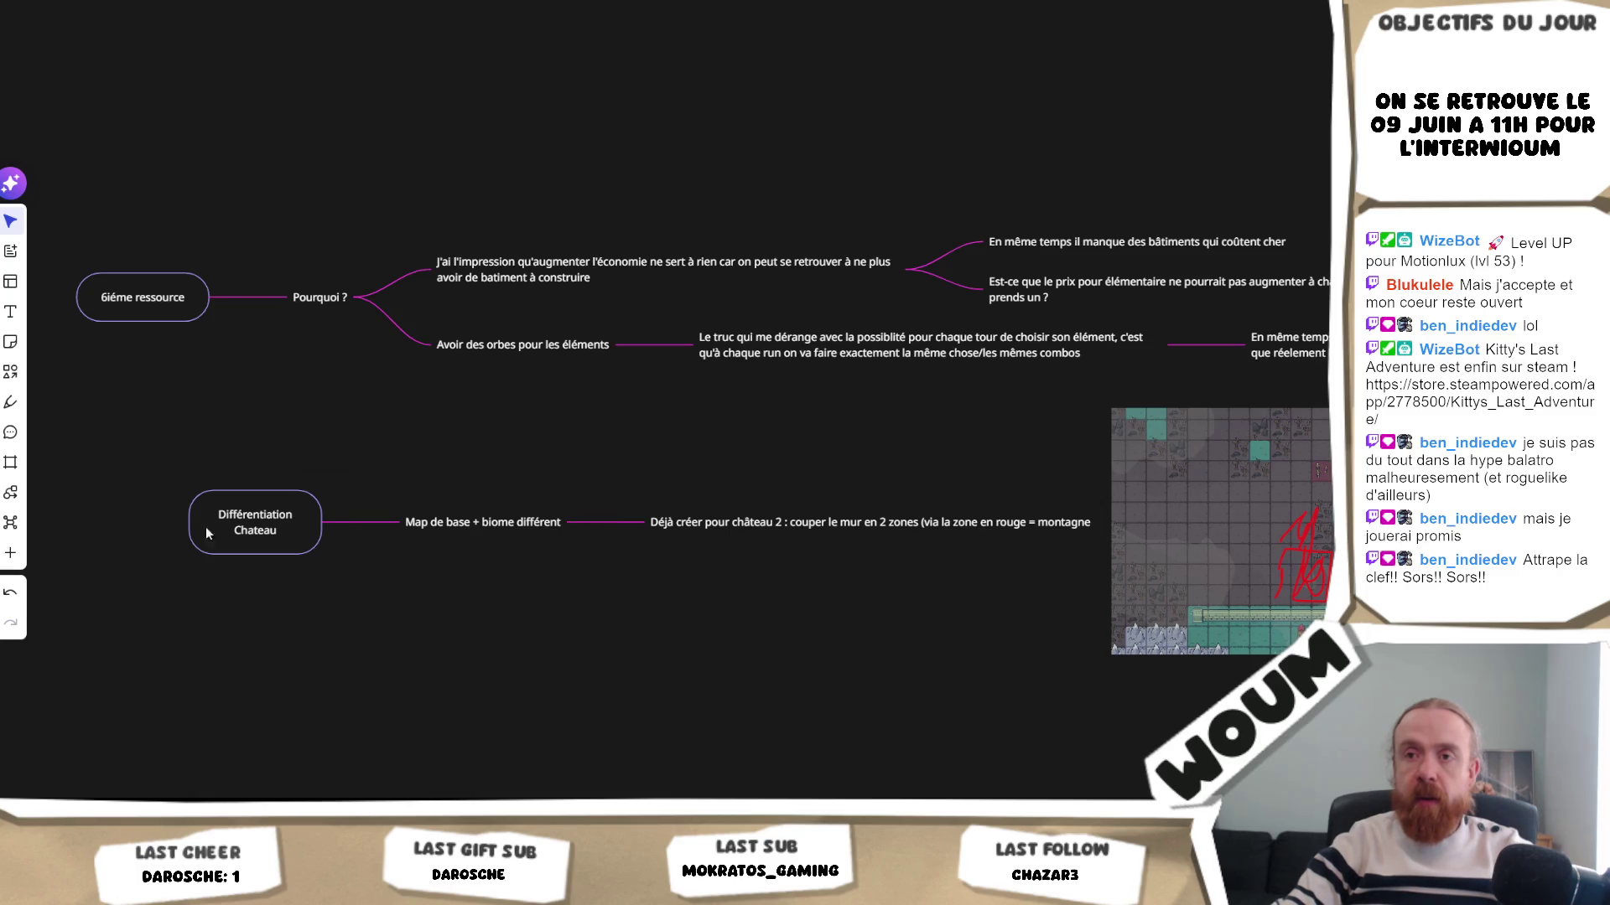
# - Add child ideas 'Tête du chateau', 'amélioration du chateau' and 'certains batiments que dispo sur le chateau'
pyautogui.click(345, 523)
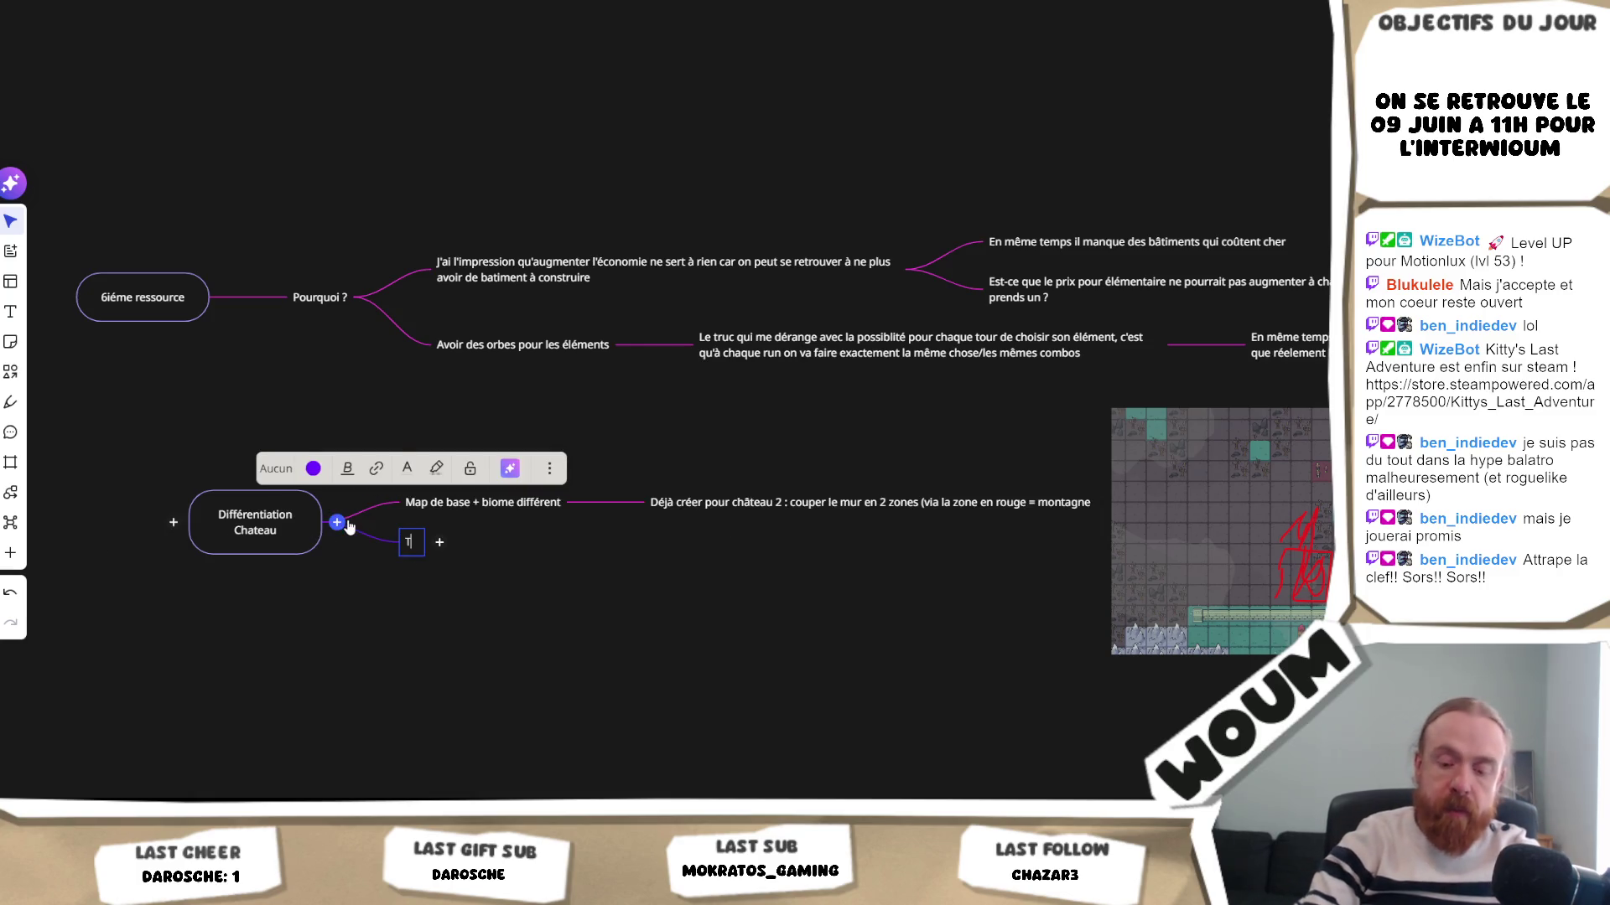
pyautogui.write('Tête du chateau')
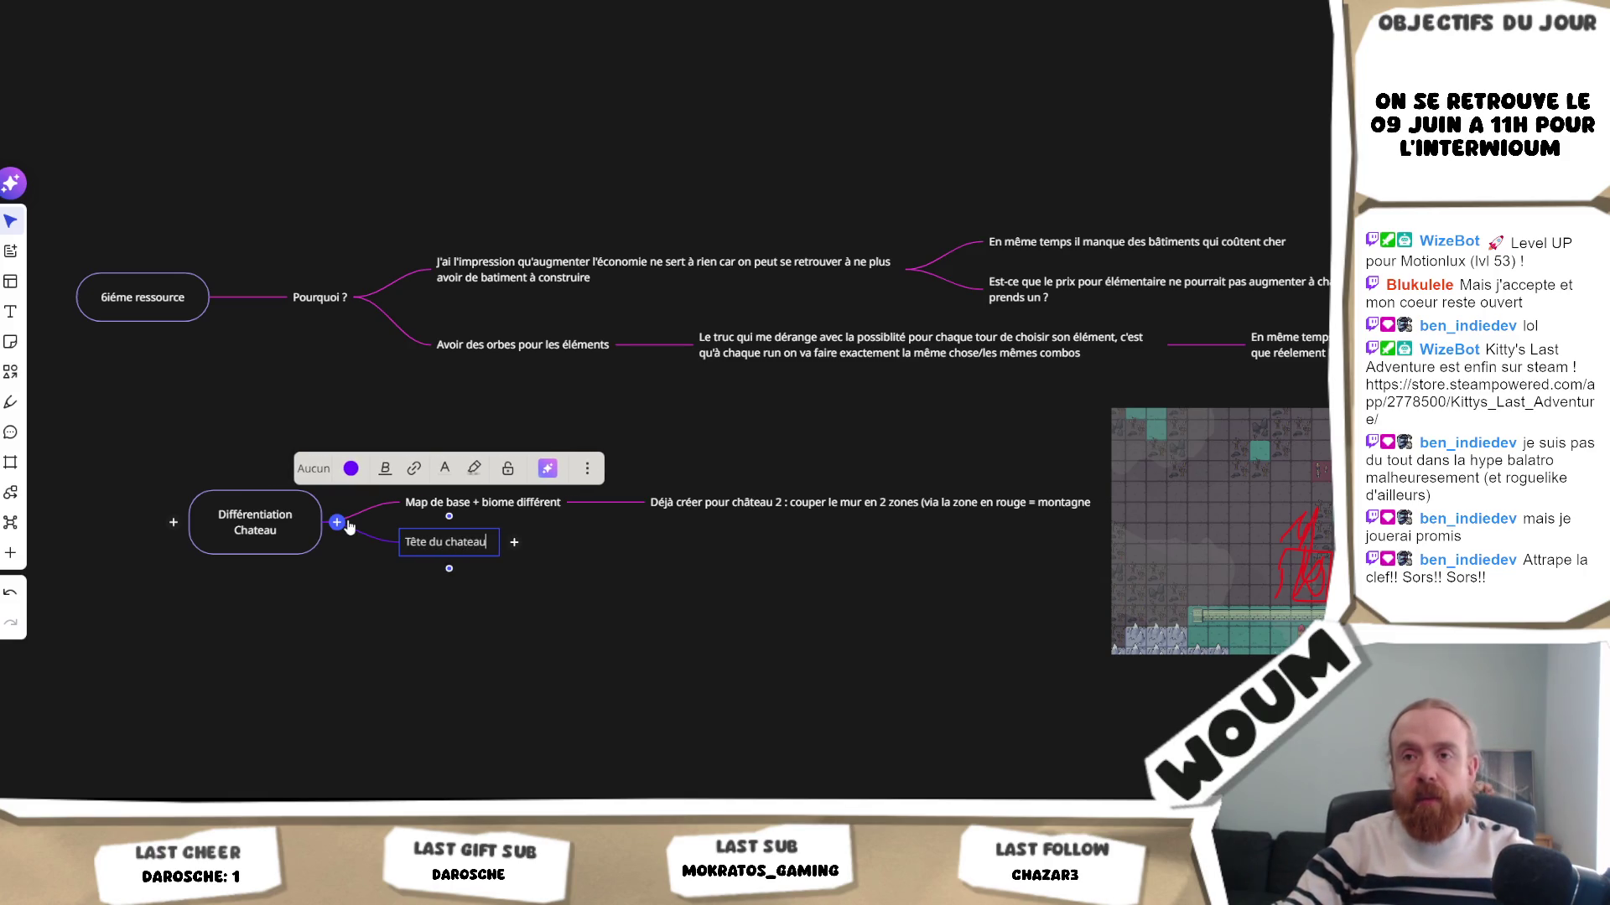
pyautogui.click(346, 524)
pyautogui.write('améli')
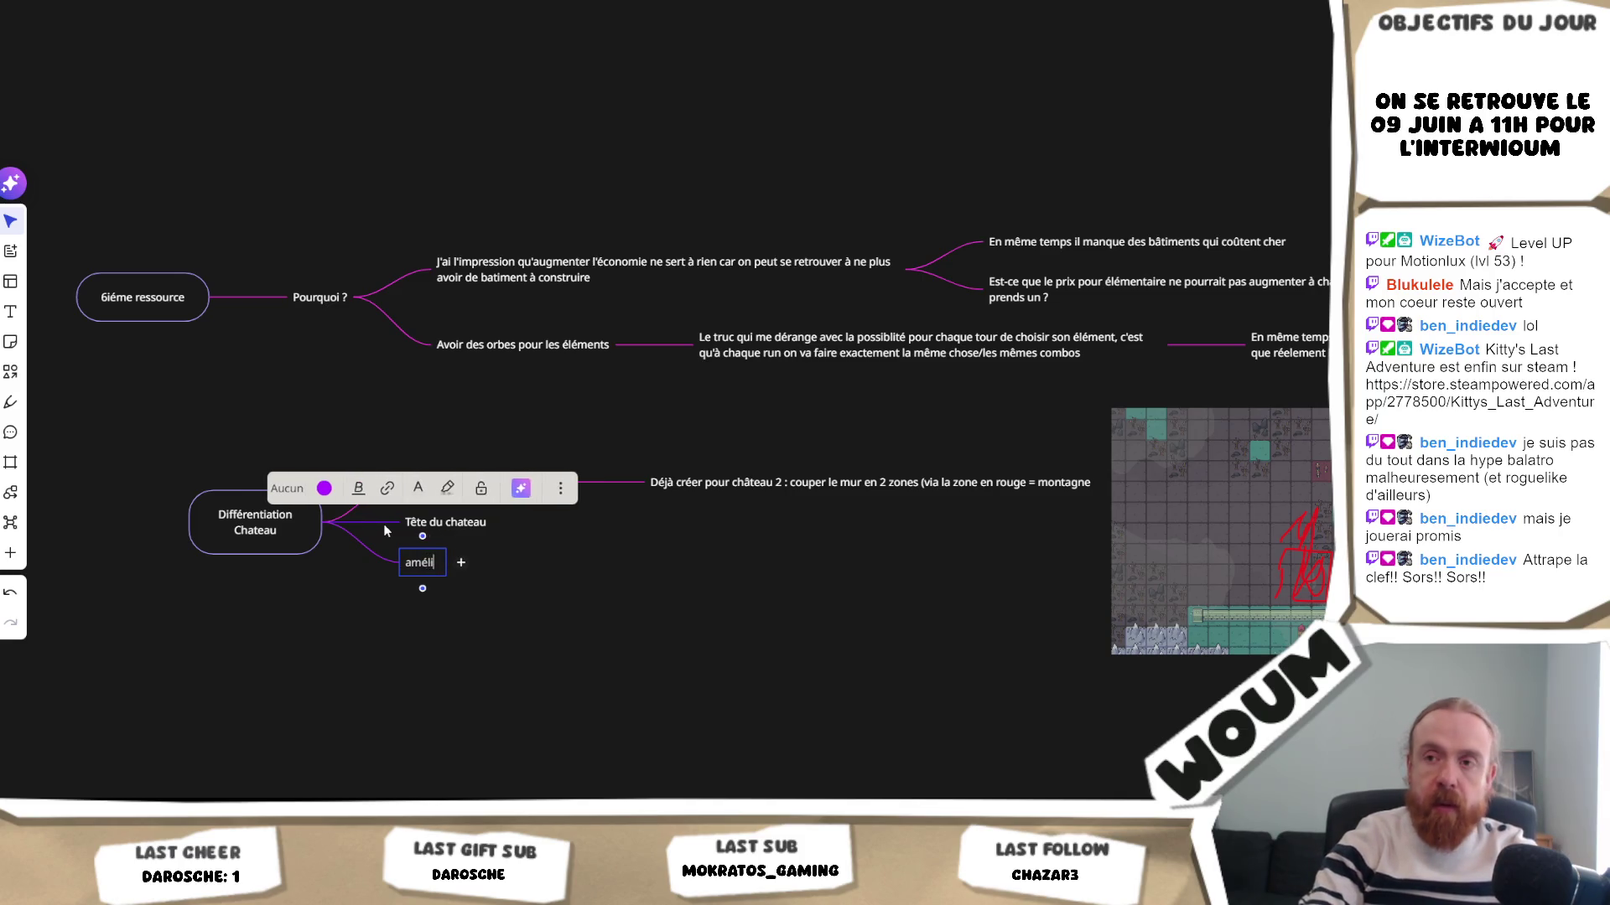
pyautogui.write('oration du ch')
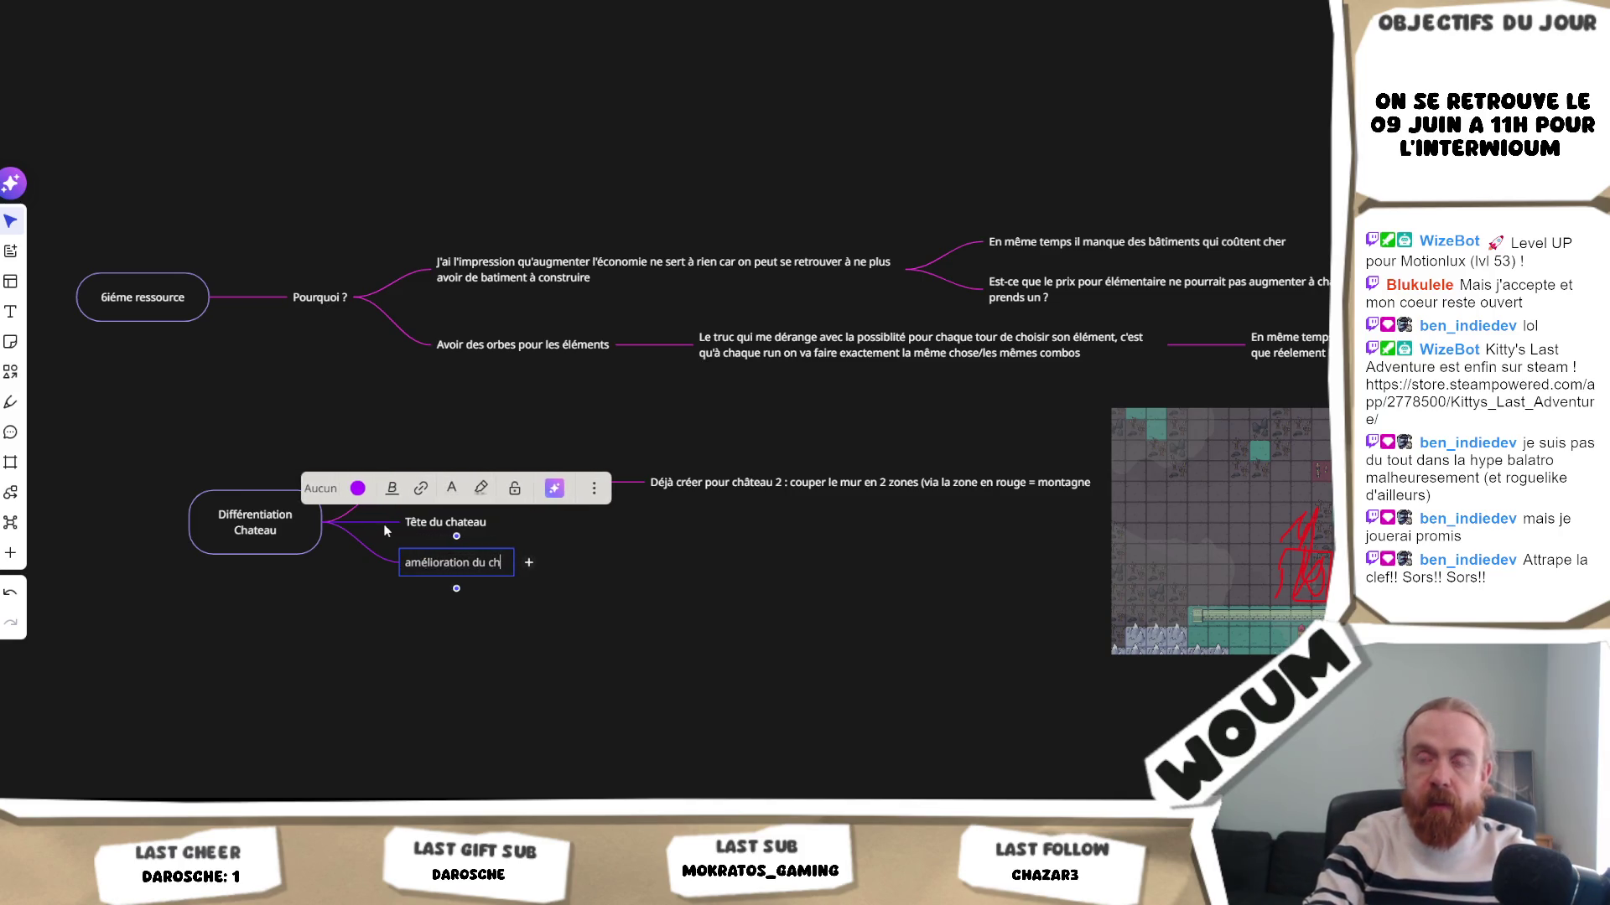
pyautogui.write('ateau')
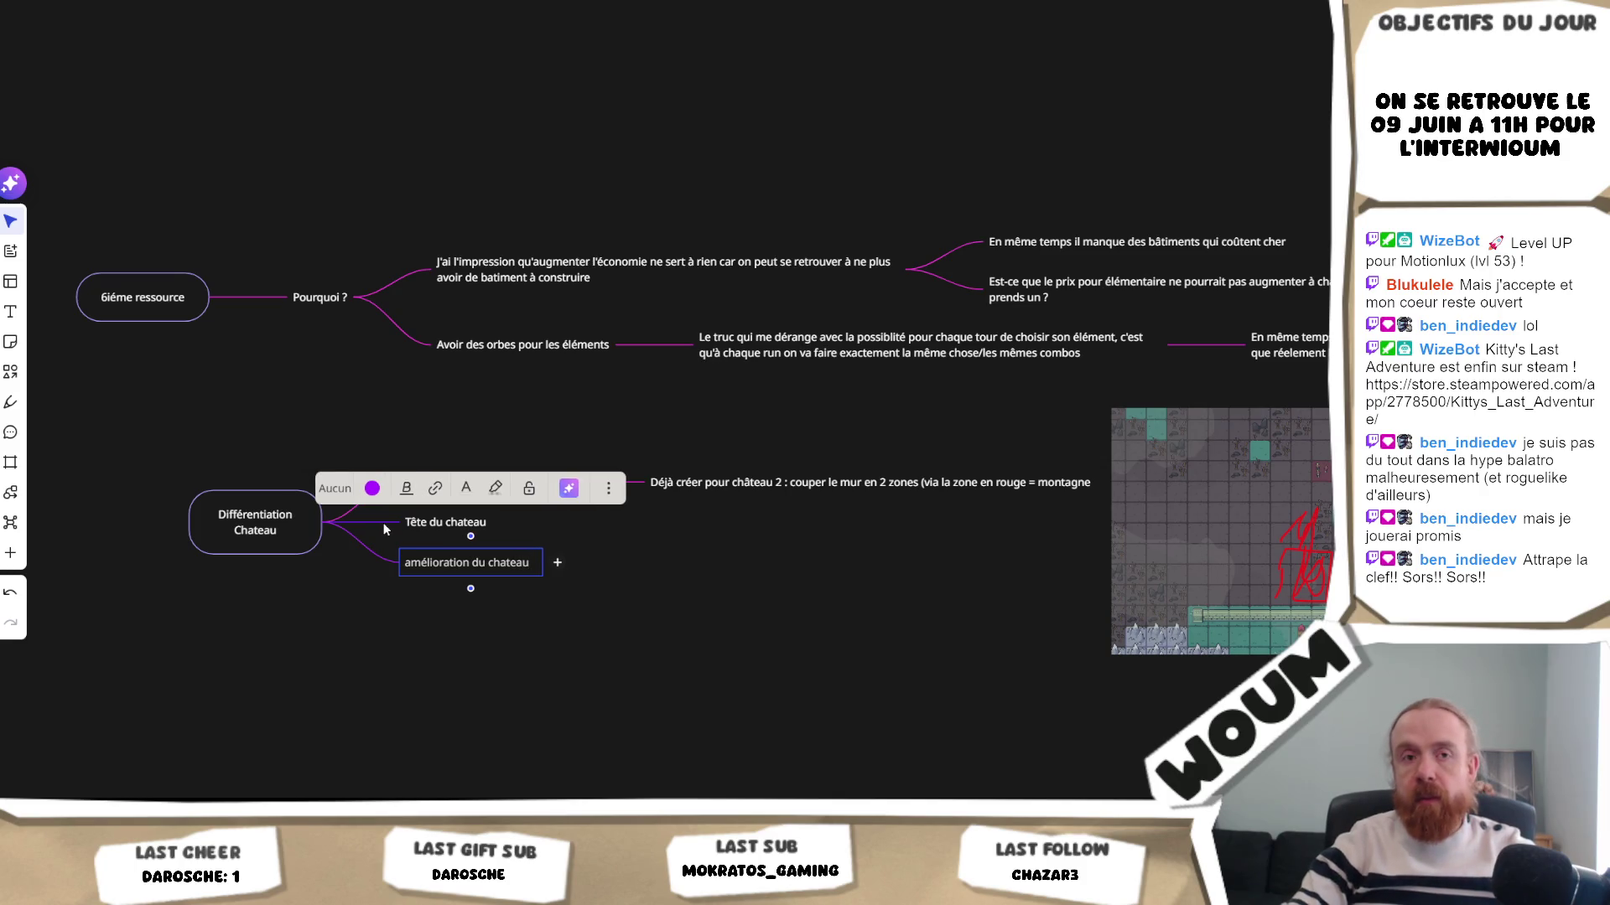
pyautogui.click(442, 659)
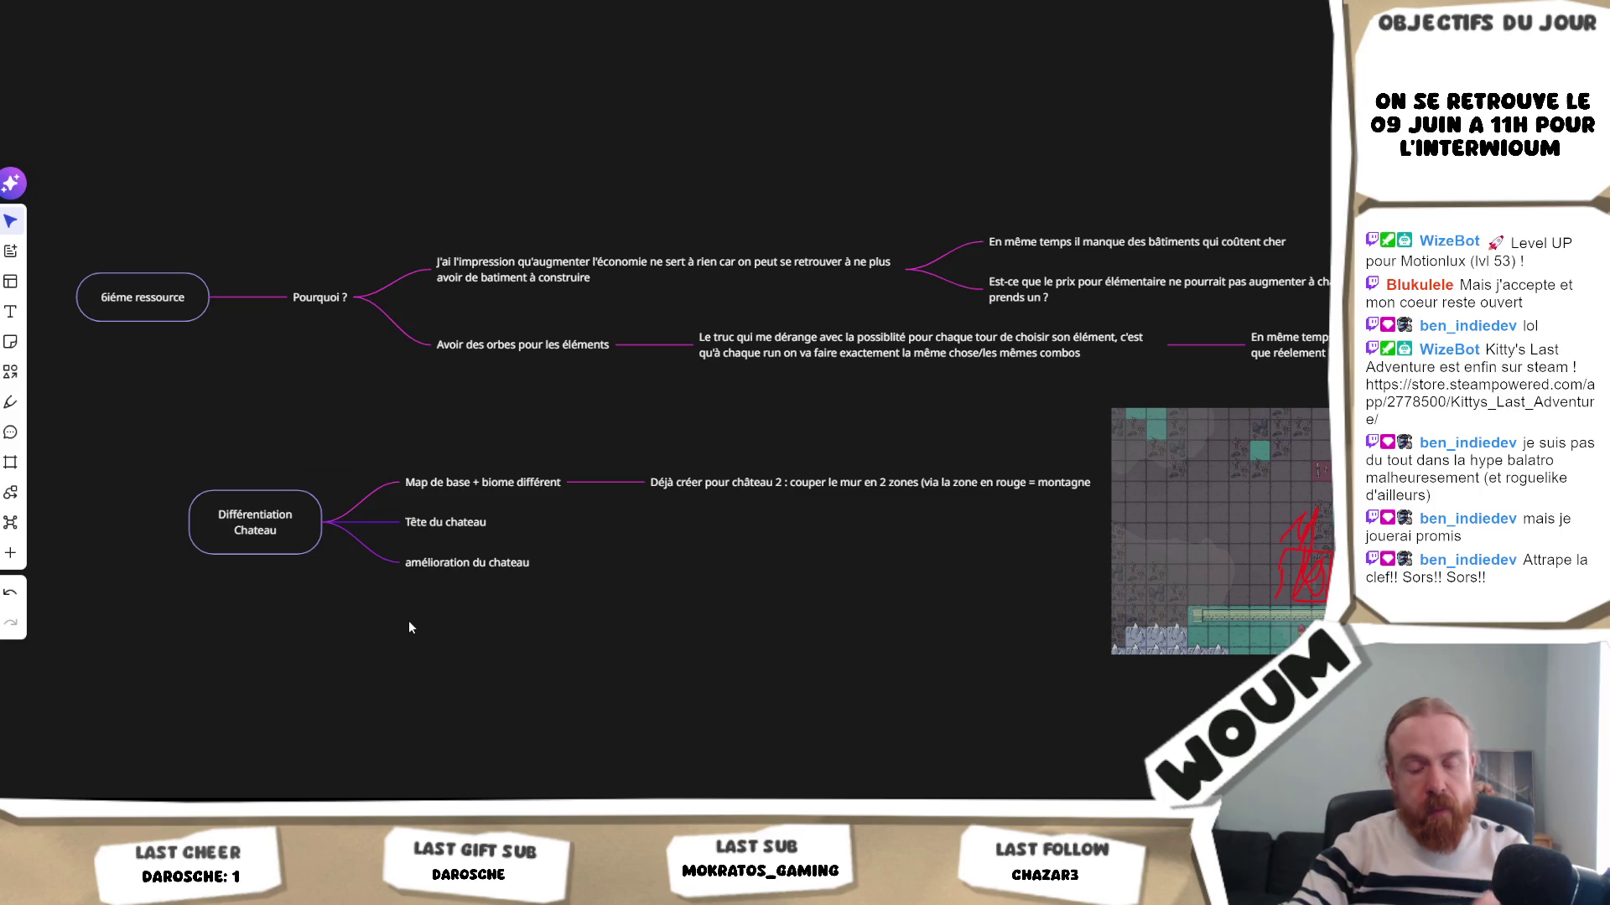
pyautogui.moveTo(338, 524)
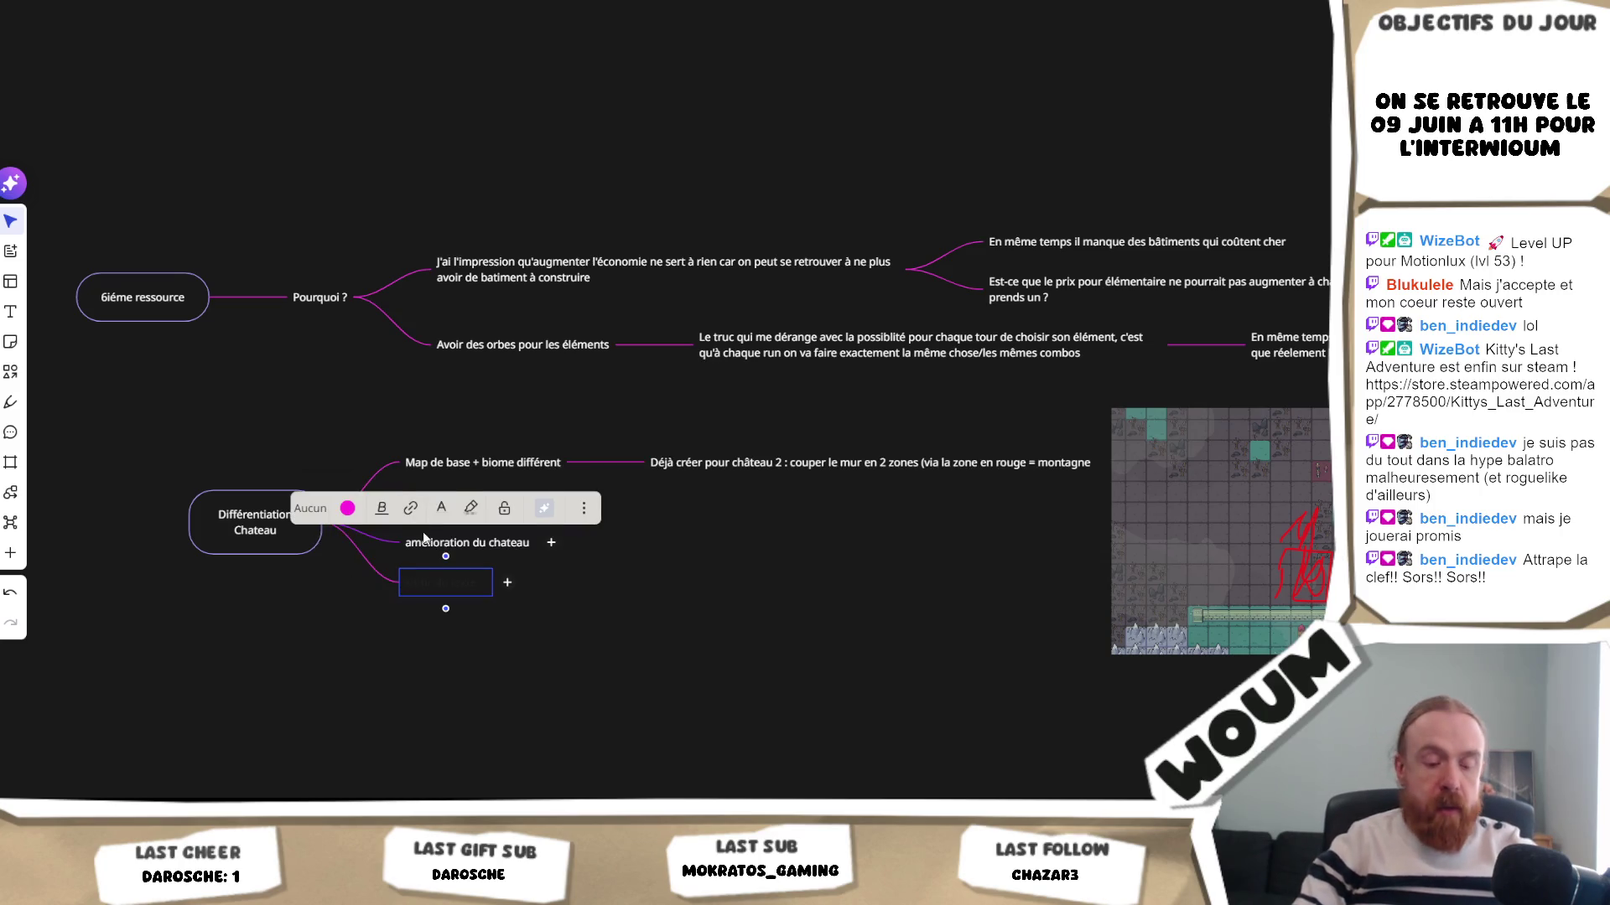
pyautogui.write('certains batiments que disp')
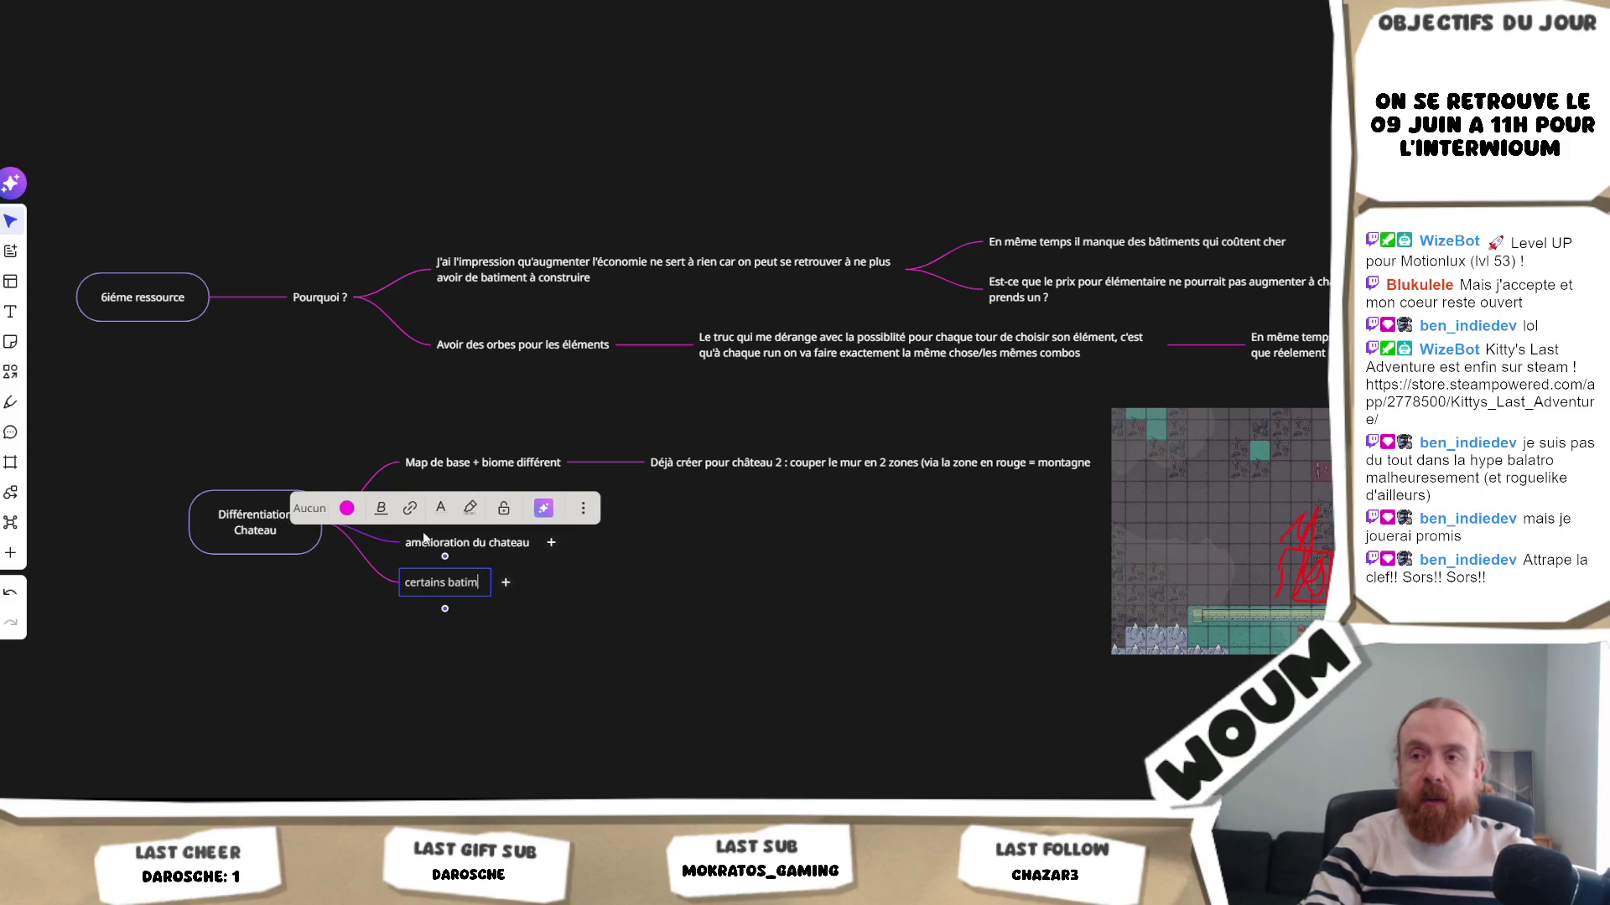
pyautogui.write('o sur le chatea')
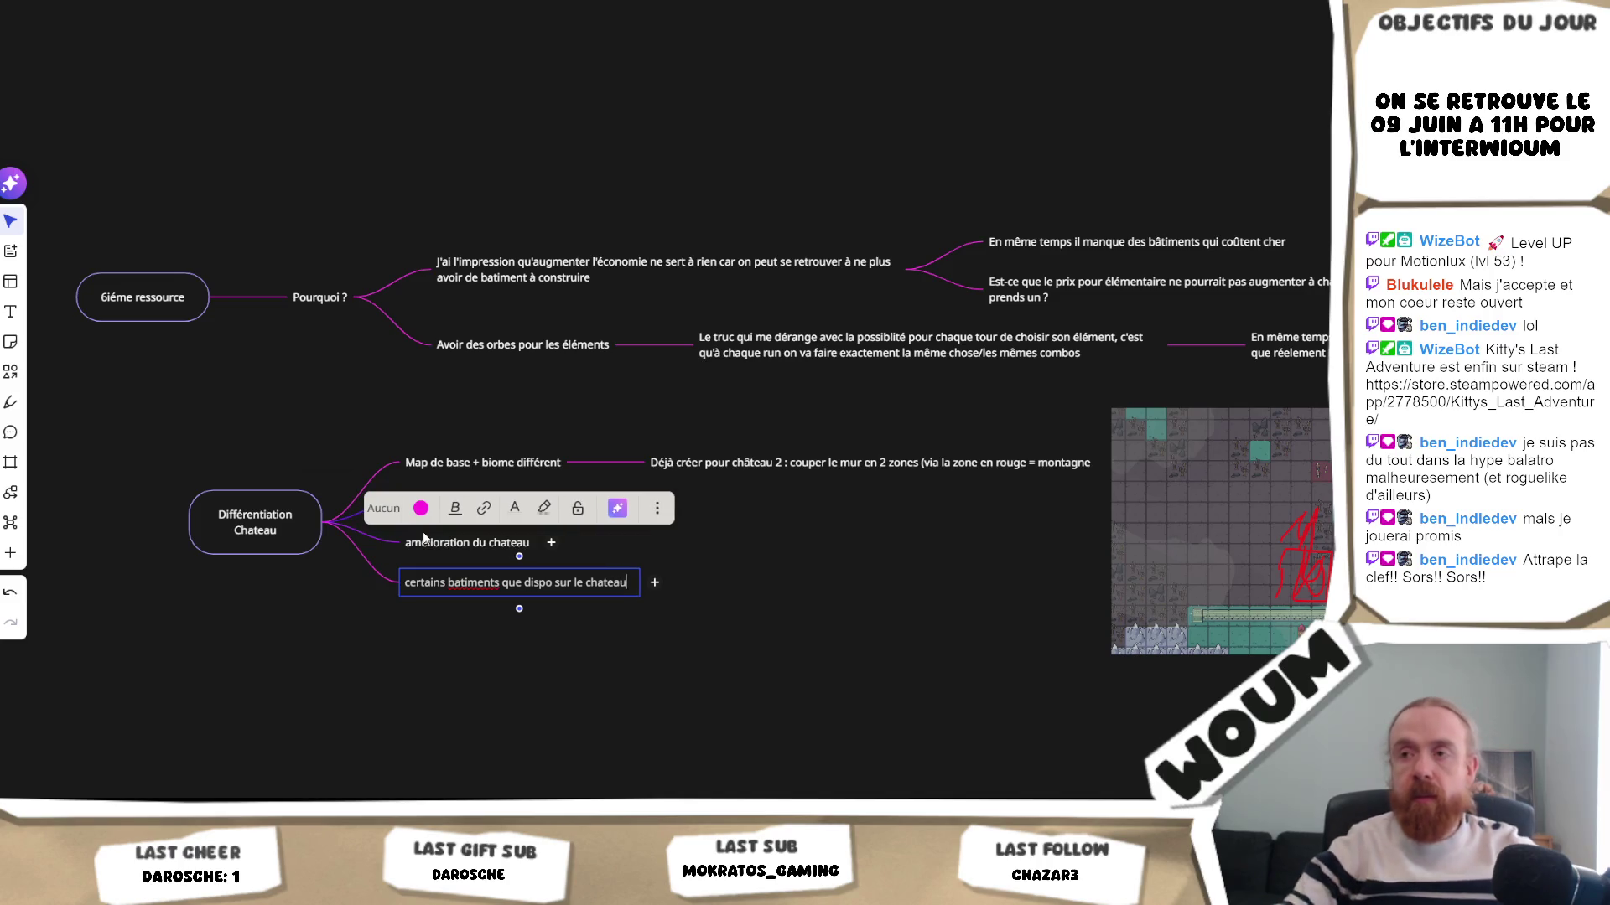
pyautogui.write('u')
pyautogui.click(1029, 490)
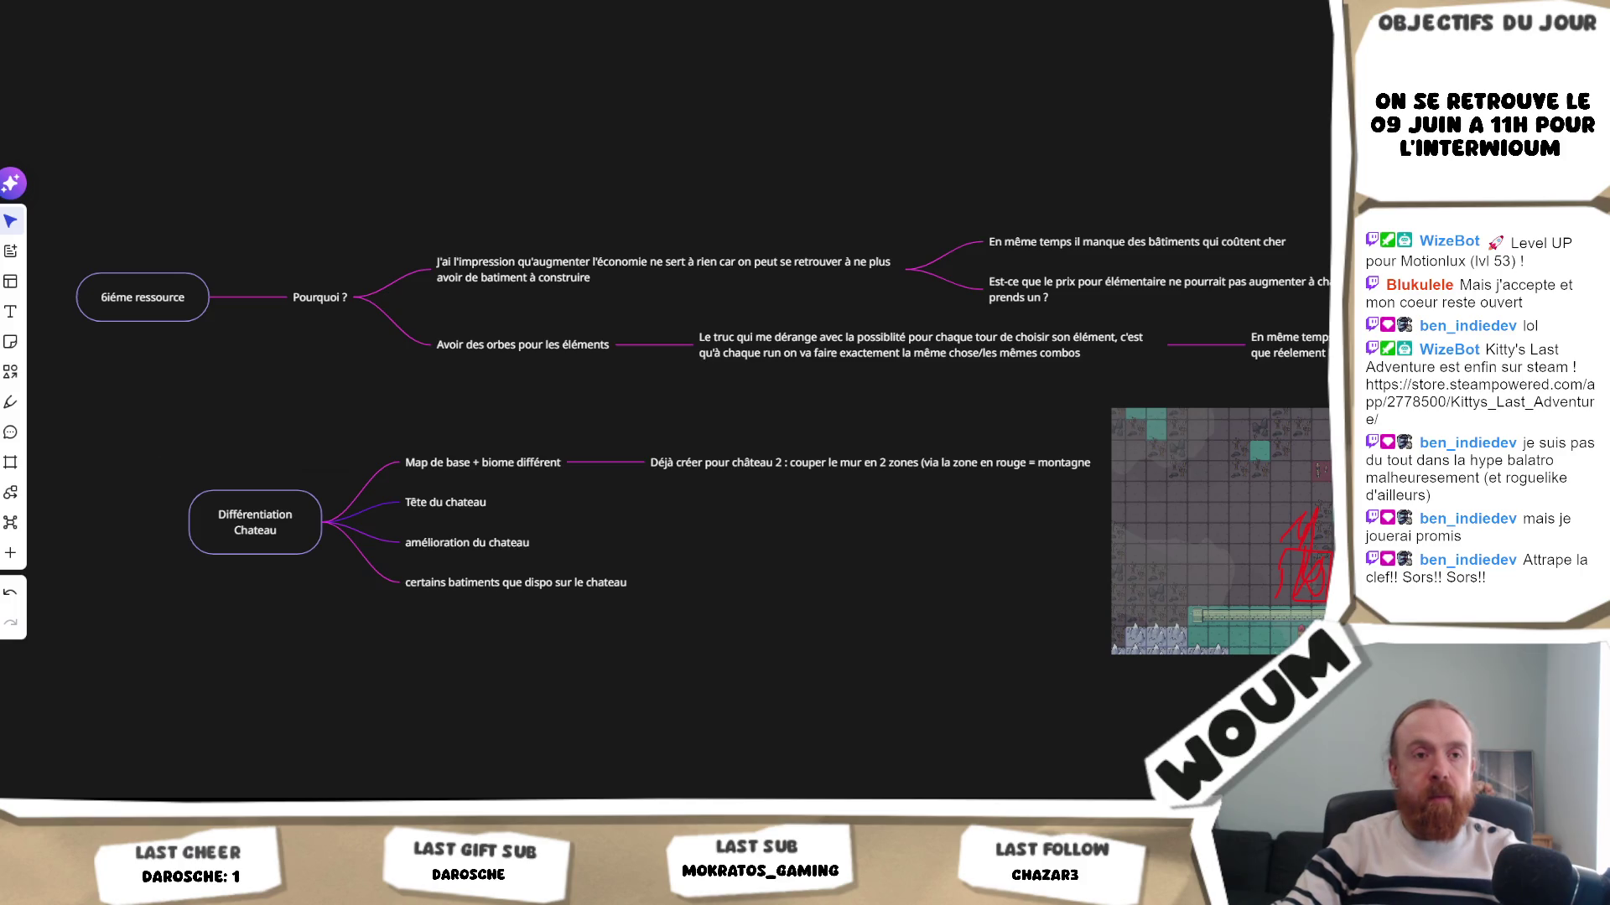
pyautogui.hotkey('alt', 'Tab')
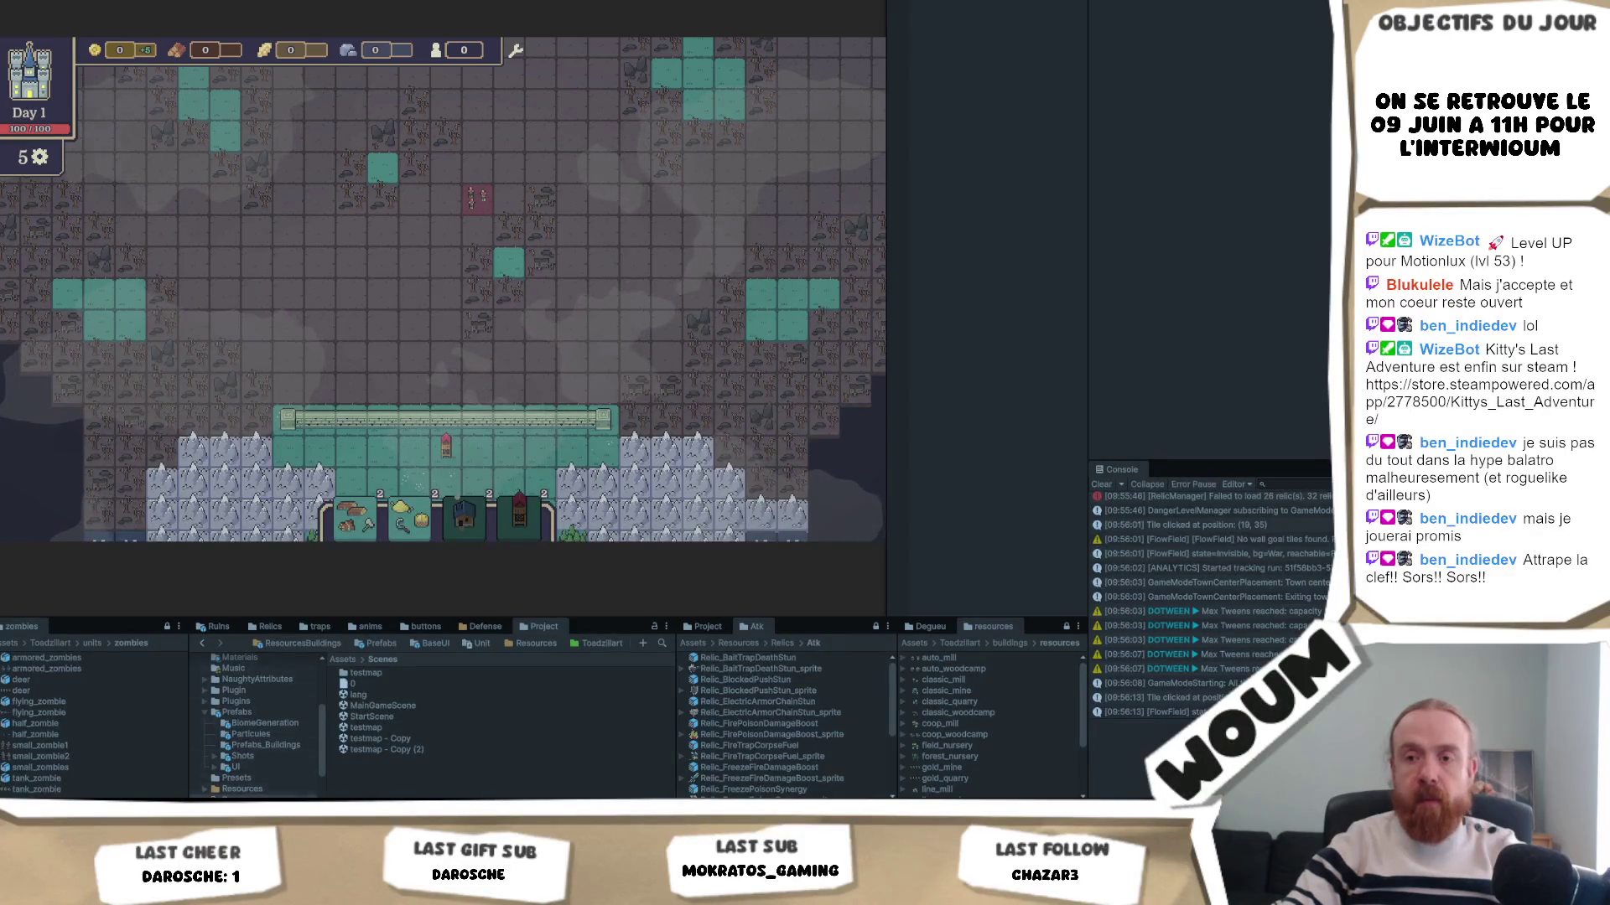
# - Return from Unity to the Miro castle-differentiation mind map
pyautogui.hotkey('alt', 'Tab')
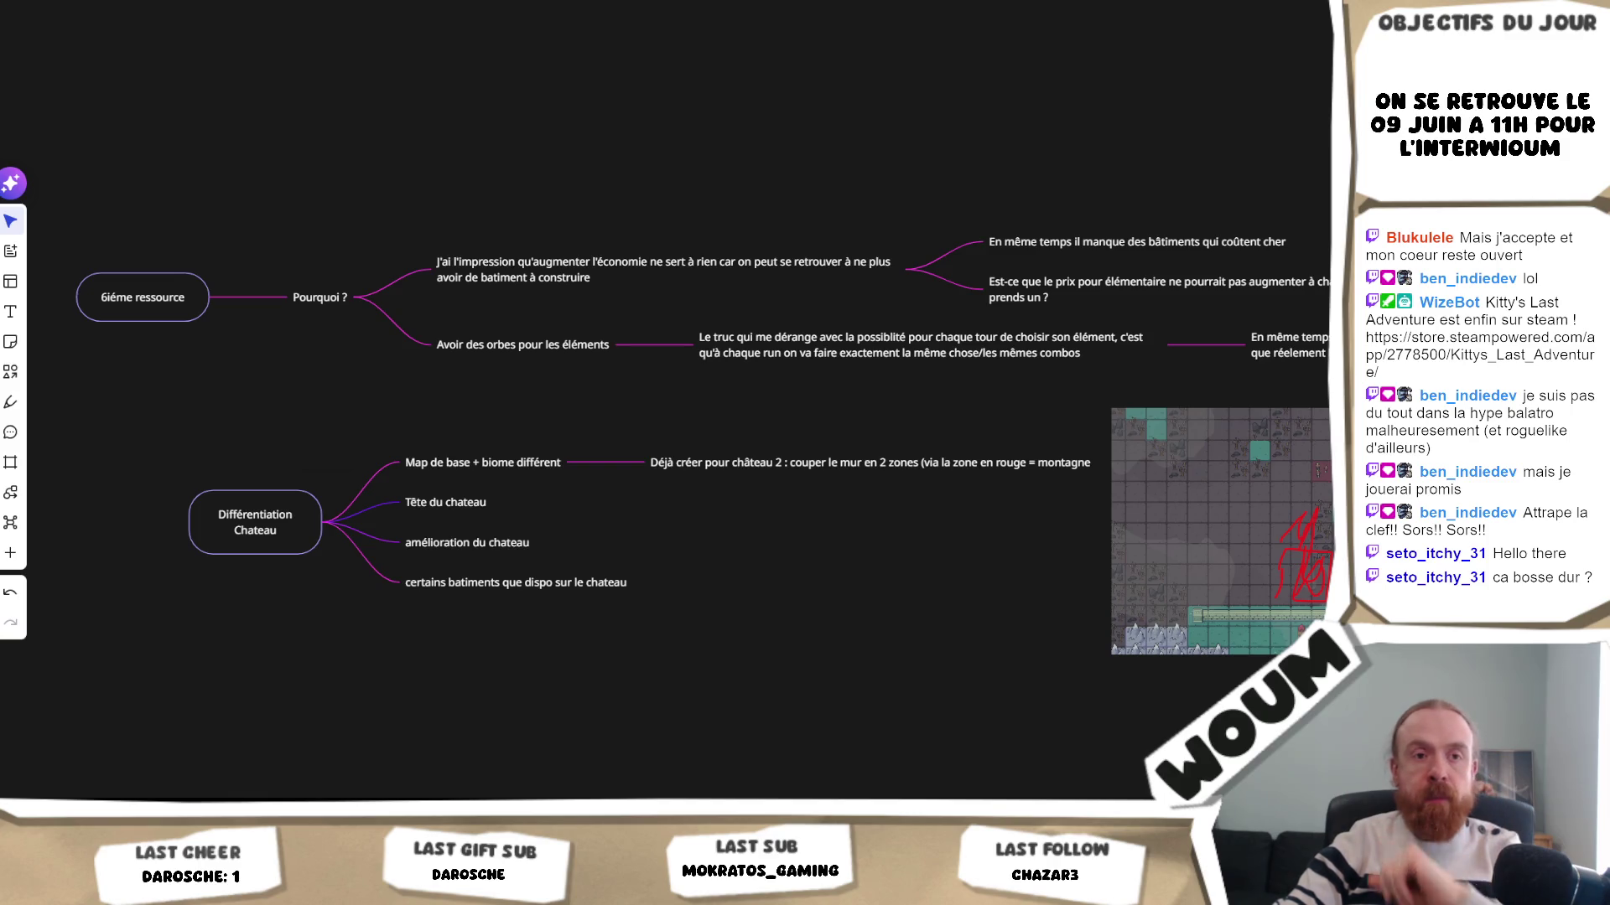
pyautogui.moveTo(859, 515)
pyautogui.mouseDown()
pyautogui.moveTo(843, 535)
pyautogui.moveTo(718, 531)
pyautogui.moveTo(803, 539)
pyautogui.mouseUp()
pyautogui.hscroll(-5, 803, 539)
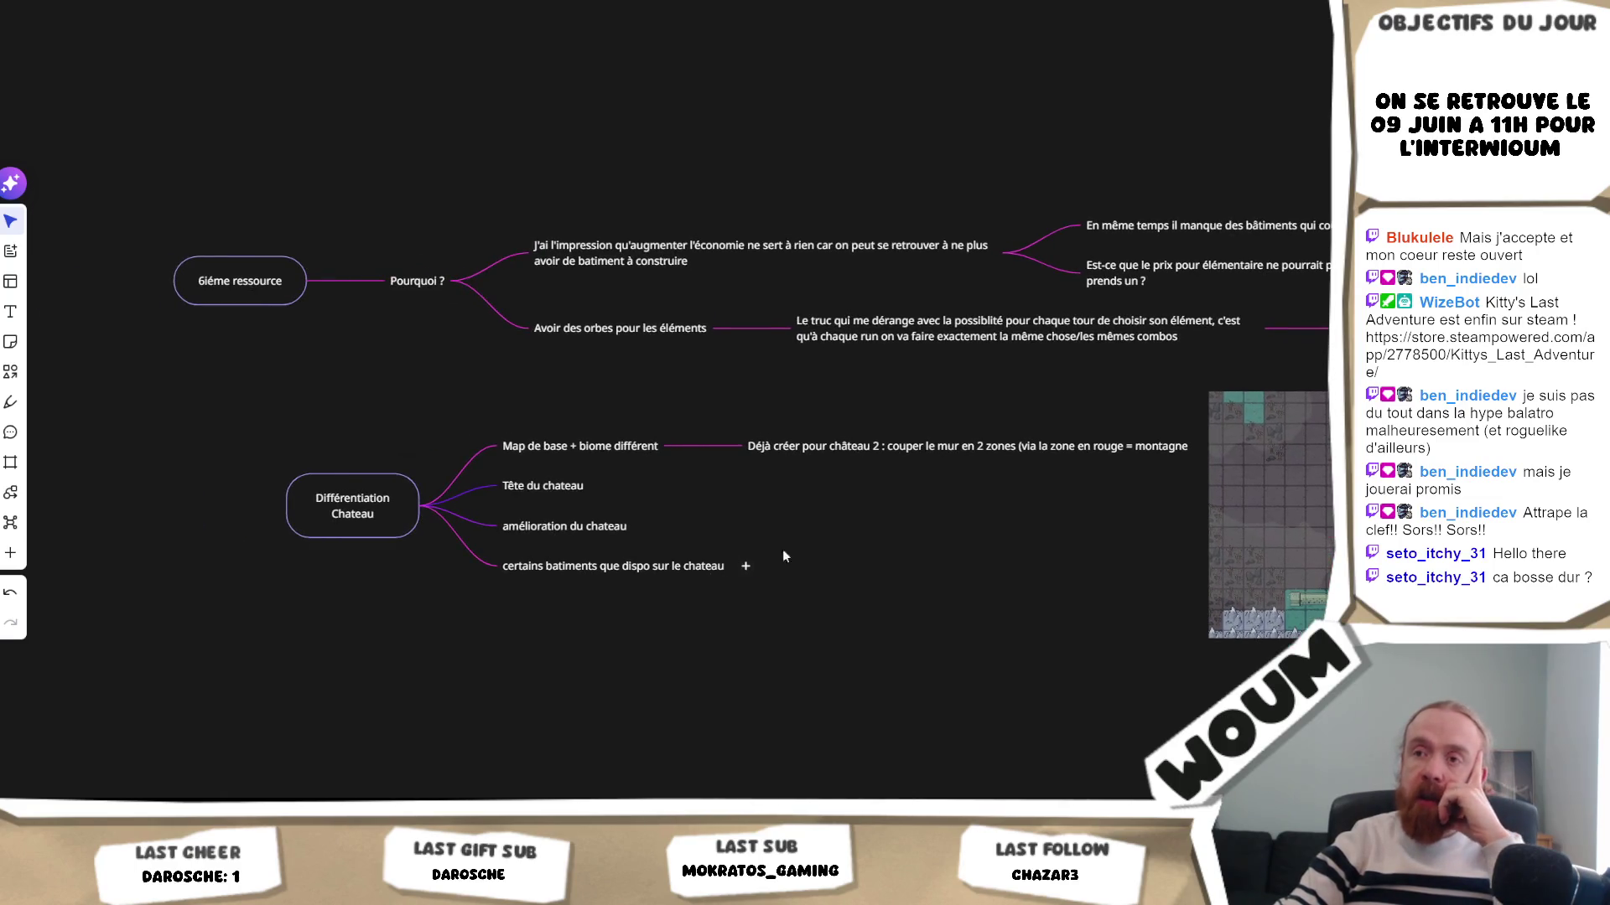
pyautogui.hscroll(2, 763, 562)
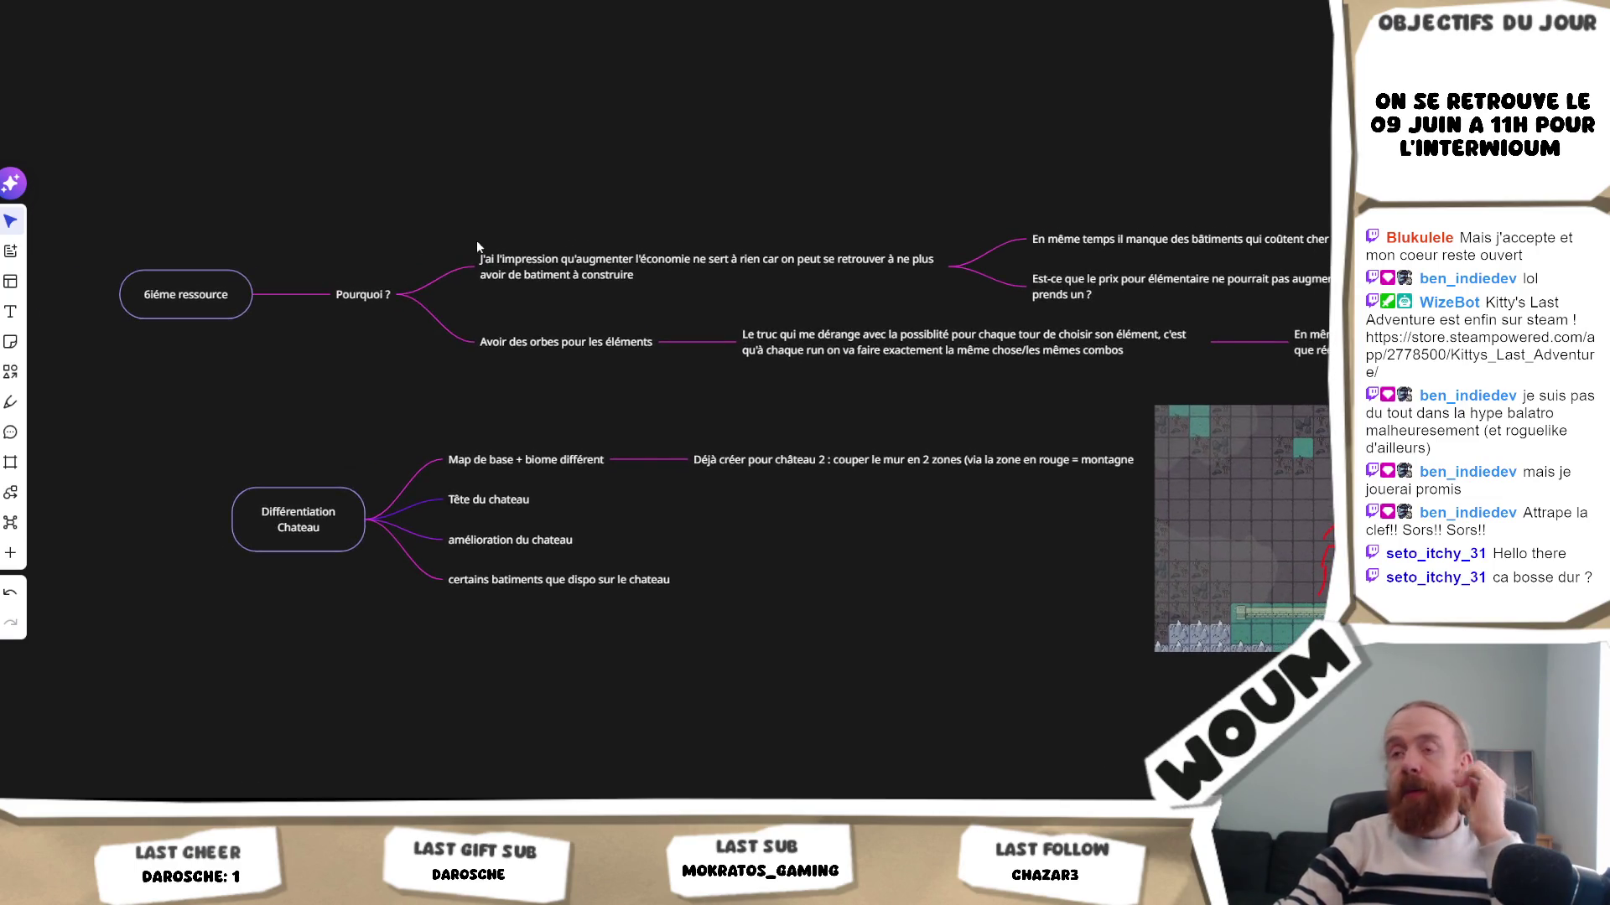
pyautogui.hotkey('alt', 'Tab')
# - In Codecks, close the deleted Code deck and view the Retours deck's 'Mob Armure pas visible [23]' card, then return to Unity
pyautogui.scroll(2, 327, 120)
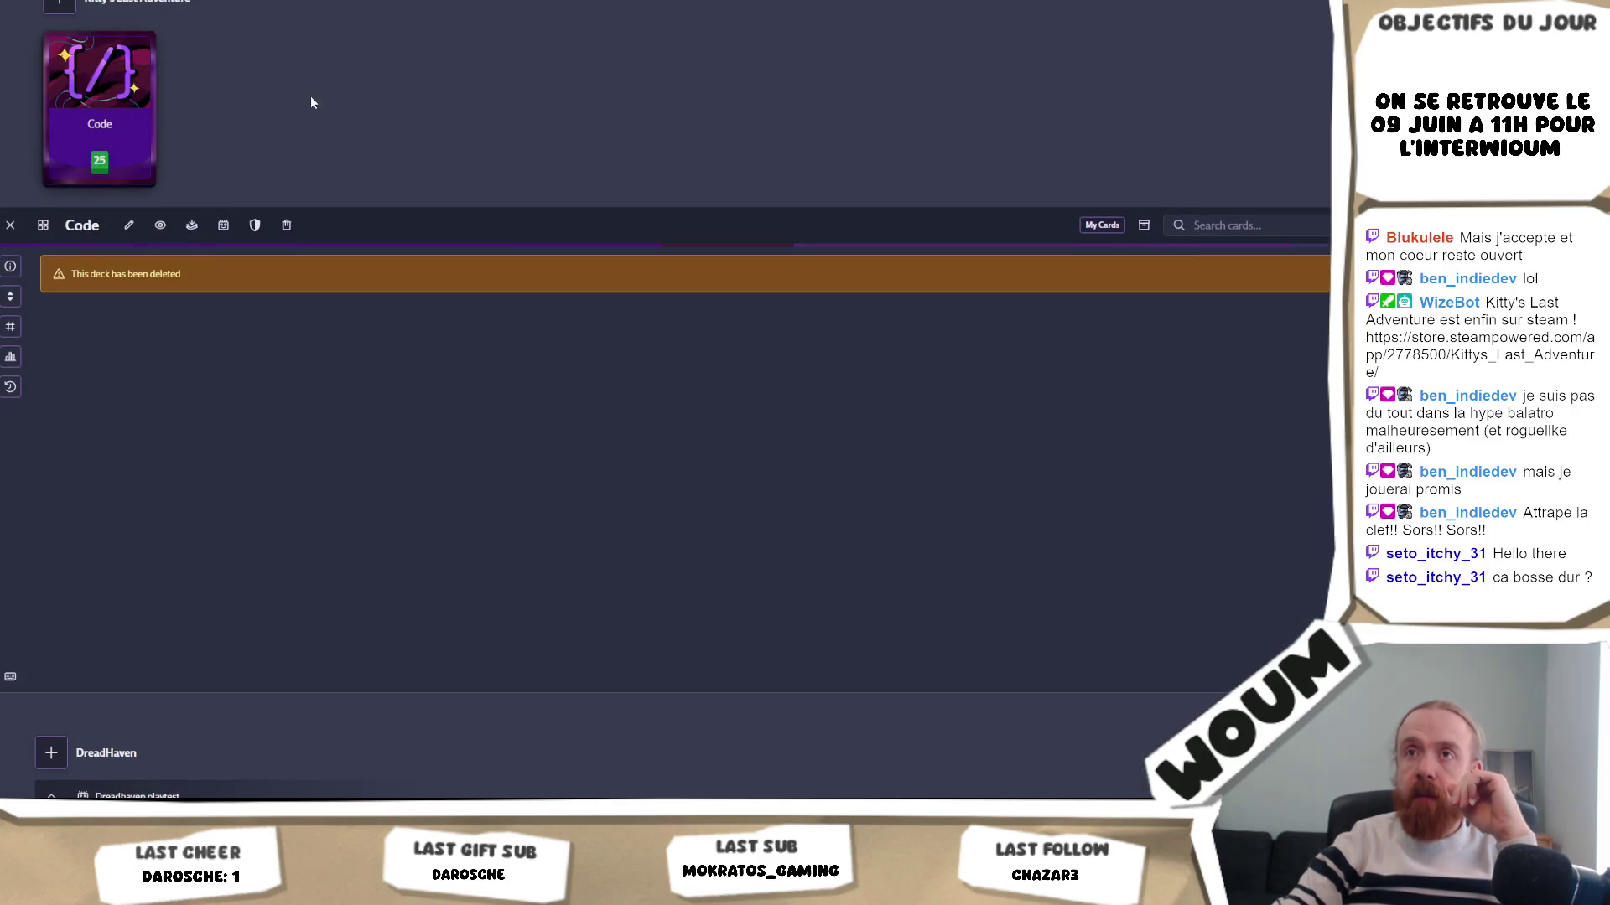
pyautogui.press('Escape')
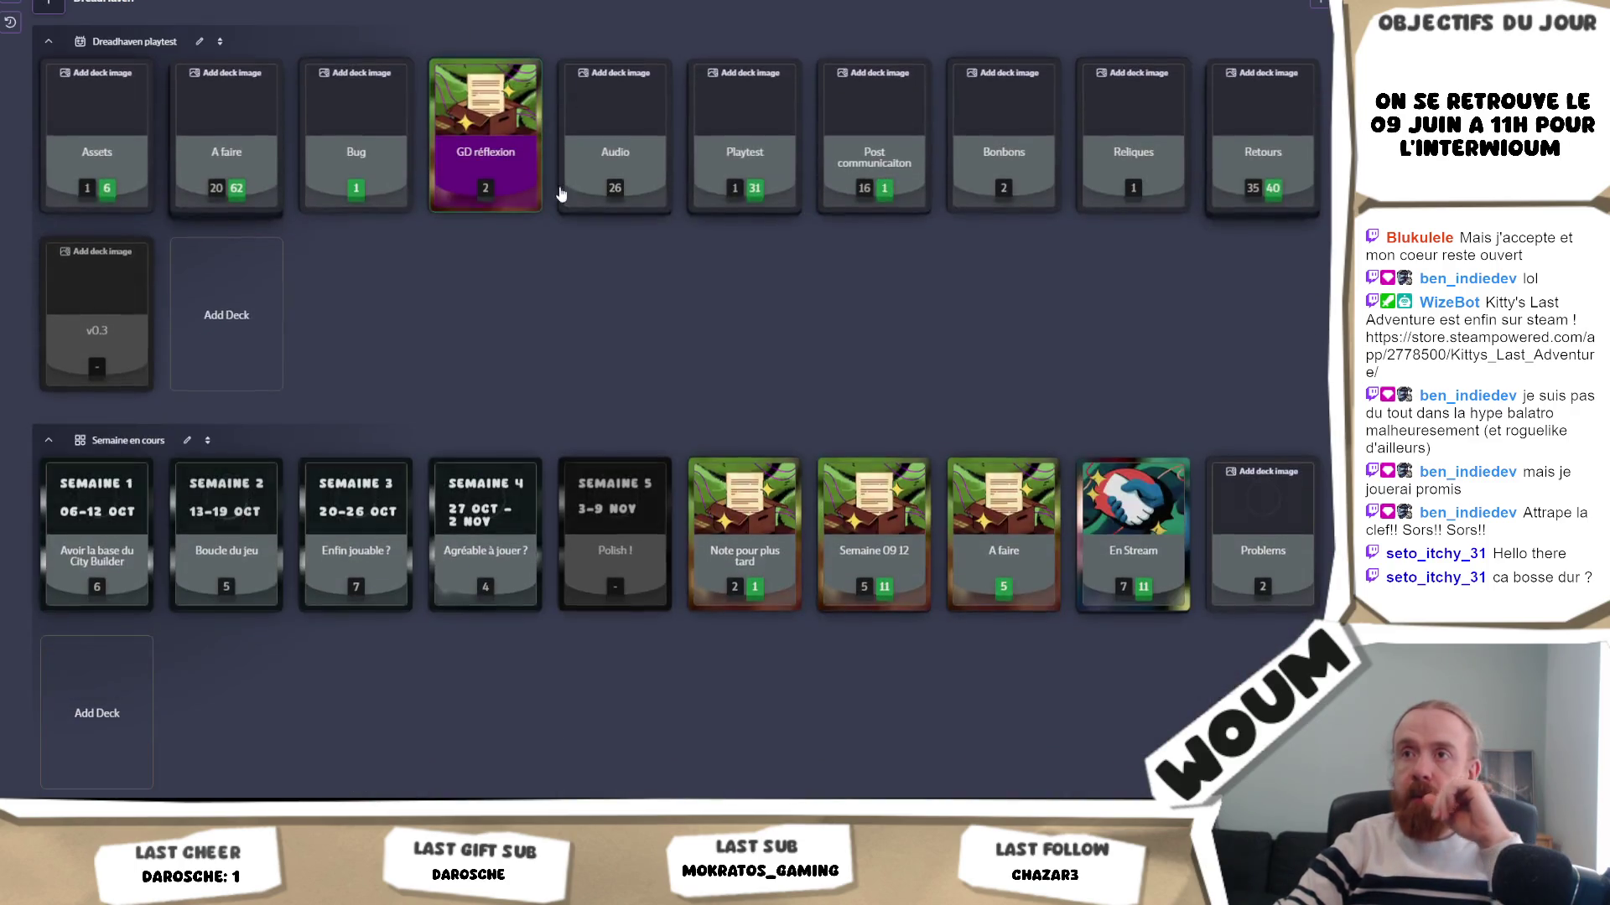
pyautogui.click(1246, 146)
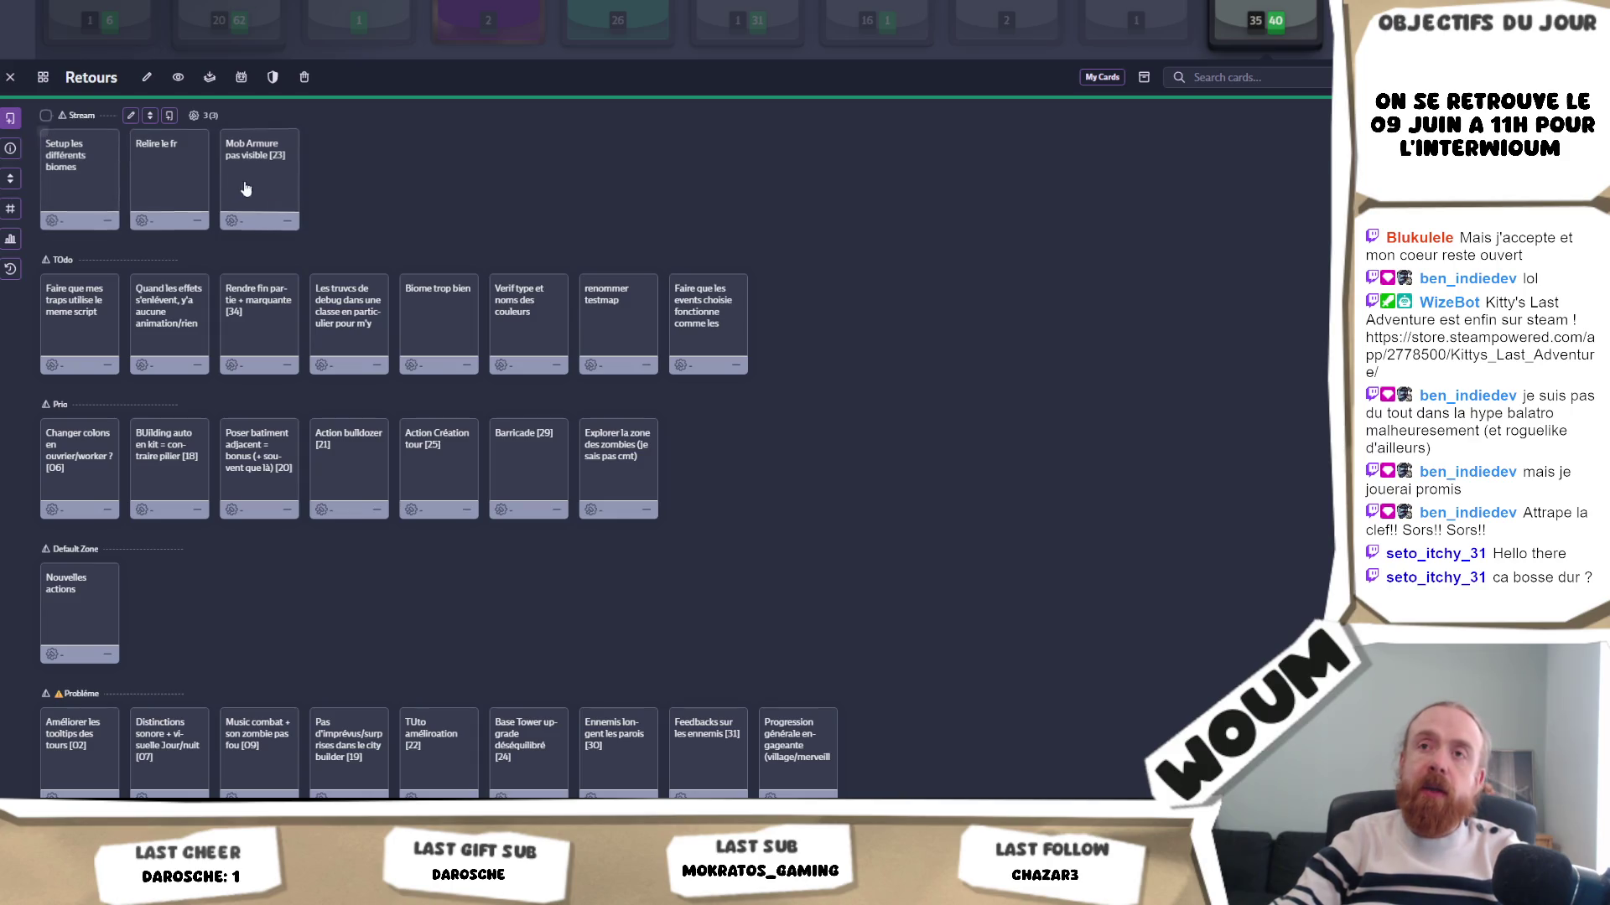
pyautogui.click(281, 216)
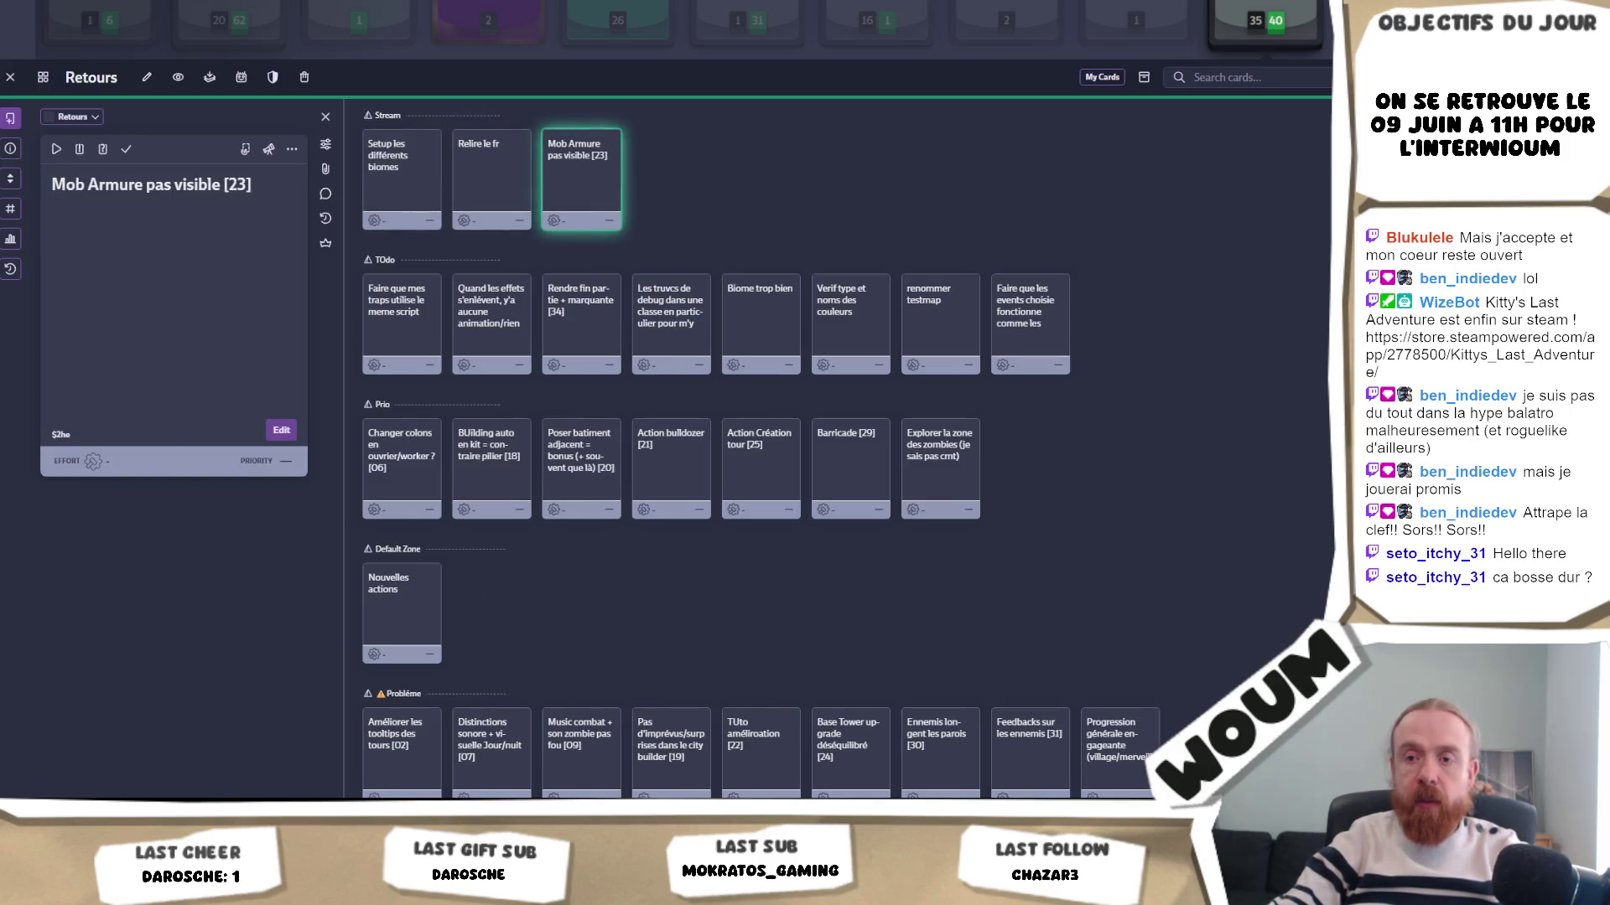
pyautogui.hotkey('alt', 'Tab')
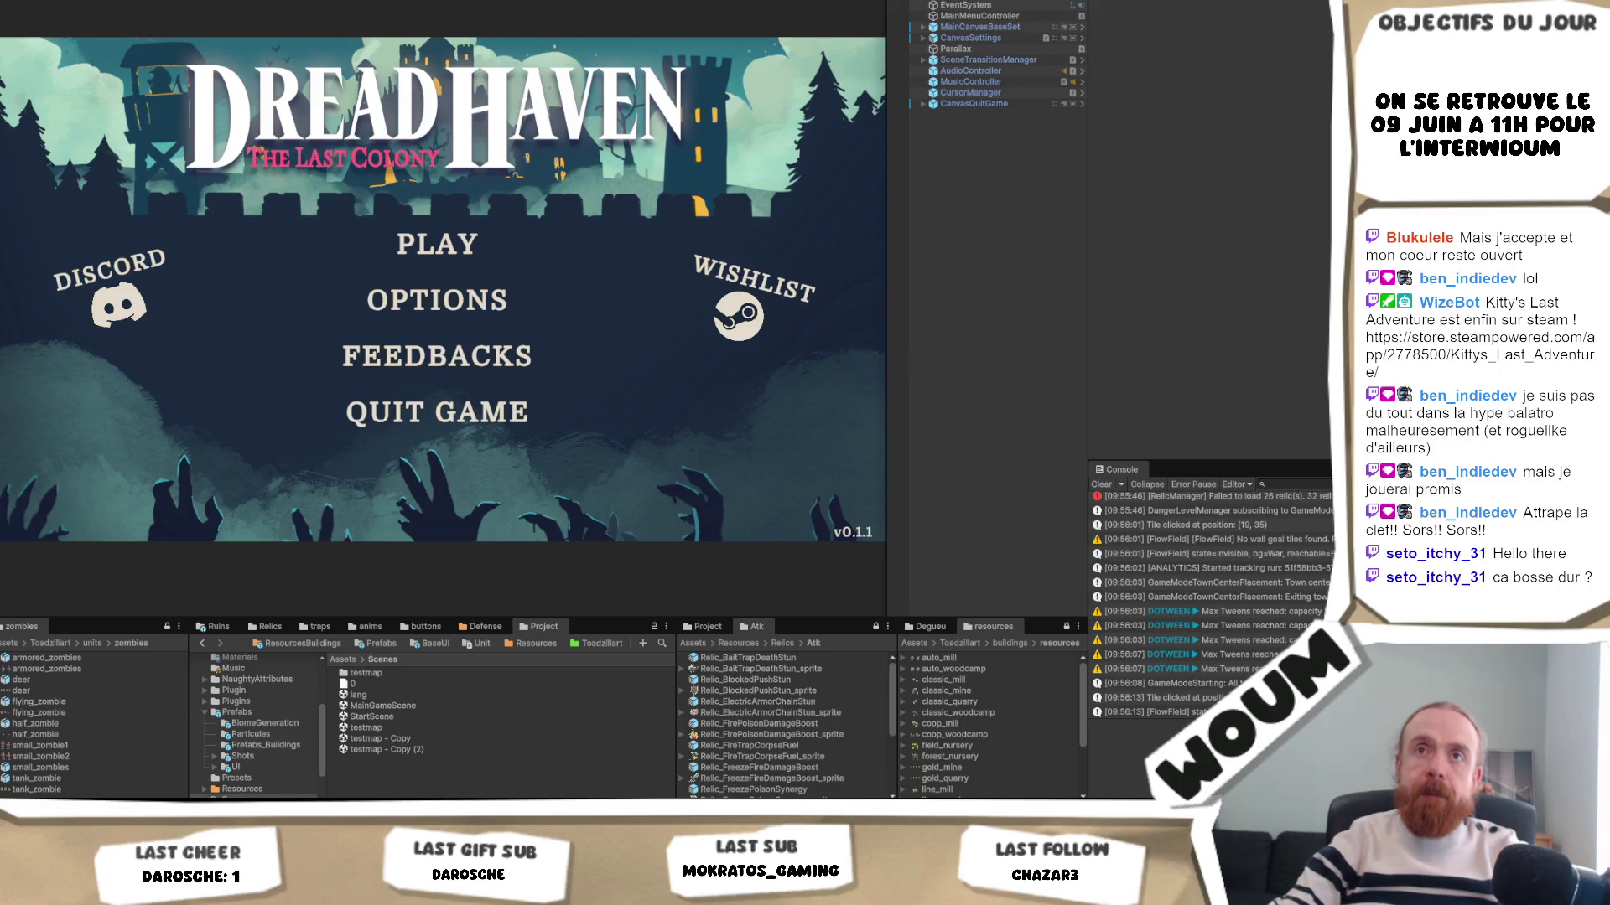
# - Load the recent 'game' scene in place of the main menu and switch to the Scene view
pyautogui.hotkey('alt', 'f')
pyautogui.press('Down')
pyautogui.press('Down')
pyautogui.press('Down')
pyautogui.press('Right')
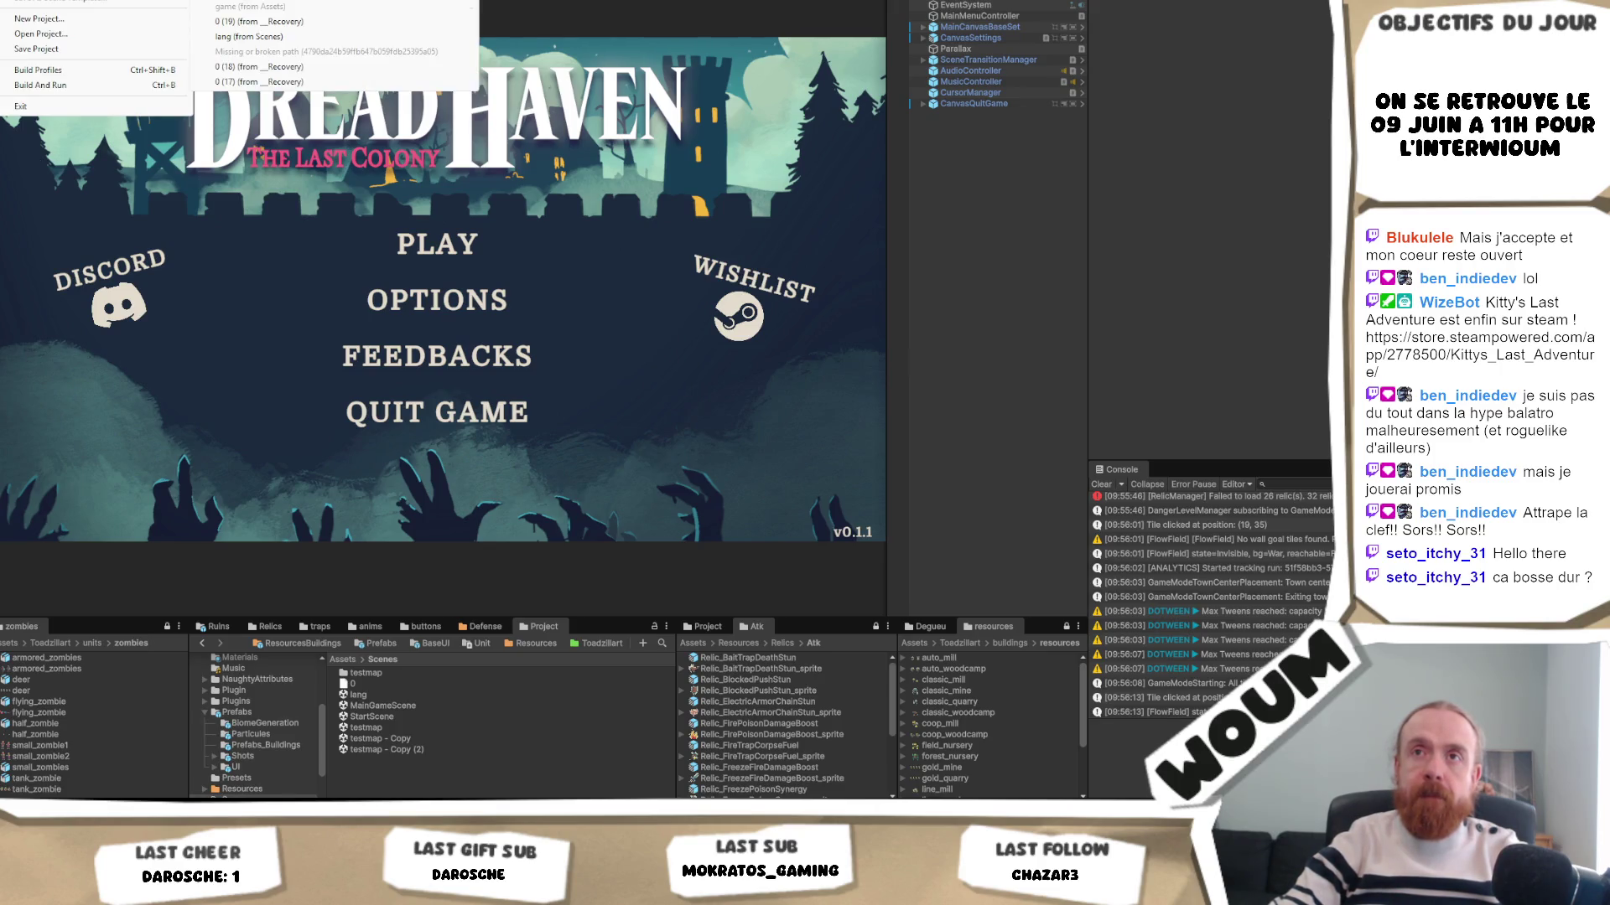
pyautogui.press('Return')
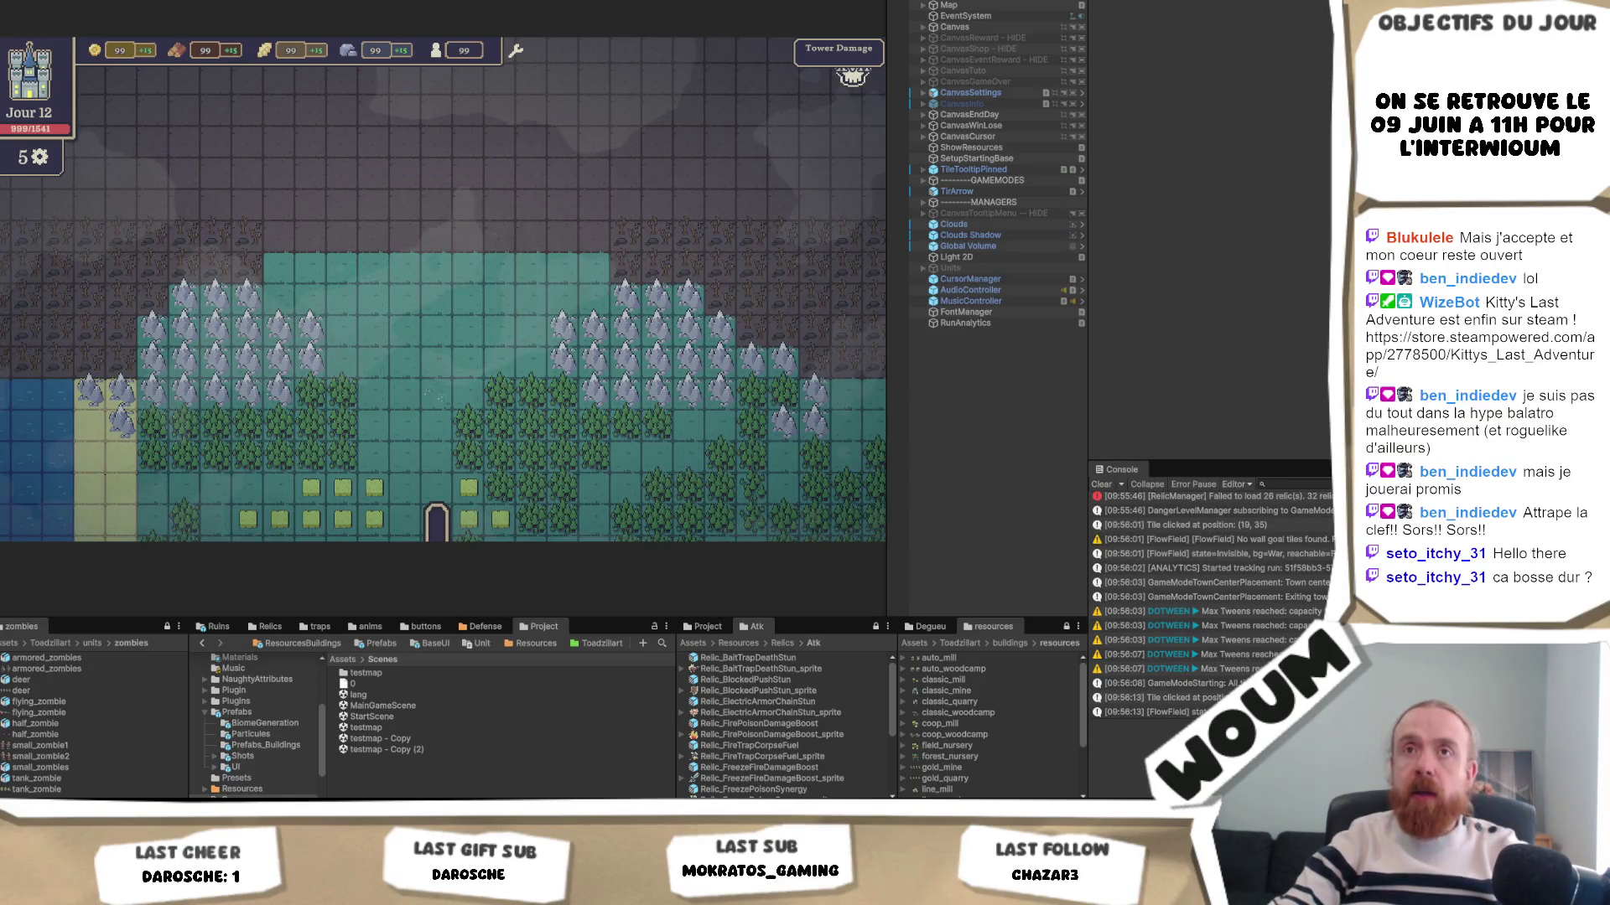
pyautogui.hotkey('ctrl', '1')
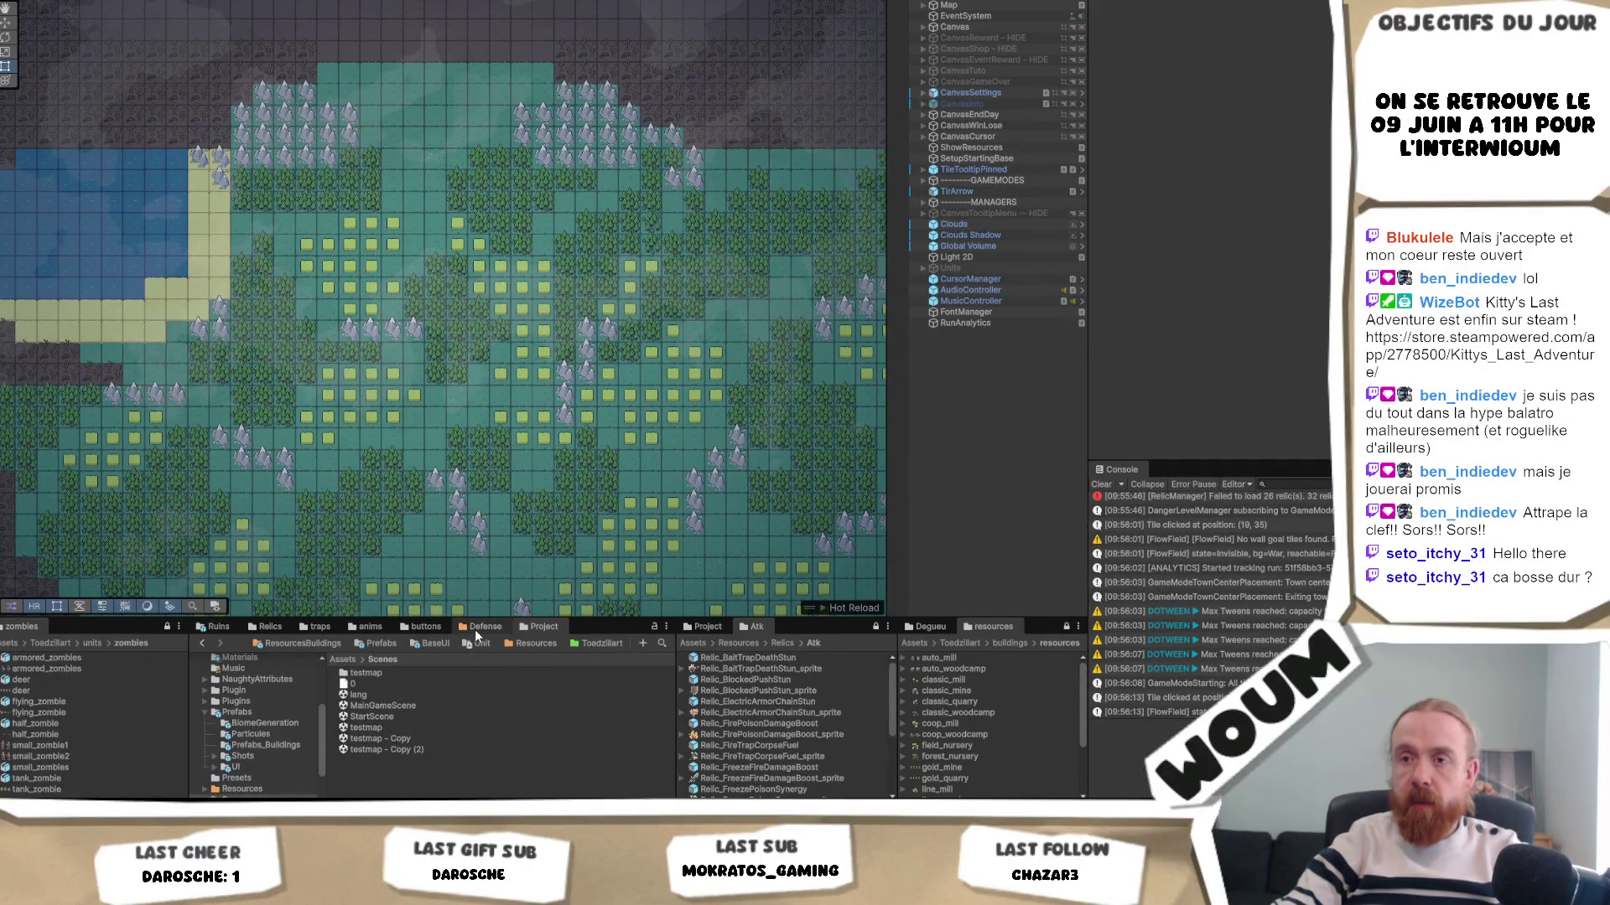
pyautogui.click(531, 644)
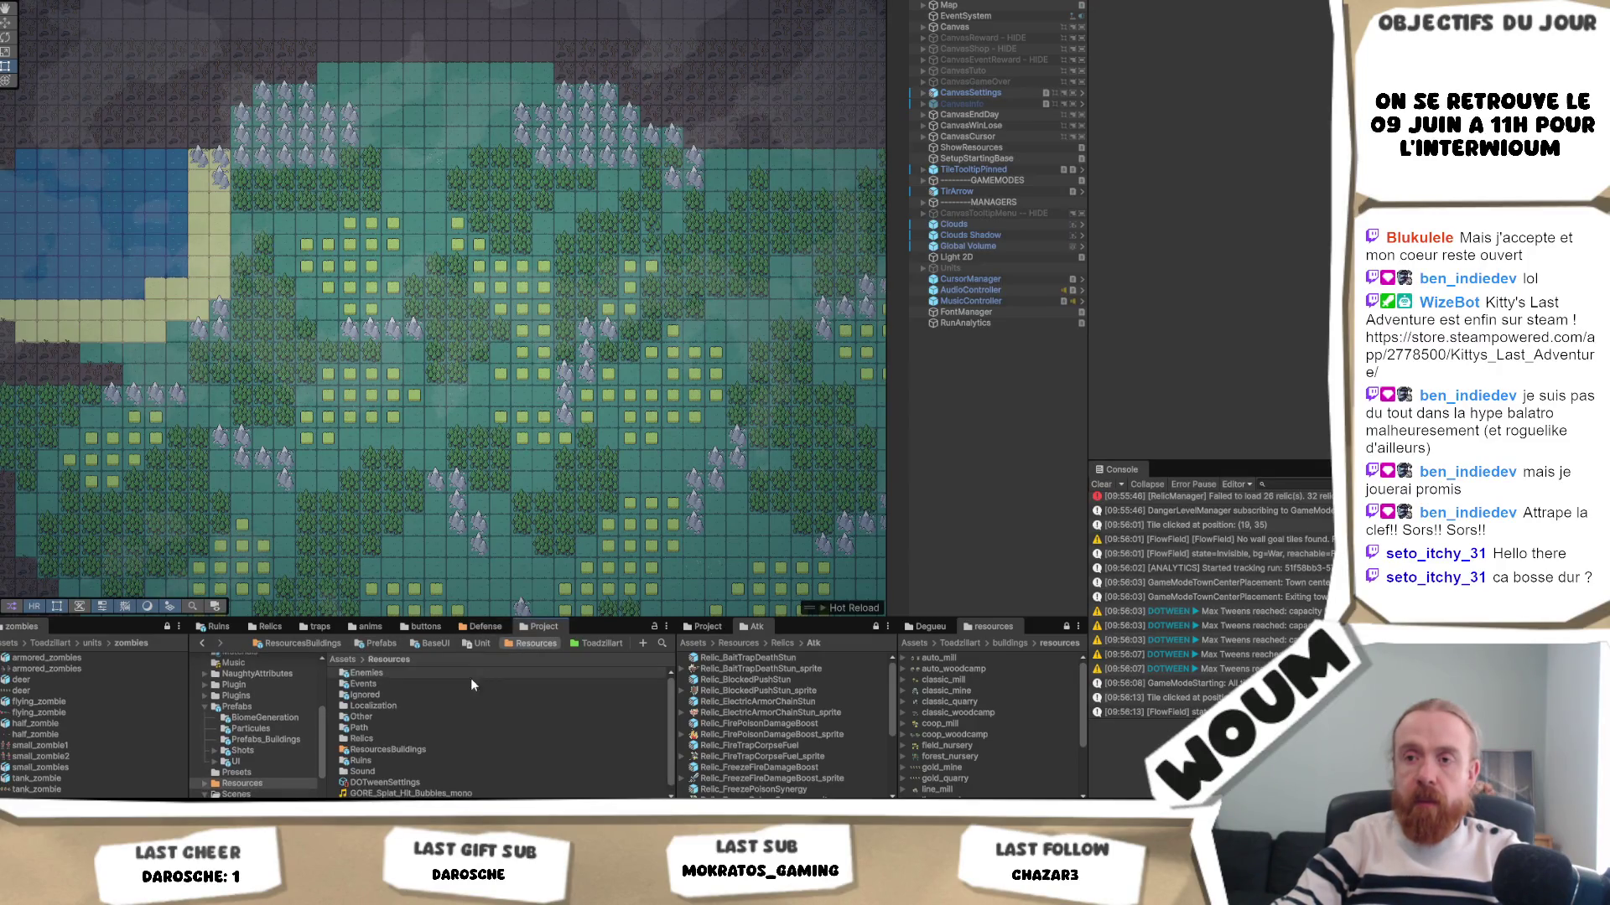
pyautogui.click(401, 673)
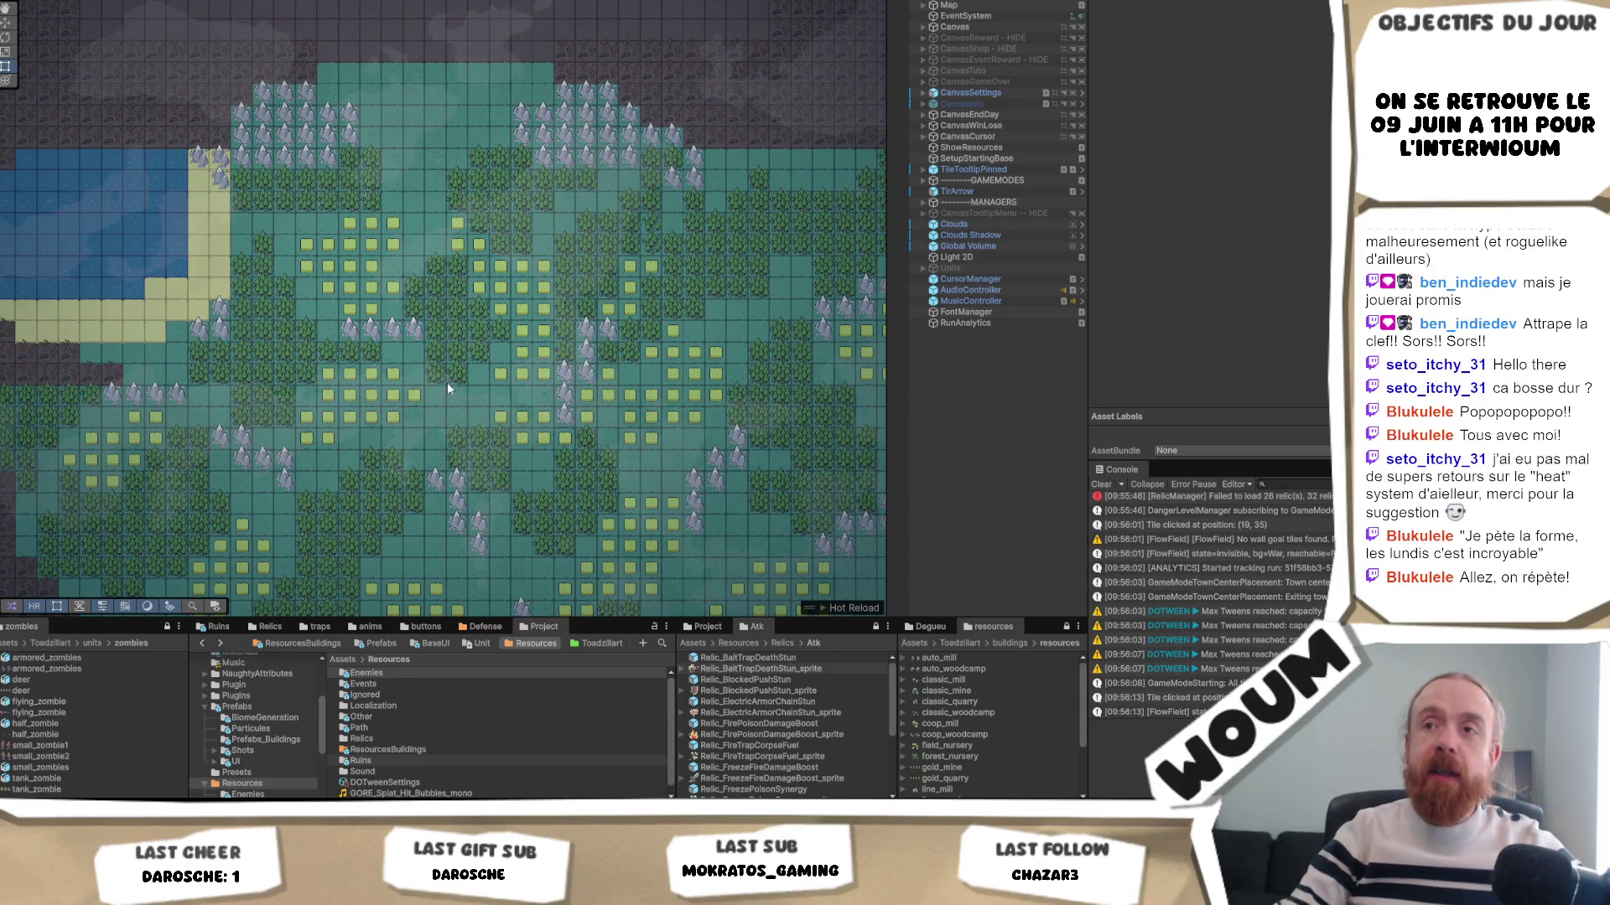
pyautogui.moveTo(531, 390)
pyautogui.mouseDown()
pyautogui.moveTo(507, 400)
pyautogui.moveTo(566, 459)
pyautogui.moveTo(568, 431)
pyautogui.moveTo(432, 394)
pyautogui.mouseUp()
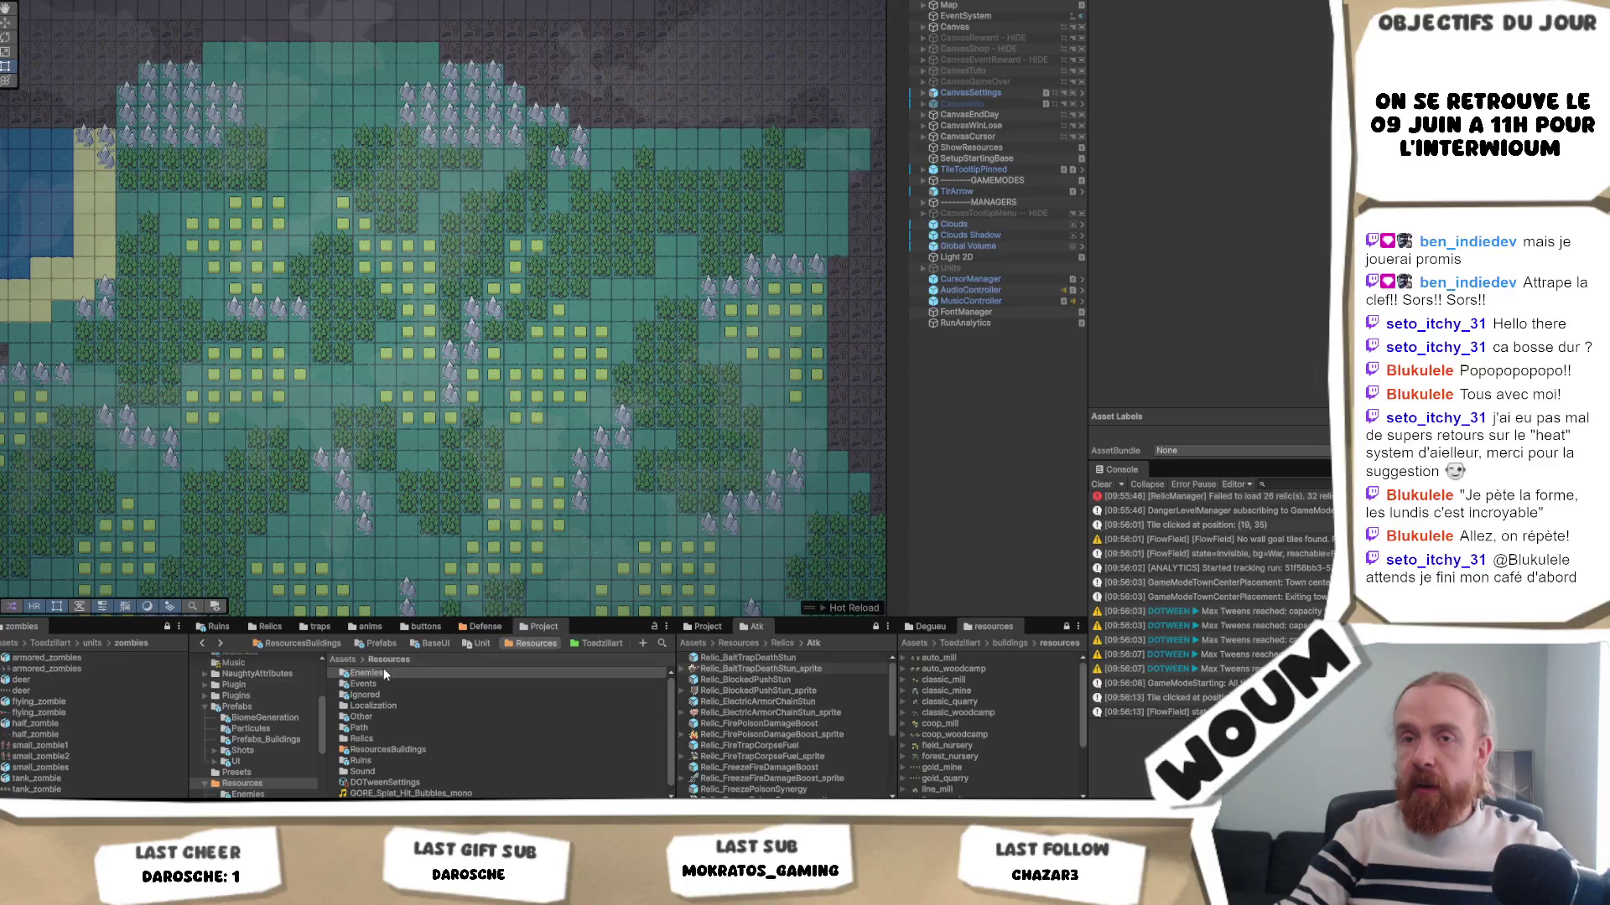
pyautogui.scroll(-1, 419, 730)
pyautogui.scroll(1, 426, 738)
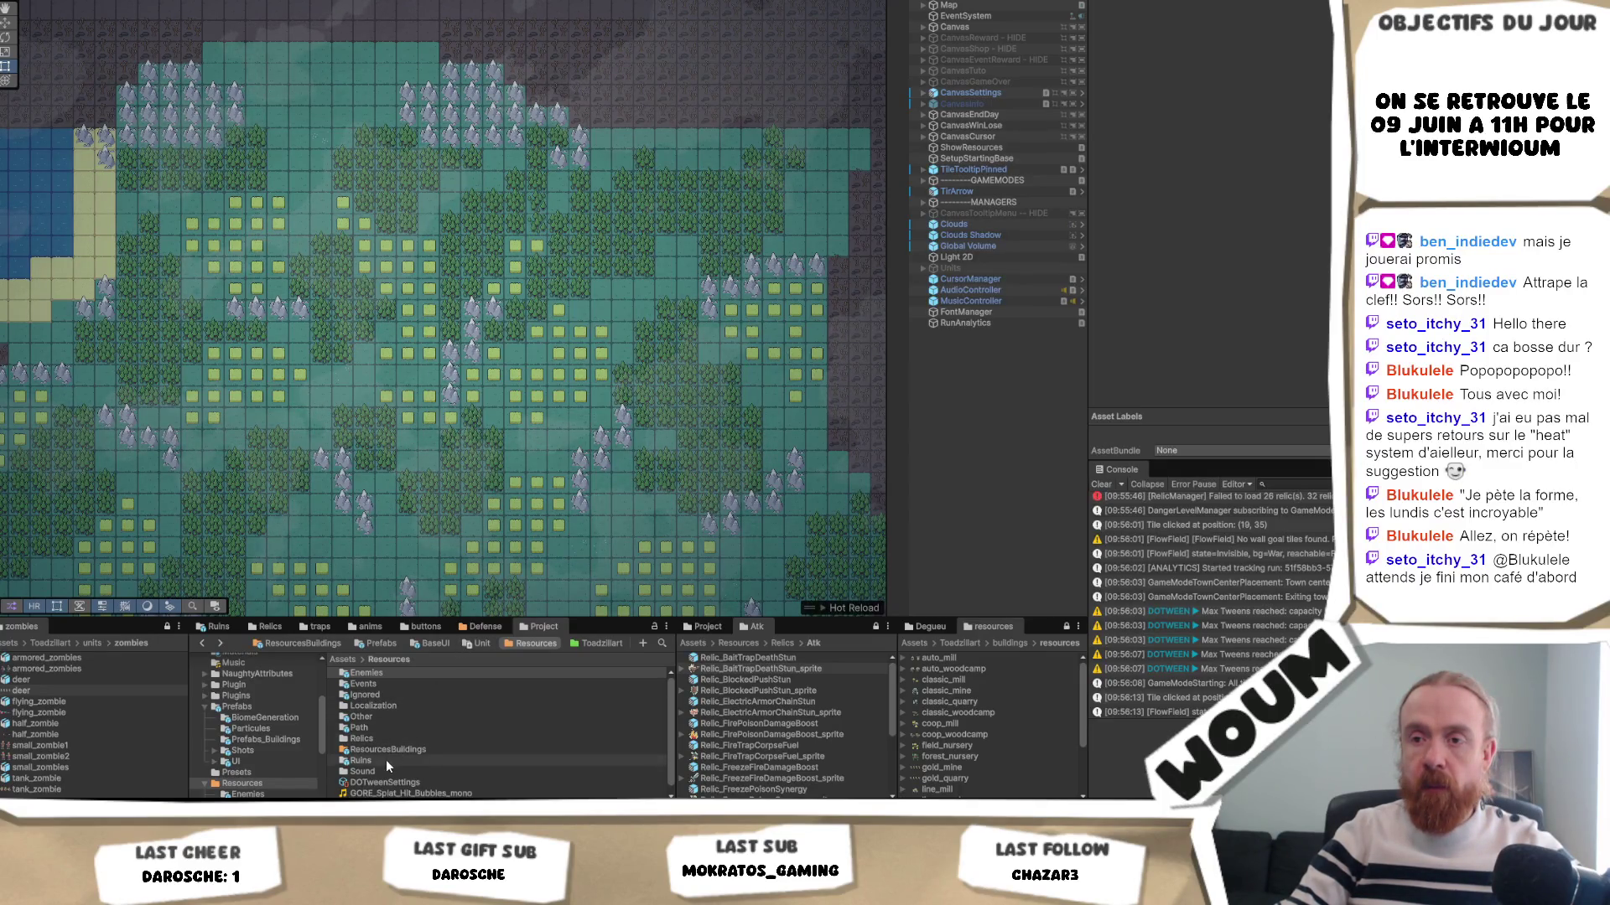
pyautogui.scroll(-3, 263, 754)
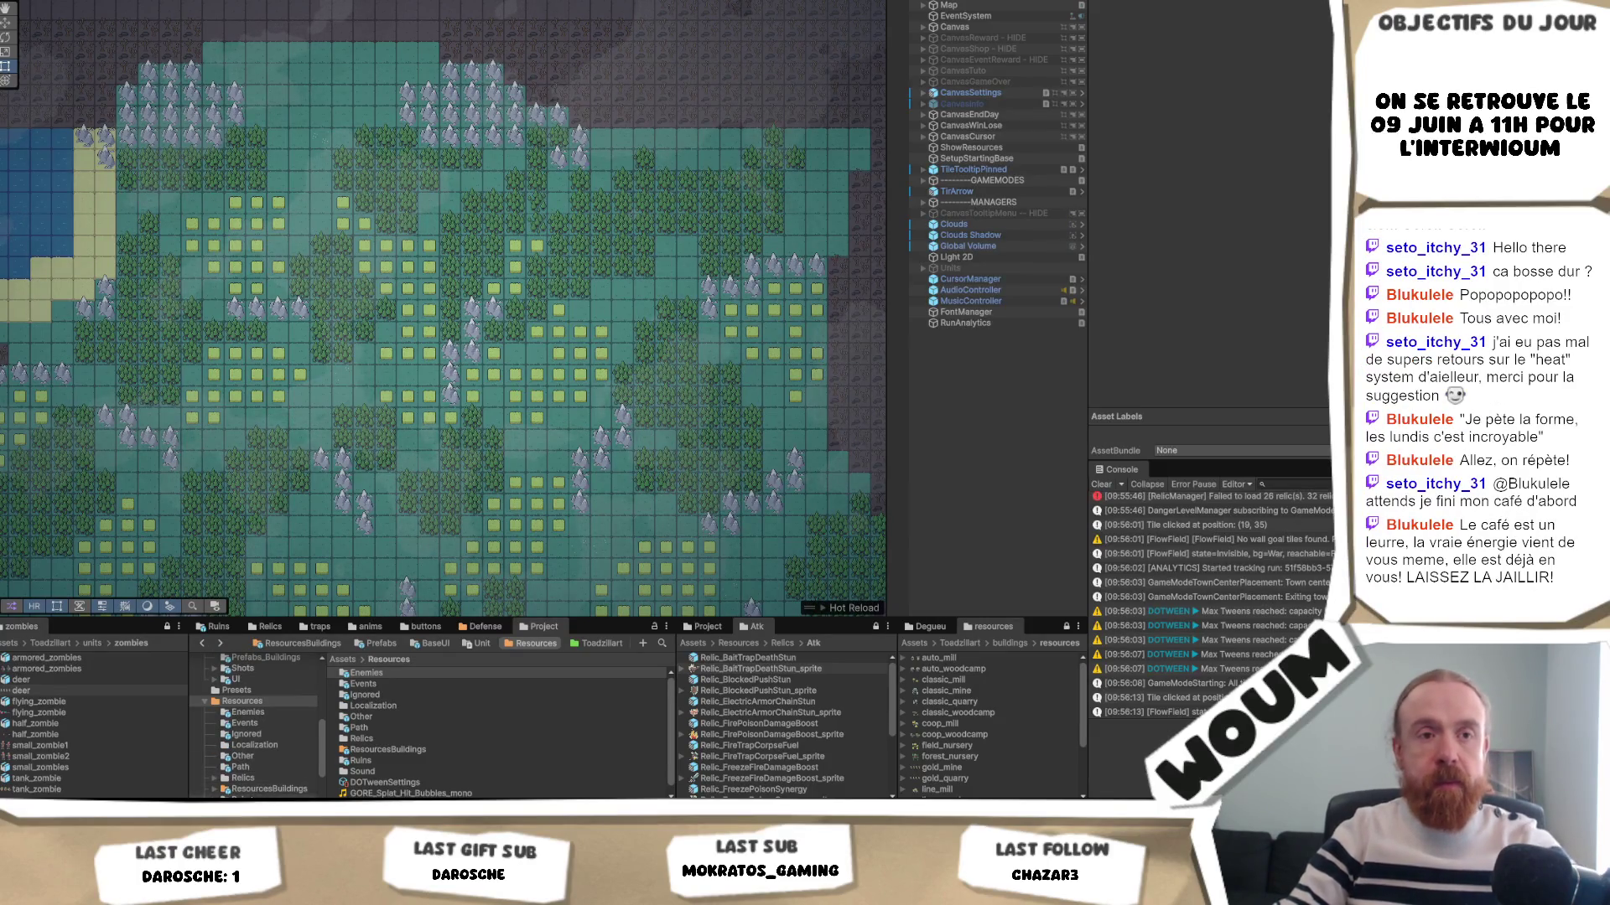
pyautogui.scroll(-2, 248, 778)
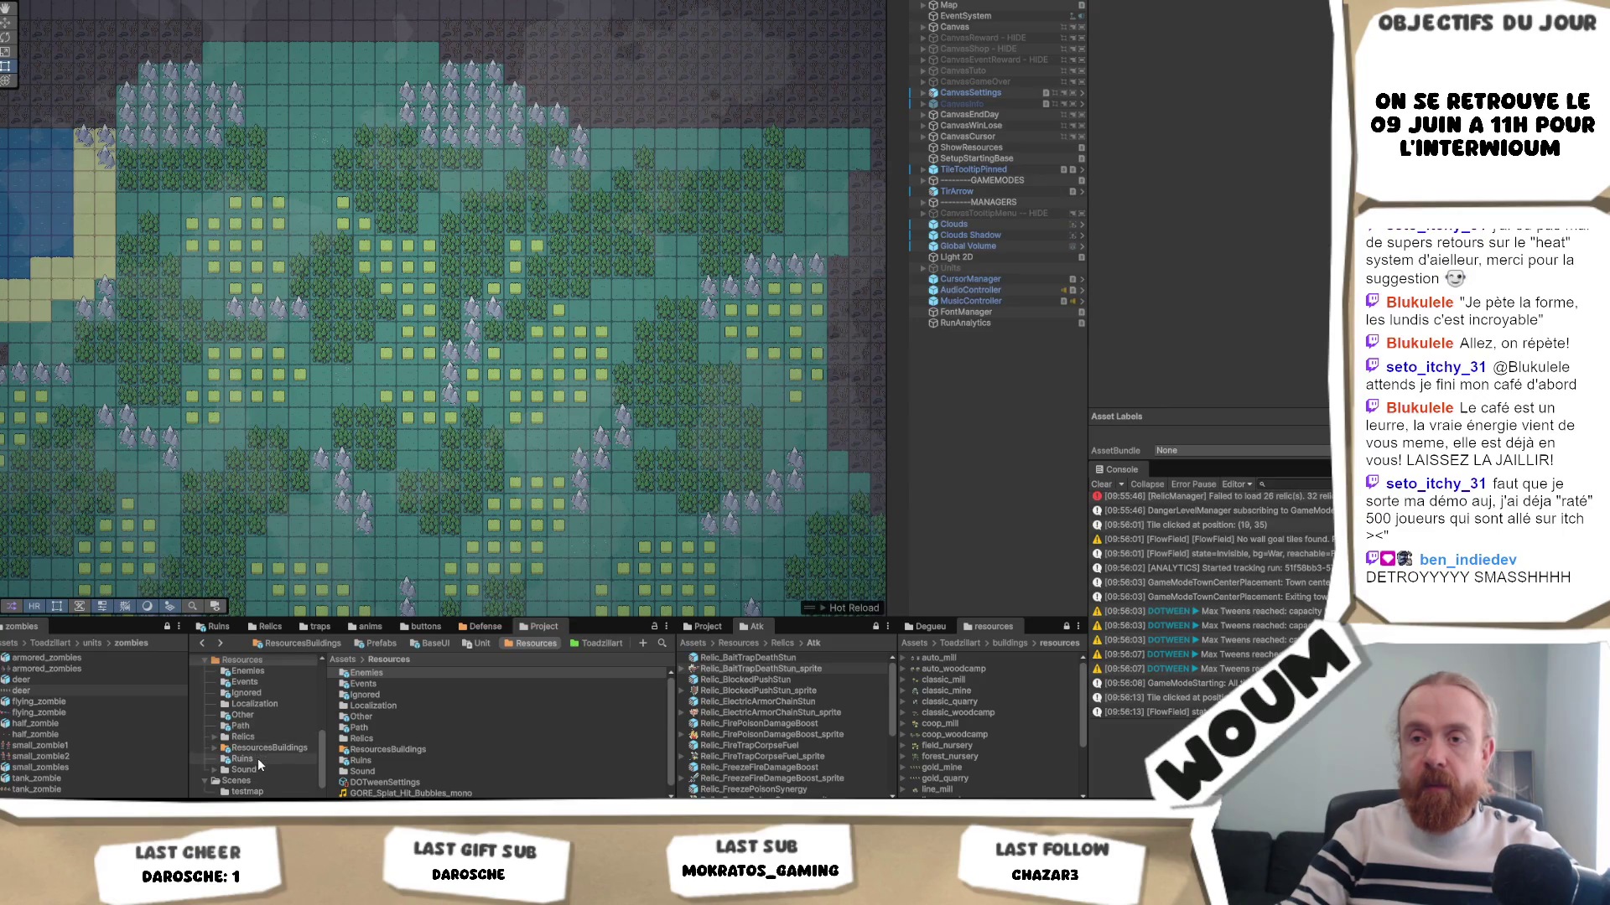
pyautogui.scroll(3, 267, 757)
pyautogui.scroll(-2, 270, 754)
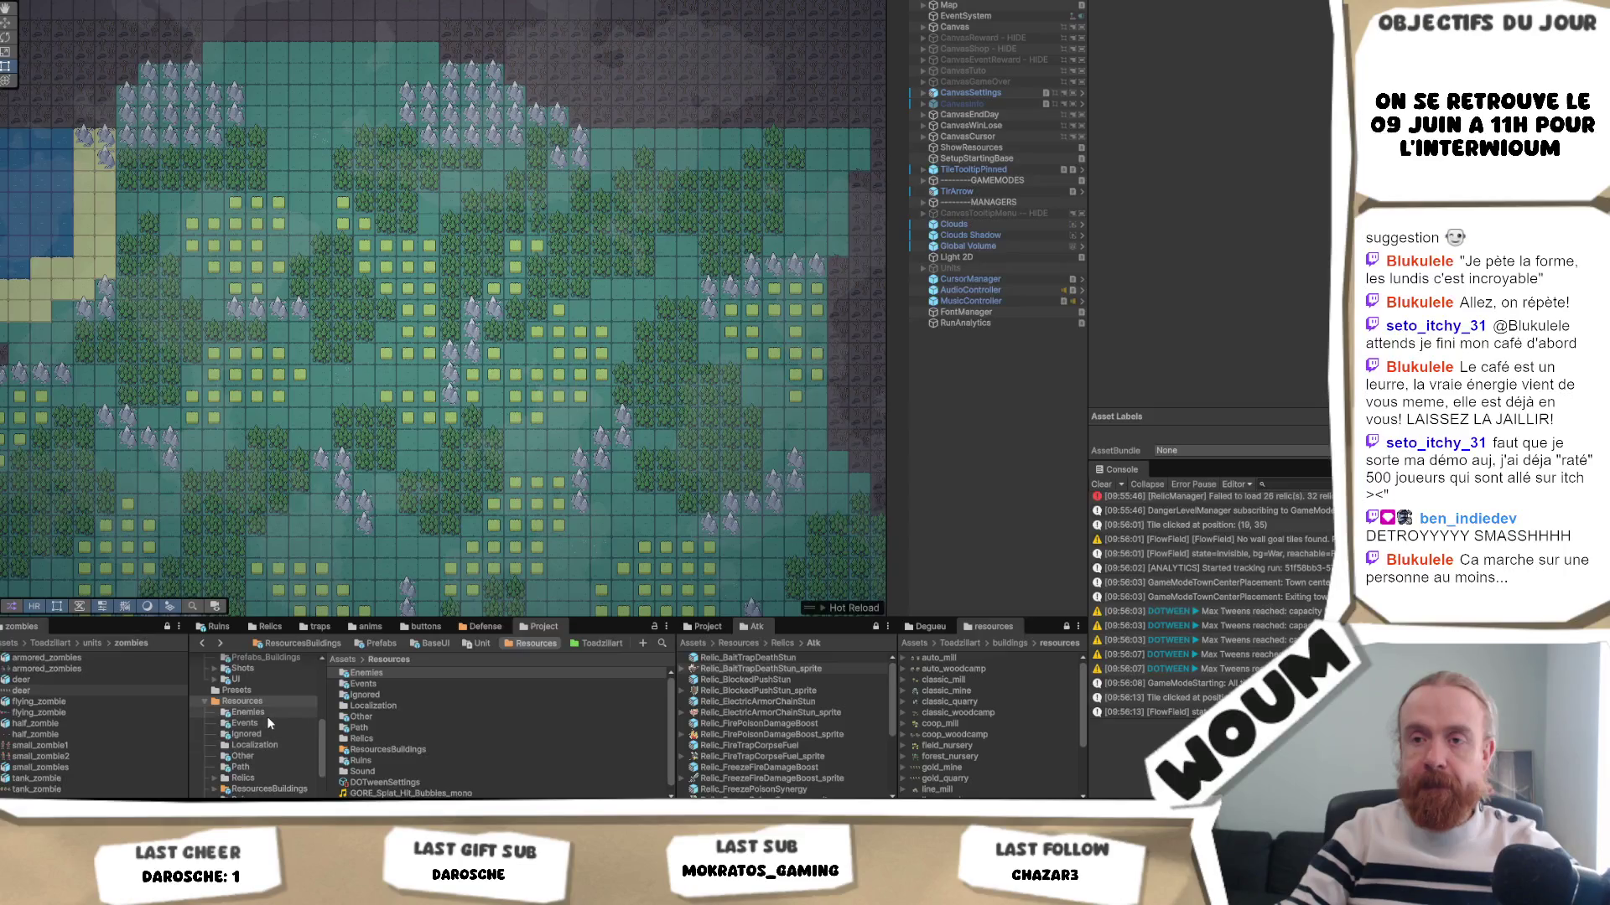
pyautogui.scroll(-2, 278, 767)
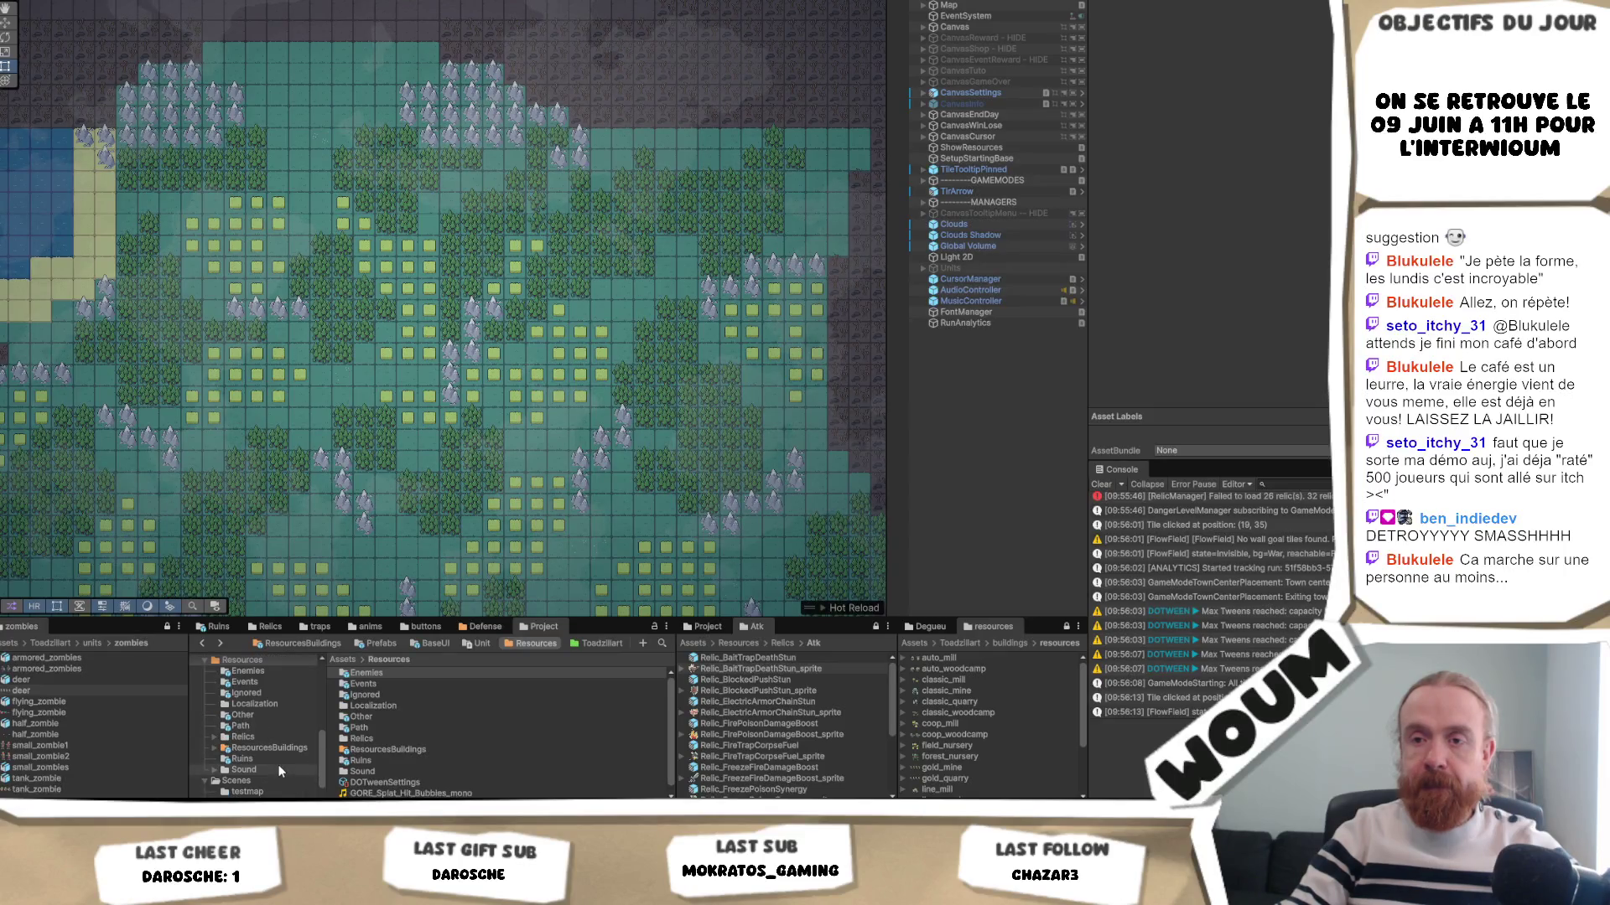
# - Browse ResourcesBuildings and Defense, then open ZombieArmor from Resources/Enemies in prefab mode
pyautogui.doubleClick(445, 744)
pyautogui.doubleClick(419, 671)
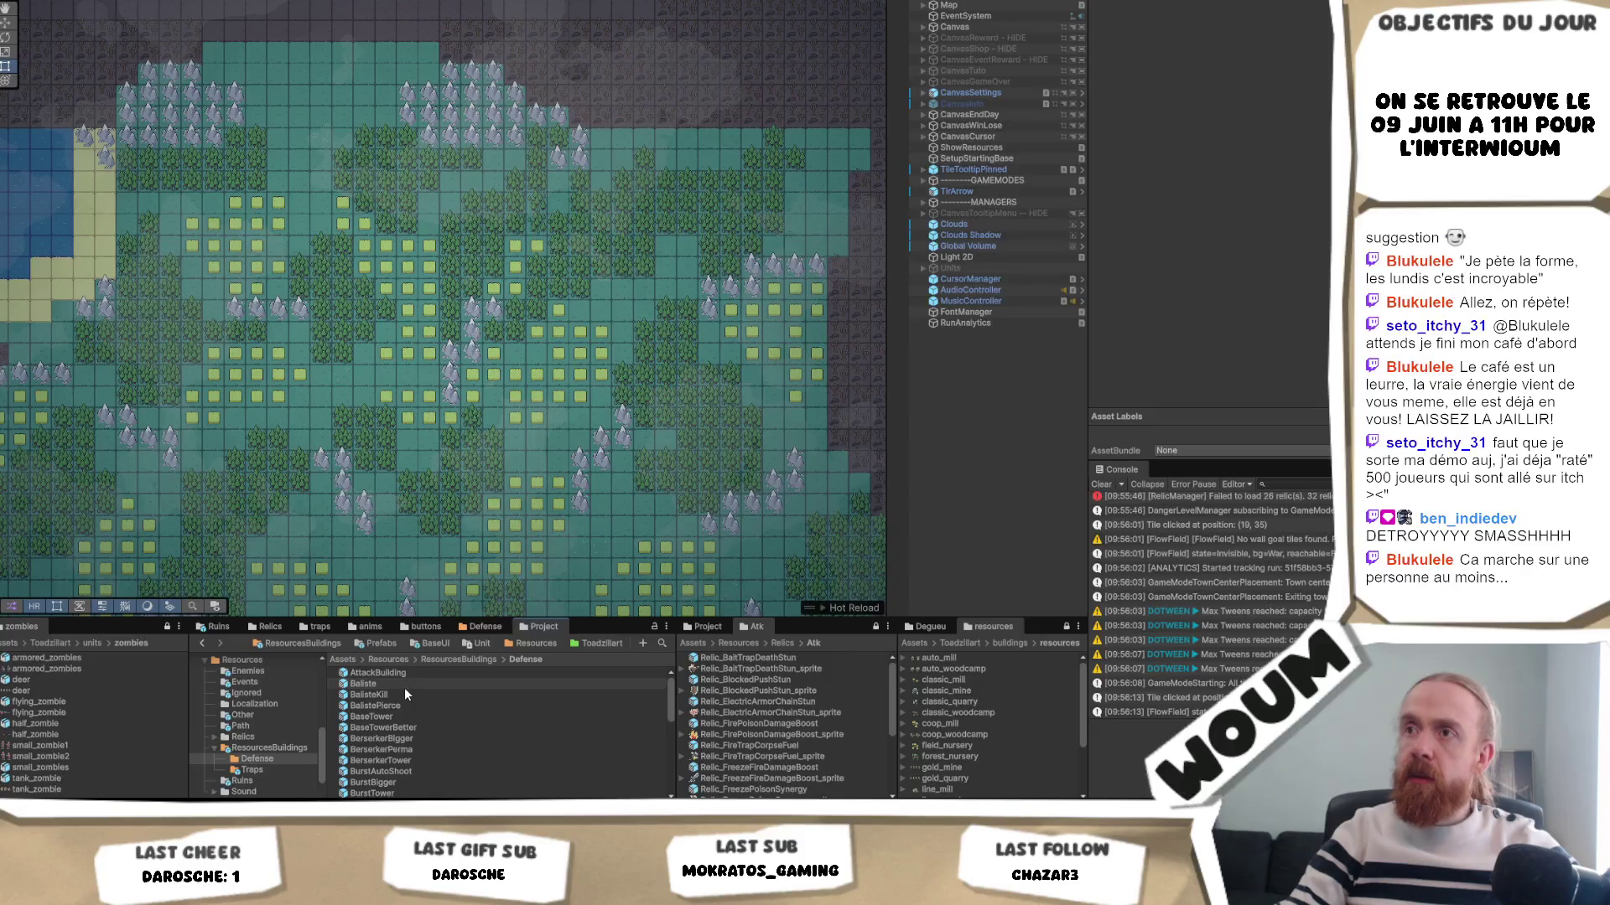
pyautogui.press('BackSpace')
pyautogui.scroll(3, 277, 751)
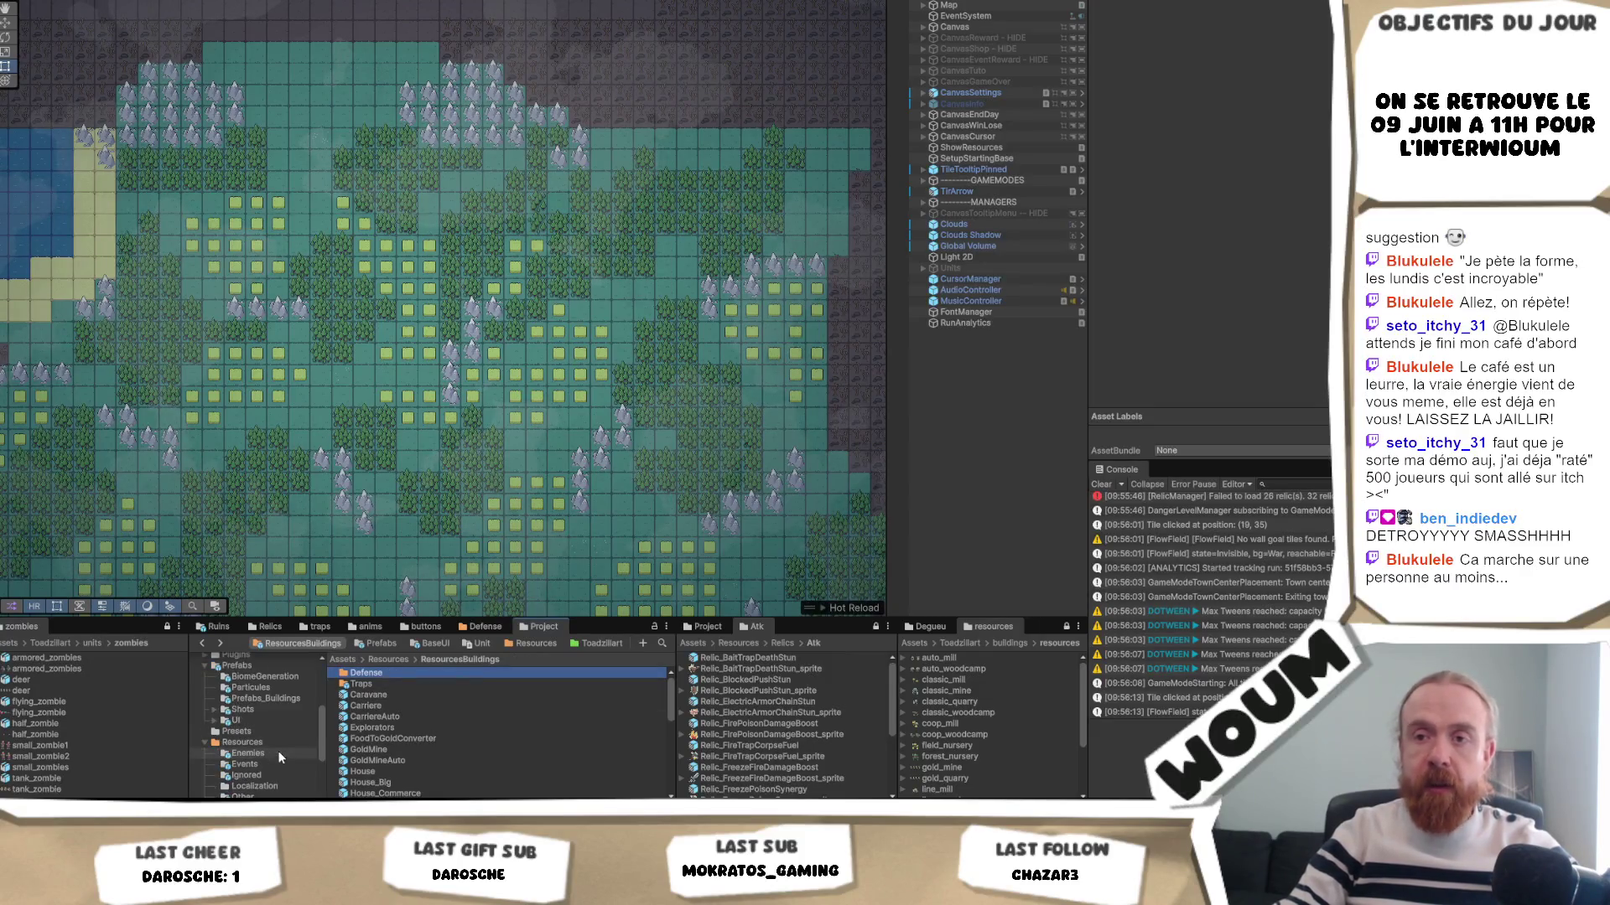
pyautogui.click(278, 755)
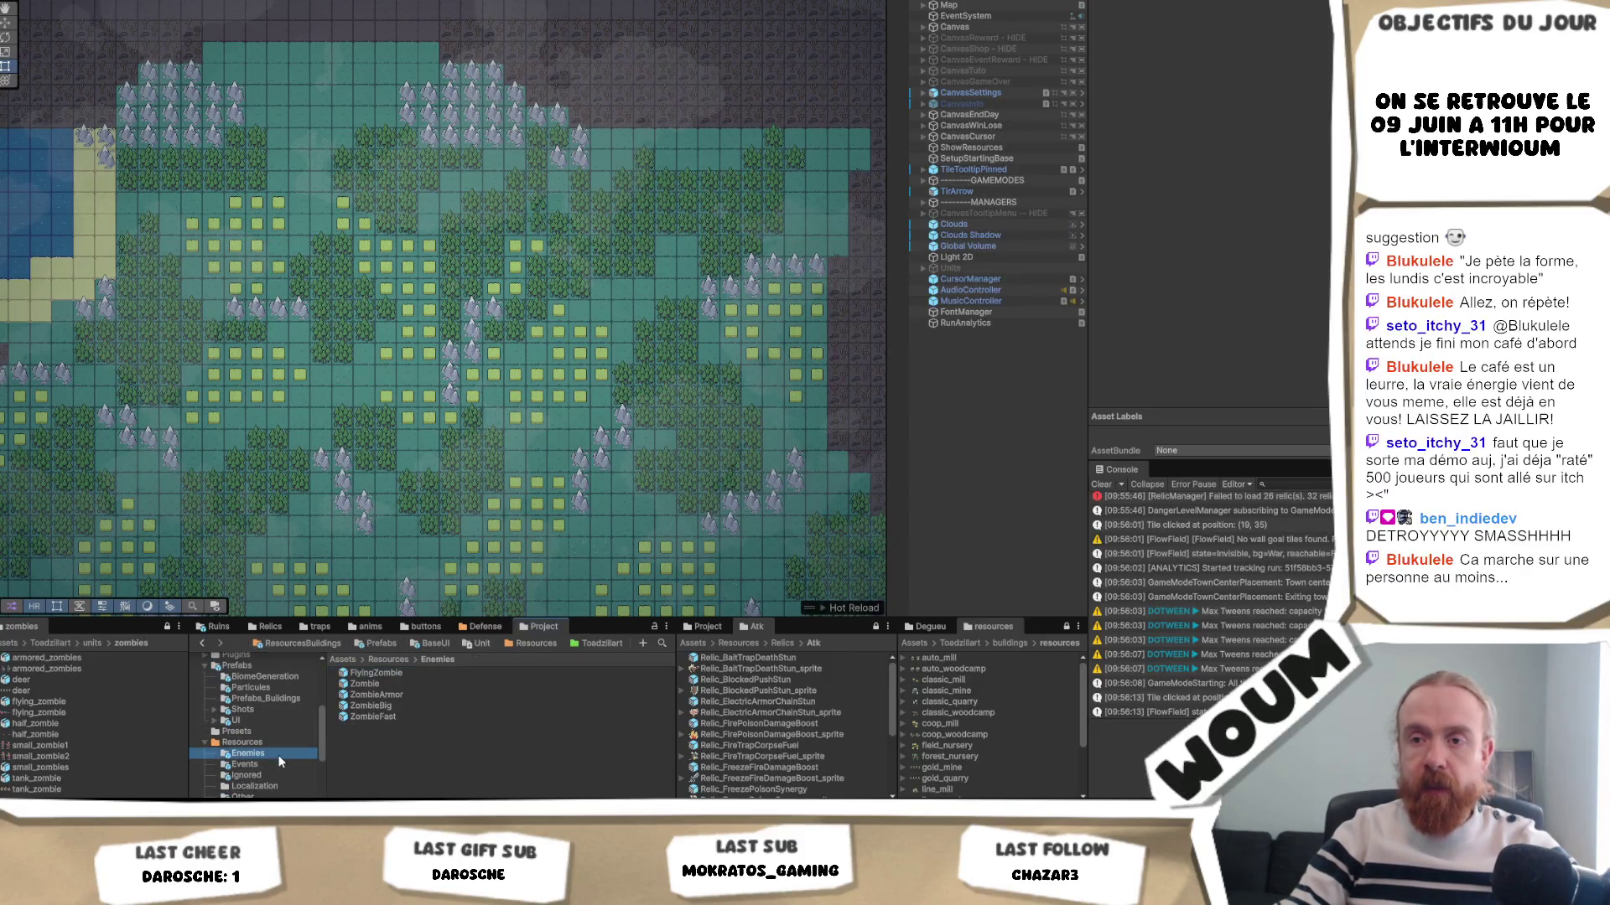
pyautogui.doubleClick(424, 695)
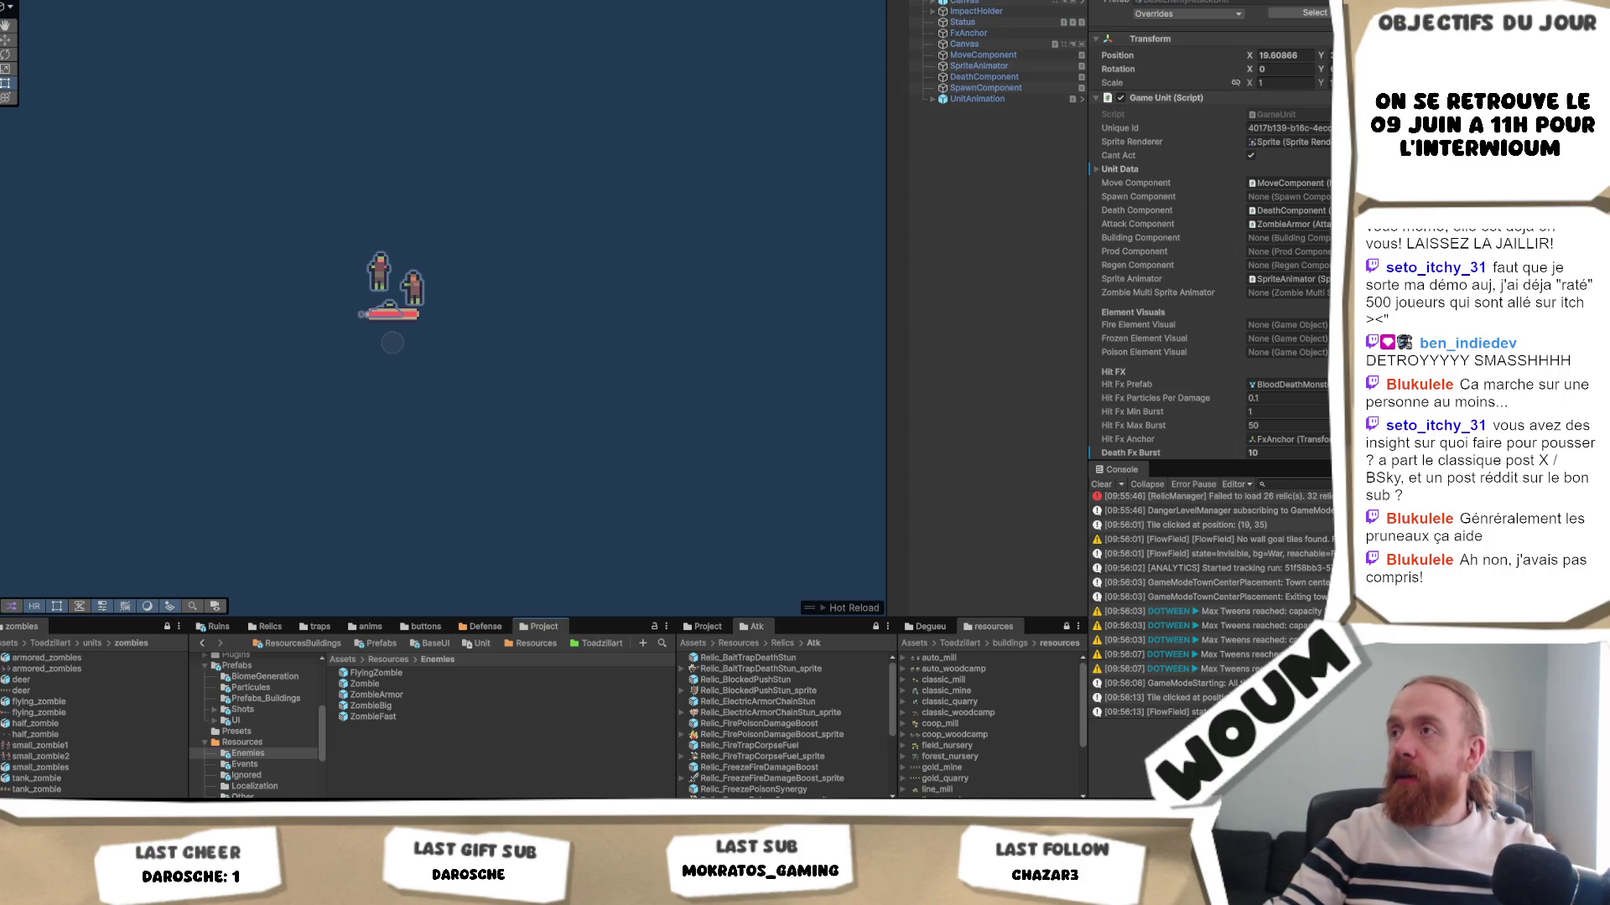
# - Widen the Hierarchy, expand ImpactHolder to show its Sprite child, and scroll through the unit's components
pyautogui.moveTo(887, 84); pyautogui.dragTo(744, 85)
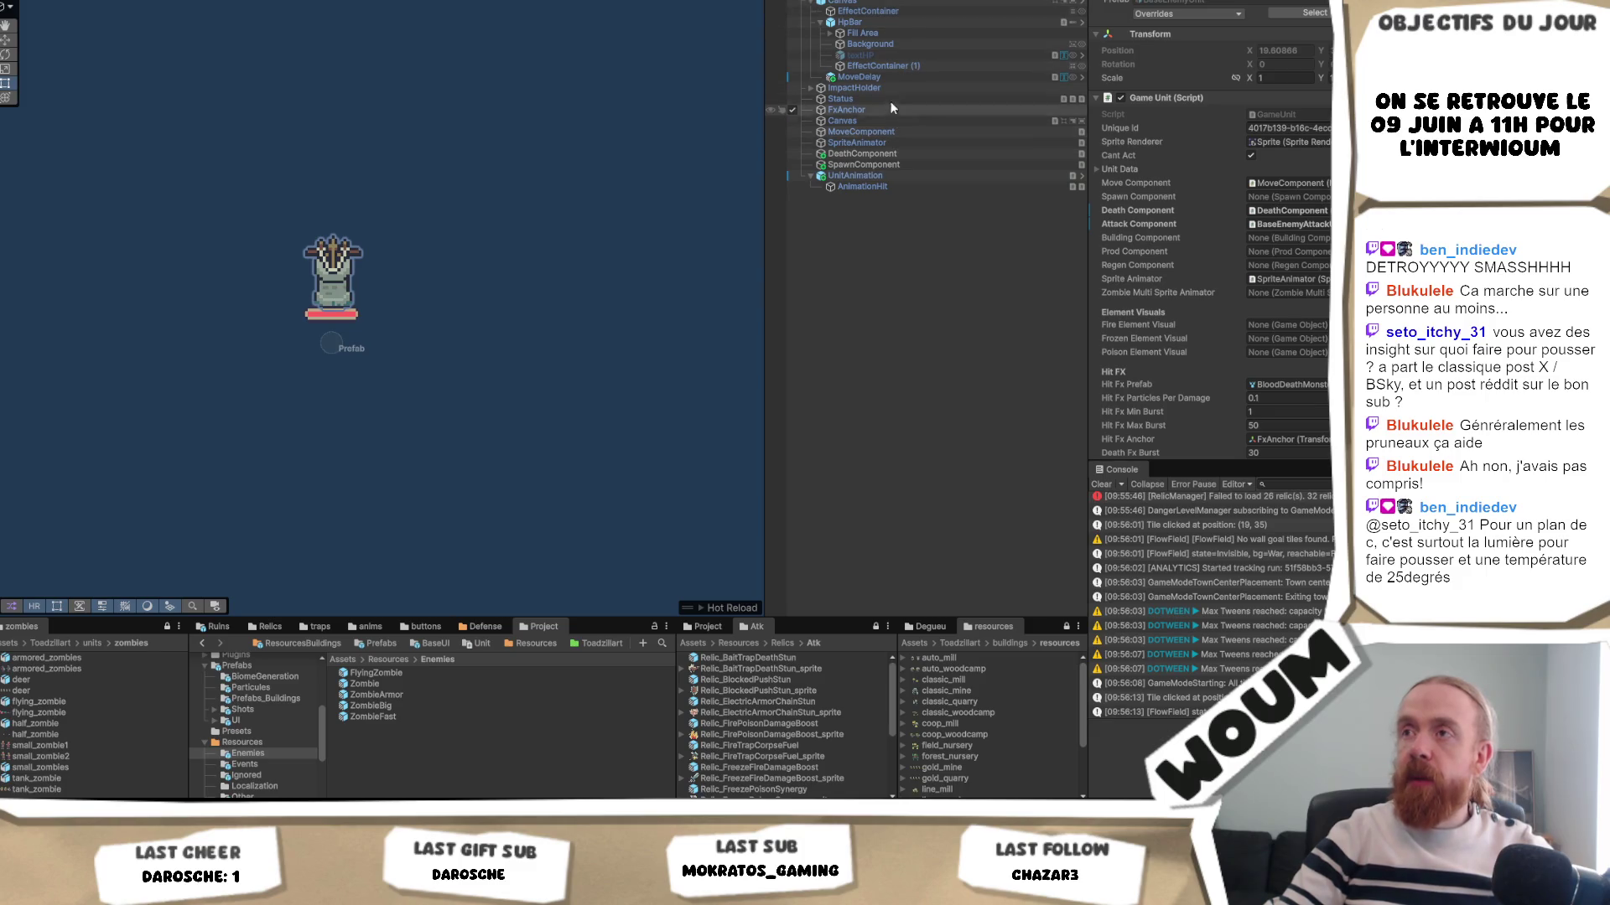
pyautogui.click(811, 89)
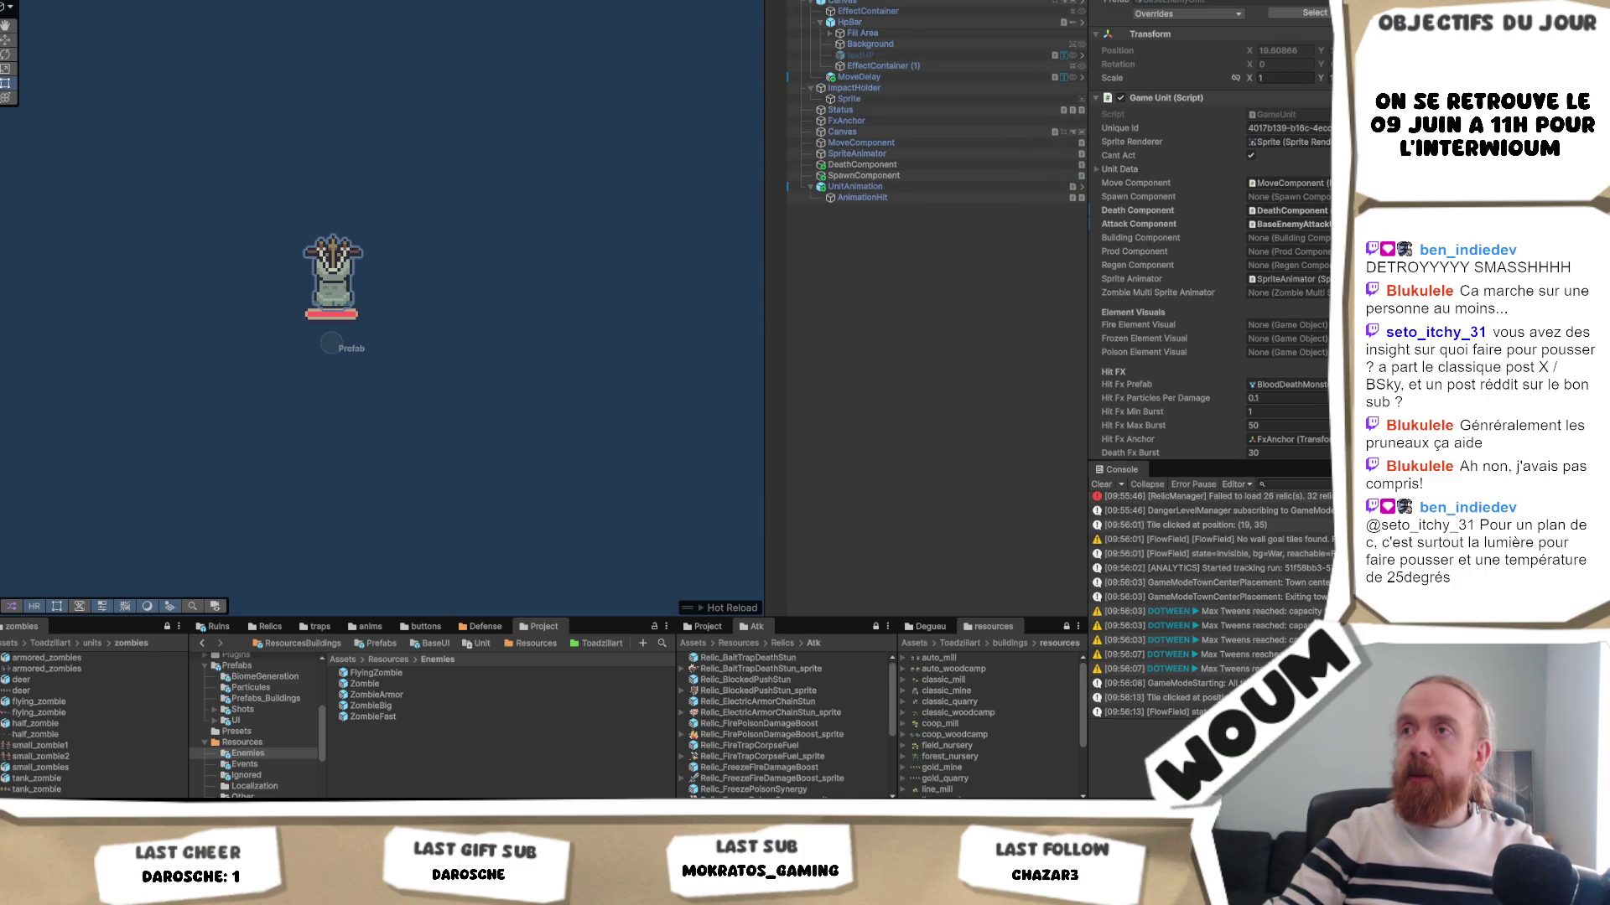
pyautogui.scroll(-3, 1216, 251)
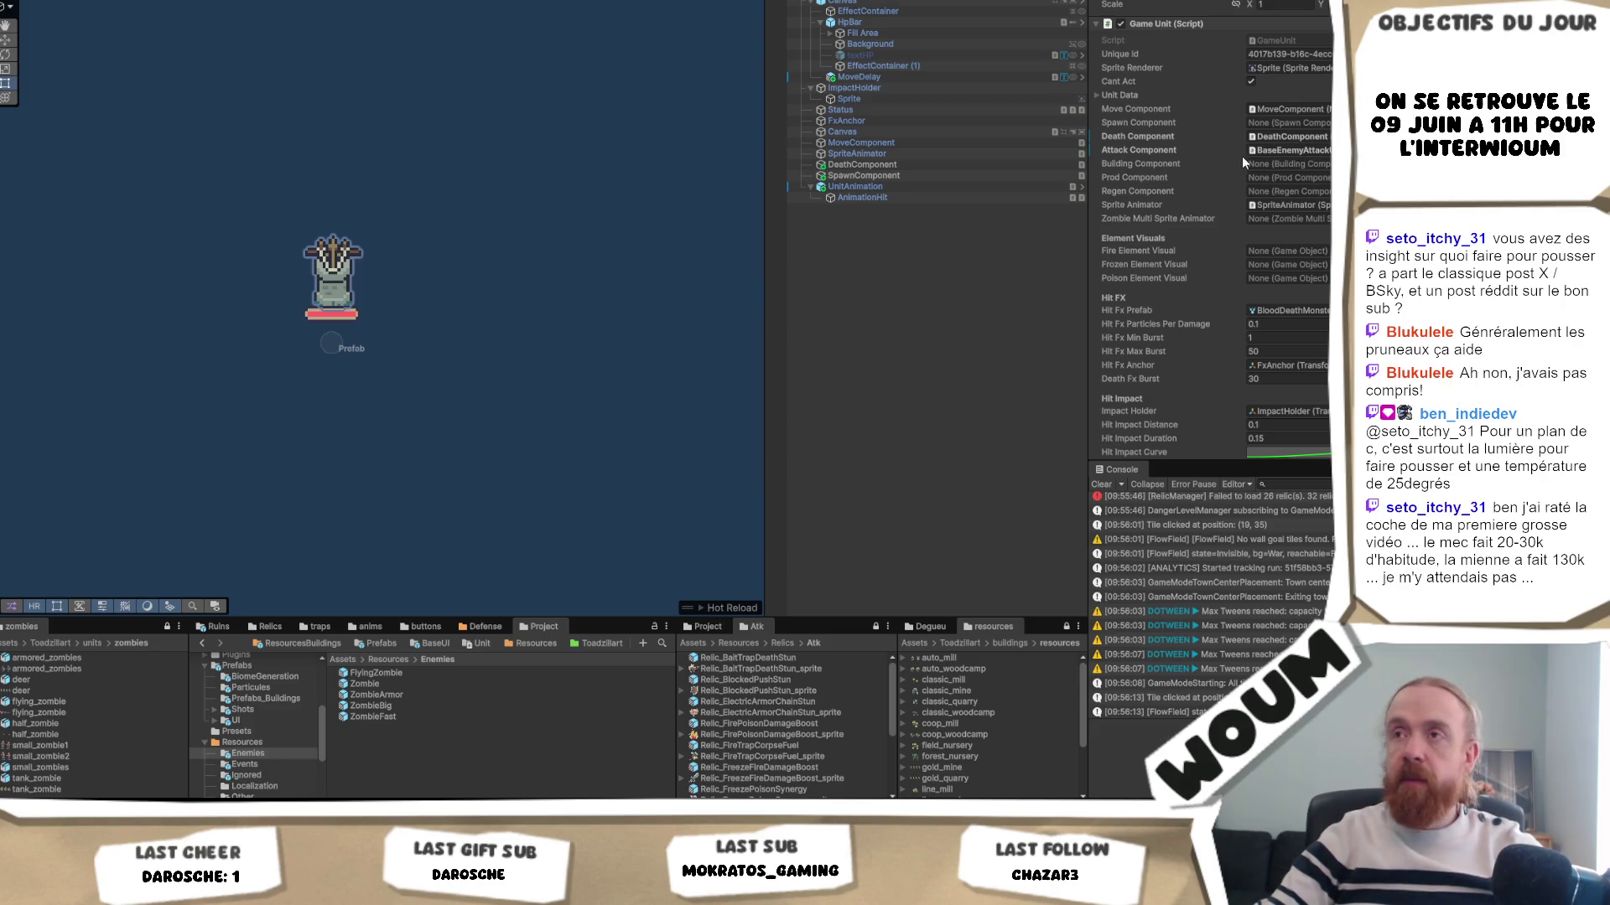
pyautogui.scroll(-10, 1320, 234)
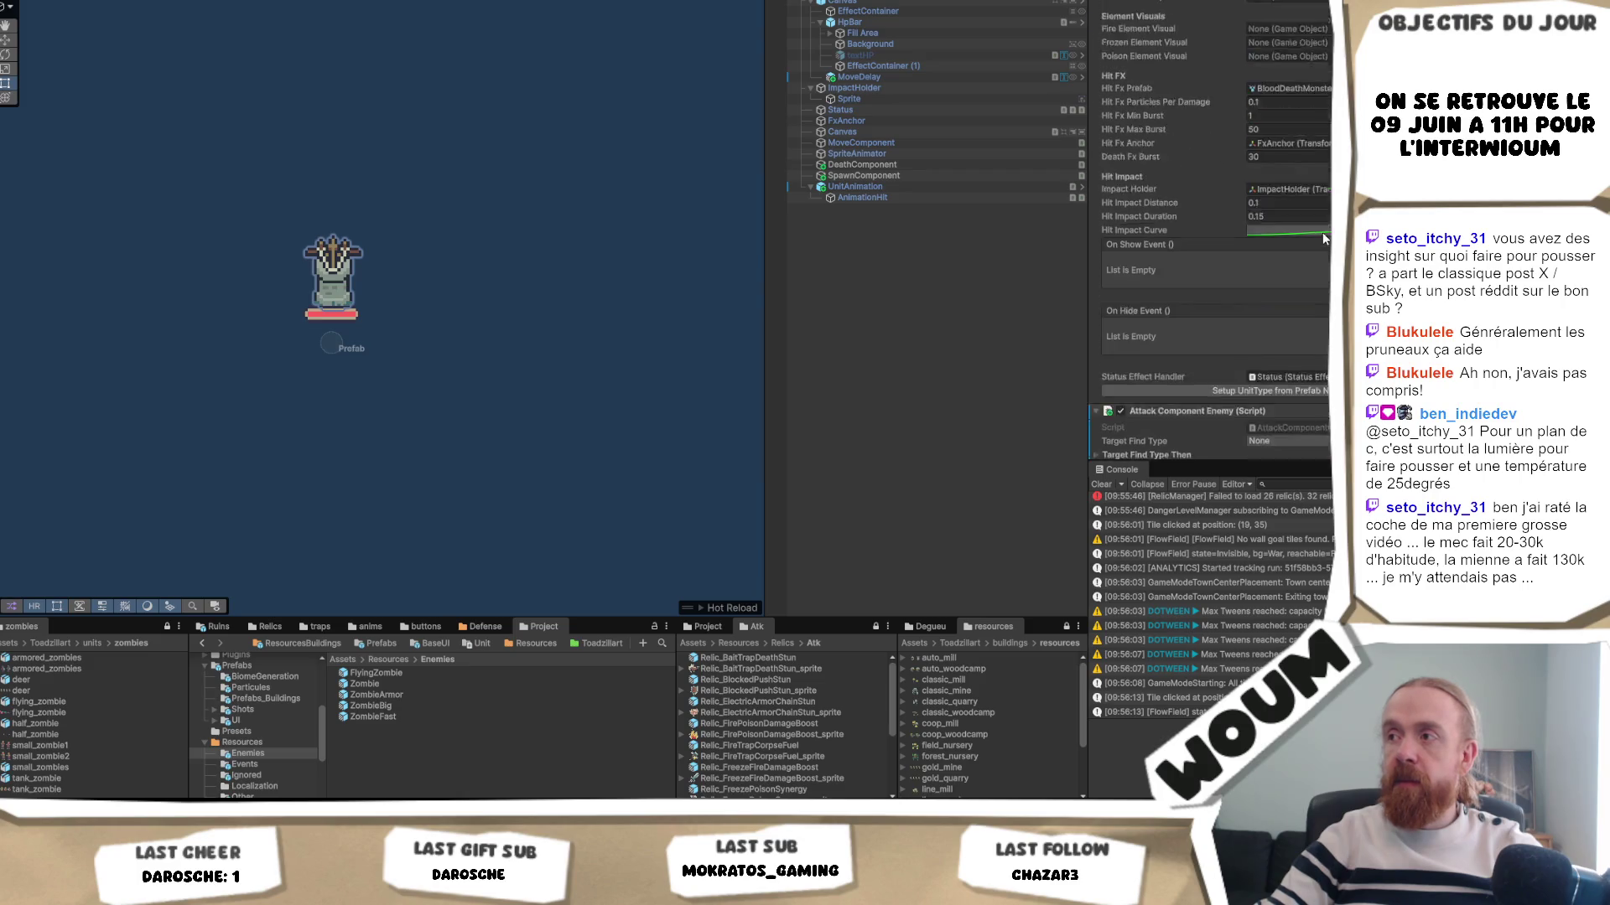
pyautogui.scroll(-3, 1323, 231)
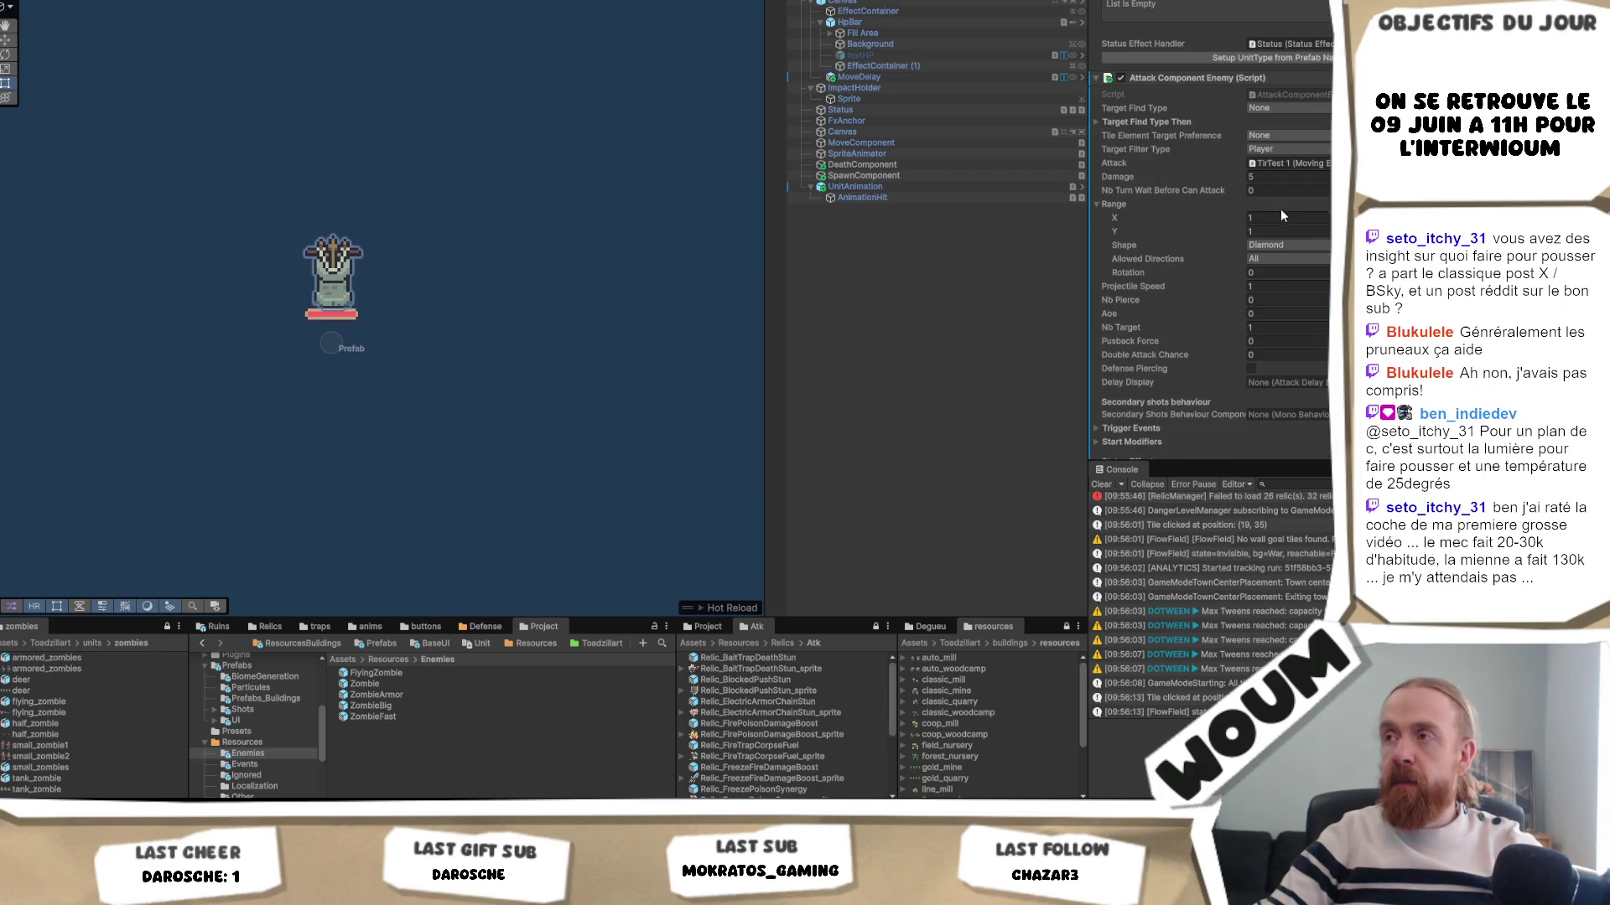
pyautogui.scroll(15, 1275, 80)
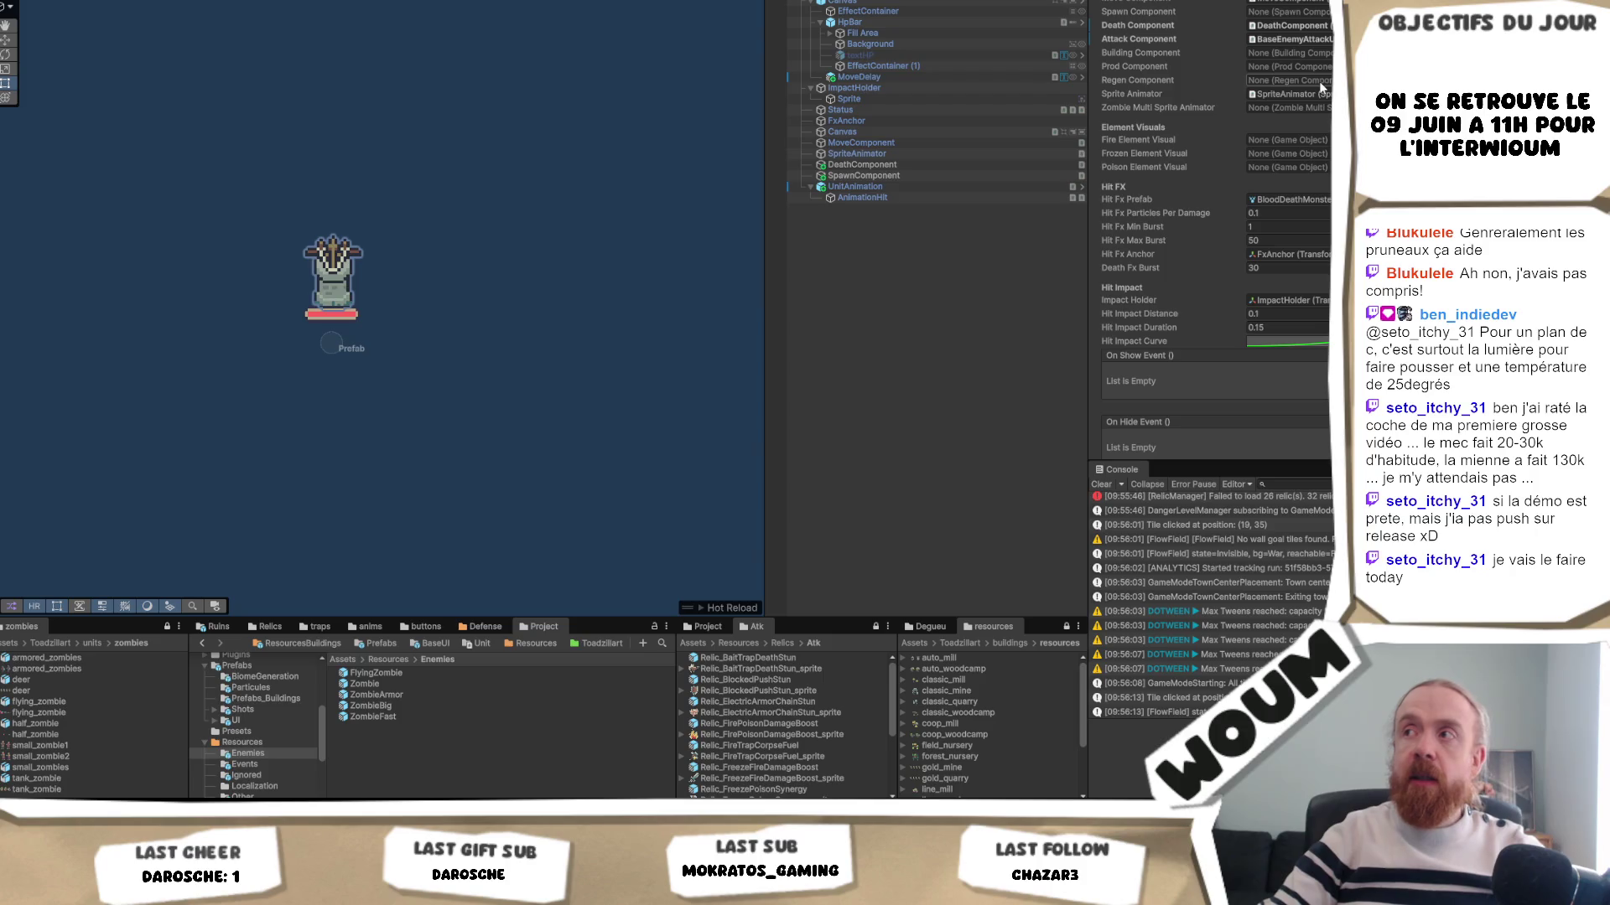
pyautogui.scroll(4, 1320, 107)
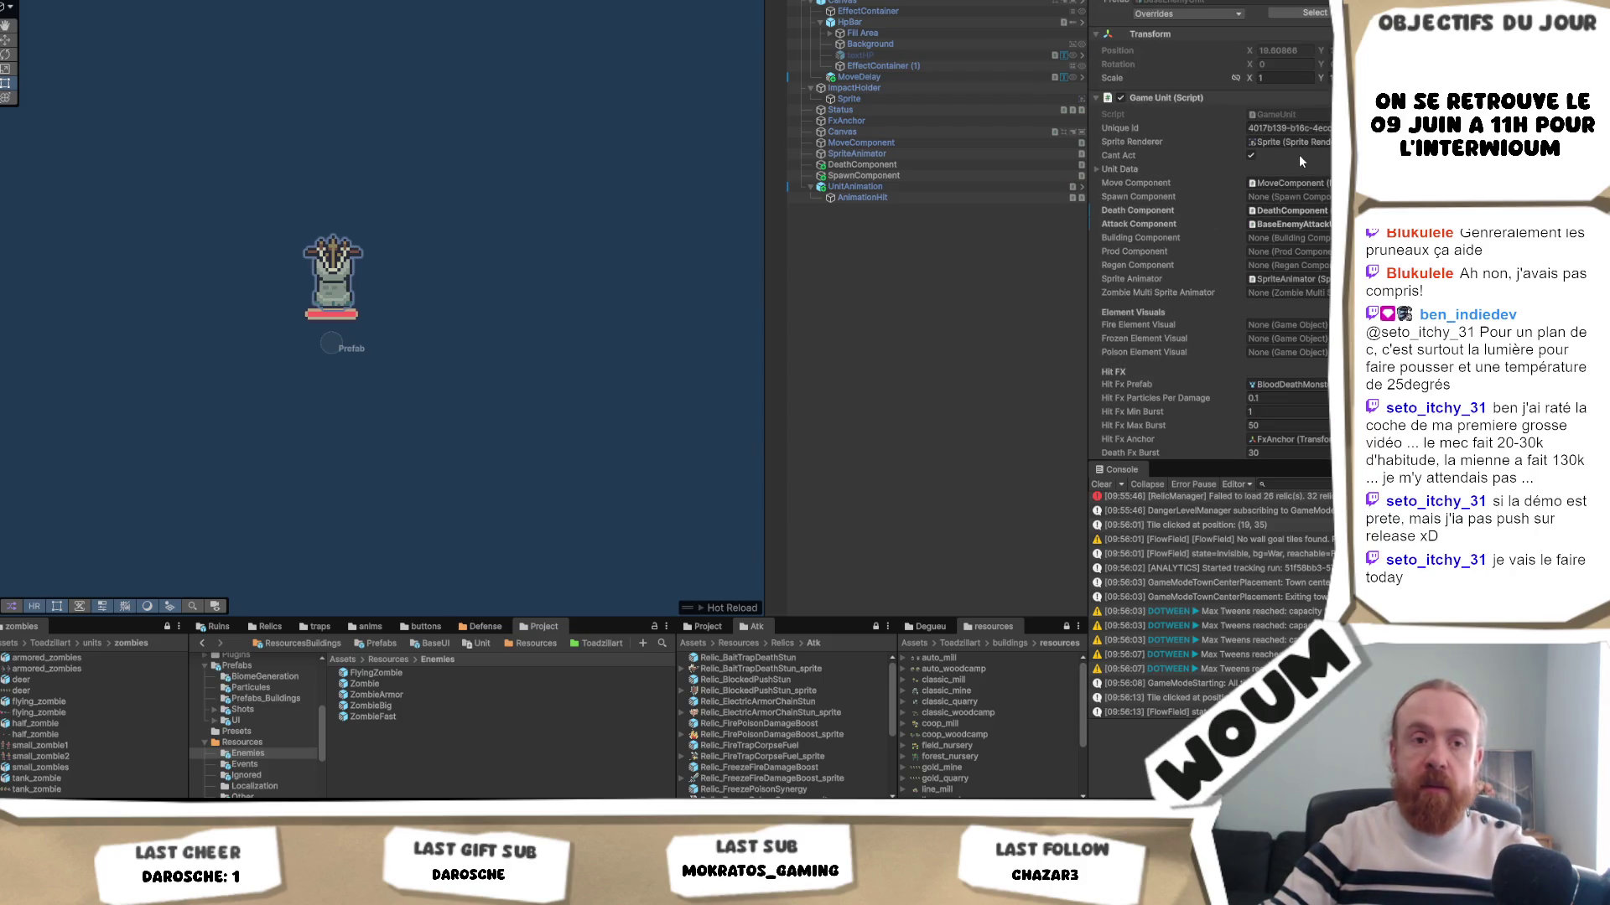
pyautogui.scroll(-6, 1294, 179)
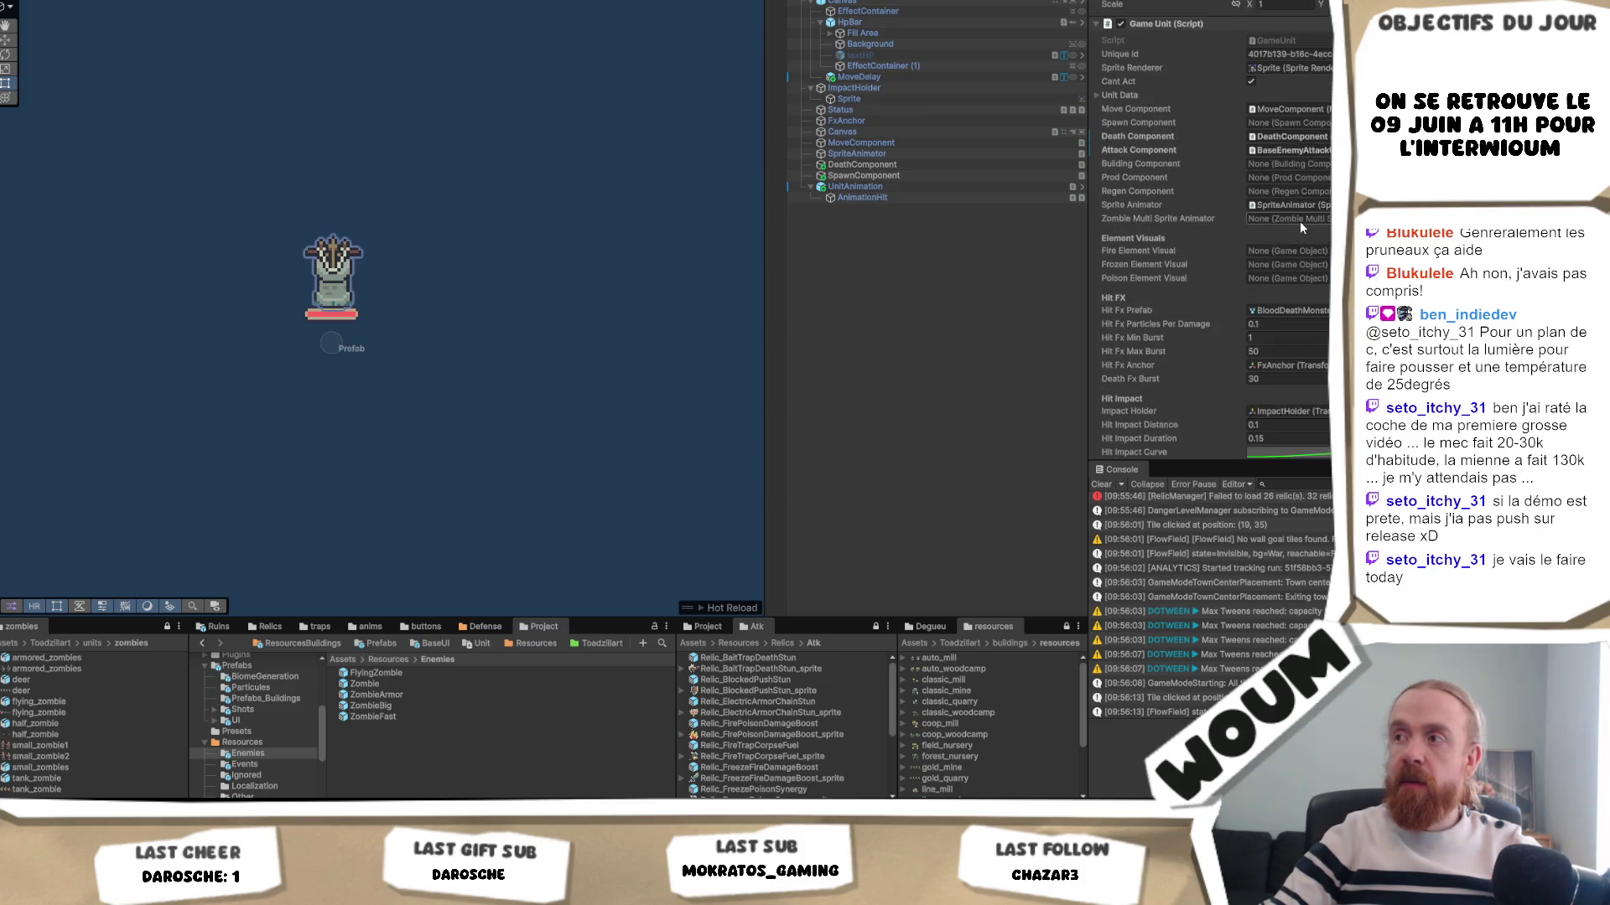
pyautogui.scroll(-2, 1302, 223)
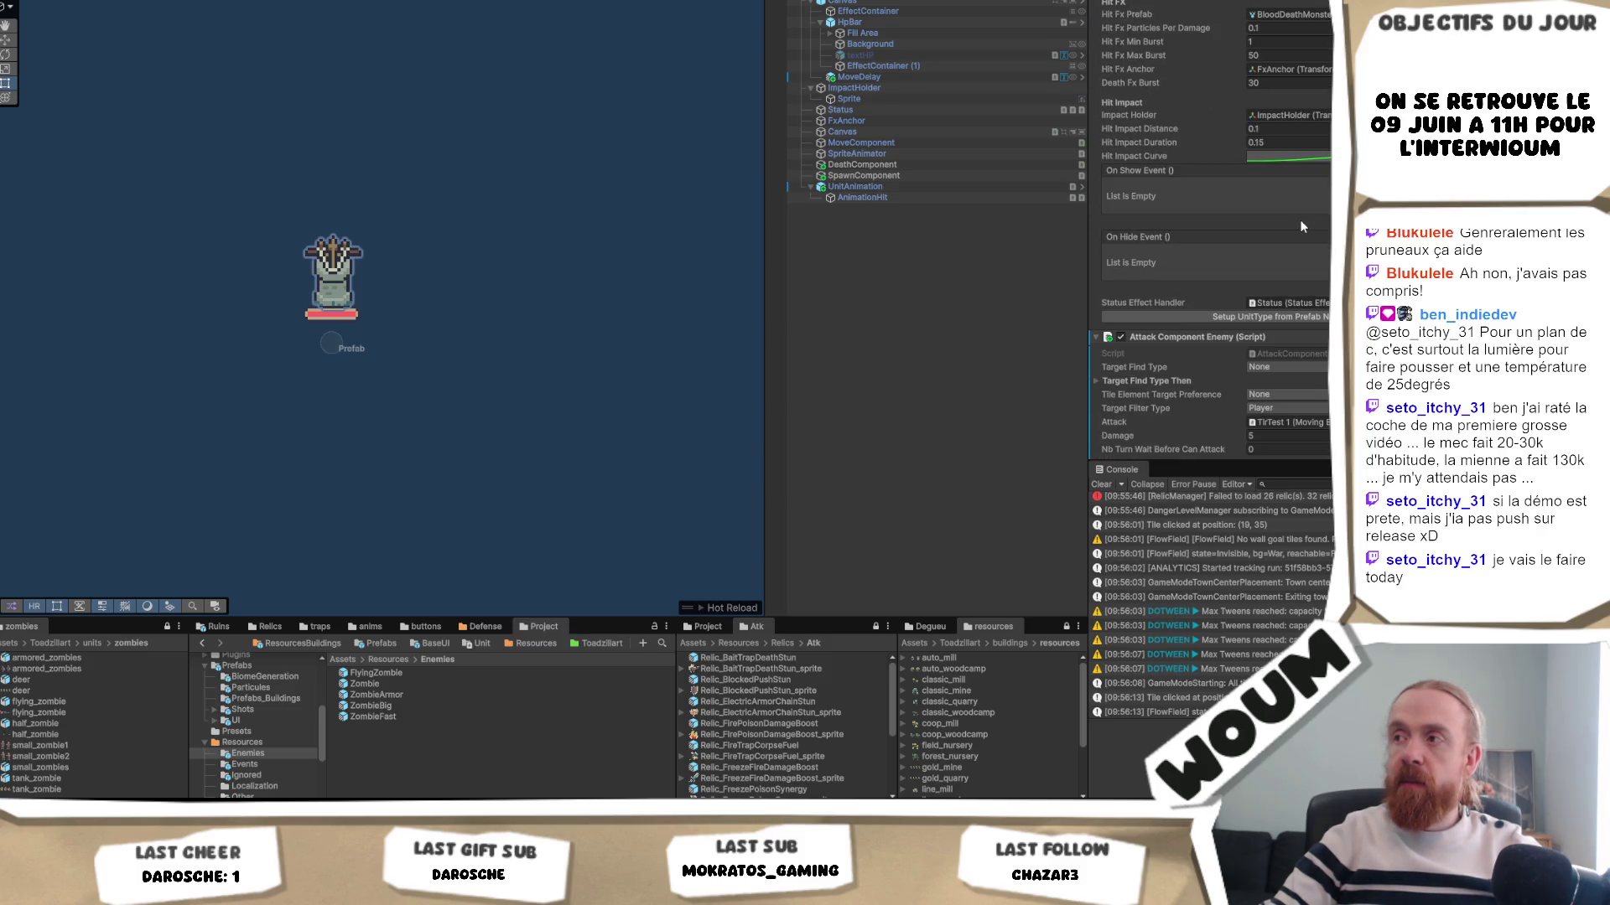
# - Collapse Attack Component Enemy and ping the object assigned as Sprite Animator
pyautogui.click(1095, 336)
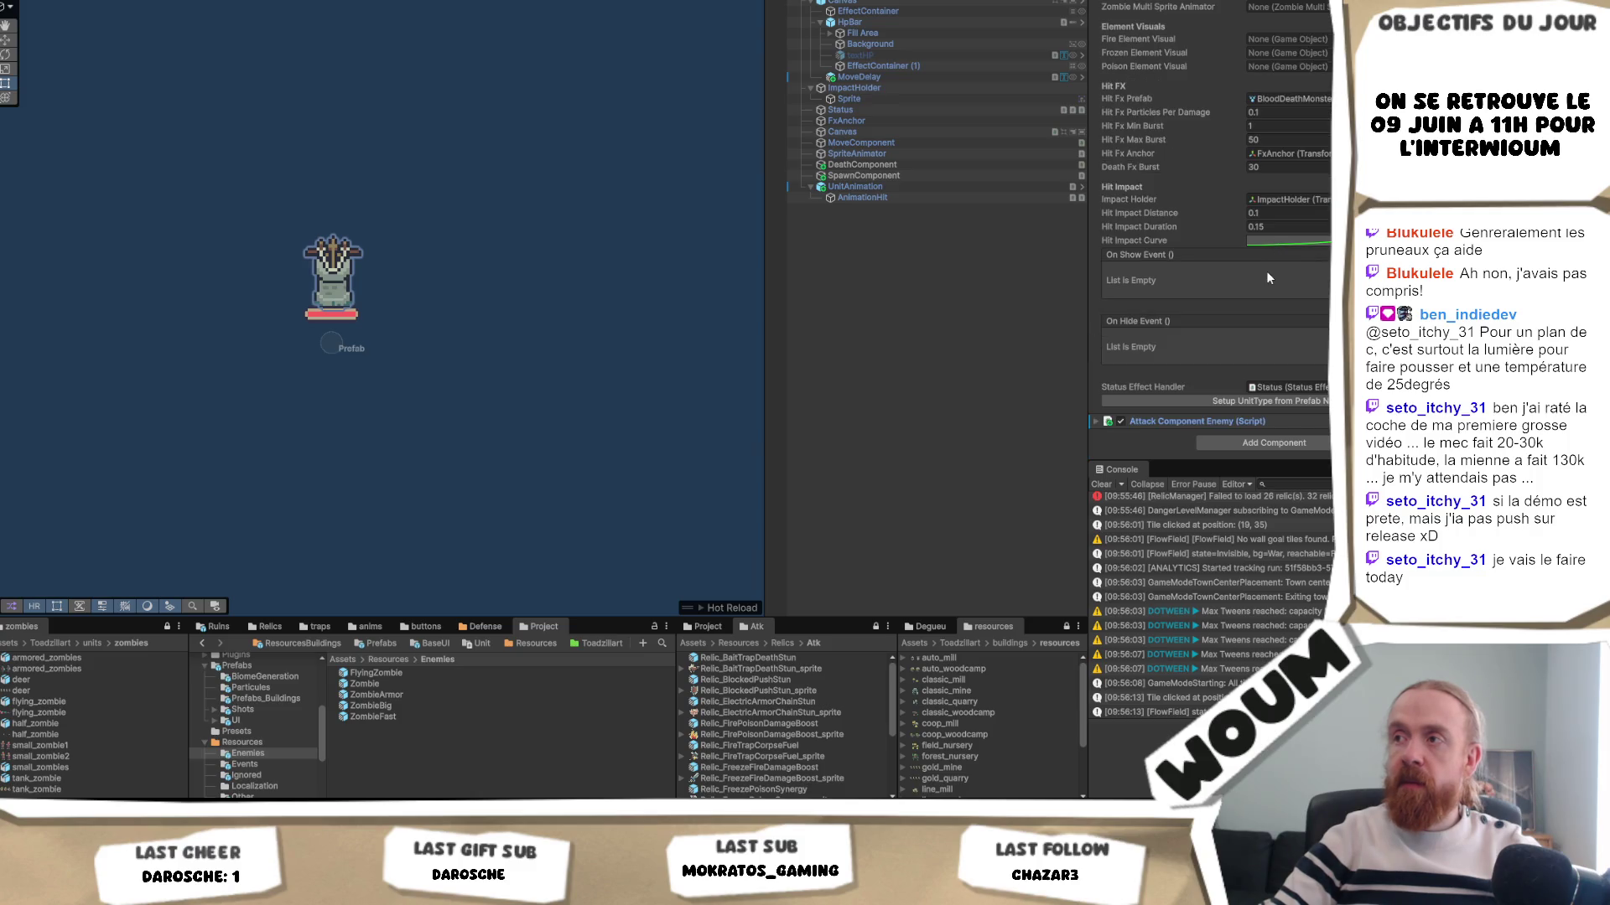
pyautogui.scroll(3, 1268, 276)
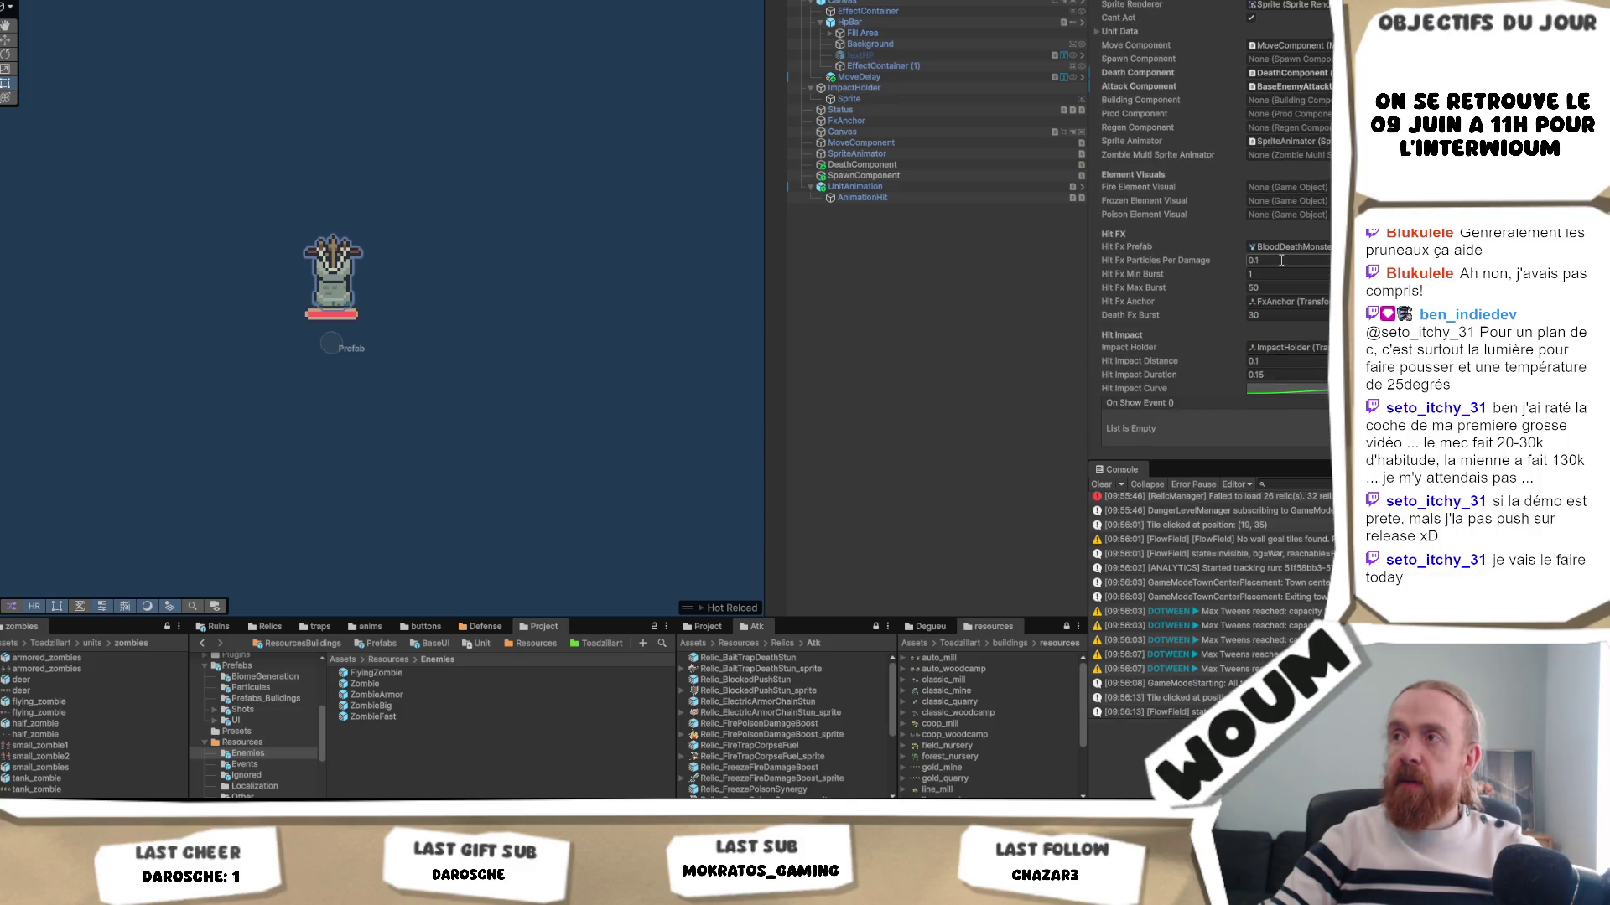
pyautogui.scroll(3, 1281, 260)
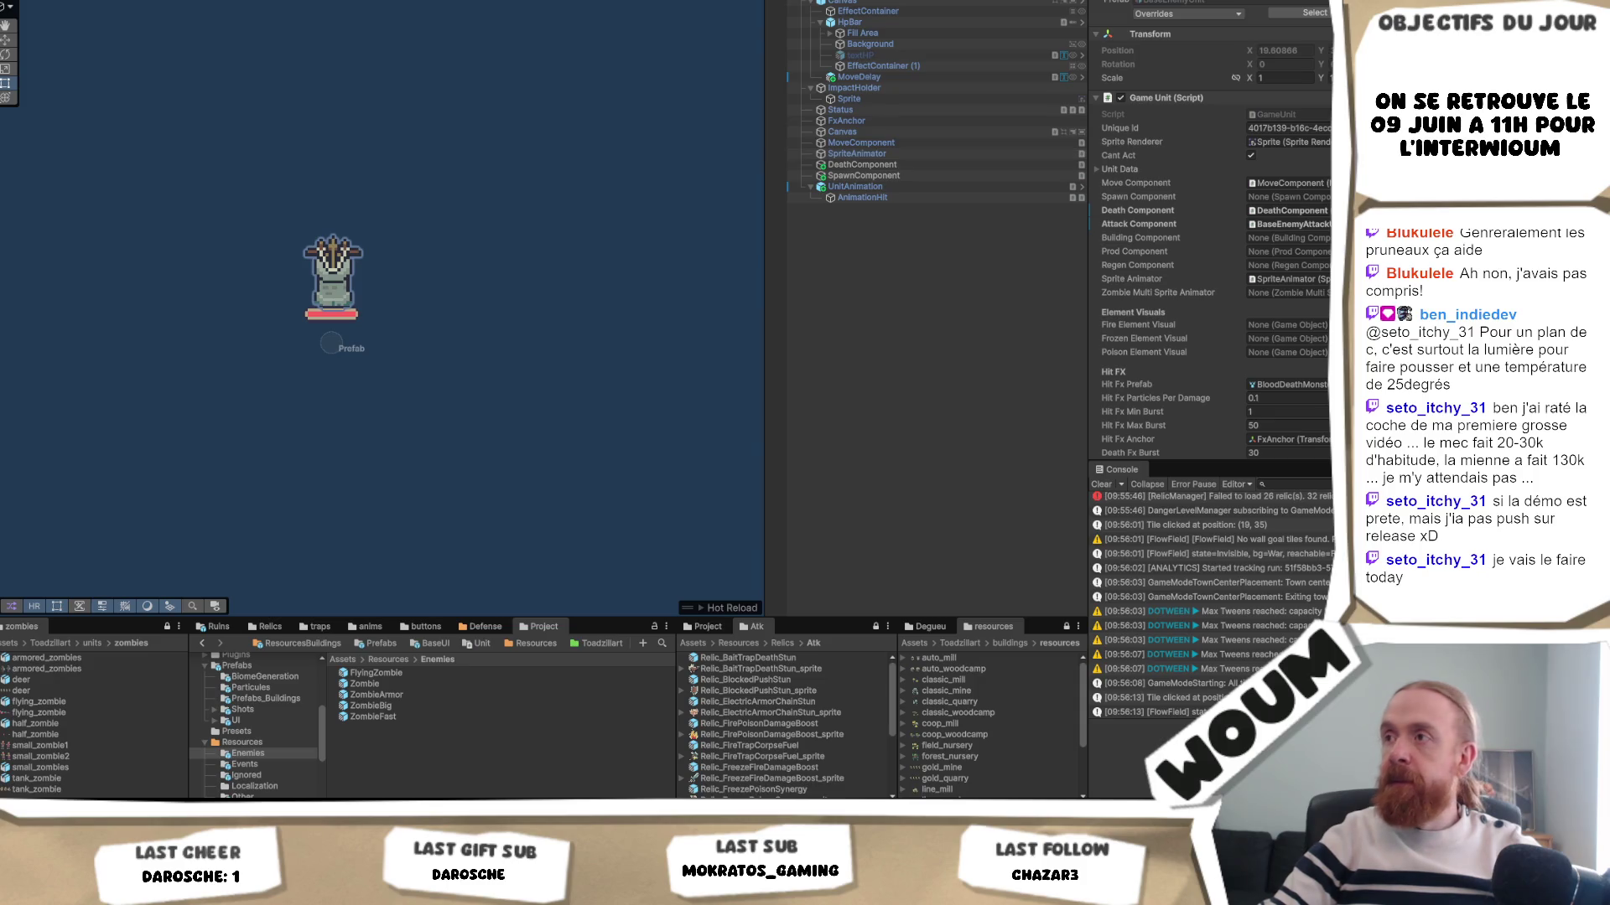
pyautogui.scroll(-1, 1215, 251)
pyautogui.scroll(-1, 1328, 220)
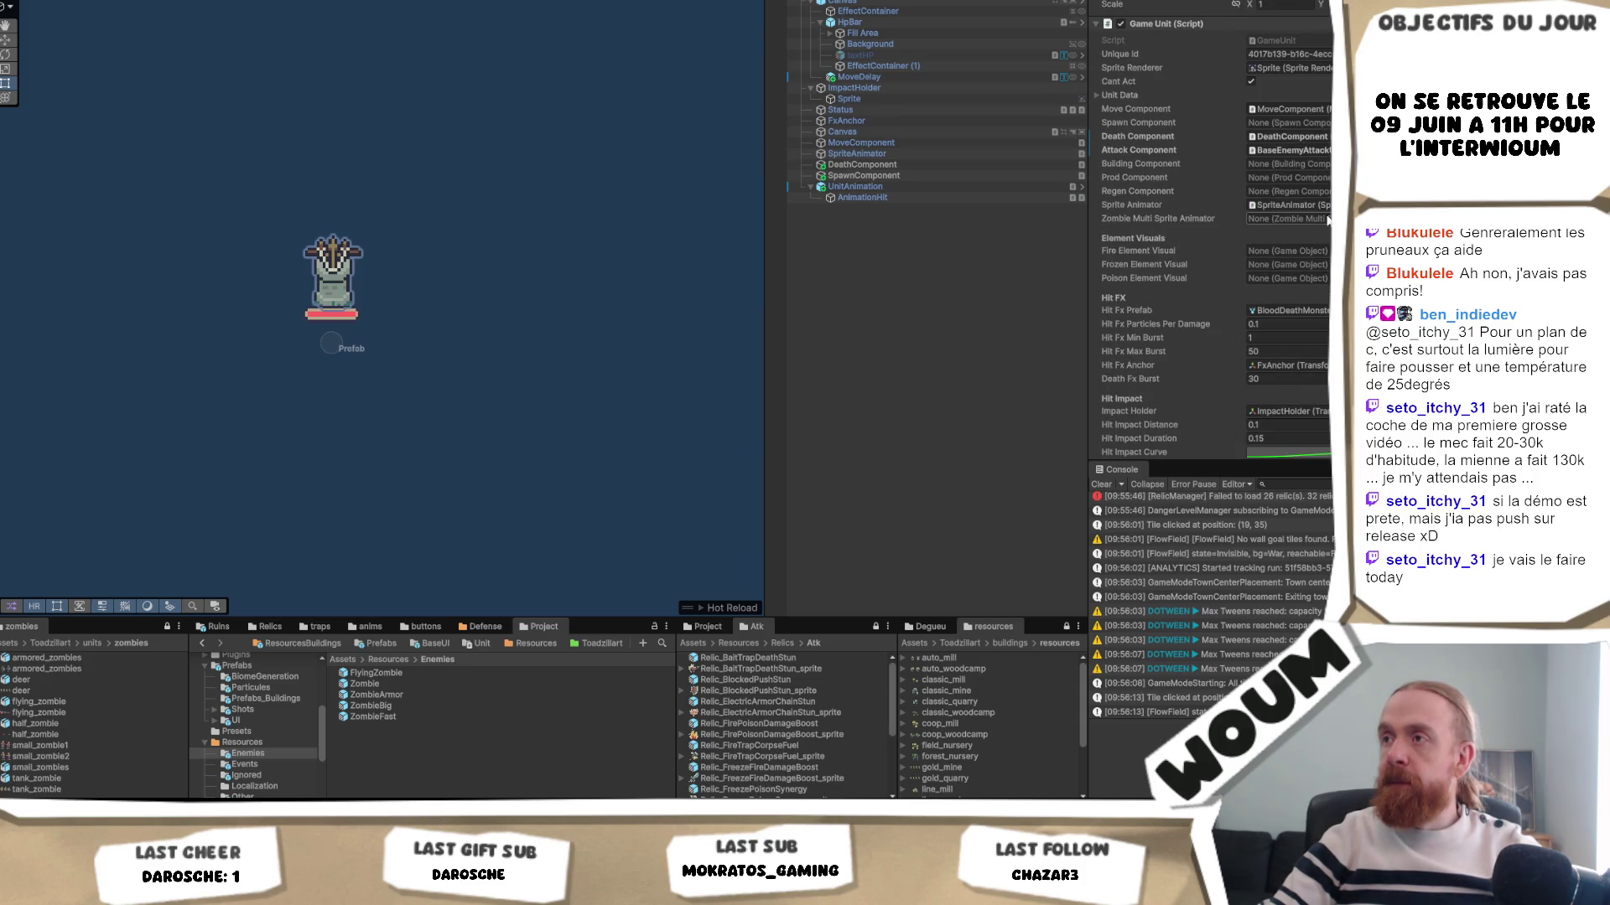
pyautogui.scroll(-2, 1328, 220)
pyautogui.click(1315, 131)
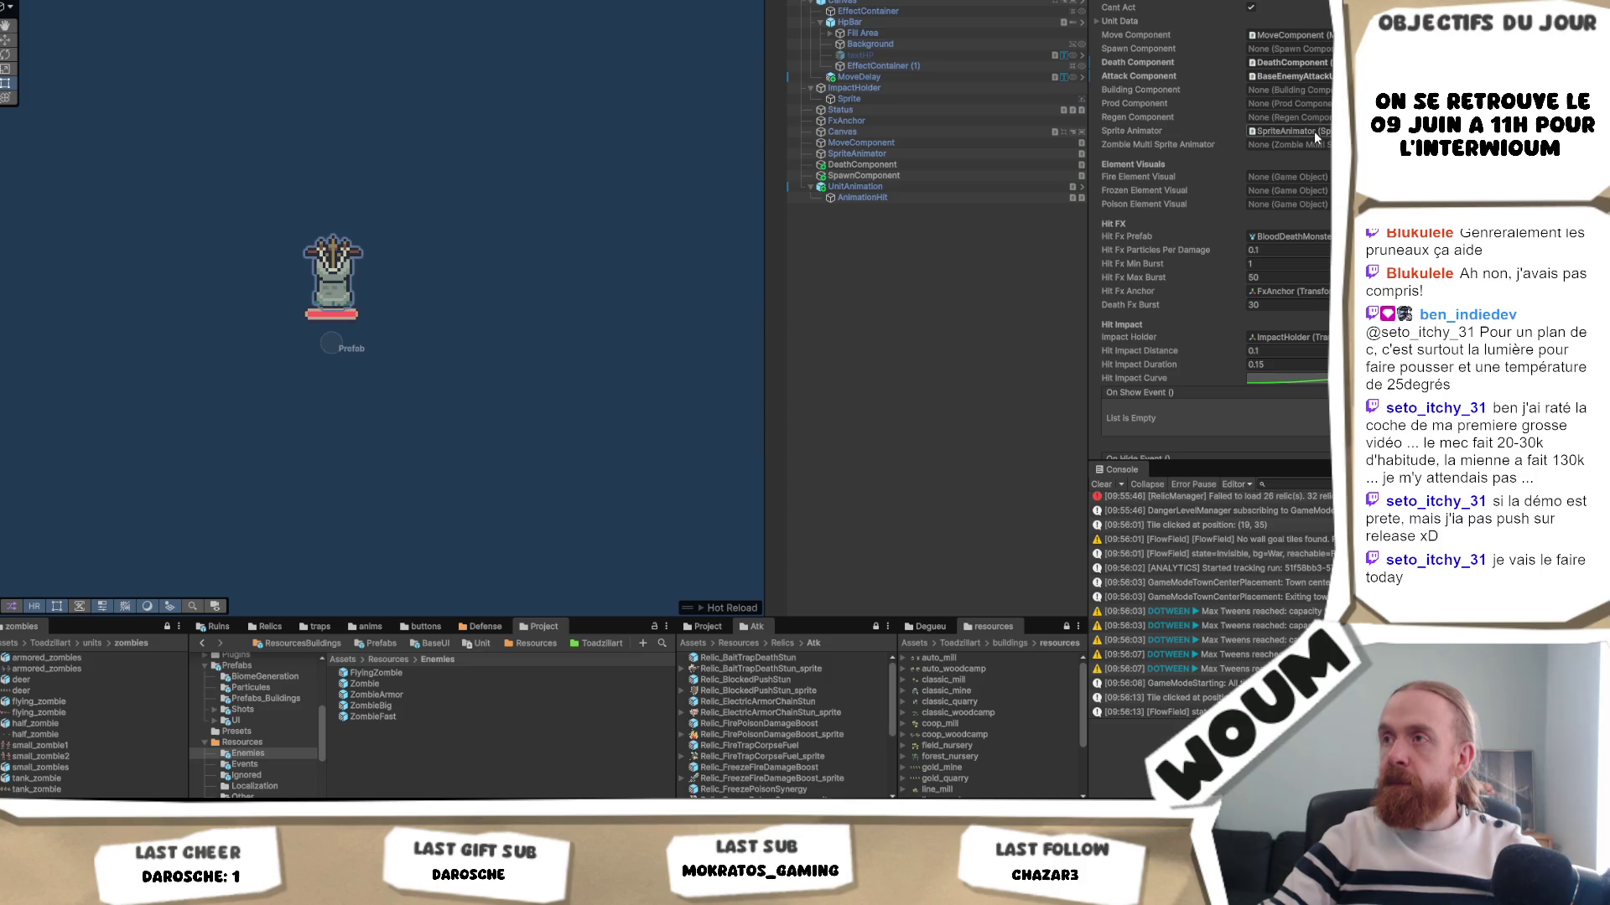
pyautogui.click(909, 156)
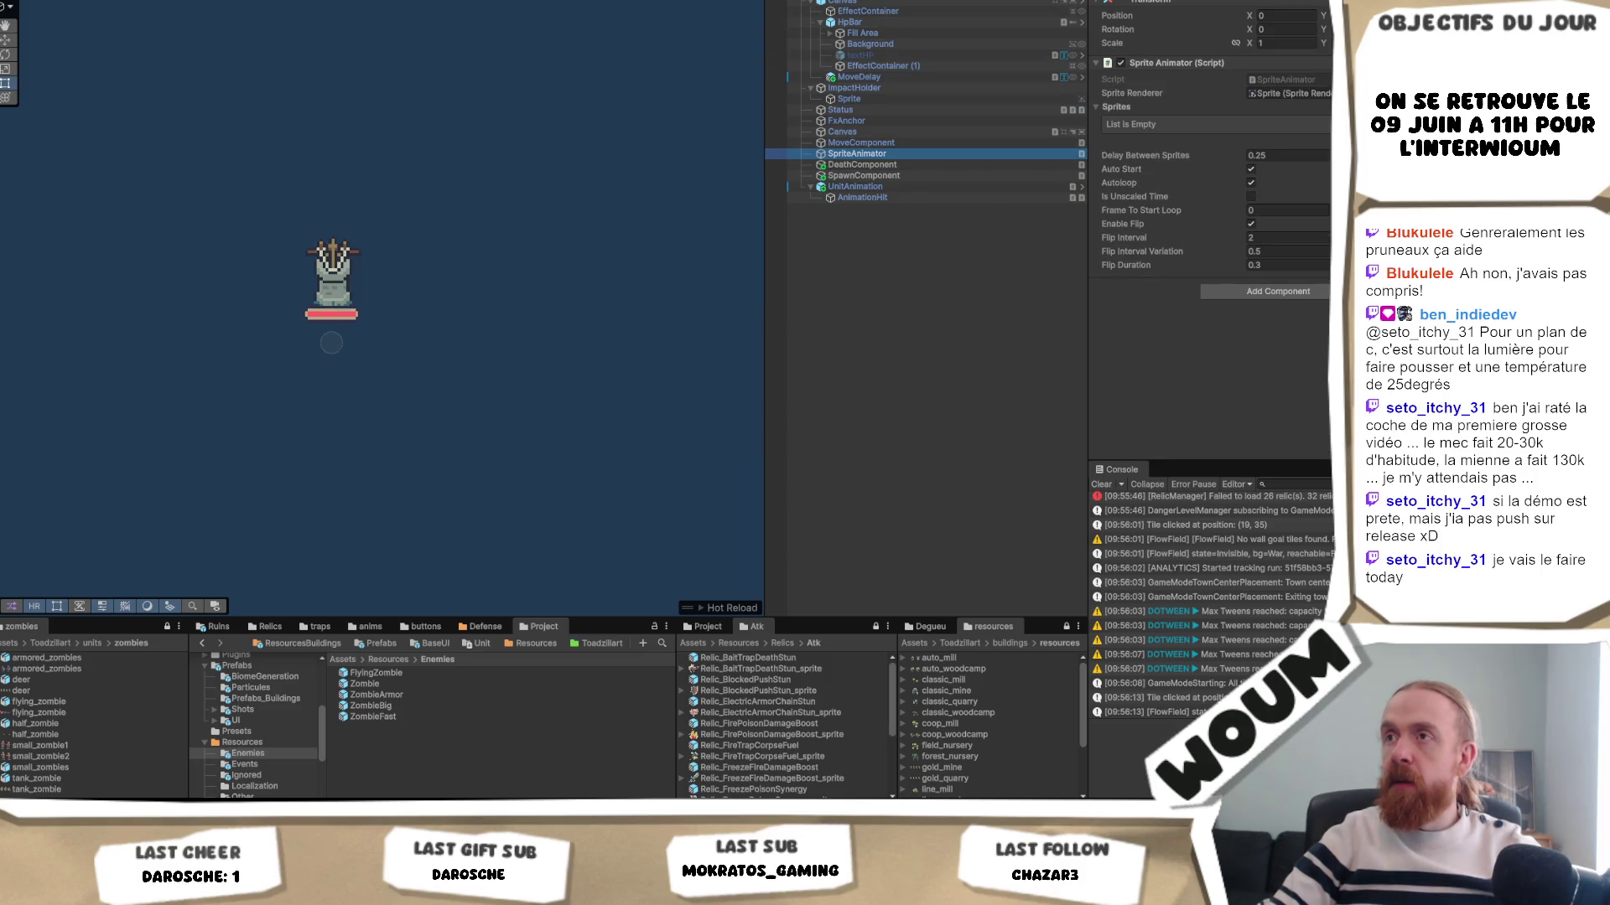
pyautogui.hotkey('ctrl', 'z')
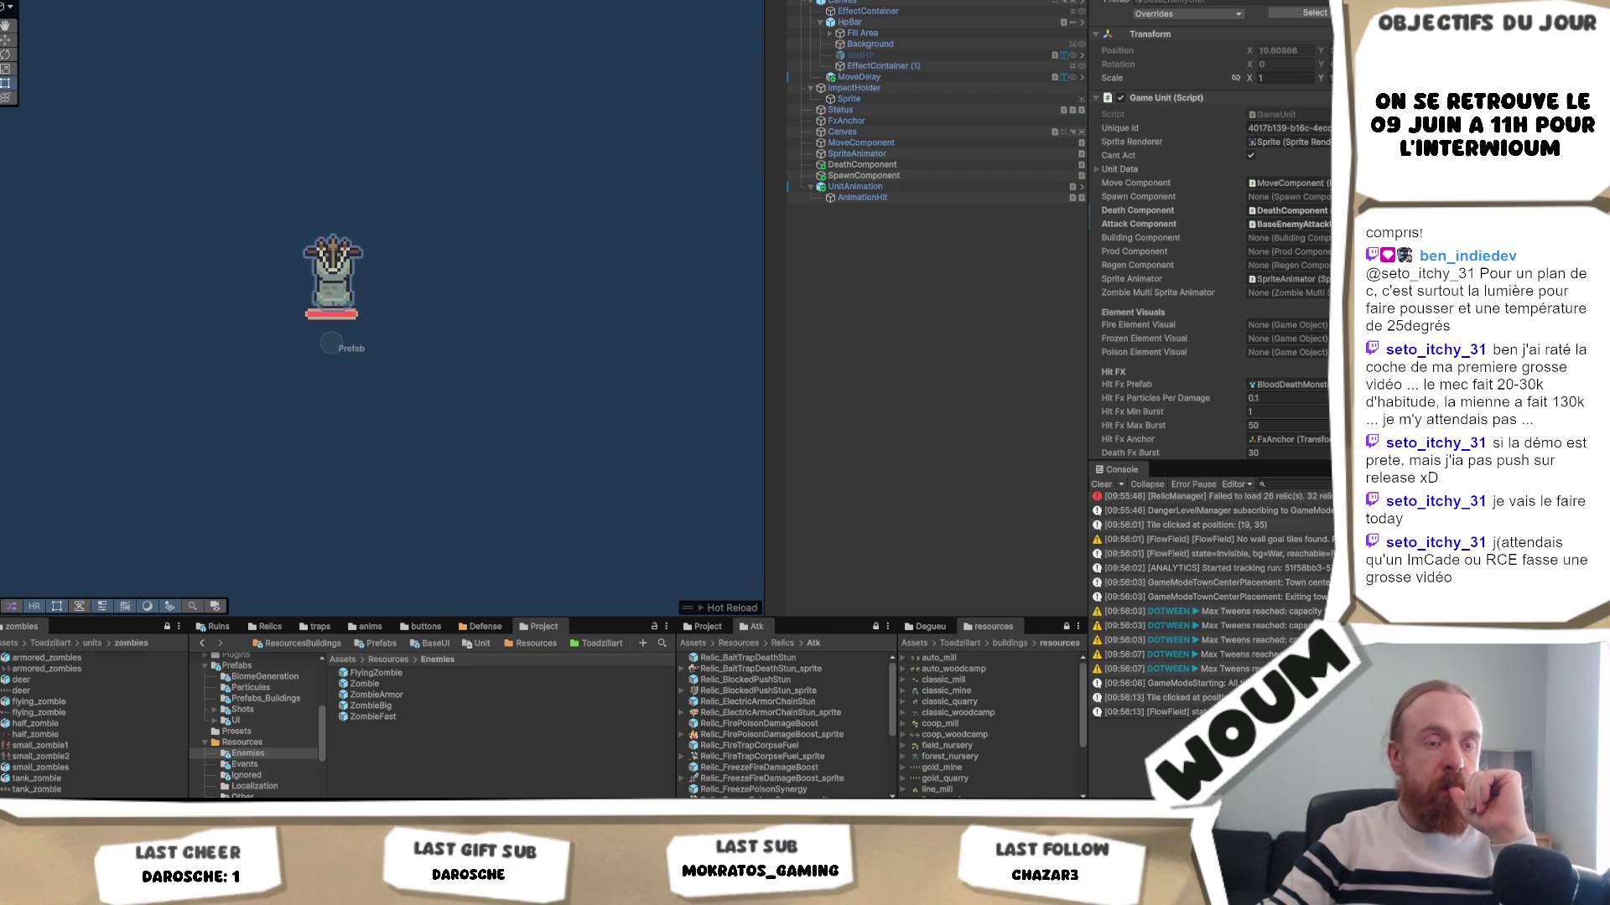
pyautogui.scroll(-3, 1216, 252)
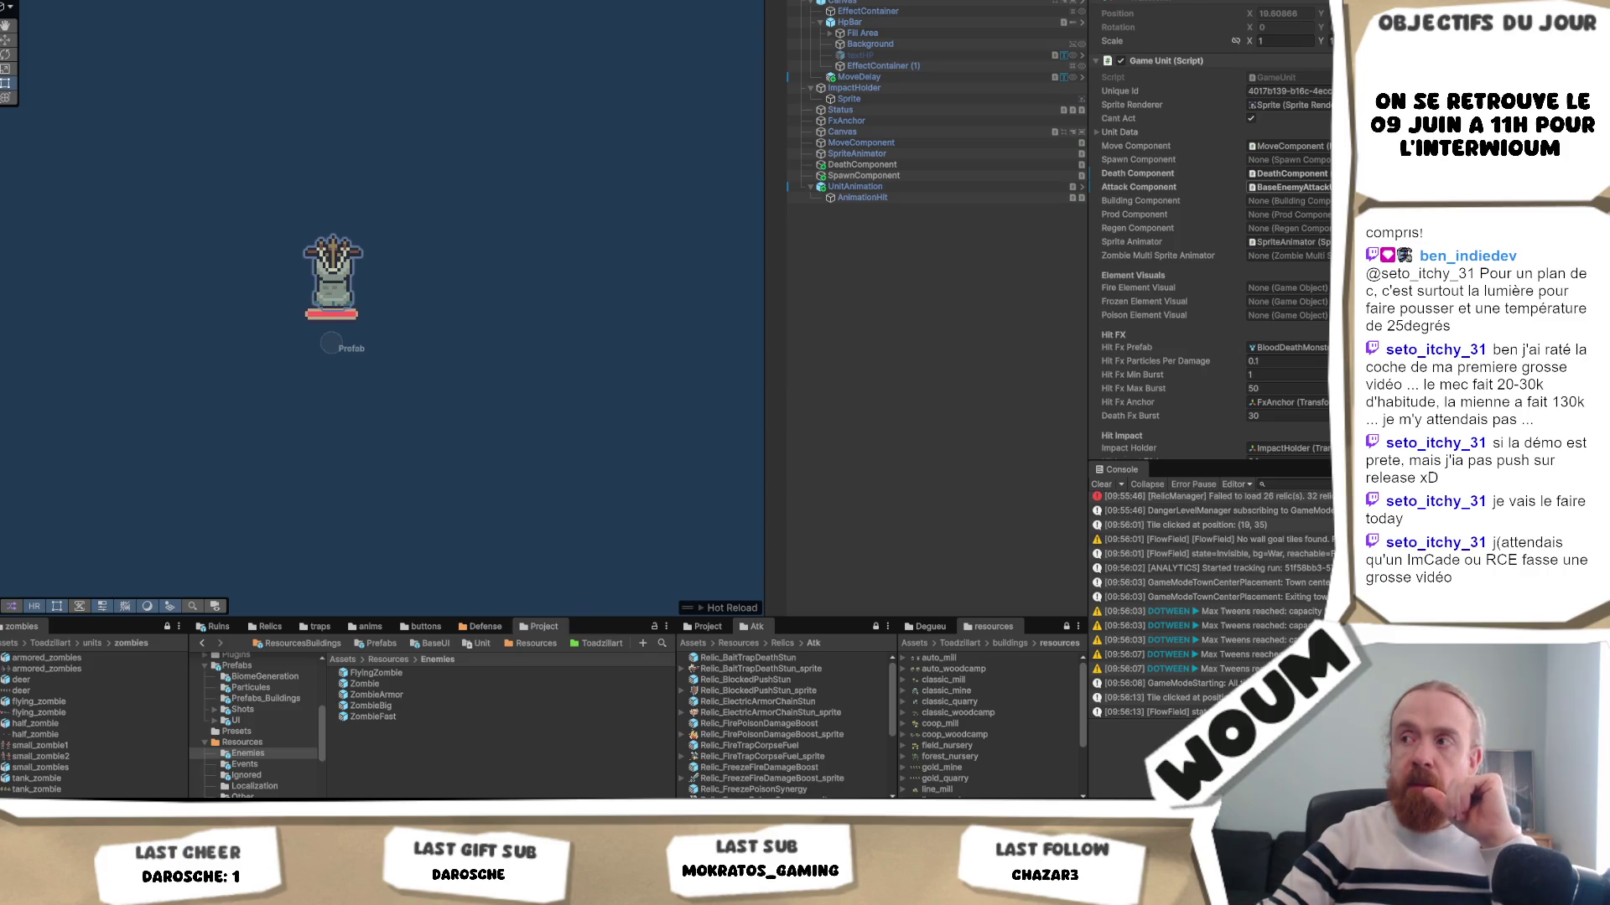
pyautogui.scroll(-1, 1215, 252)
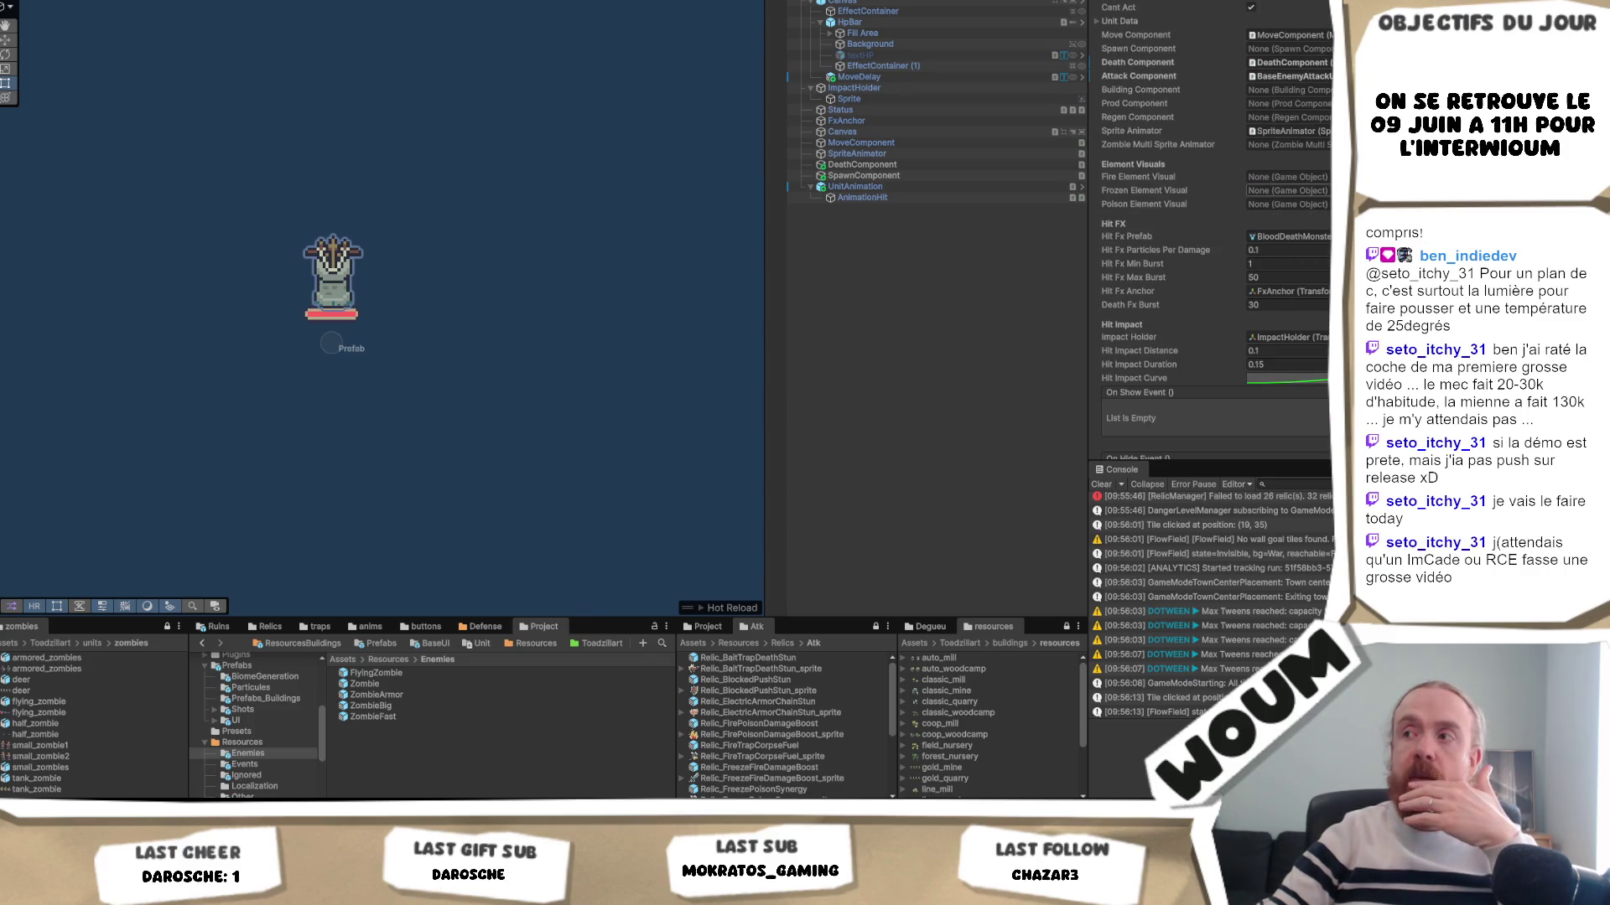
pyautogui.scroll(-1, 1216, 252)
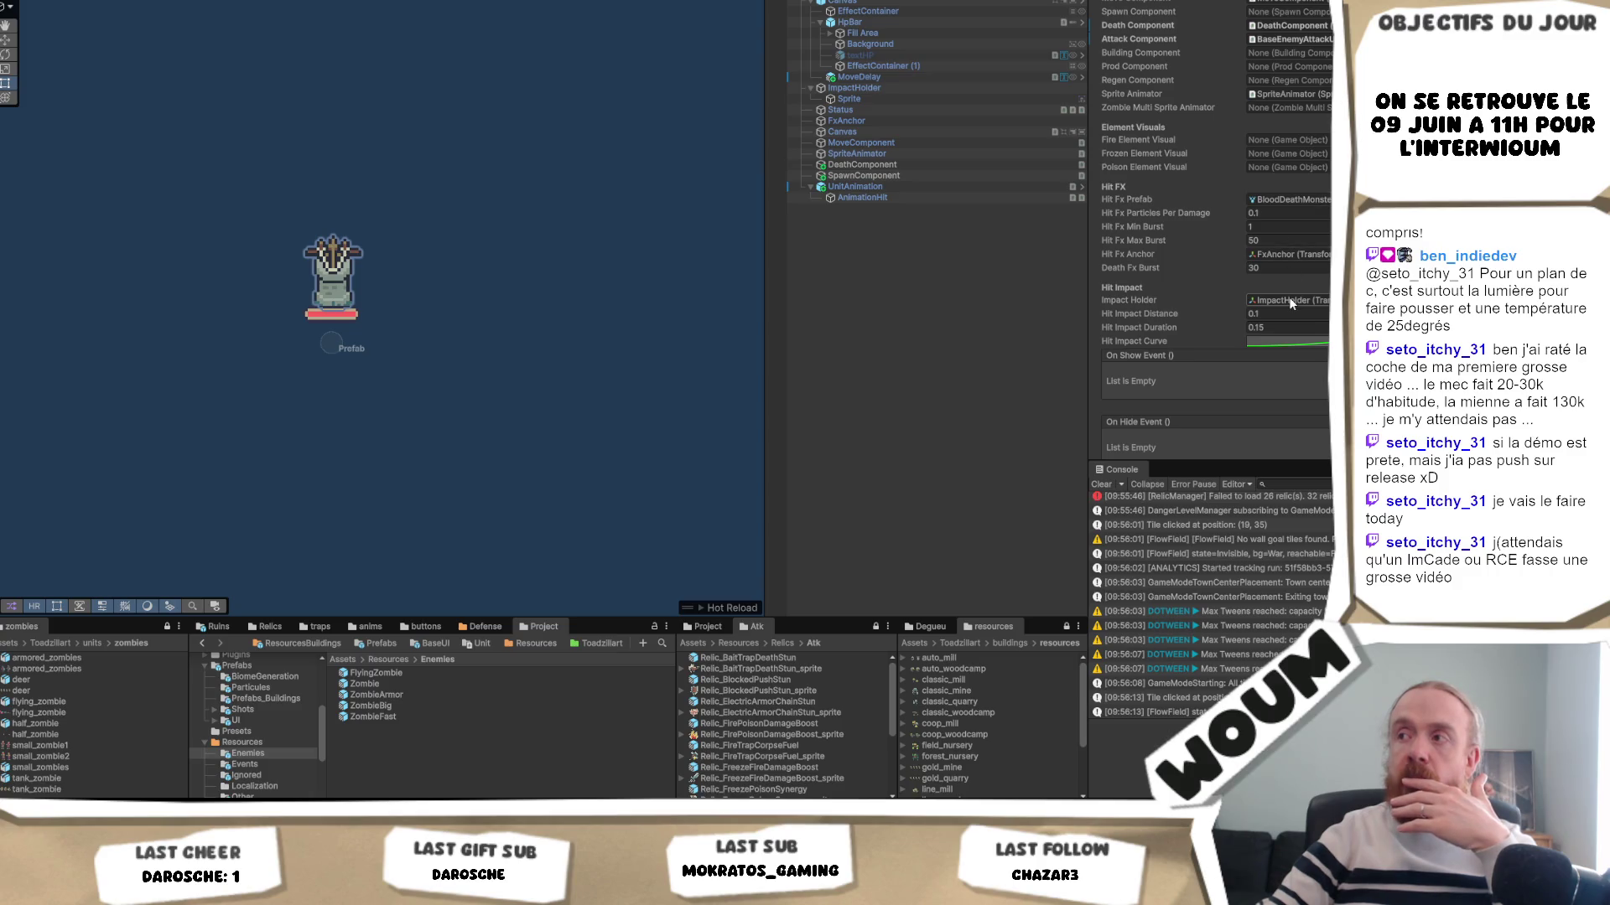
pyautogui.click(935, 87)
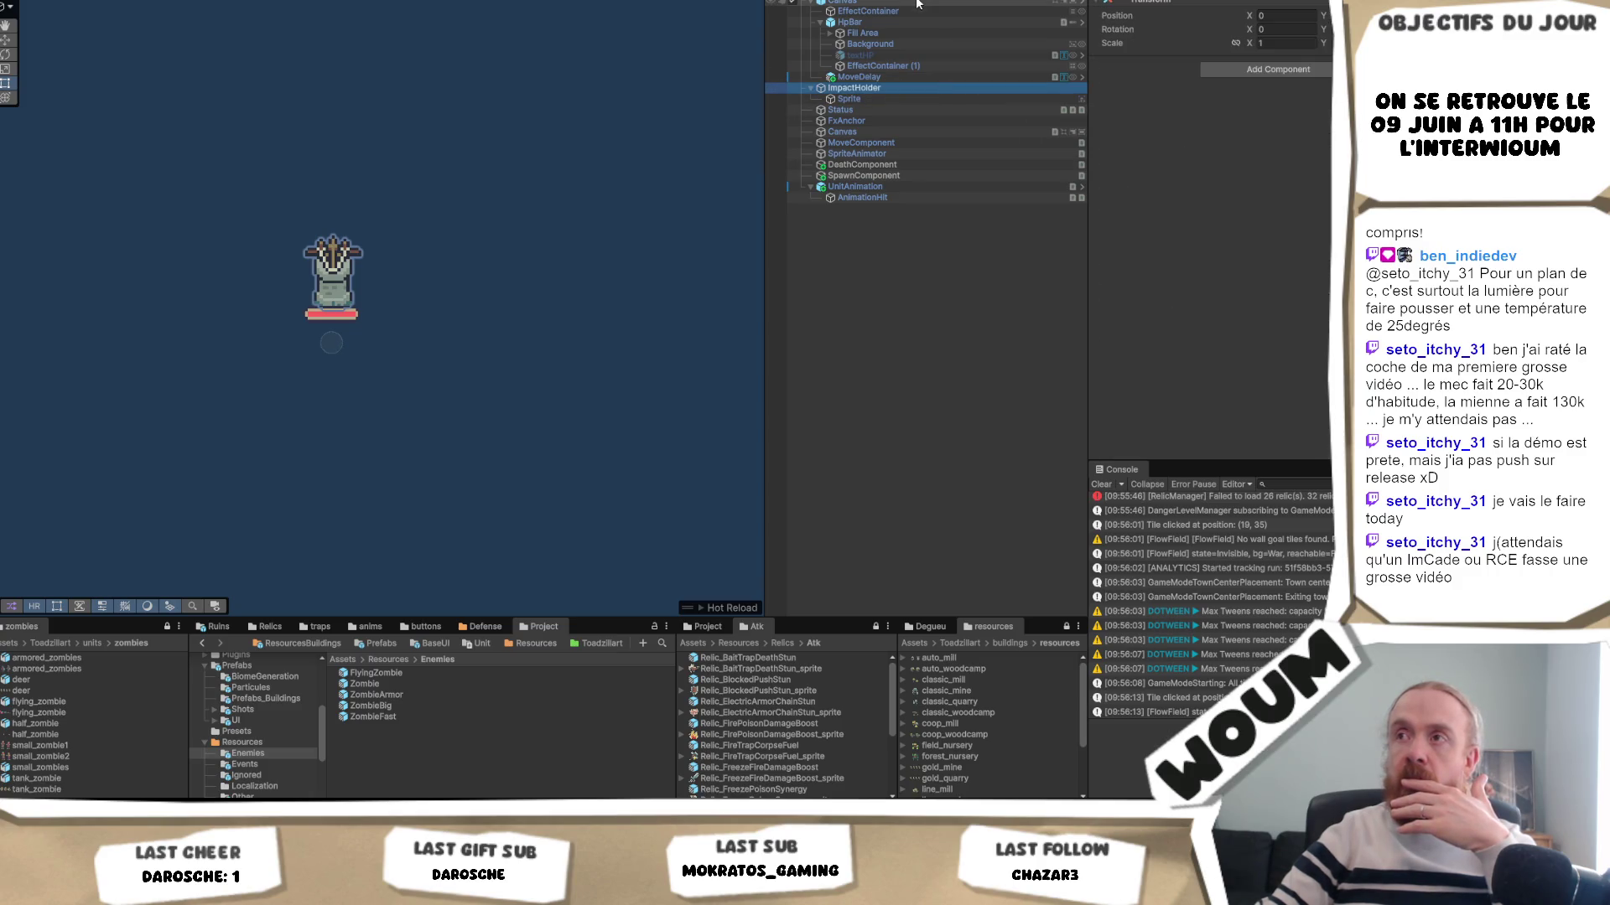
pyautogui.click(332, 276)
pyautogui.scroll(-4, 1304, 187)
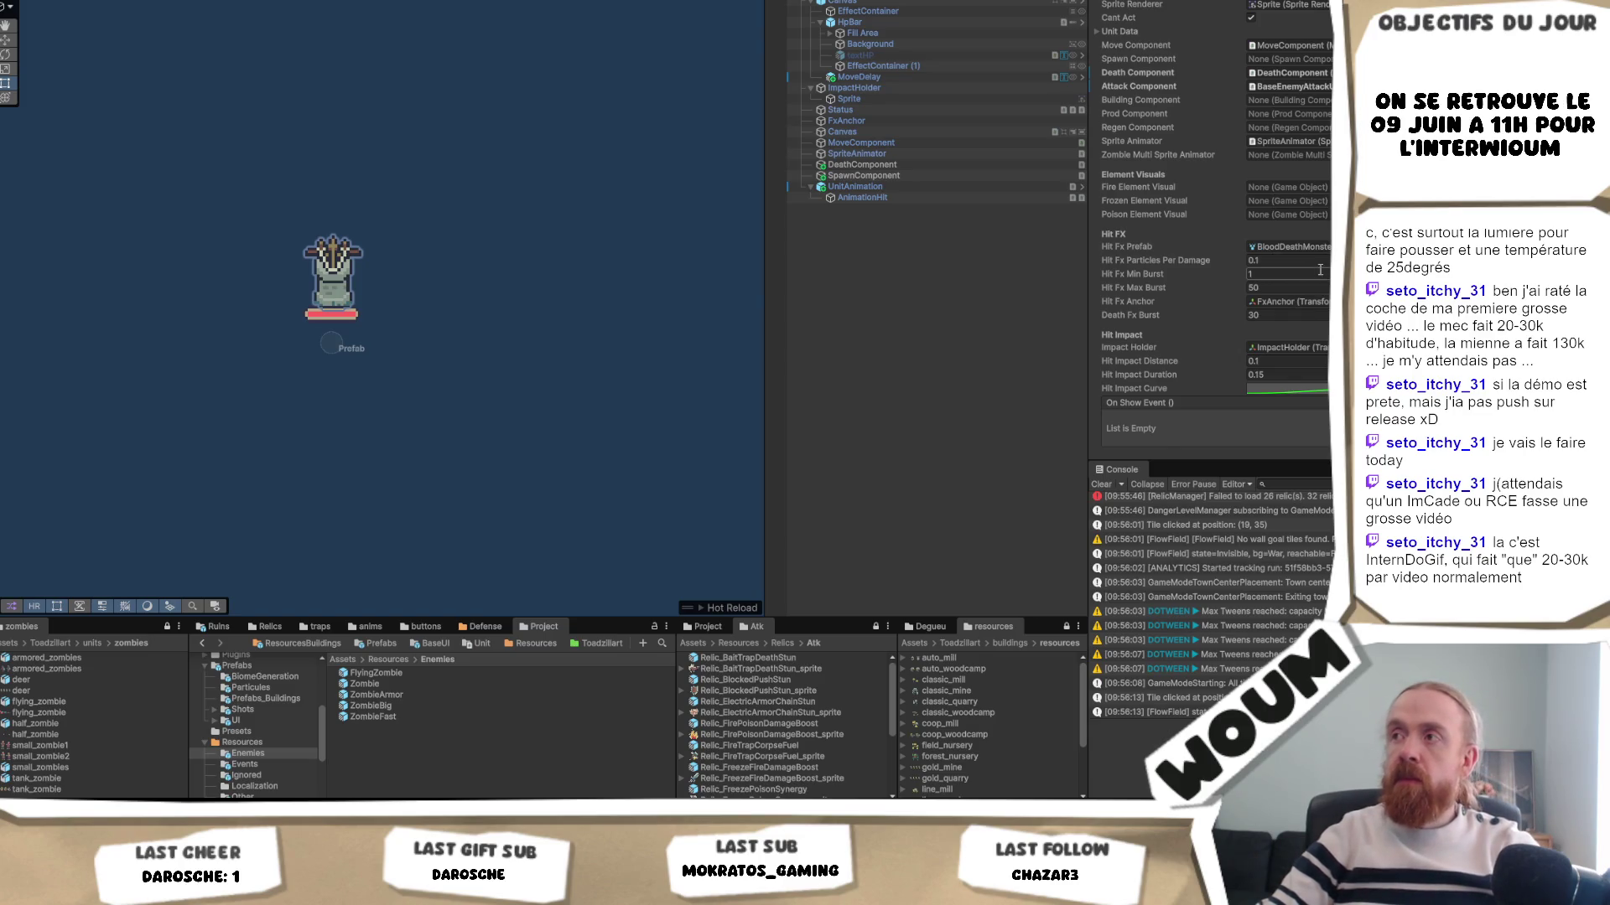
pyautogui.scroll(3, 1321, 274)
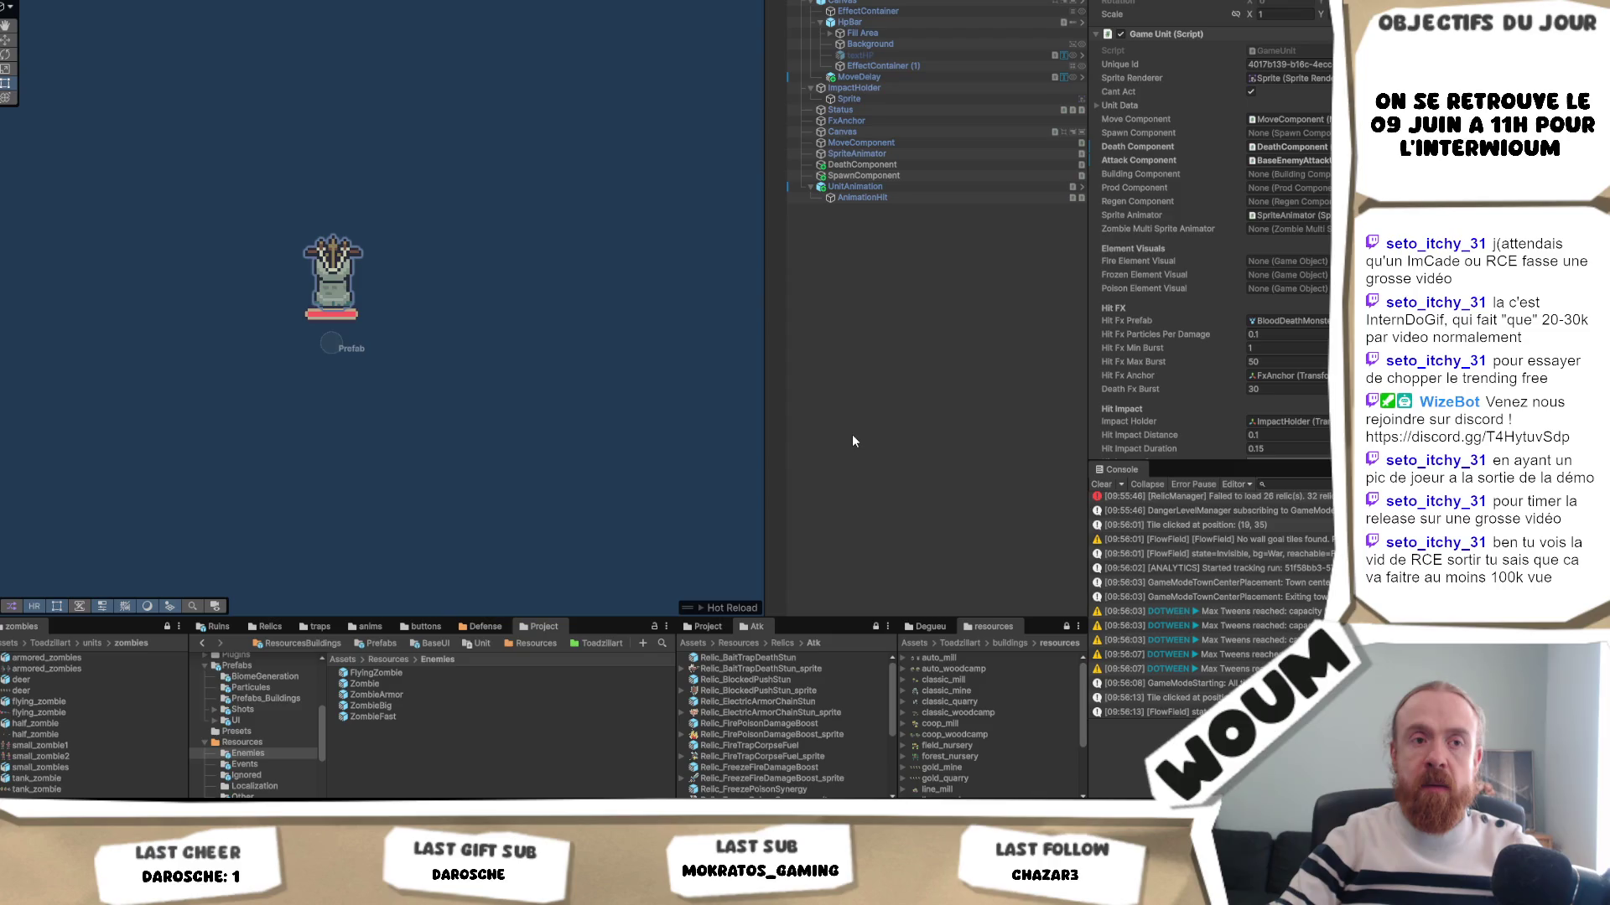
pyautogui.scroll(-5, 1214, 317)
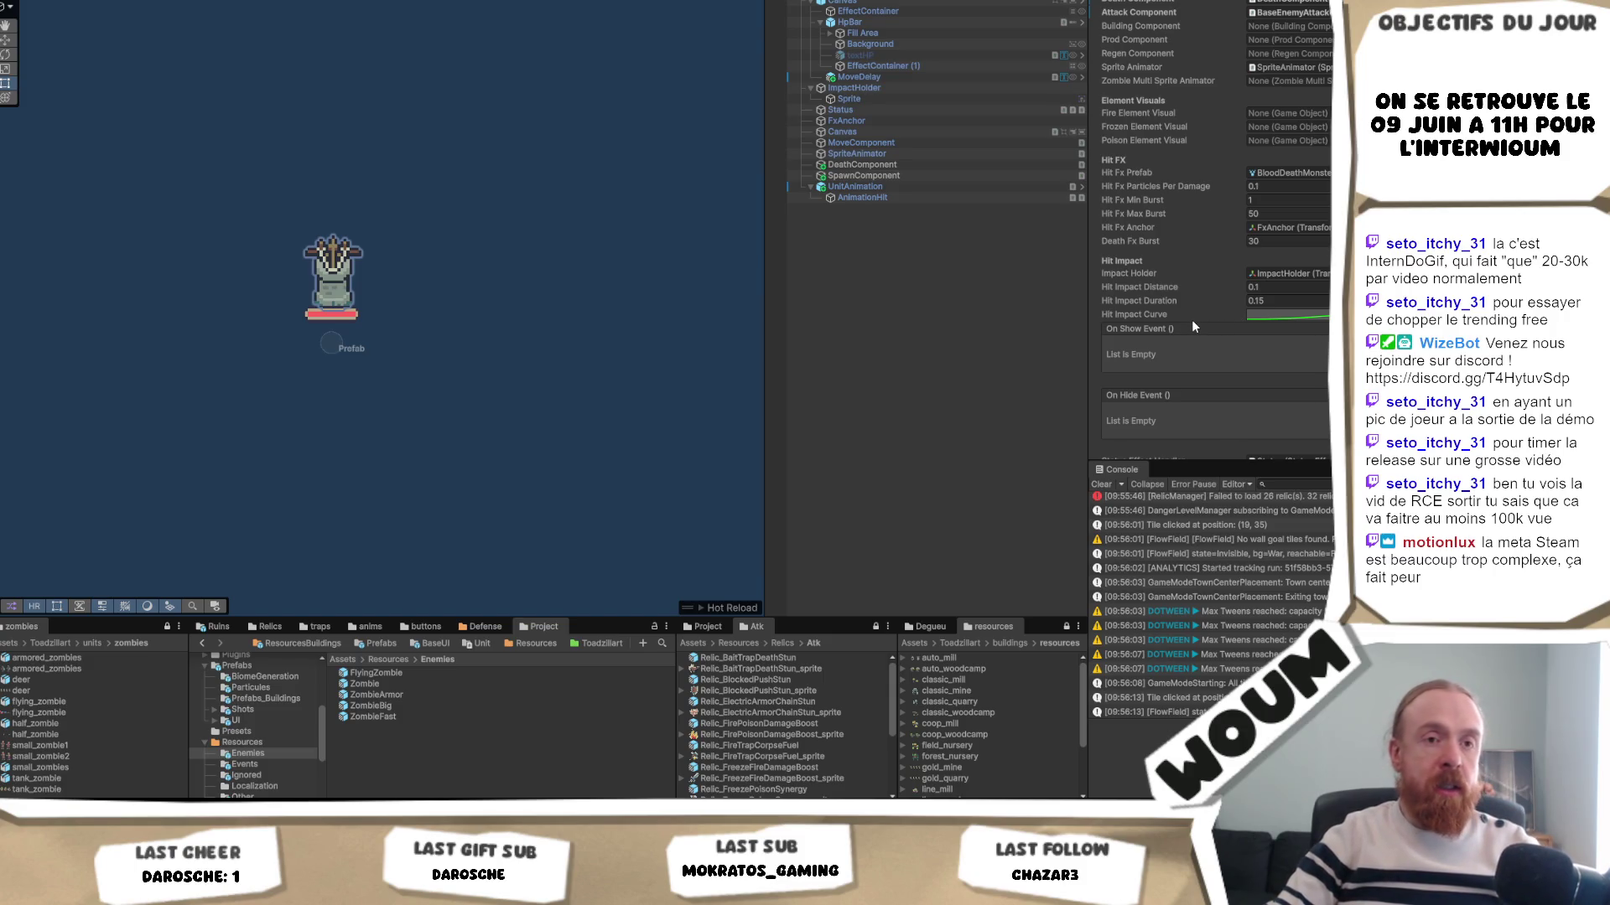
pyautogui.scroll(-2, 1207, 335)
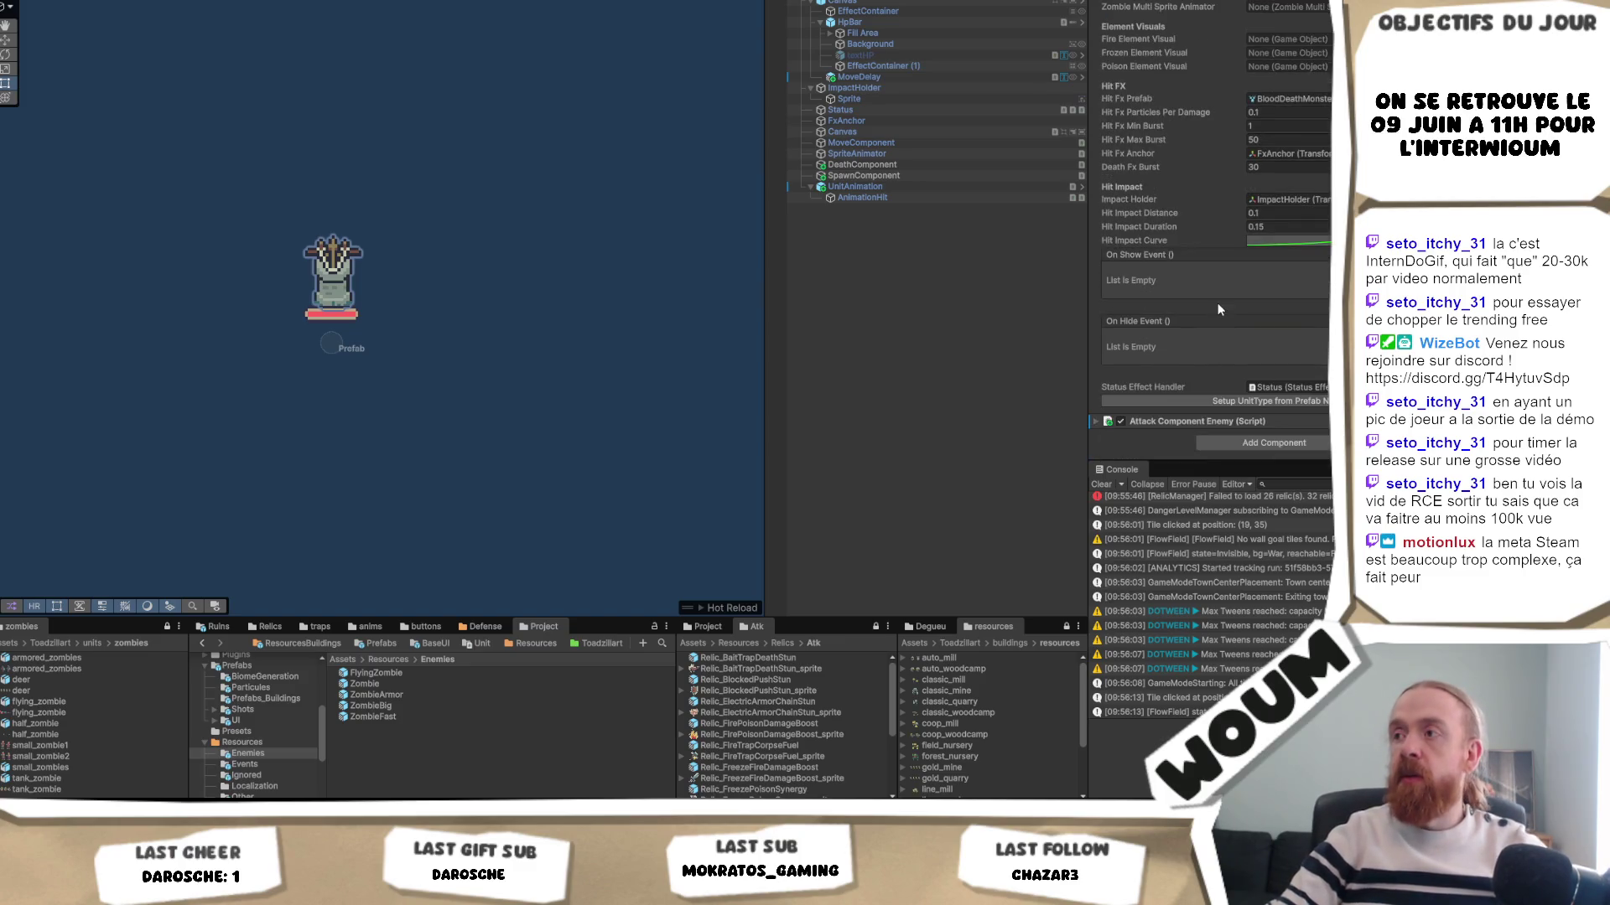
pyautogui.scroll(1, 1218, 344)
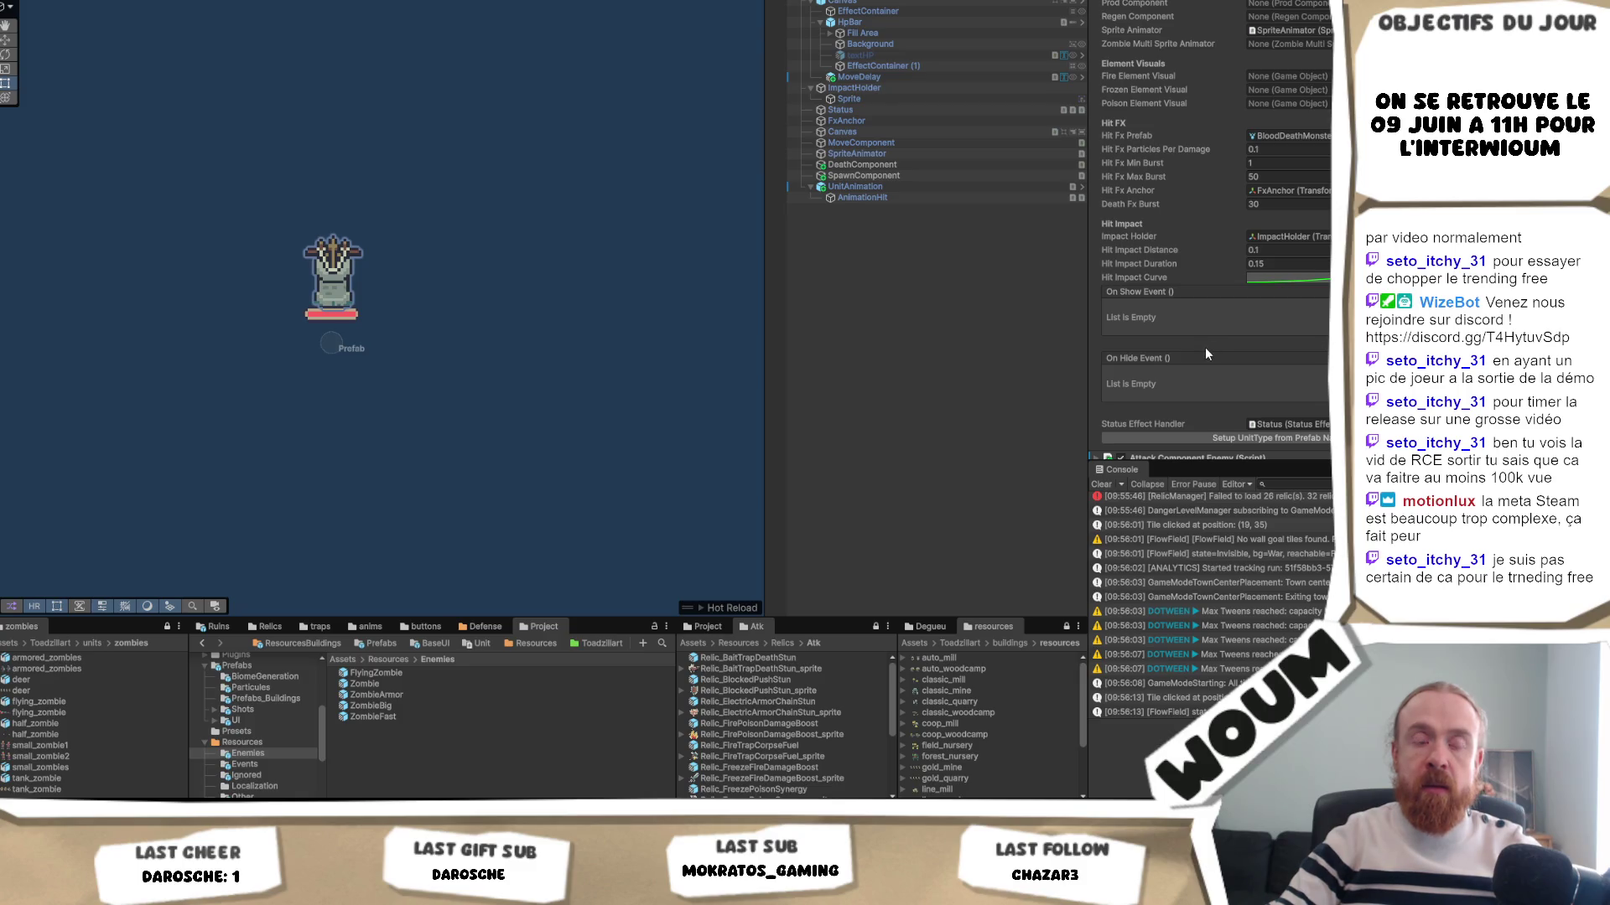
pyautogui.scroll(7, 1205, 350)
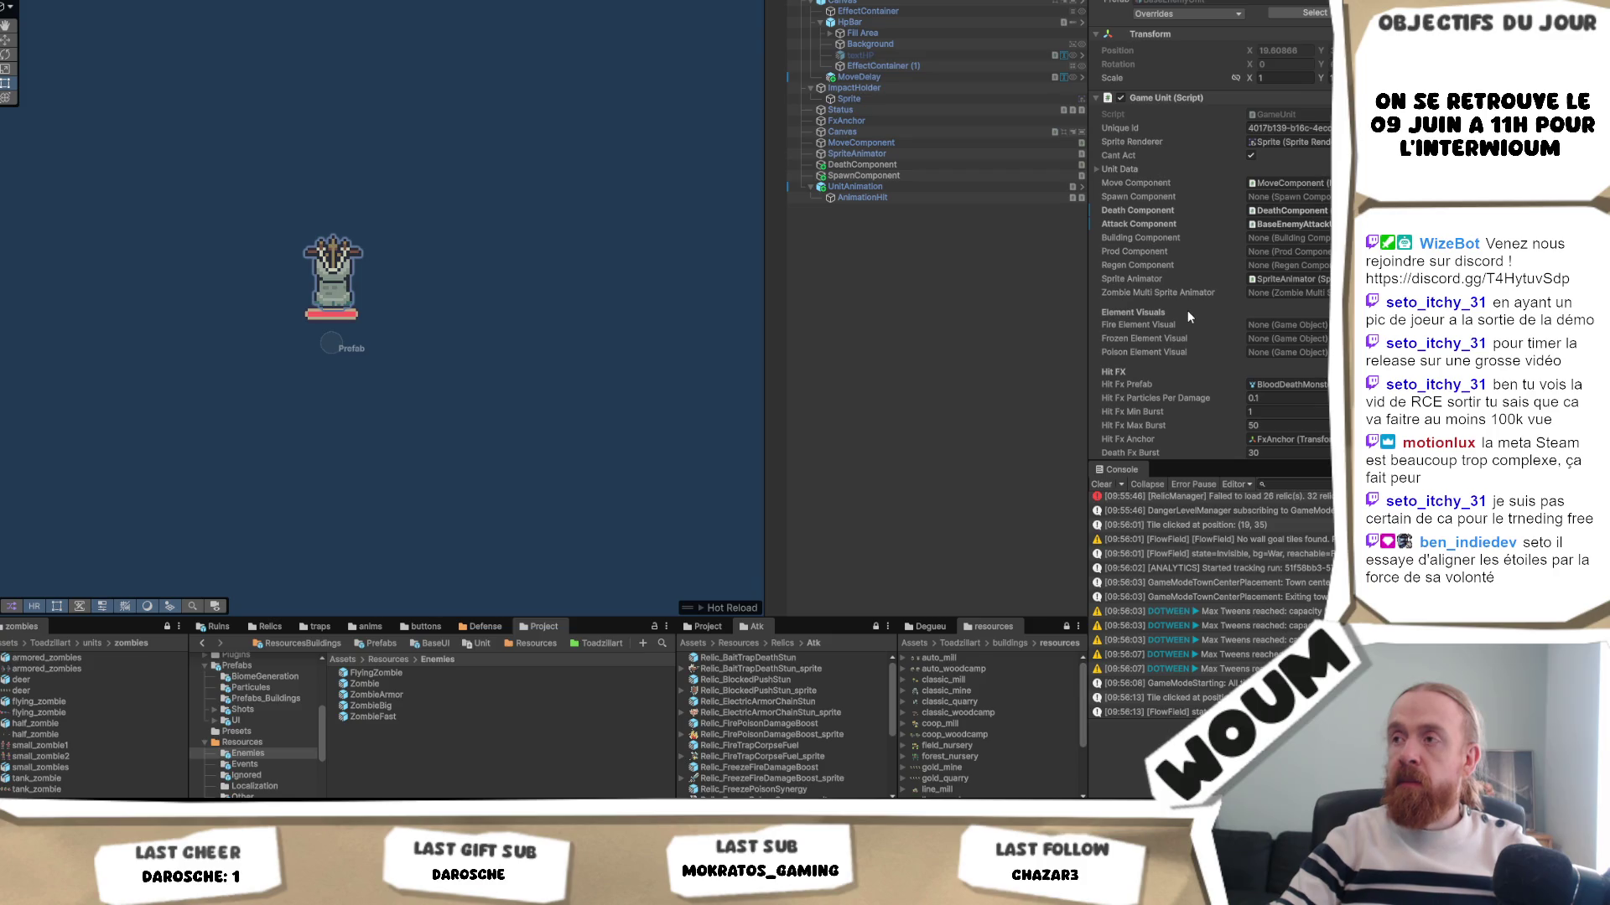
pyautogui.moveTo(1155, 356)
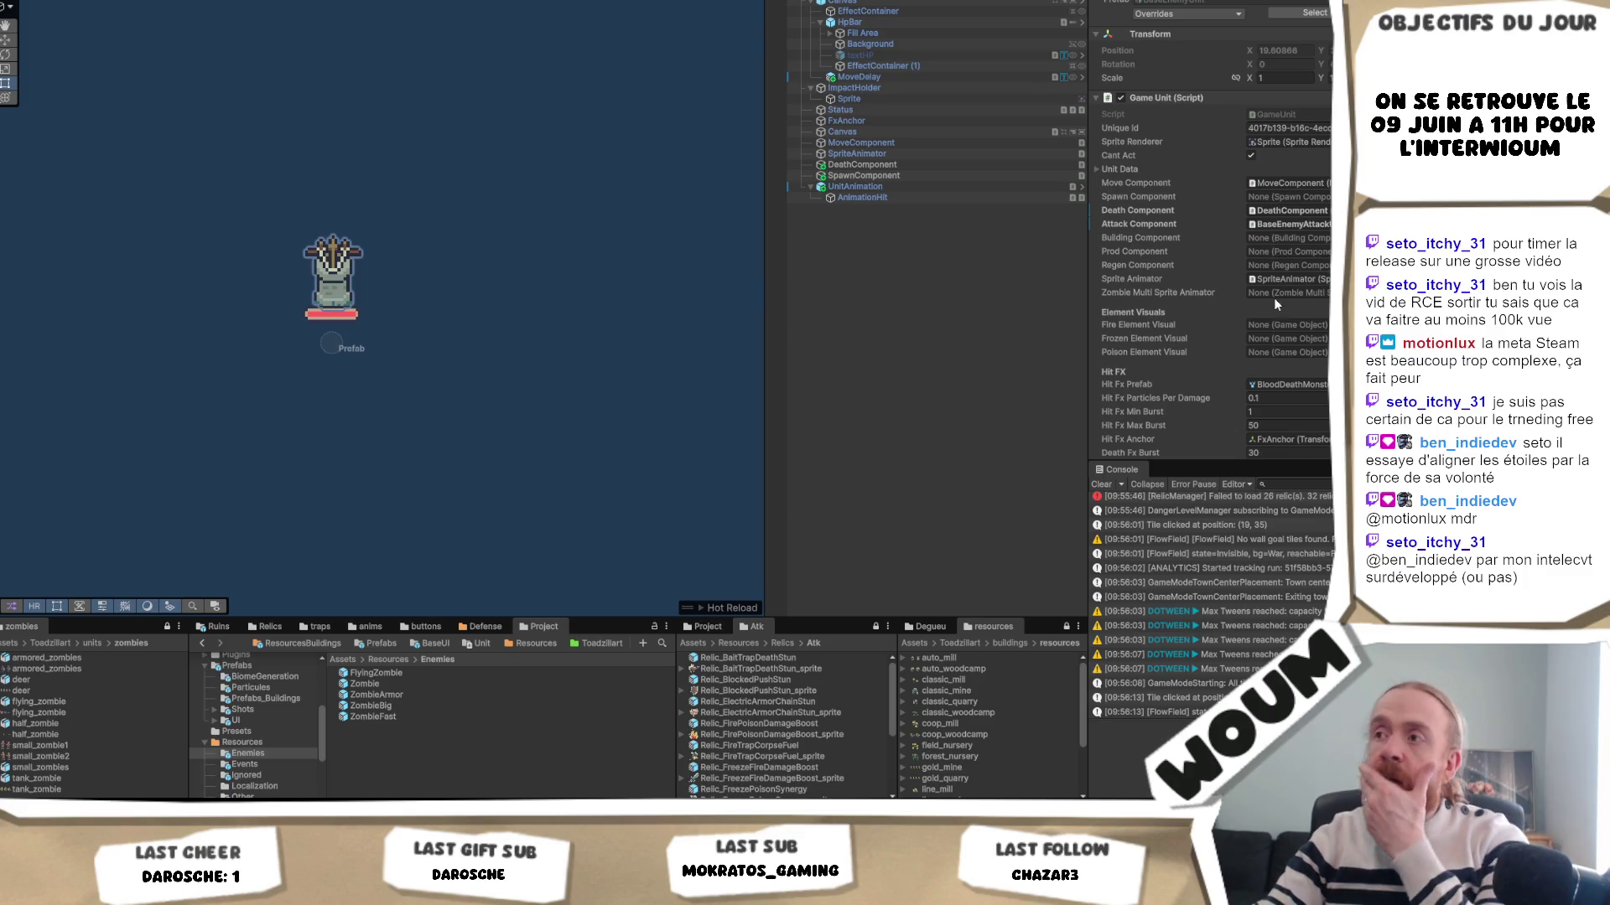
pyautogui.scroll(-5, 1286, 289)
pyautogui.scroll(-3, 1286, 289)
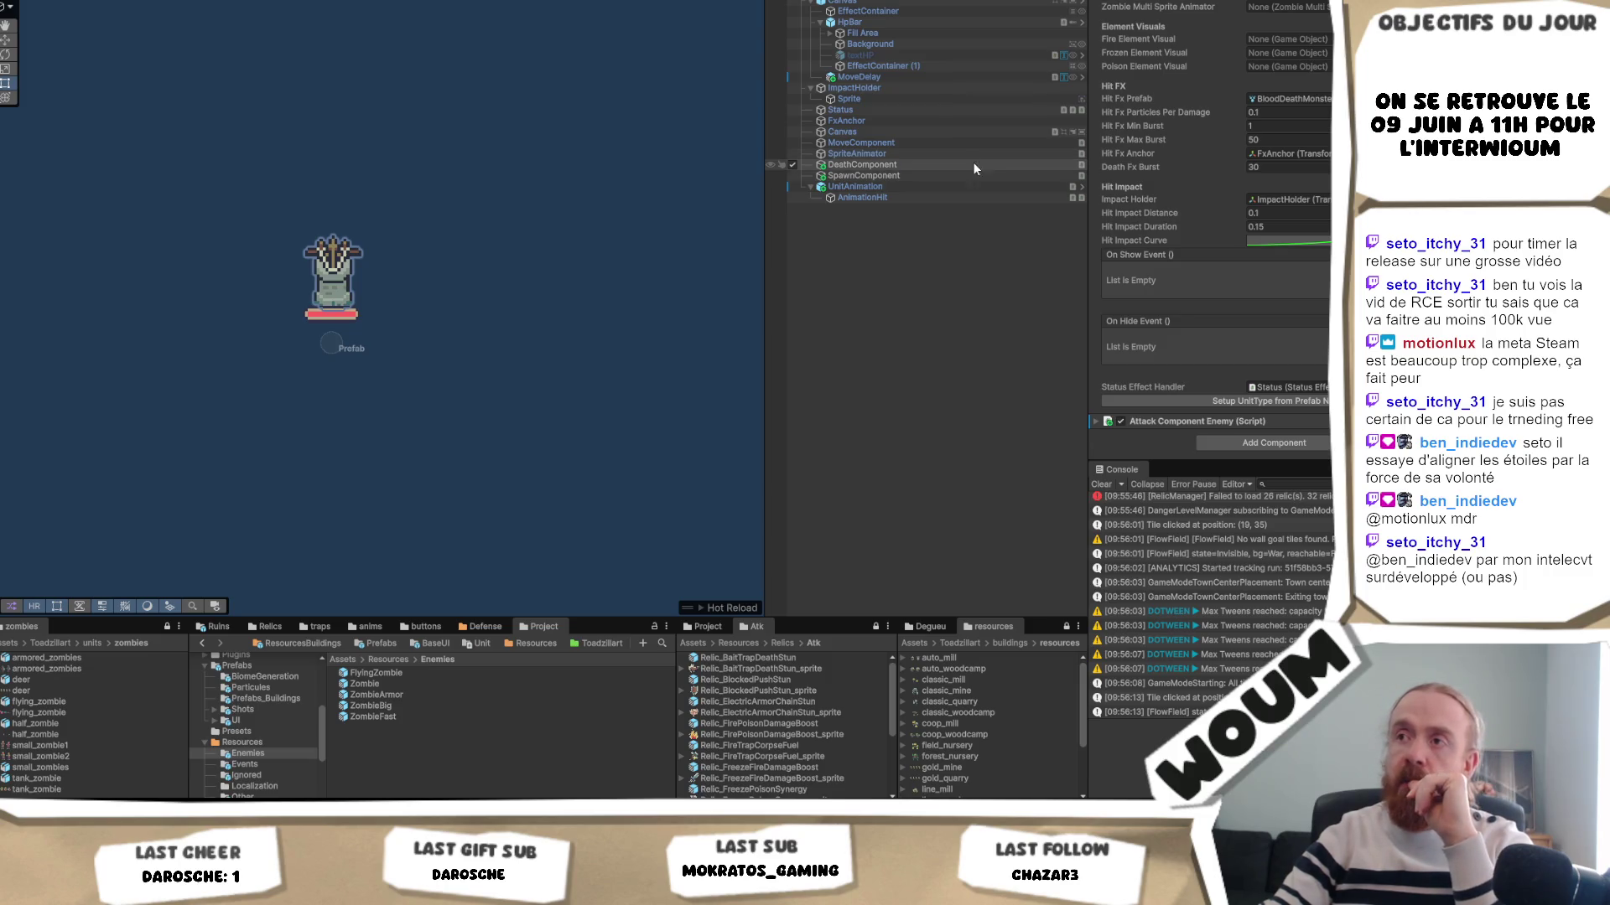
pyautogui.click(941, 185)
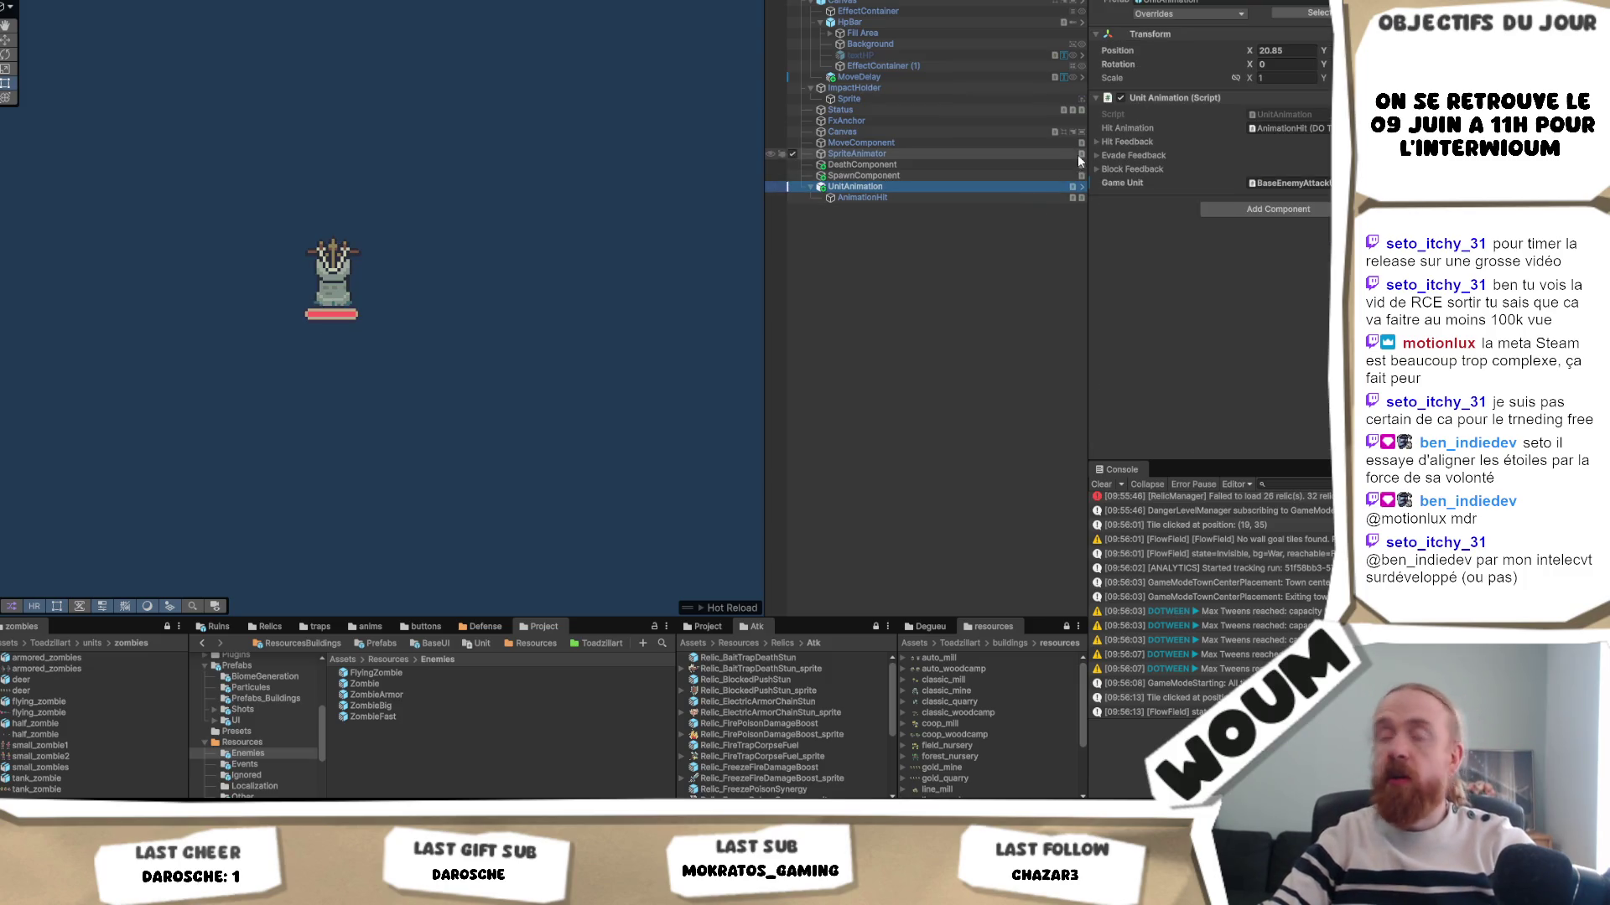
# - Expand UnitAnimation's Block, Evade and Hit Feedback sections, then open the UnitAnimation script in the code editor
pyautogui.click(1125, 173)
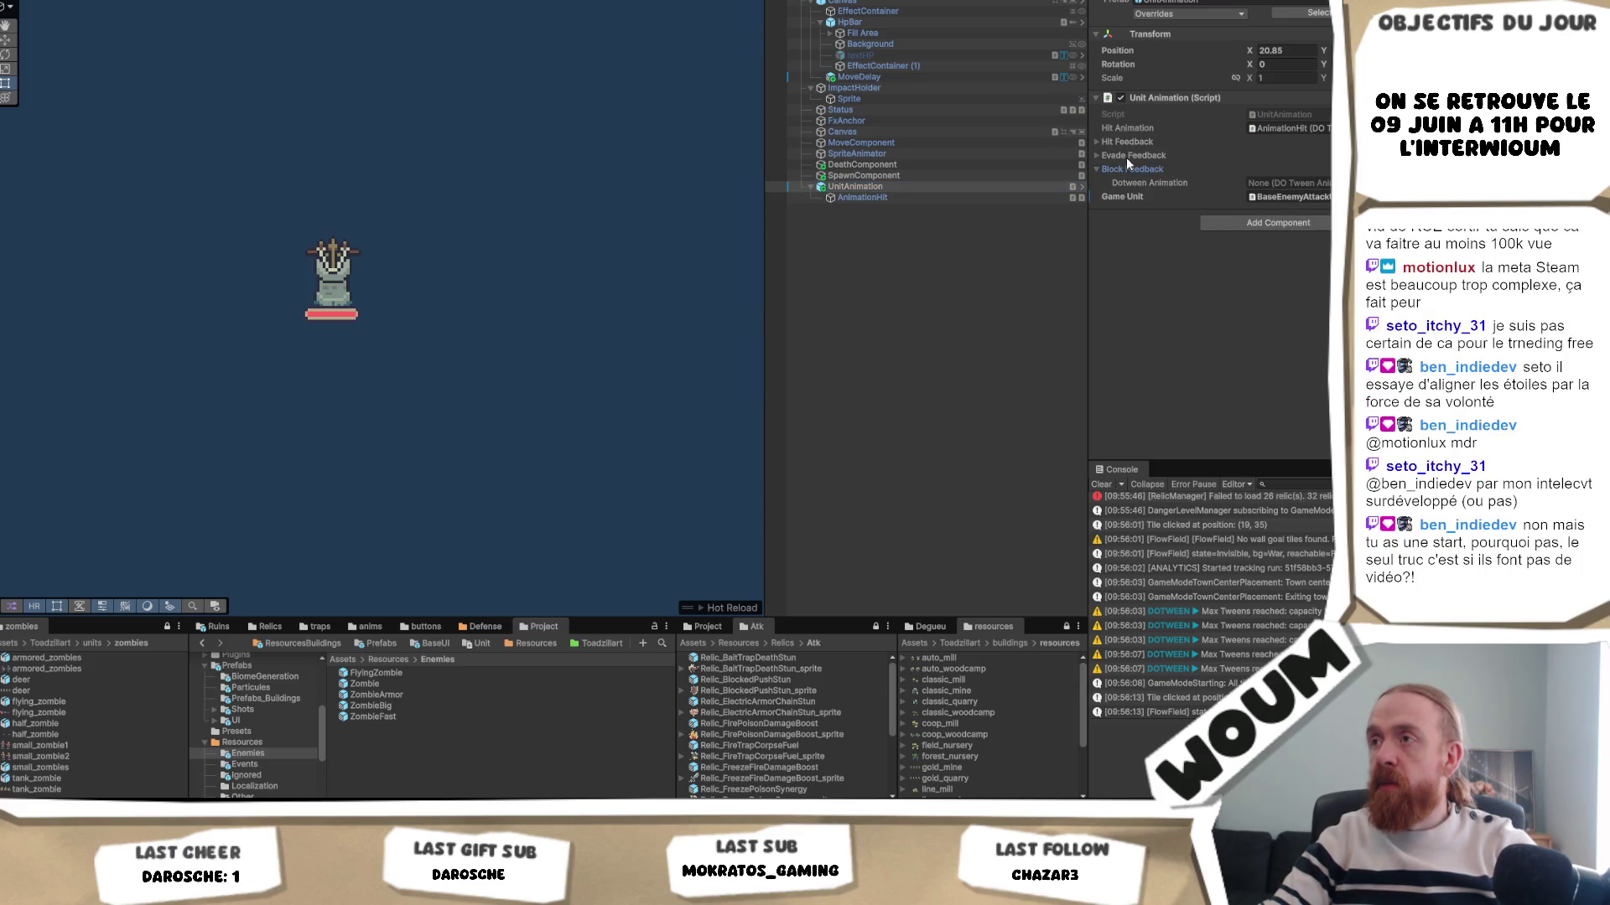
pyautogui.click(1125, 157)
pyautogui.click(1127, 143)
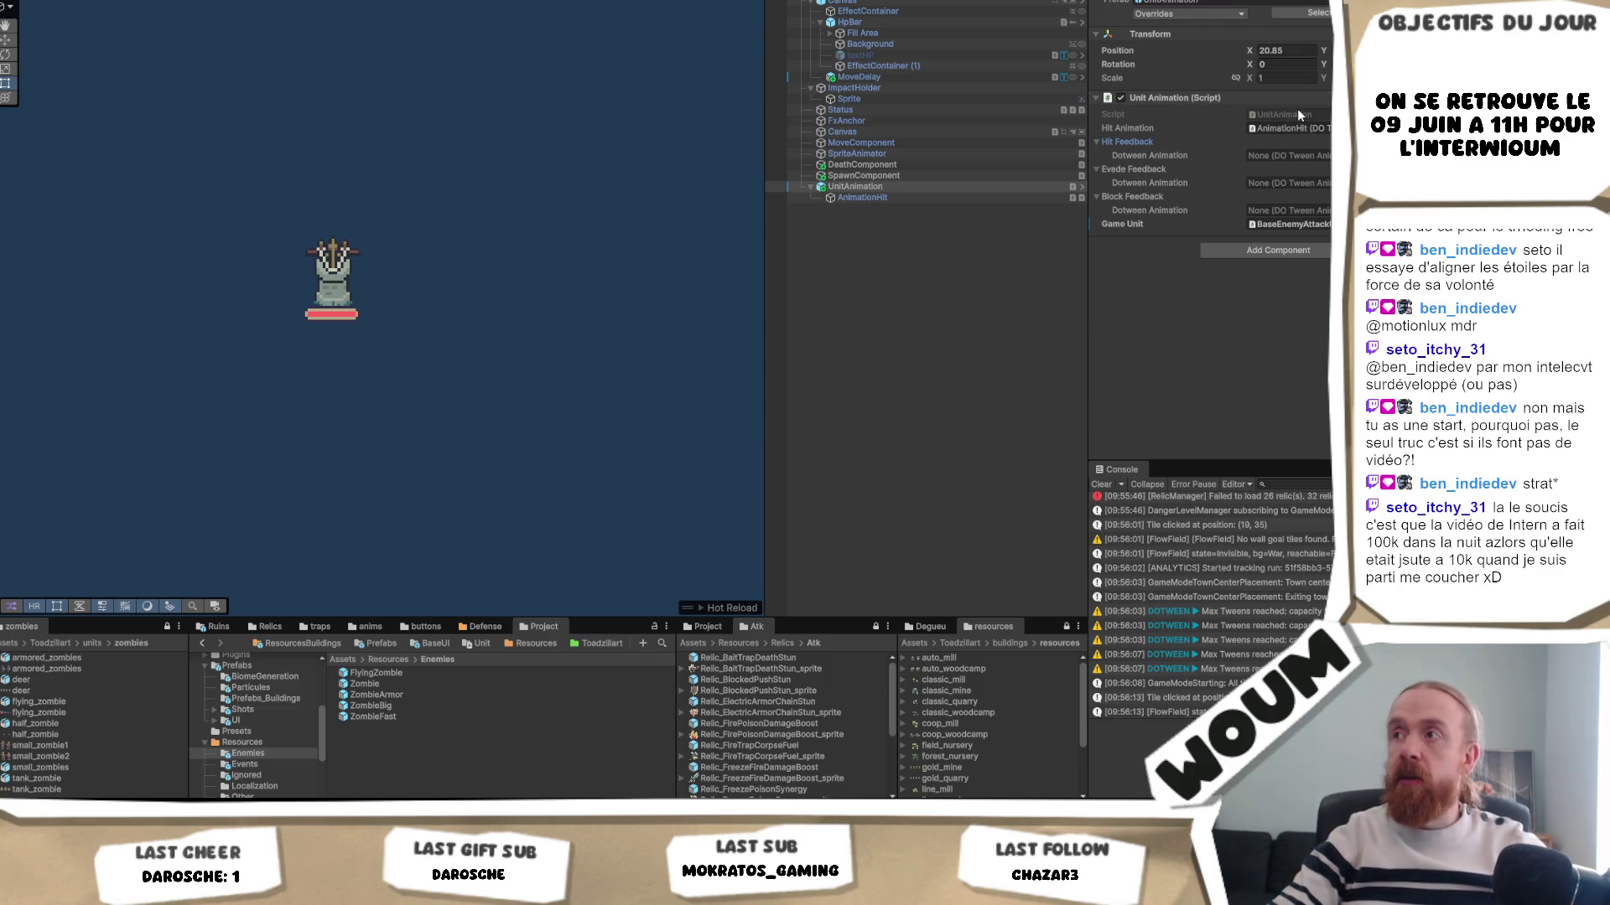
pyautogui.click(1293, 119)
pyautogui.doubleClick(1292, 119)
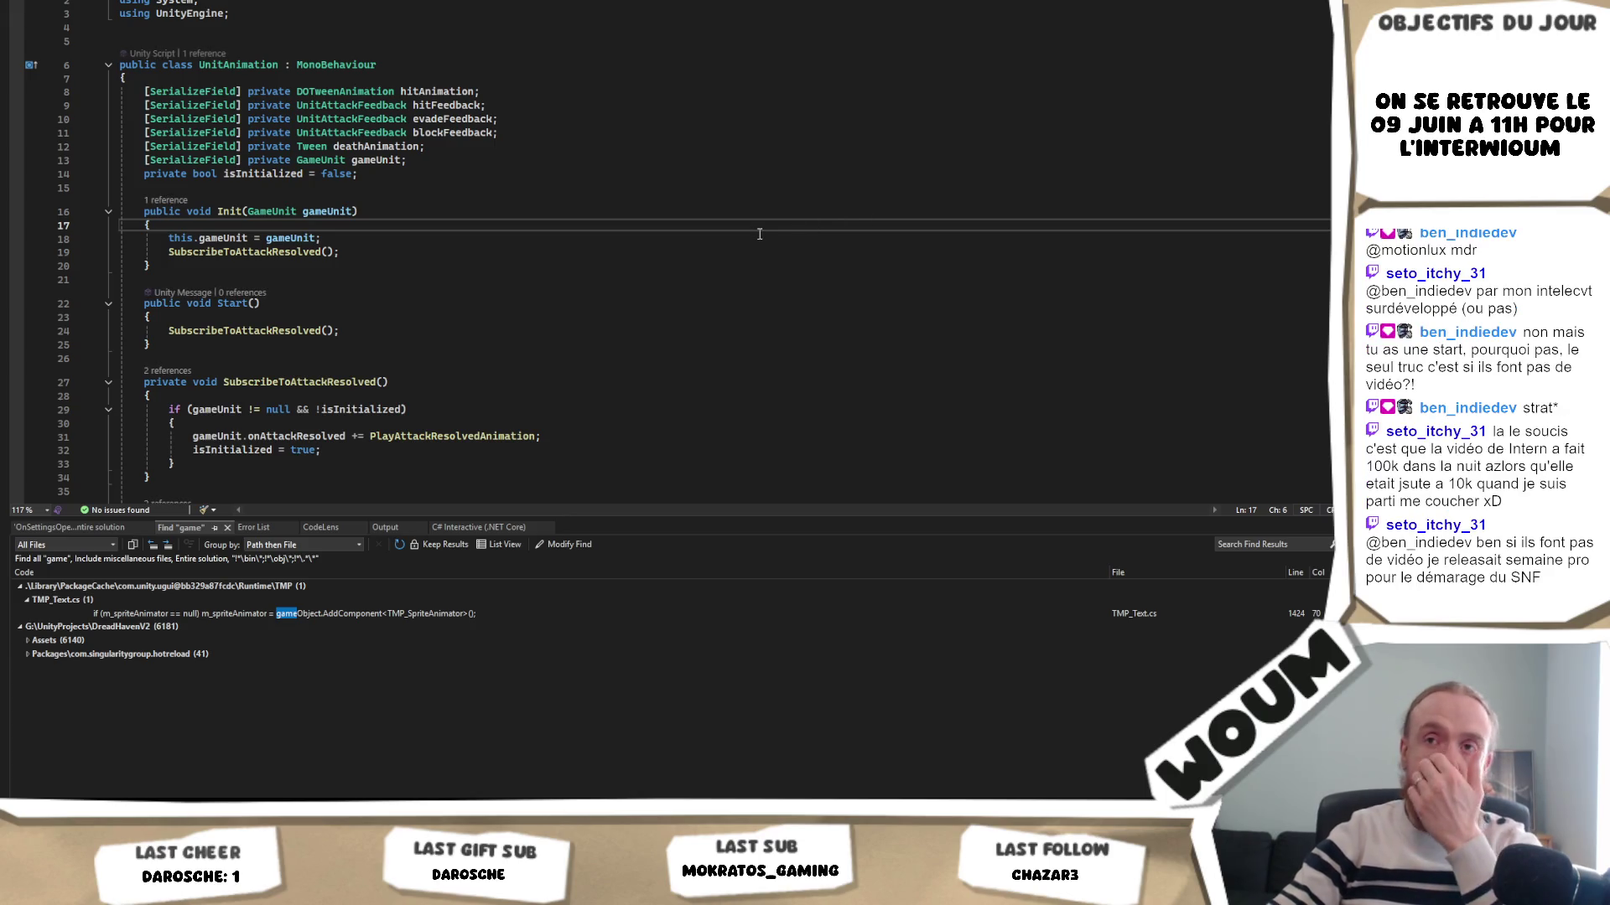
# - In UnitAnimation.cs, select the UnitAttackFeedback type on line 10 and jump to its definition with F12
pyautogui.click(529, 192)
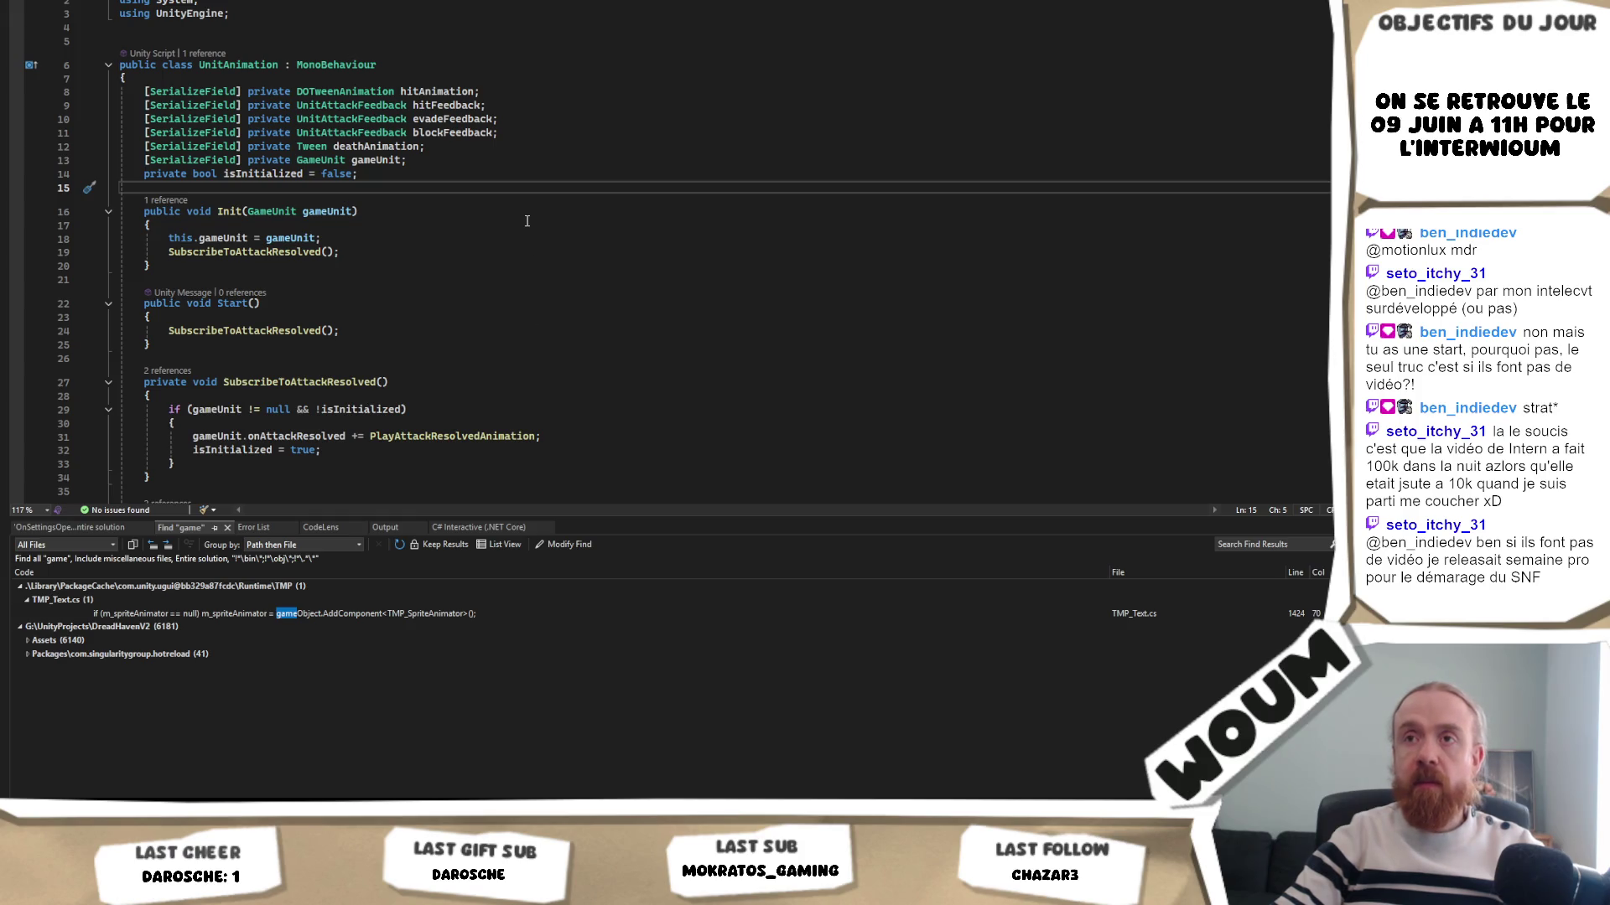
pyautogui.click(409, 105)
pyautogui.click(419, 146)
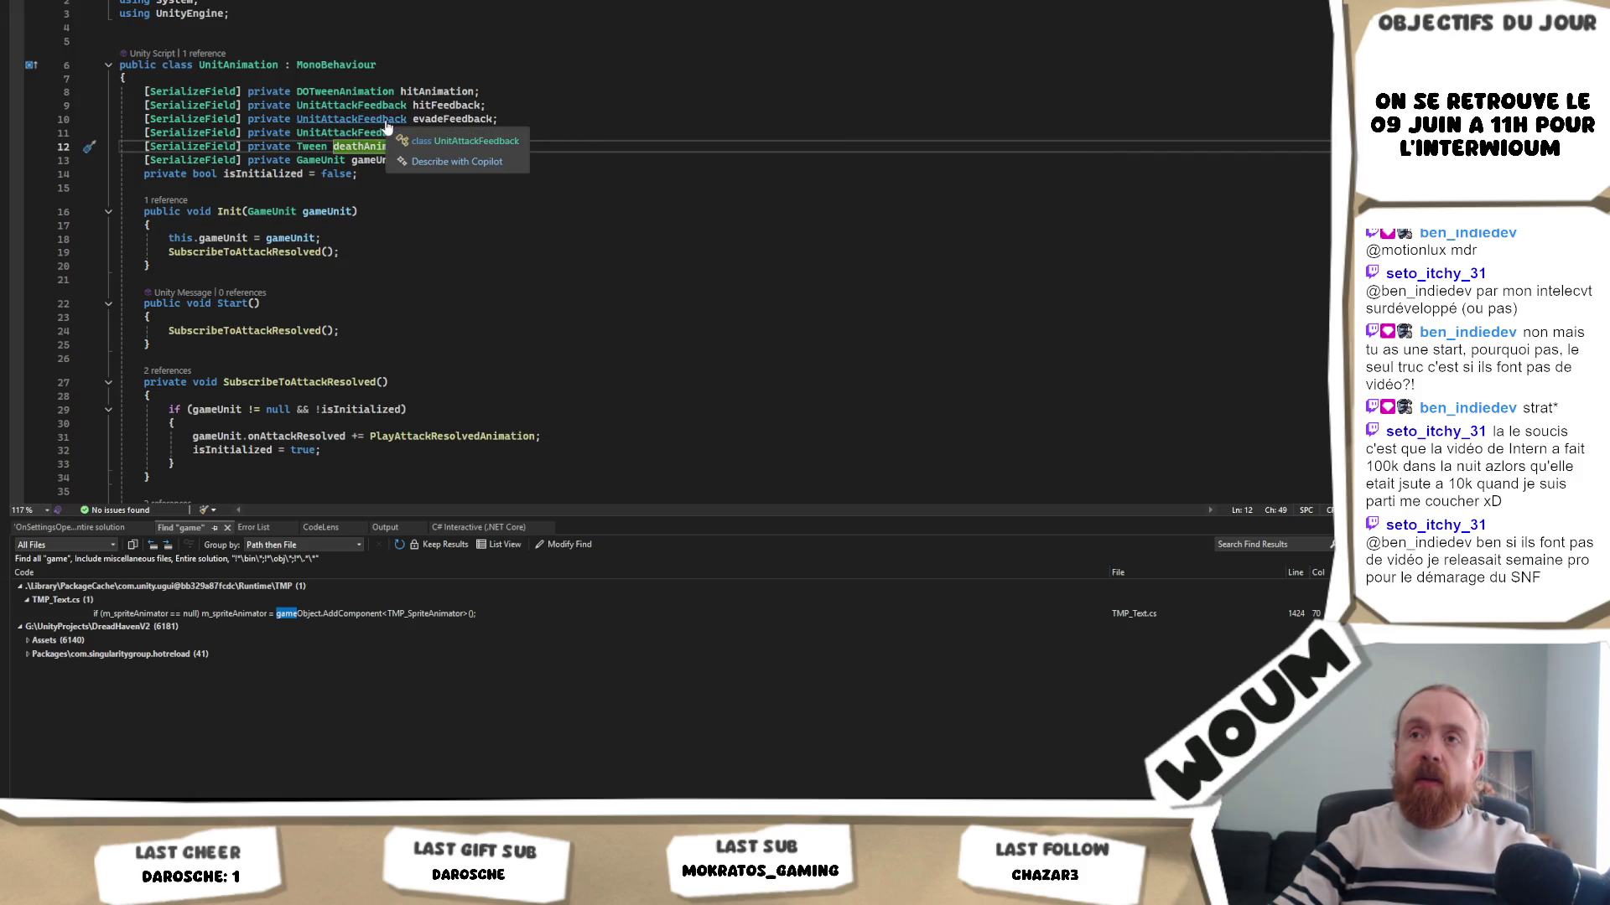
pyautogui.doubleClick(386, 121)
pyautogui.press('F12')
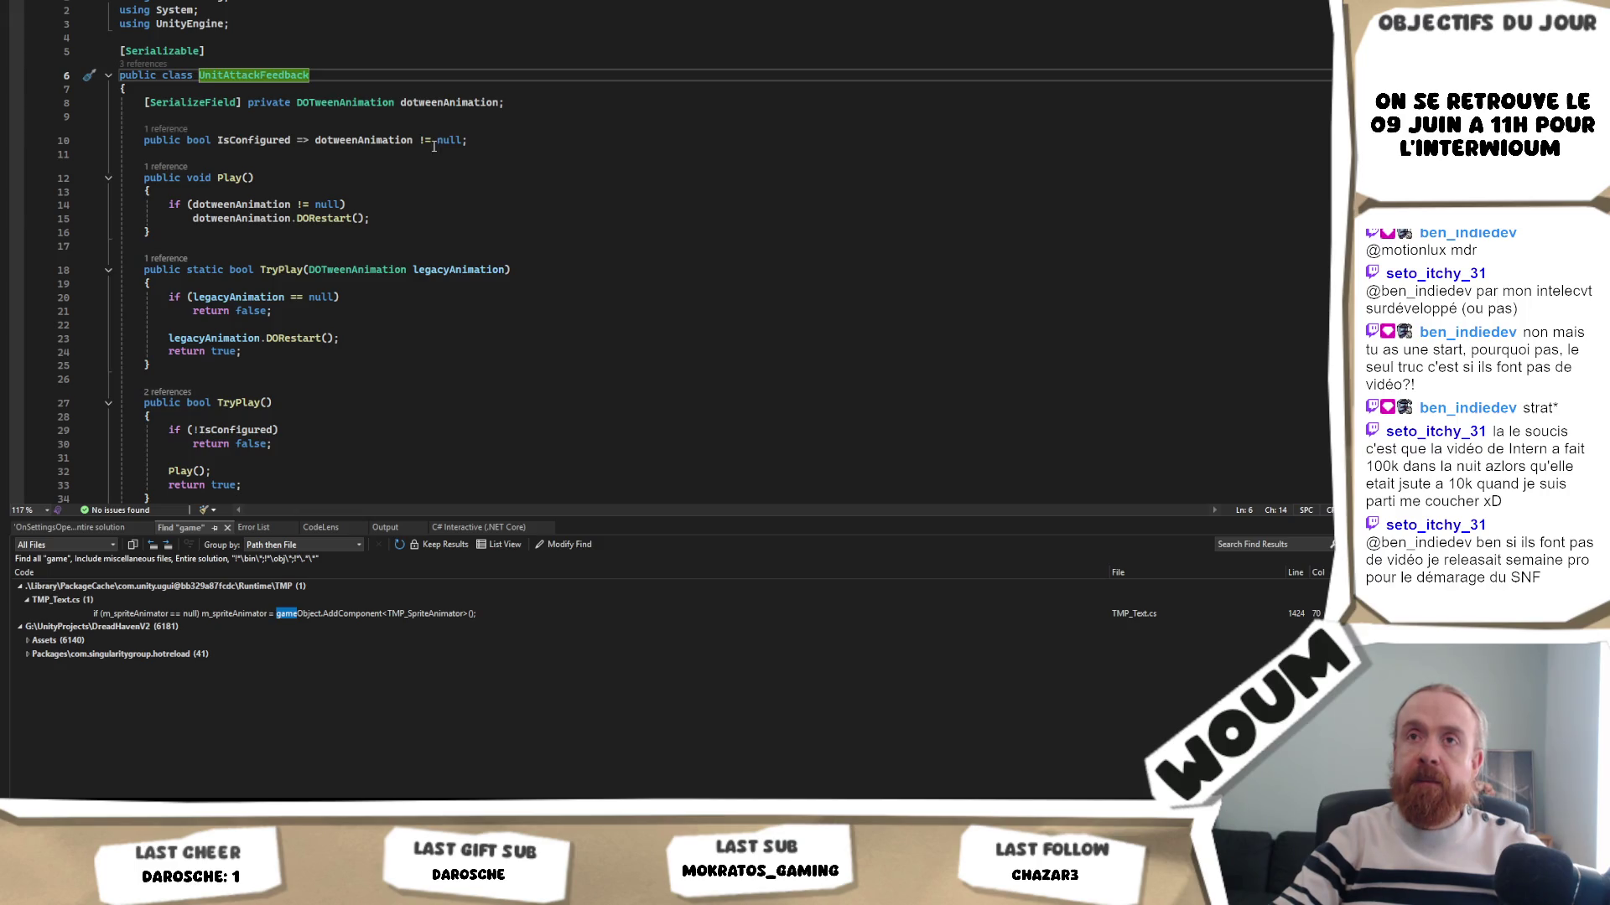
# - Make UnitAttackFeedback derive from MonoBehaviour by adding ': MonoBehaviour', then return to Unity to recompile
pyautogui.click(372, 79)
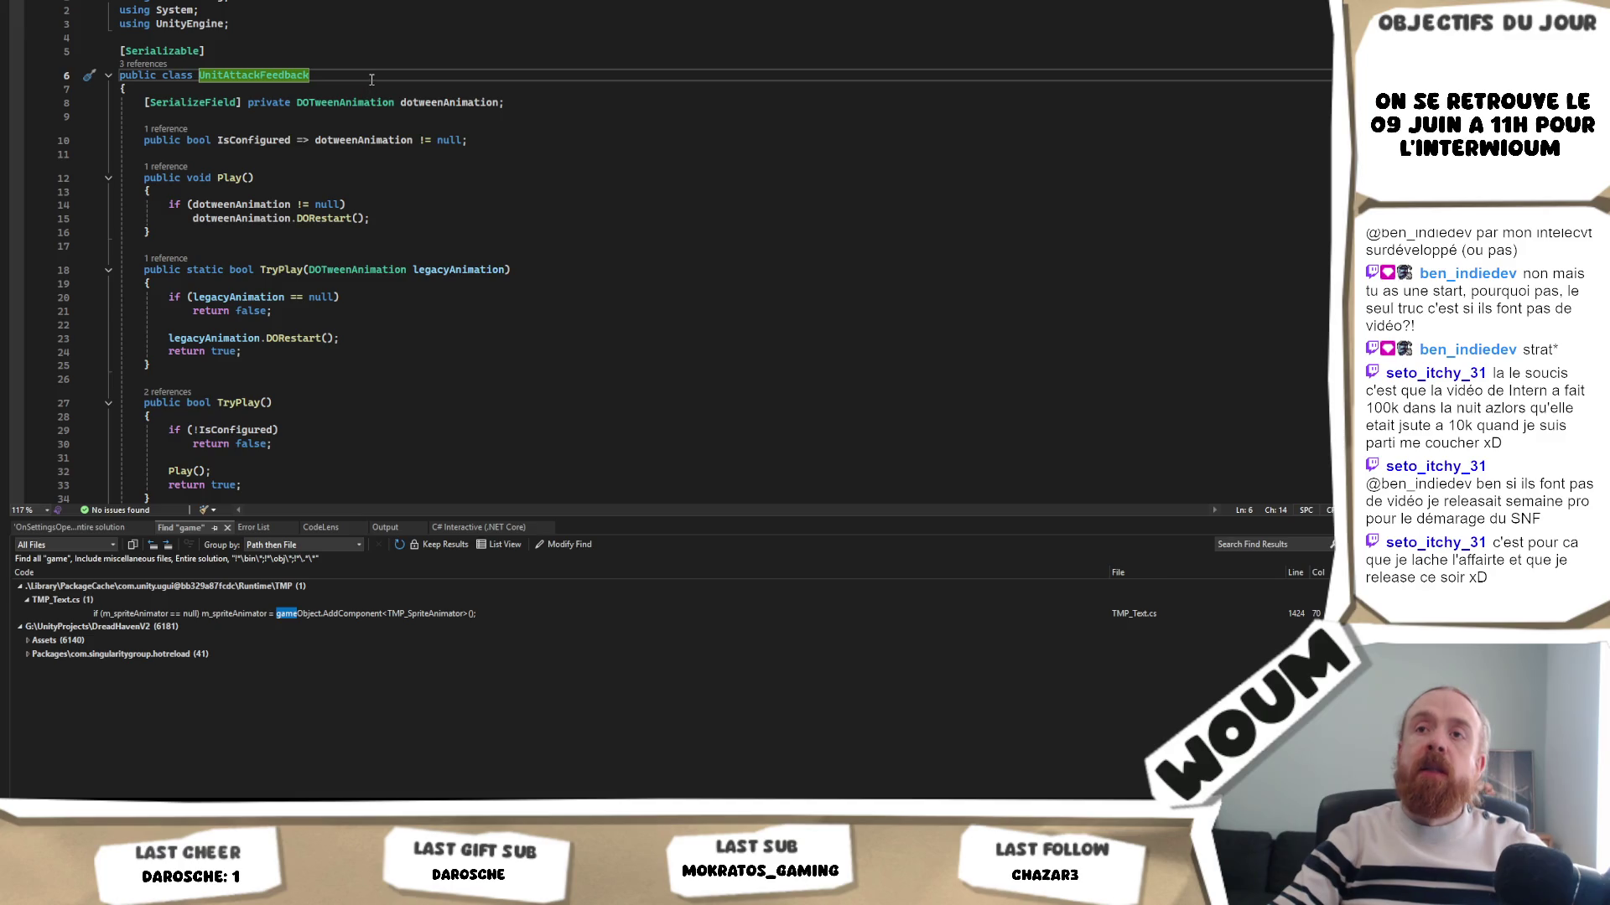
pyautogui.hotkey('ctrl', '-')
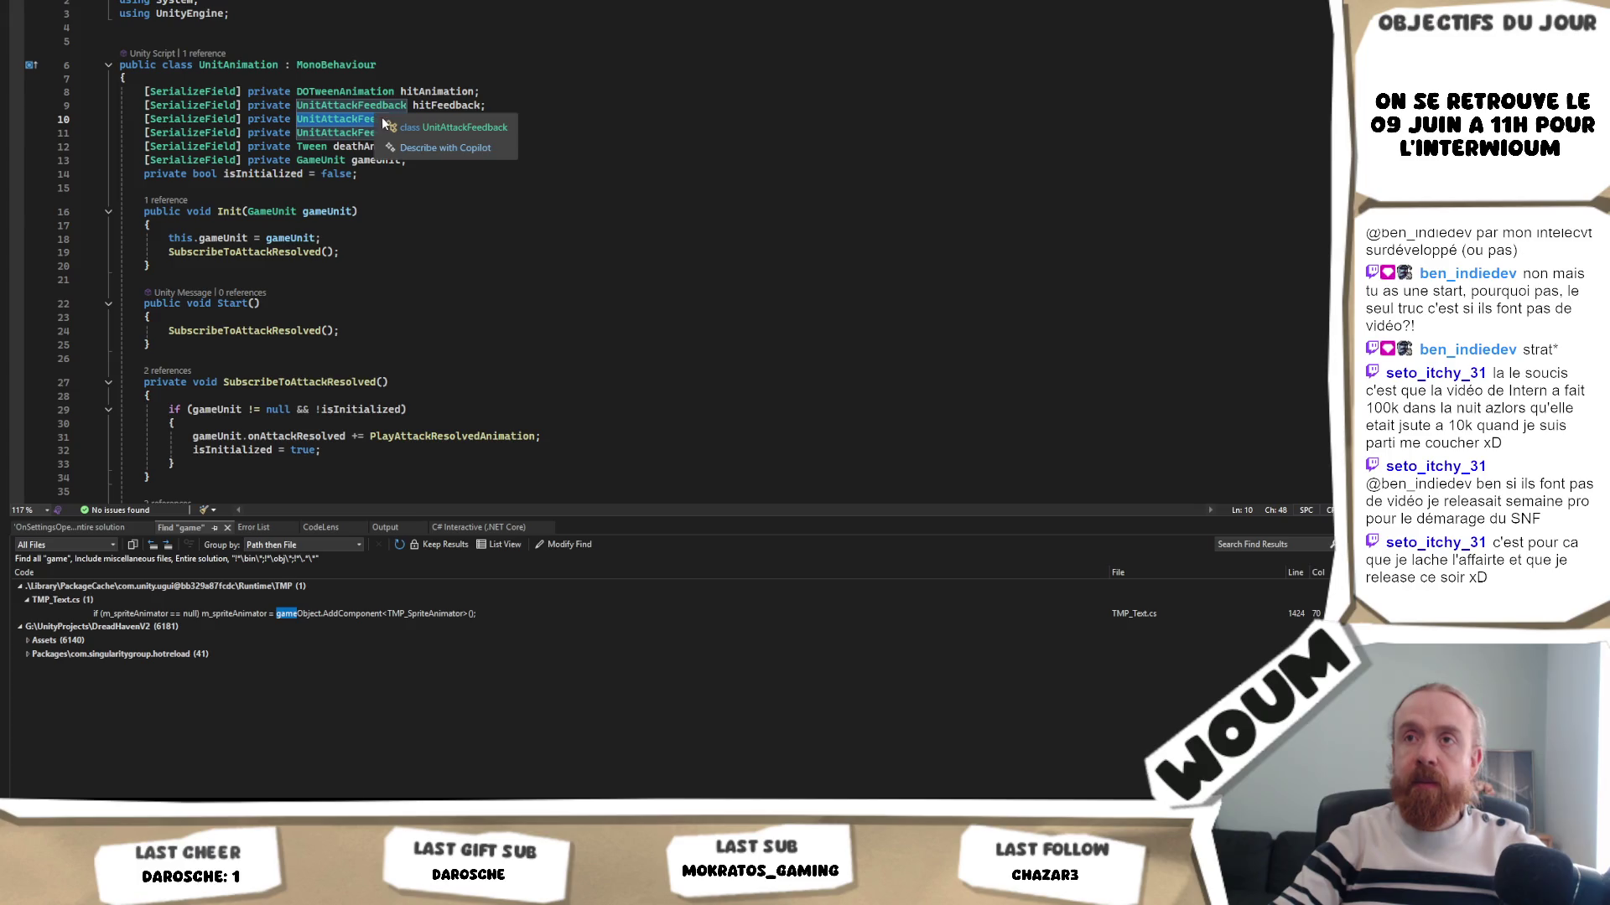
pyautogui.click(350, 67)
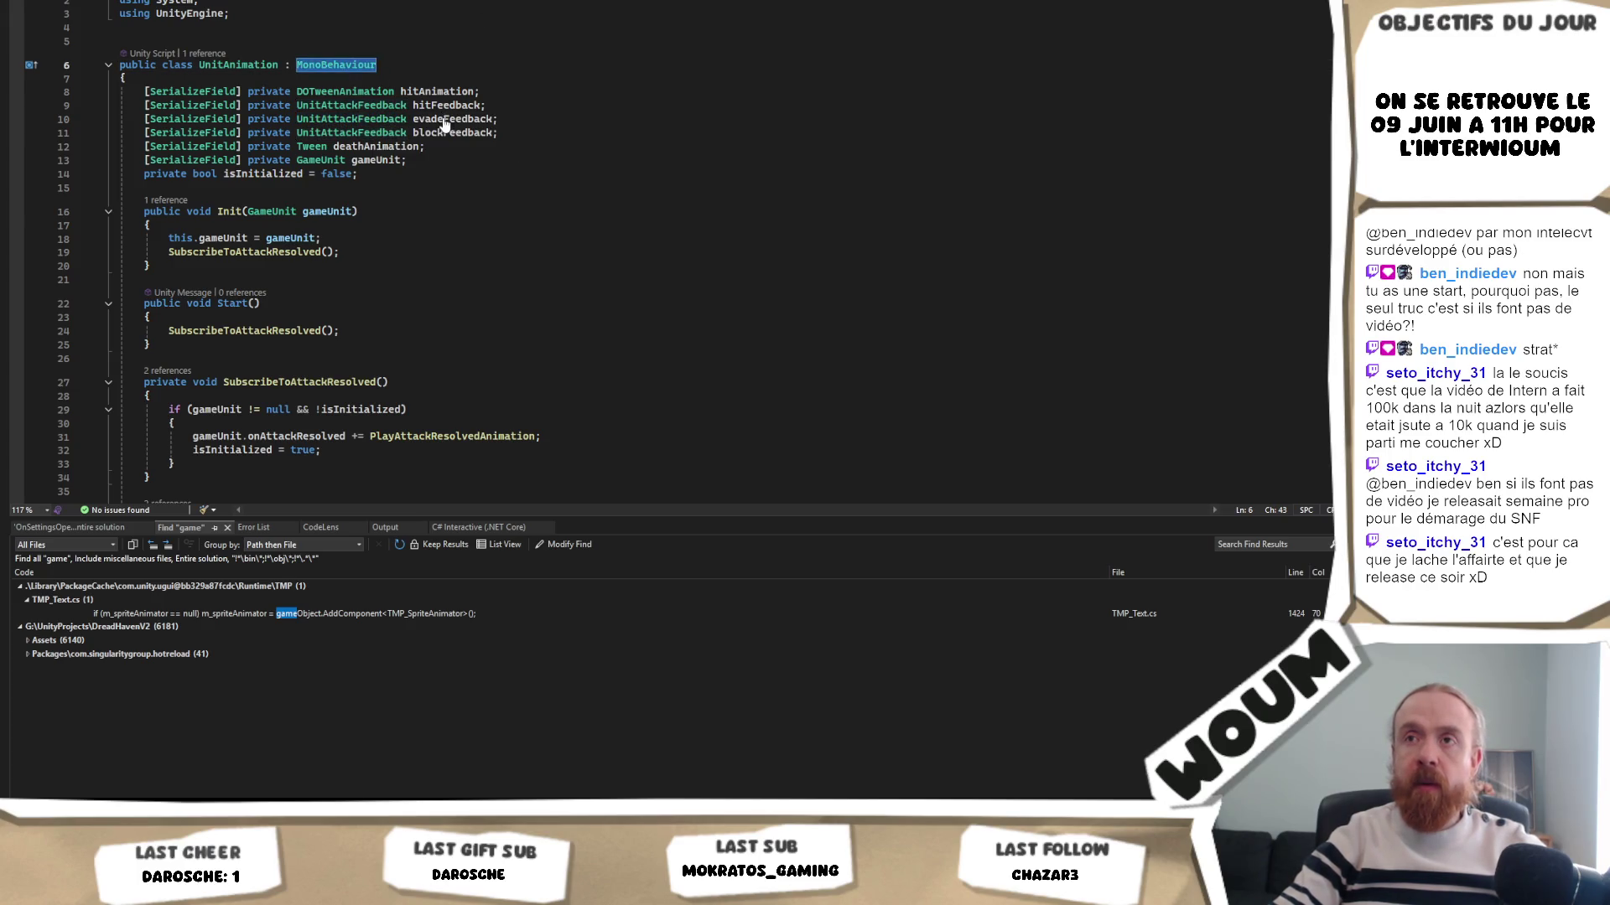
pyautogui.hotkey('ctrl', 'shift', '-')
pyautogui.write(': ')
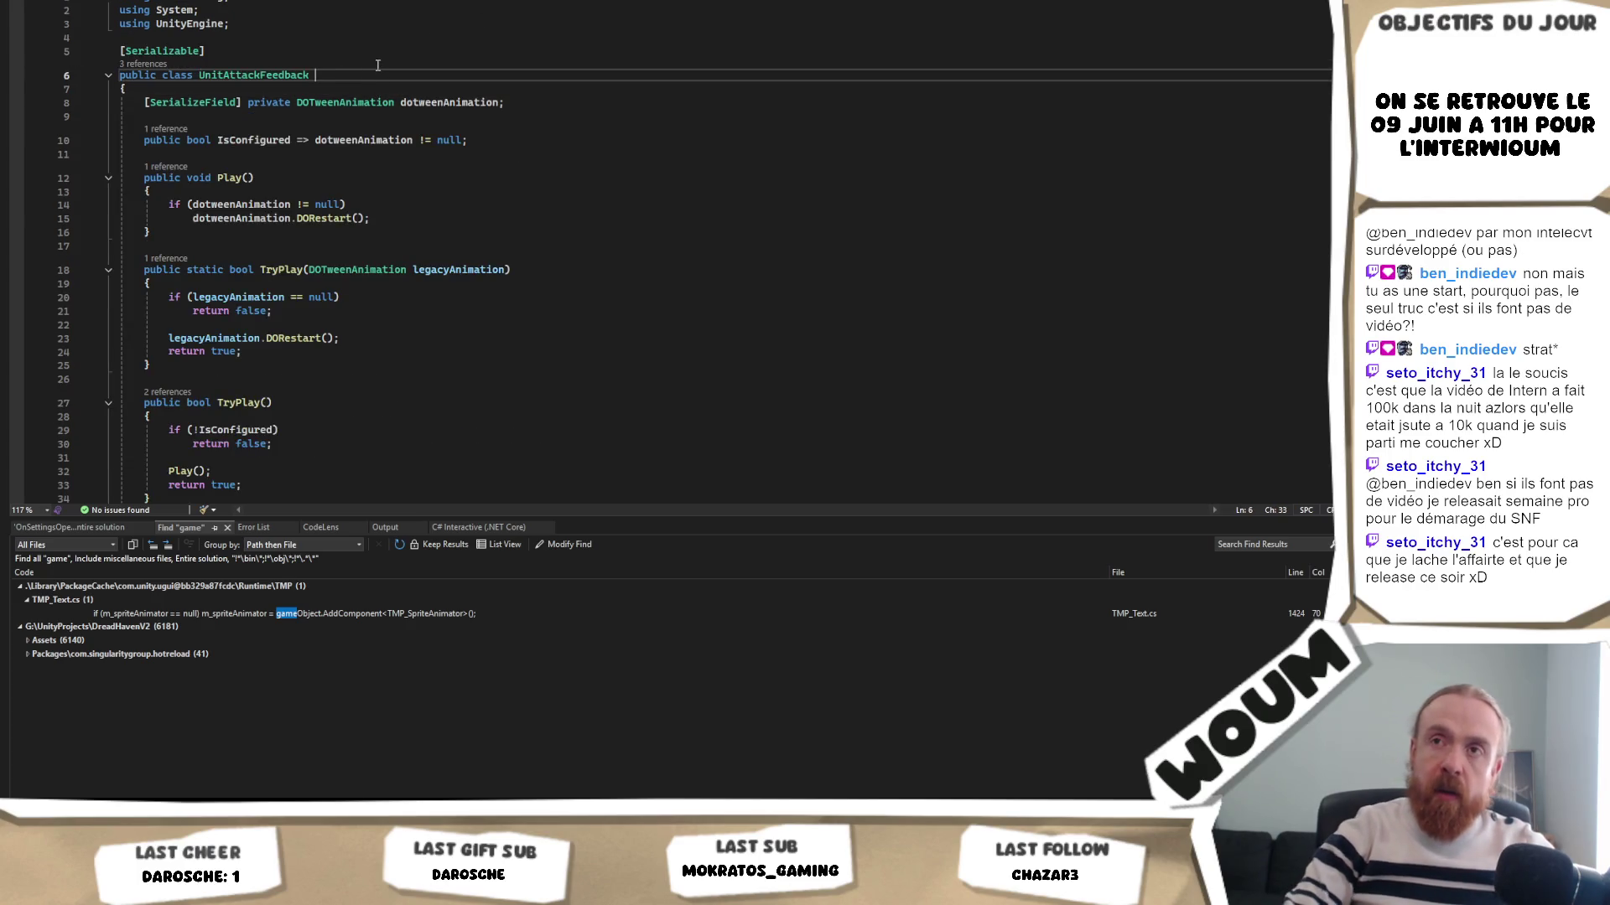
pyautogui.write('MonoBehaviour')
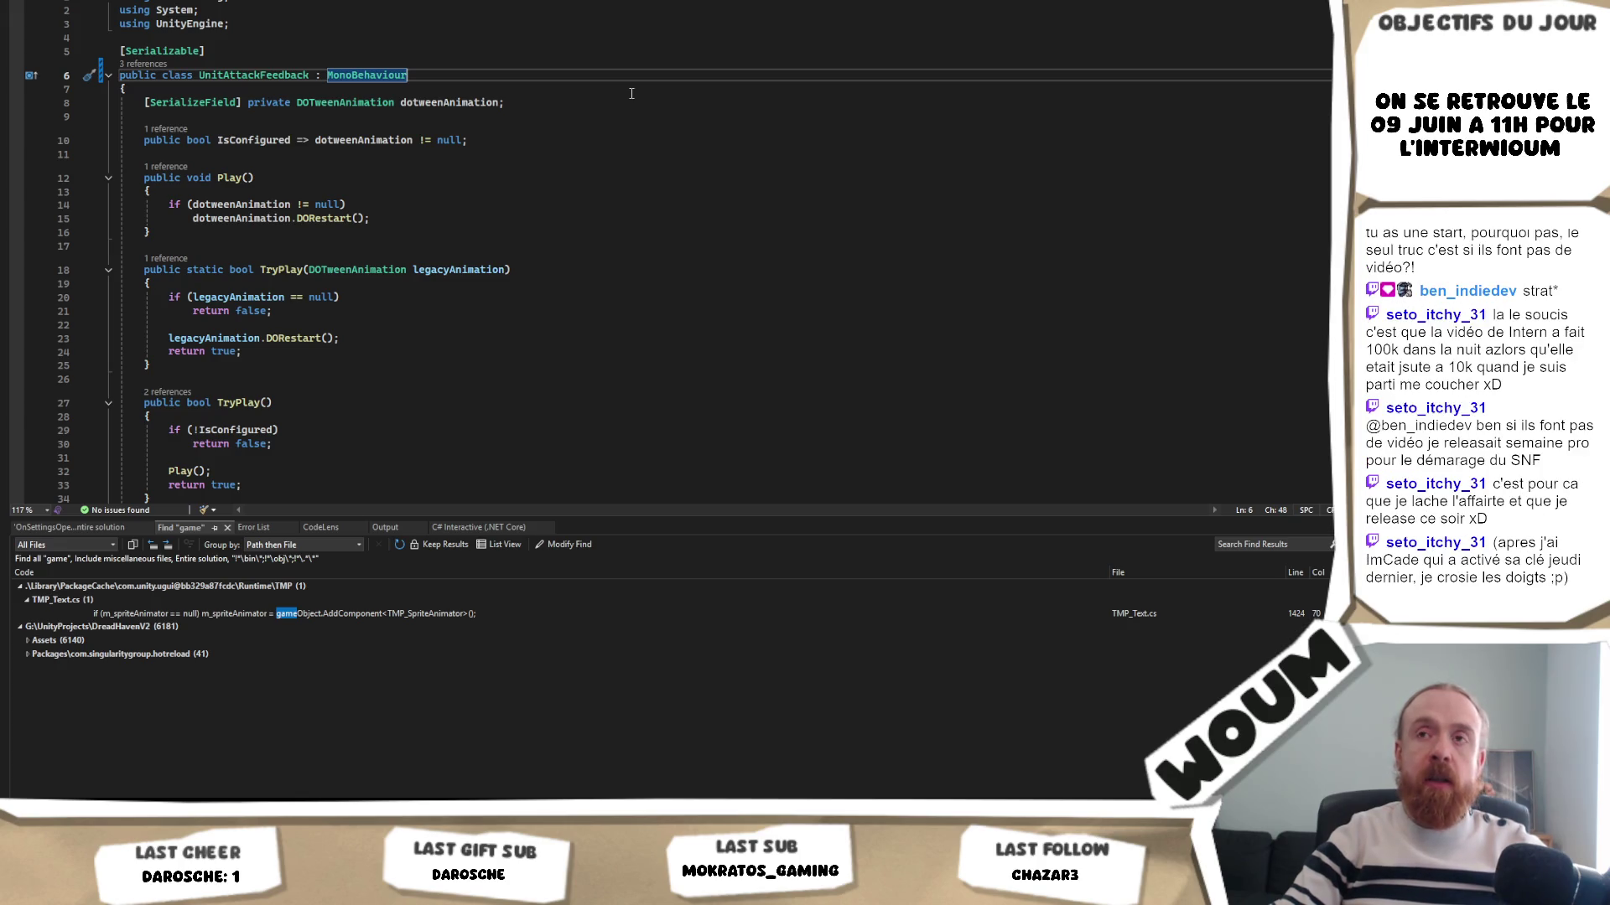
pyautogui.click(378, 87)
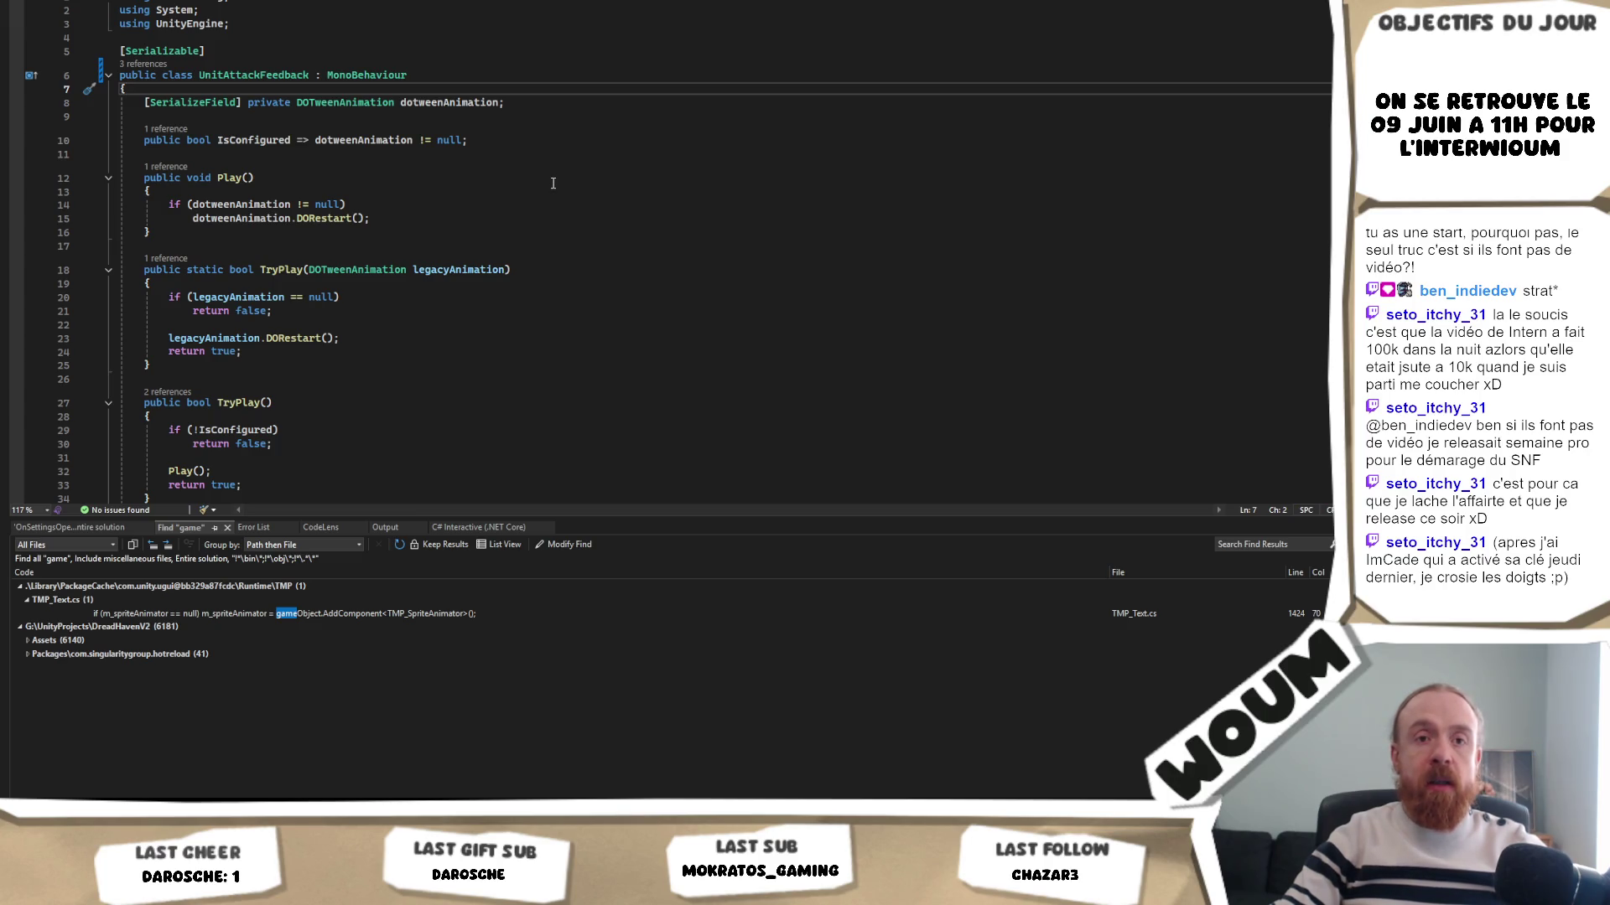
pyautogui.hotkey('alt', 'Tab')
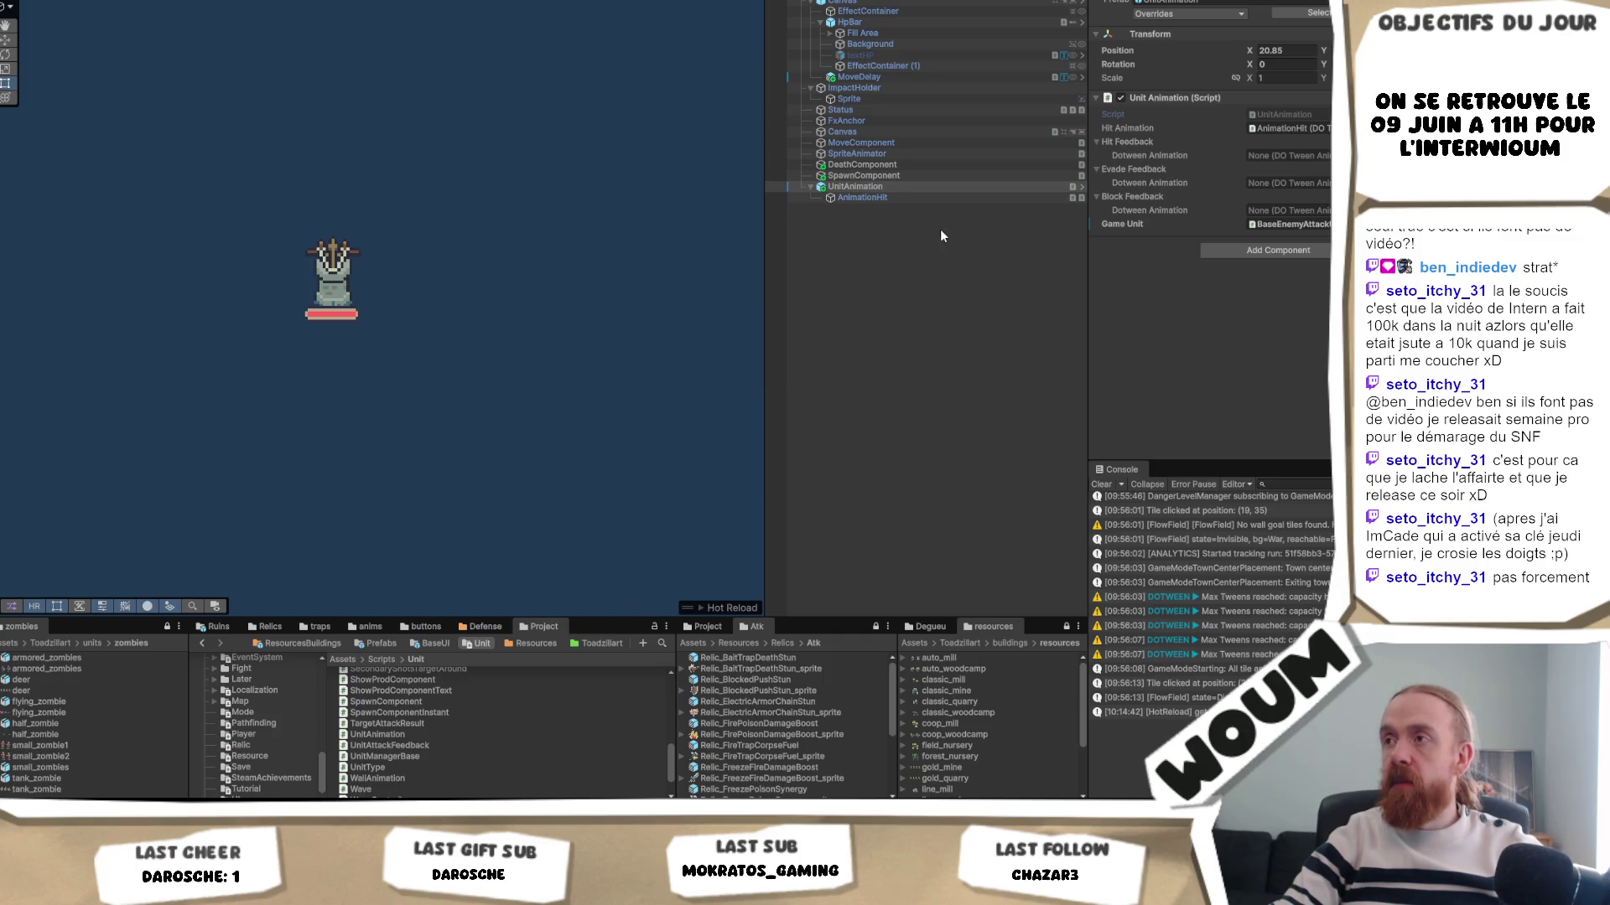
# - Check that UnitAnimation's feedback fields now take empty Unit Attack Feedback references, then go back to Visual Studio
pyautogui.click(893, 186)
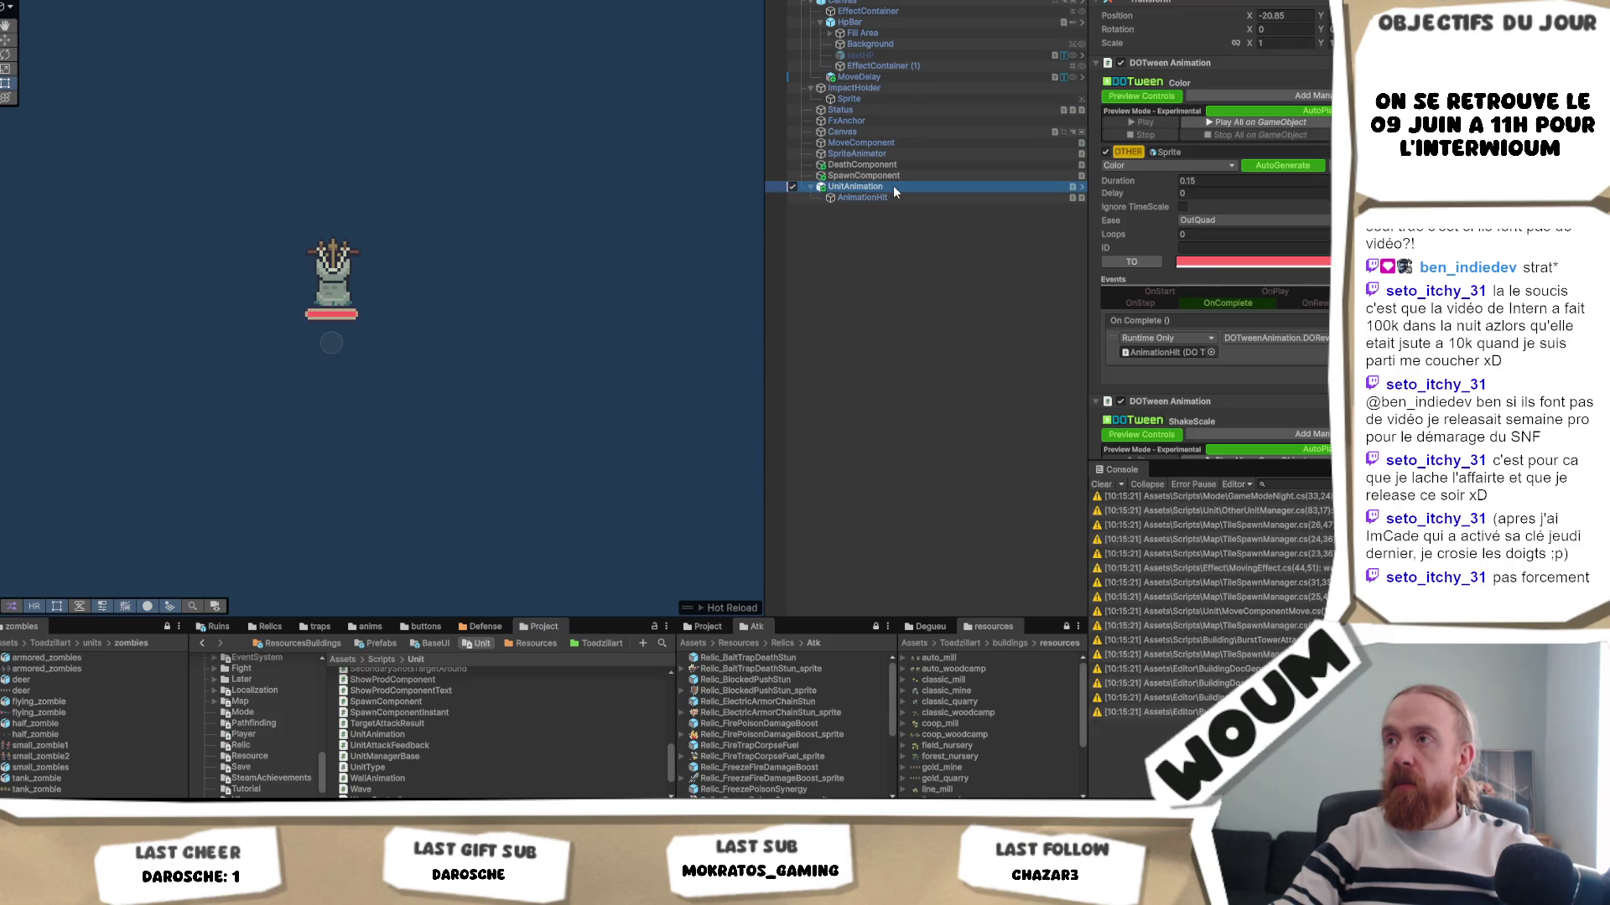
pyautogui.rightClick(887, 190)
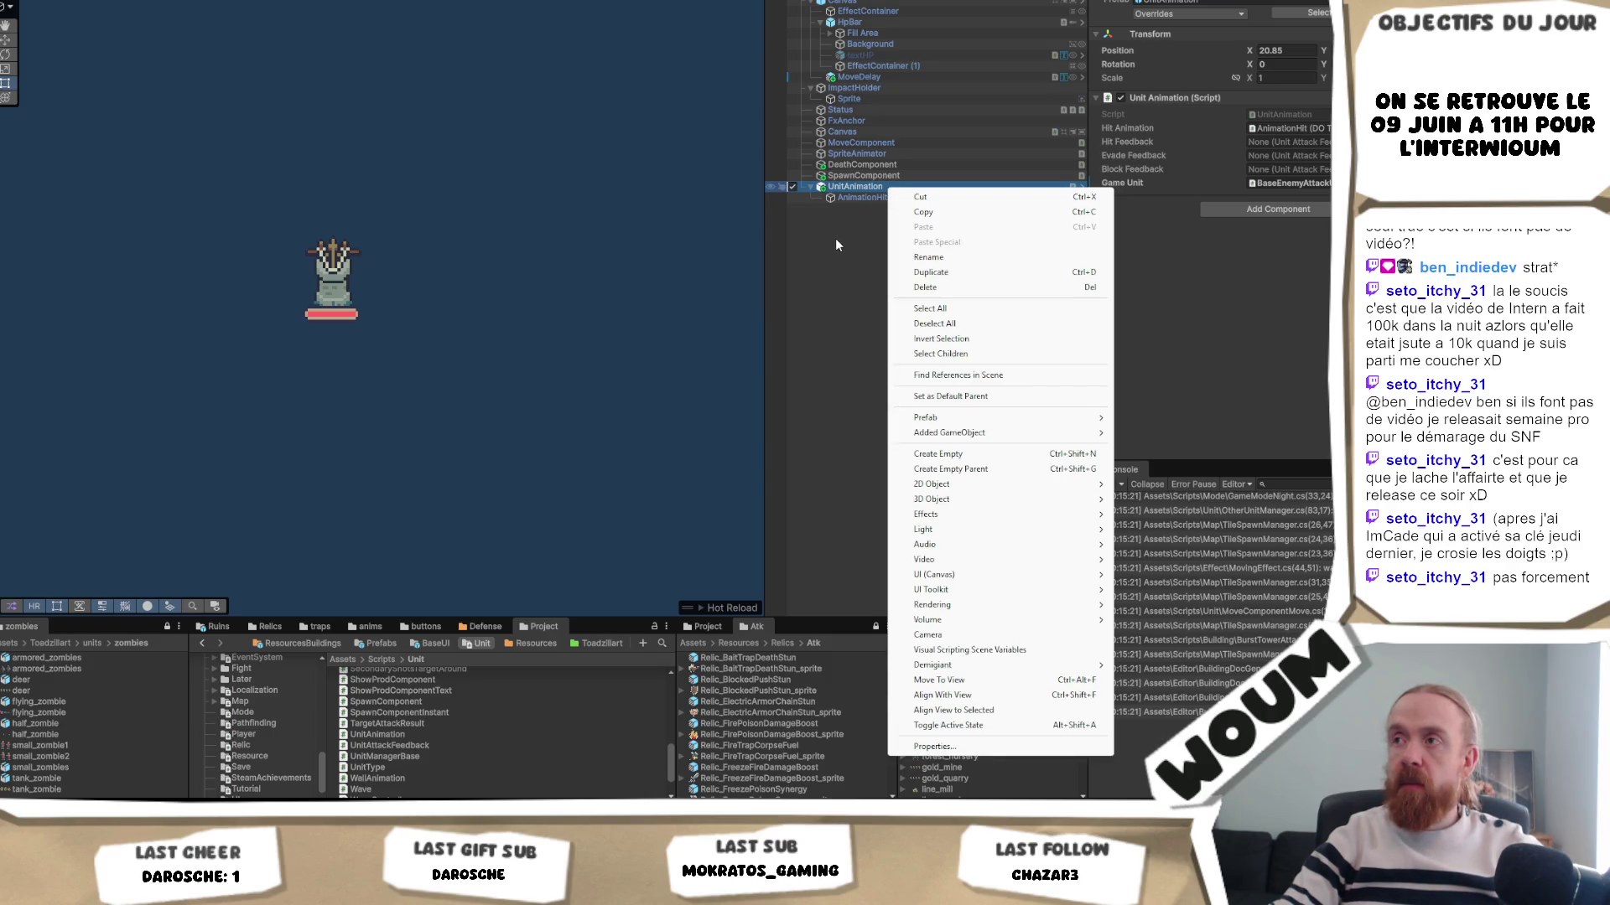
pyautogui.press('Escape')
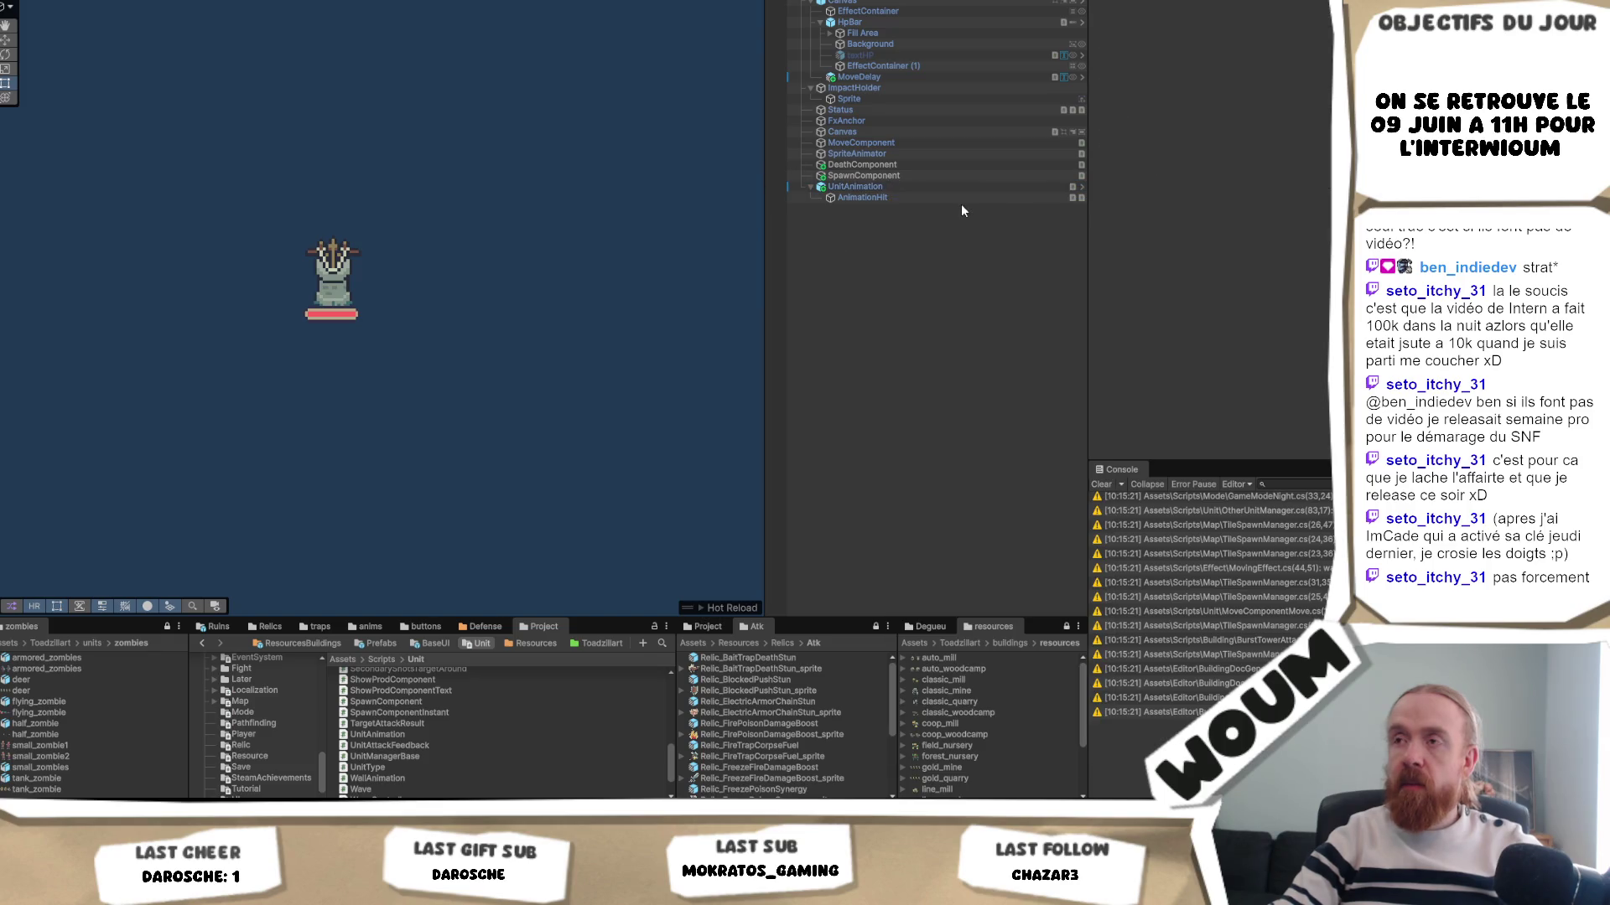
pyautogui.hotkey('alt', 'Tab')
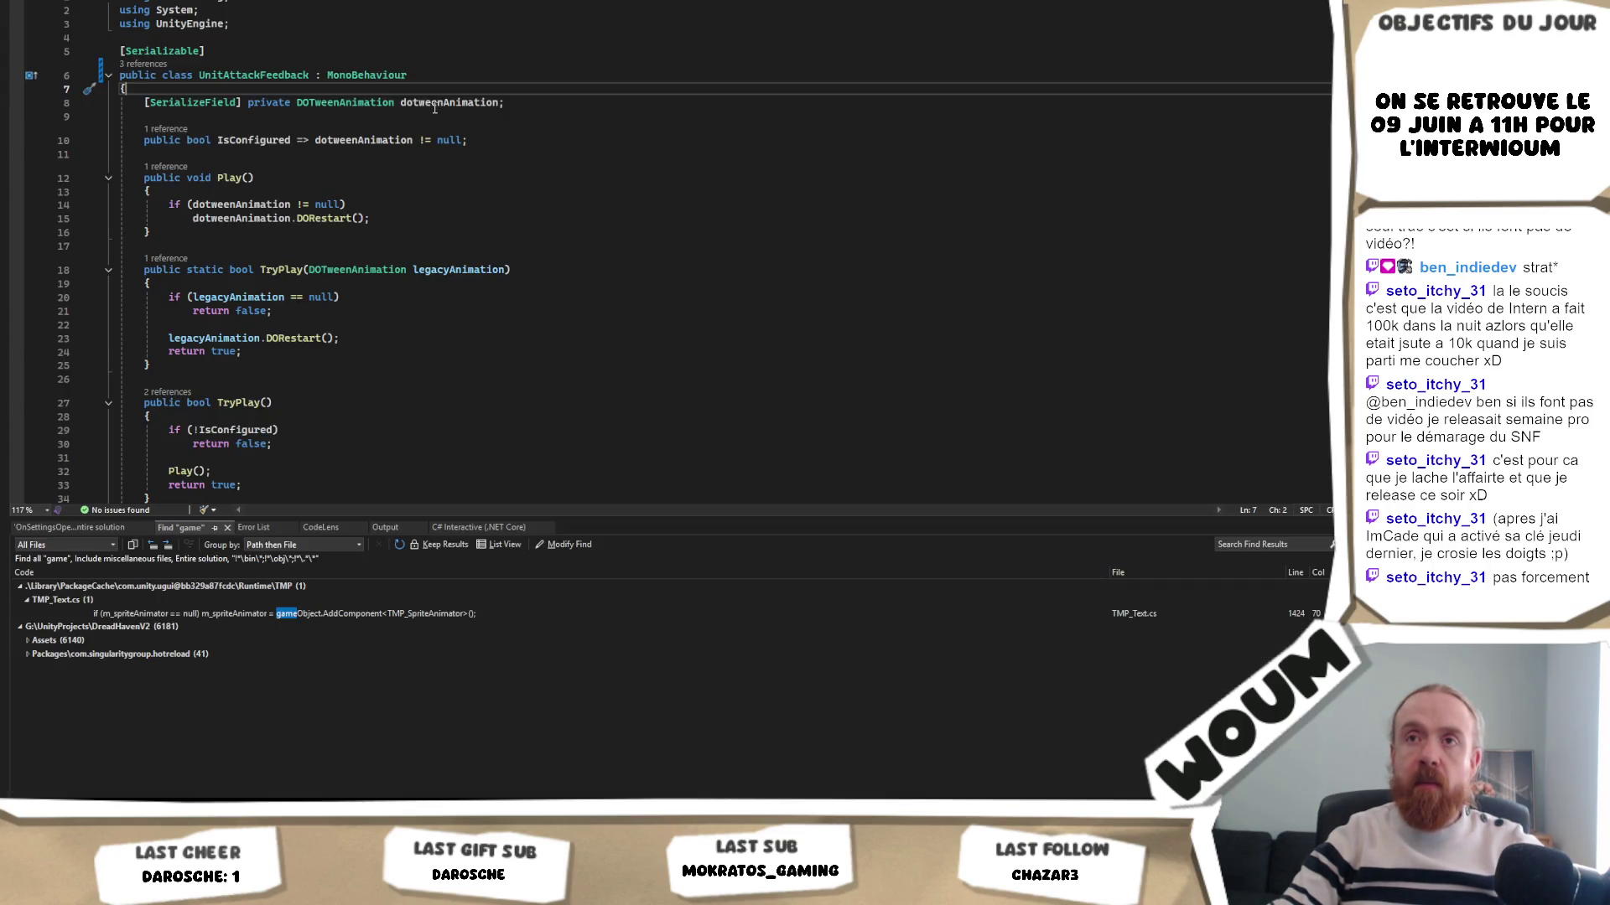
# - Review the hitAnimation field and its uses in UnitAnimation.cs, then select UnitAnimation back in Unity
pyautogui.click(398, 120)
pyautogui.hotkey('ctrl', 'Tab')
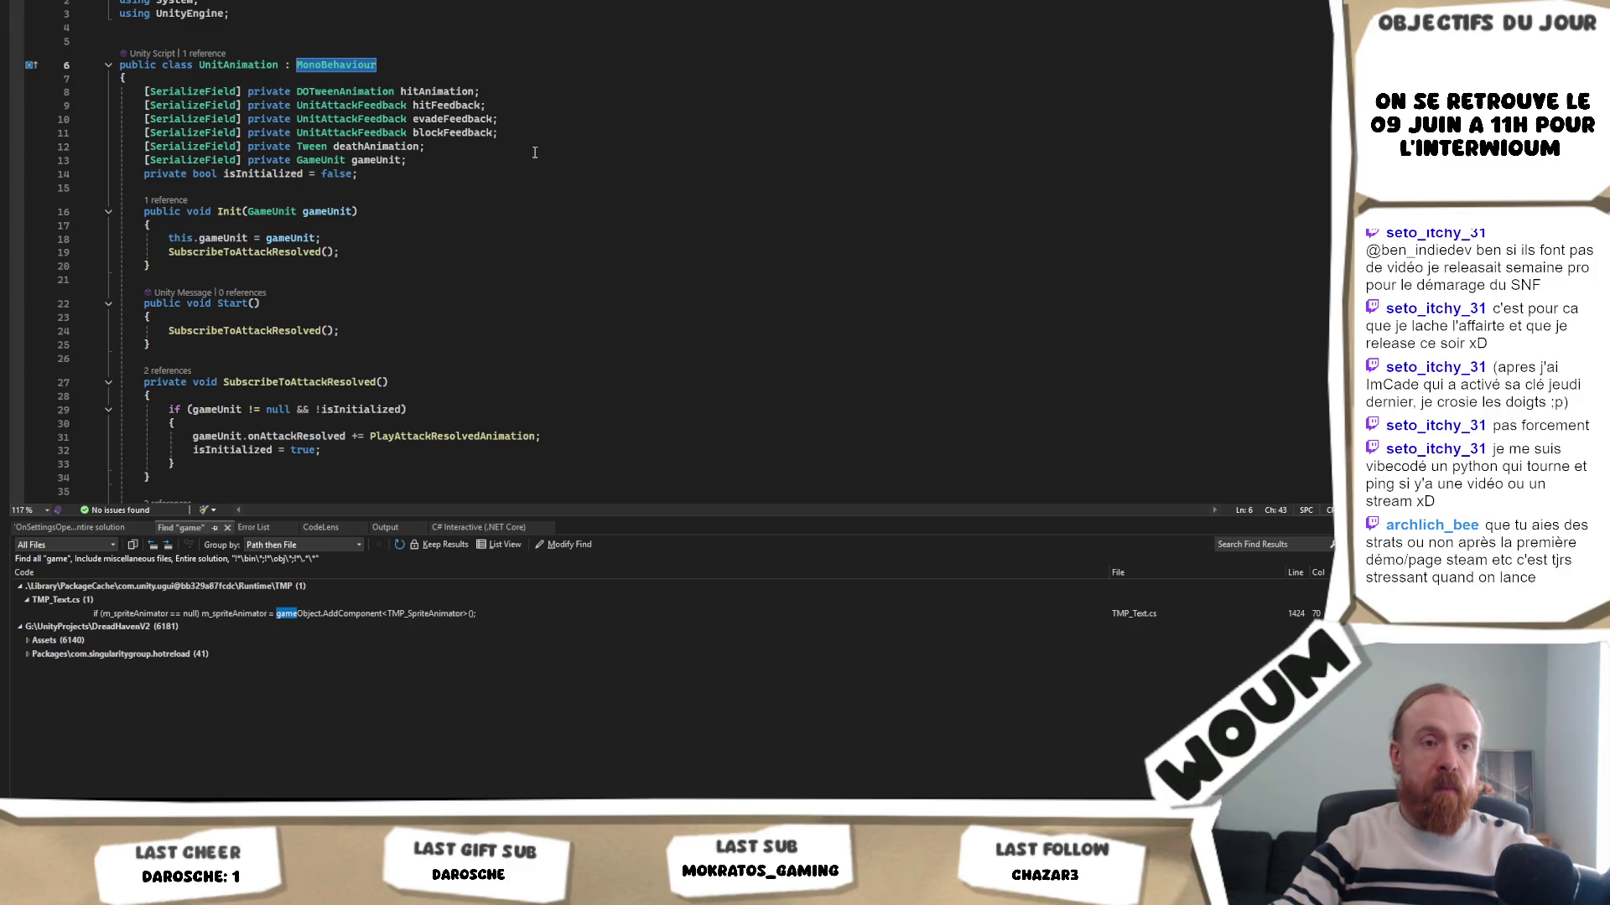
pyautogui.click(463, 92)
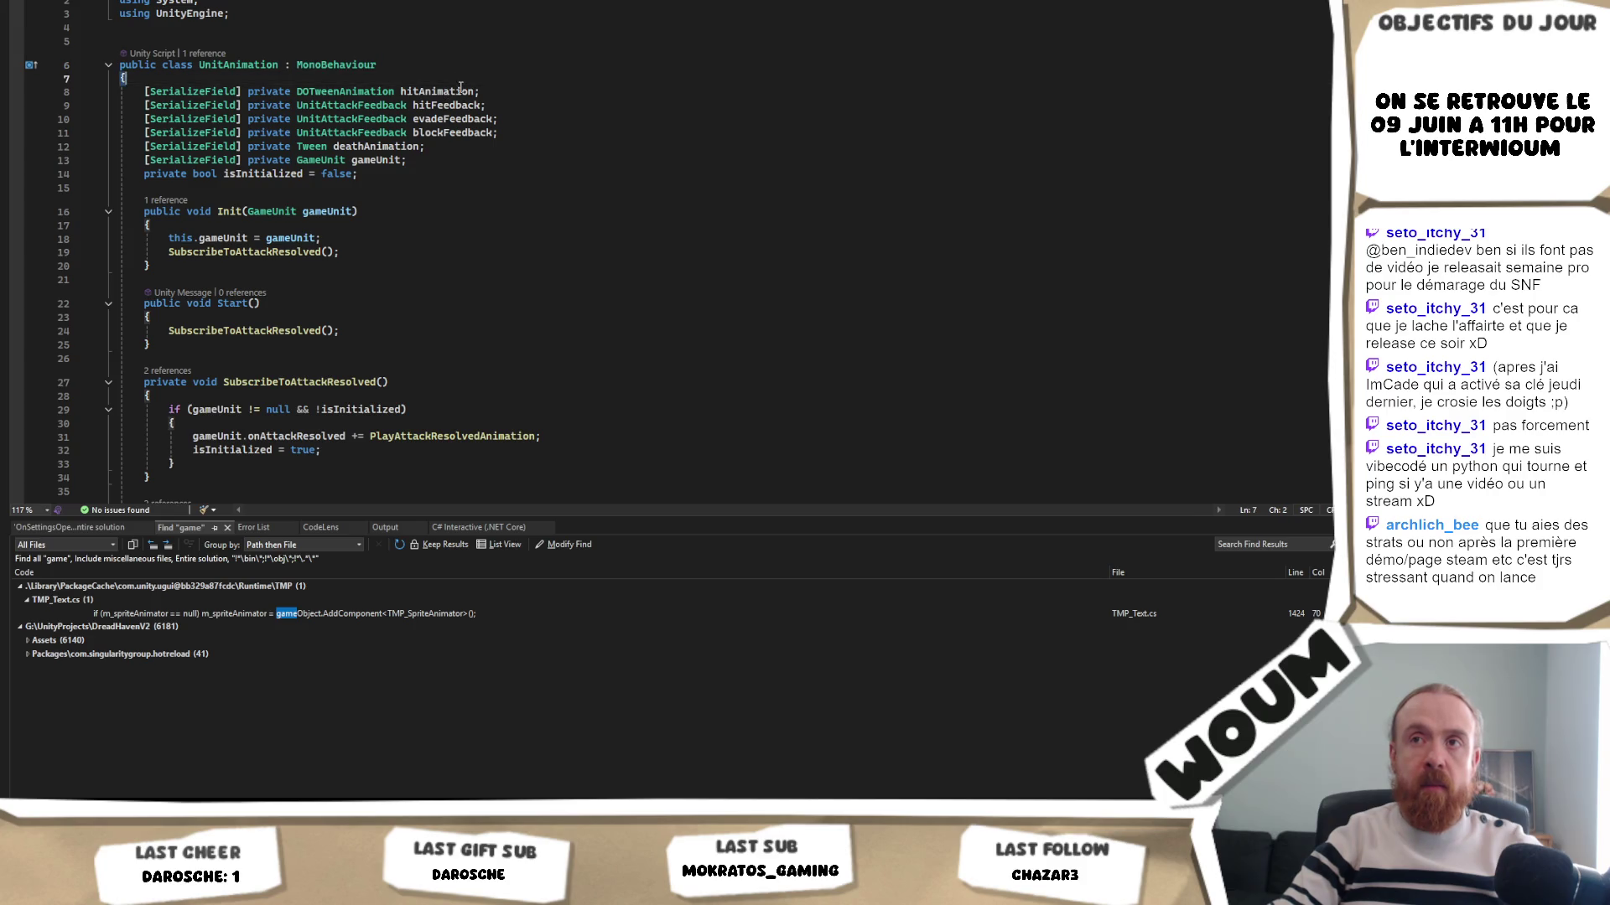
pyautogui.scroll(-3, 477, 119)
pyautogui.scroll(3, 473, 200)
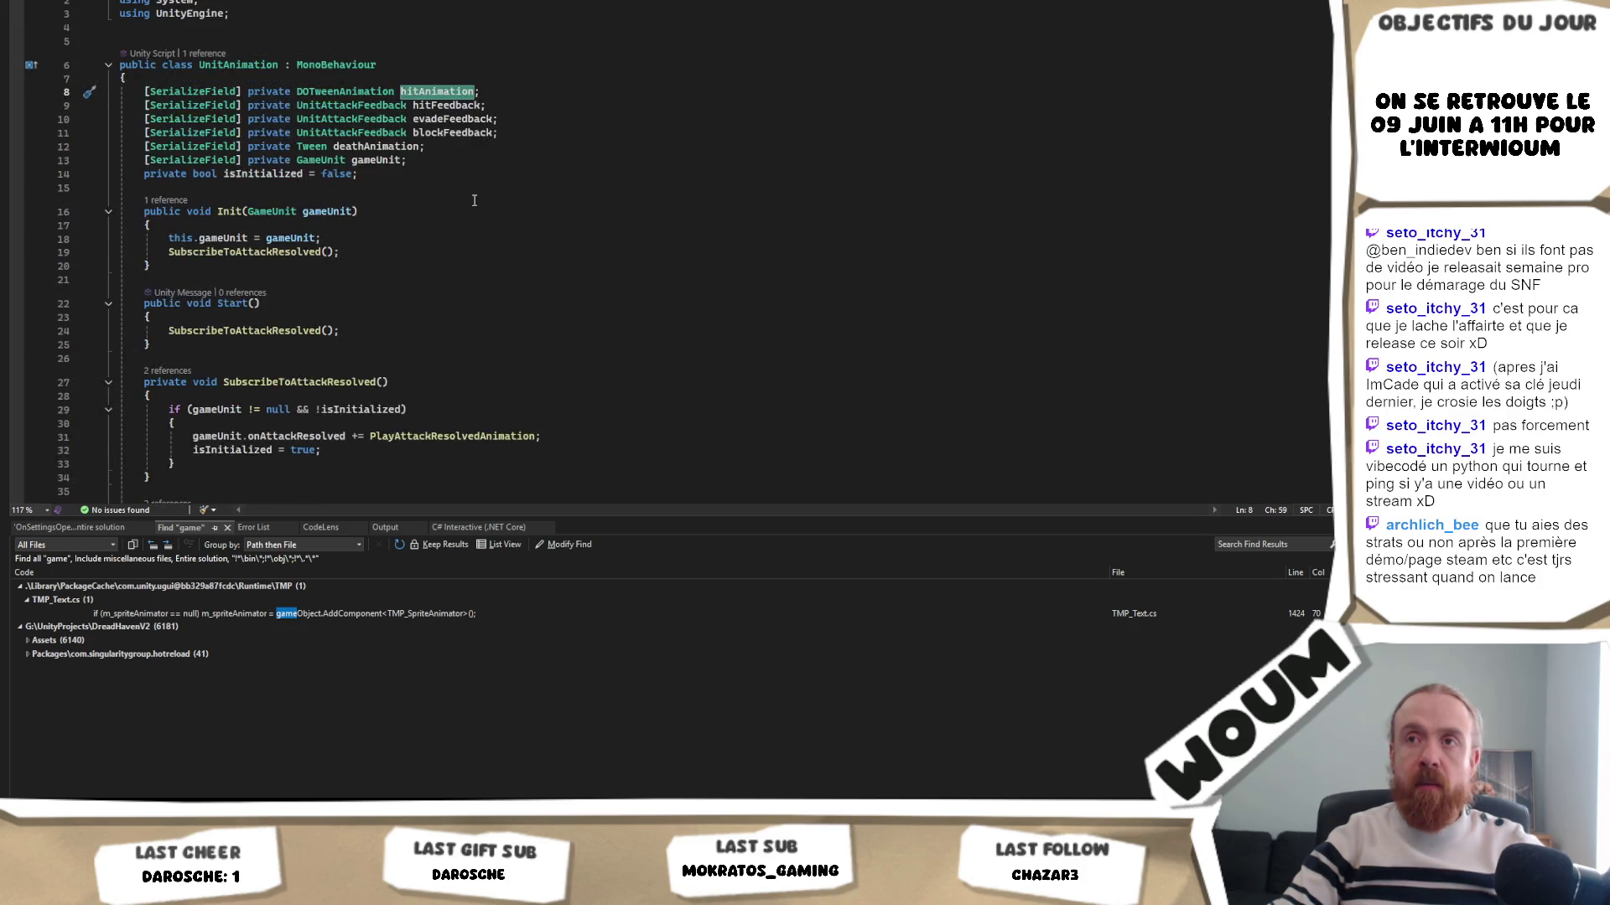
pyautogui.hotkey('ctrl', 'f')
pyautogui.press('Return')
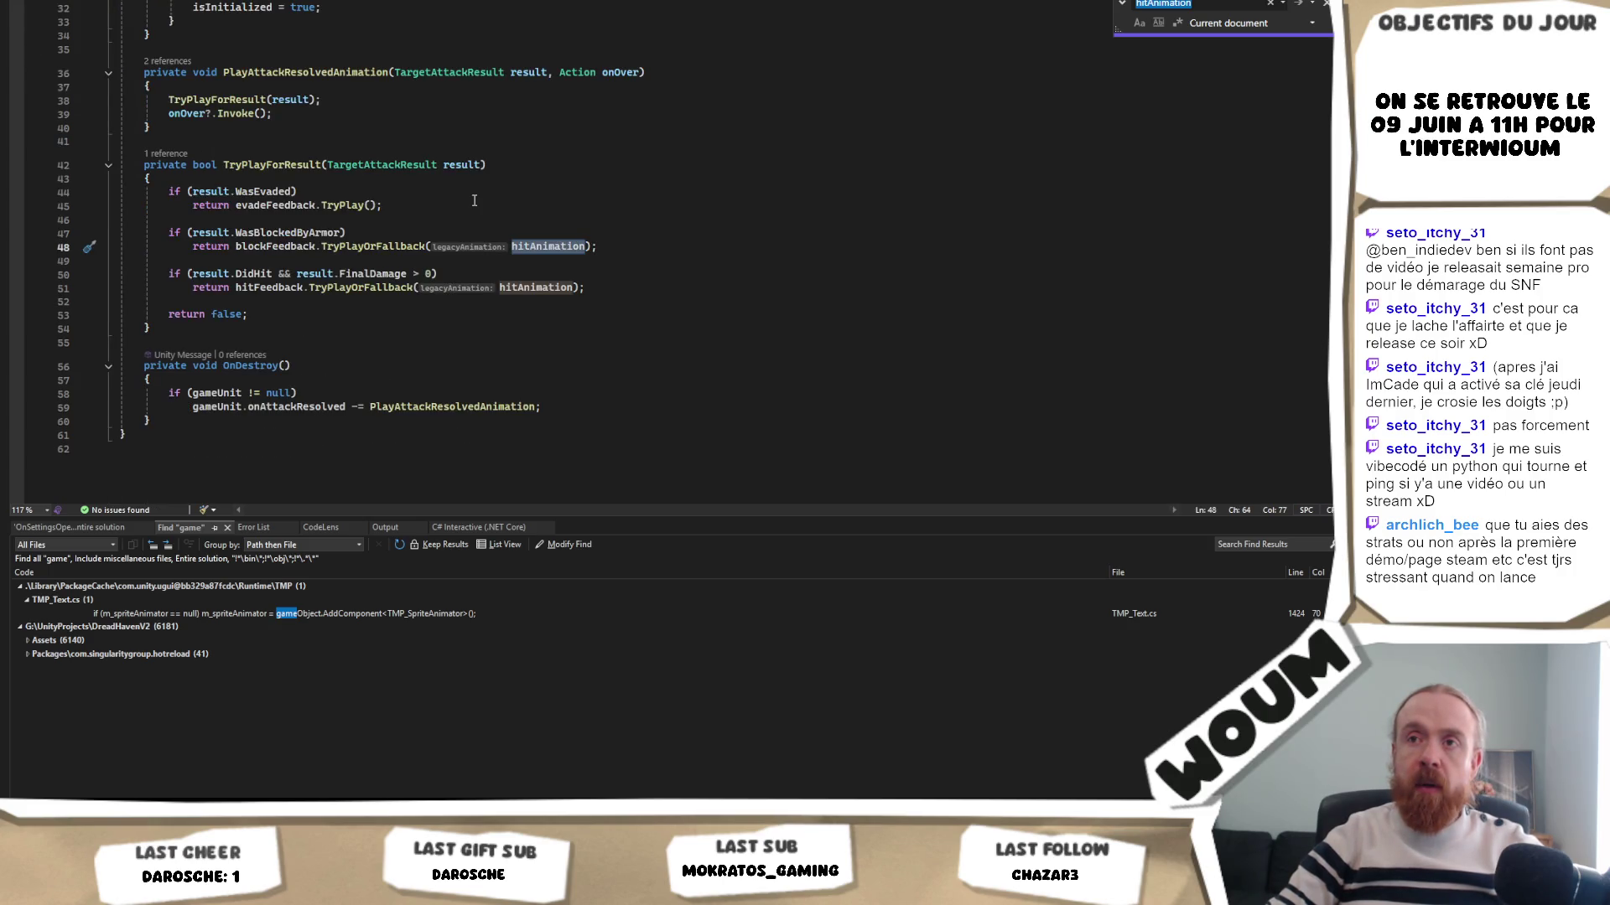
pyautogui.scroll(2, 401, 218)
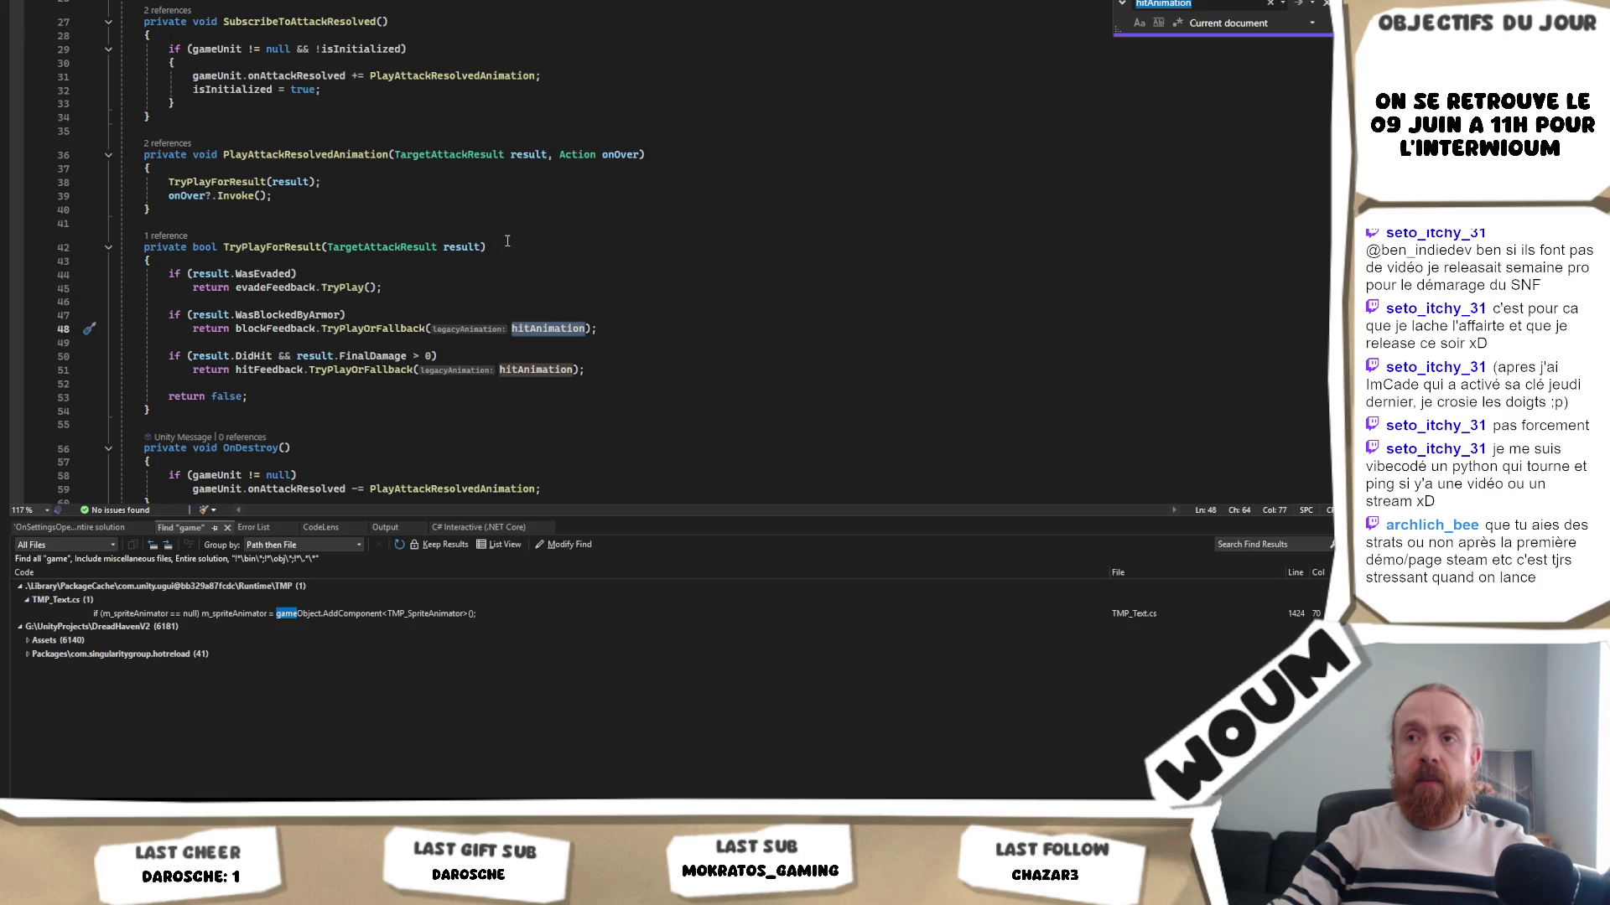
pyautogui.scroll(7, 511, 229)
pyautogui.scroll(1, 510, 229)
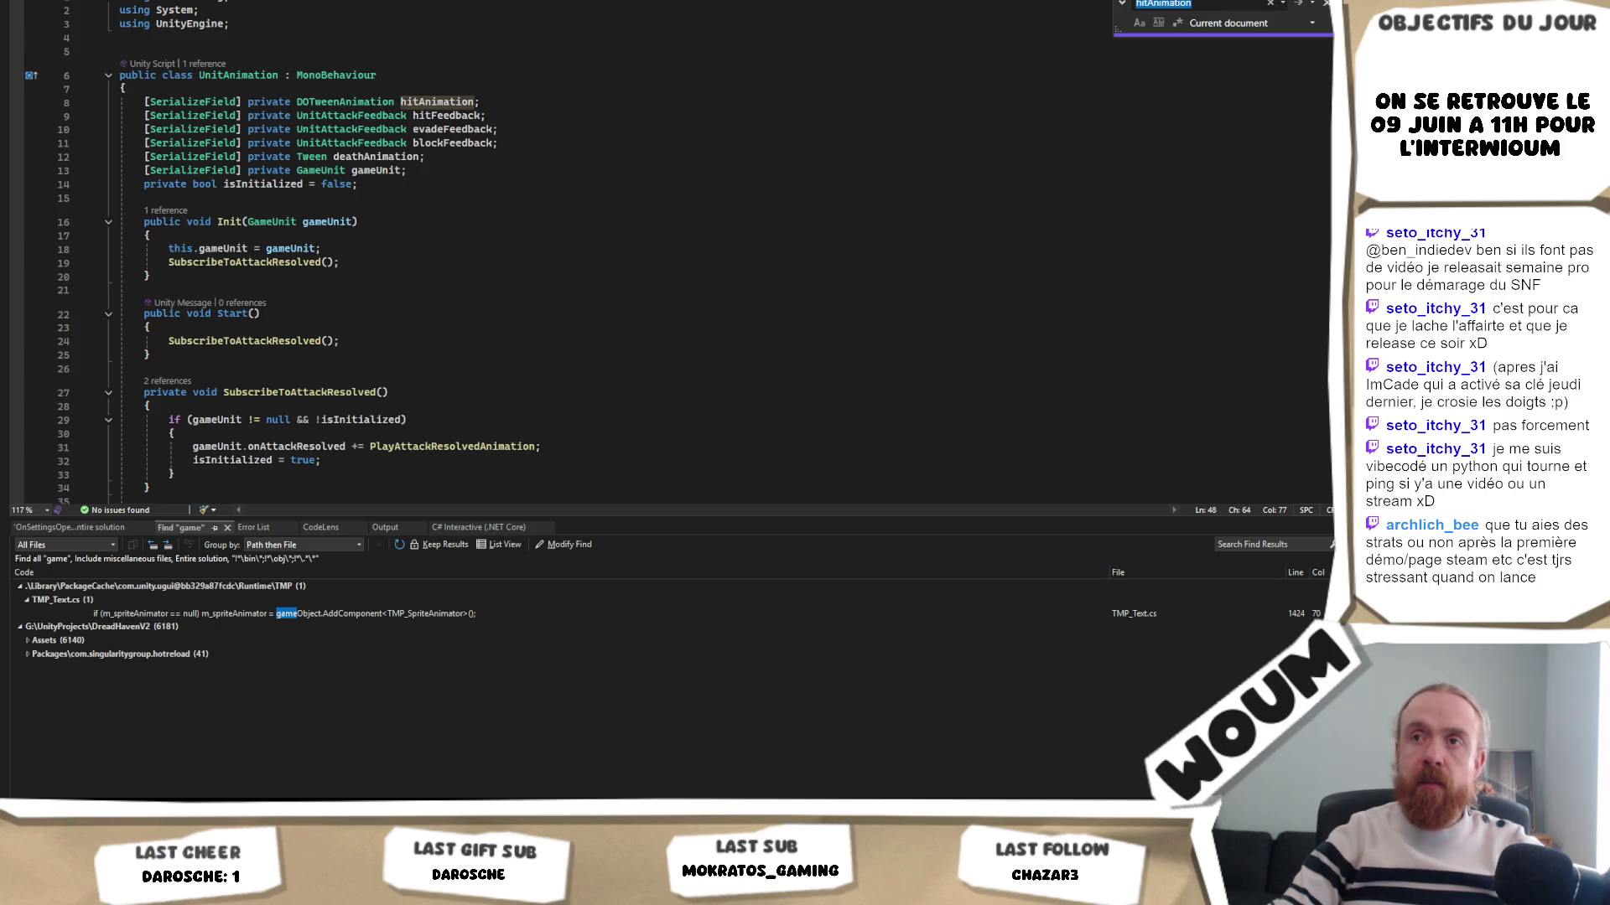
pyautogui.hotkey('alt', 'Tab')
pyautogui.click(903, 189)
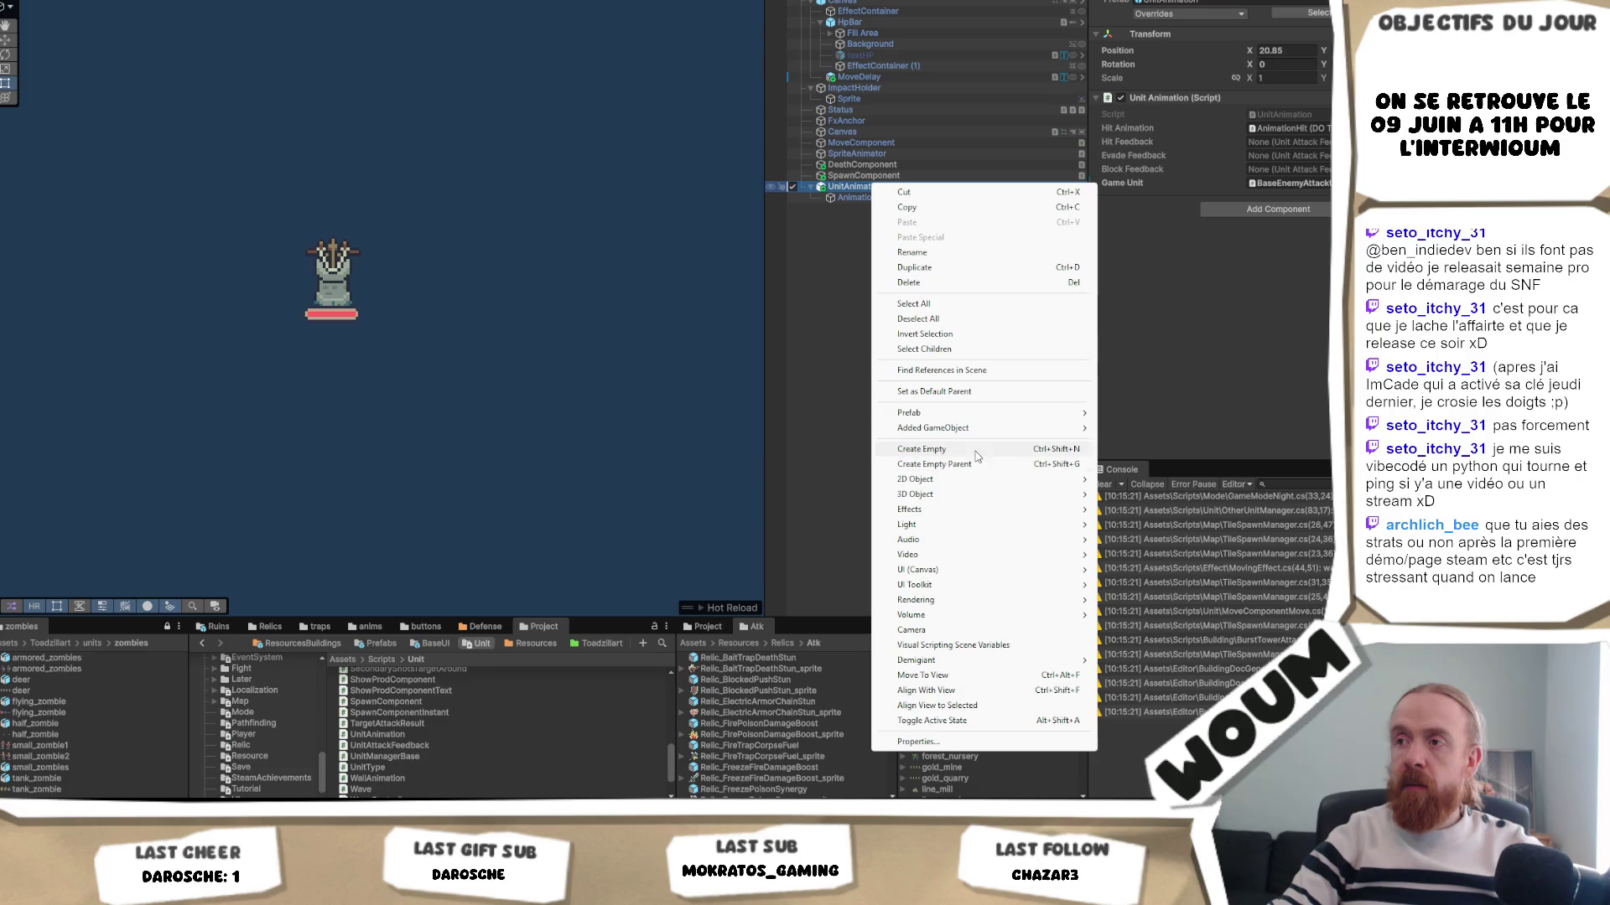
# - Create an empty child under UnitAnimation named HitFeedback
pyautogui.click(998, 450)
pyautogui.write('HitFeed')
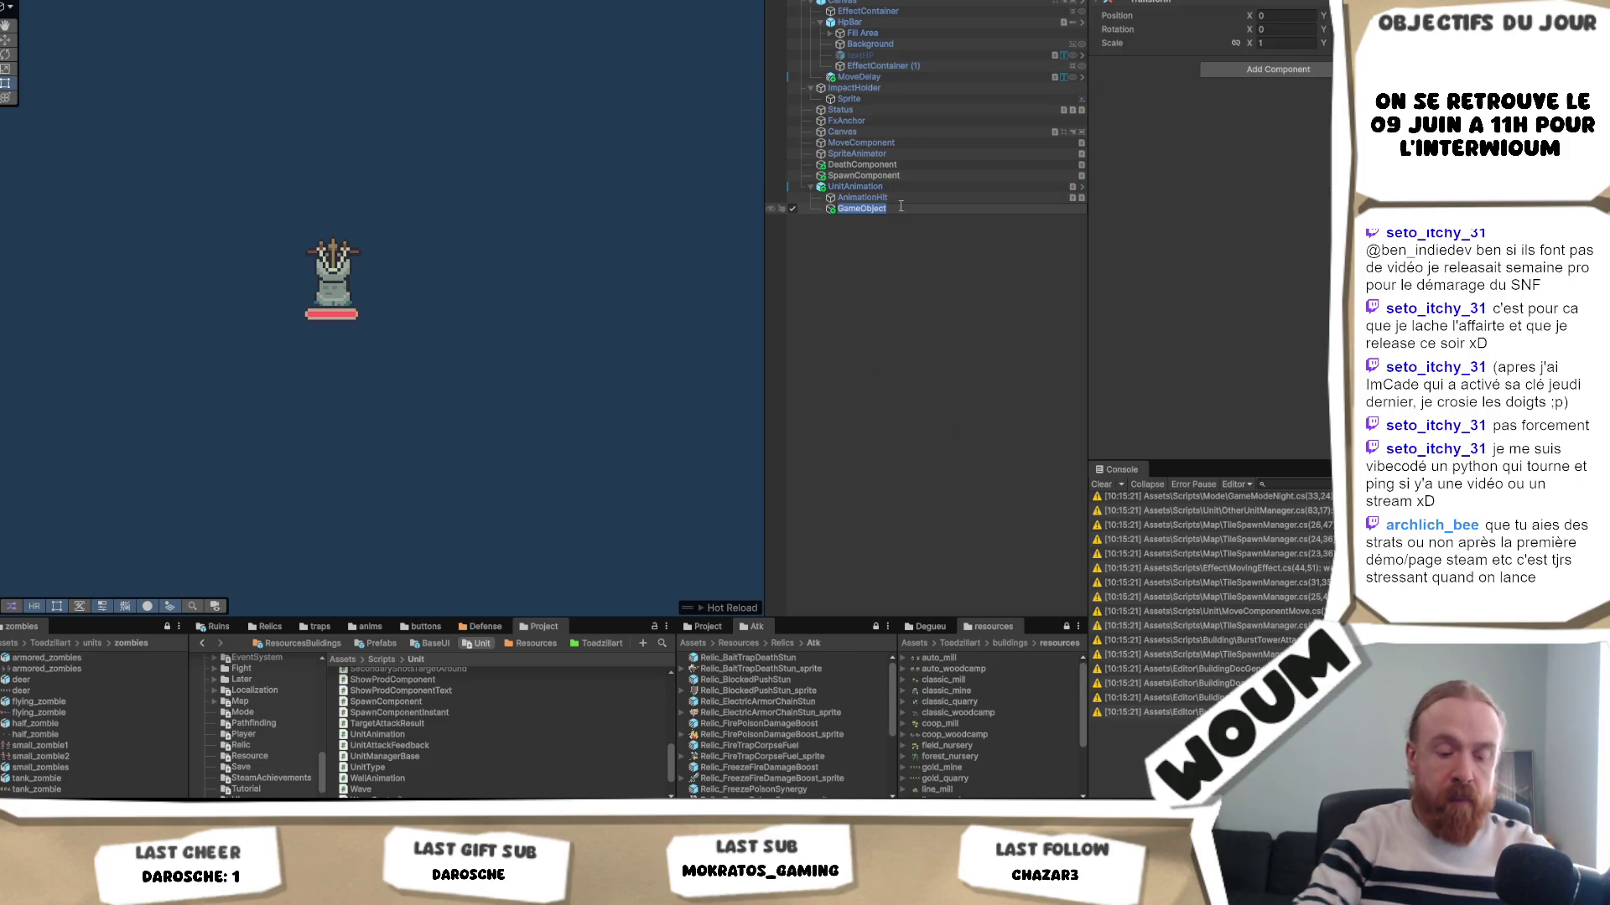
pyautogui.write('back')
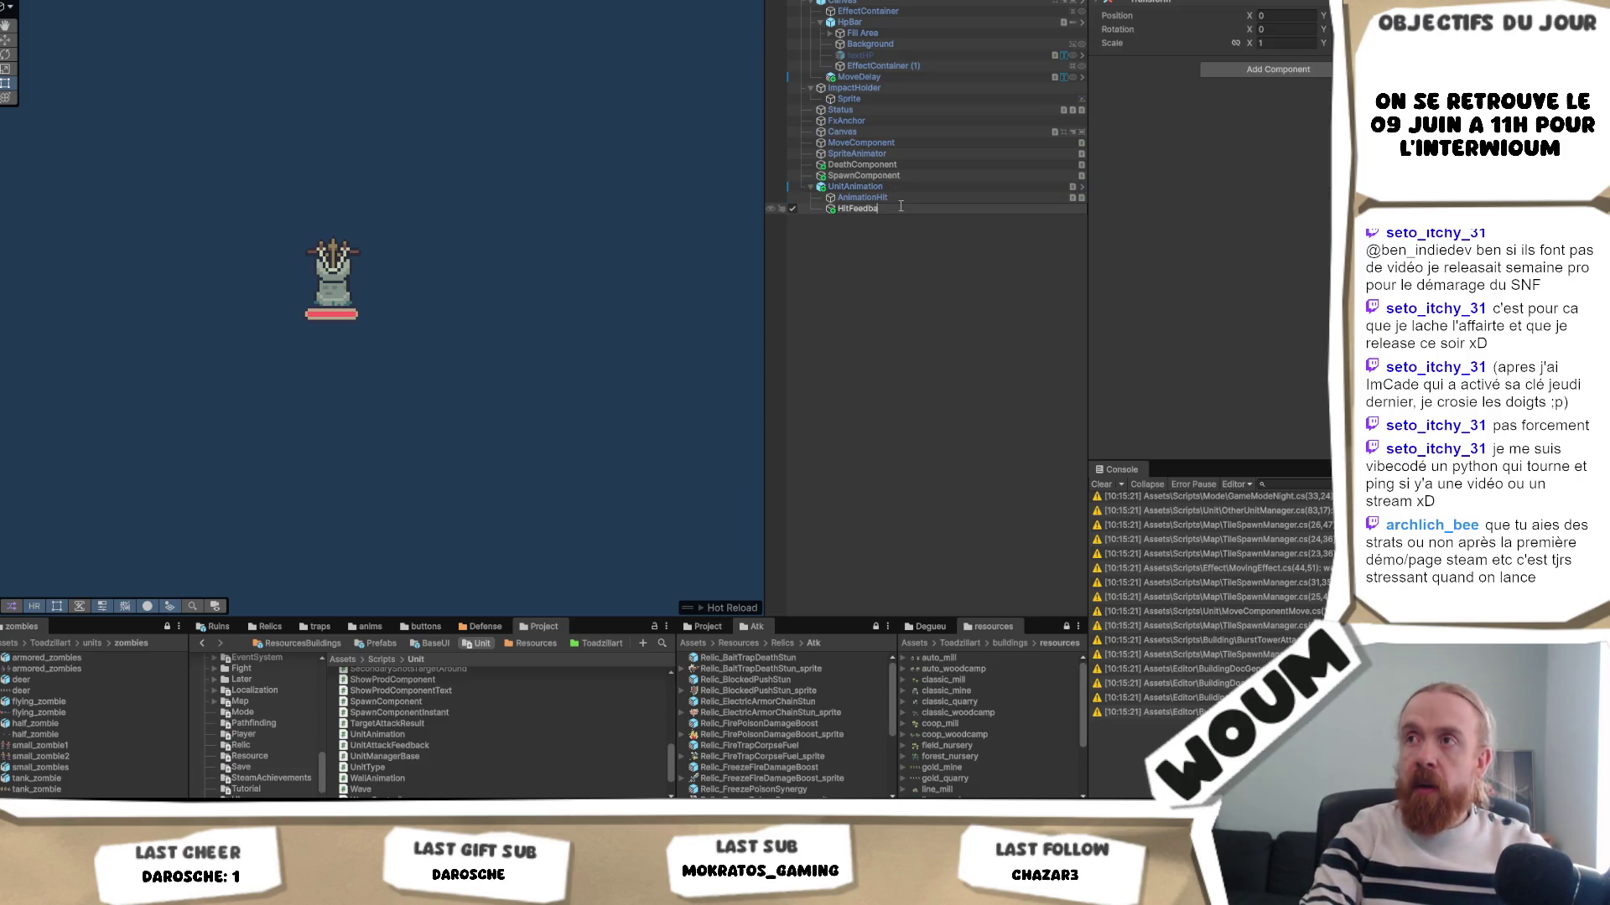
pyautogui.press('Return')
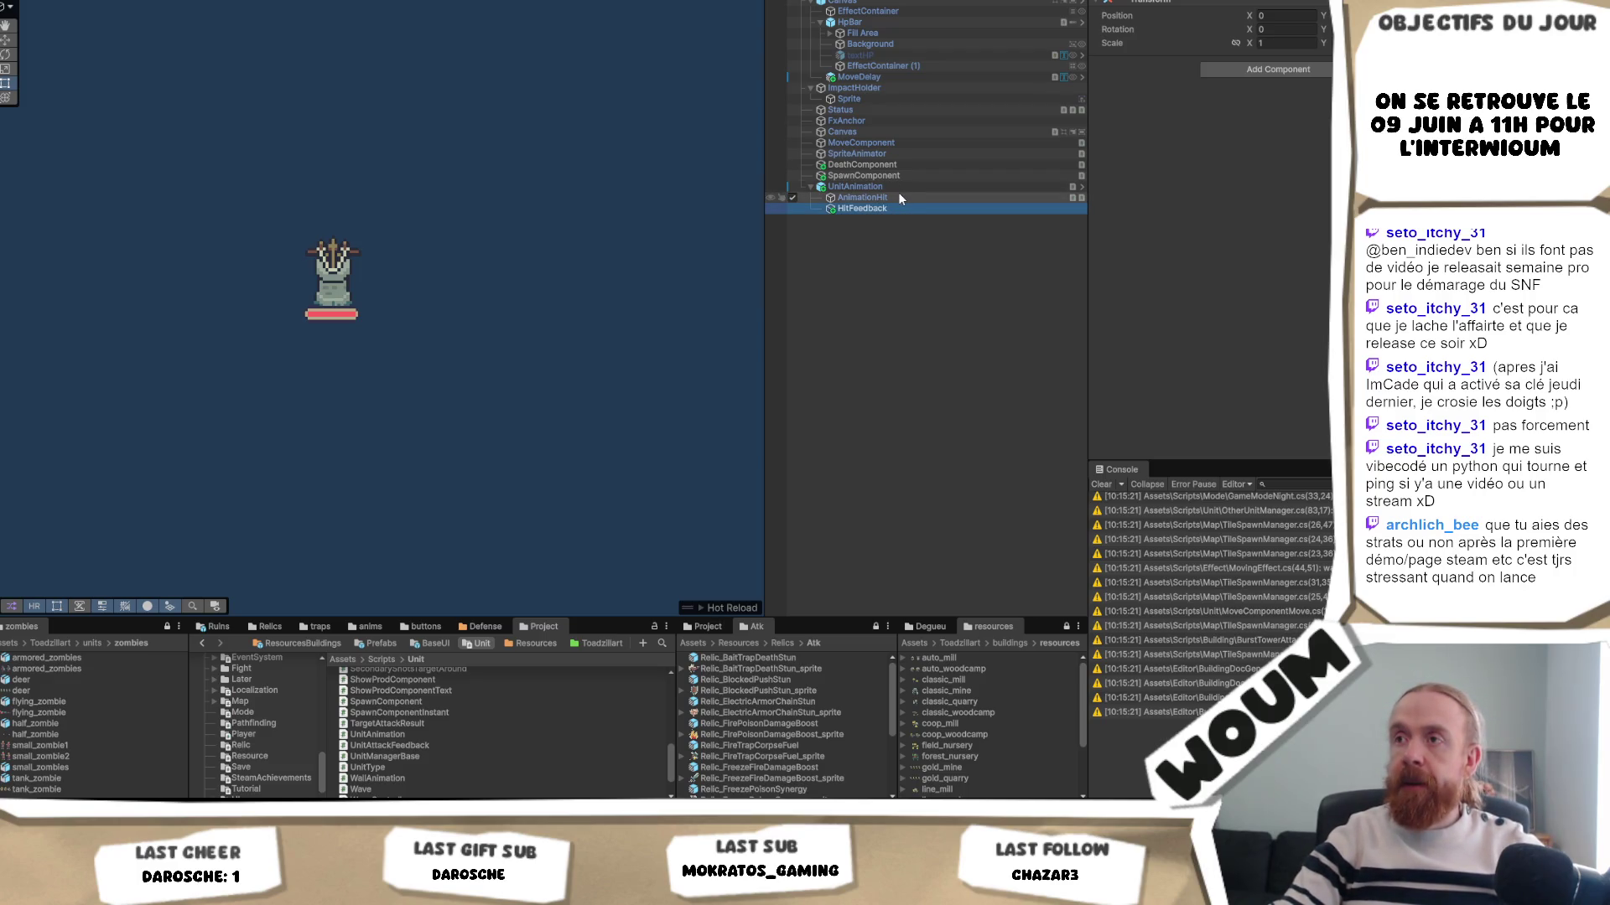
pyautogui.click(899, 197)
pyautogui.click(898, 208)
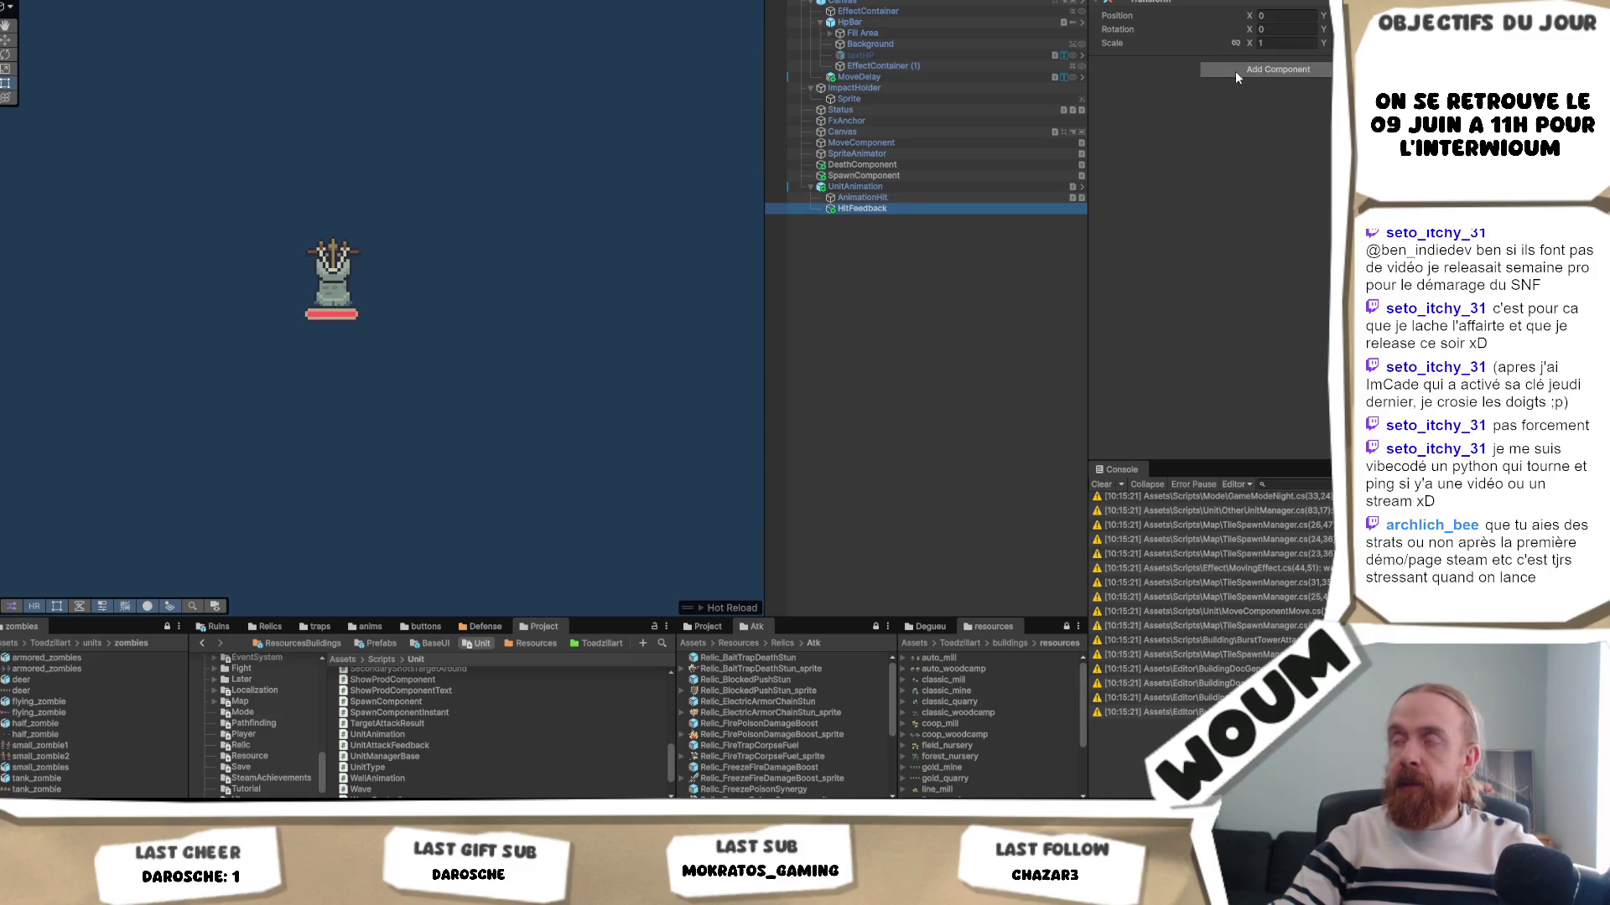
# - Add a Unit Attack Feedback component to HitFeedback with AnimationHit as its Dotween Animation
pyautogui.hotkey('alt', 'Tab')
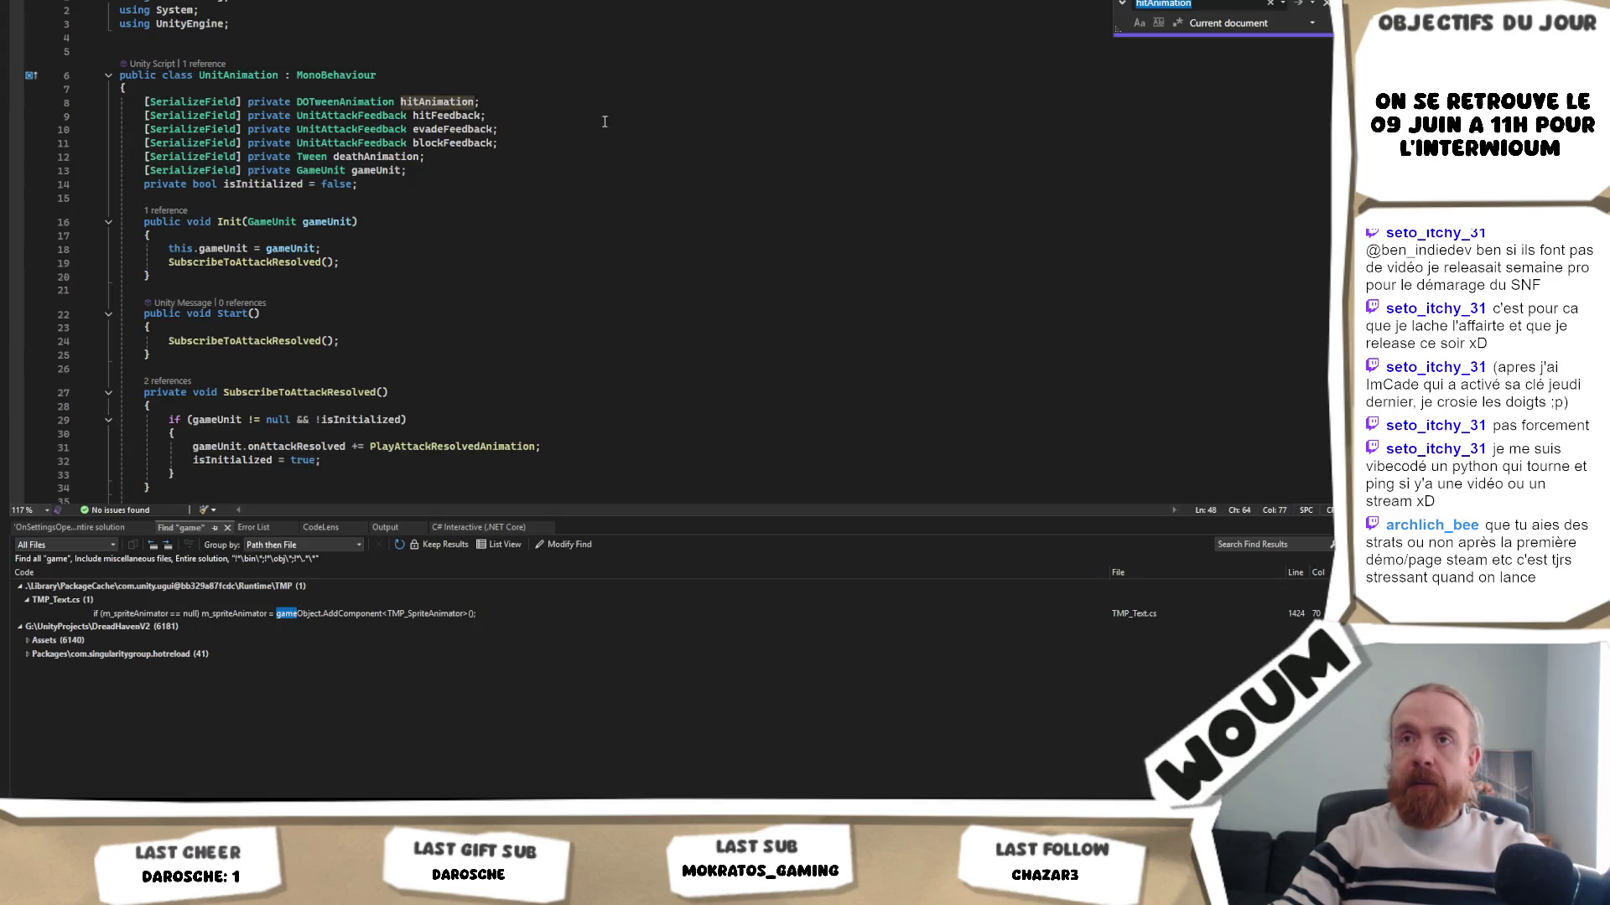
pyautogui.hotkey('alt', 'Tab')
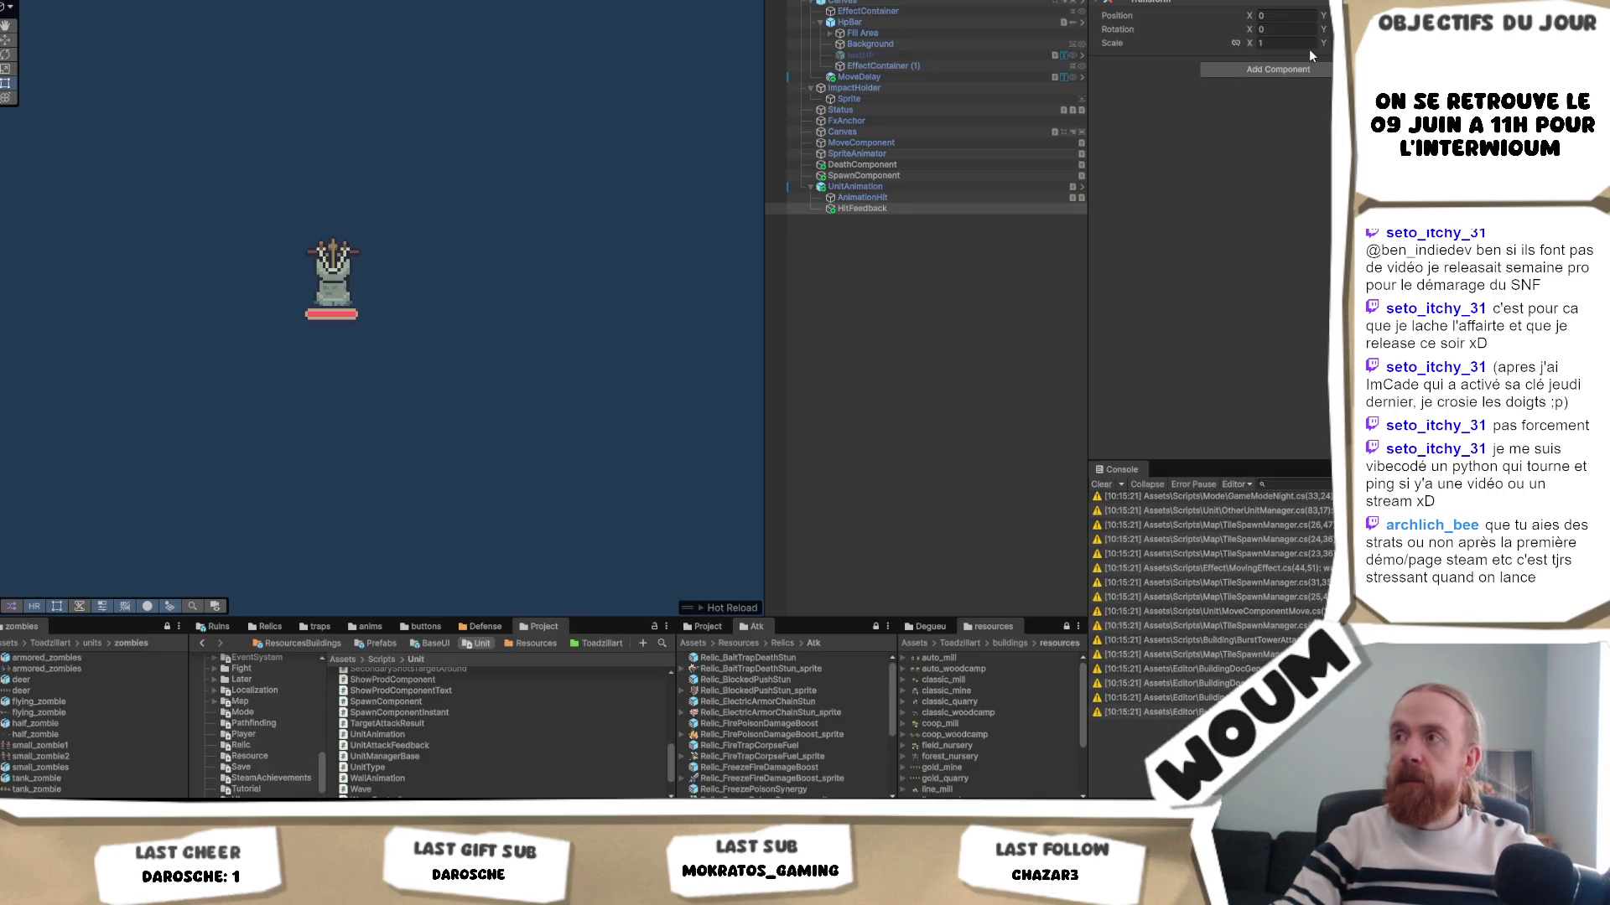
pyautogui.click(1296, 65)
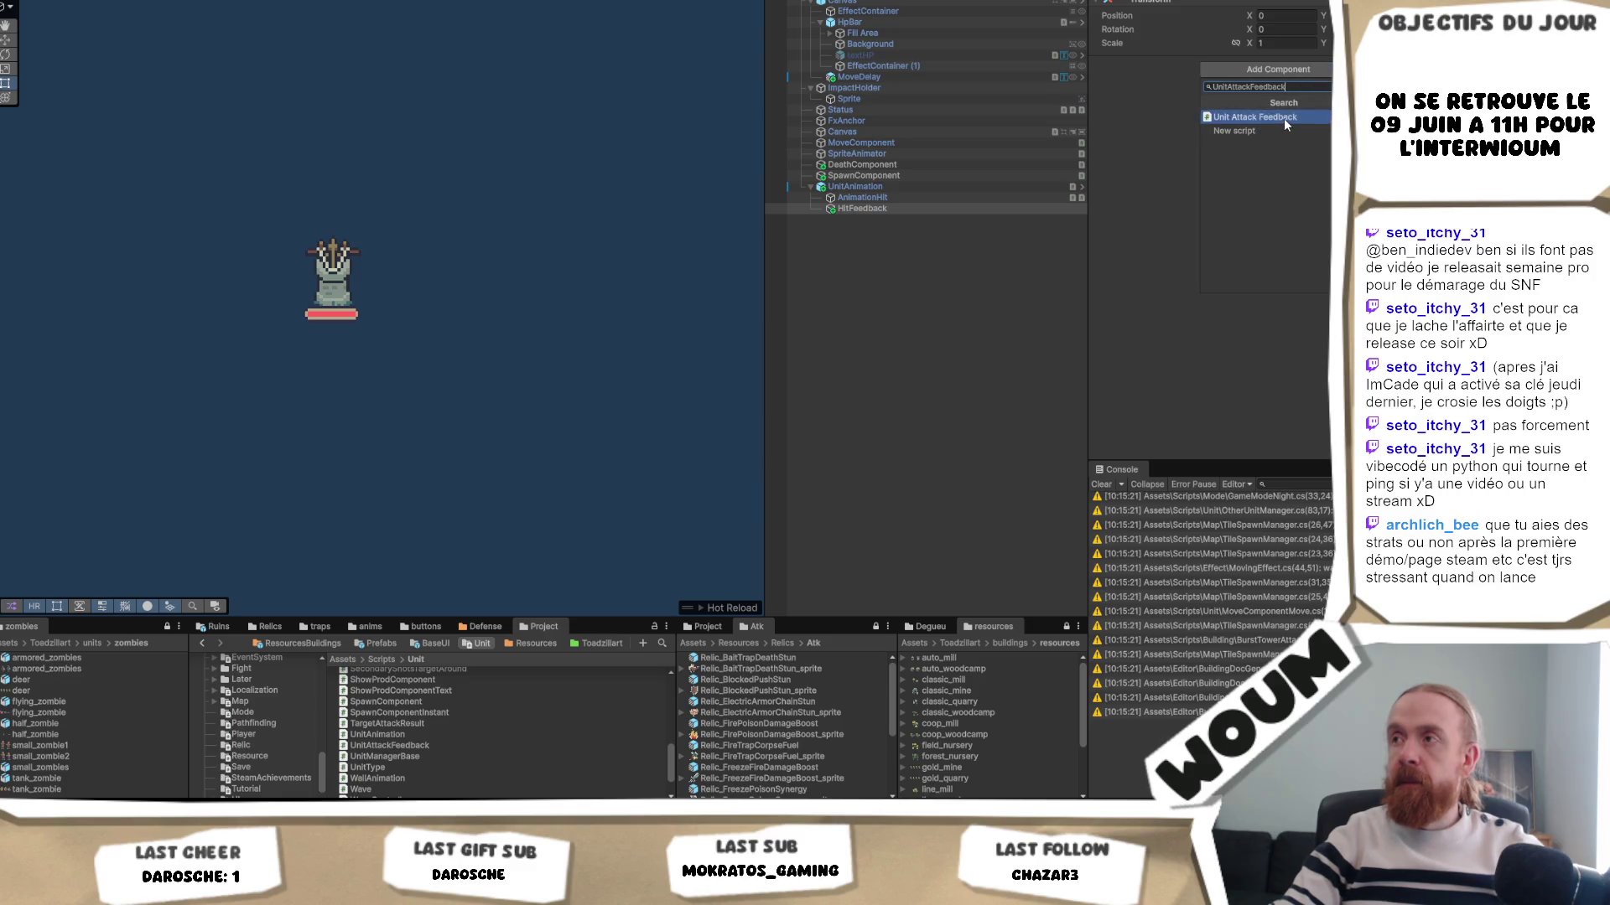
pyautogui.click(1285, 118)
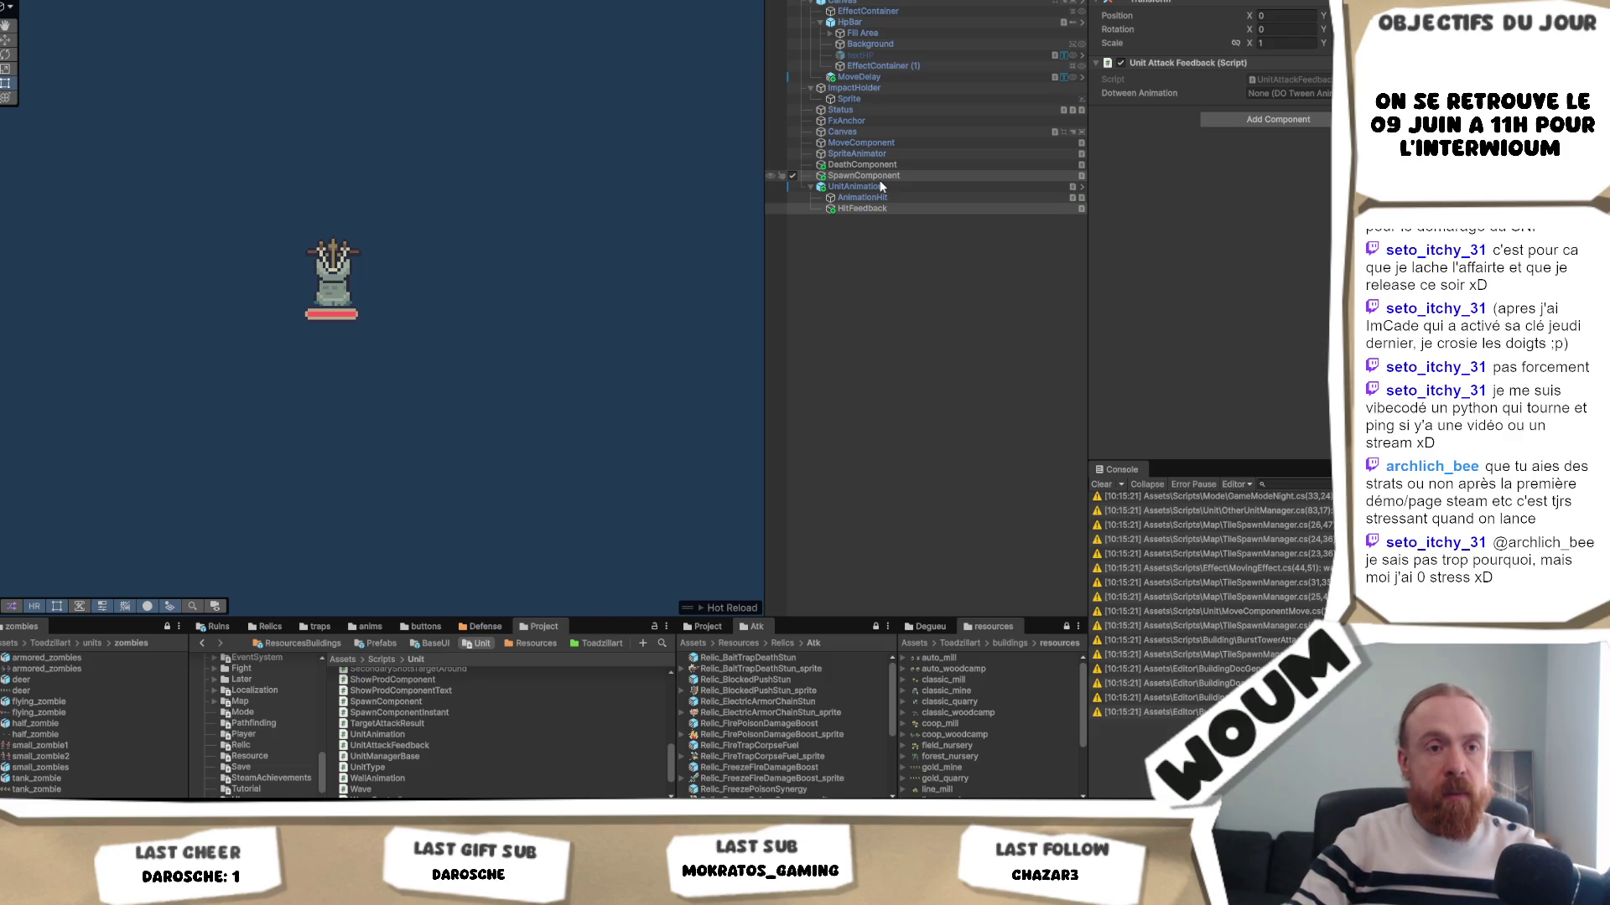
pyautogui.moveTo(899, 199); pyautogui.dragTo(1314, 94)
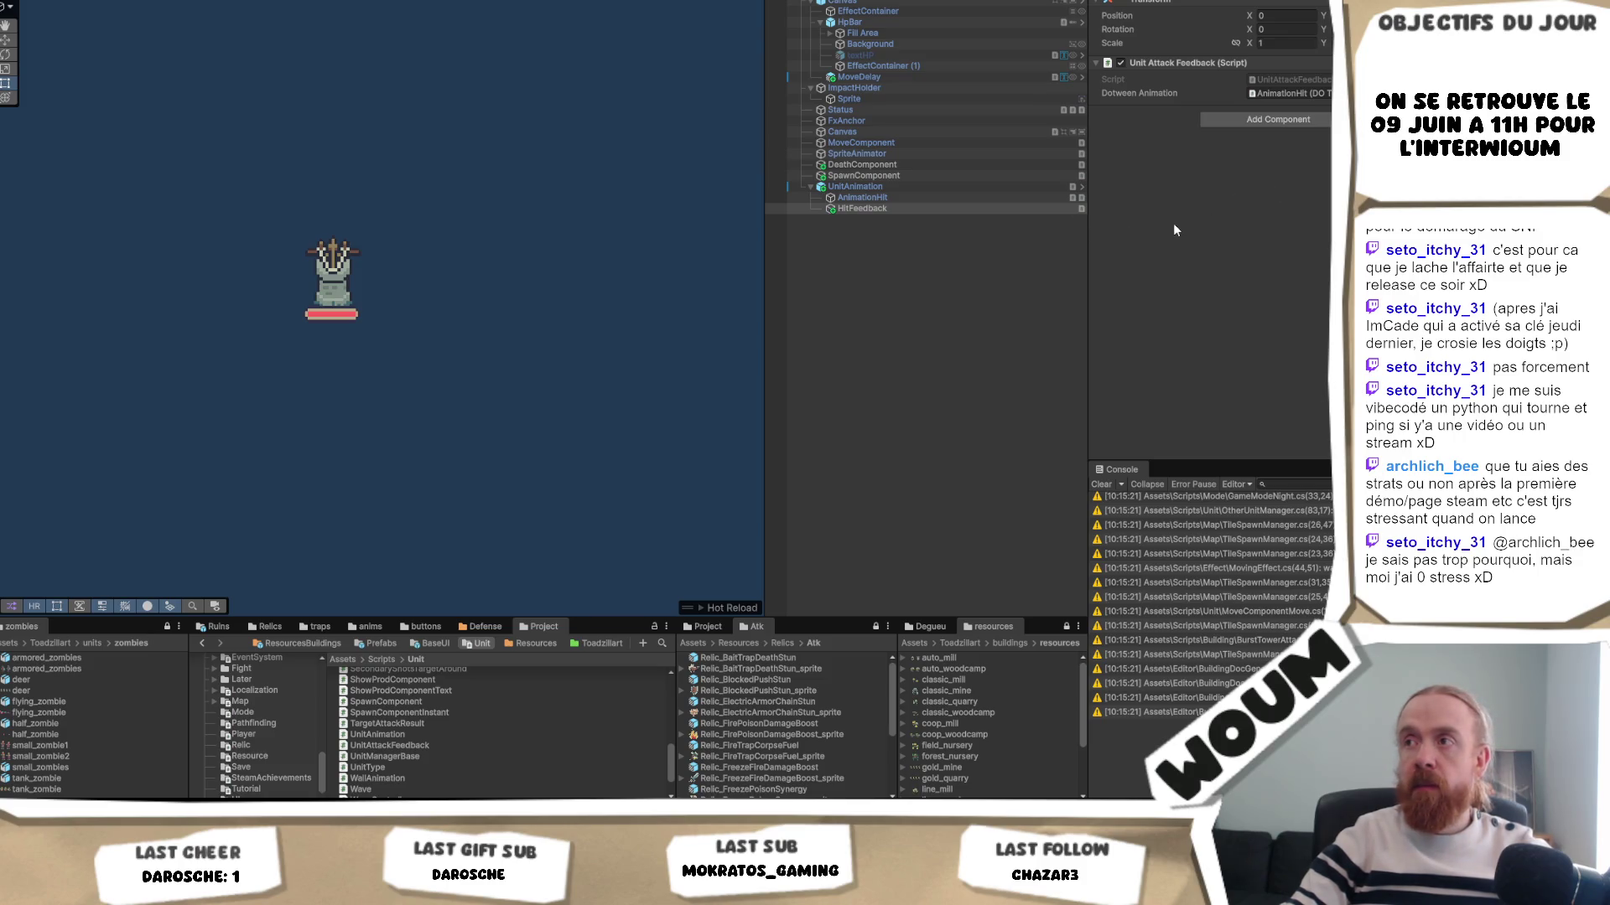
pyautogui.hotkey('alt', 'Tab')
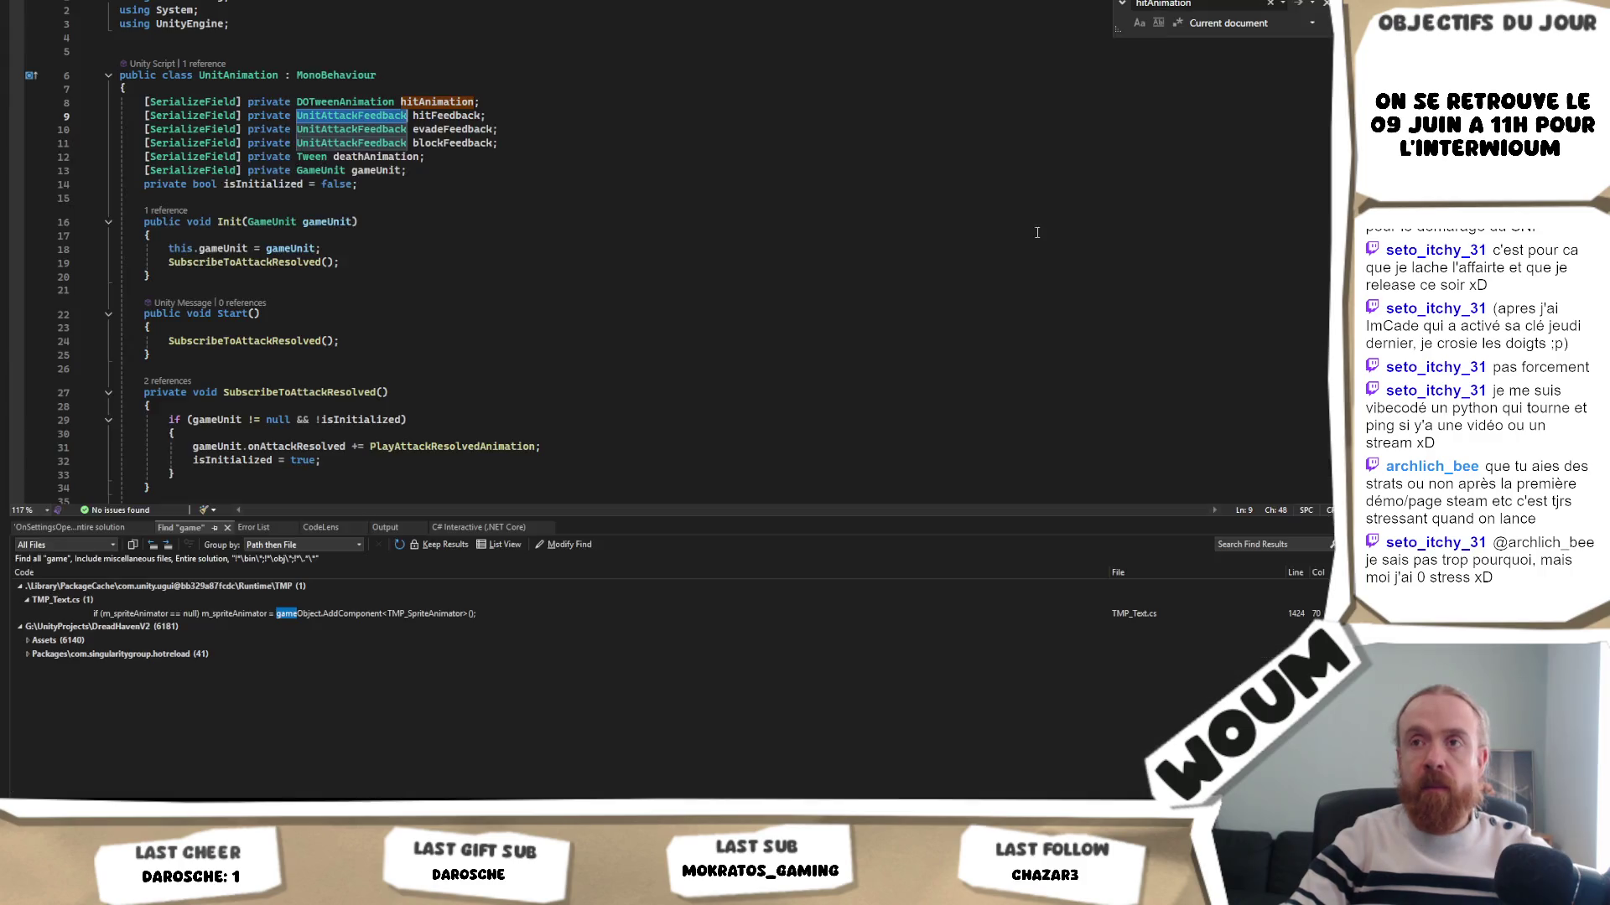
# - Select the HitFeedback object in Unity and compare it with the script's hitFeedback field name
pyautogui.hotkey('alt', 'Tab')
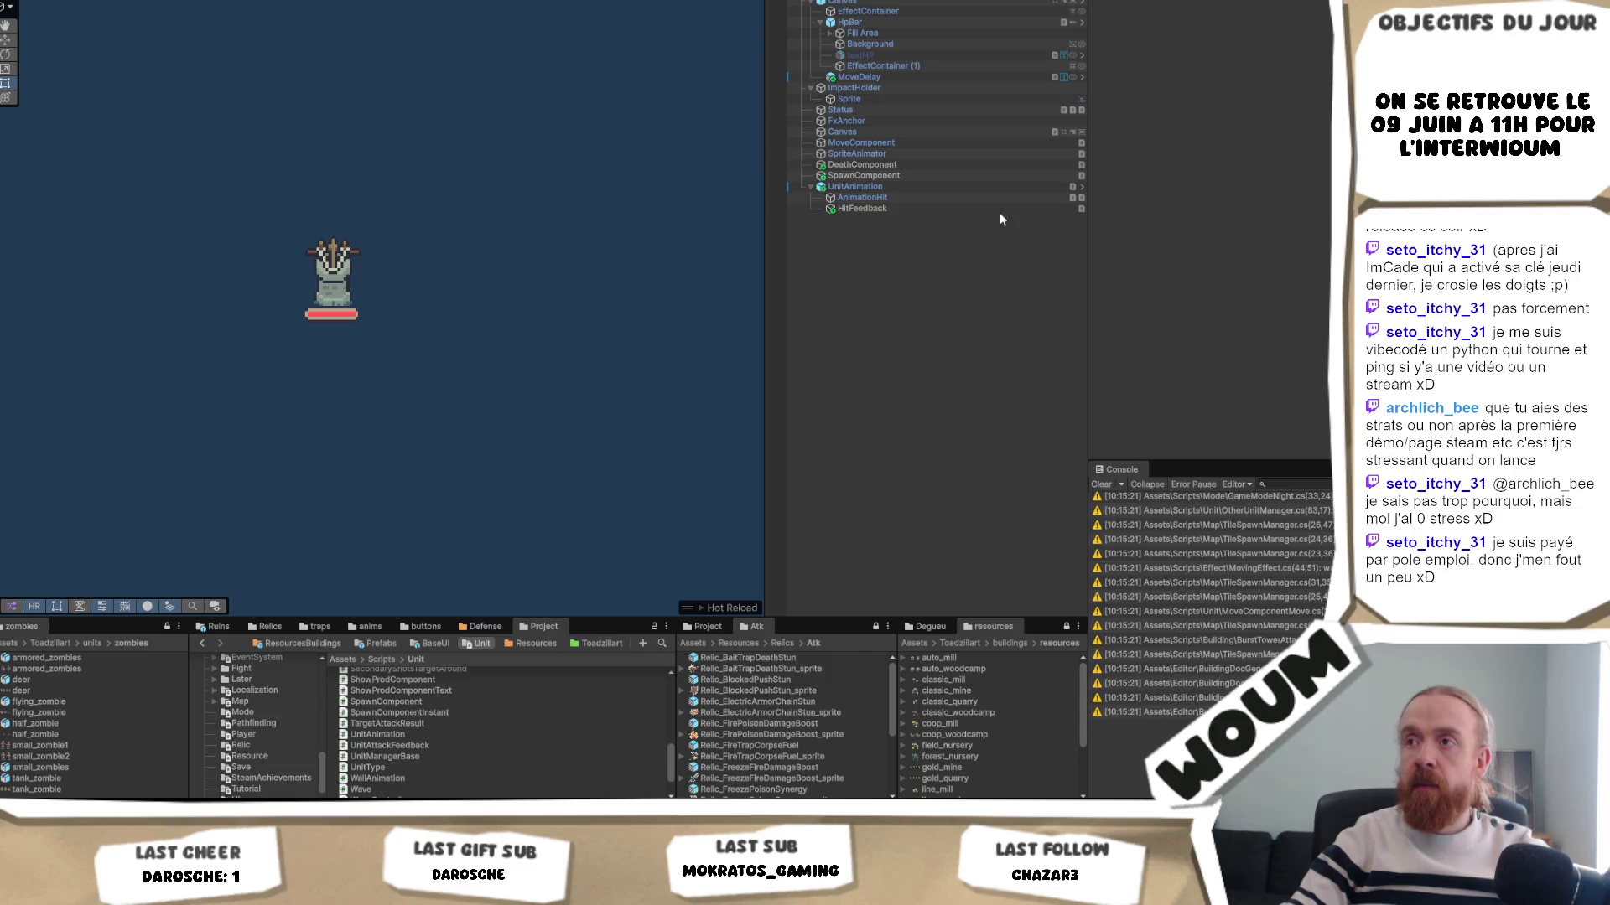
pyautogui.click(935, 199)
pyautogui.click(930, 209)
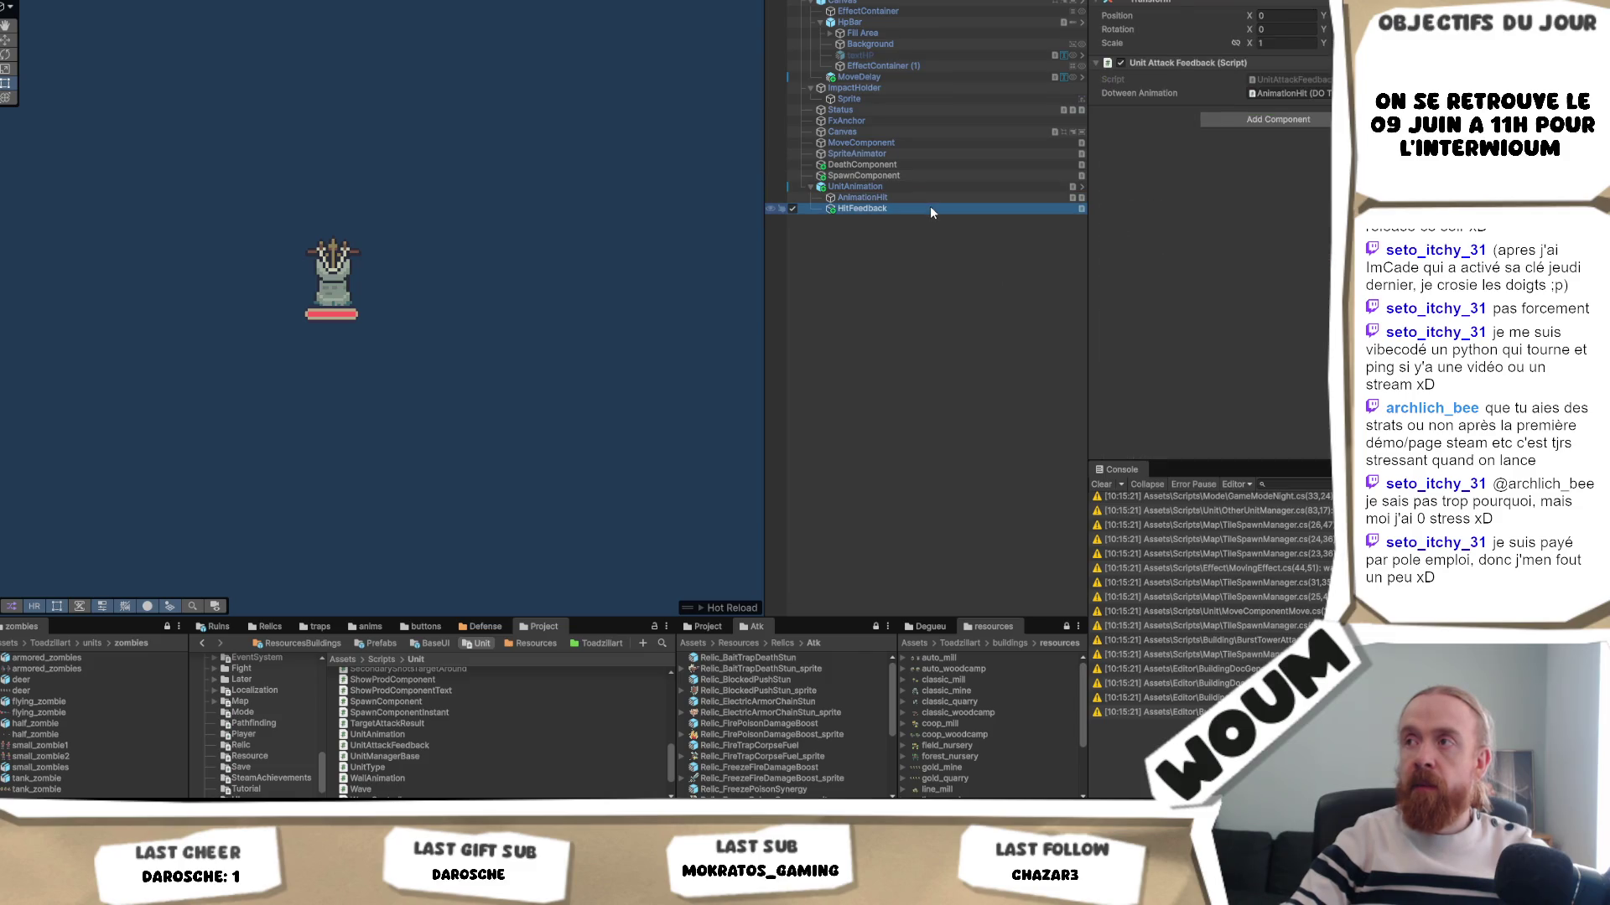
pyautogui.hotkey('alt', 'Tab')
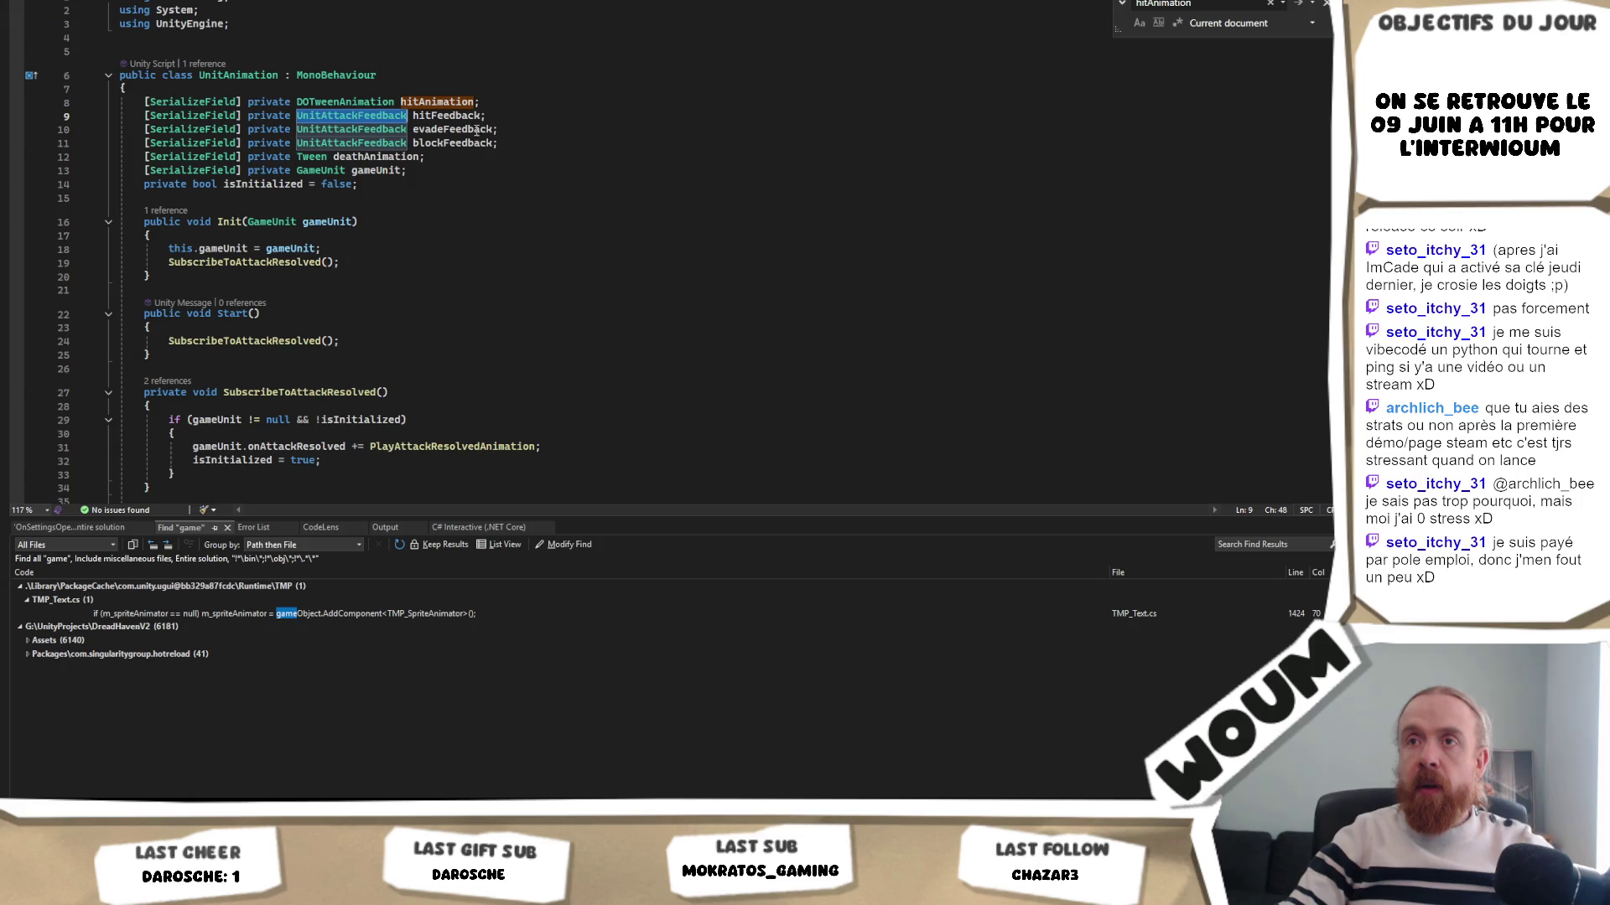
pyautogui.click(455, 116)
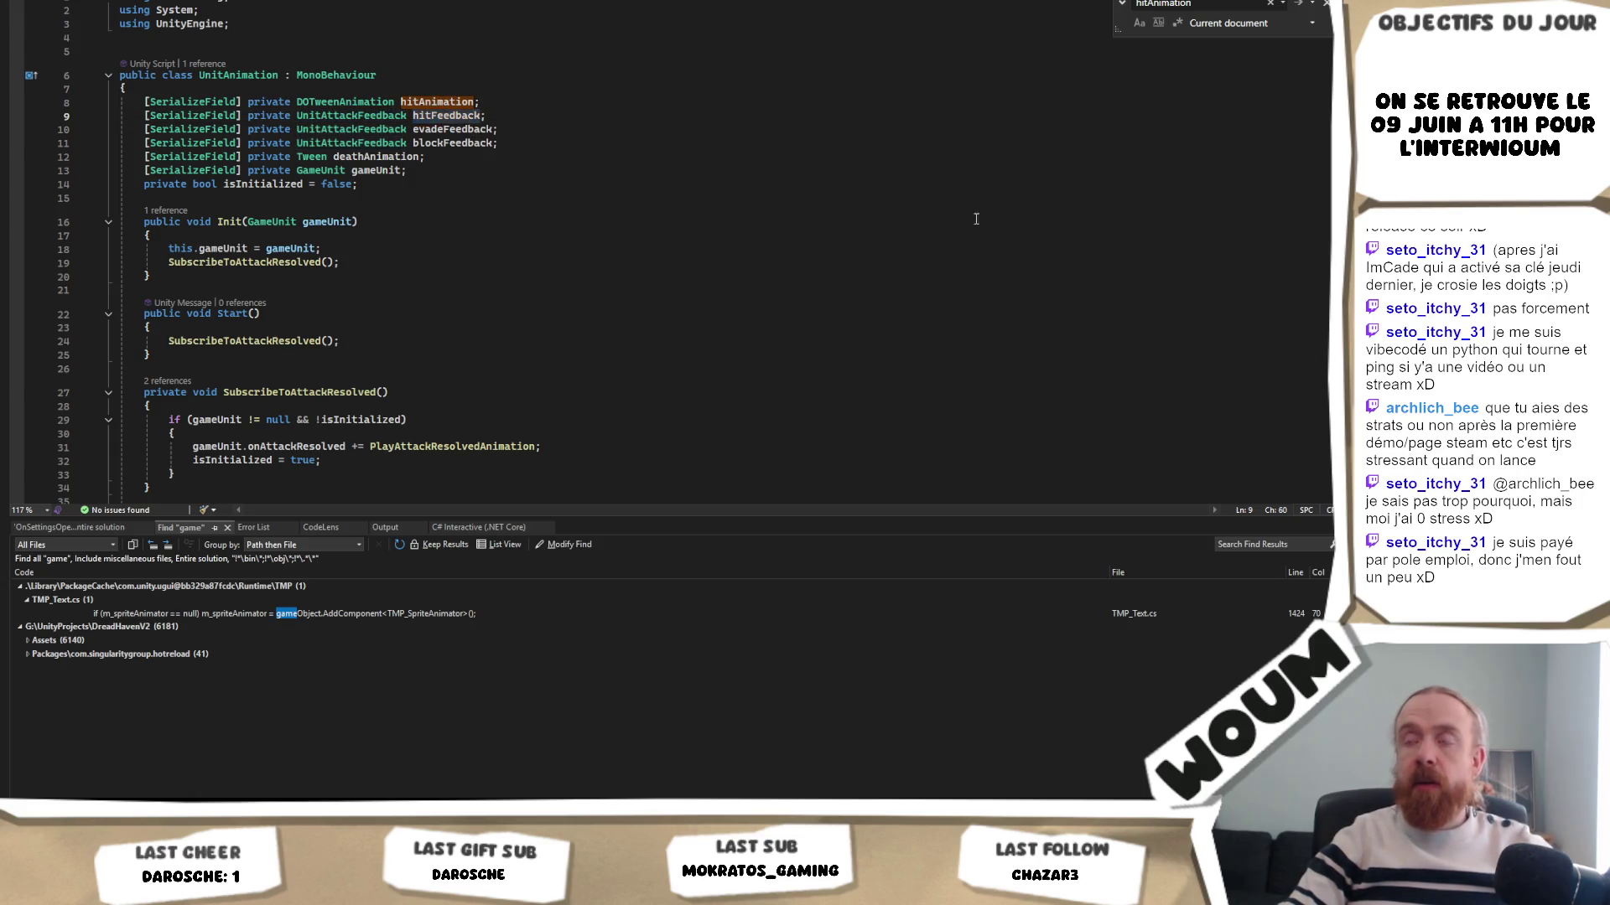
pyautogui.hotkey('alt', 'Tab')
# - Rename HitFeedback to HitAnimation and duplicate it as HitAnimation (1)
pyautogui.click(893, 207)
pyautogui.write('HitANimat')
pyautogui.press('BackSpace')
pyautogui.press('BackSpace')
pyautogui.press('BackSpace')
pyautogui.write('tion')
pyautogui.press('Return')
pyautogui.hotkey('ctrl', 'd')
# - Check the evadeFeedback field name in the script, then begin renaming HitAnimation (1)
pyautogui.hotkey('alt', 'Tab')
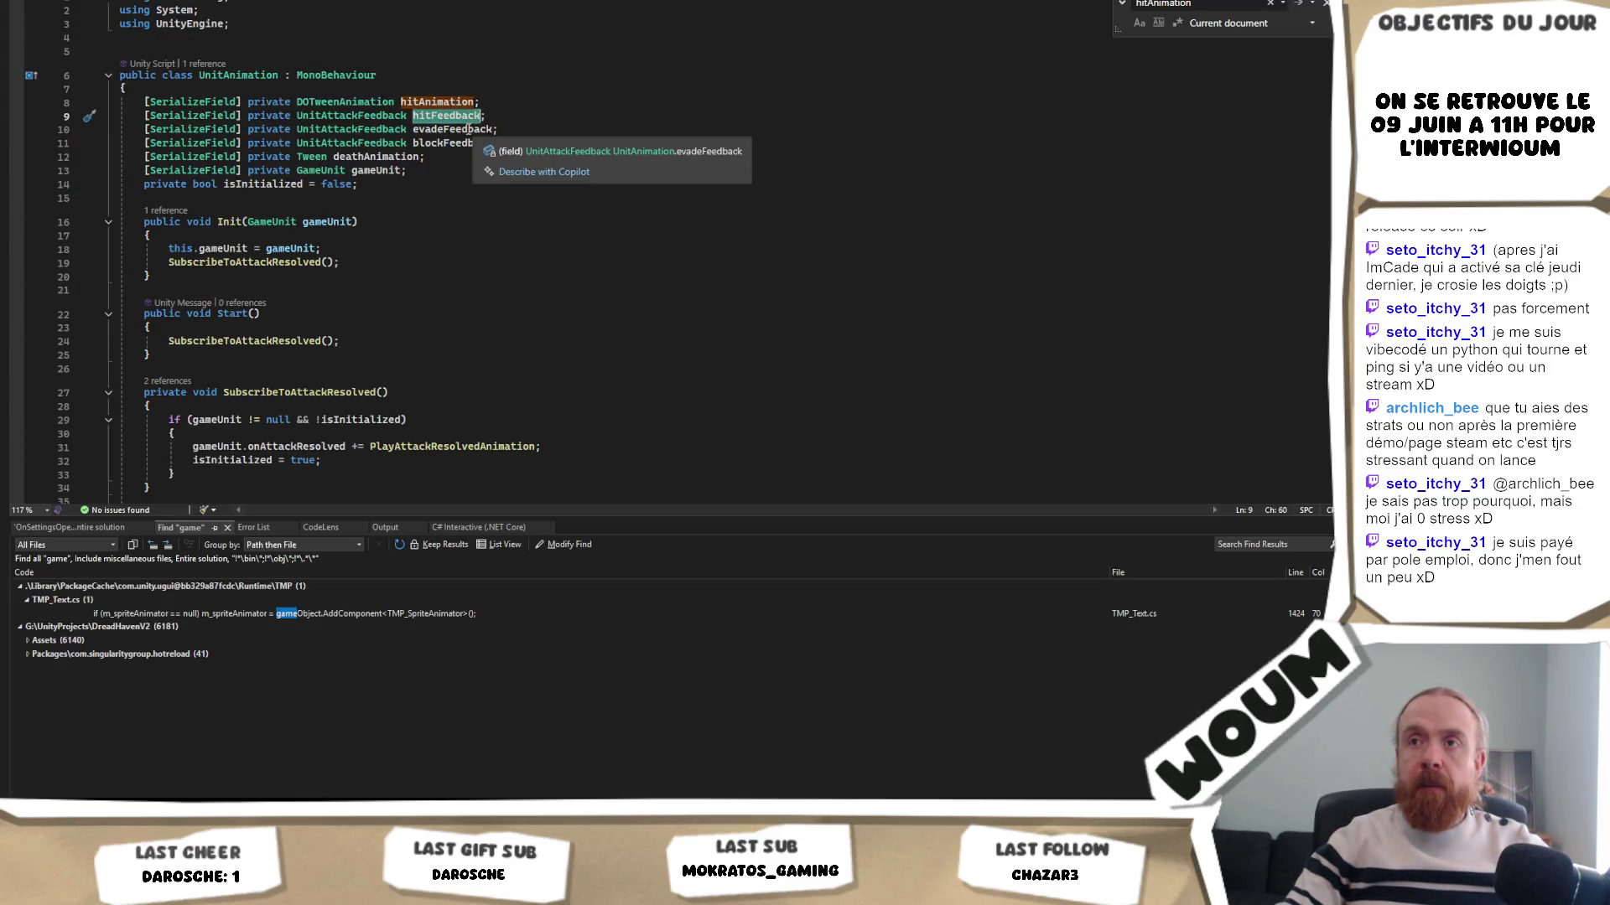
pyautogui.click(470, 129)
pyautogui.hotkey('alt', 'Tab')
pyautogui.press('F2')
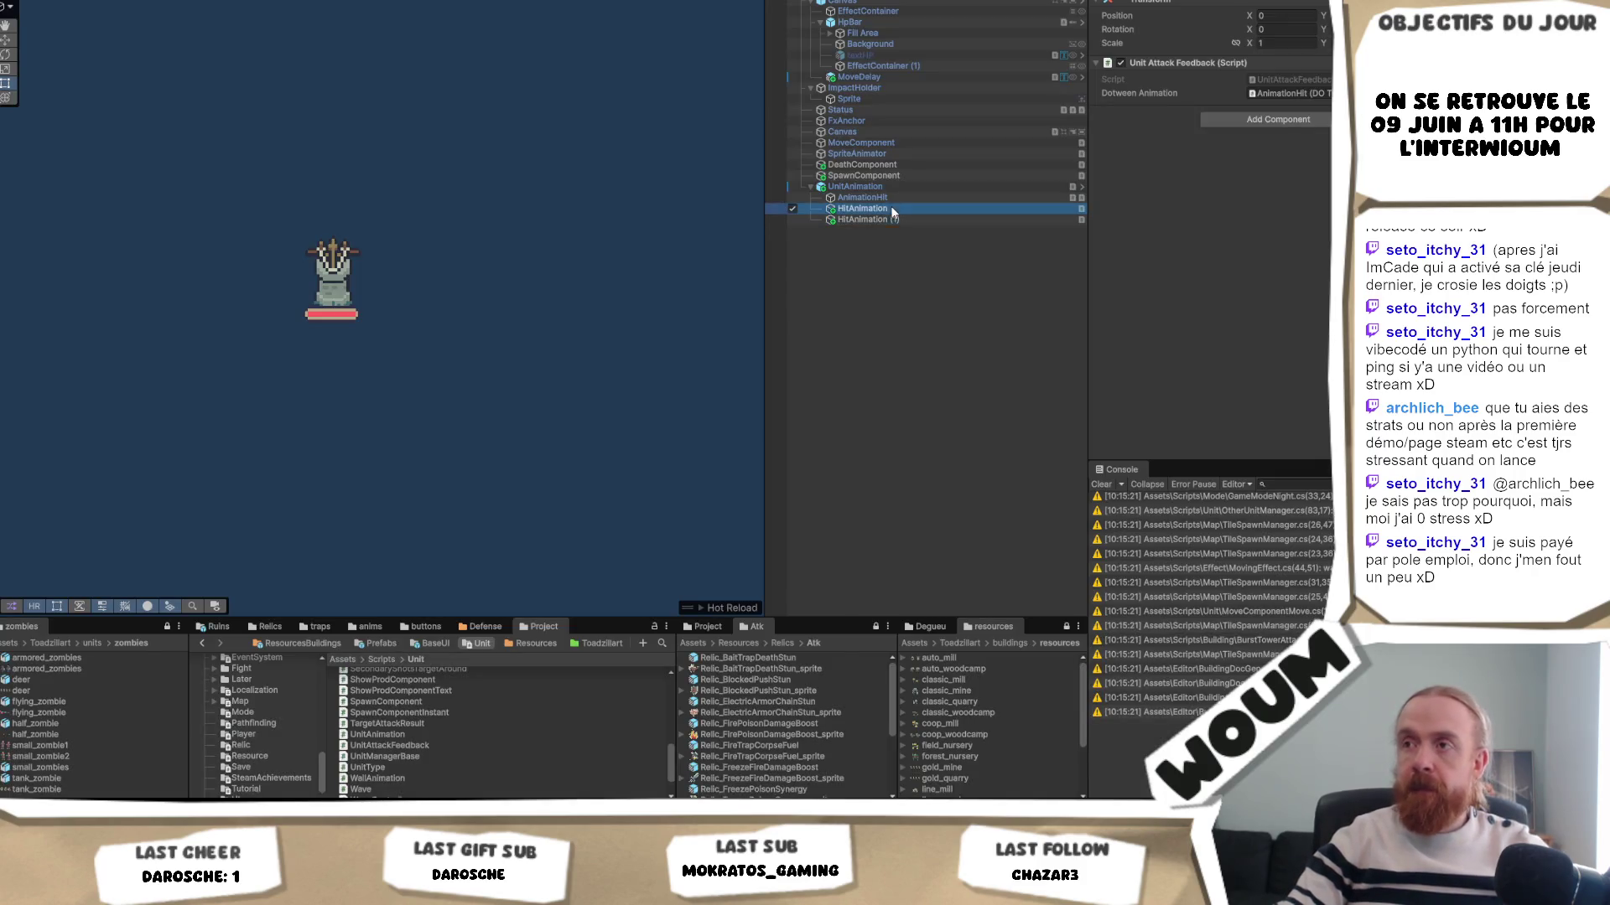
# - Rename HitAnimation (1) to BlockAnimation, correcting the mistyped capital L
pyautogui.write('BLockANimation')
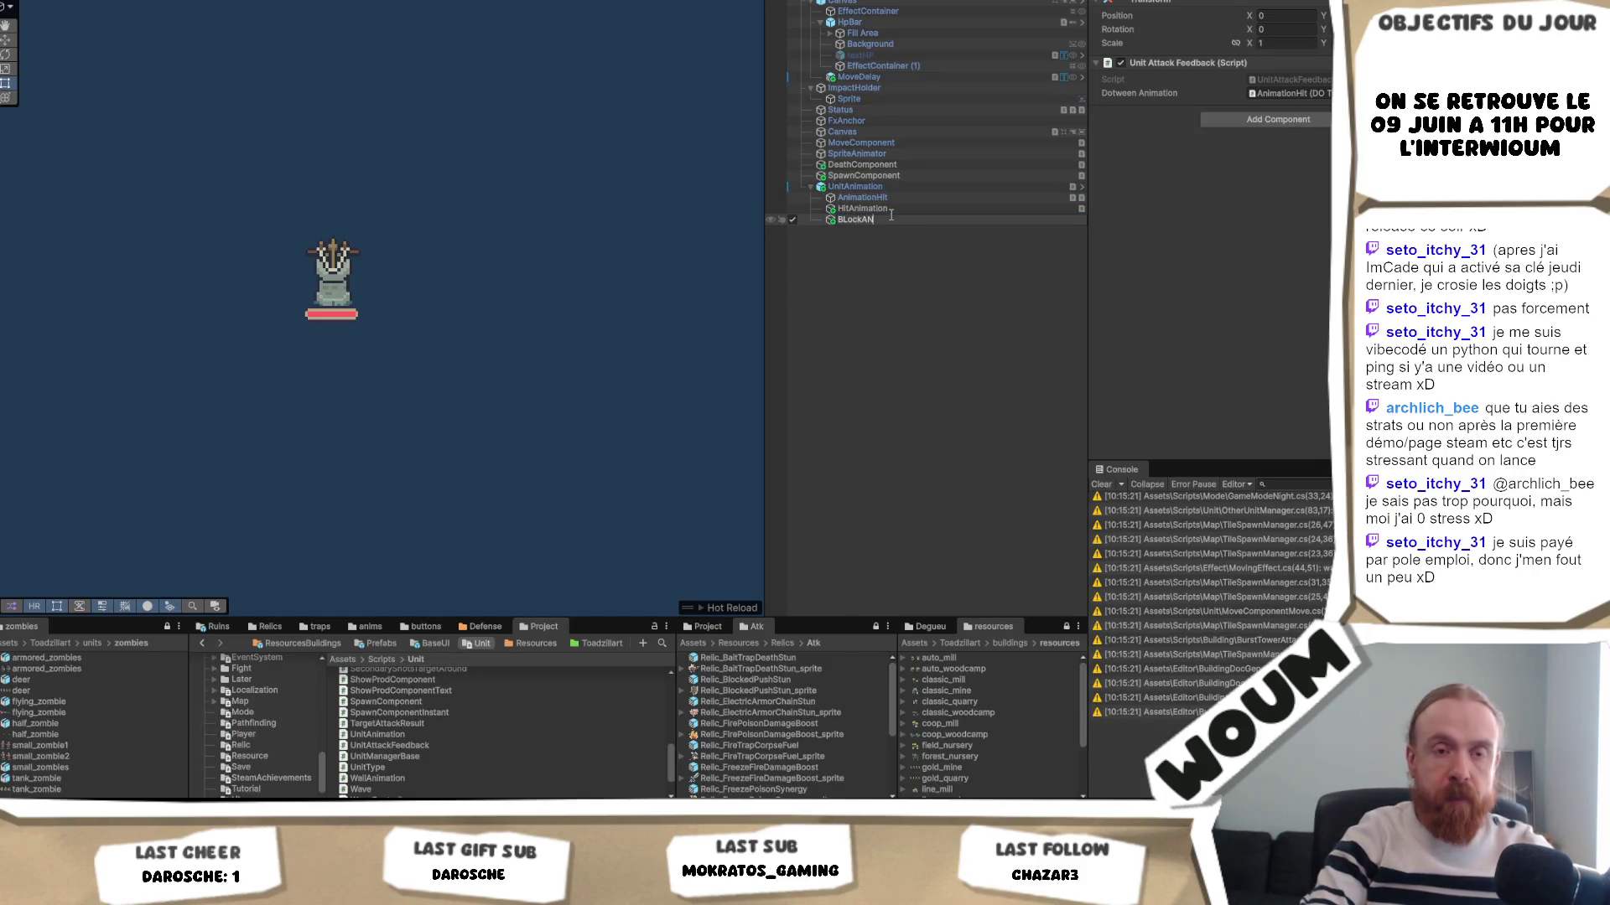
pyautogui.press('Return')
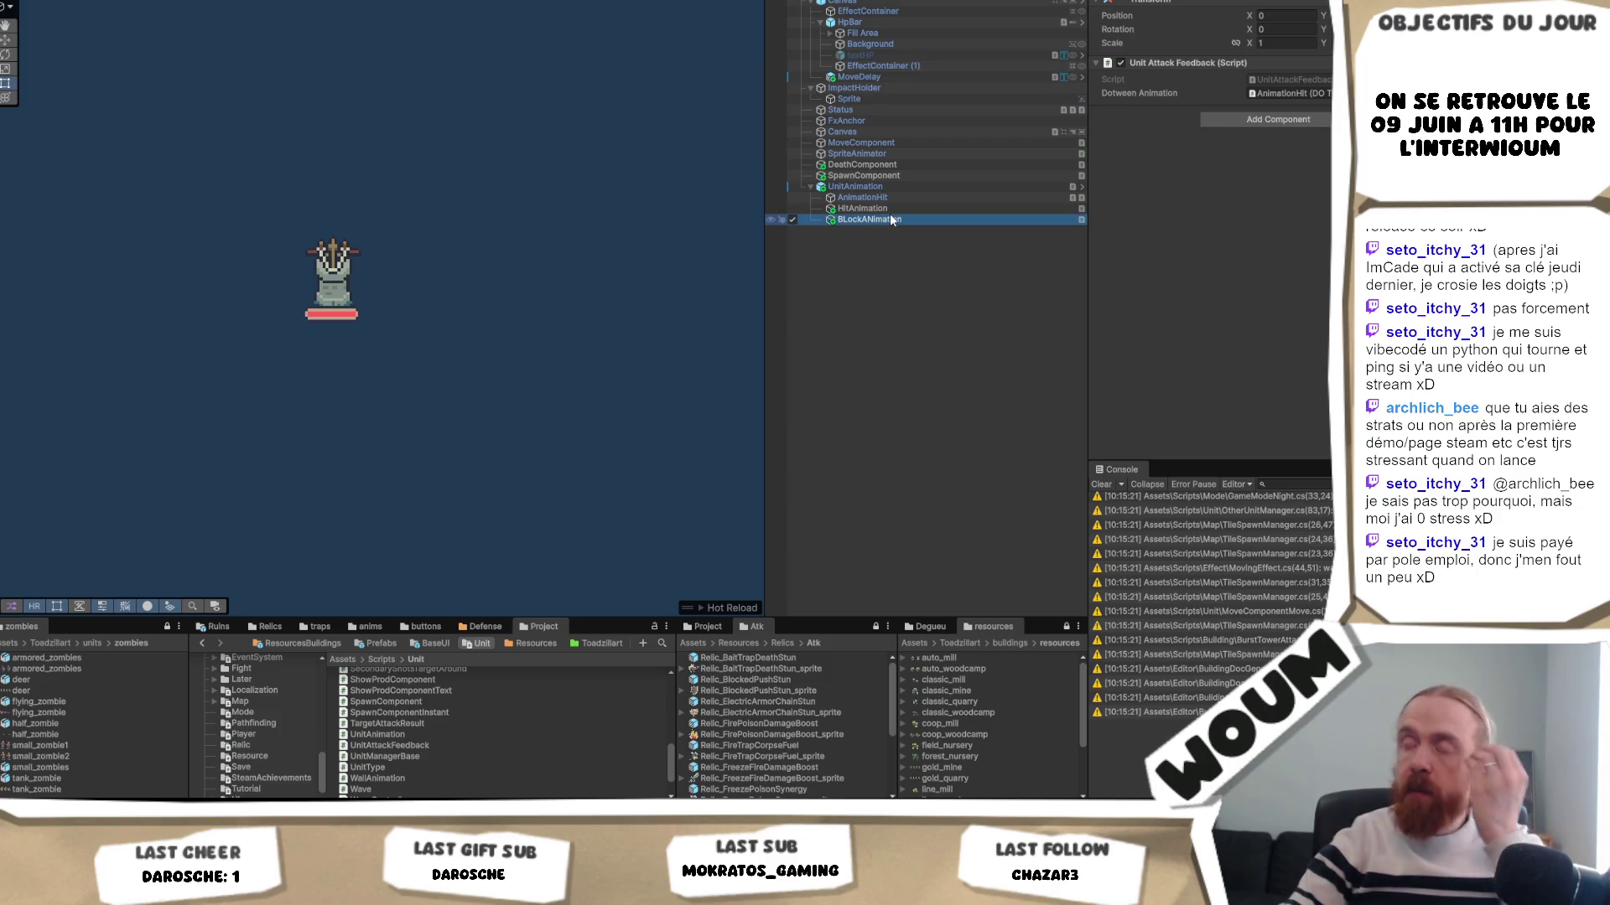
pyautogui.press('F2')
pyautogui.press('Home')
pyautogui.press('Right')
pyautogui.press('Delete')
pyautogui.write('l')
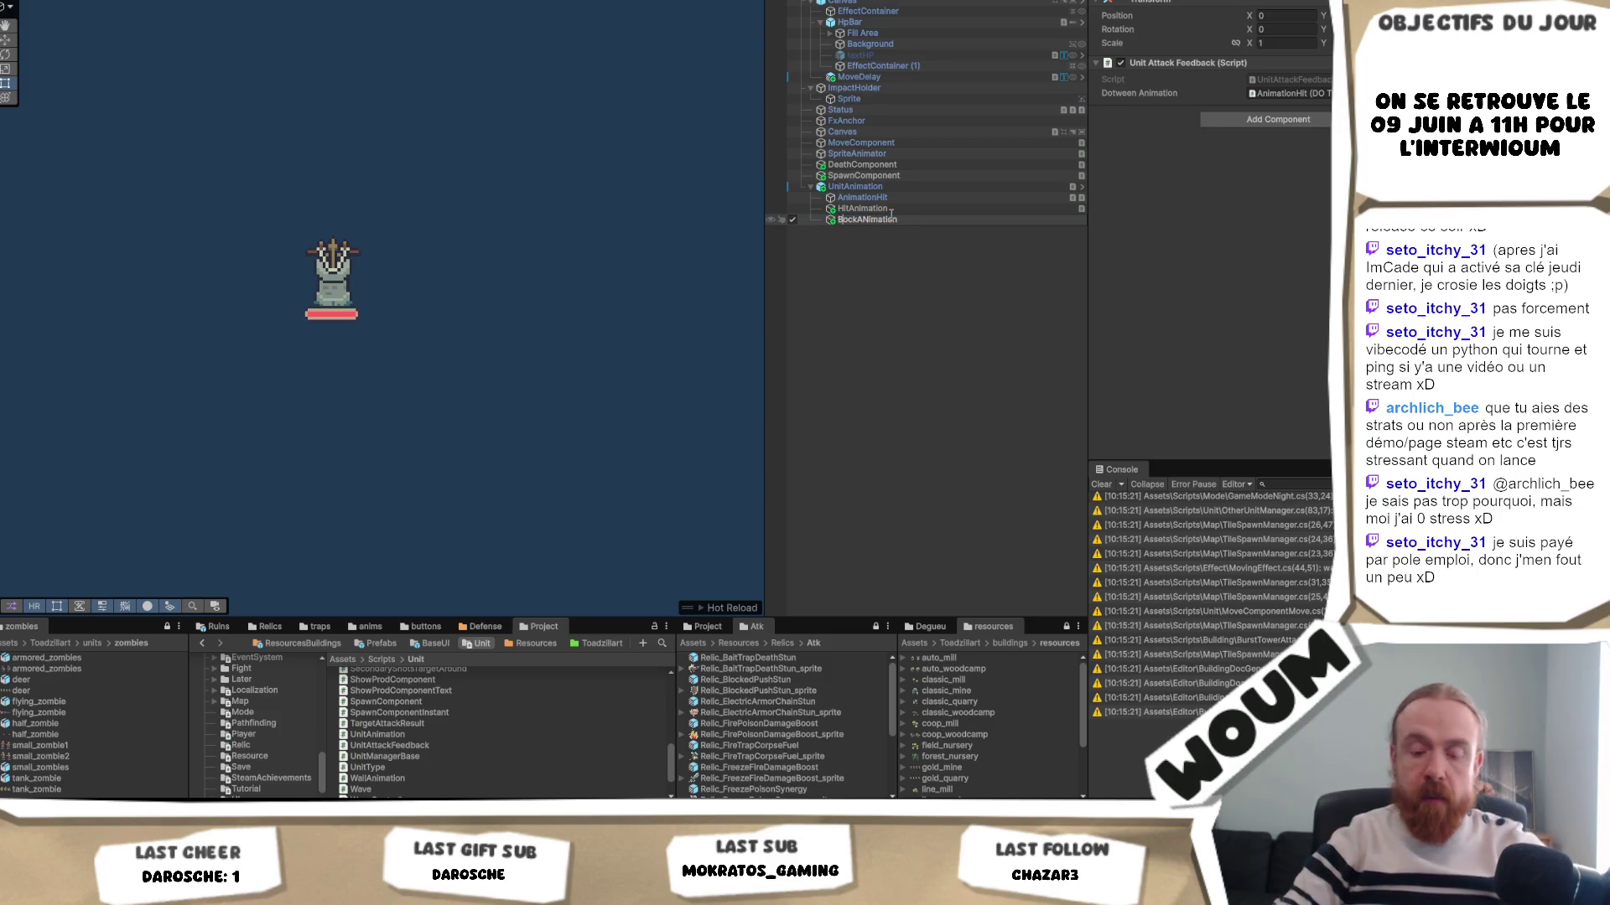
pyautogui.press('Return')
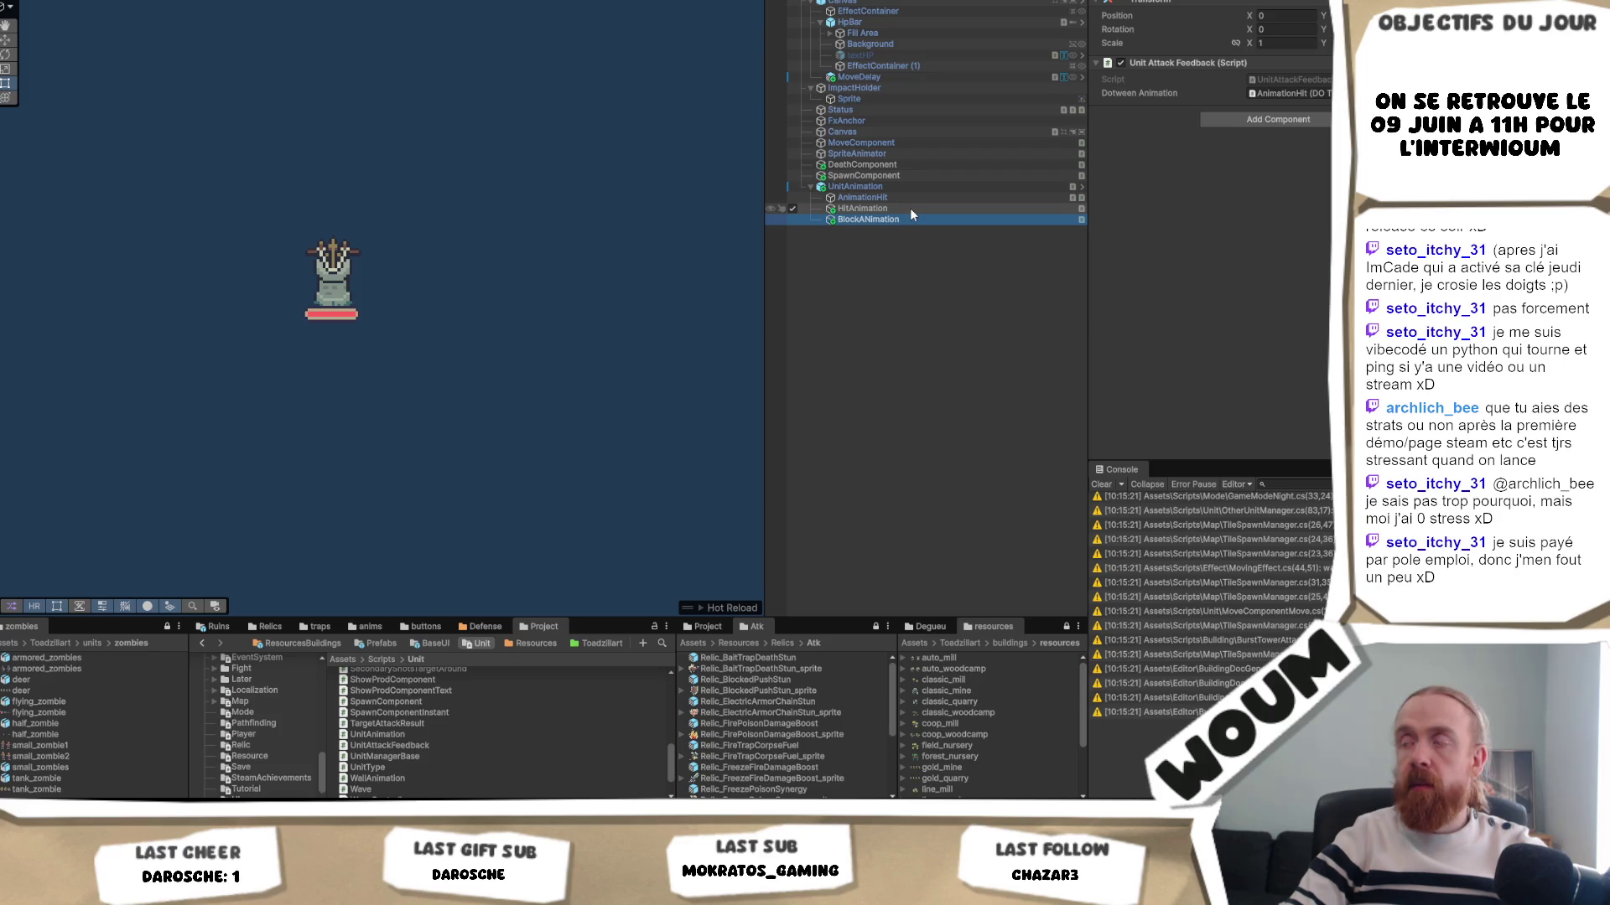
# - Fix the stray capital N so the object reads BlockAnimation, then return to Visual Studio
pyautogui.click(895, 219)
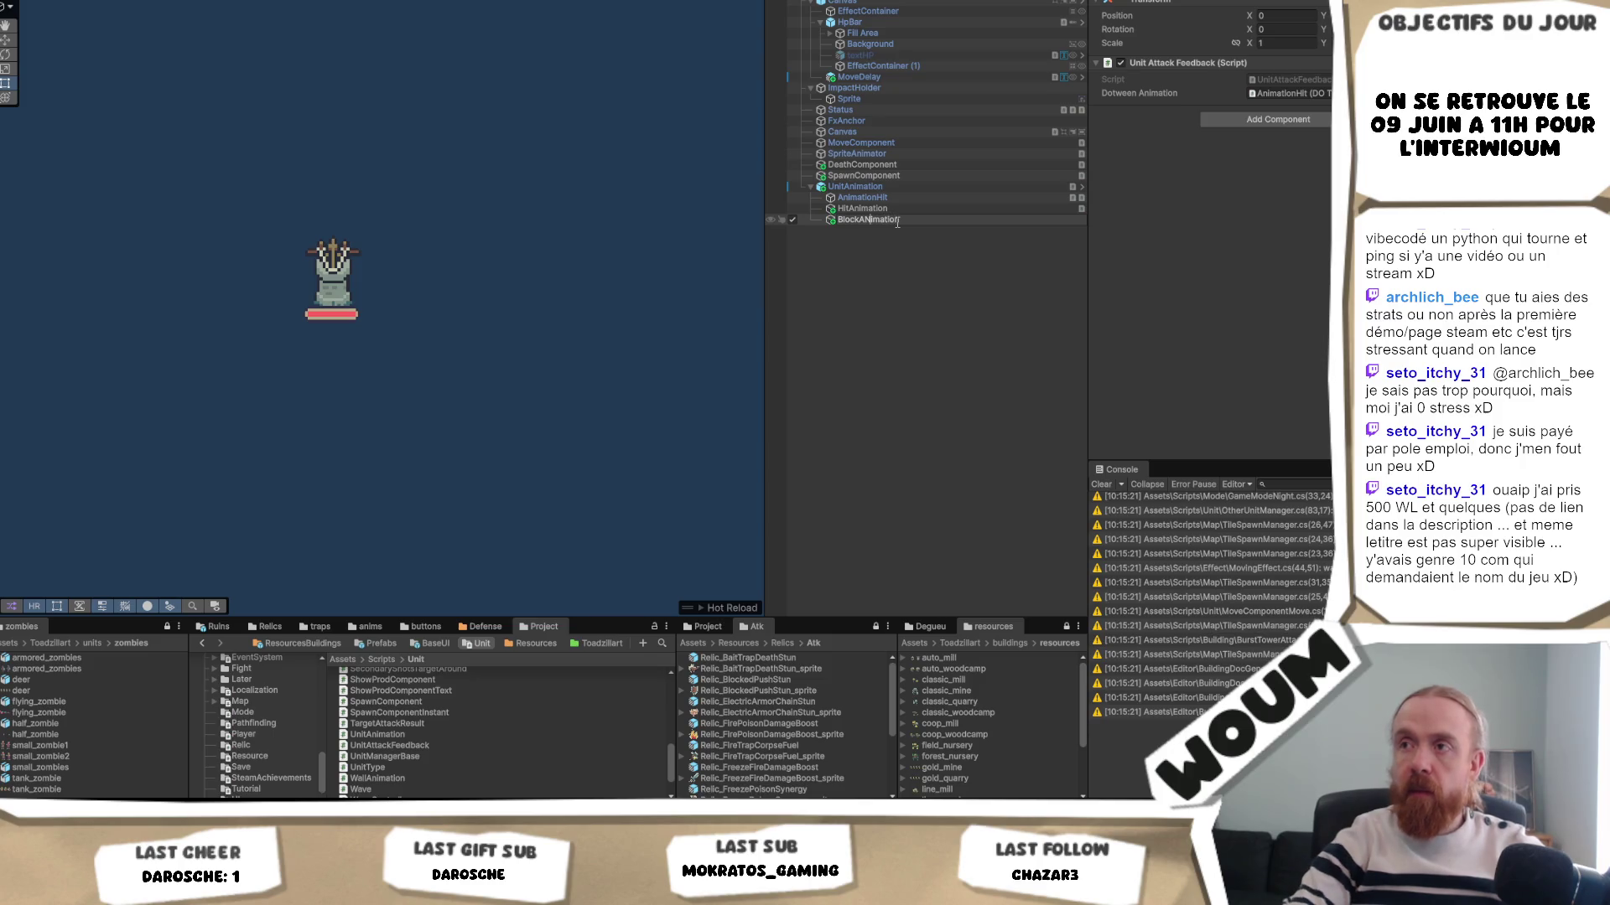
pyautogui.press('BackSpace')
pyautogui.write('n')
pyautogui.press('Return')
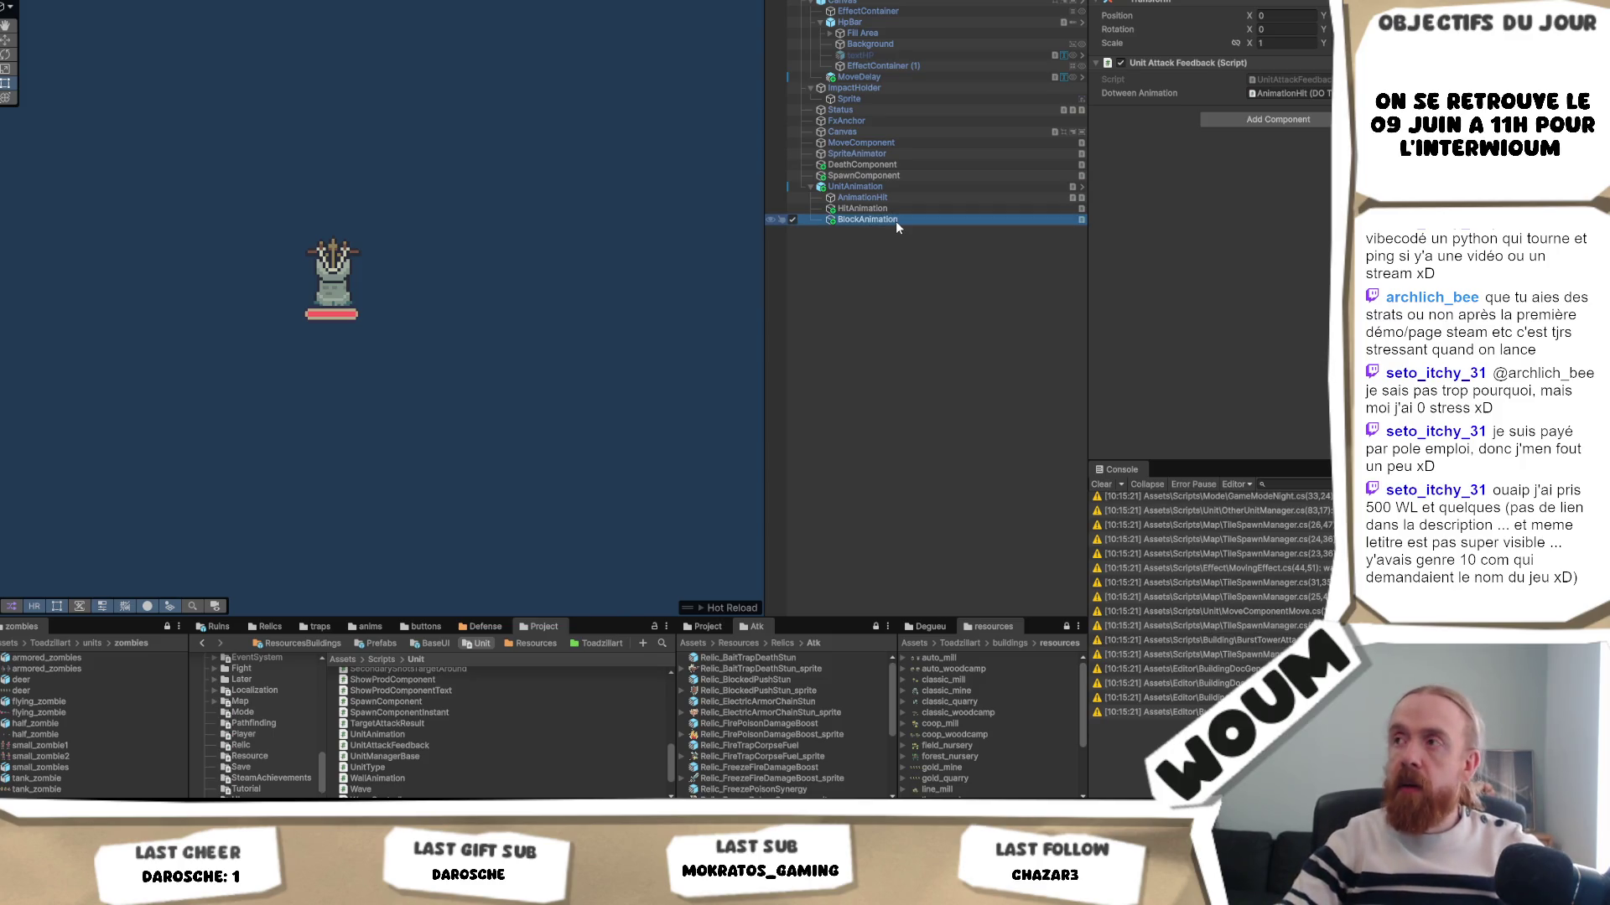
pyautogui.hotkey('alt', 'Tab')
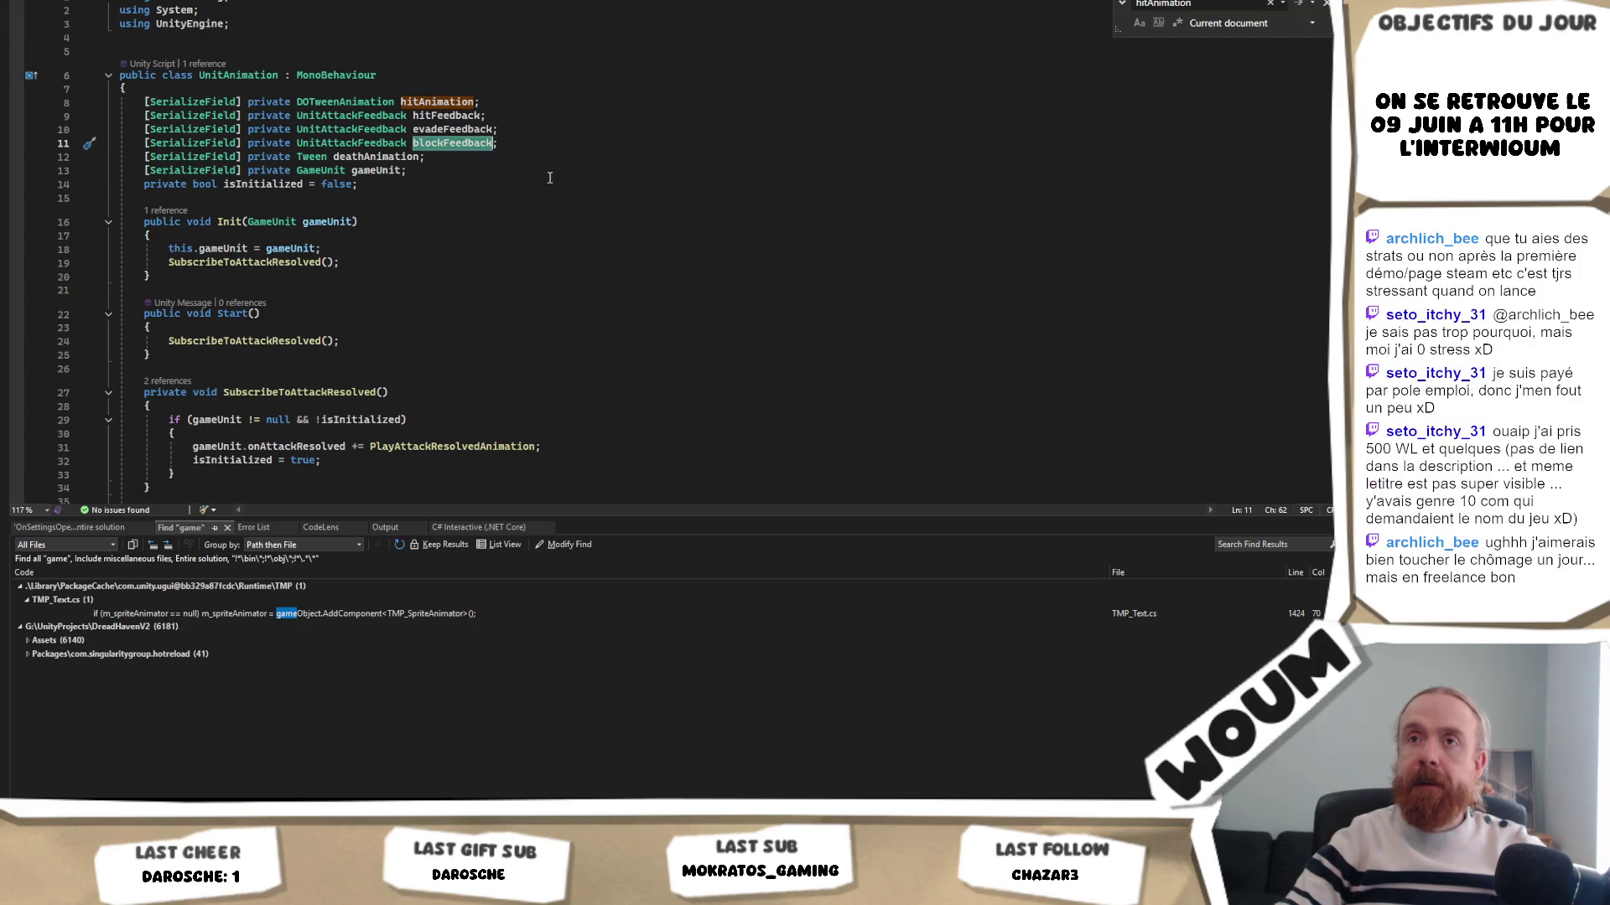
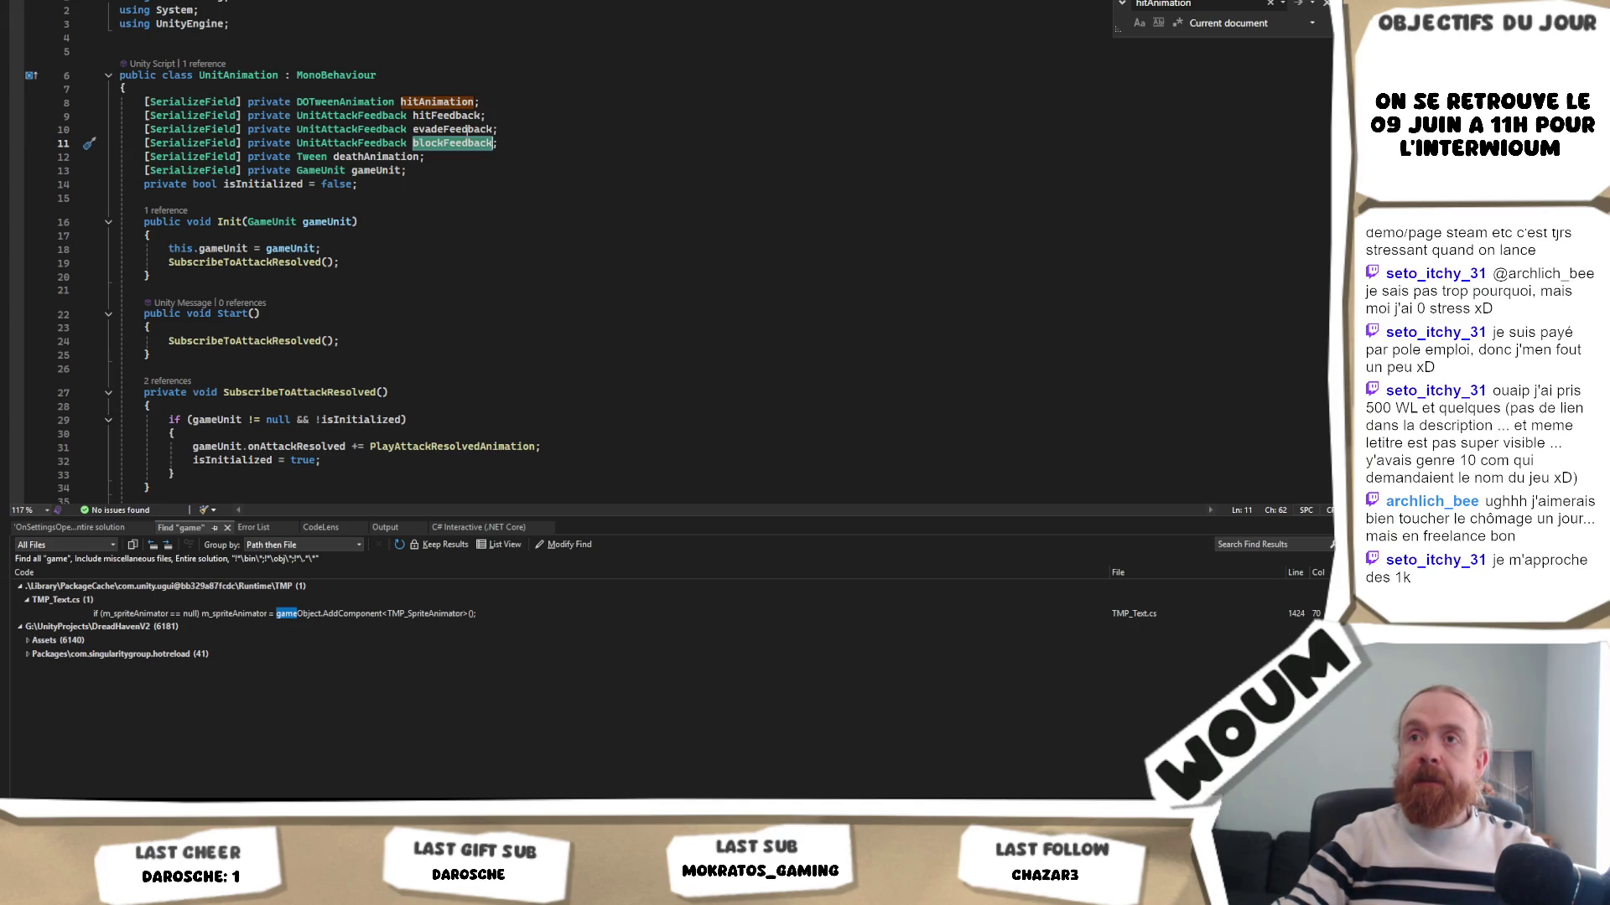
# - Inspect the blockFeedback, evadeFeedback and UnitAttackFeedback declarations in UnitAnimation.cs, then return to Unity
pyautogui.doubleClick(469, 143)
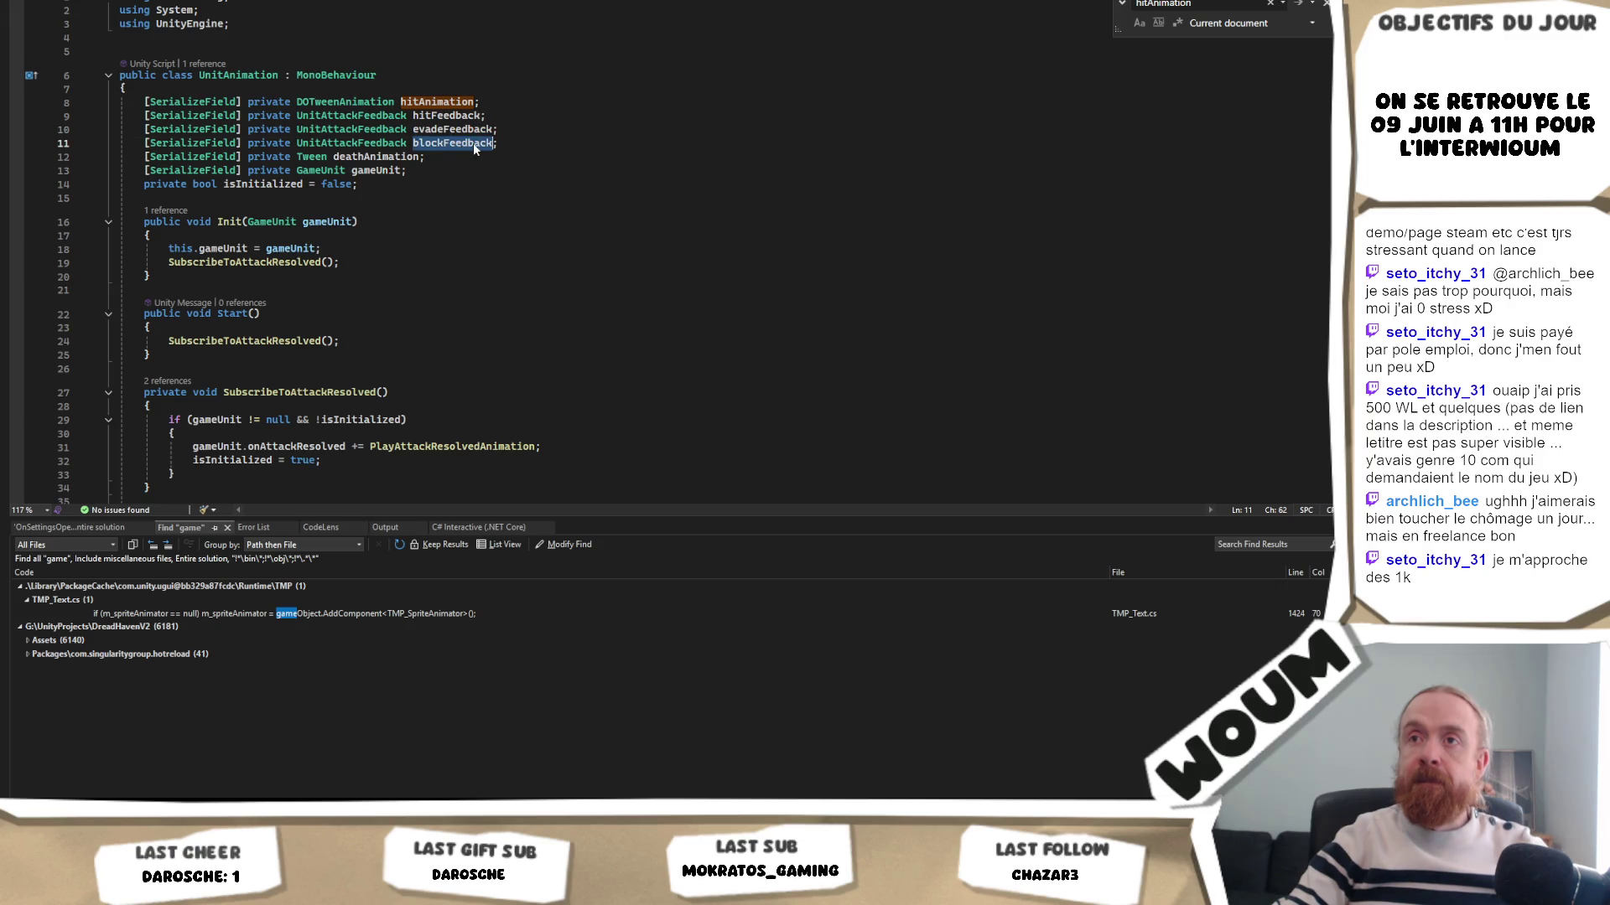
pyautogui.click(524, 145)
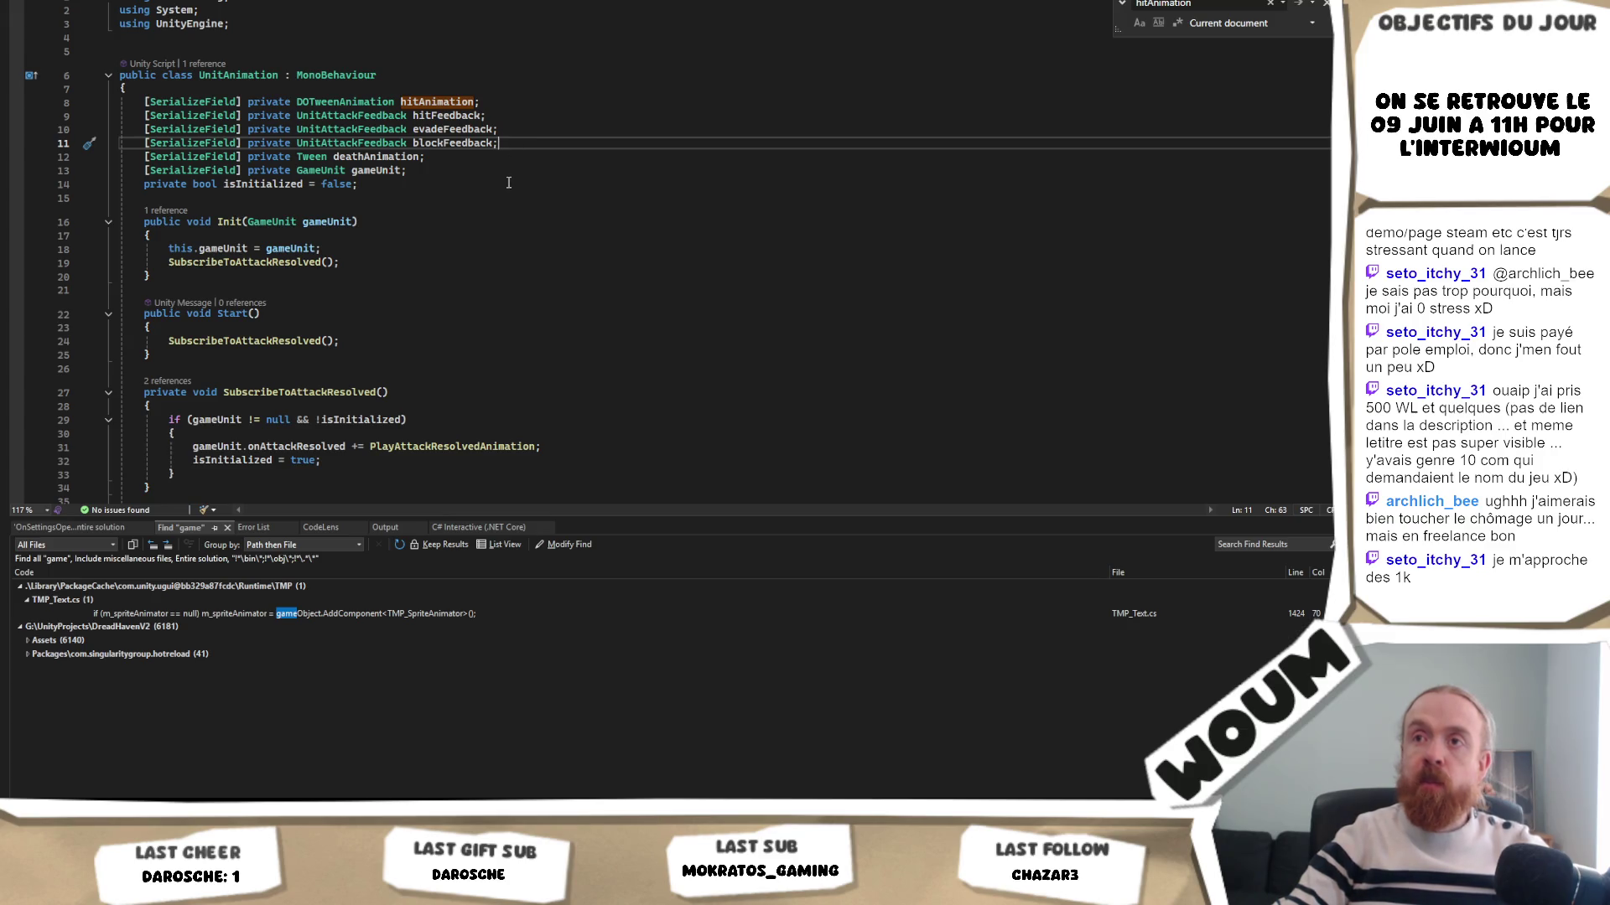
pyautogui.doubleClick(453, 129)
pyautogui.doubleClick(393, 143)
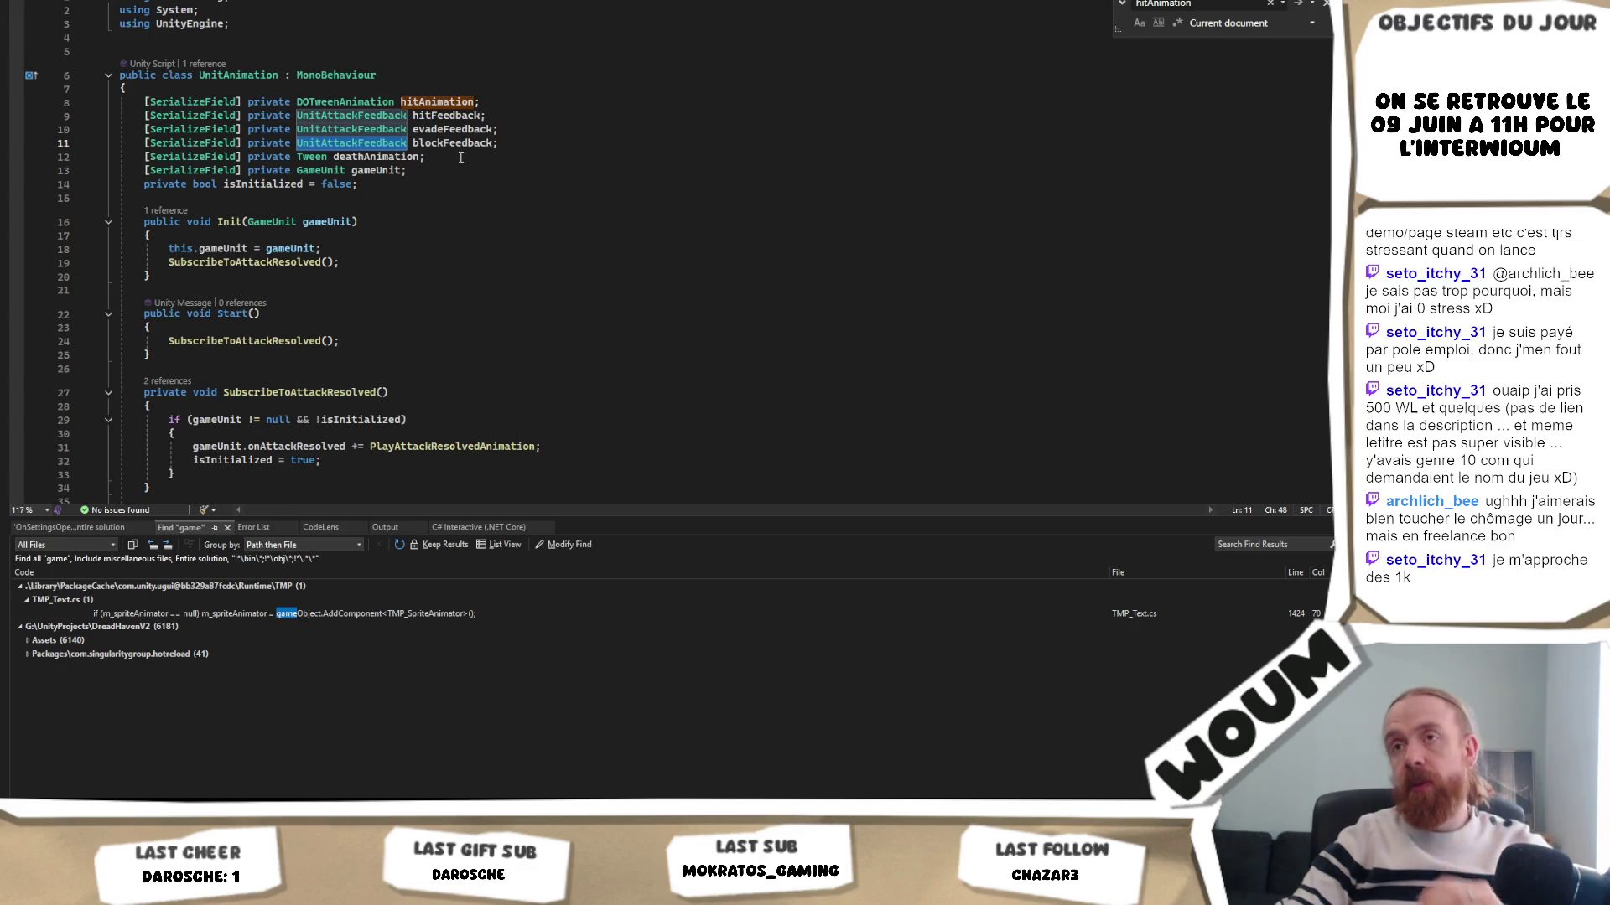
pyautogui.hotkey('alt', 'Tab')
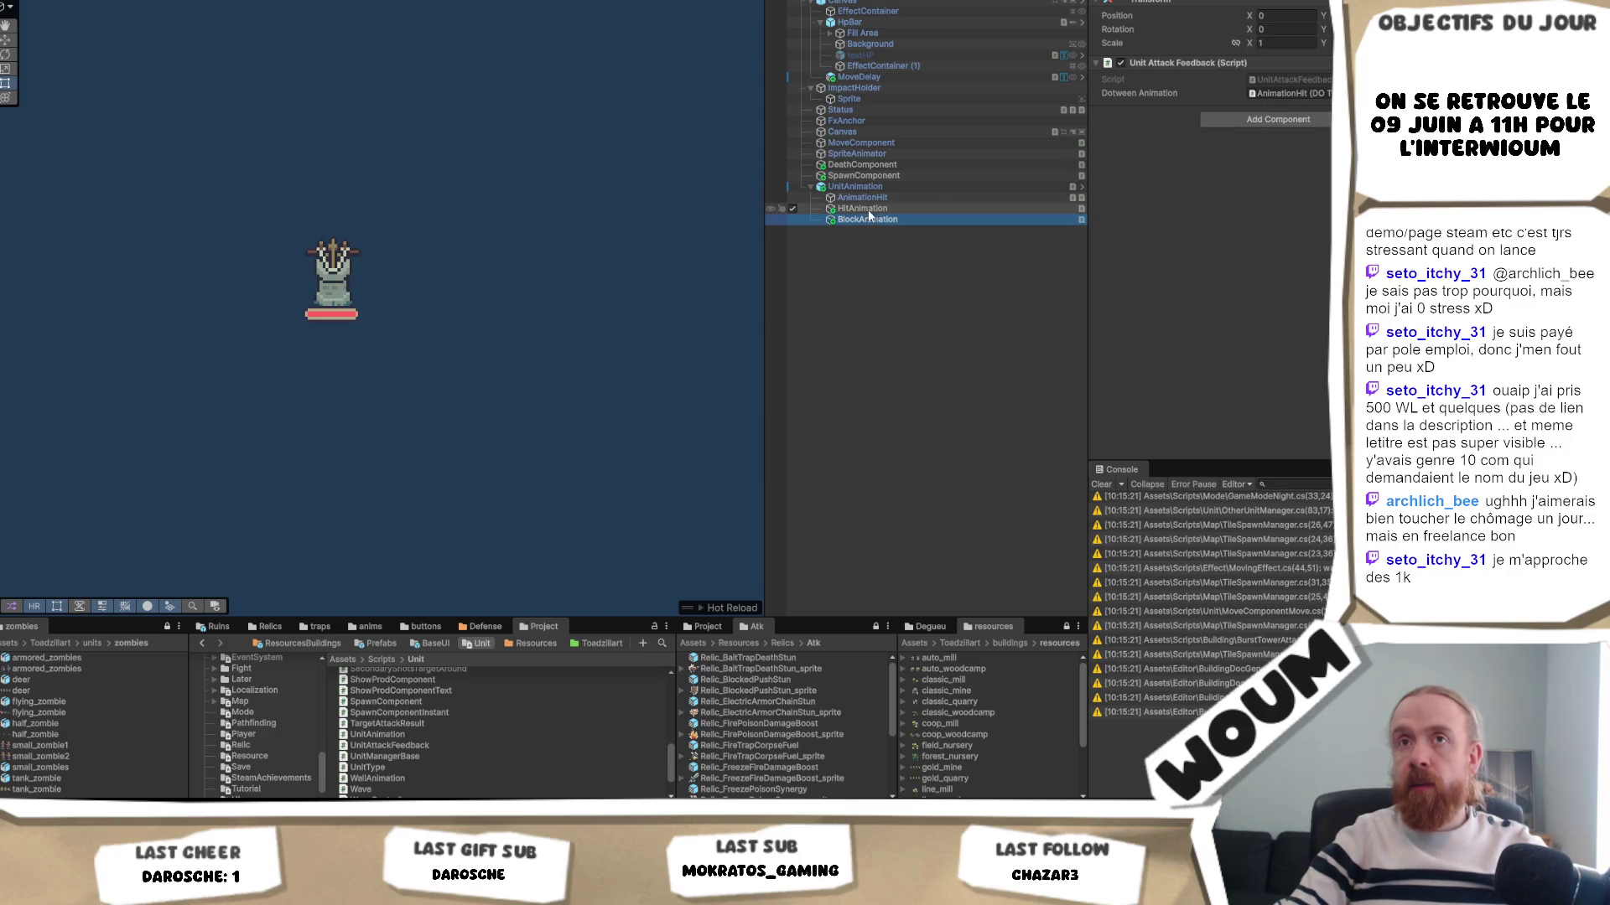
# - Duplicate AnimationHit, set its DOTween TO colour to white and rename it BlockAnimation
pyautogui.click(1308, 95)
pyautogui.click(868, 197)
pyautogui.hotkey('ctrl', 'd')
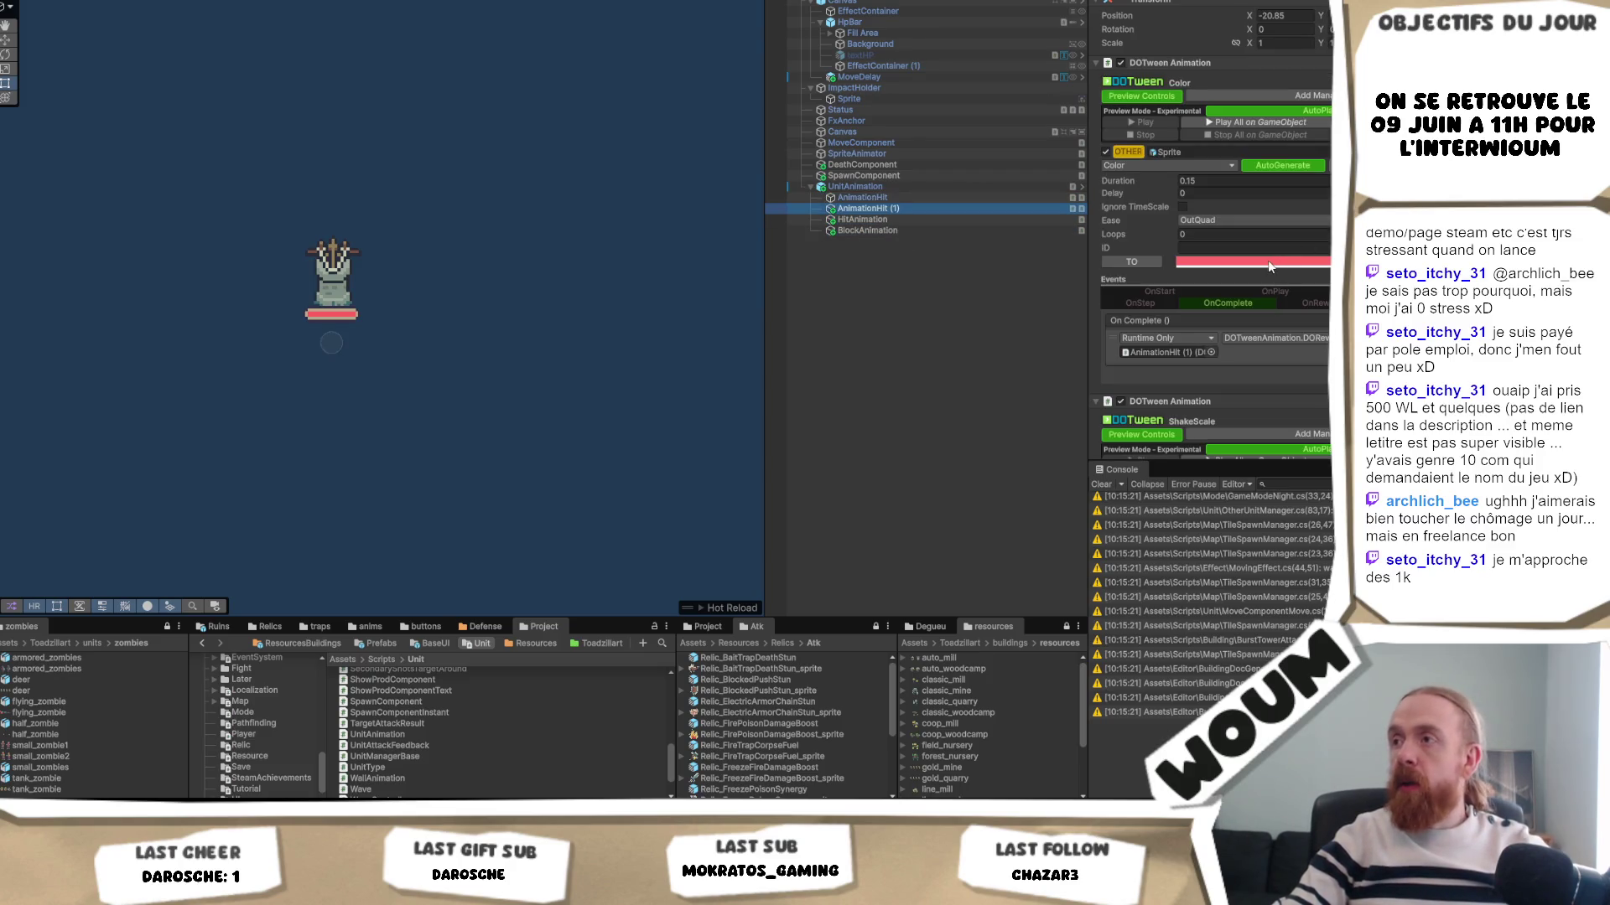
pyautogui.click(1267, 261)
pyautogui.click(1313, 364)
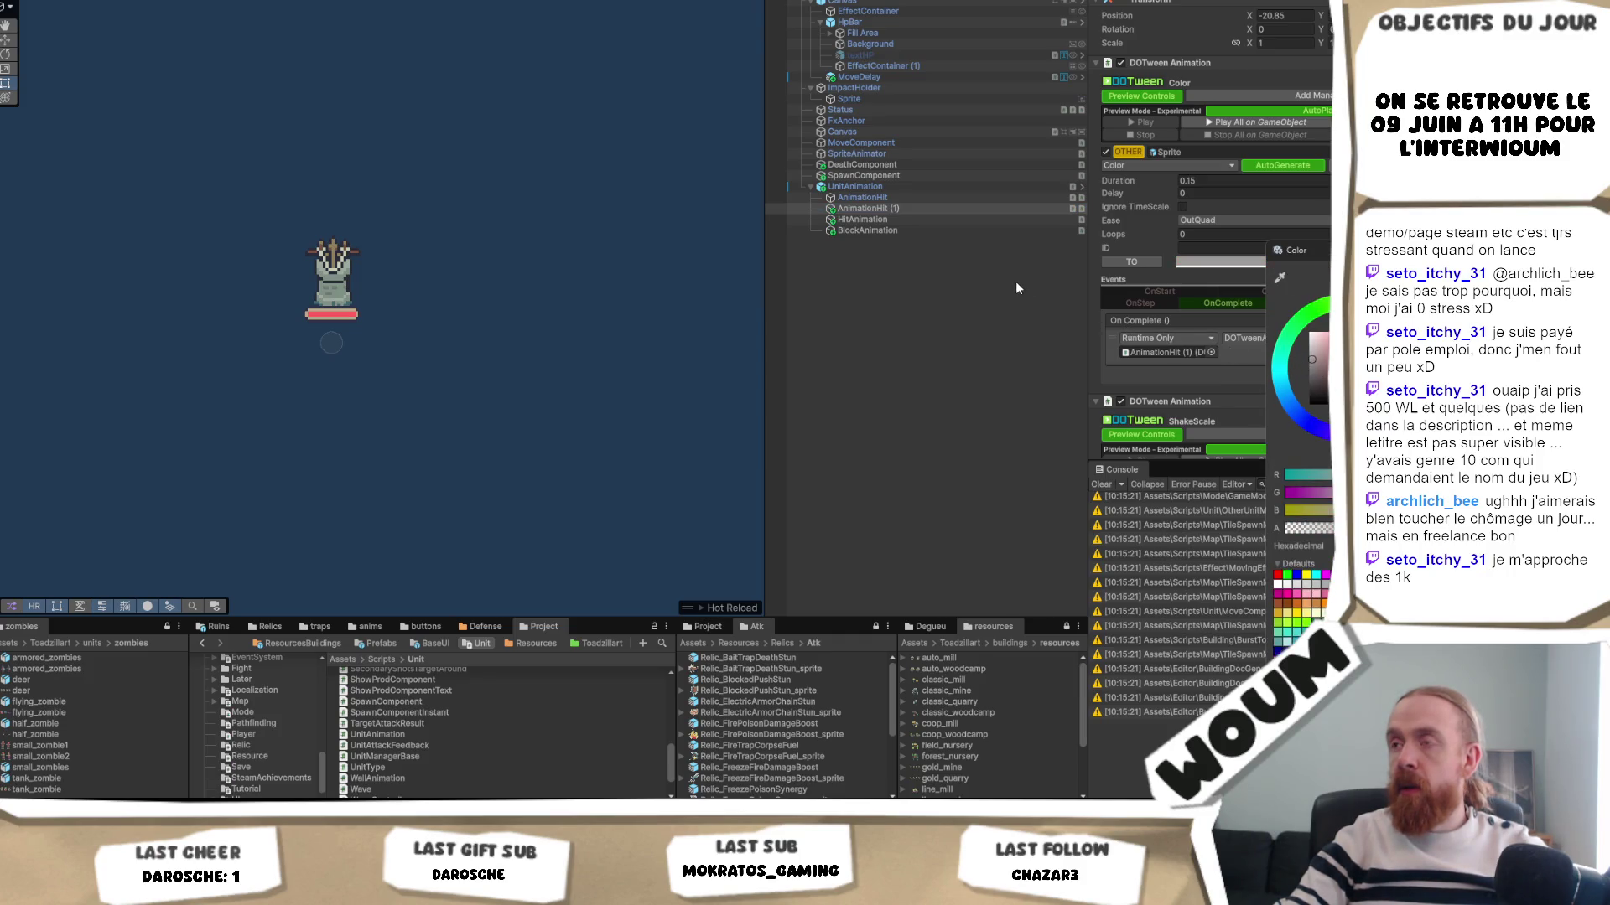
pyautogui.click(885, 211)
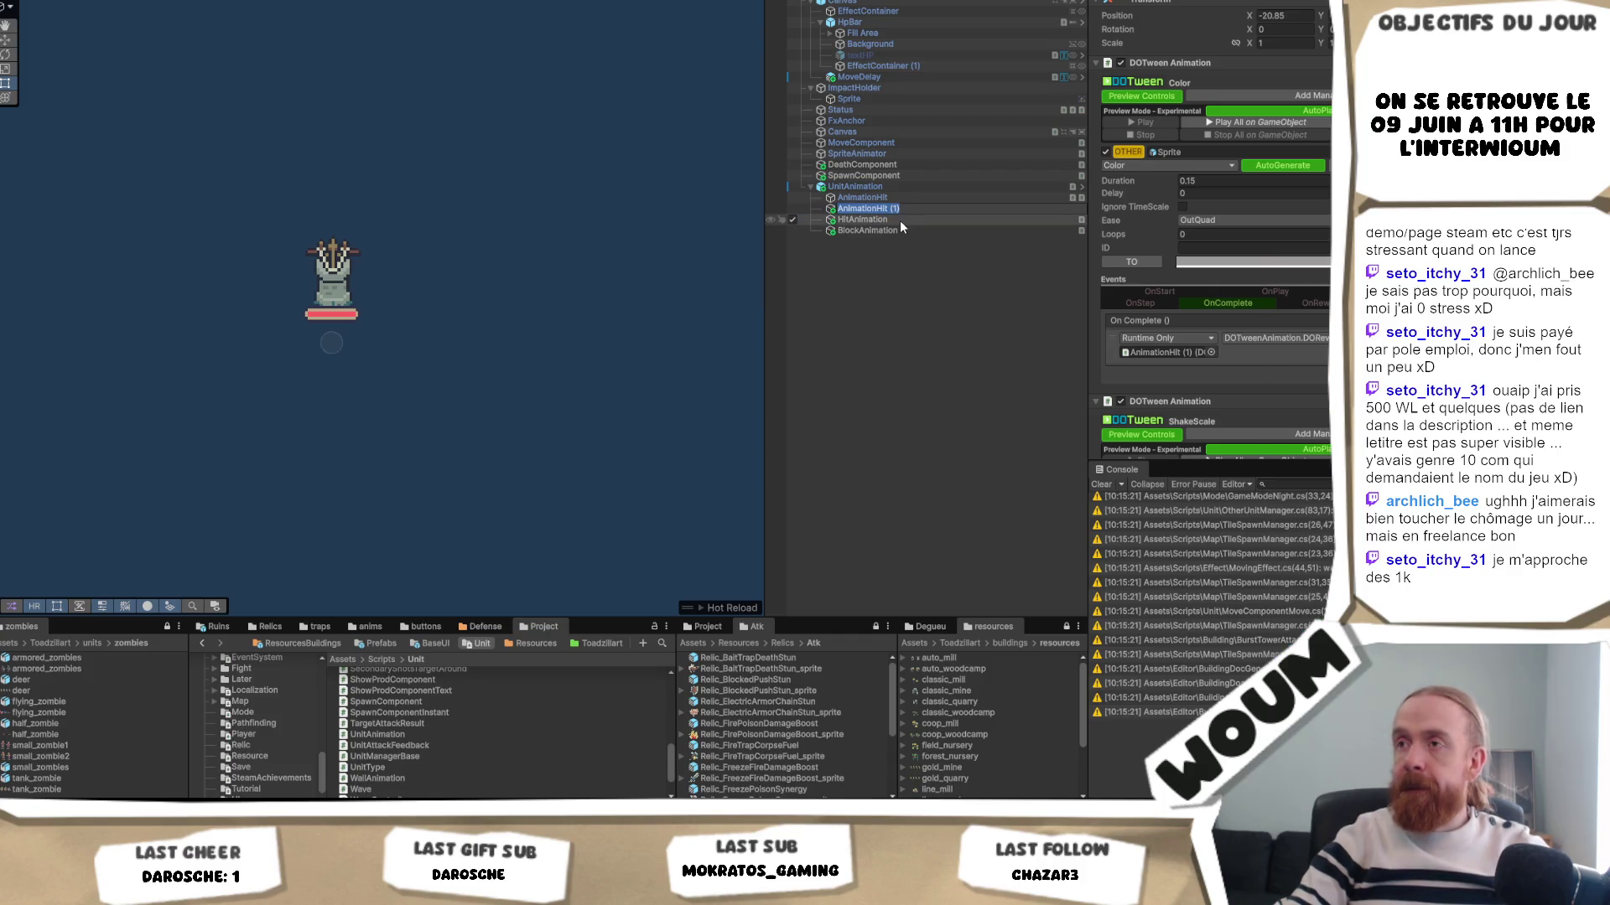
pyautogui.write('BlockAni')
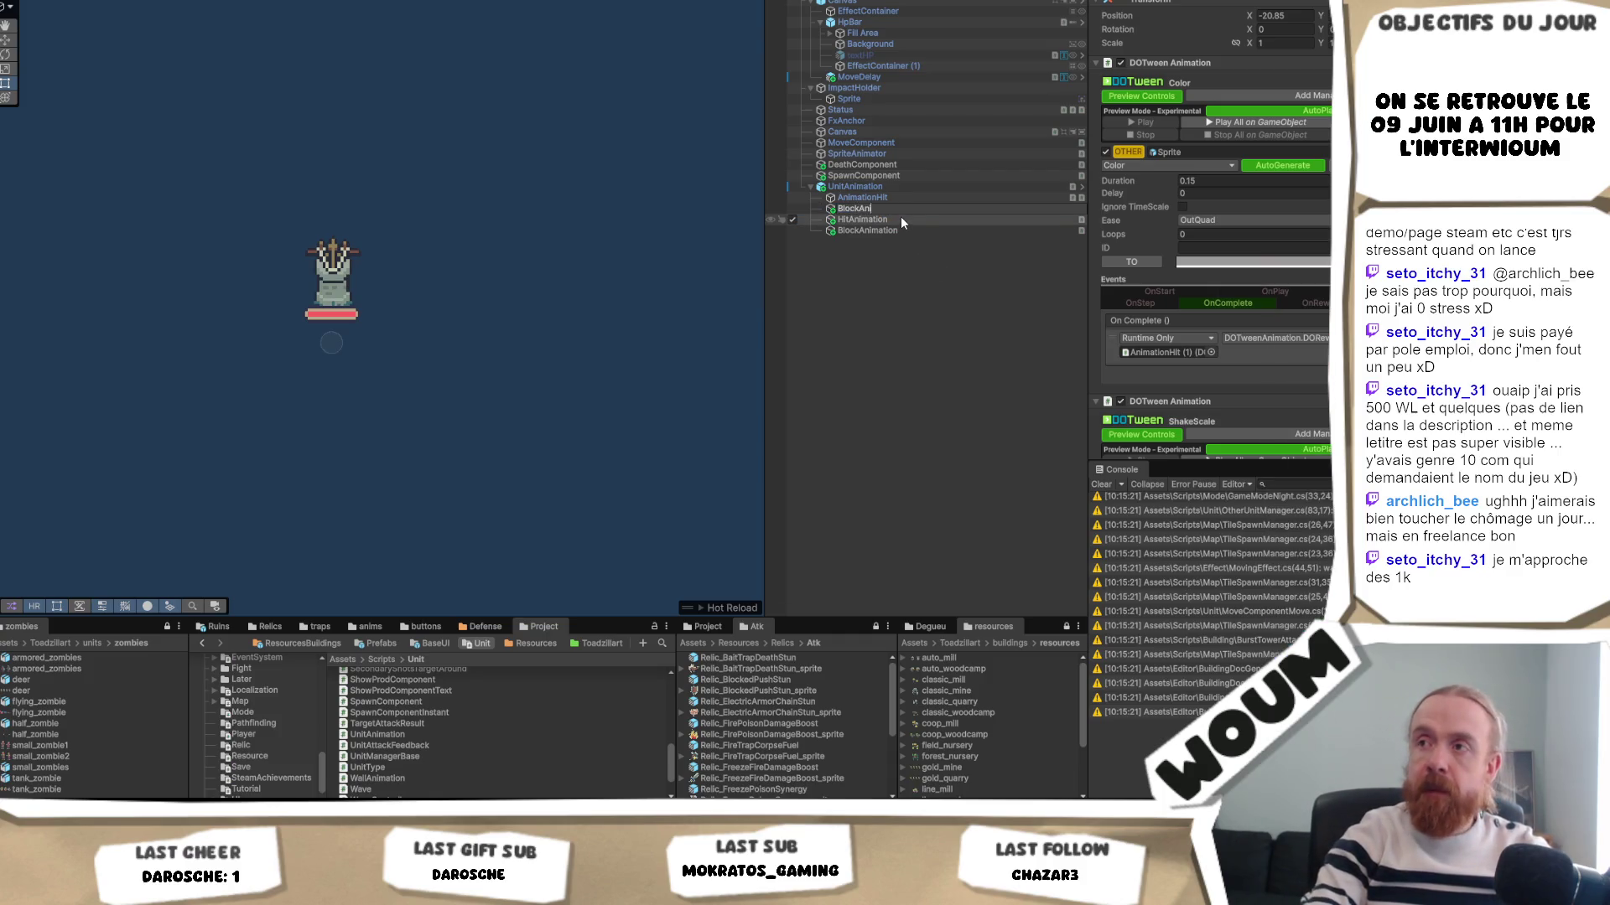
pyautogui.write('mation')
pyautogui.press('Return')
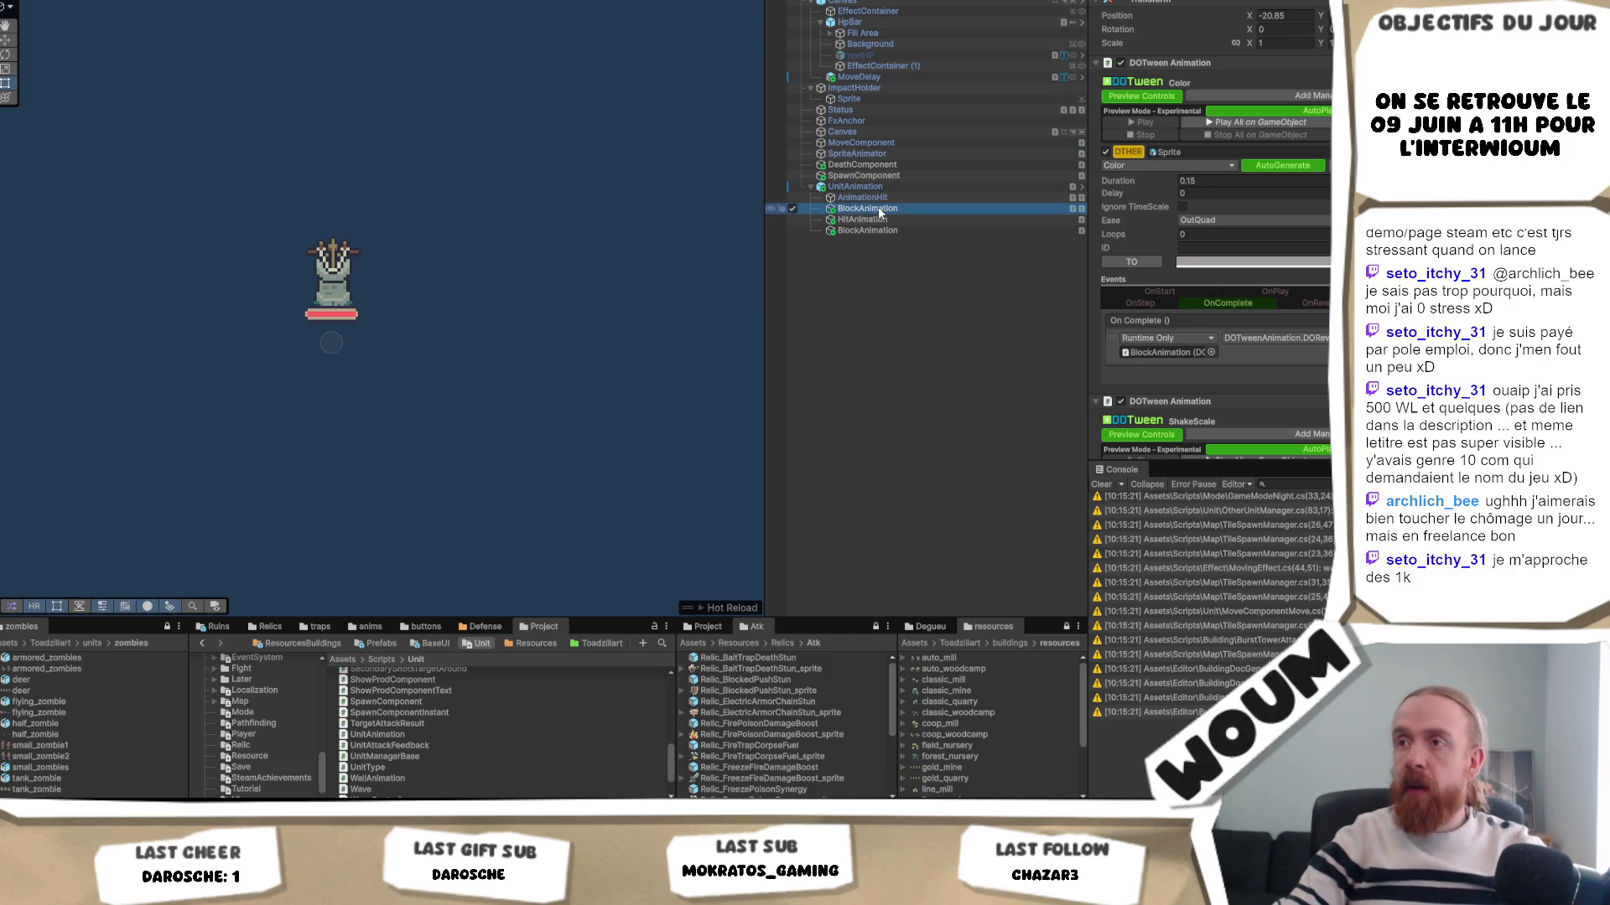
# - Nest the new BlockAnimation under the existing BlockAnimation object and check its tweens
pyautogui.moveTo(879, 214); pyautogui.dragTo(896, 238)
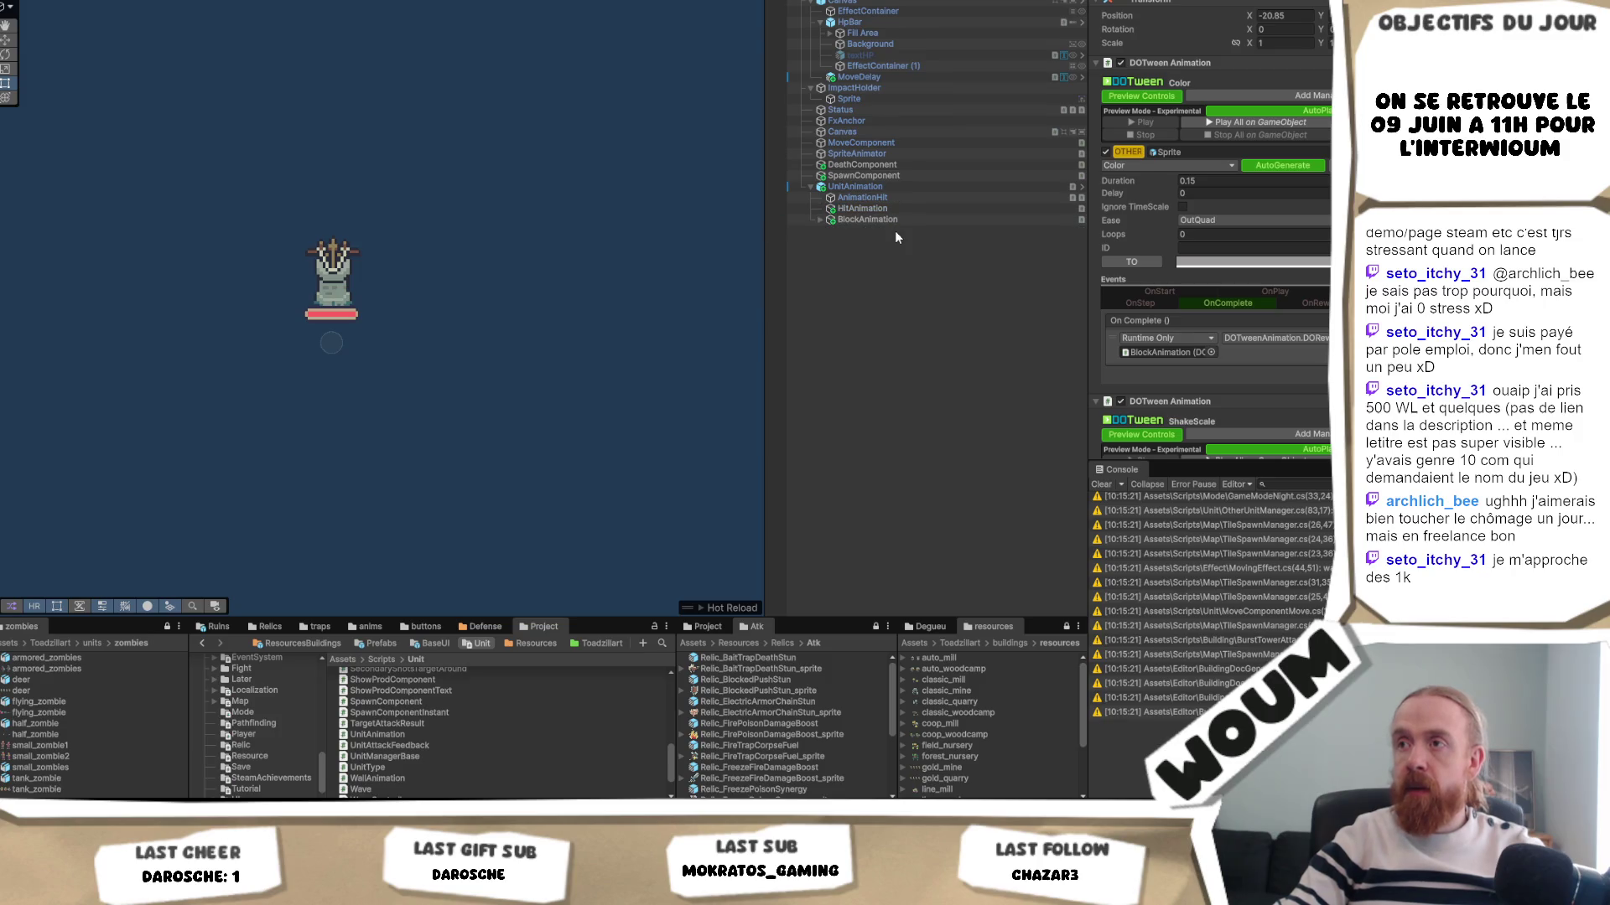
pyautogui.click(819, 220)
pyautogui.scroll(-3, 1214, 230)
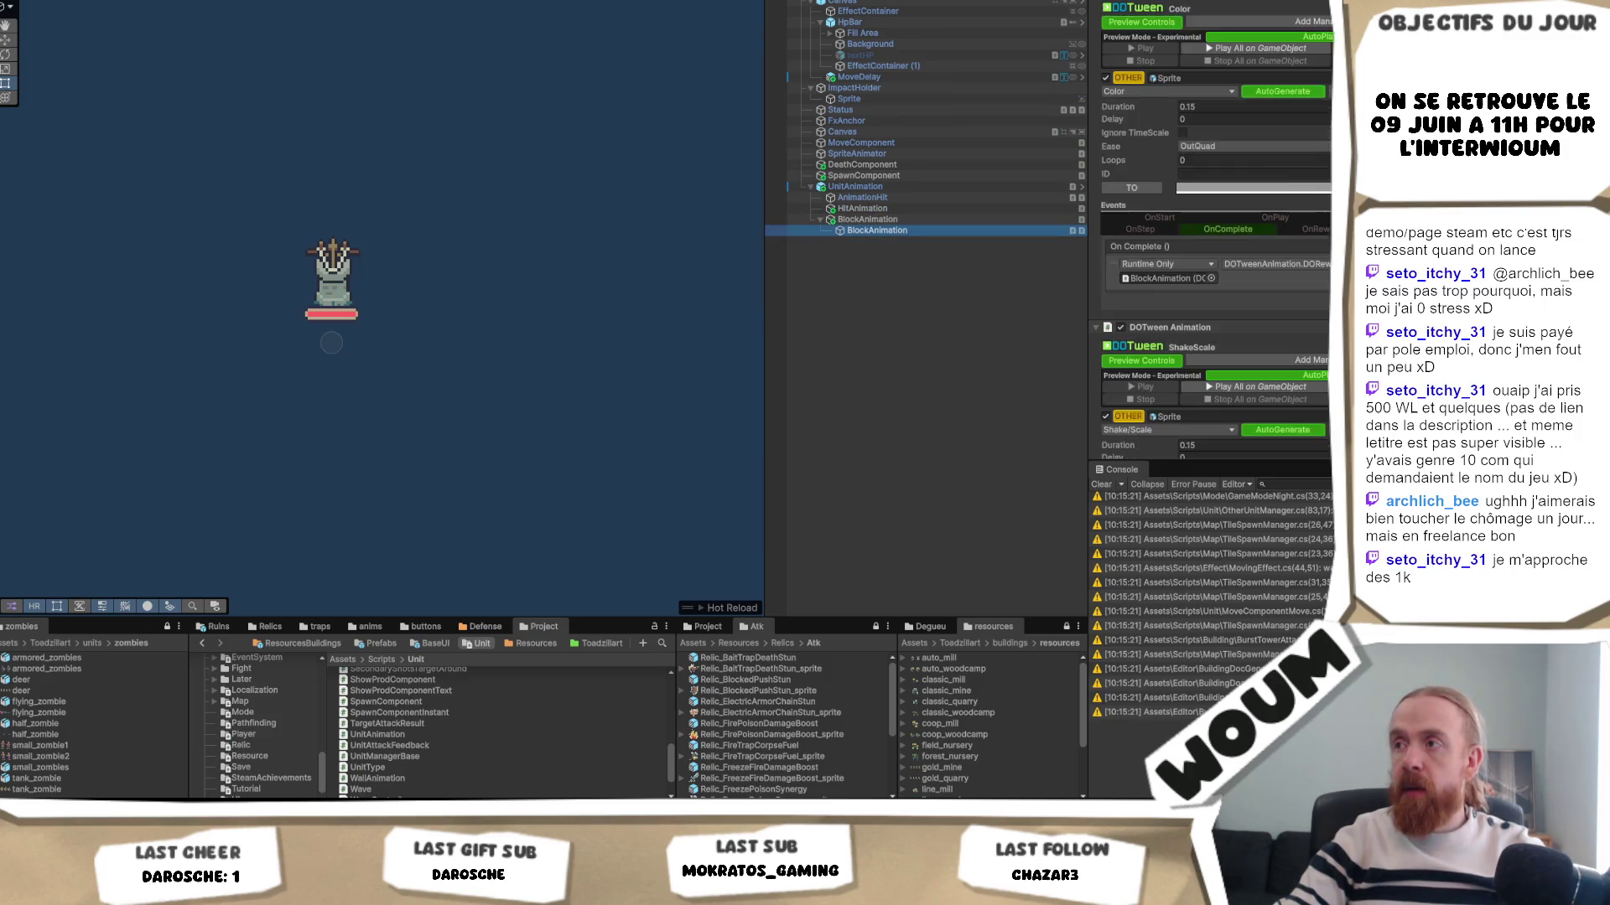
pyautogui.scroll(3, 1231, 297)
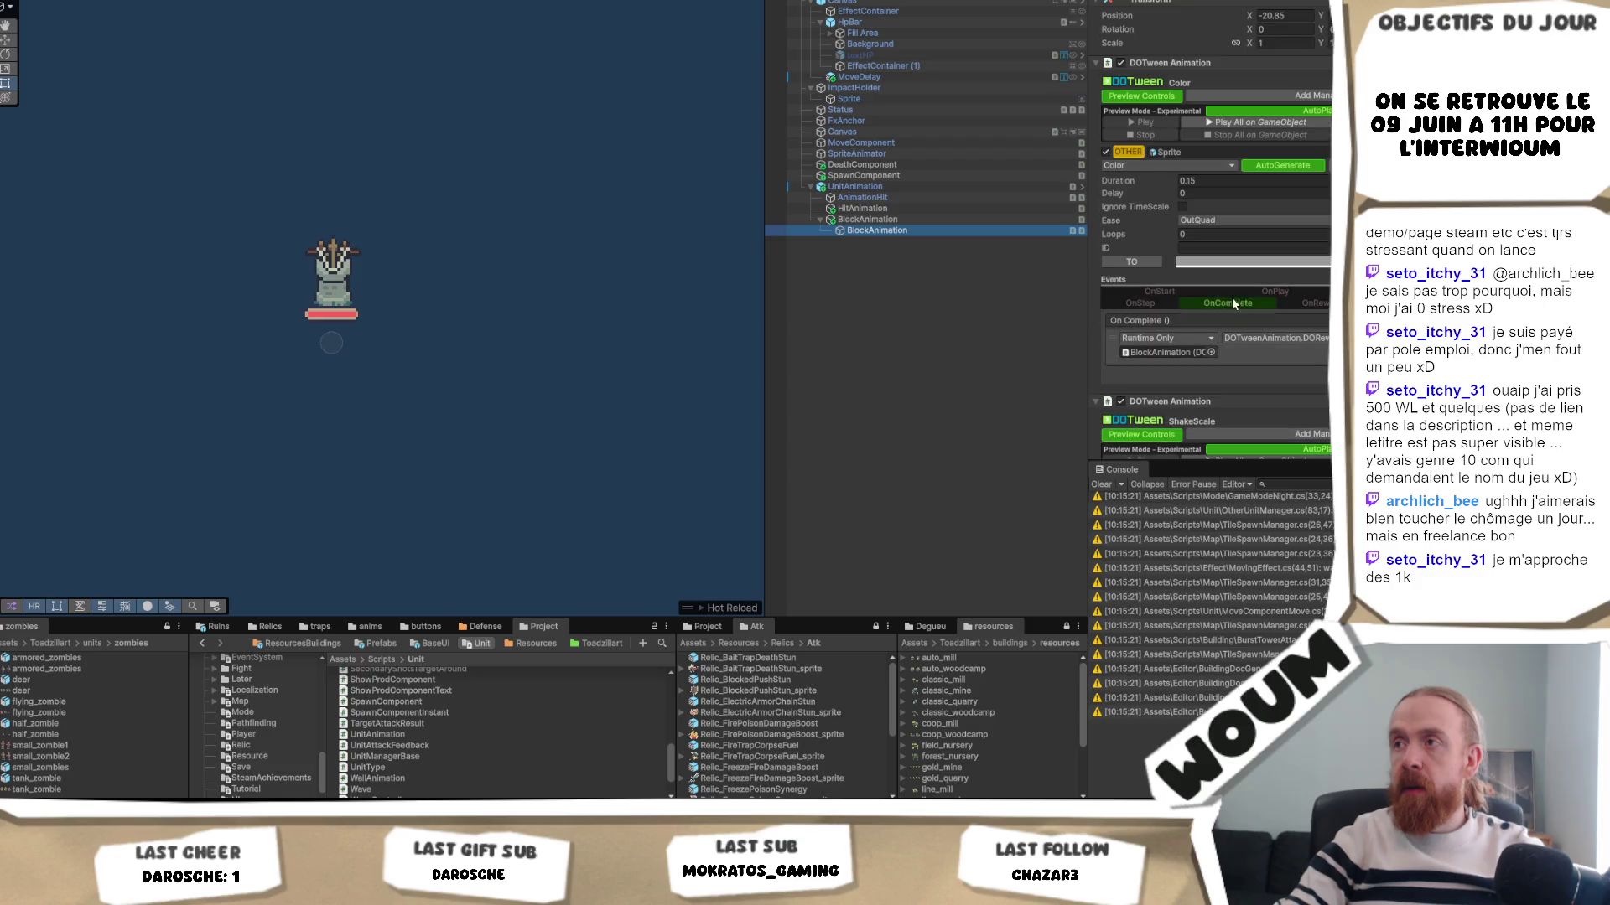
pyautogui.click(874, 229)
pyautogui.click(891, 219)
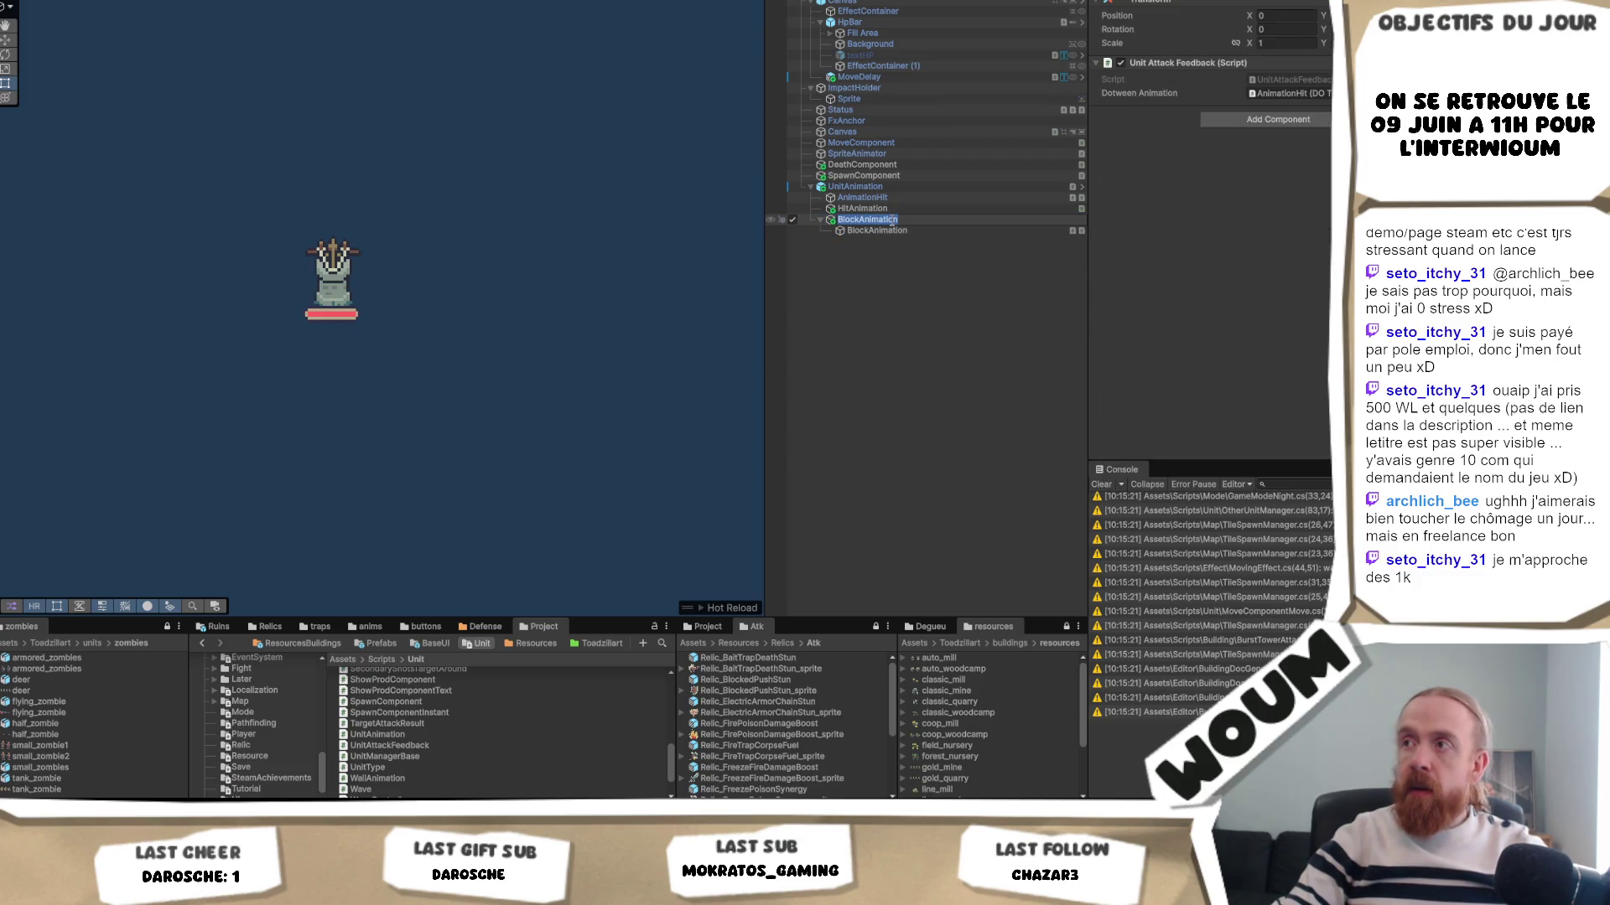
pyautogui.click(887, 231)
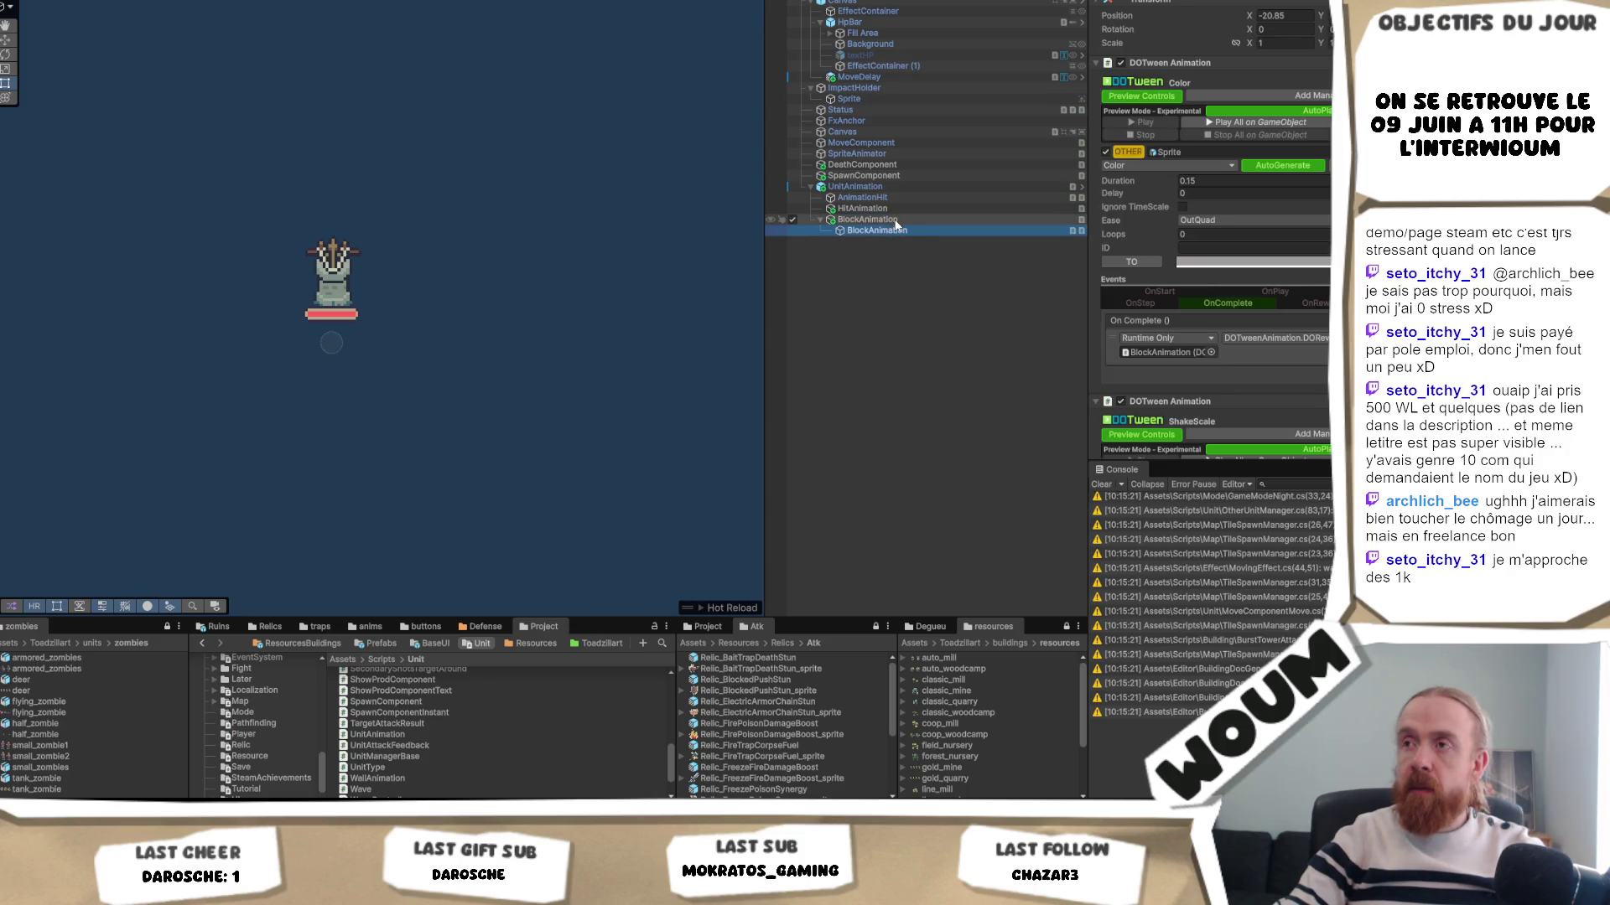
pyautogui.scroll(-3, 1216, 251)
pyautogui.scroll(2, 1211, 251)
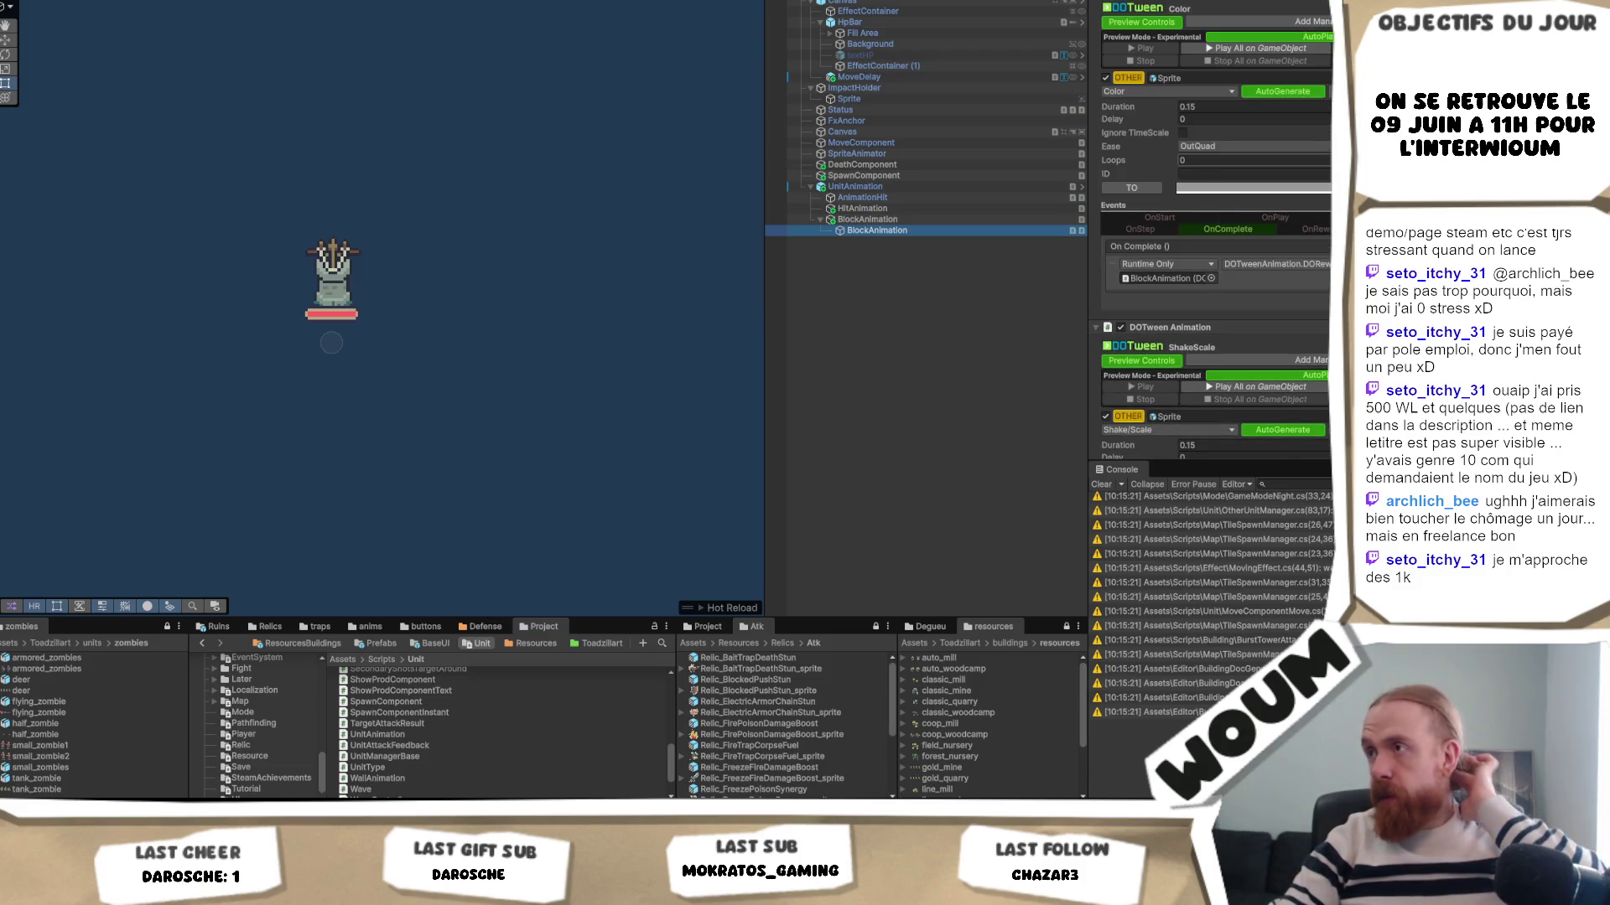
pyautogui.scroll(-6, 1211, 230)
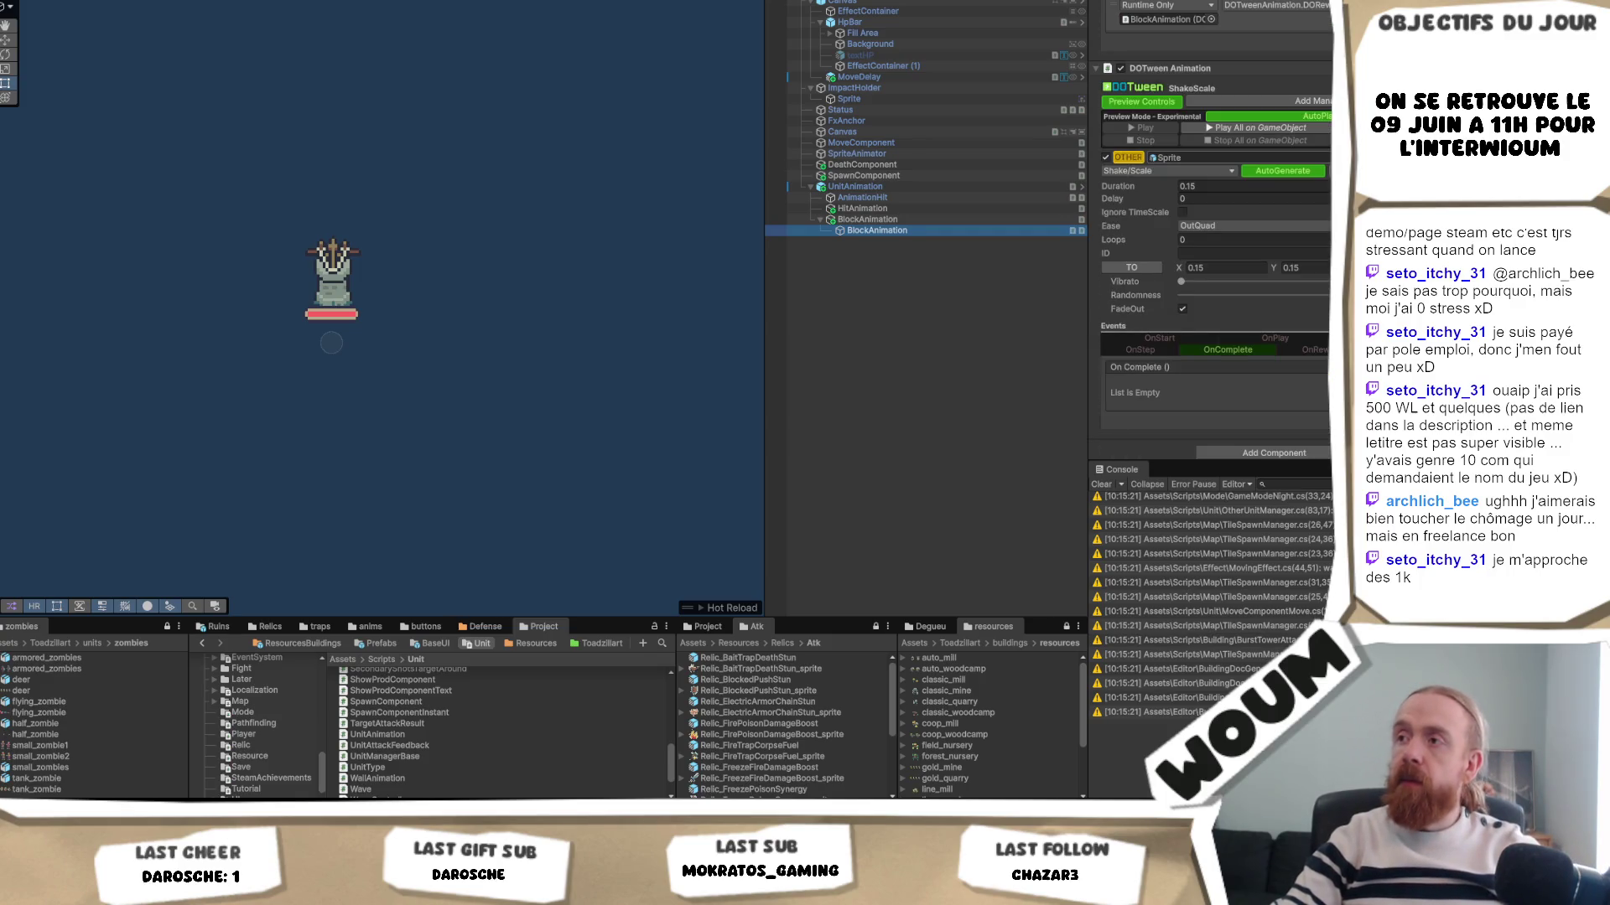
pyautogui.scroll(8, 1212, 230)
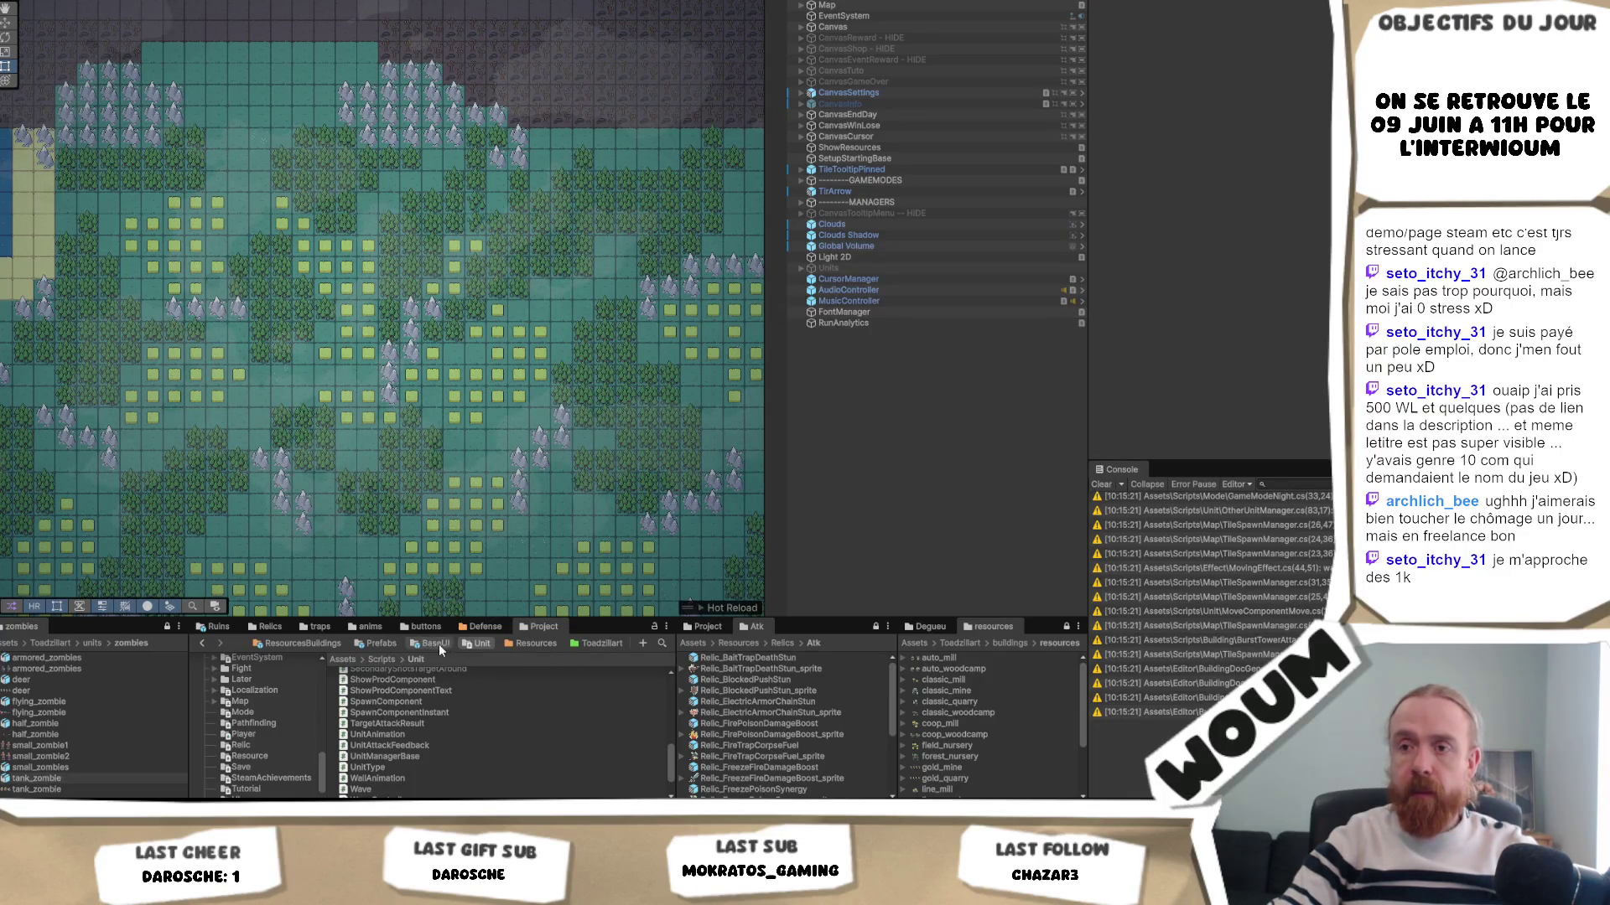
# - Drag the ZombieArmor prefab from Resources/Enemies into the Hierarchy and expand its children
pyautogui.scroll(4, 442, 677)
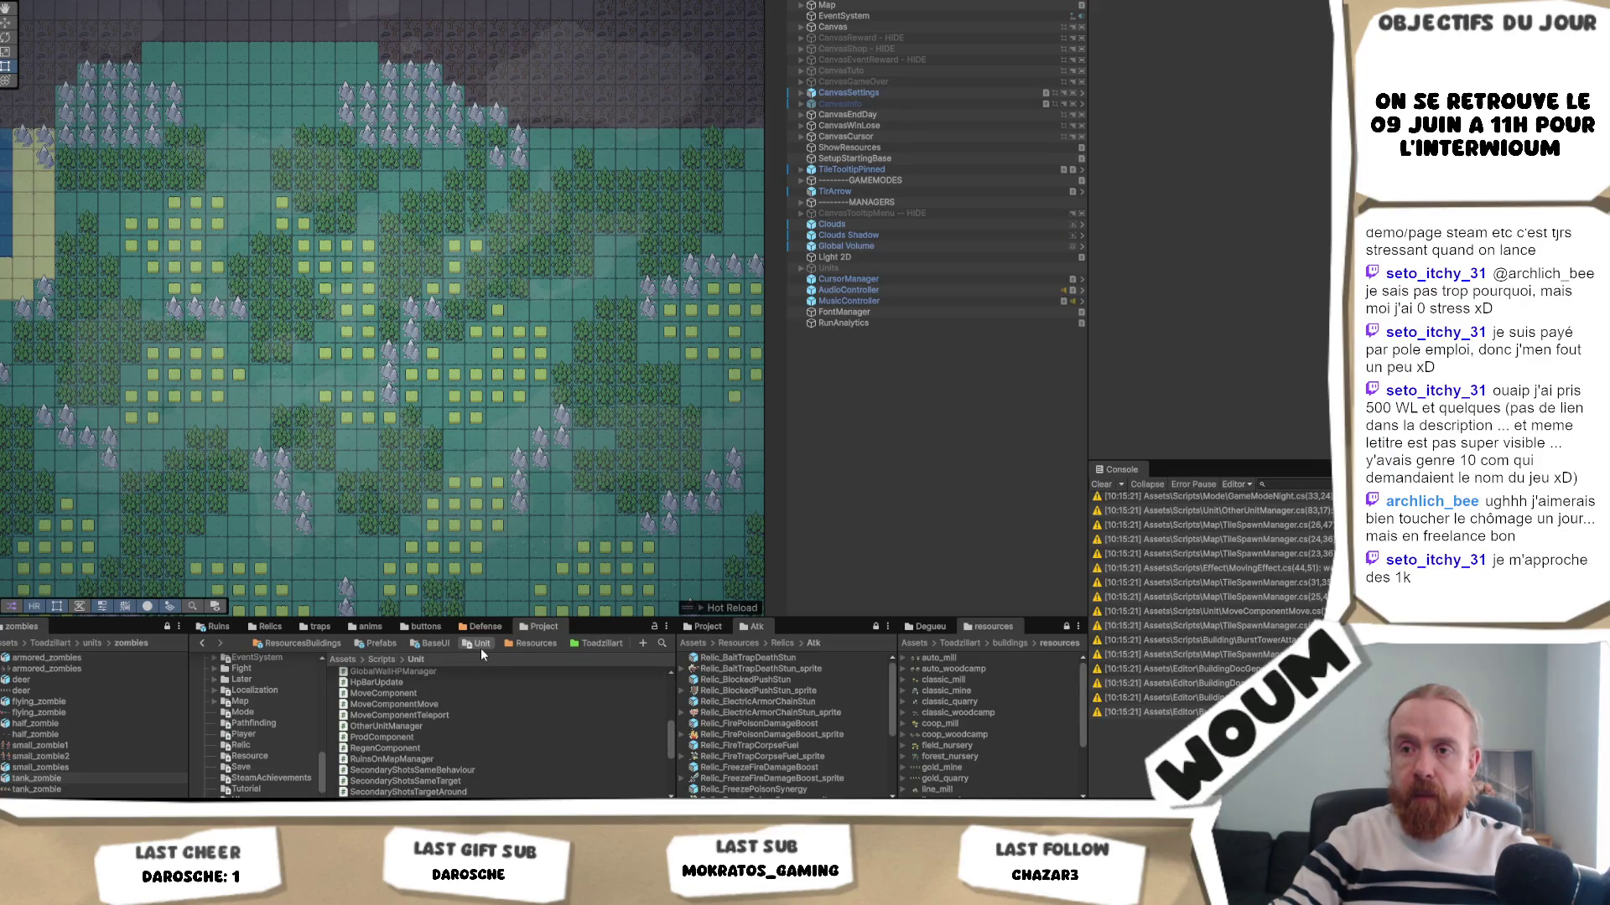
pyautogui.click(481, 647)
pyautogui.click(247, 784)
pyautogui.scroll(10, 389, 708)
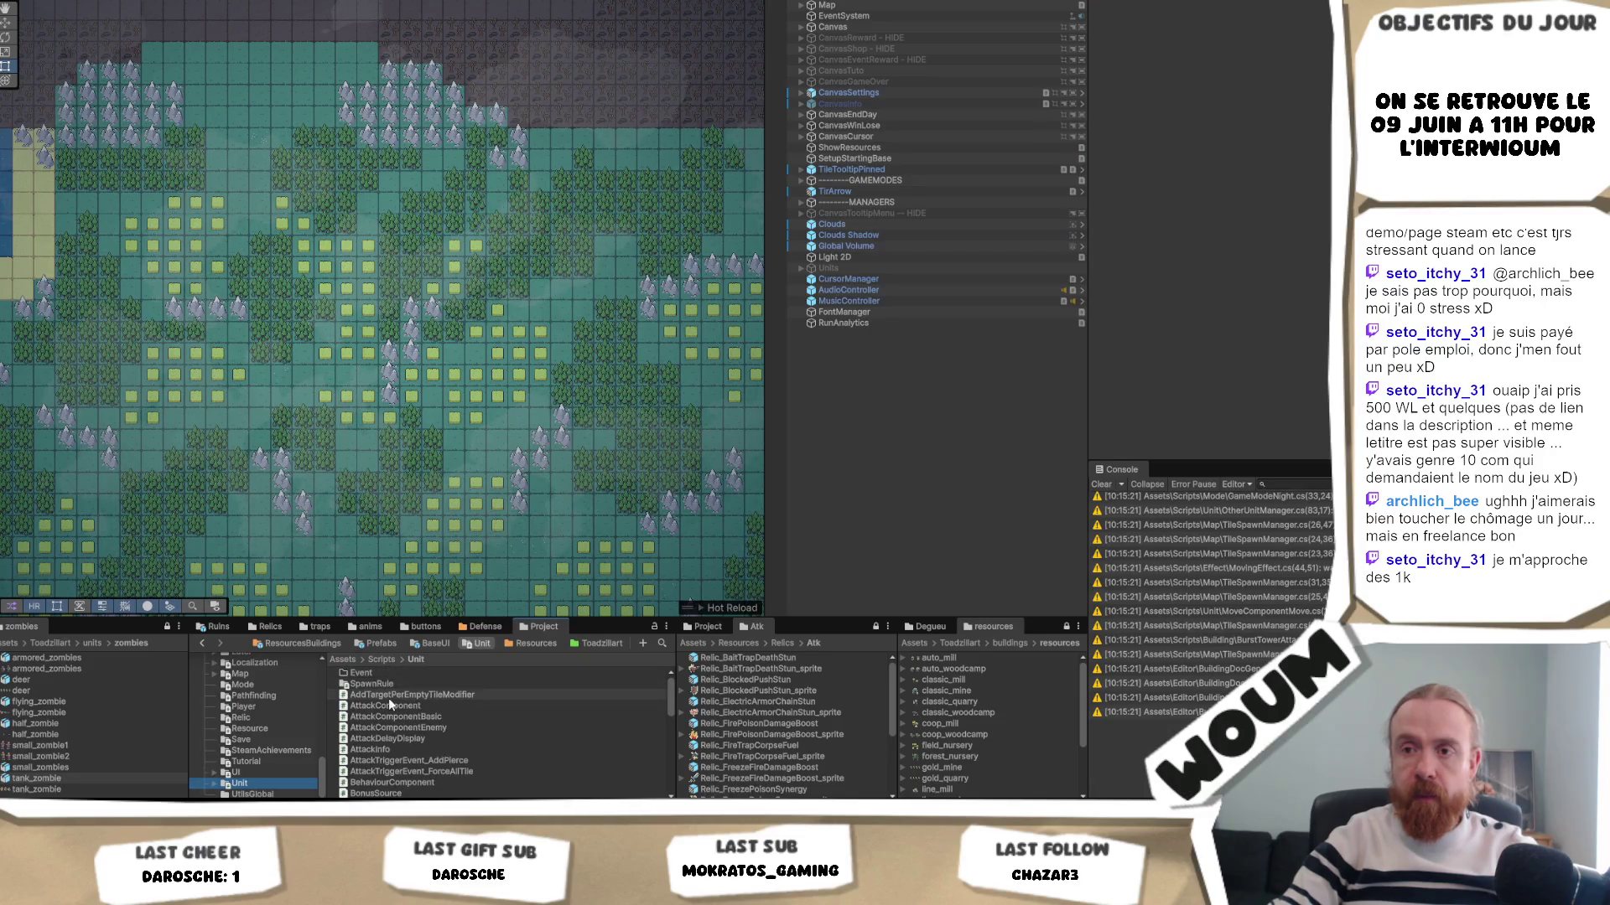
pyautogui.click(484, 628)
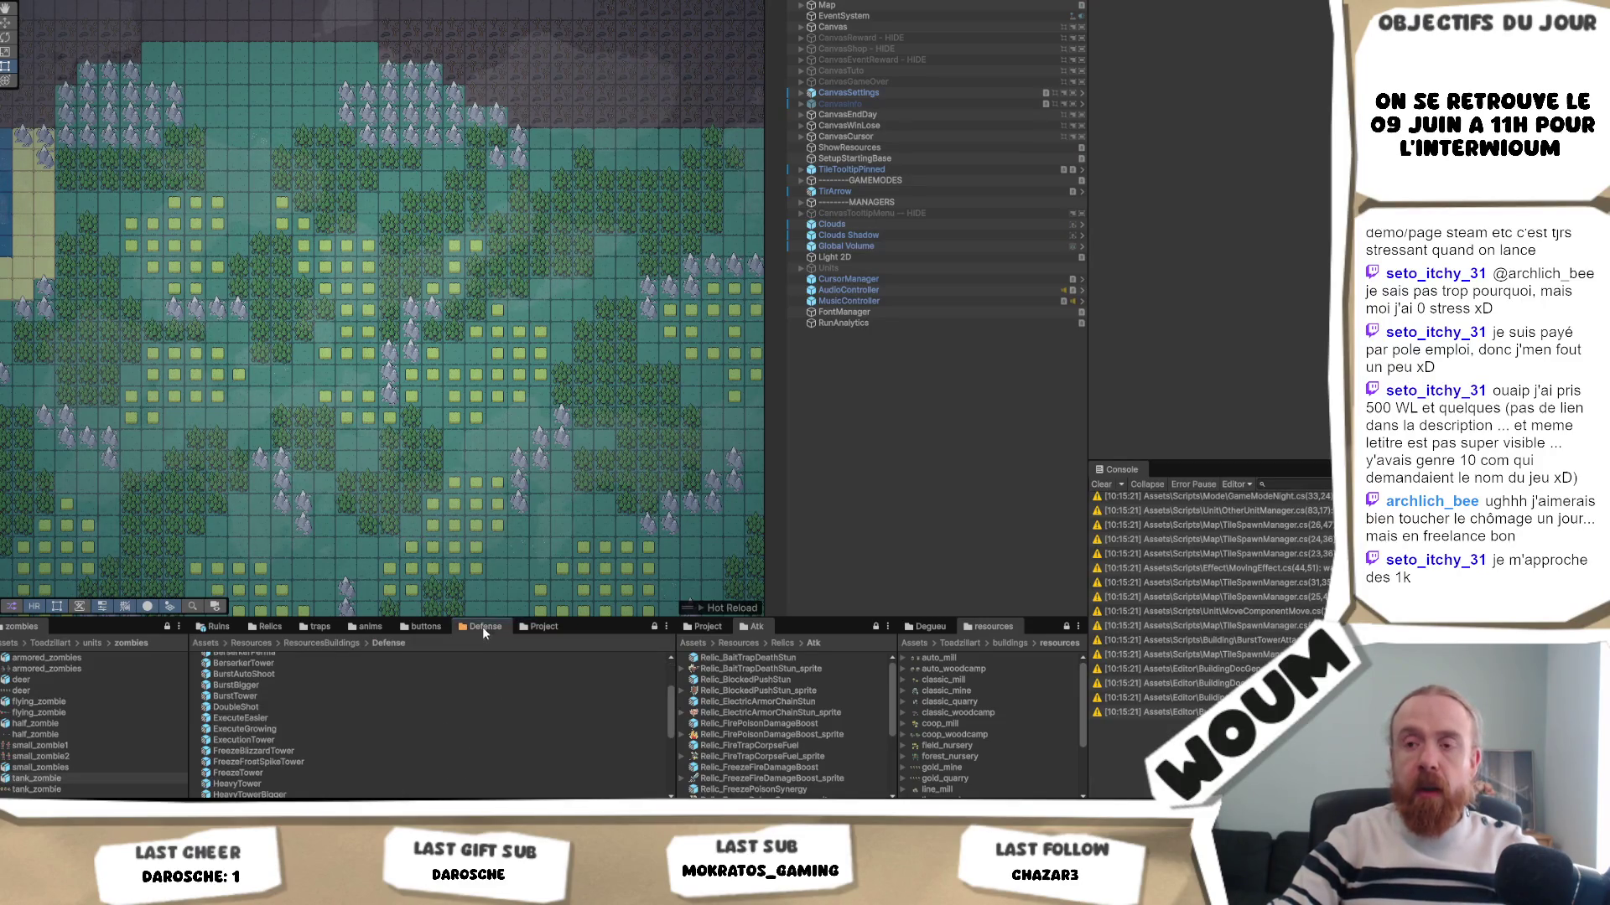
pyautogui.click(541, 628)
pyautogui.moveTo(376, 694); pyautogui.dragTo(934, 453)
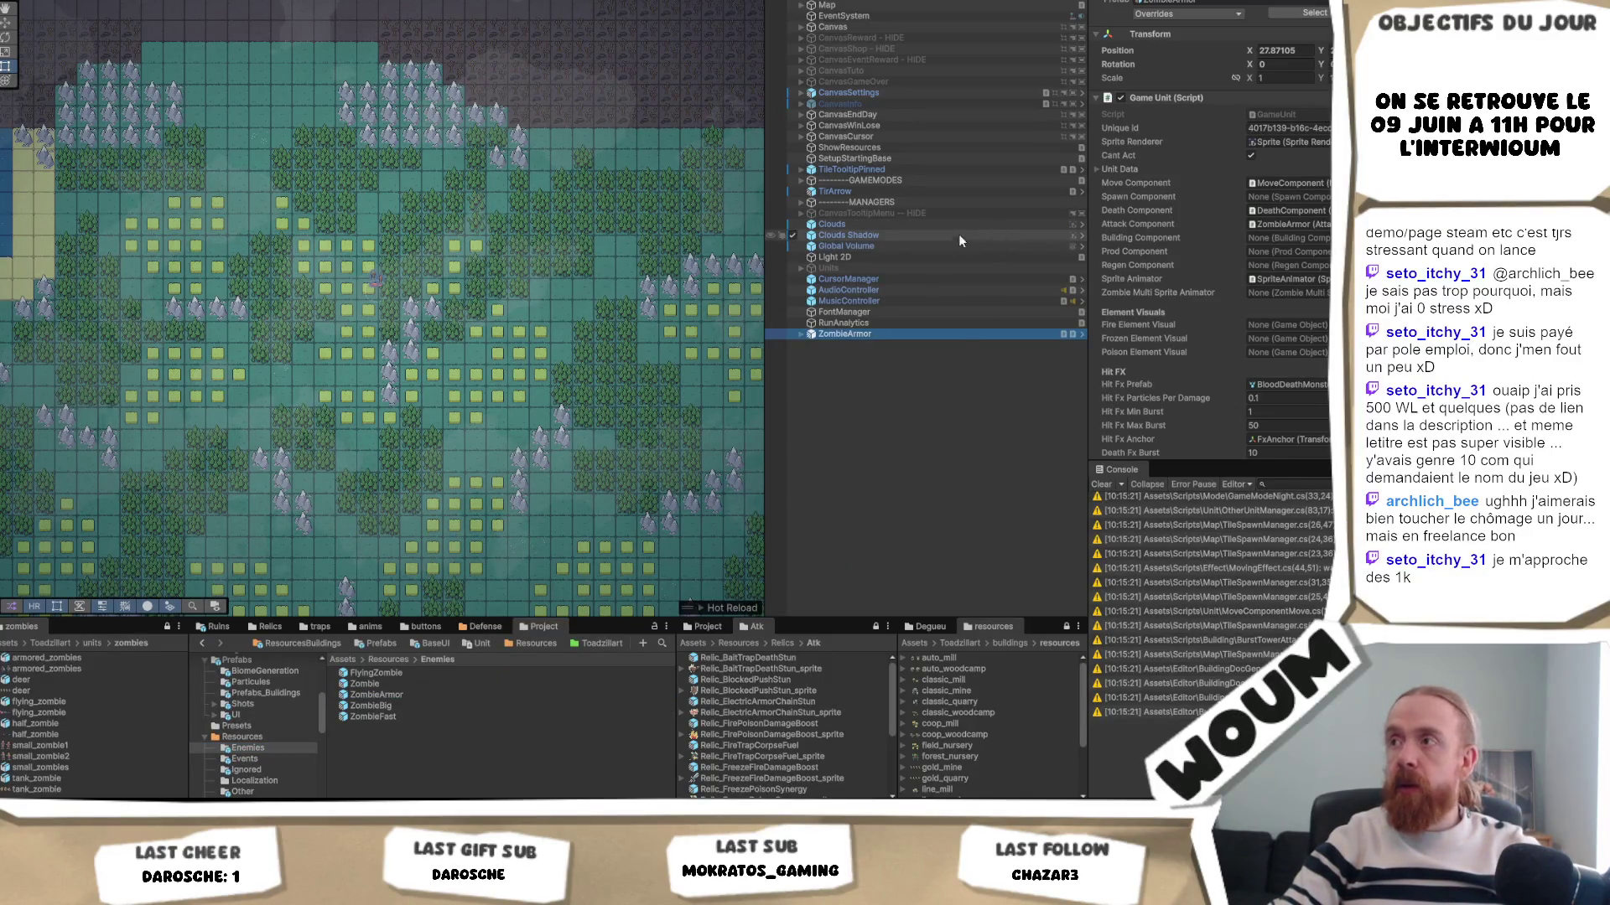
pyautogui.click(802, 333)
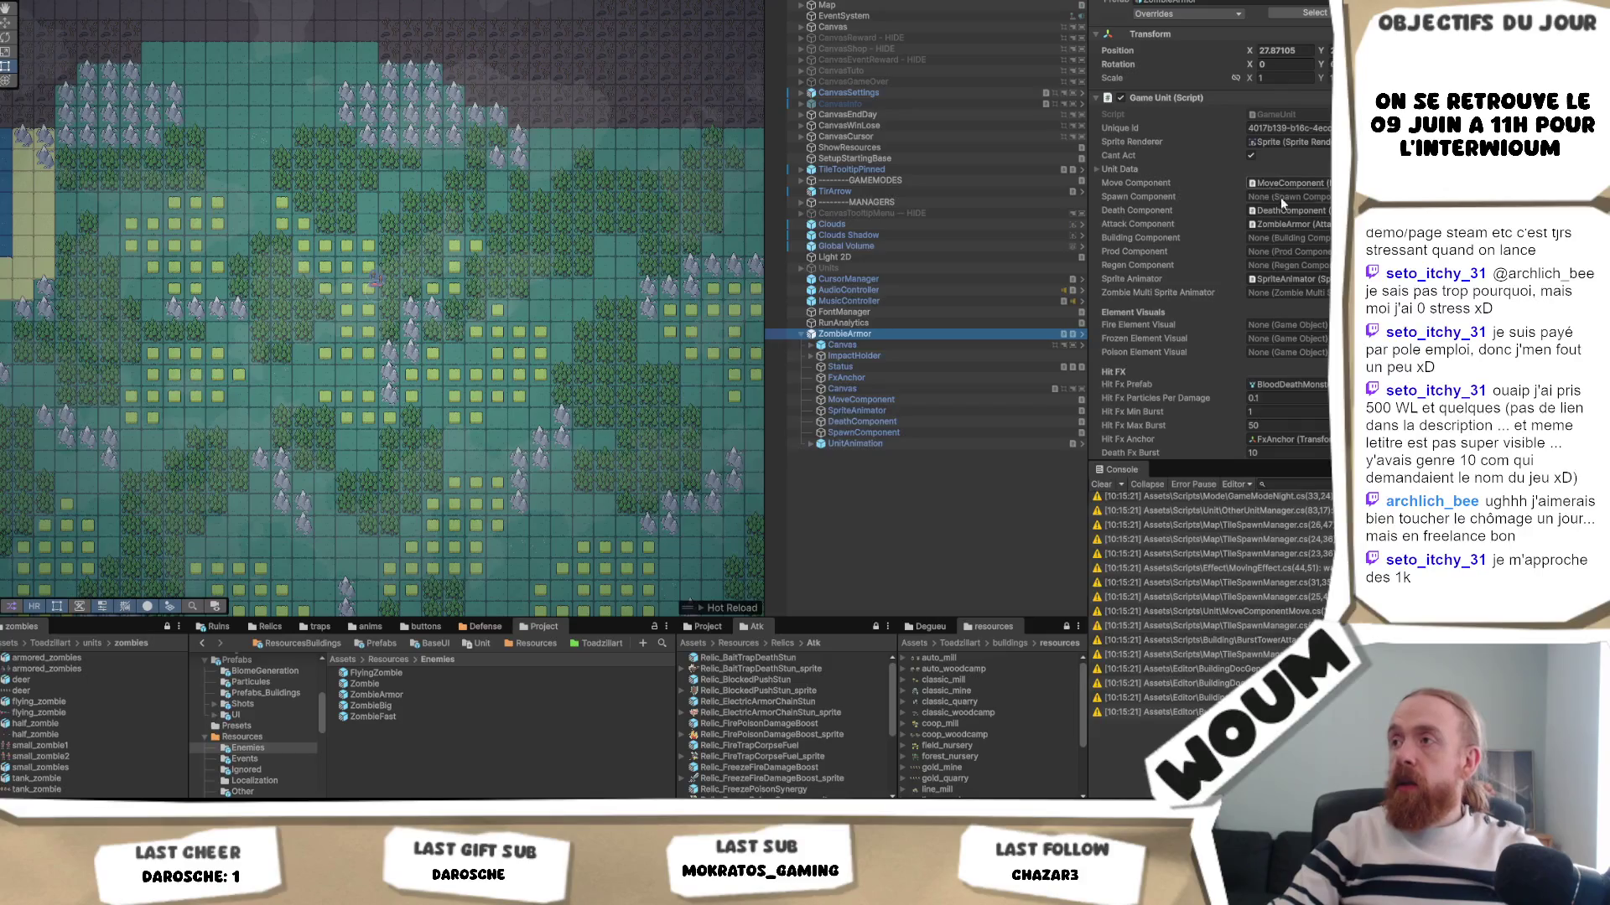
pyautogui.scroll(-5, 1283, 210)
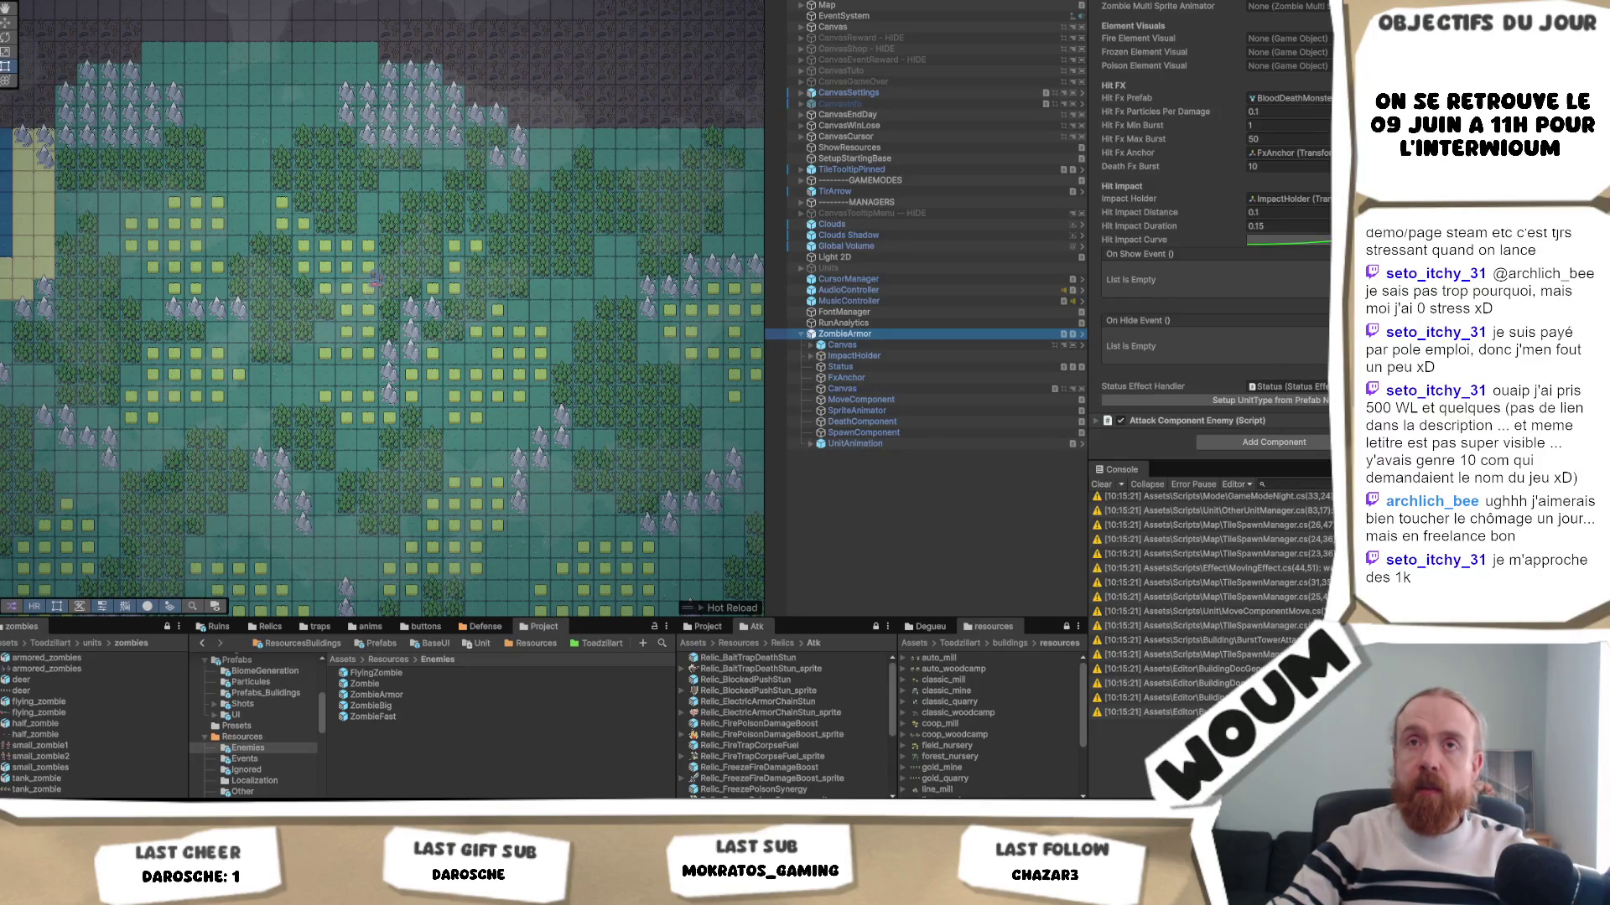
pyautogui.doubleClick(846, 337)
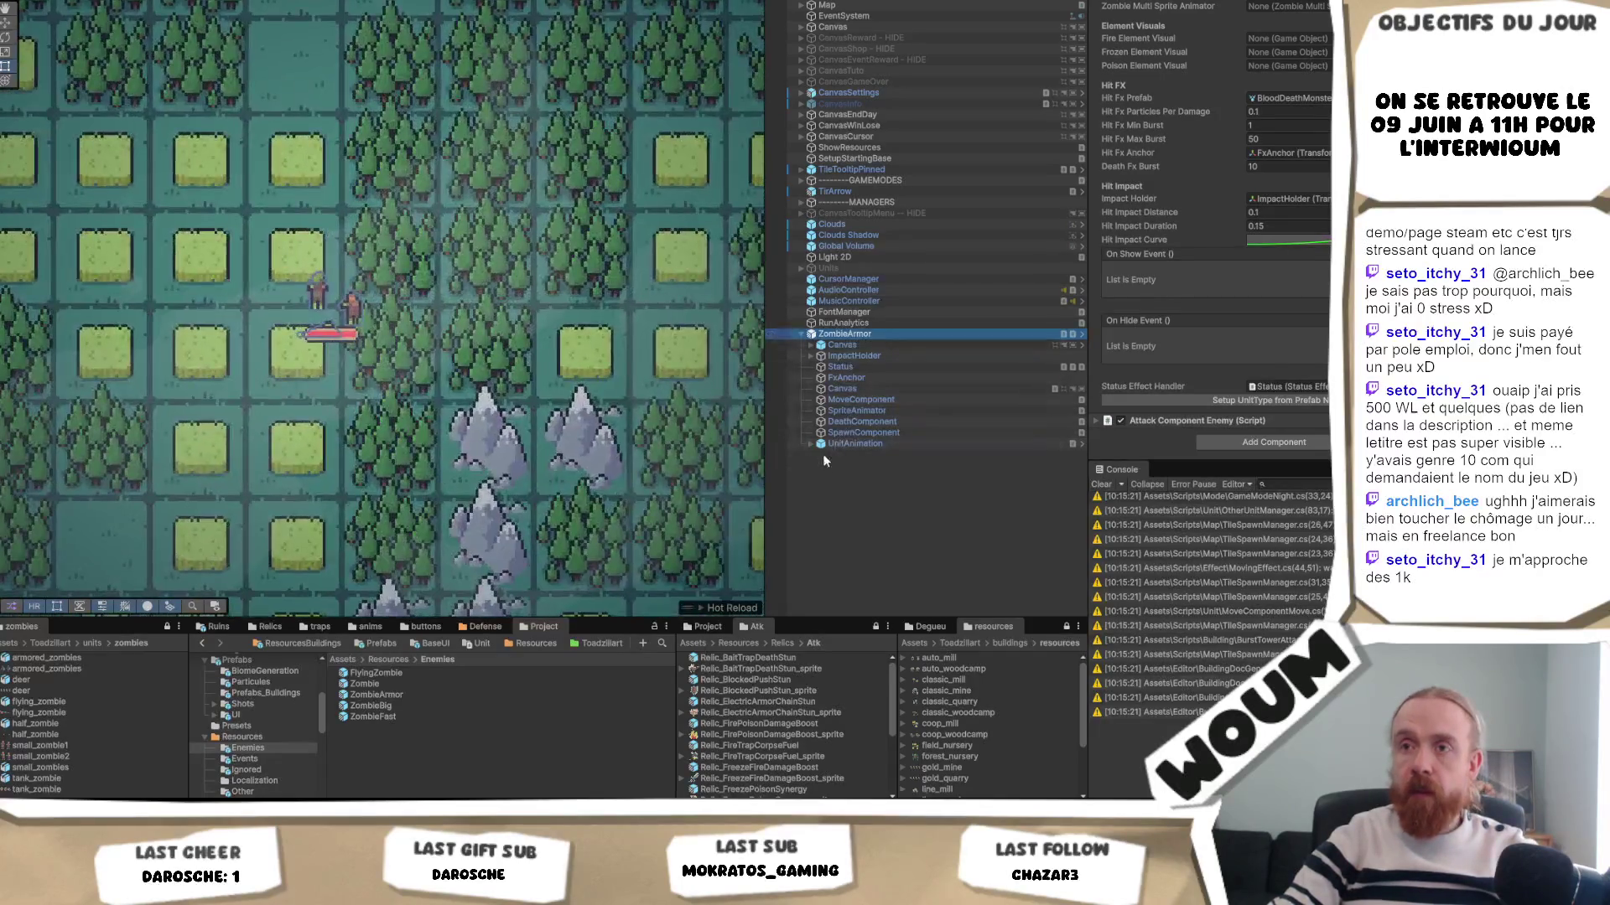
pyautogui.click(809, 444)
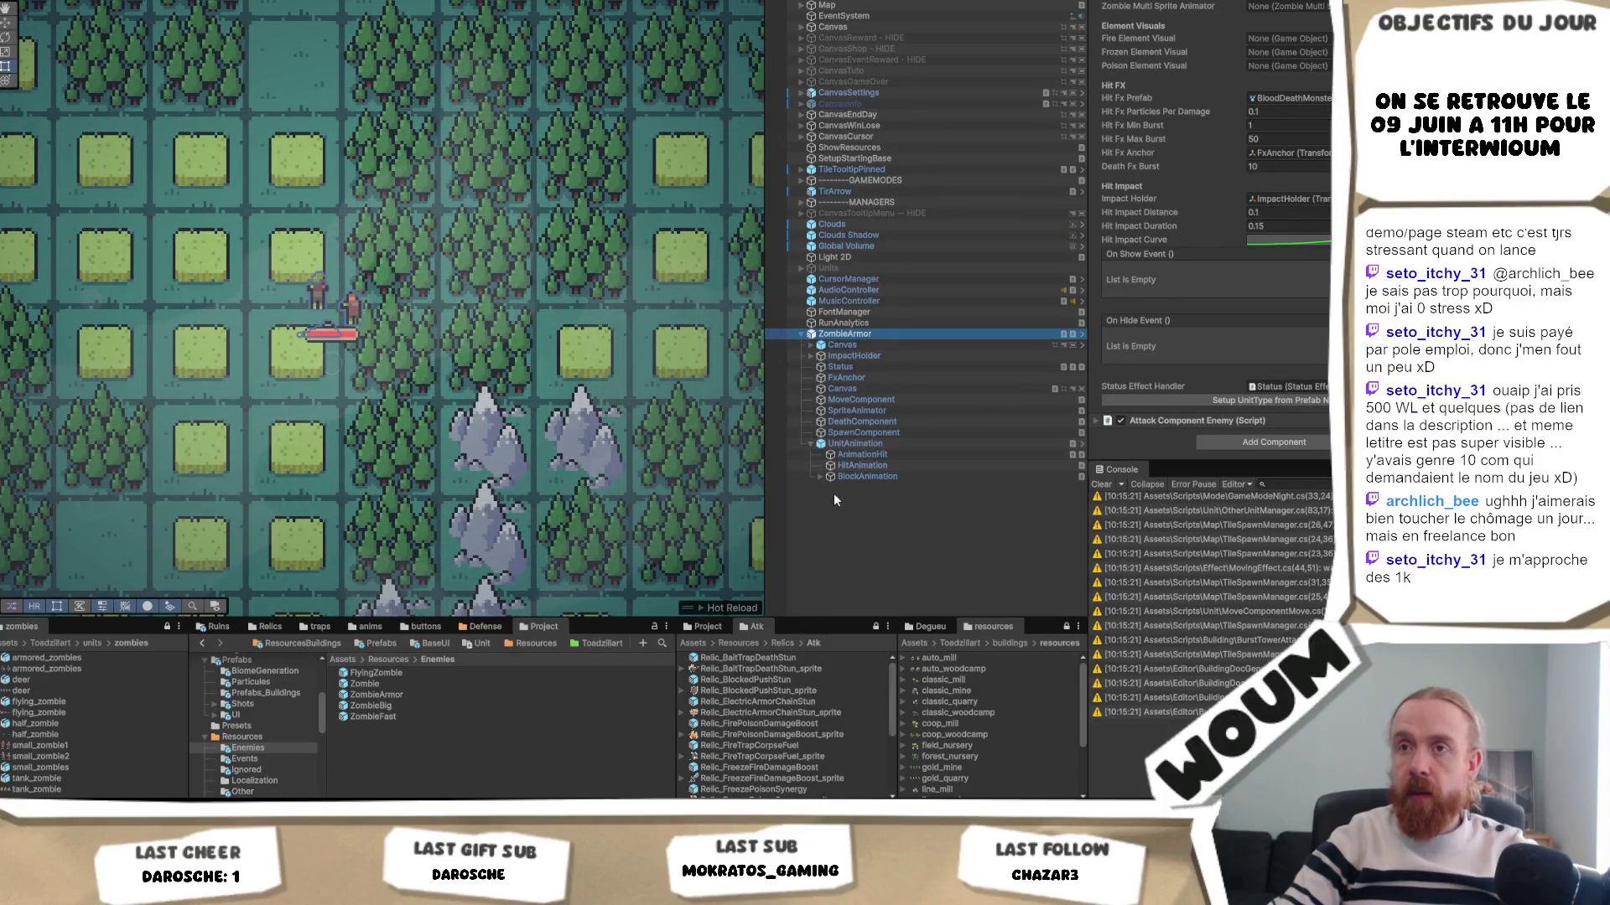
pyautogui.click(820, 476)
pyautogui.click(872, 488)
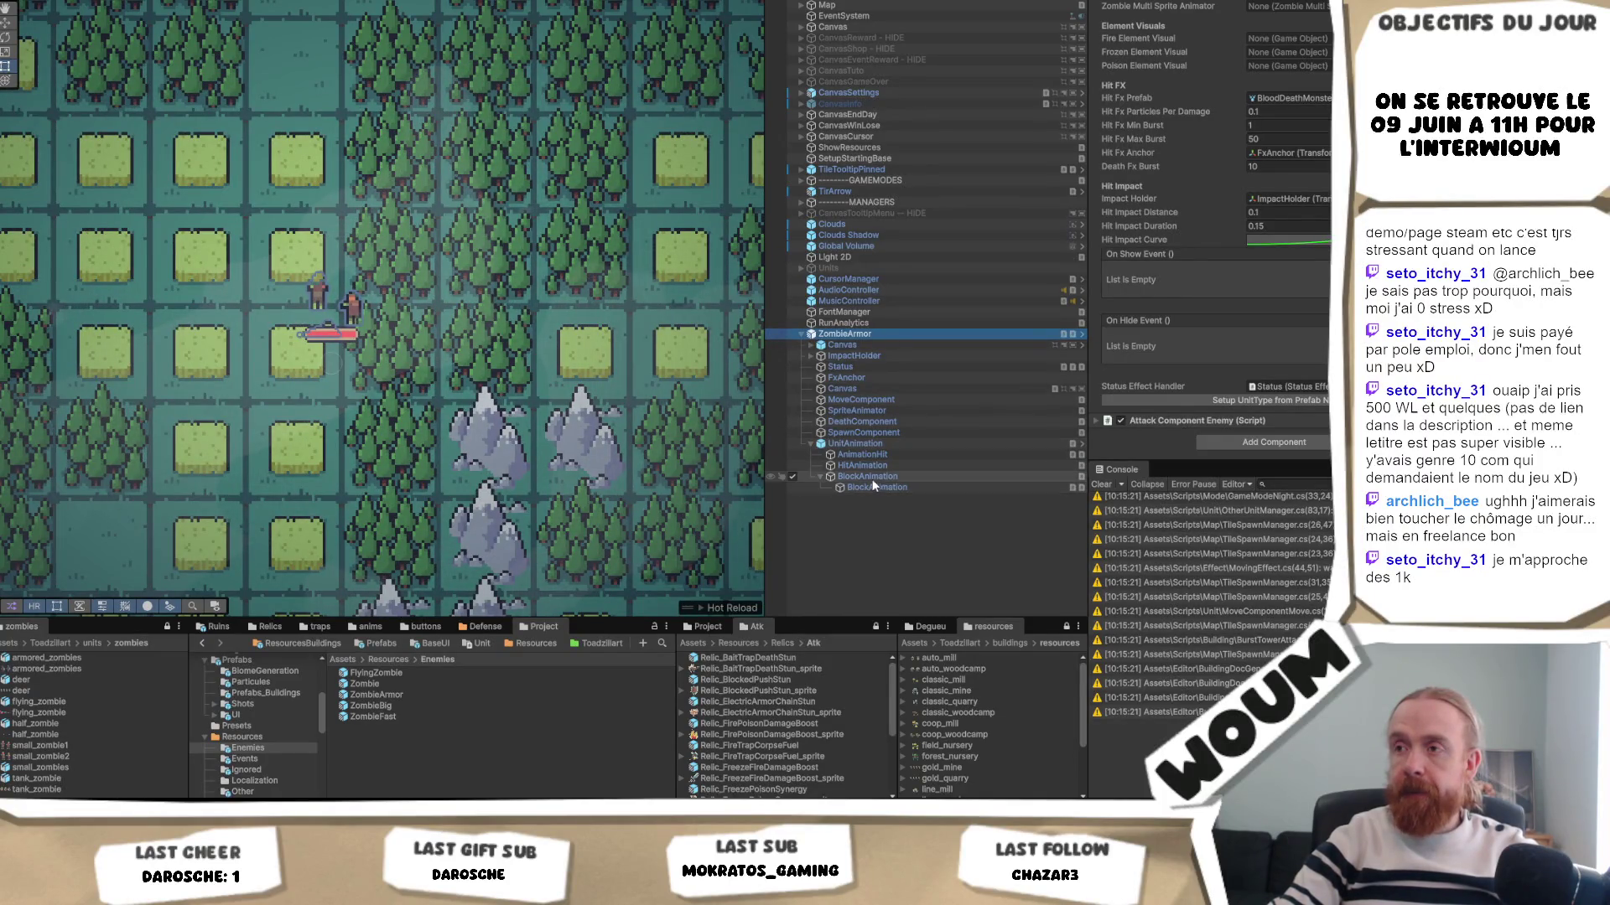
pyautogui.scroll(5, 1271, 263)
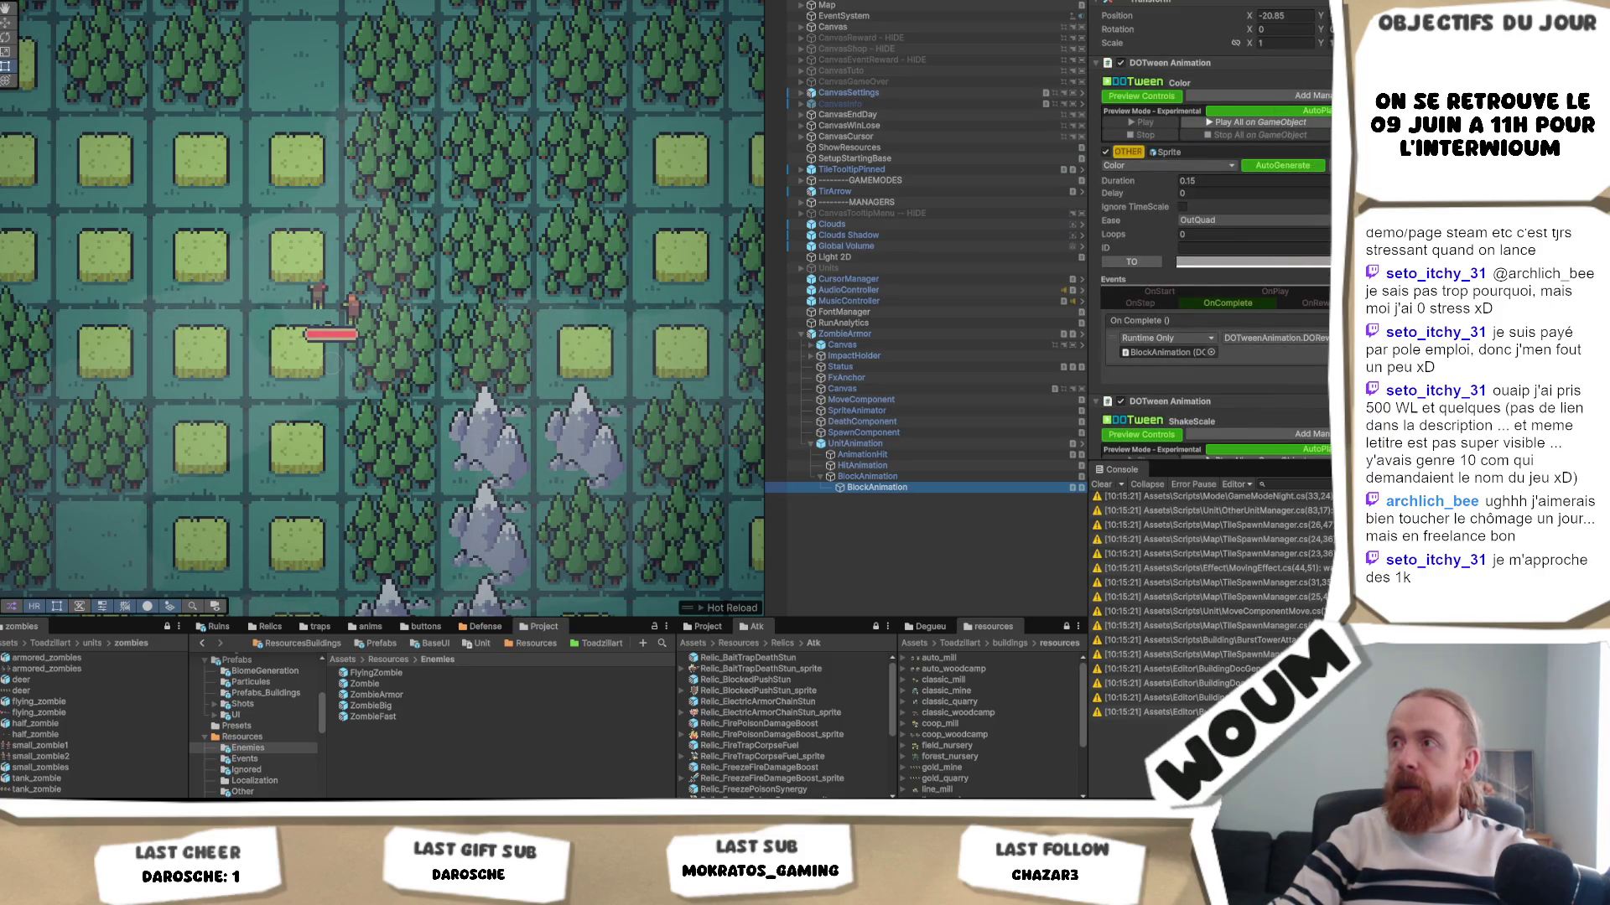
pyautogui.click(1312, 111)
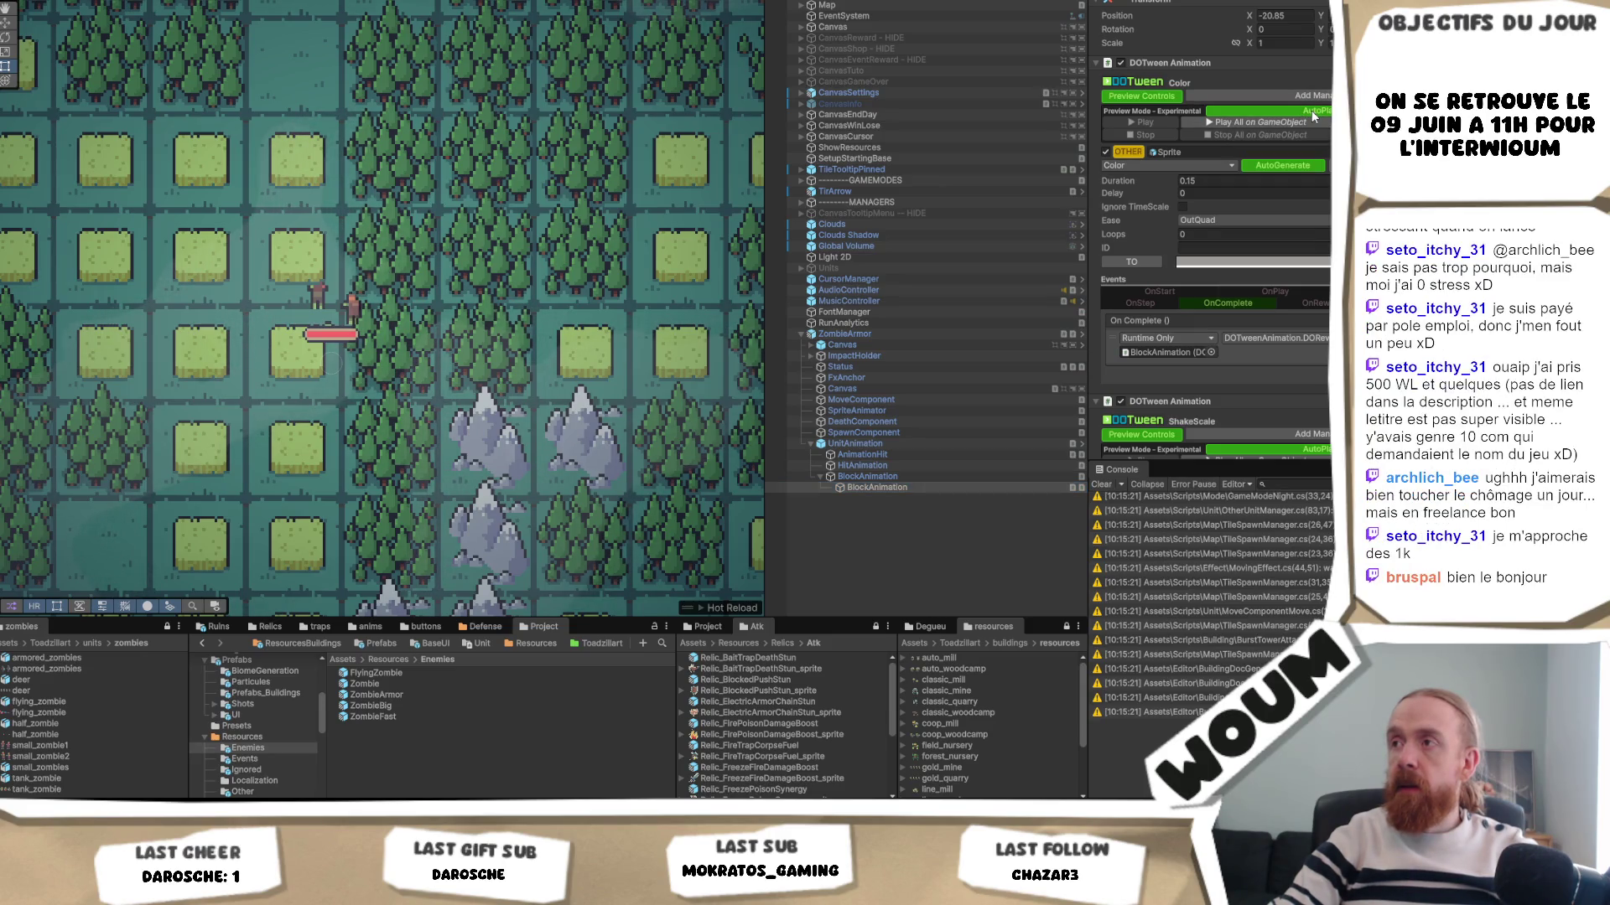
pyautogui.click(1269, 123)
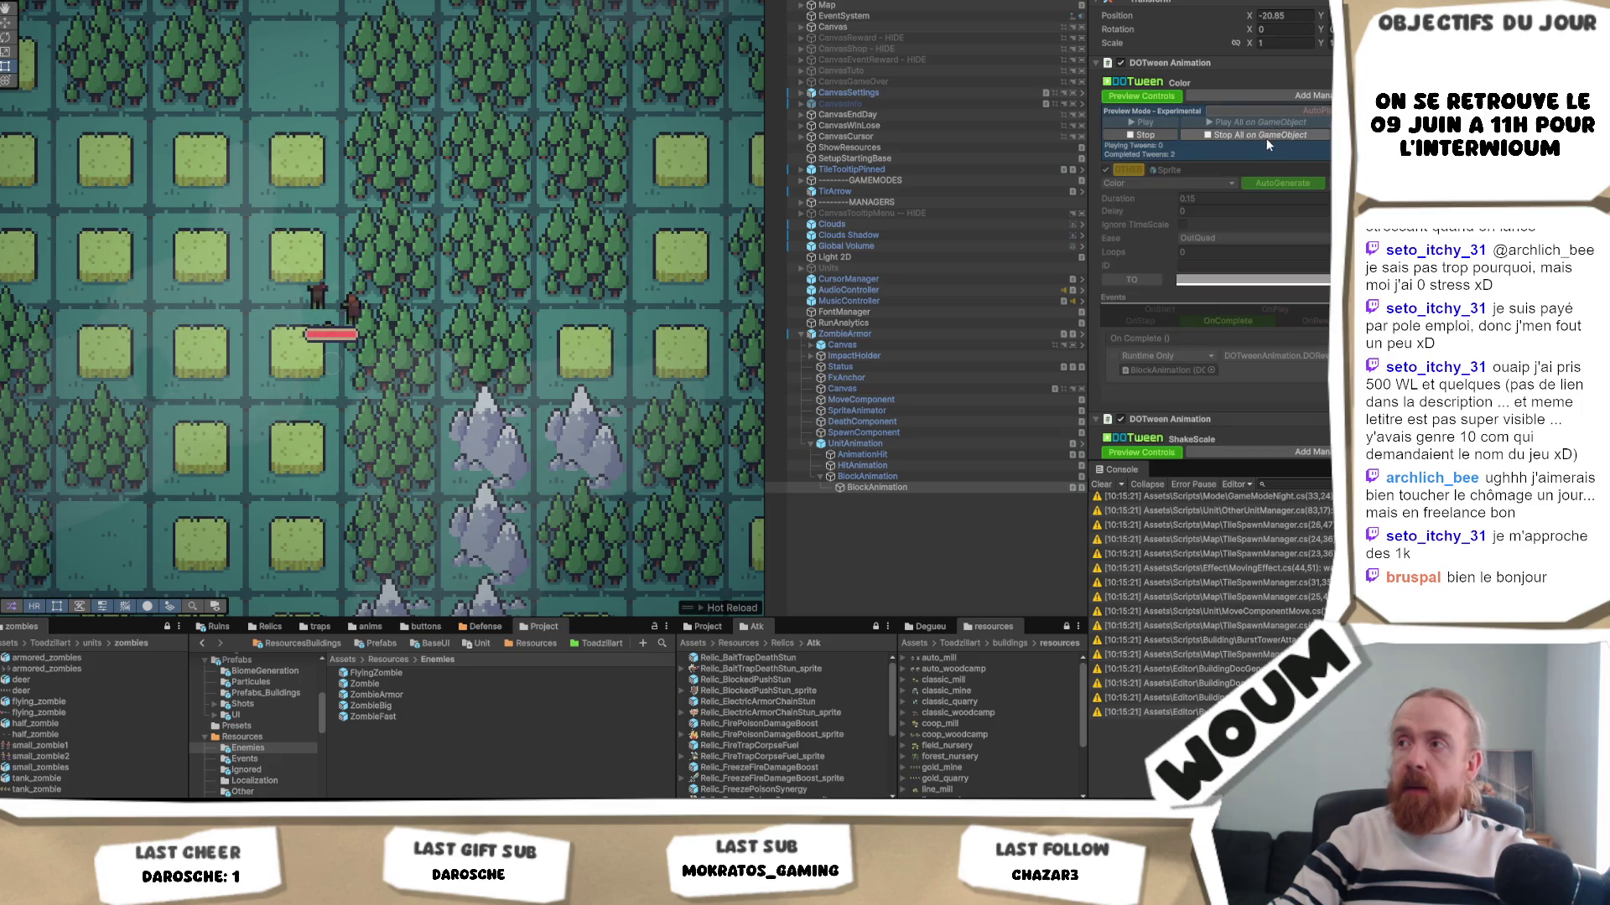
pyautogui.click(1262, 136)
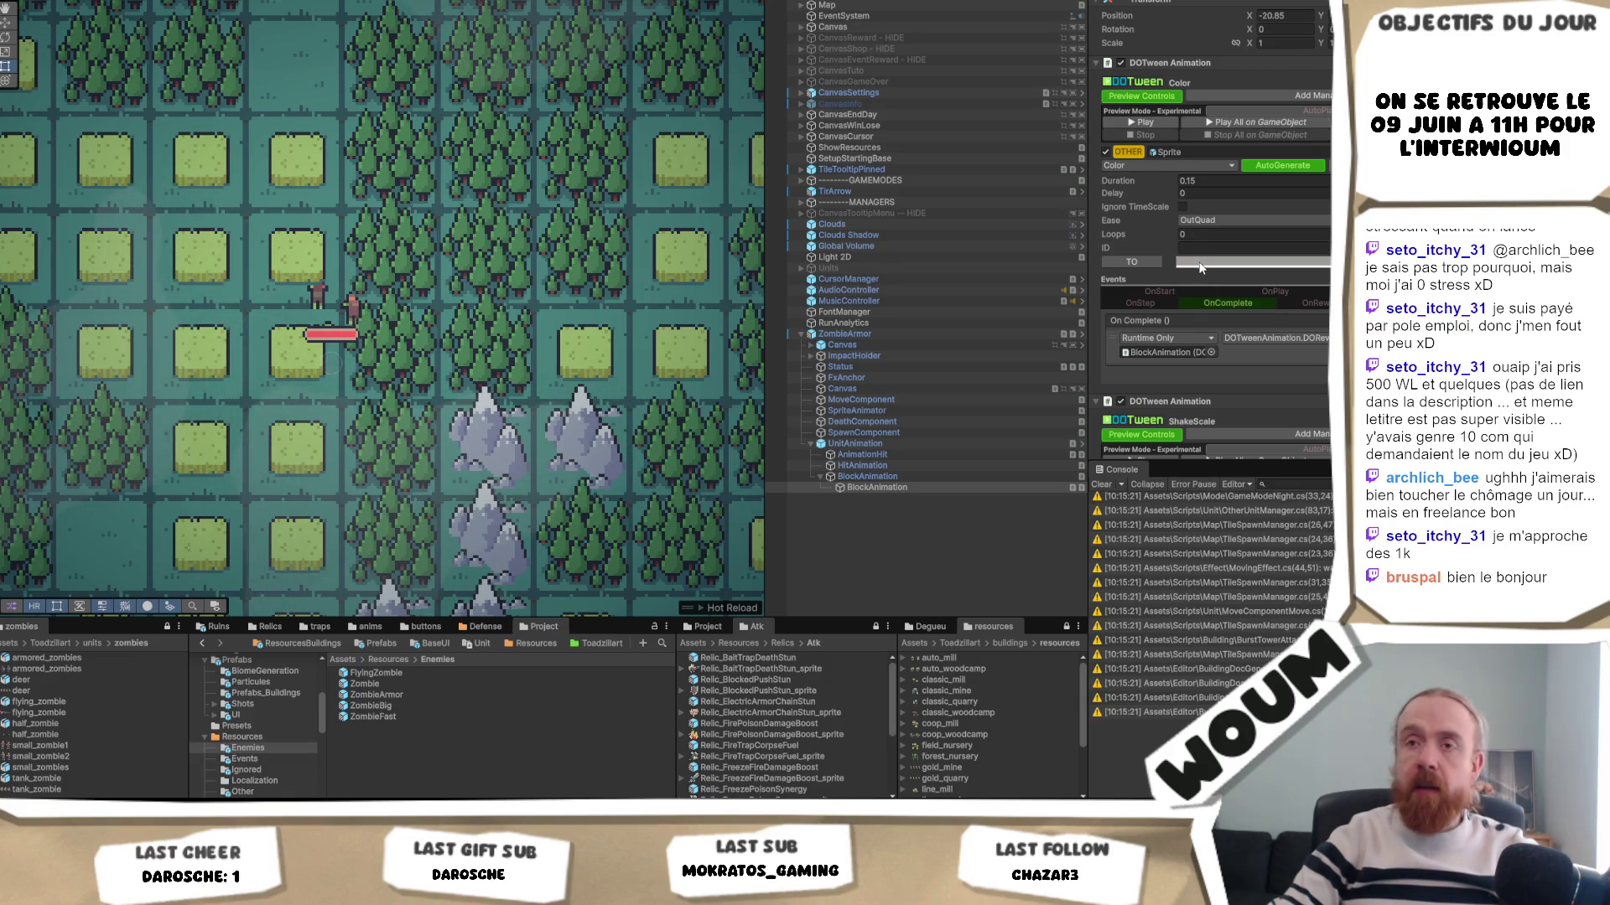
pyautogui.click(1157, 124)
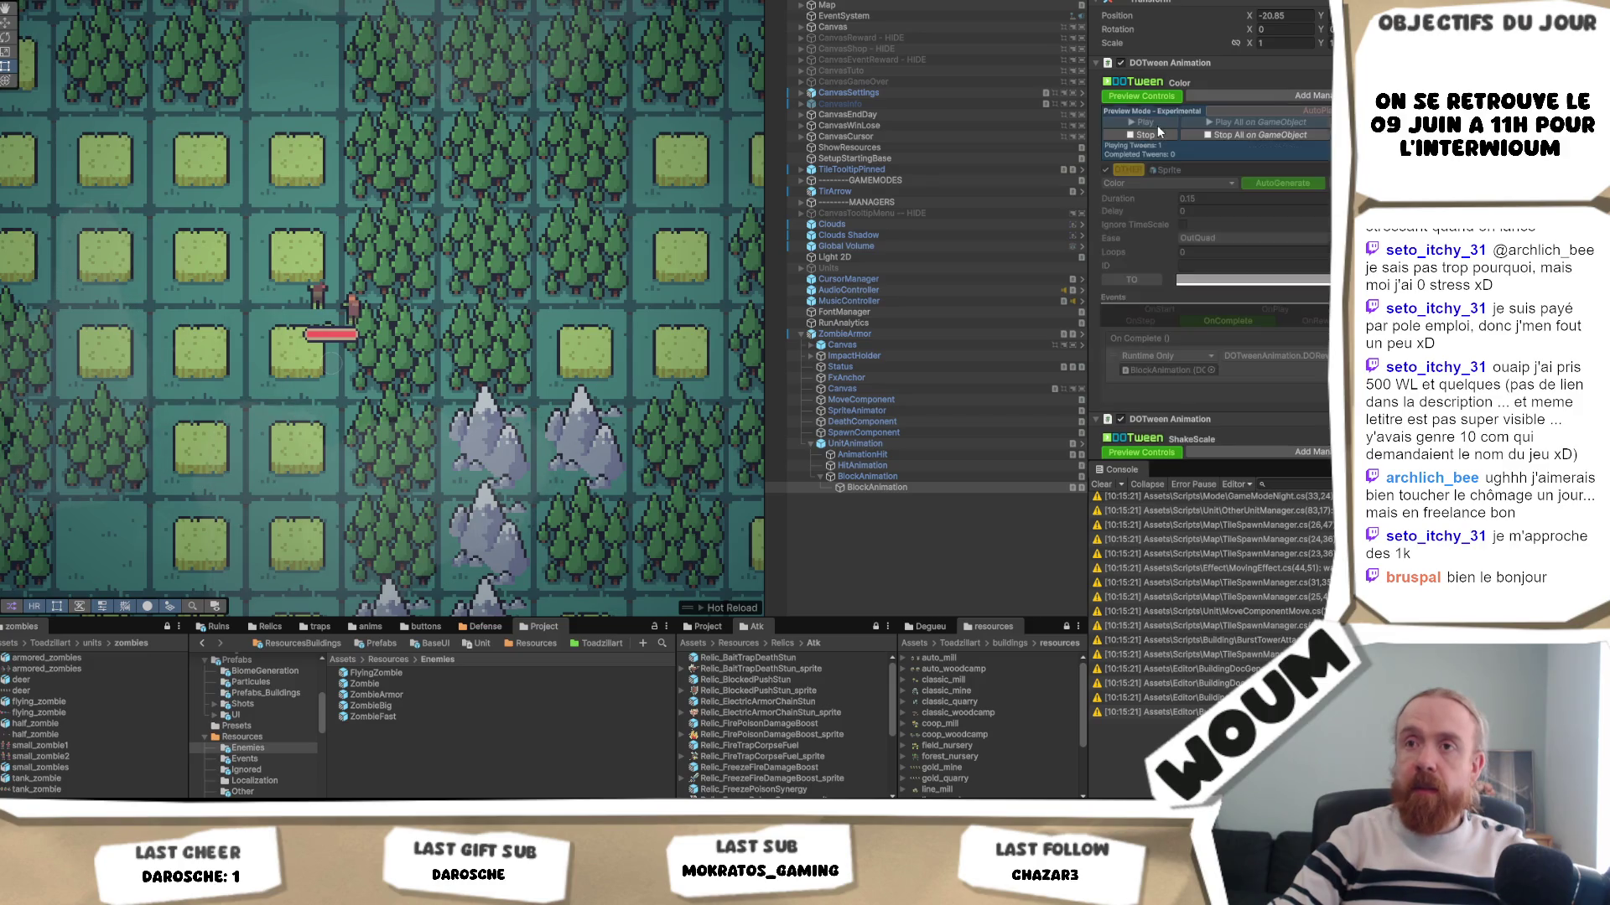
pyautogui.click(1247, 137)
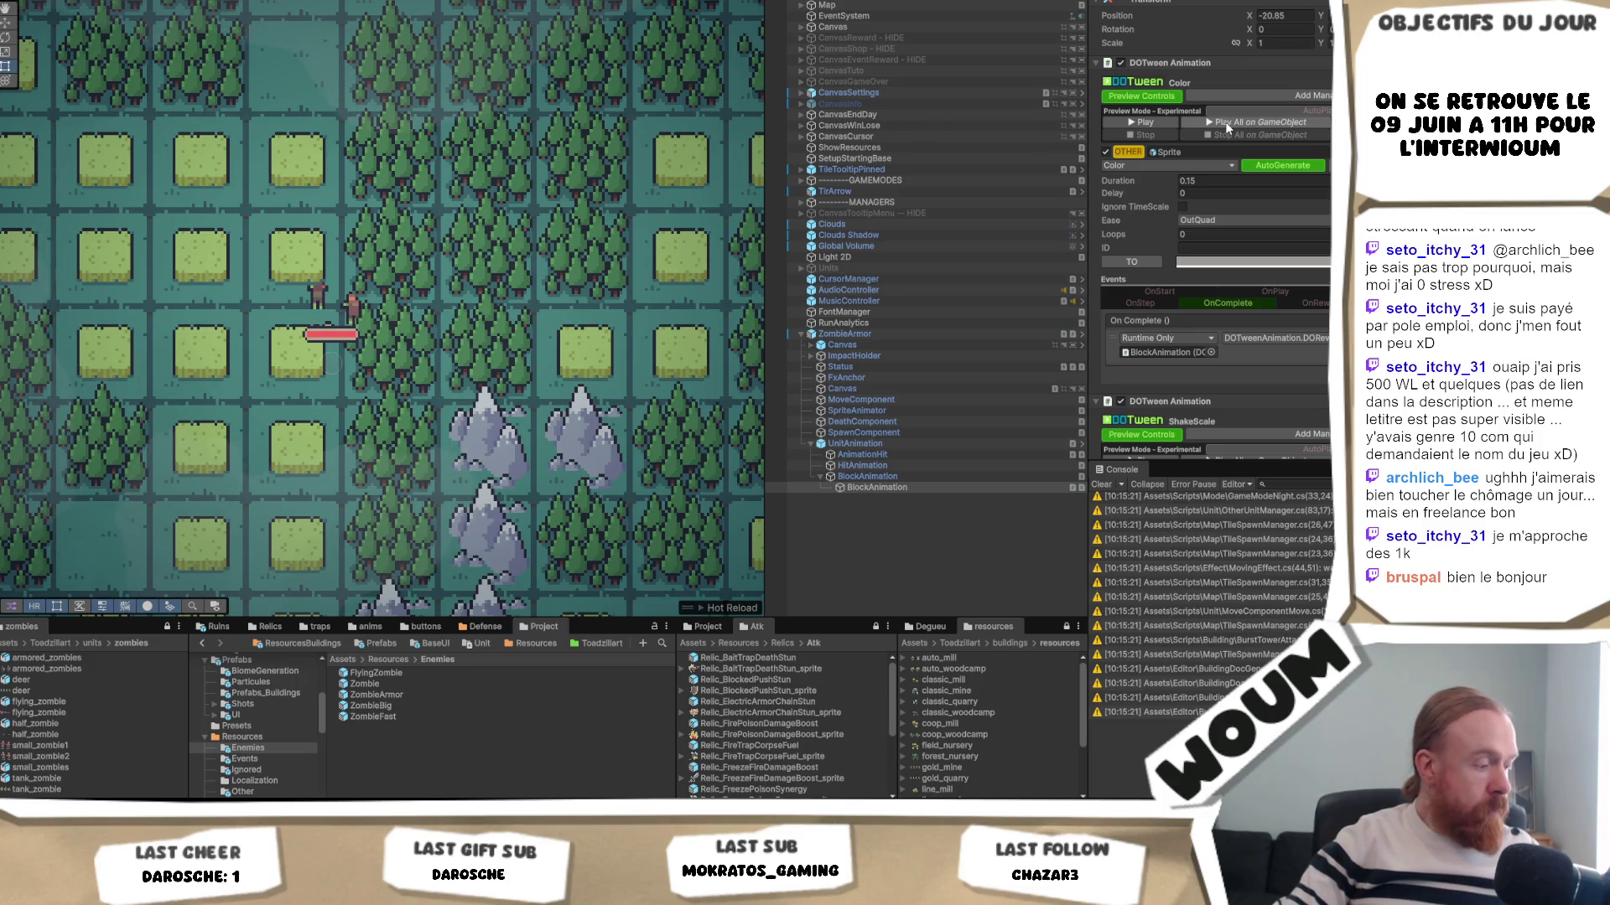
pyautogui.click(1221, 122)
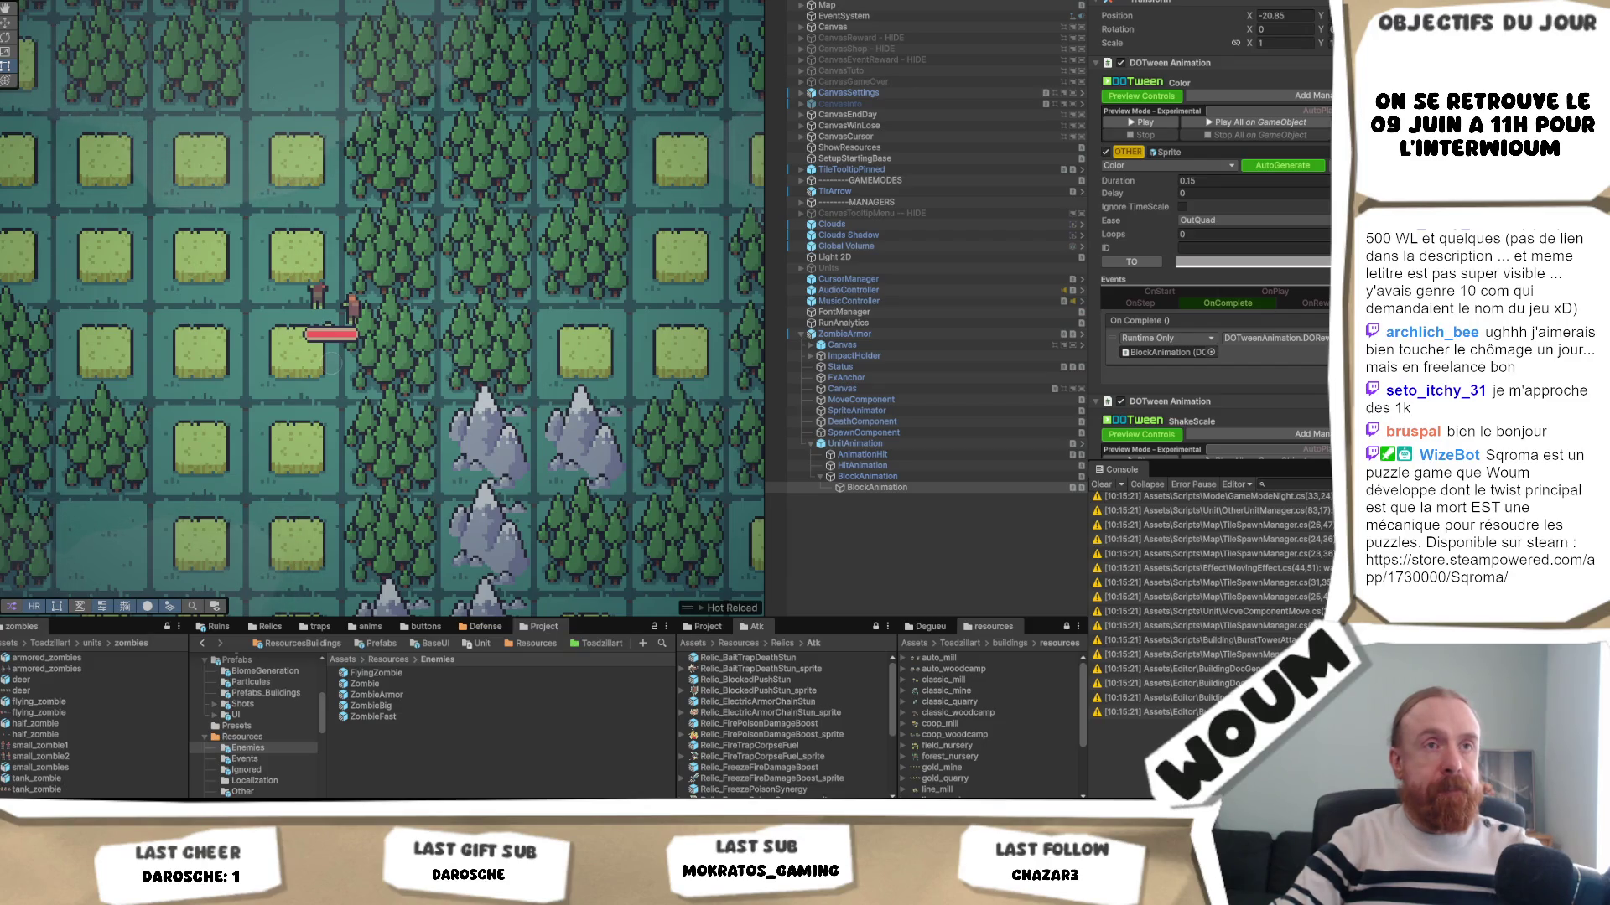
pyautogui.click(1240, 182)
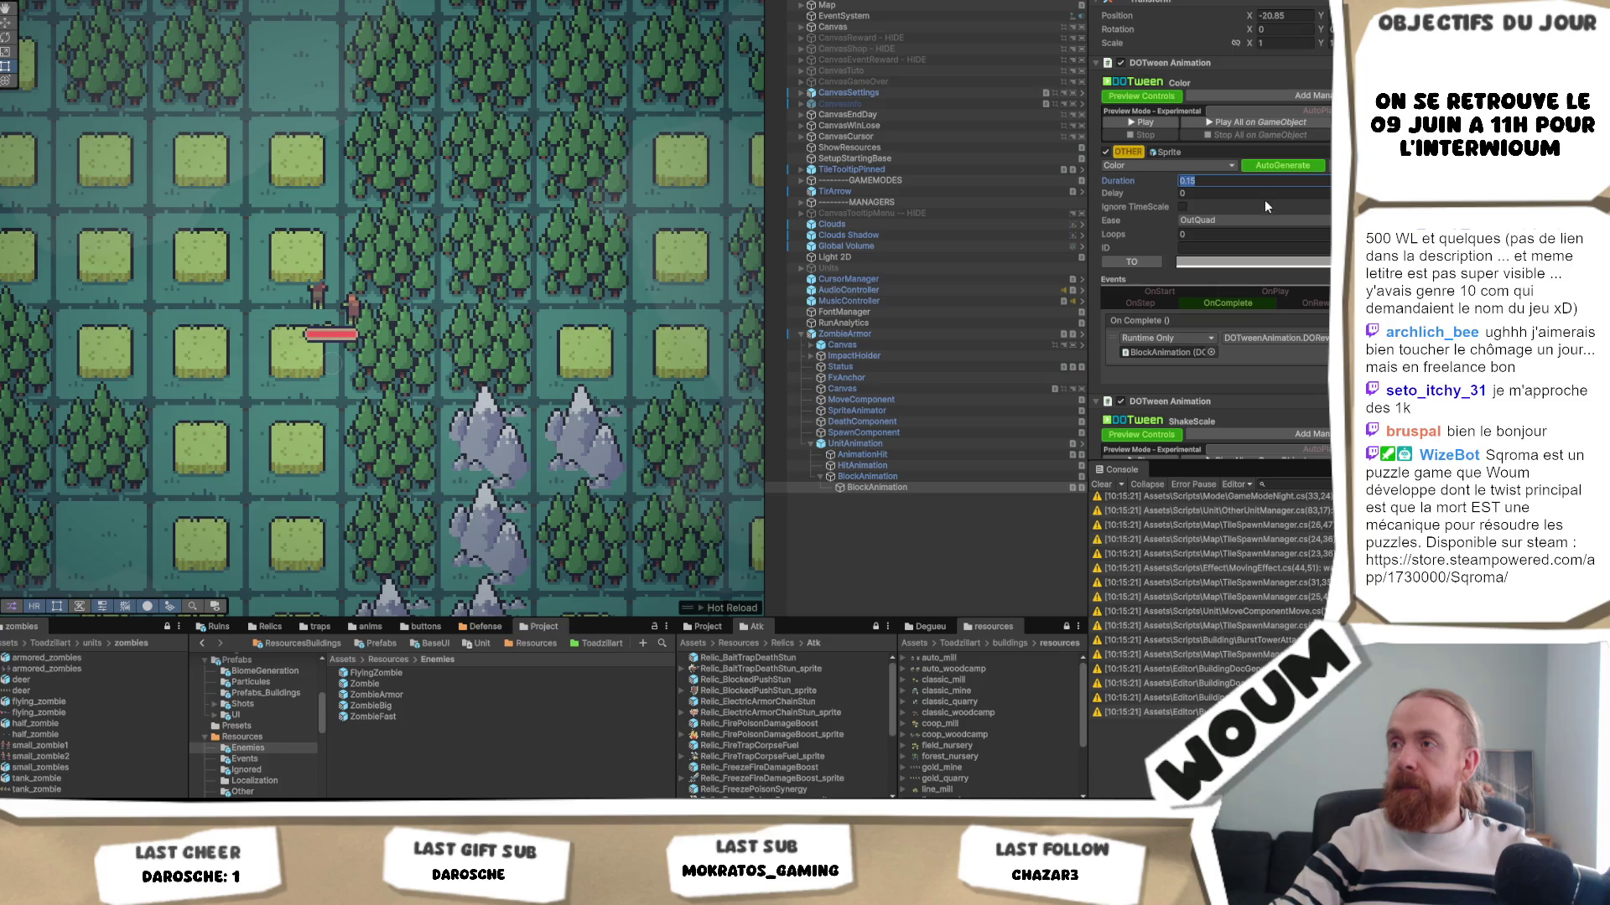
# - Preview BlockAnimation's tweens with Play All, then stop and reset them
pyautogui.scroll(-2, 1236, 274)
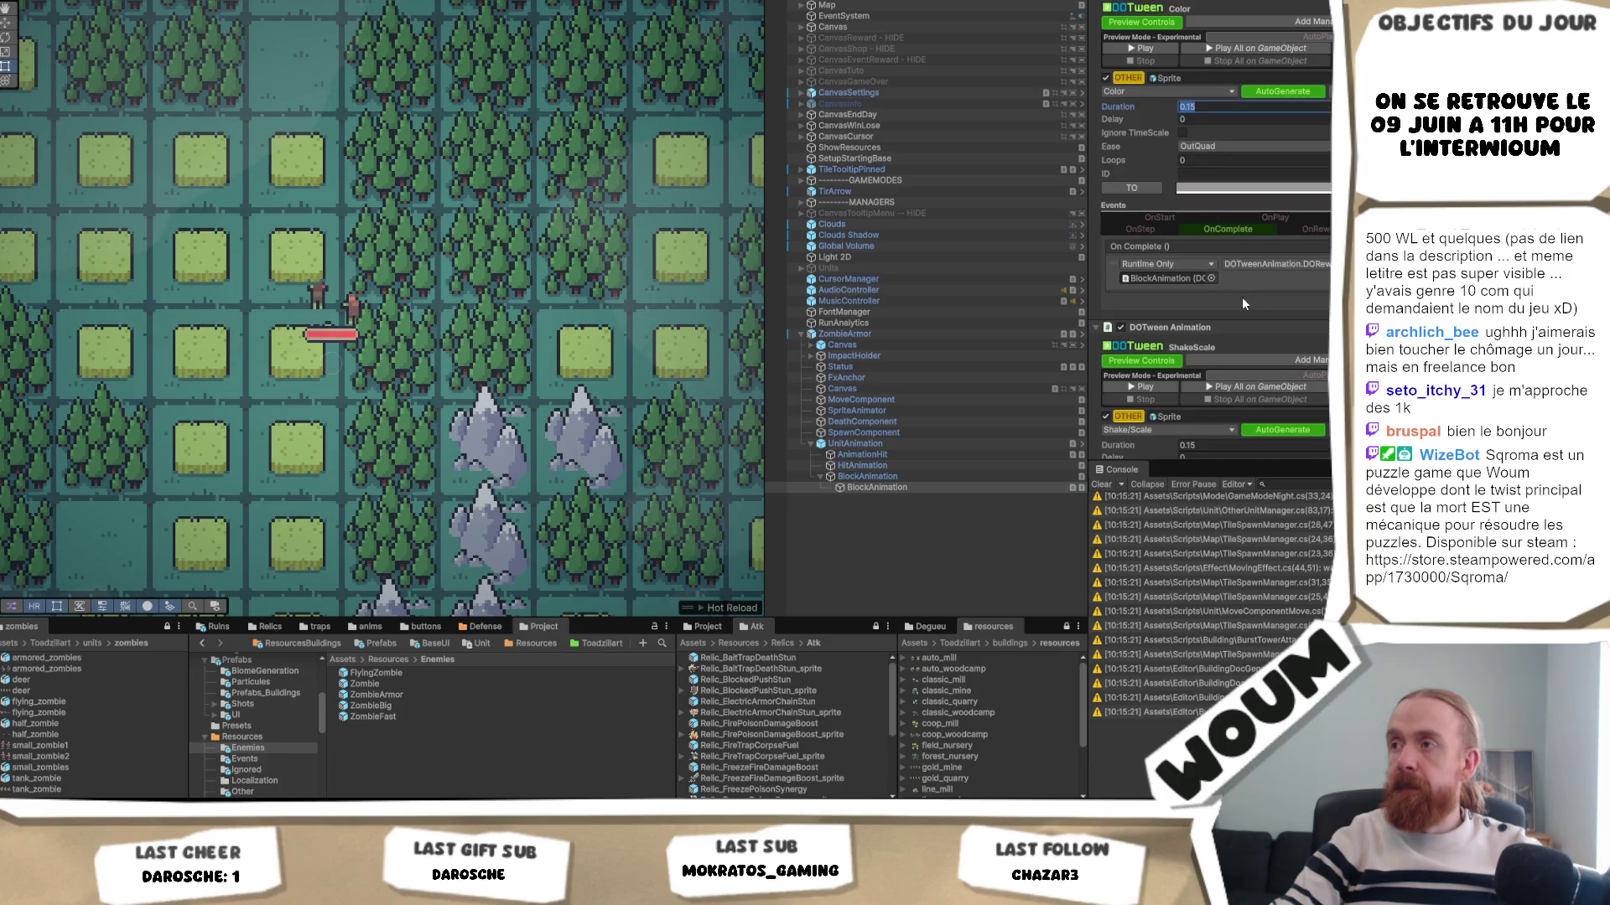
pyautogui.scroll(2, 1241, 298)
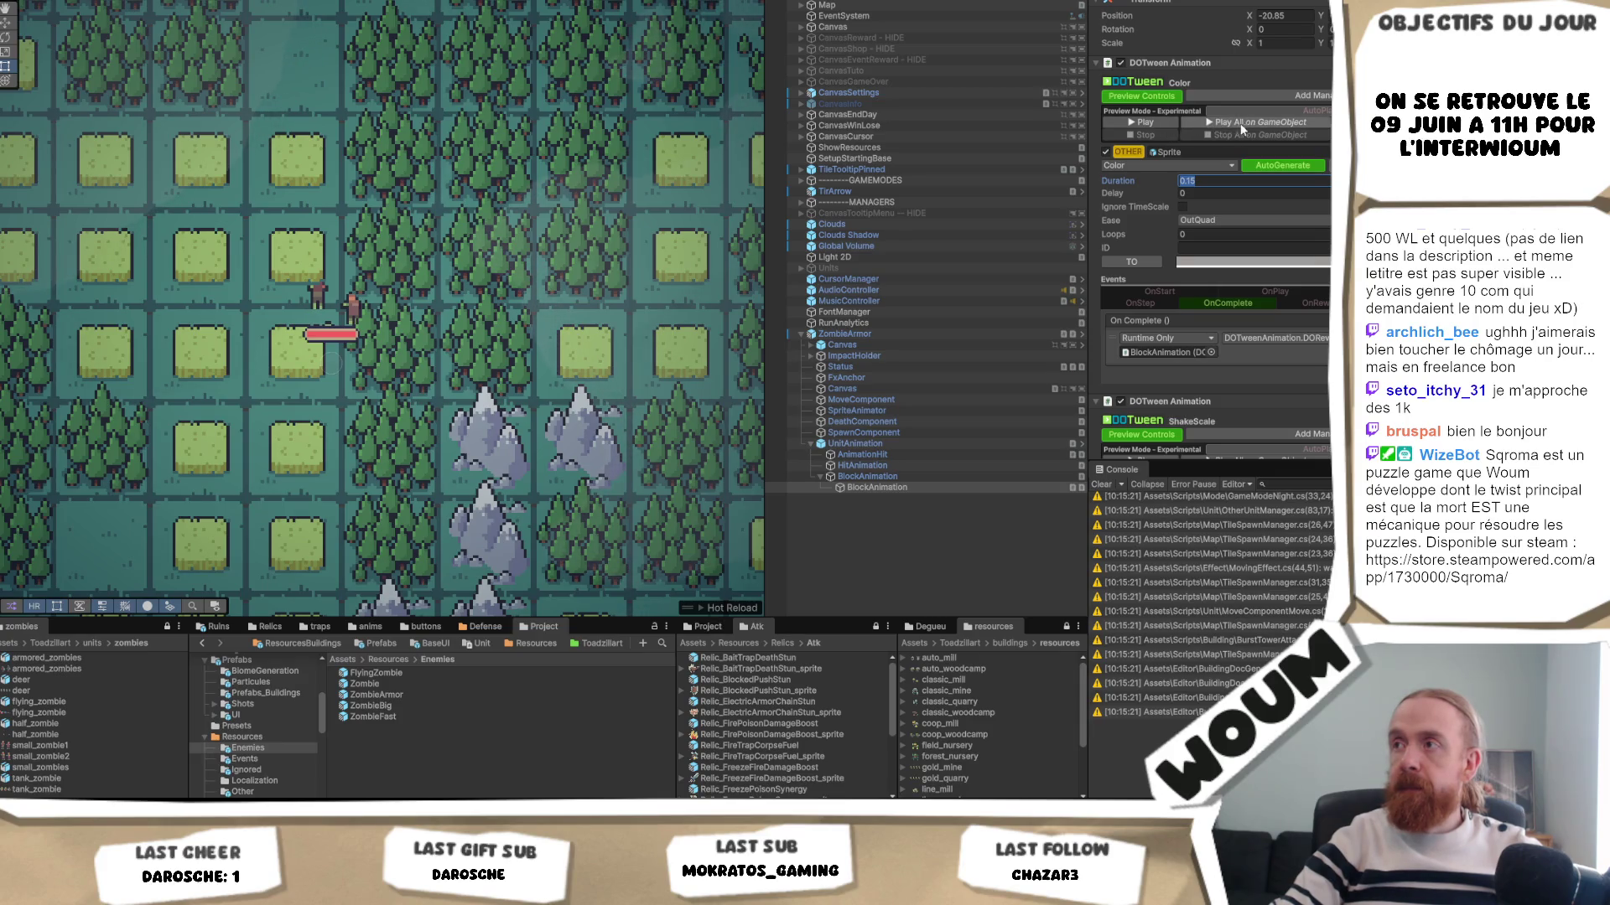
pyautogui.click(1301, 123)
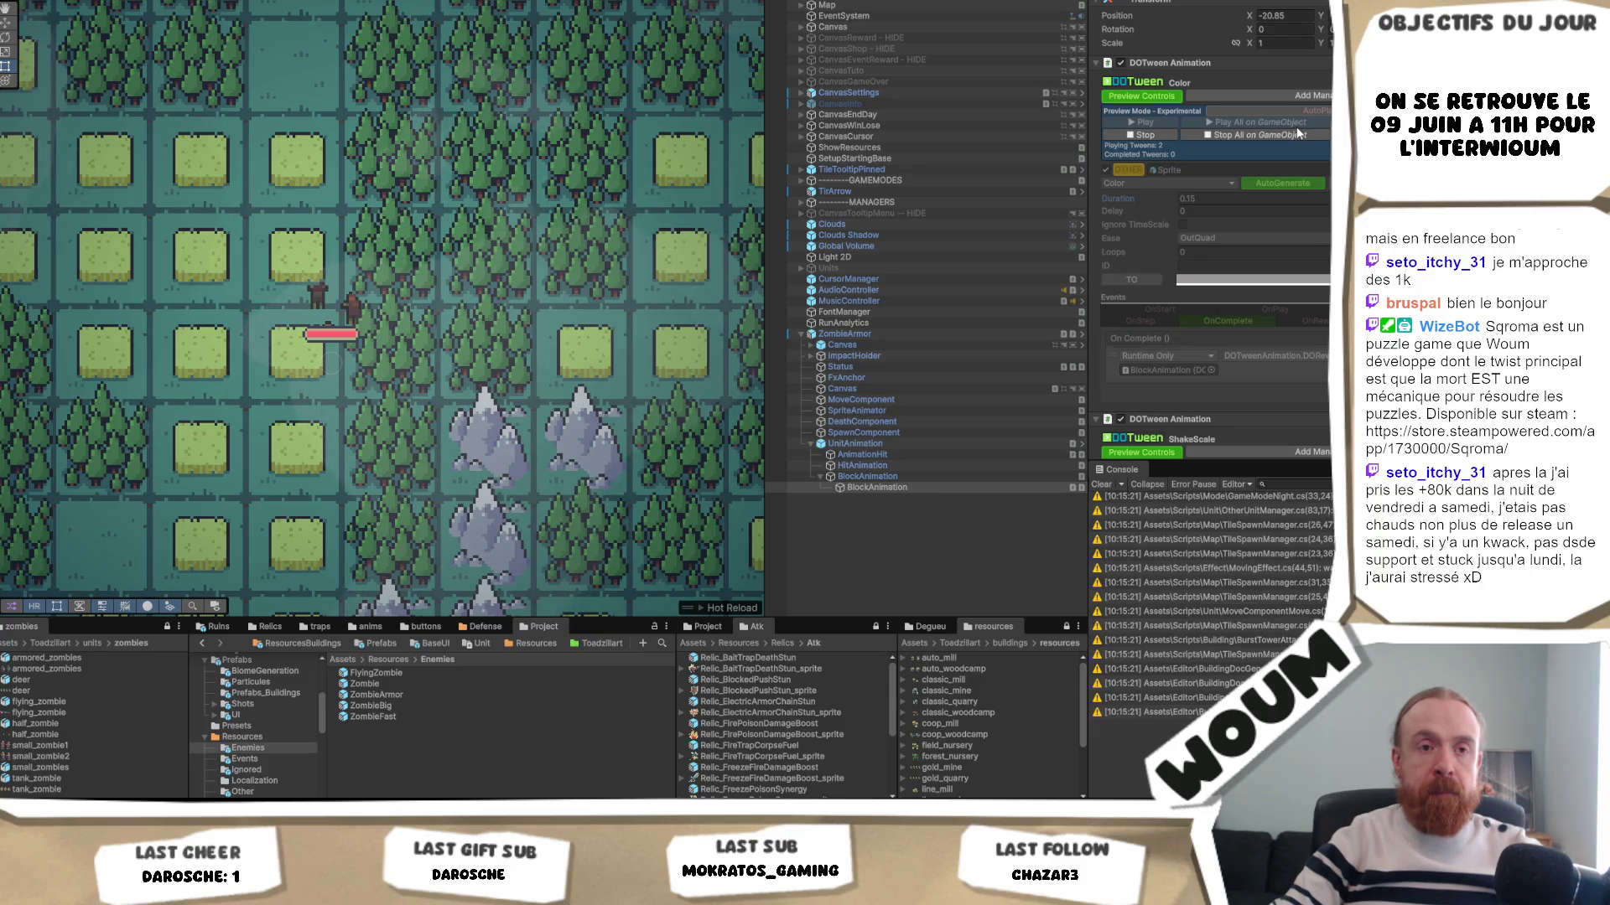
pyautogui.click(1291, 129)
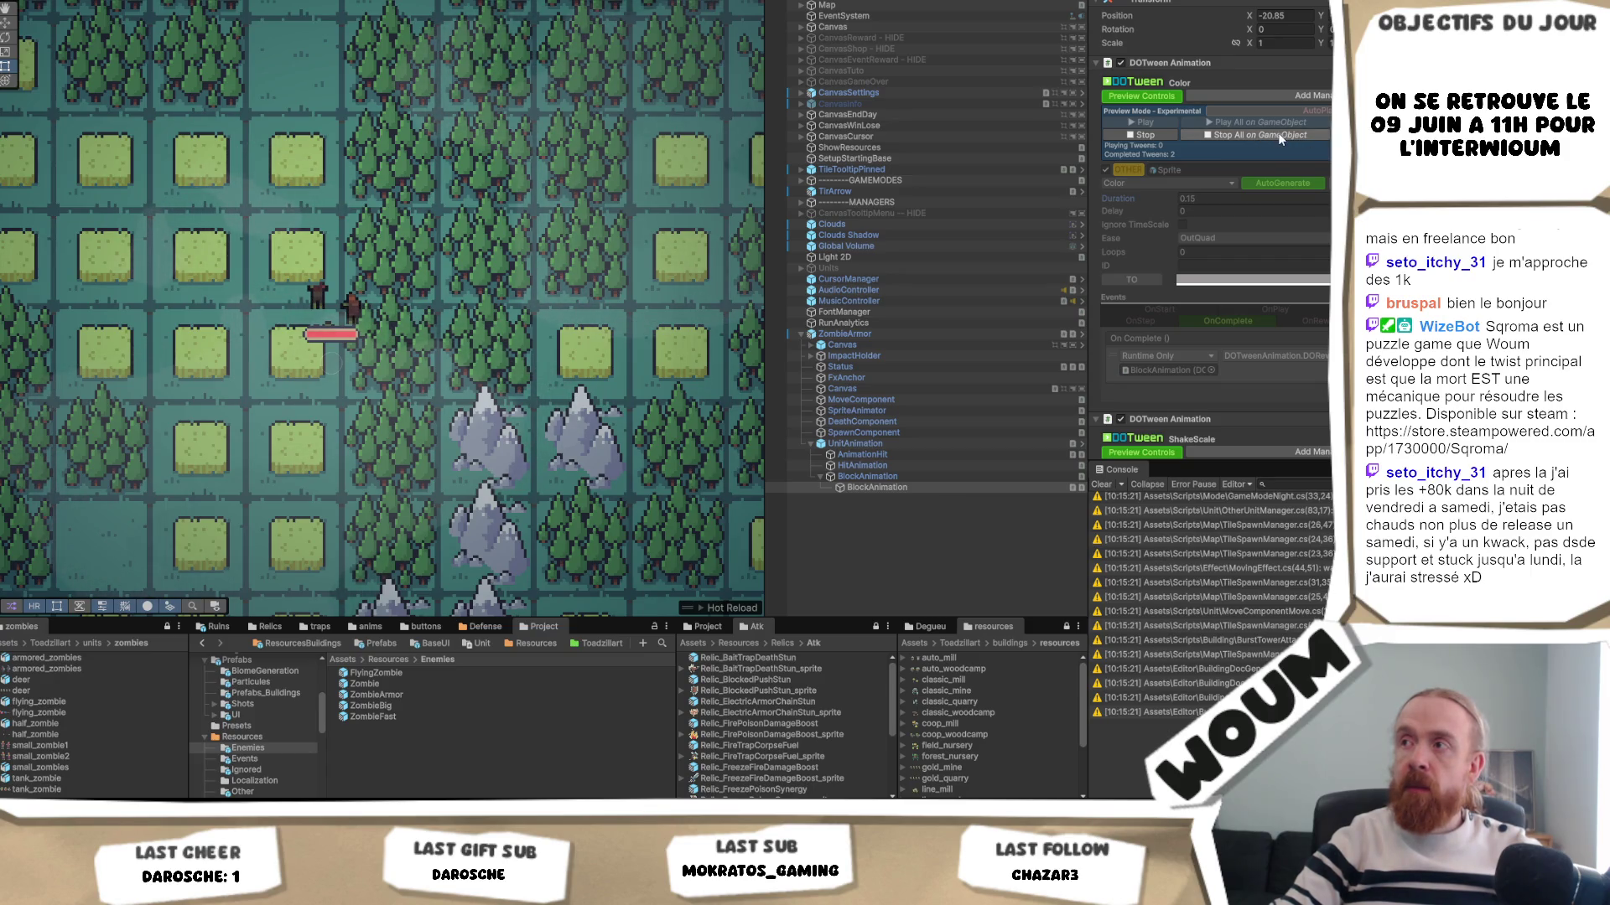
pyautogui.click(1277, 132)
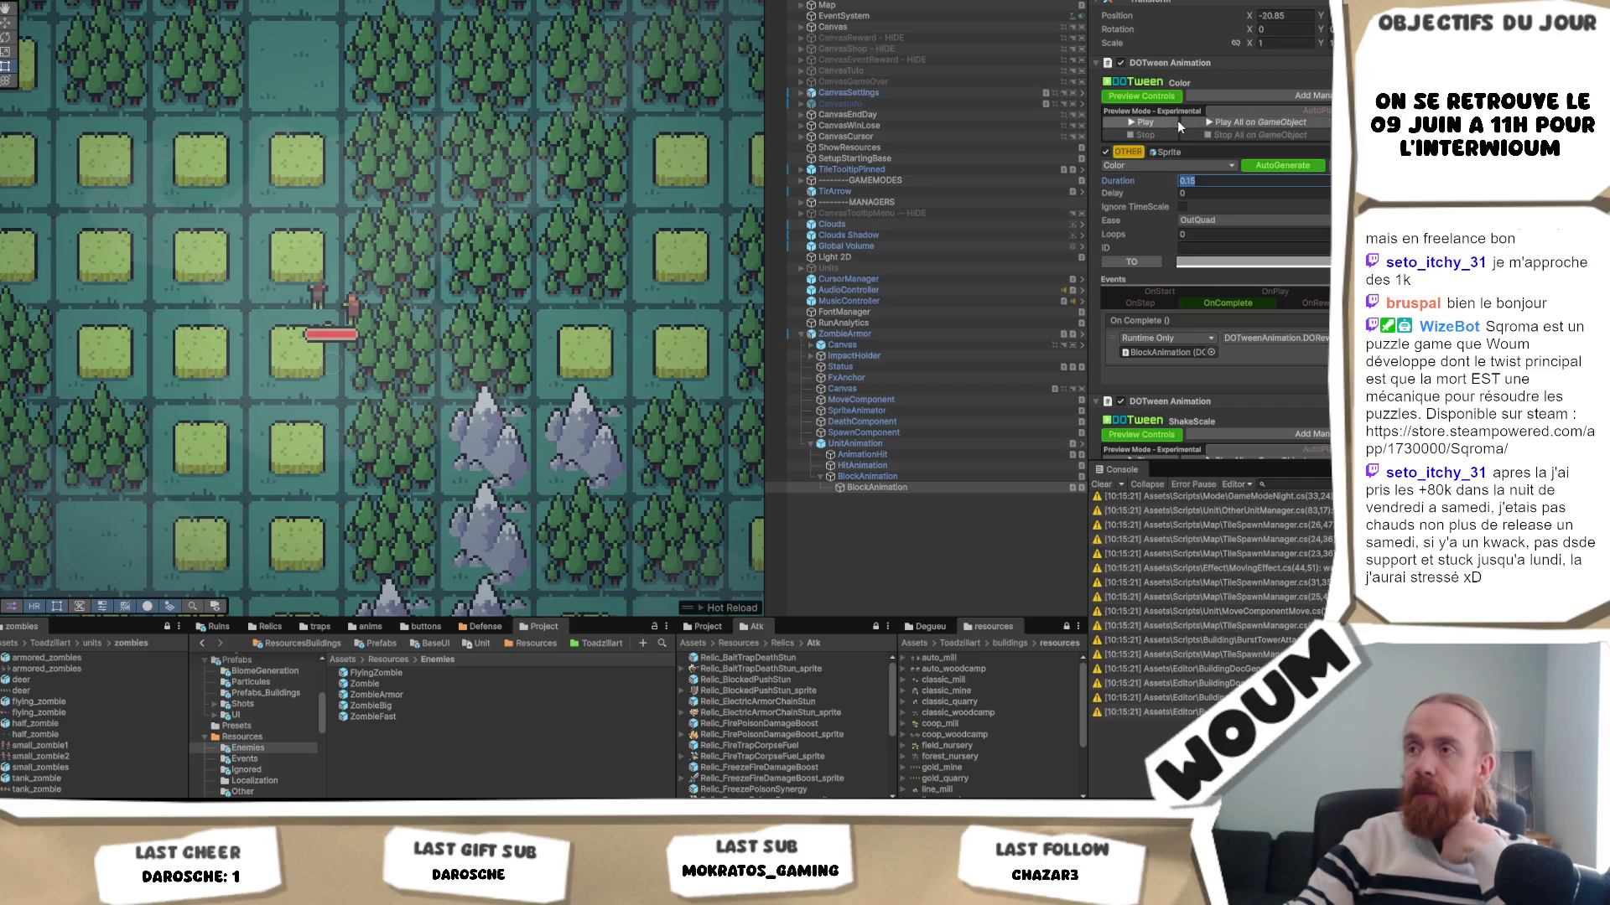
pyautogui.scroll(-1, 1195, 270)
pyautogui.scroll(1, 1234, 263)
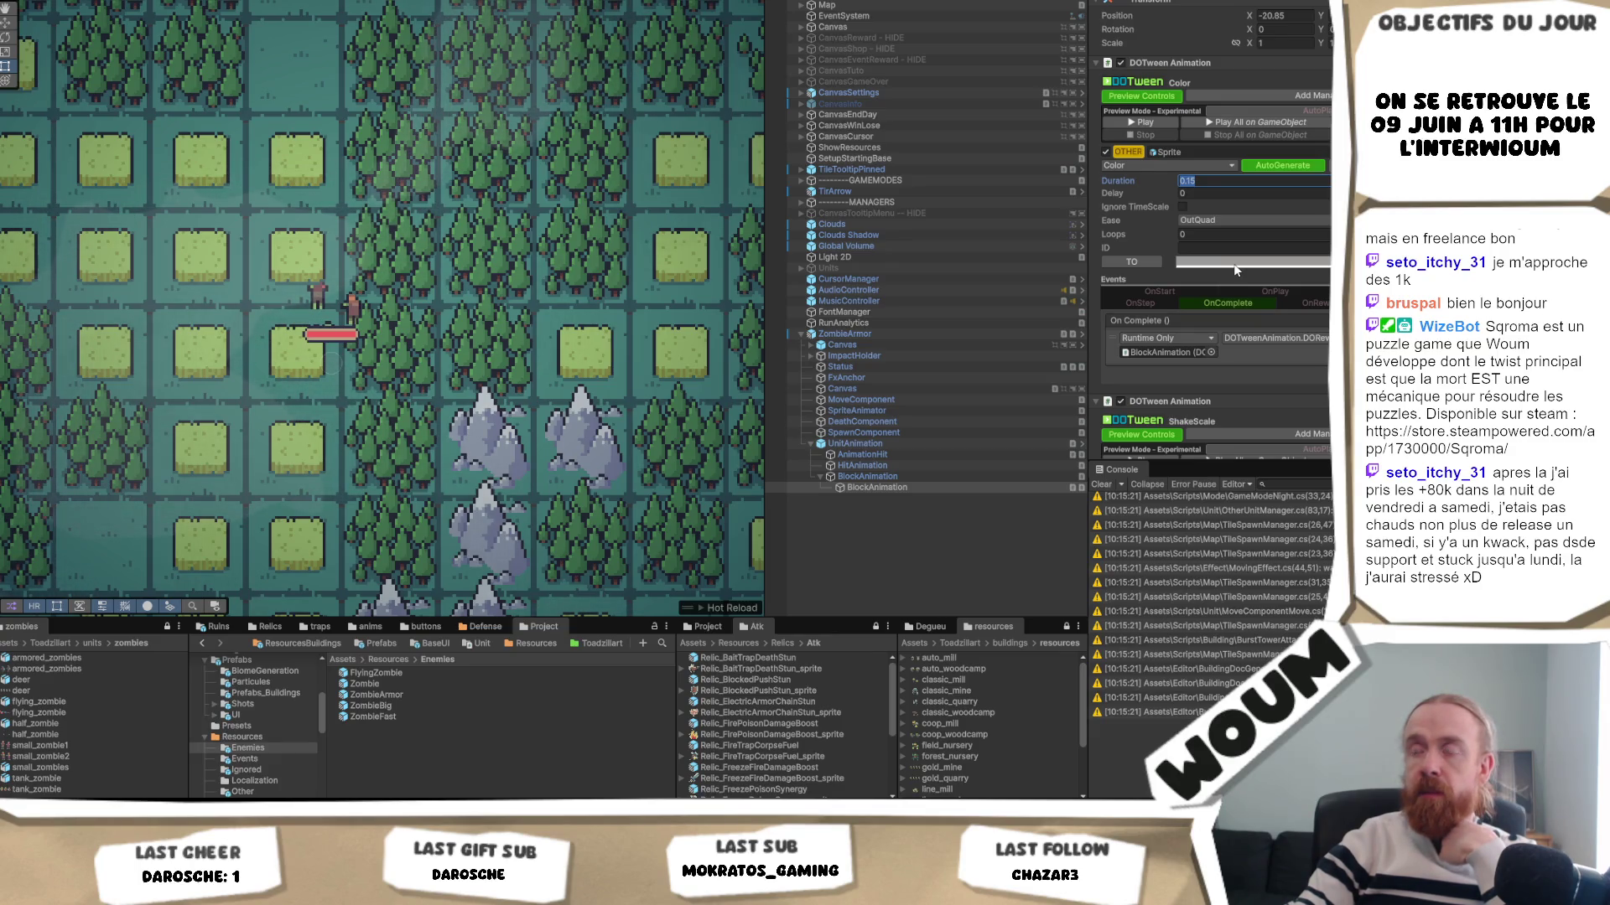
# - Change the Color tween's TO colour to a slightly greyer shade
pyautogui.click(1233, 264)
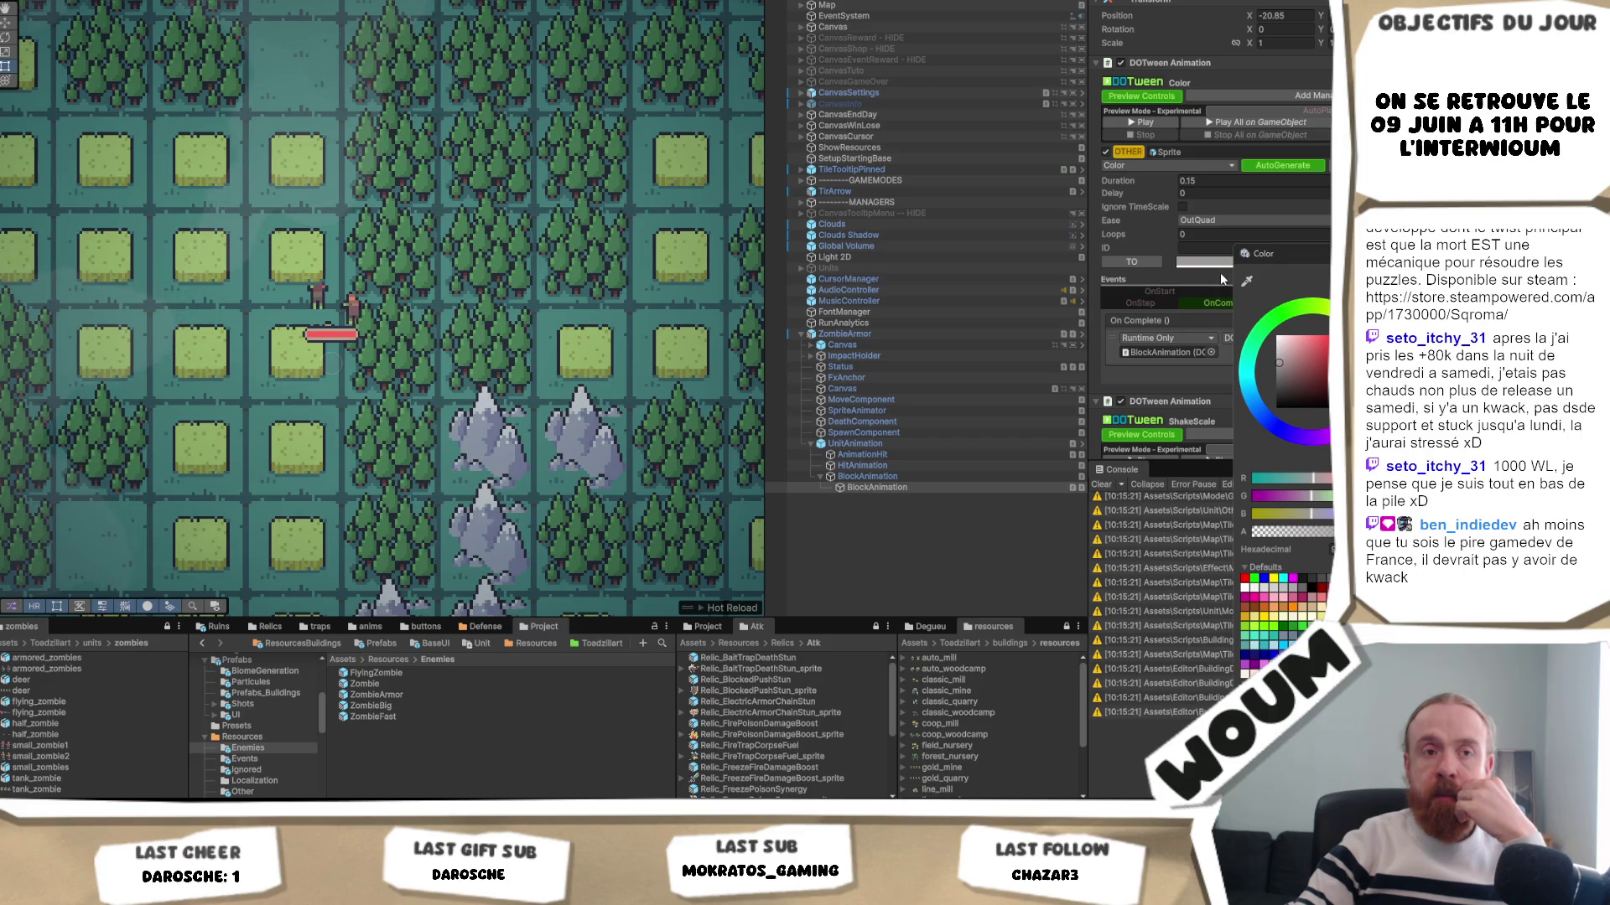
pyautogui.click(1269, 351)
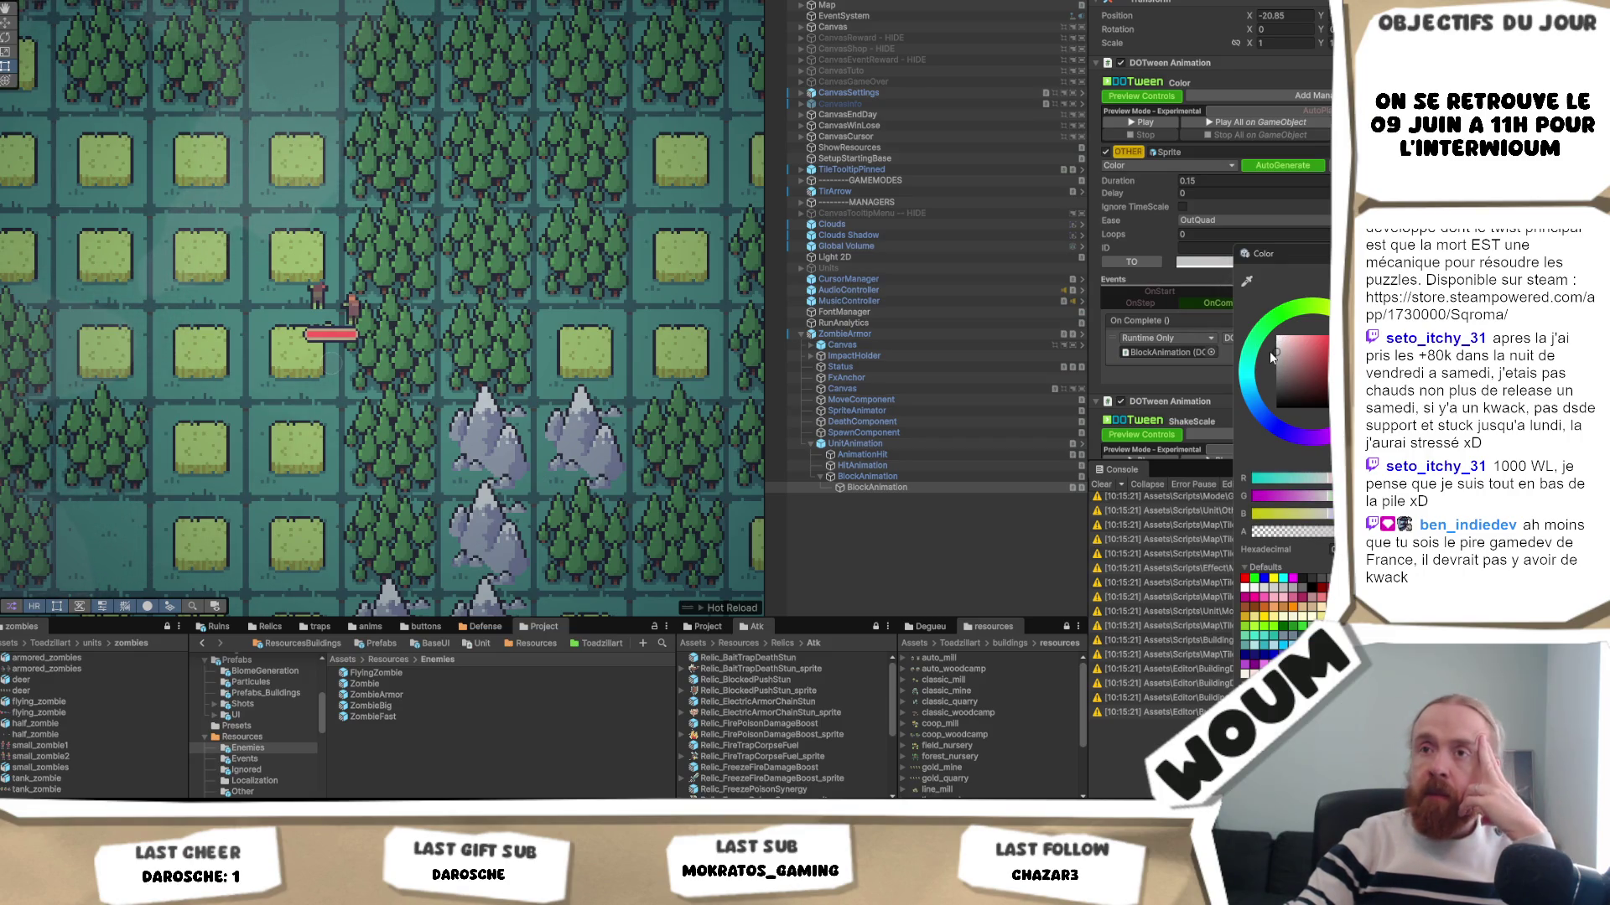
pyautogui.click(1274, 362)
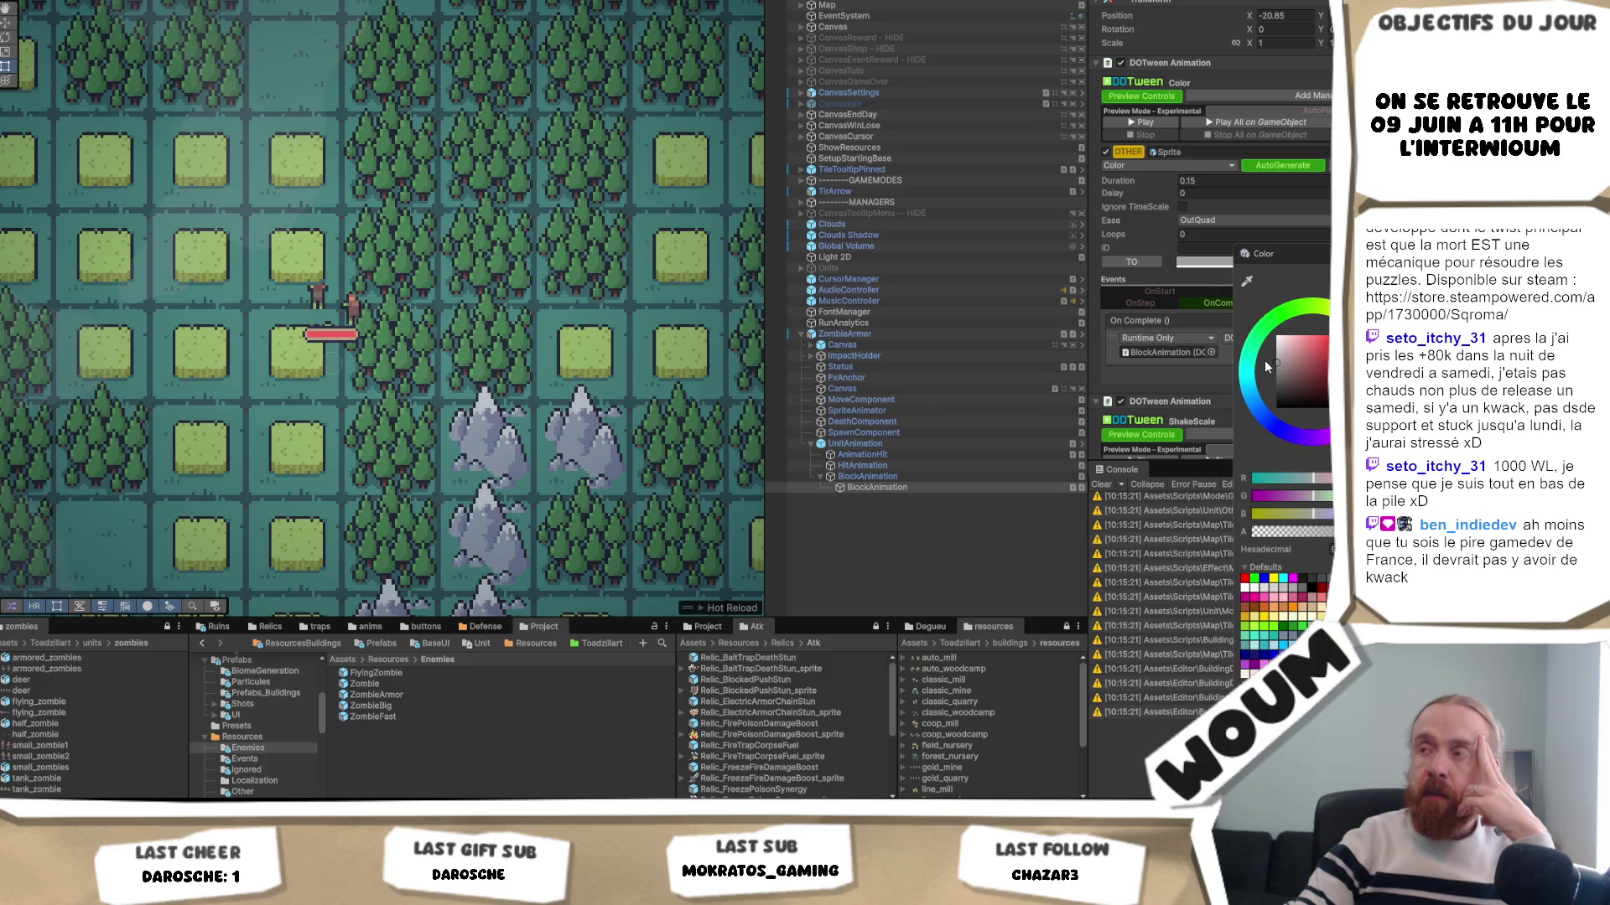
pyautogui.click(1202, 249)
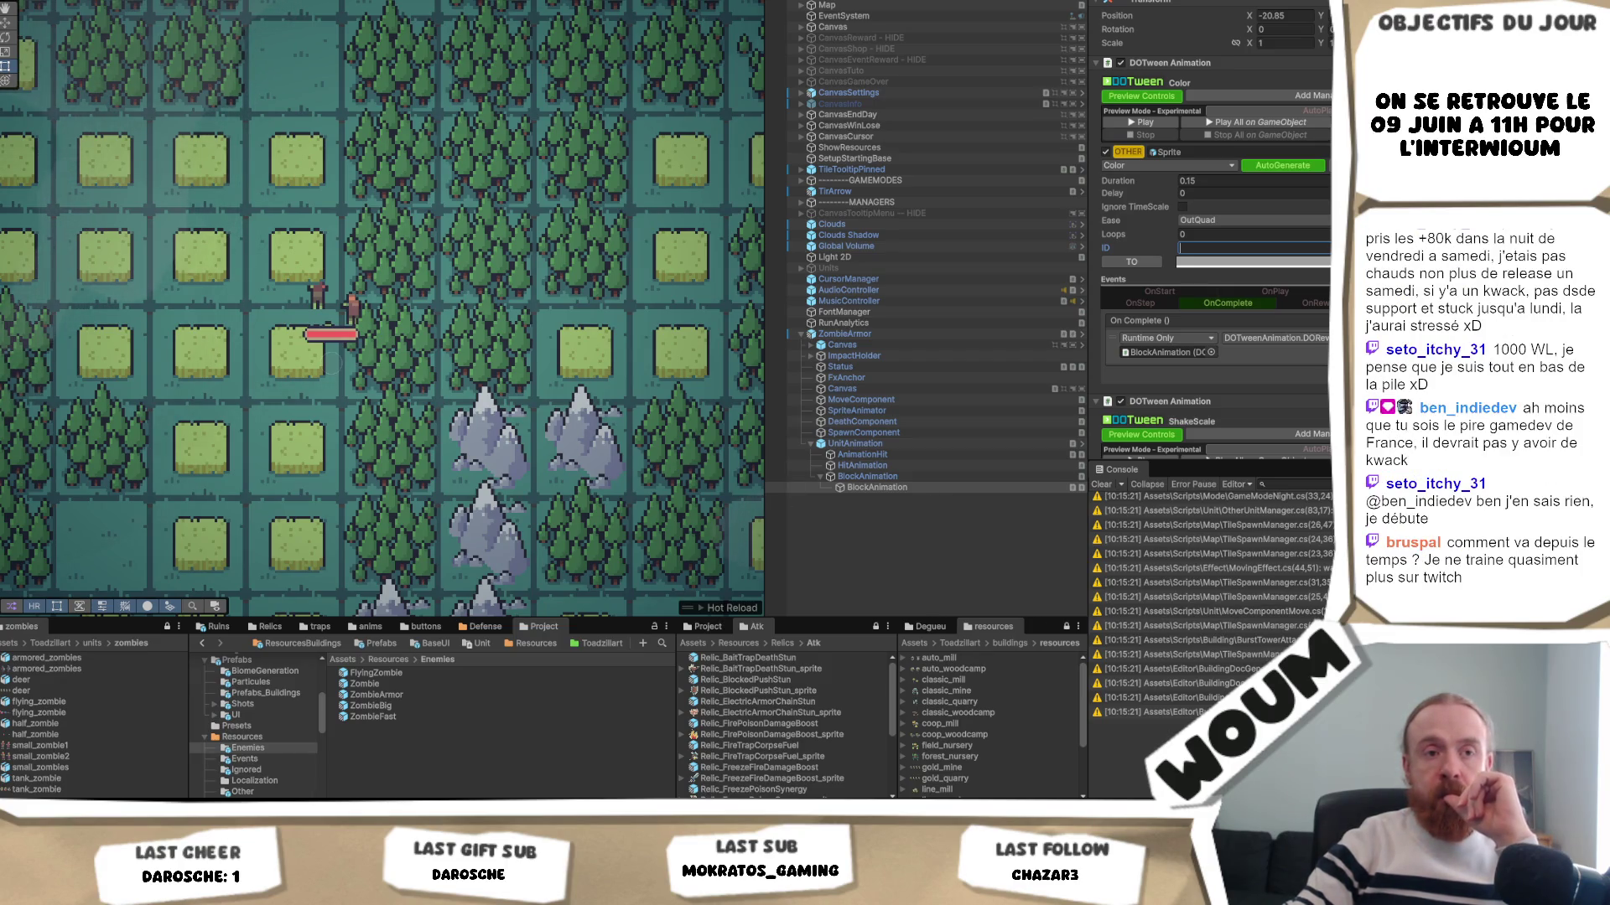
pyautogui.press('Return')
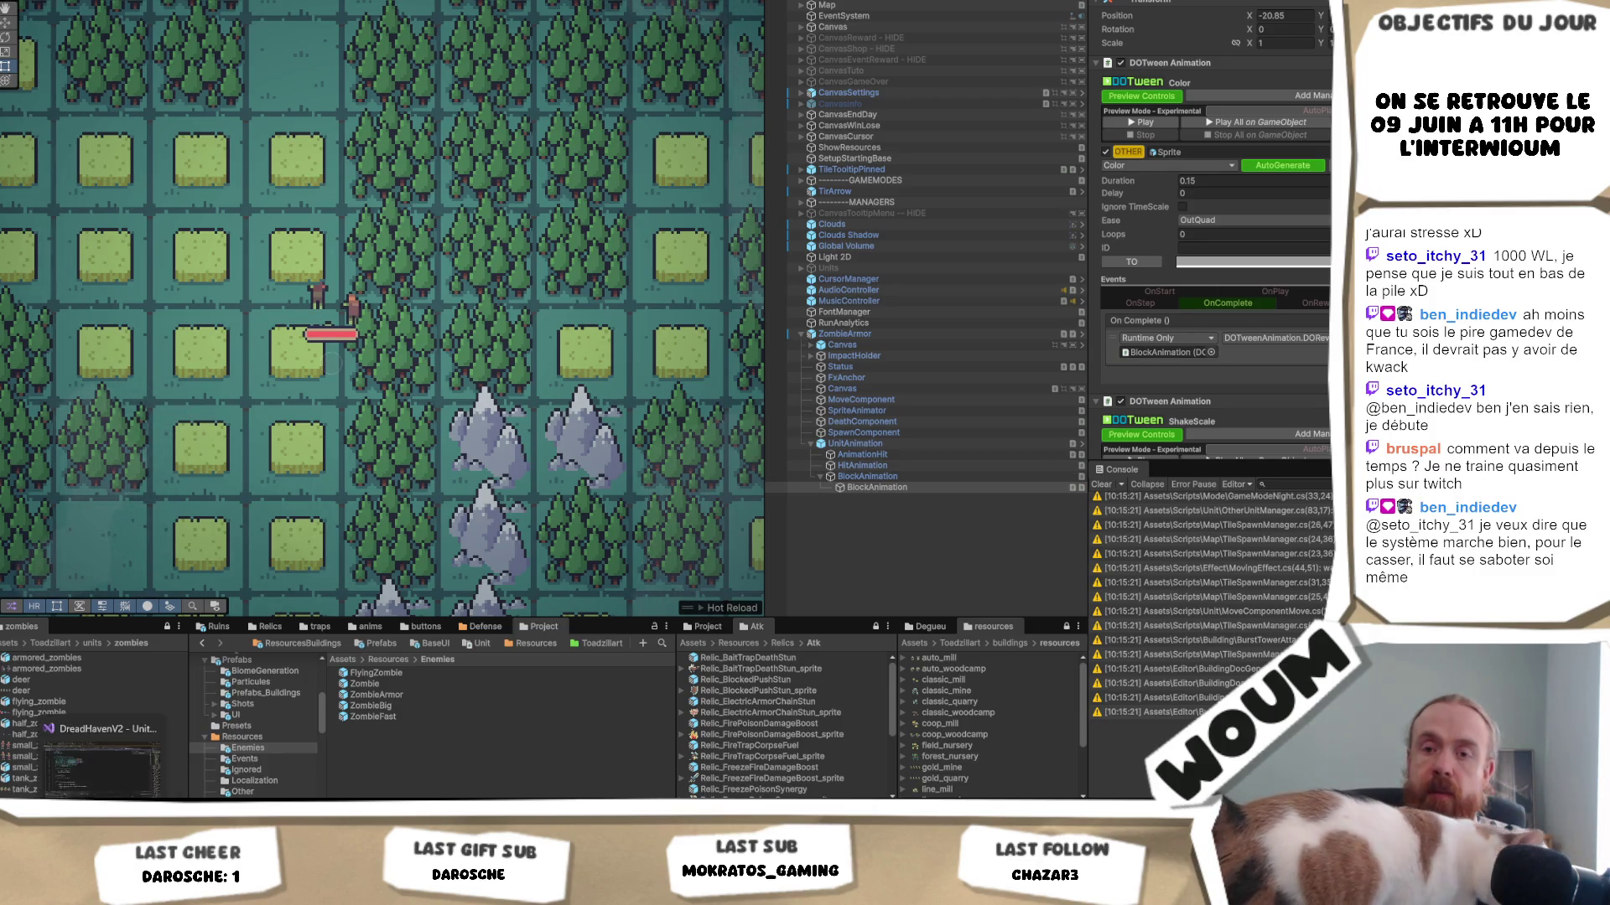
pyautogui.hotkey('alt', 'Tab')
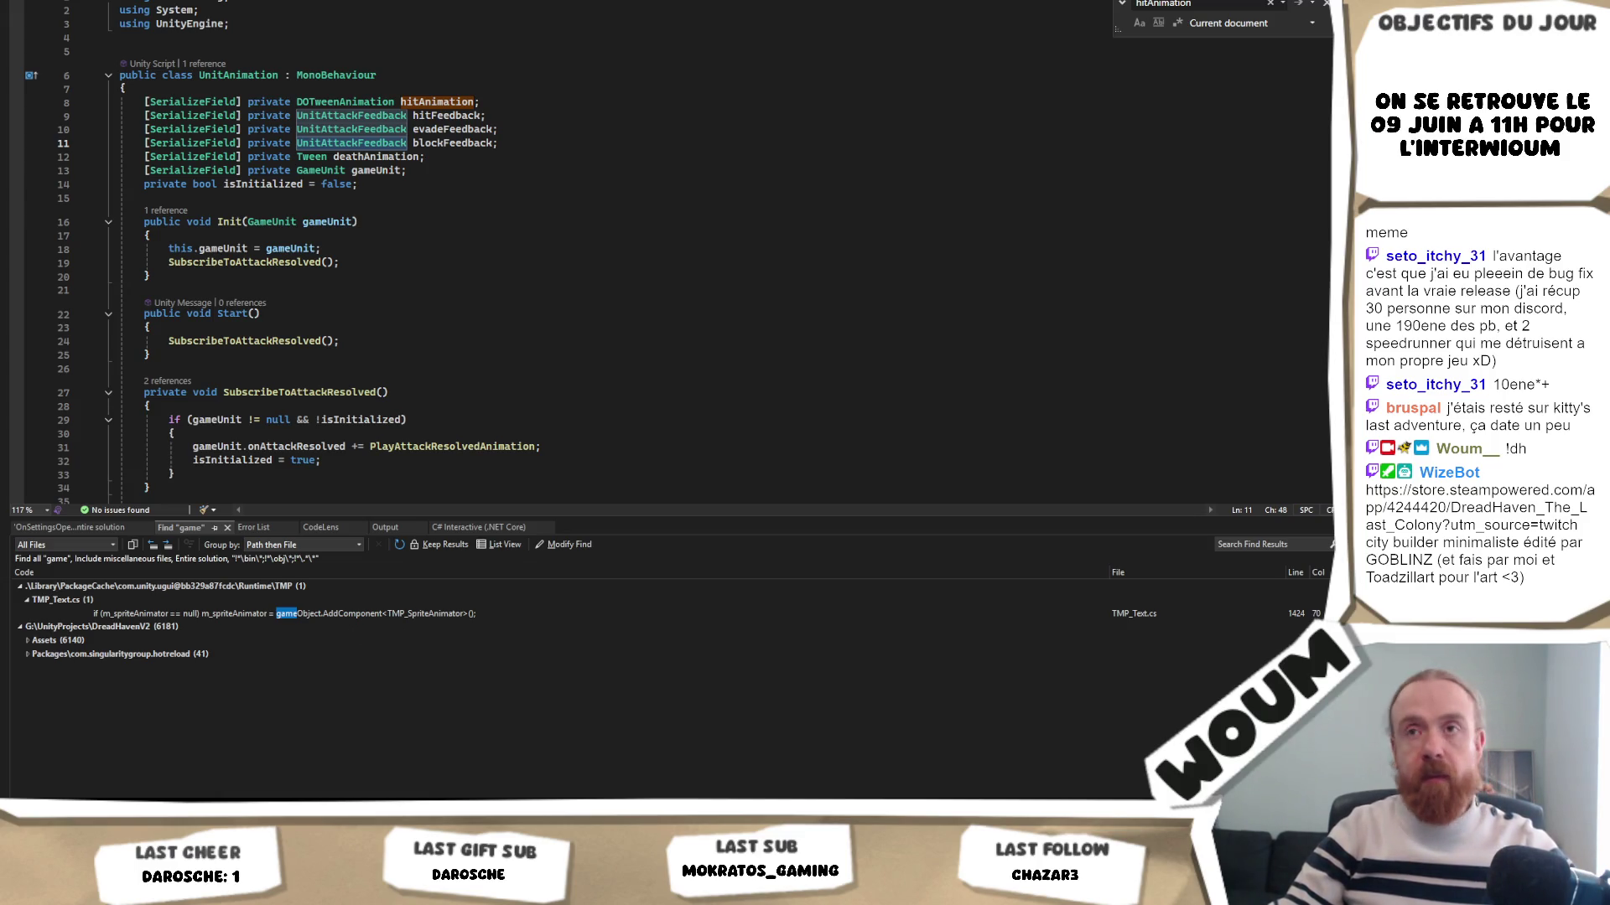
pyautogui.click(494, 129)
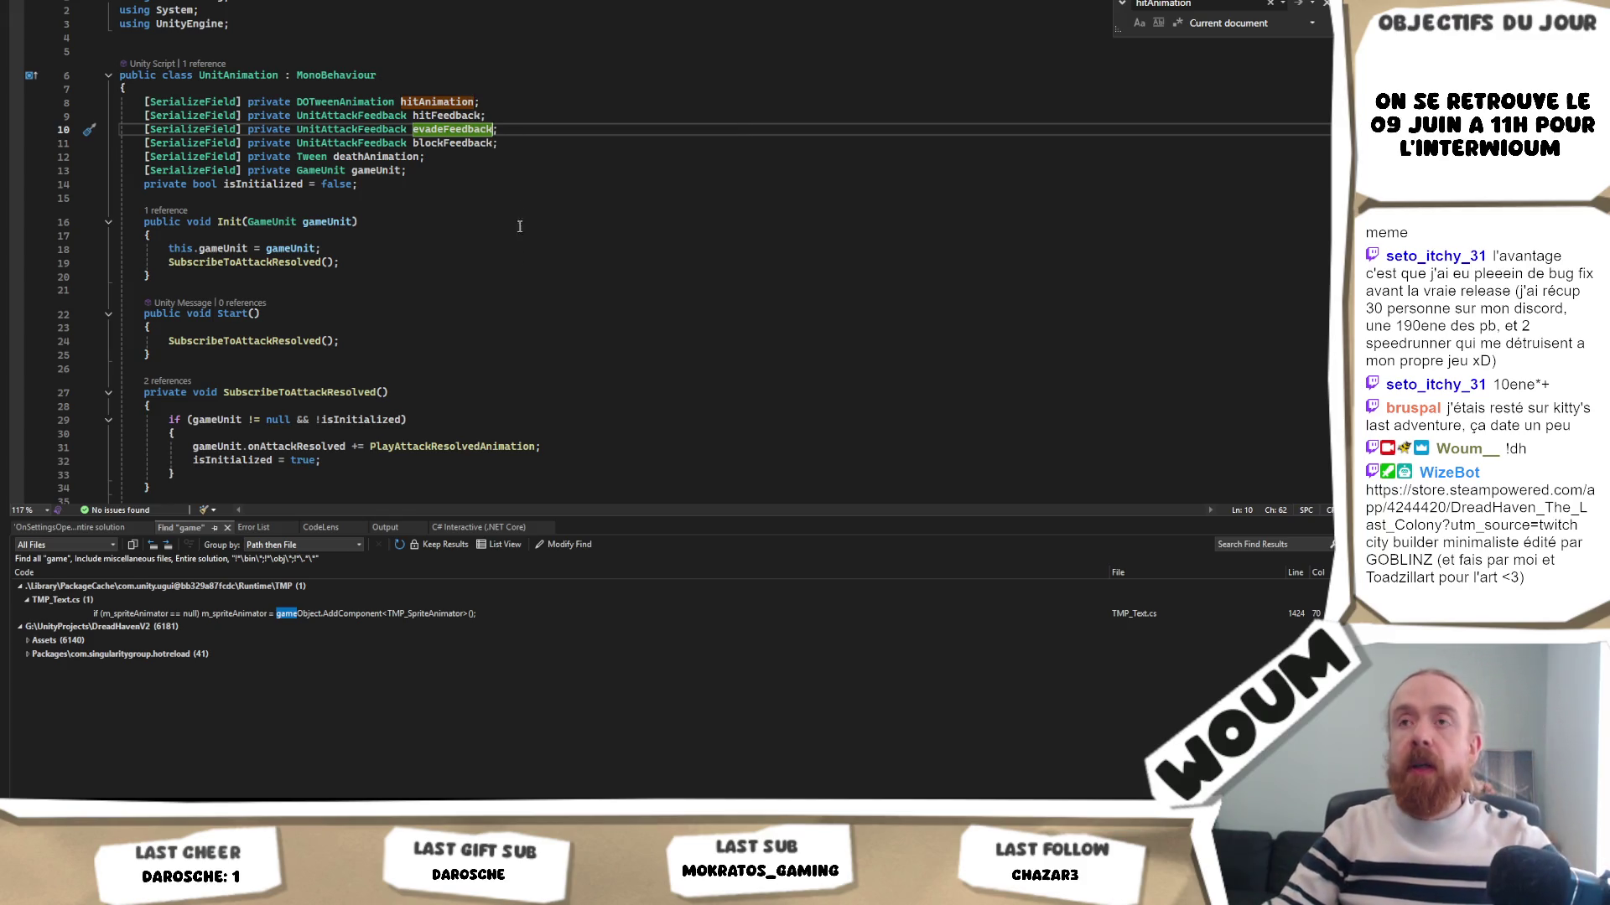
pyautogui.click(373, 142)
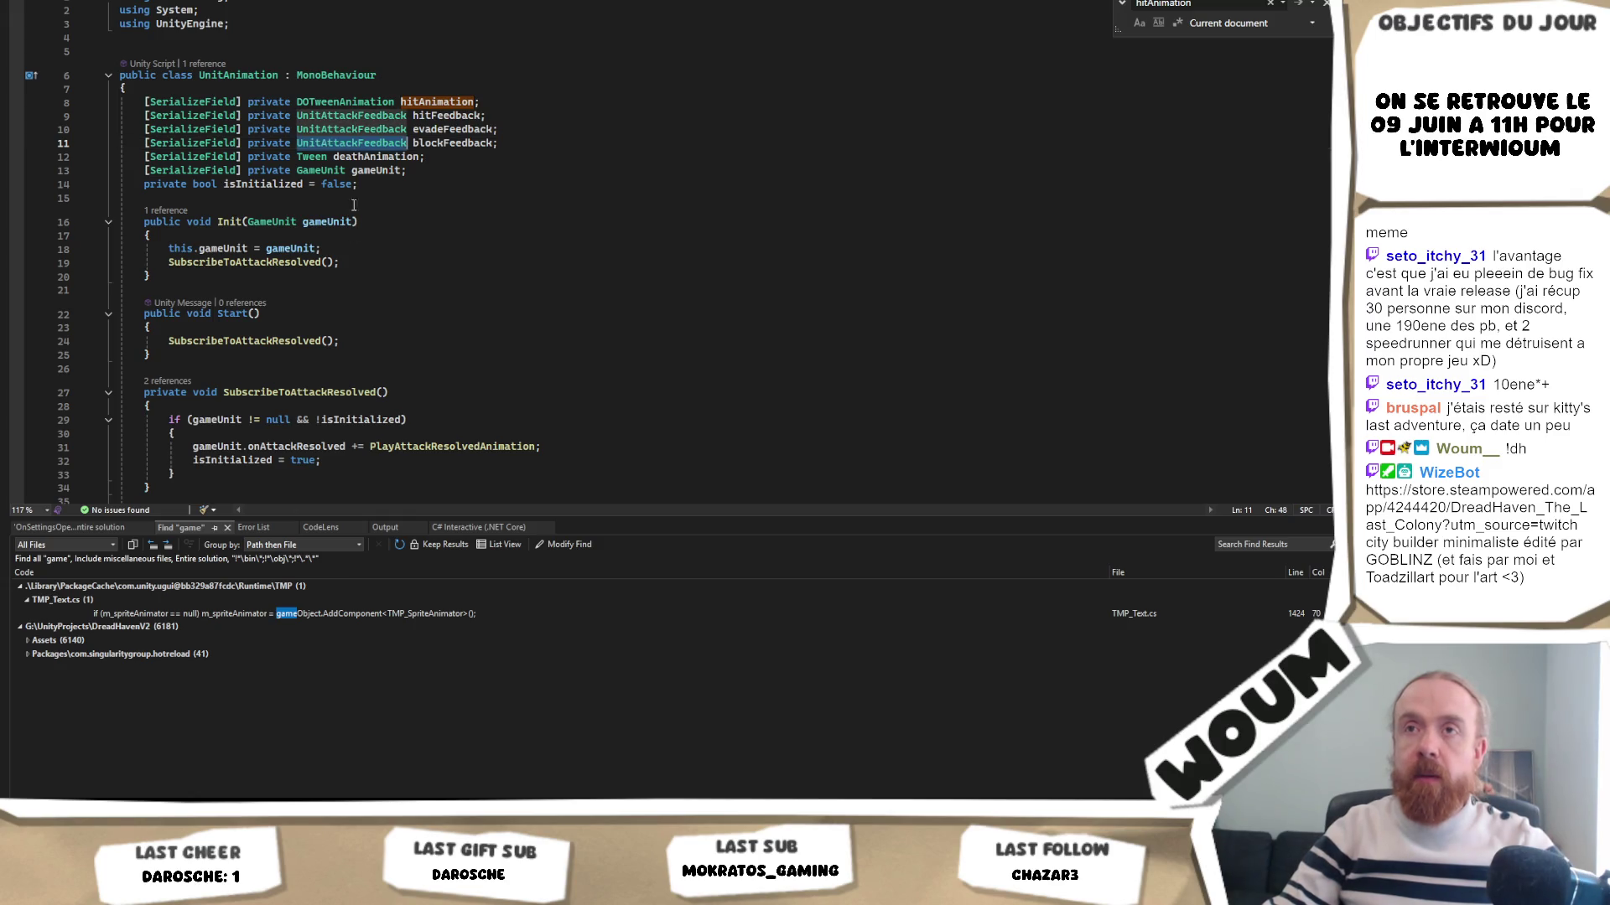
pyautogui.hotkey('alt', 'Tab')
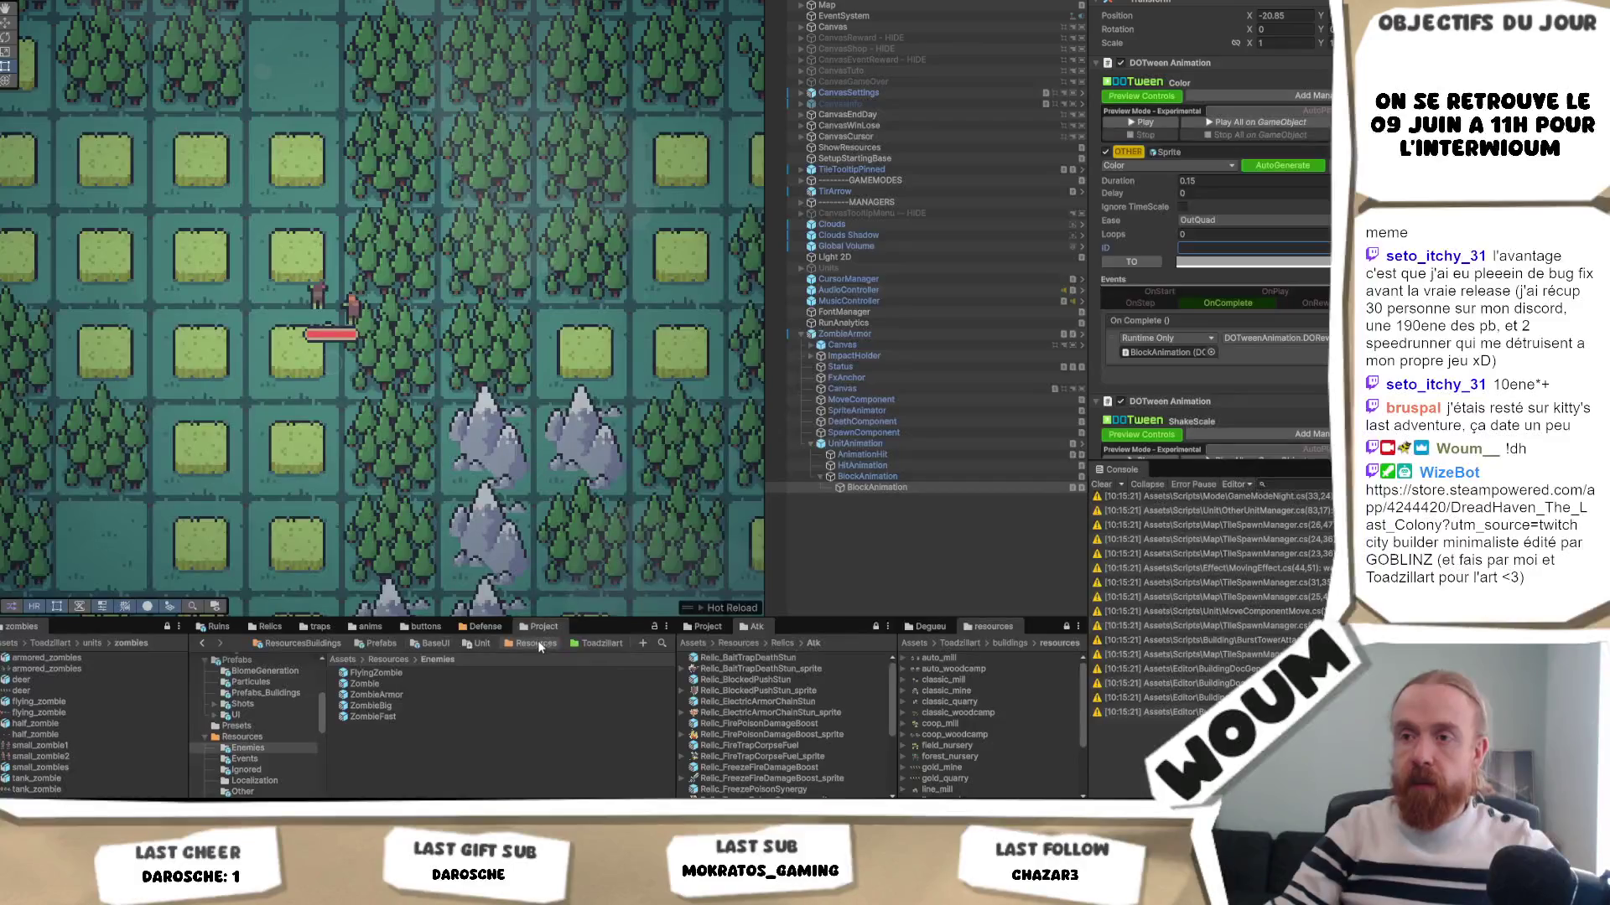
# - Search the Project panel for the UnitAttackFeedback script, then clear the search
pyautogui.click(661, 643)
pyautogui.write('UnitAttackFeedback')
pyautogui.click(406, 674)
pyautogui.click(573, 644)
pyautogui.press('BackSpace')
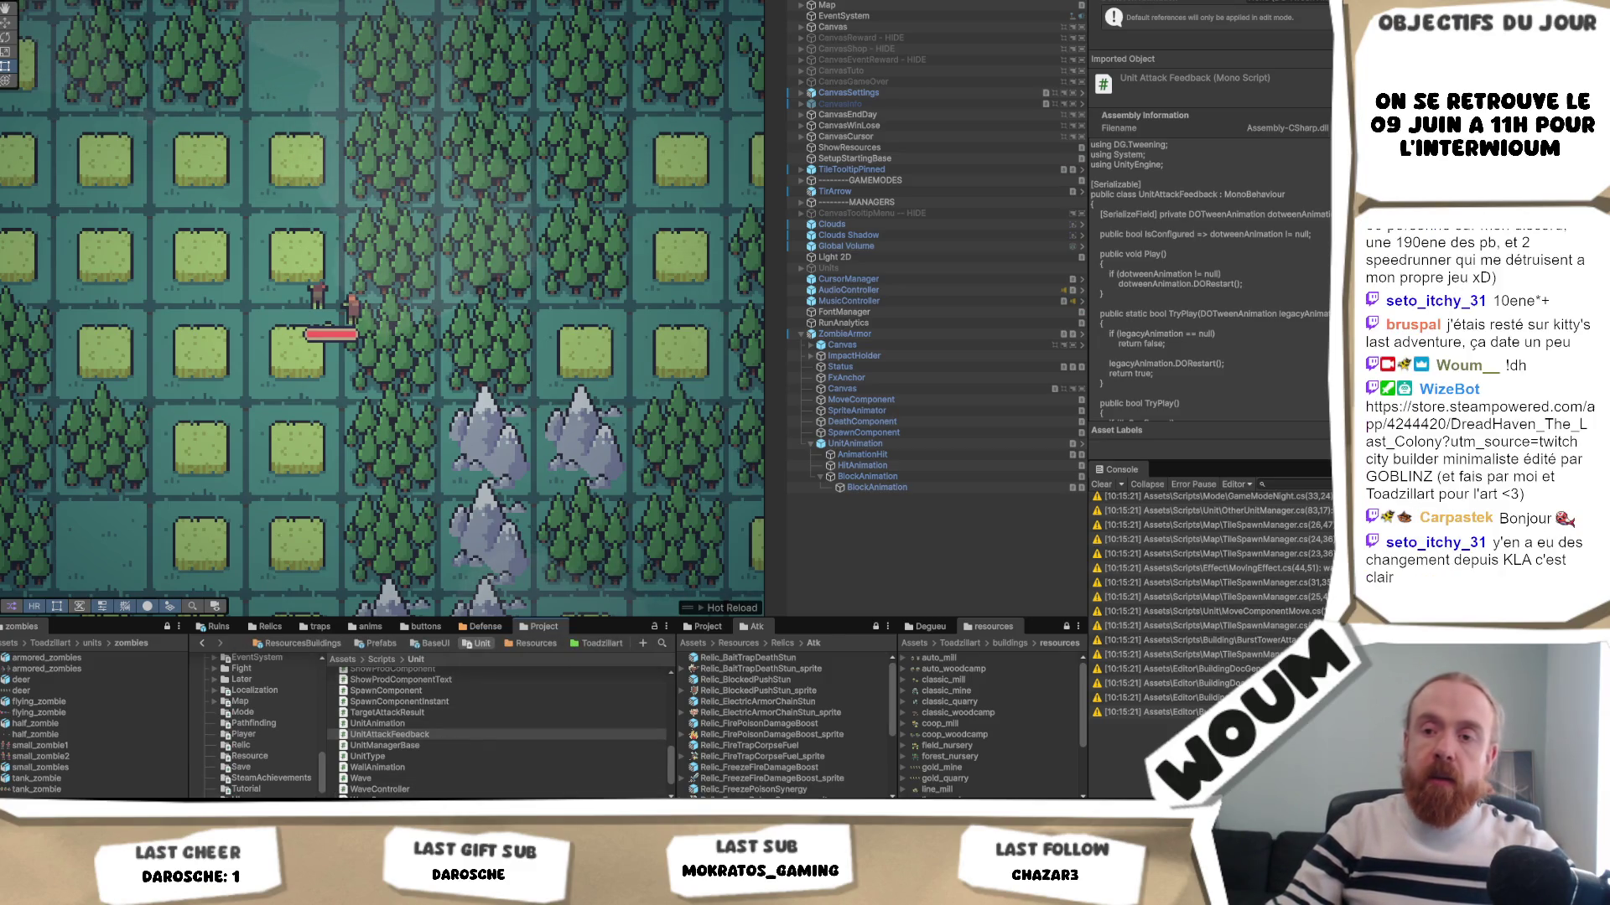
# - Inspect the nested and parent BlockAnimation objects, then delete ZombieArmor from the scene
pyautogui.click(886, 487)
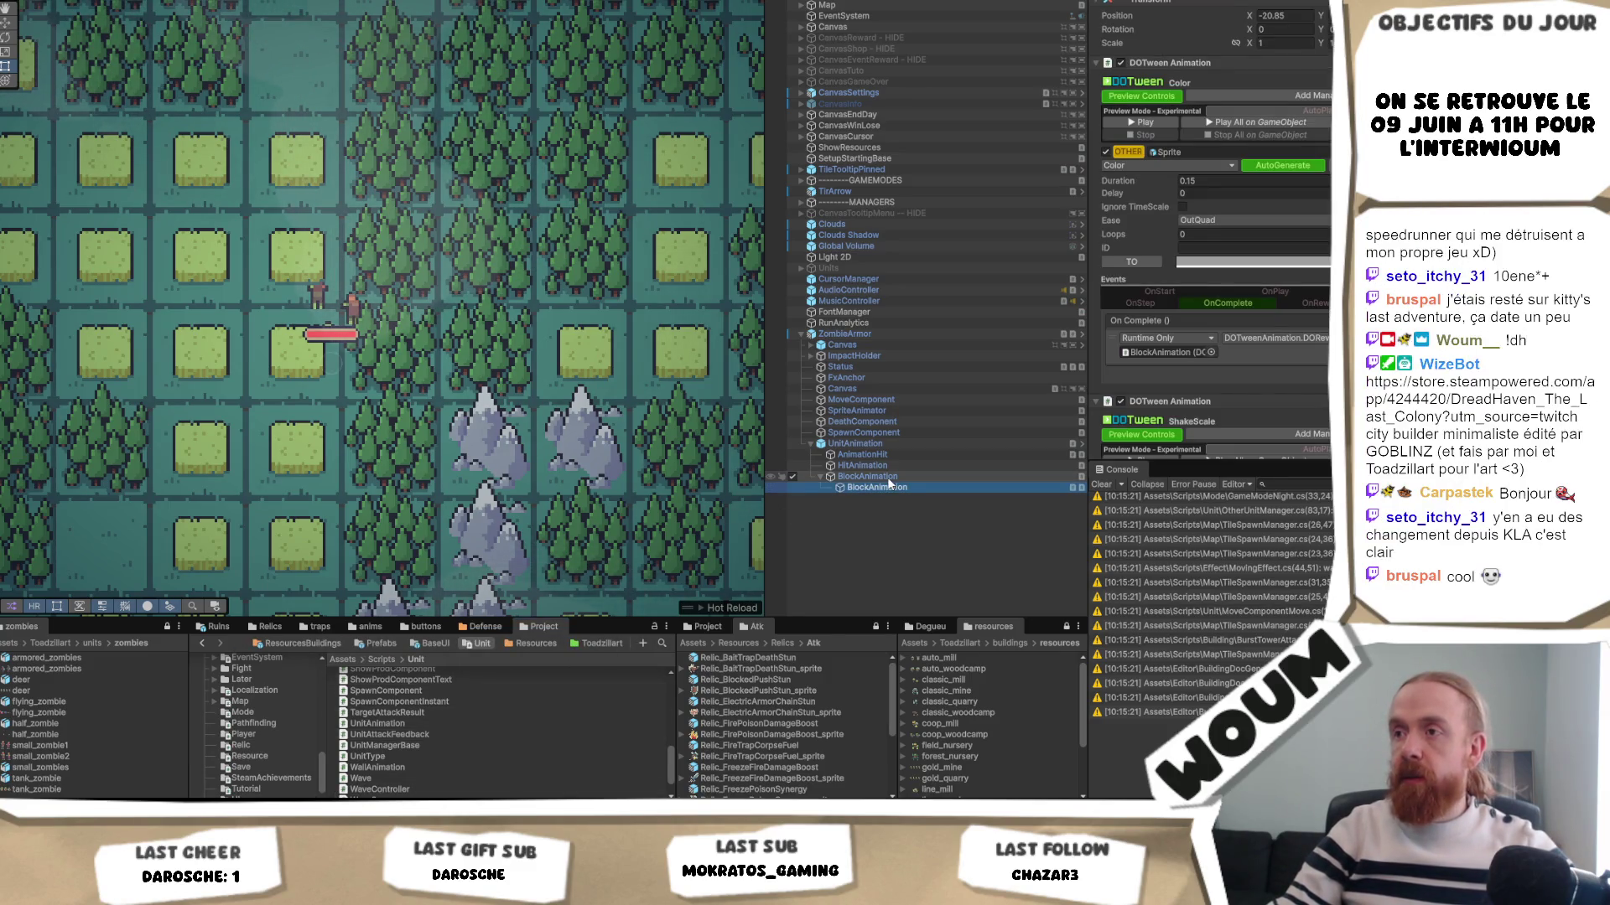
pyautogui.click(887, 476)
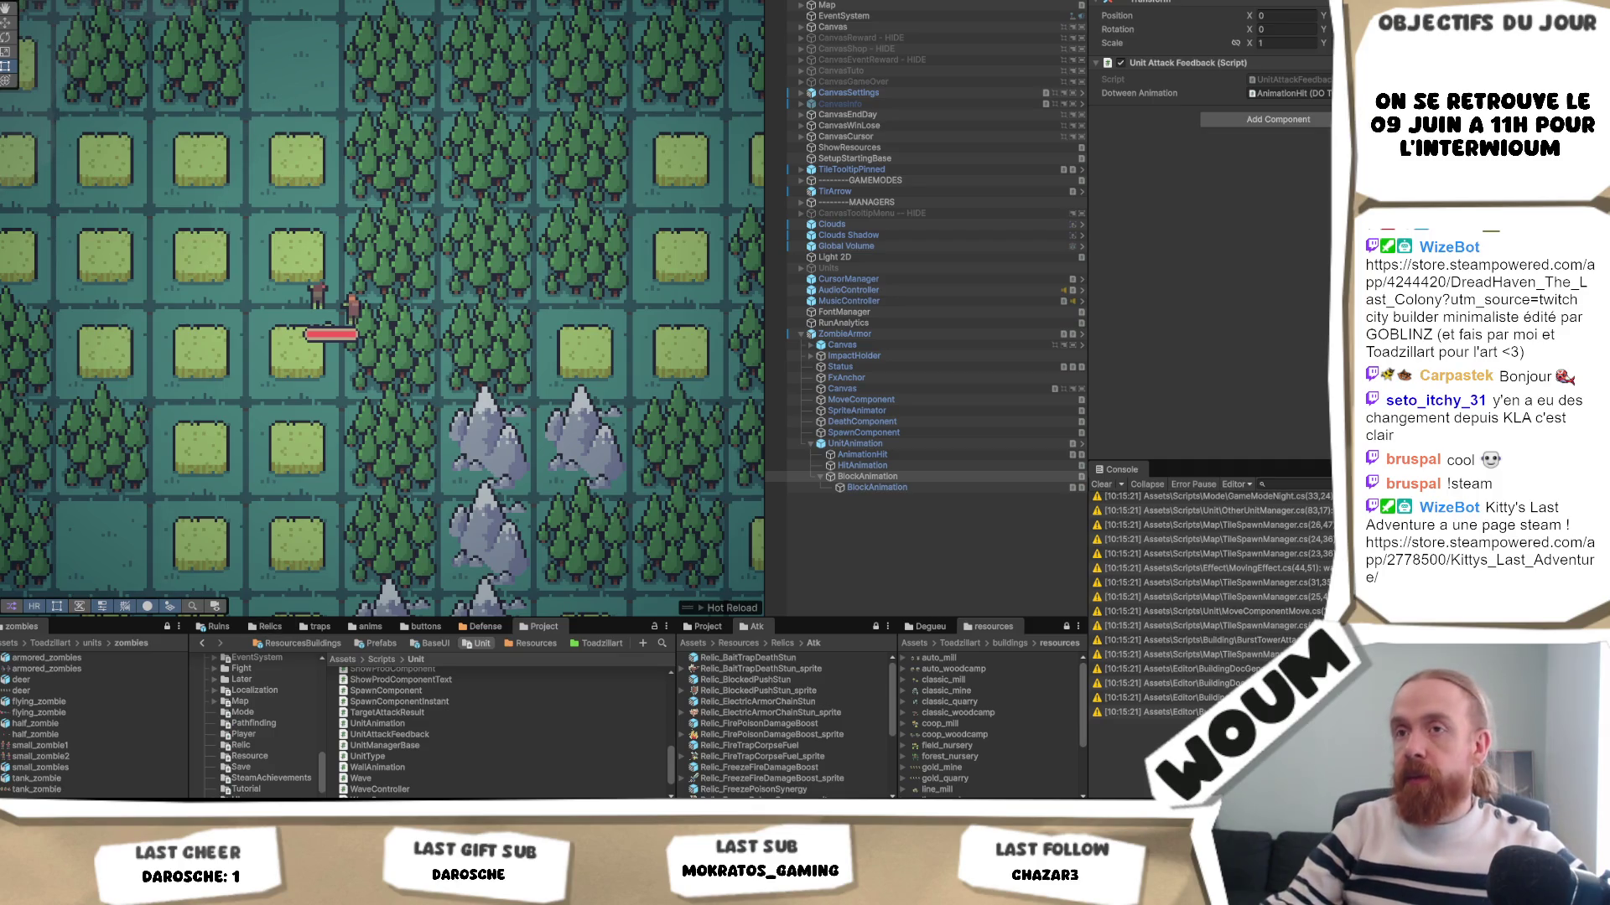
pyautogui.click(866, 335)
pyautogui.press('Delete')
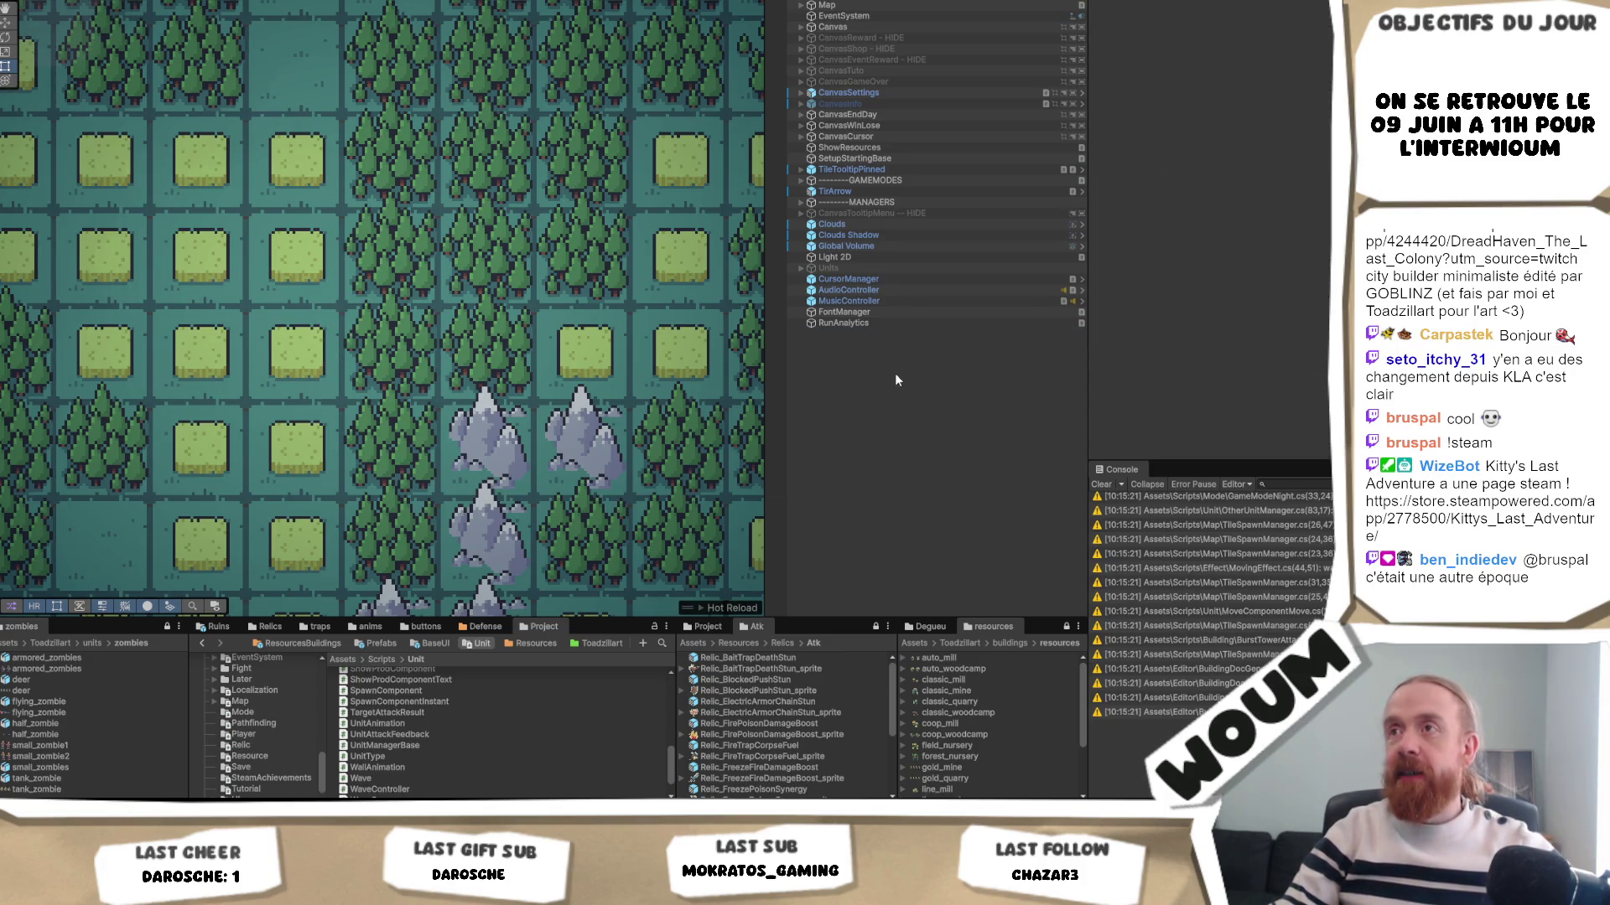
# - Check the Codecks task board, then return to Visual Studio on the French fr.json file
pyautogui.moveTo(271, 809)
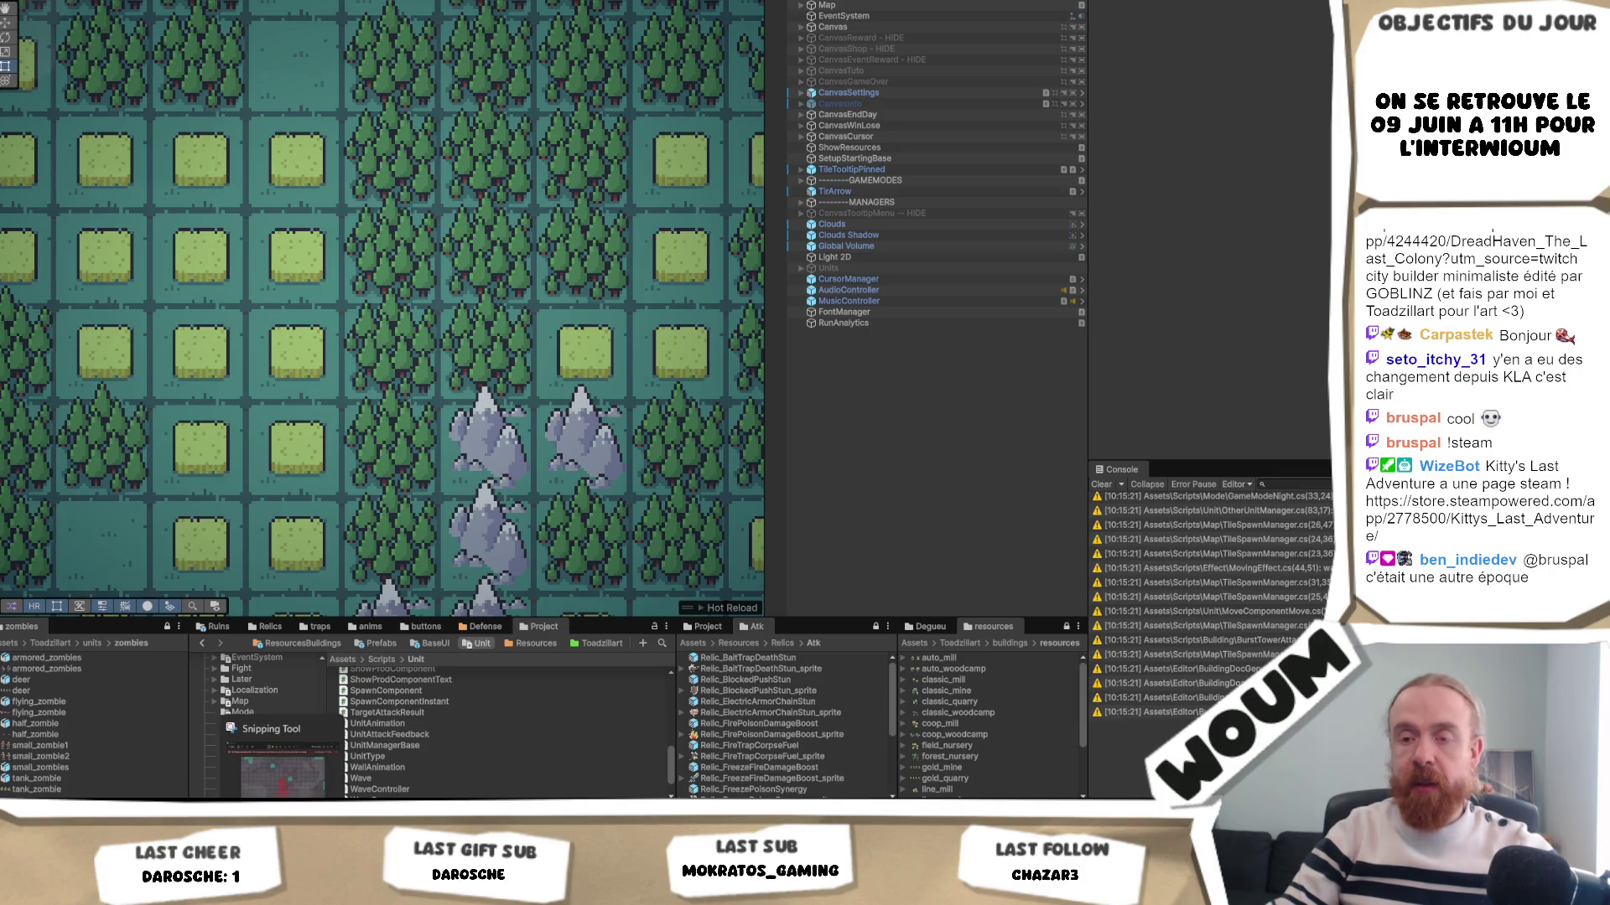
pyautogui.click(271, 759)
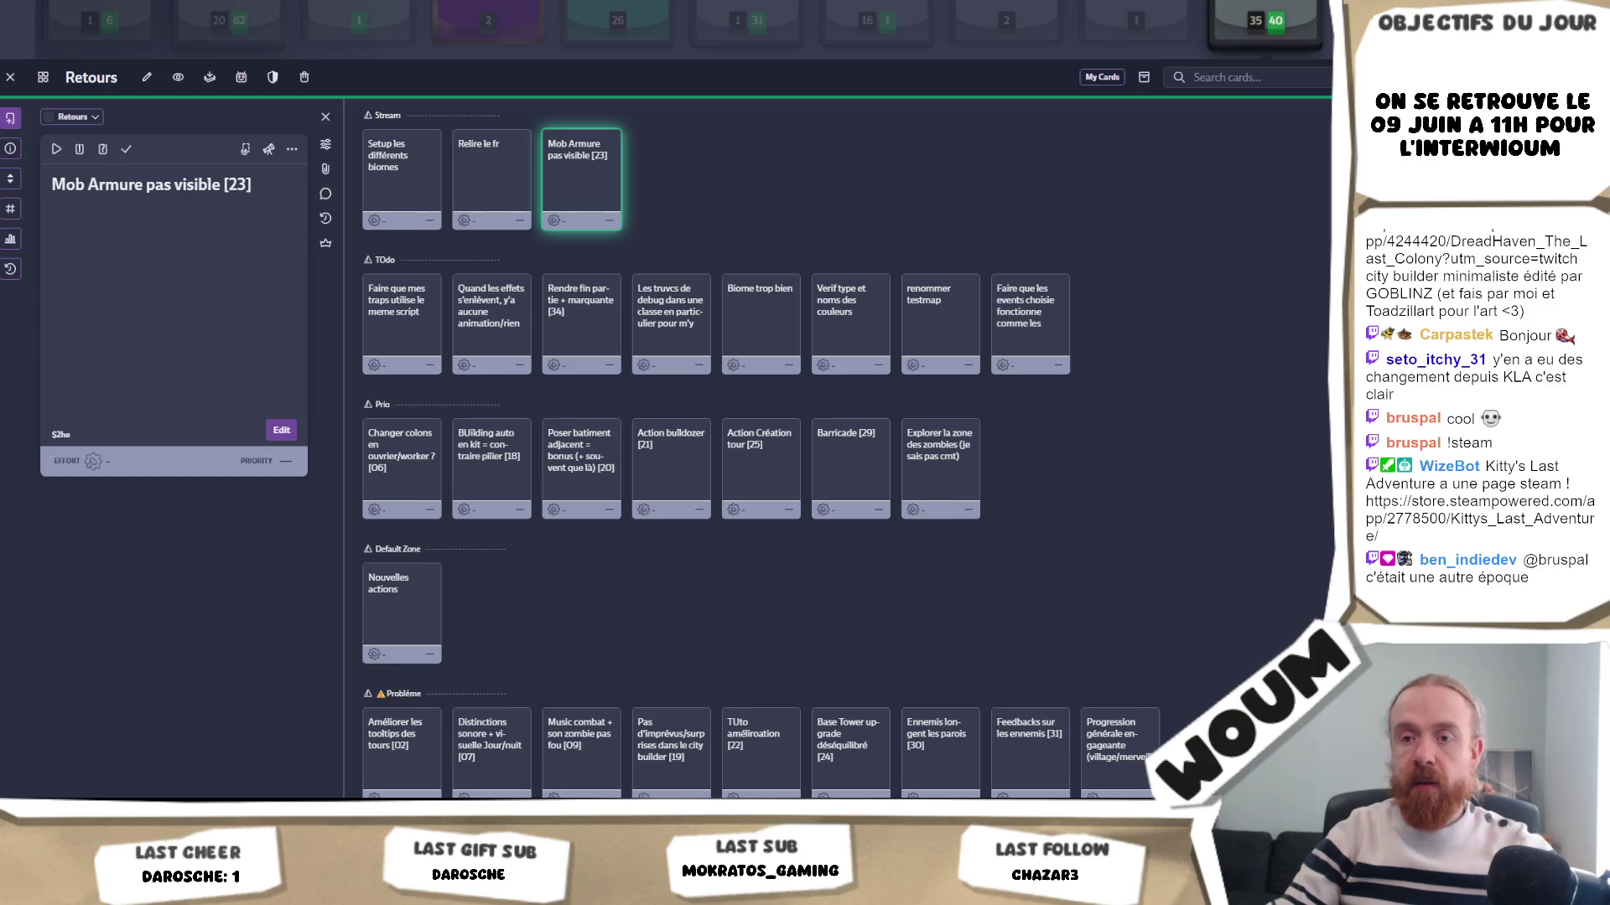
pyautogui.click(191, 767)
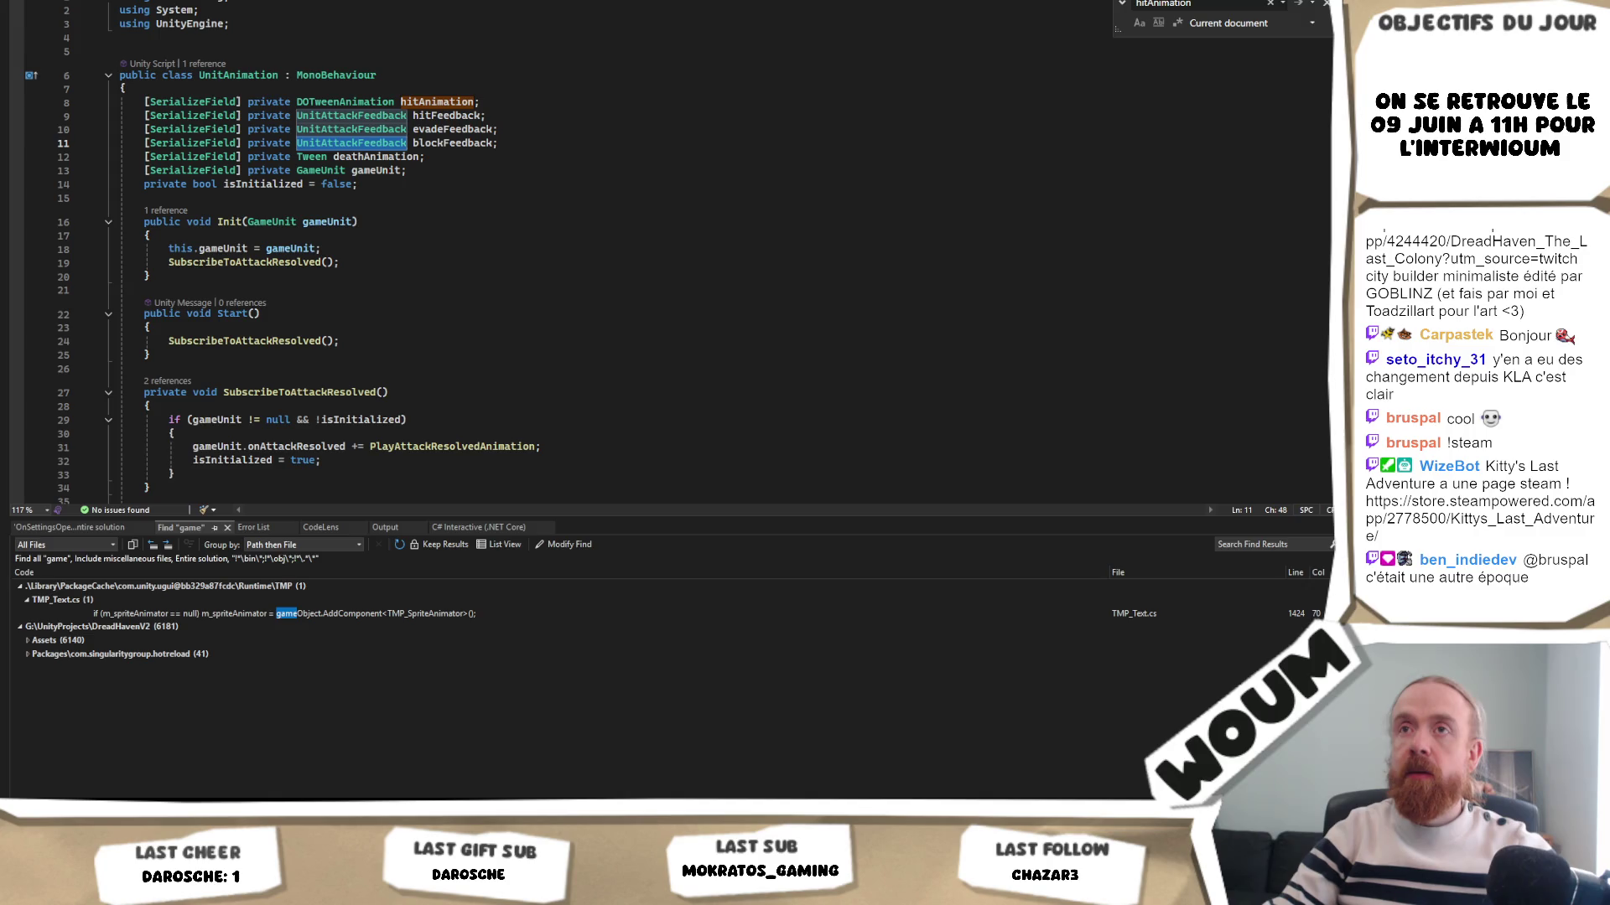
pyautogui.hotkey('ctrl', 'Tab')
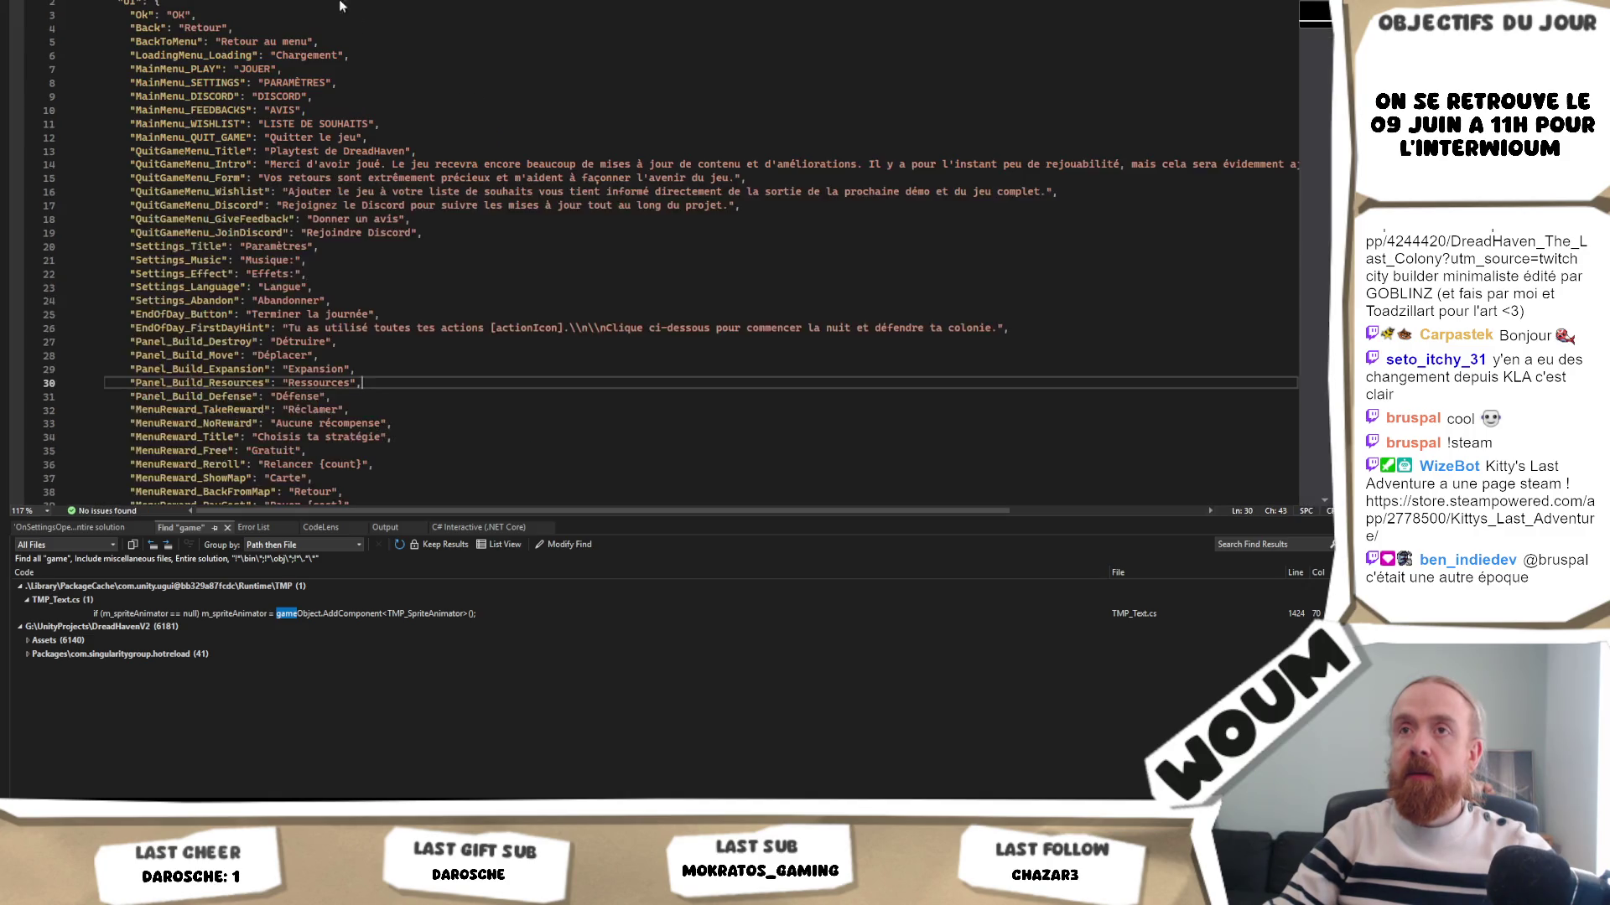
# - Browse the opening lines of fr.json, selecting text around the MainMenu_PLAY entry
pyautogui.click(216, 50)
pyautogui.press('End')
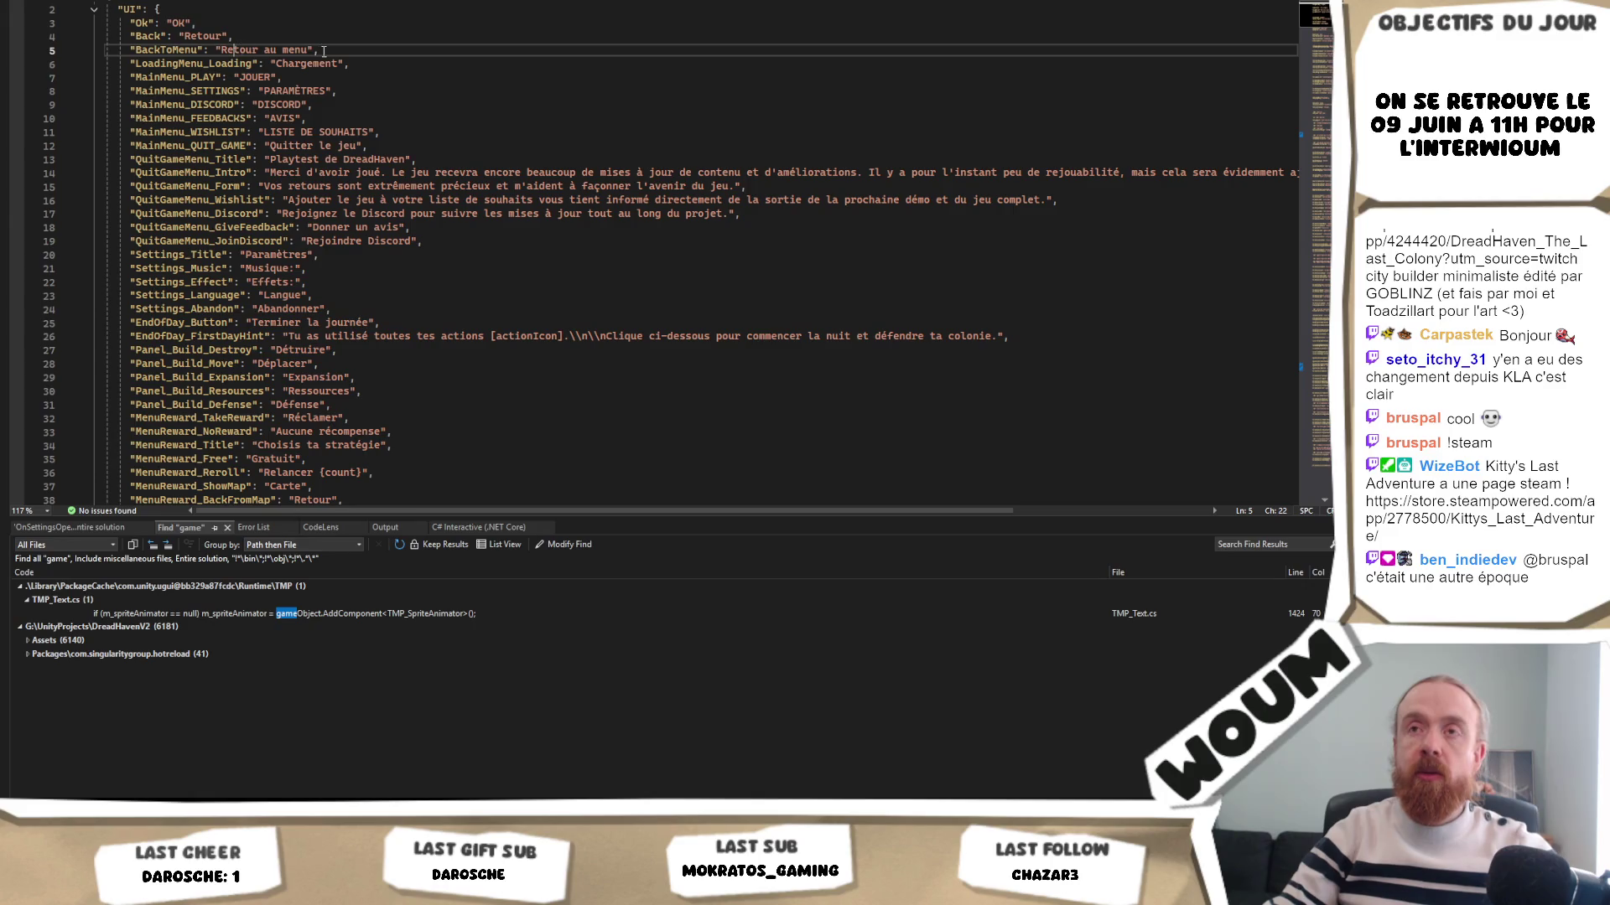
pyautogui.press('Down')
pyautogui.press('Down')
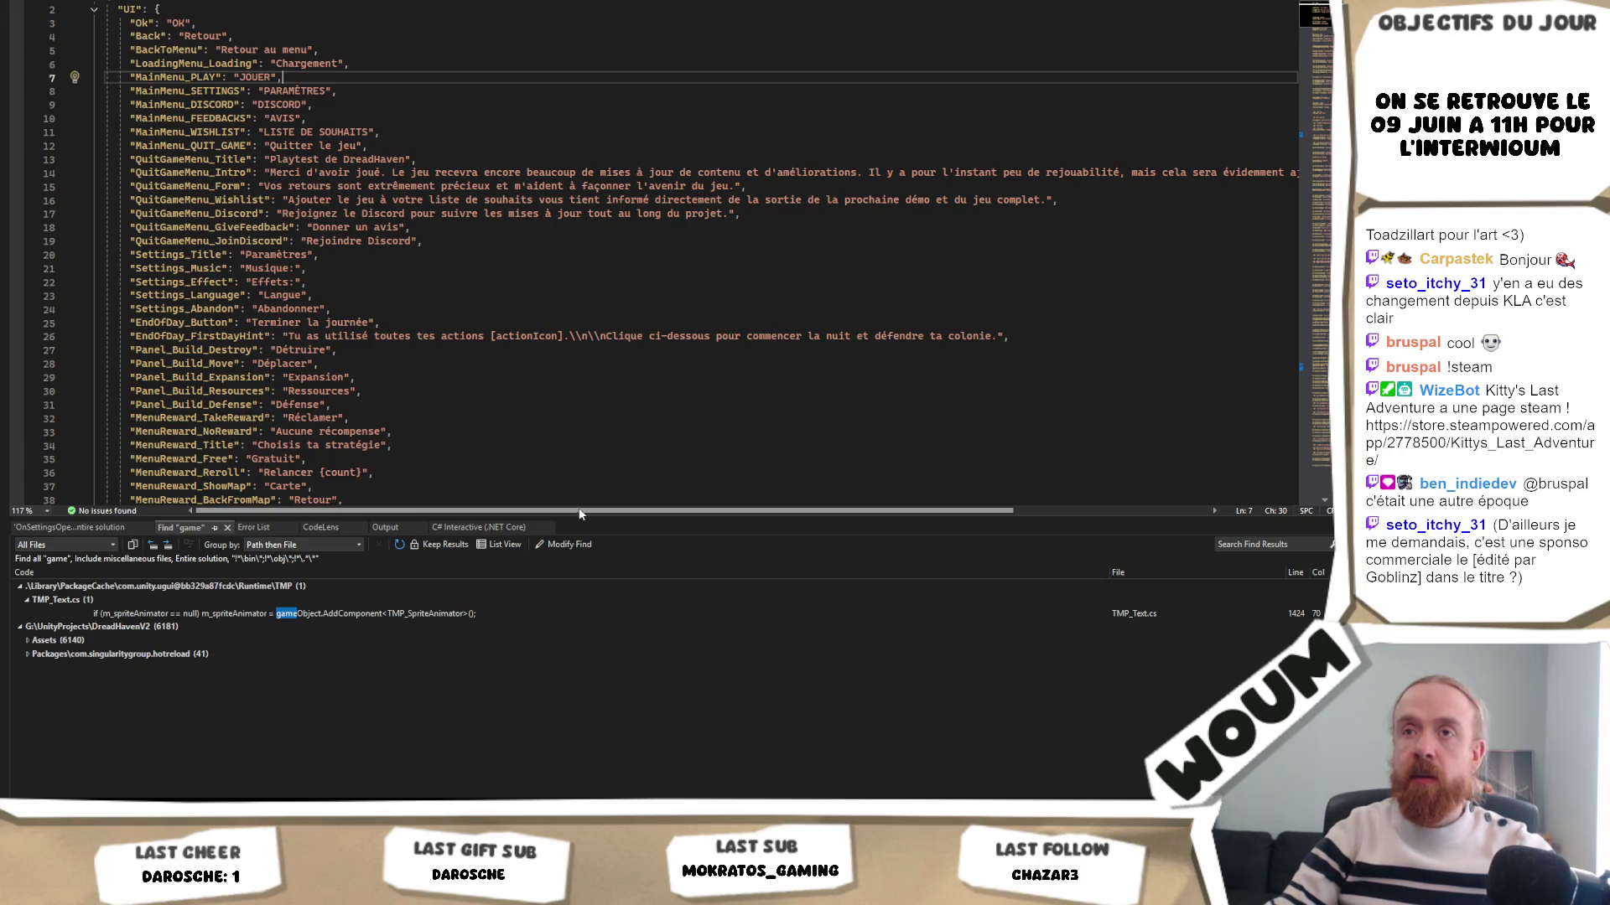
pyautogui.moveTo(573, 515); pyautogui.dragTo(803, 516)
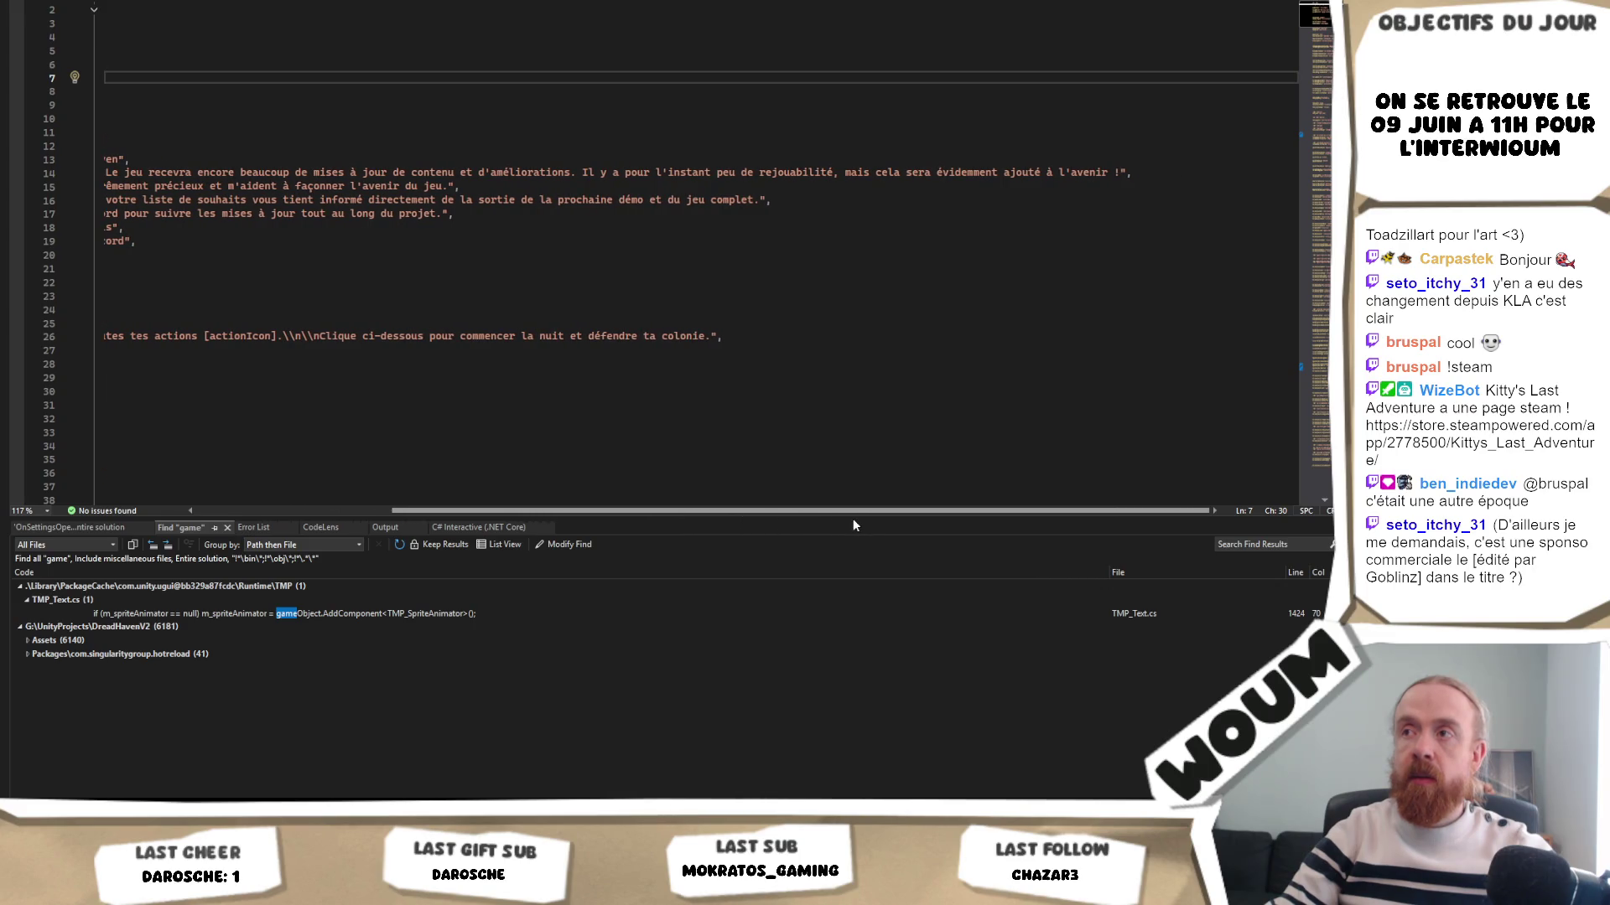
pyautogui.moveTo(853, 519); pyautogui.dragTo(562, 521)
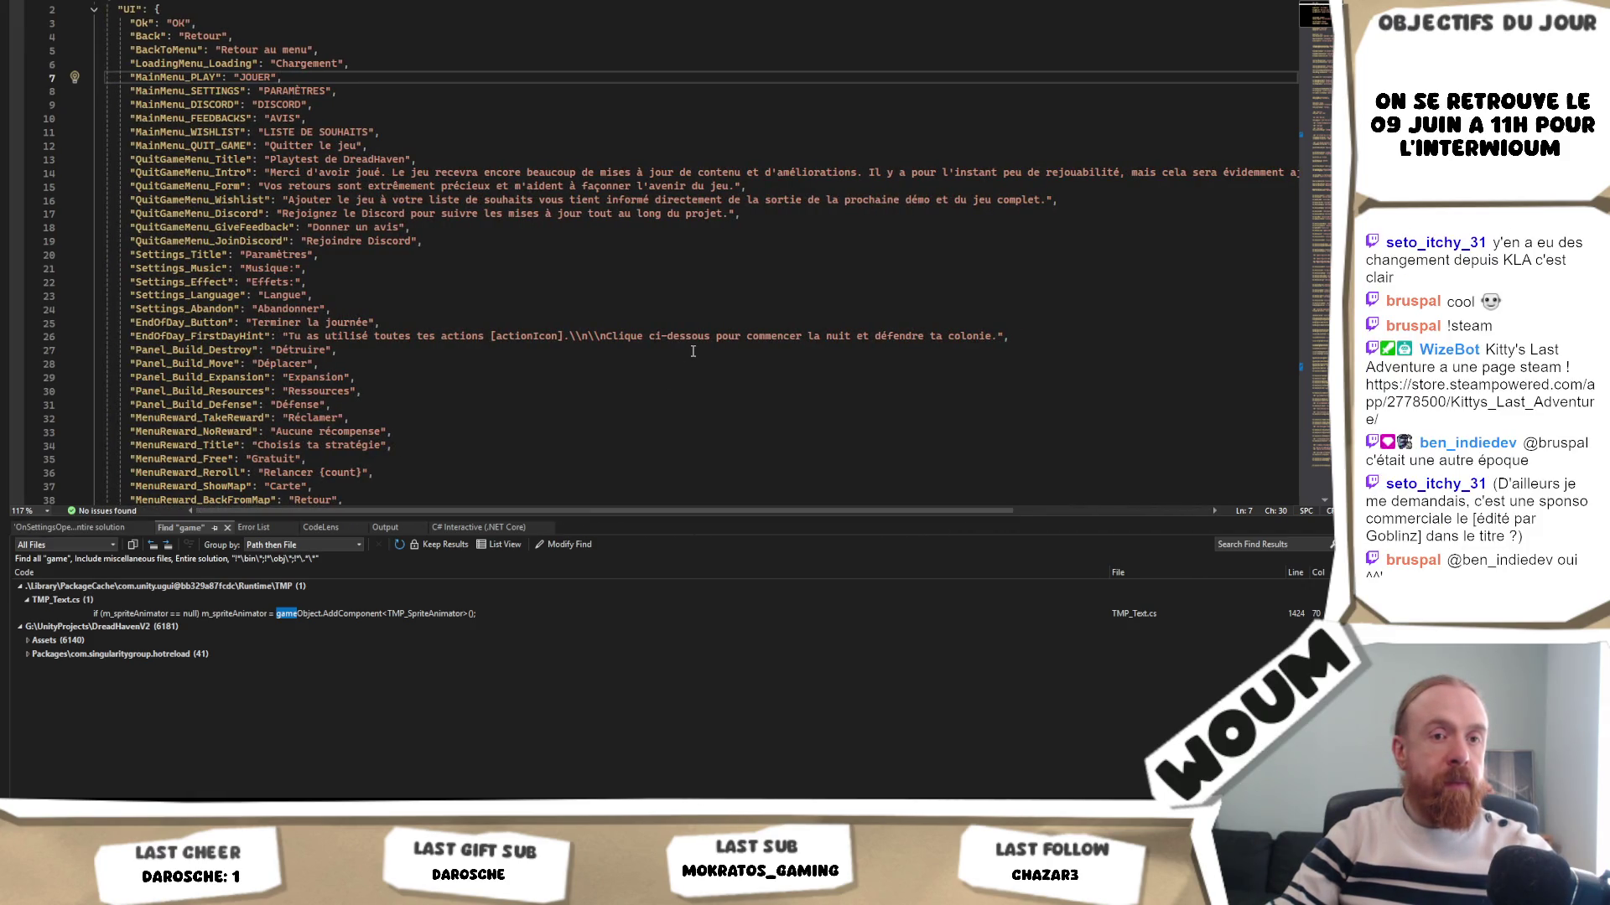
pyautogui.moveTo(632, 509)
pyautogui.mouseDown()
pyautogui.moveTo(682, 507)
pyautogui.moveTo(506, 507)
pyautogui.mouseUp()
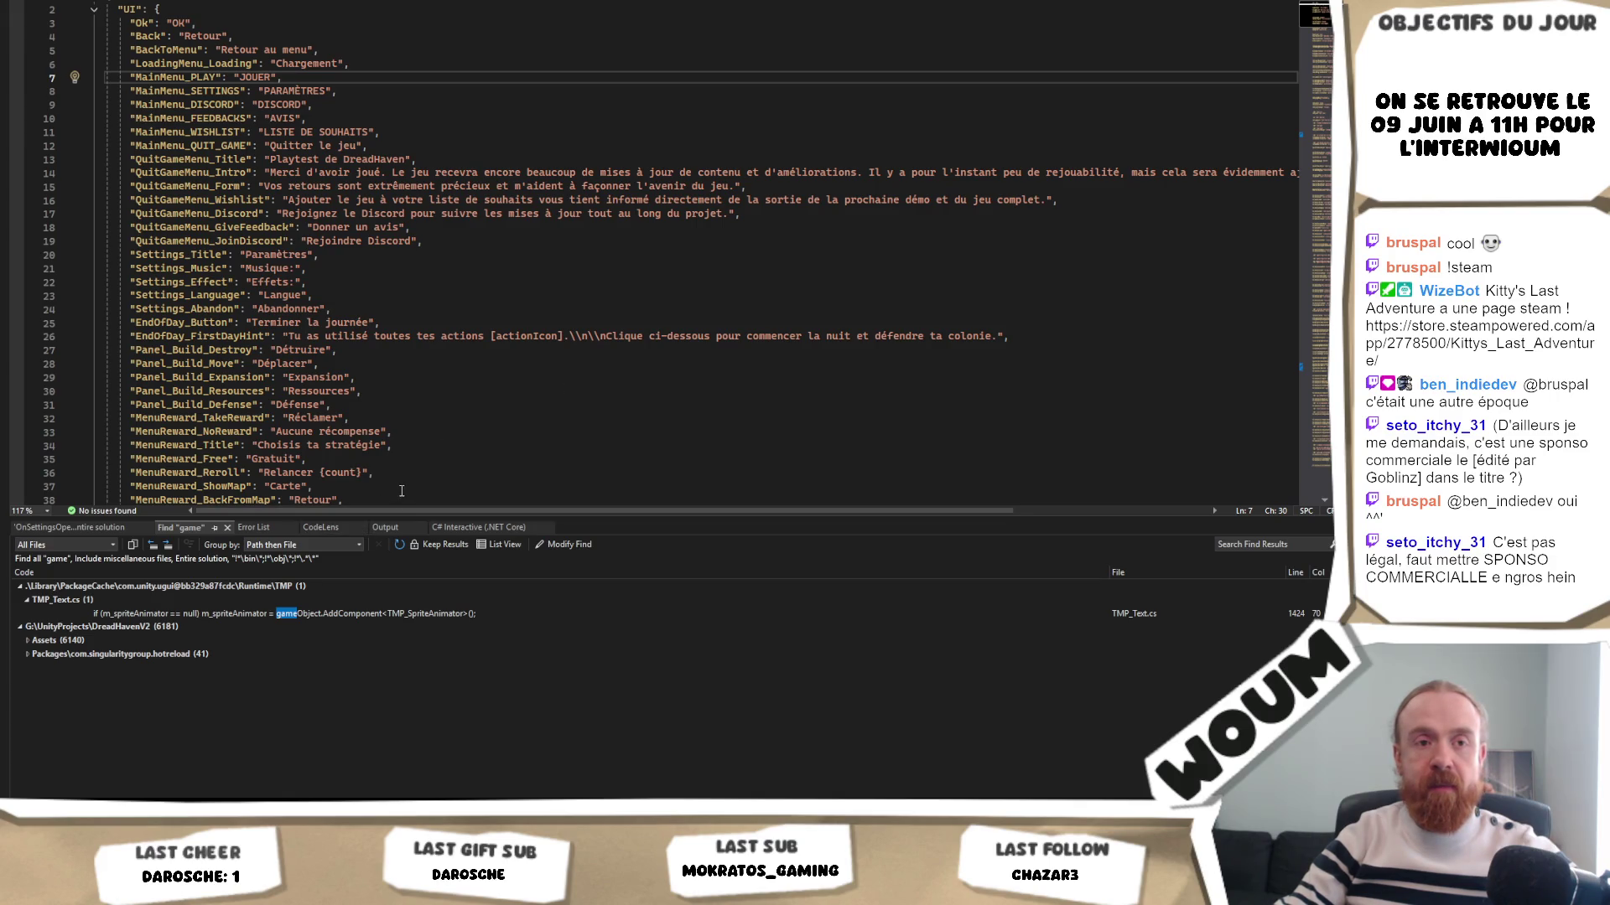
pyautogui.moveTo(401, 511); pyautogui.dragTo(349, 513)
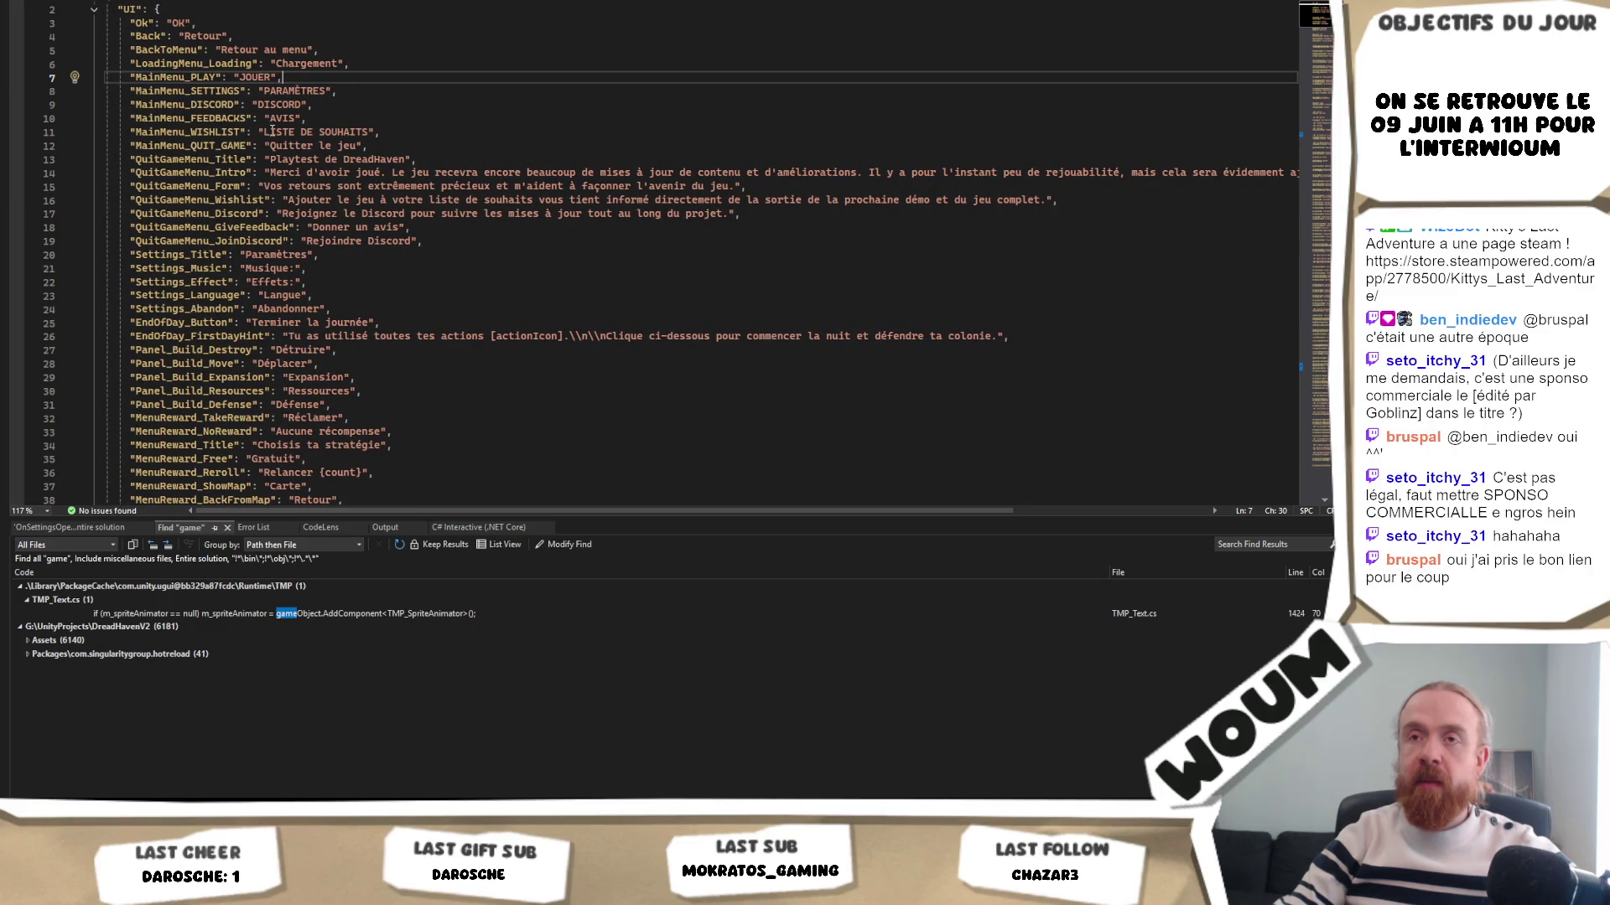
# - Review the French strings QuitGameMenu_Wishlist, Rejoindre, Paramètres and Abandonner
pyautogui.doubleClick(223, 200)
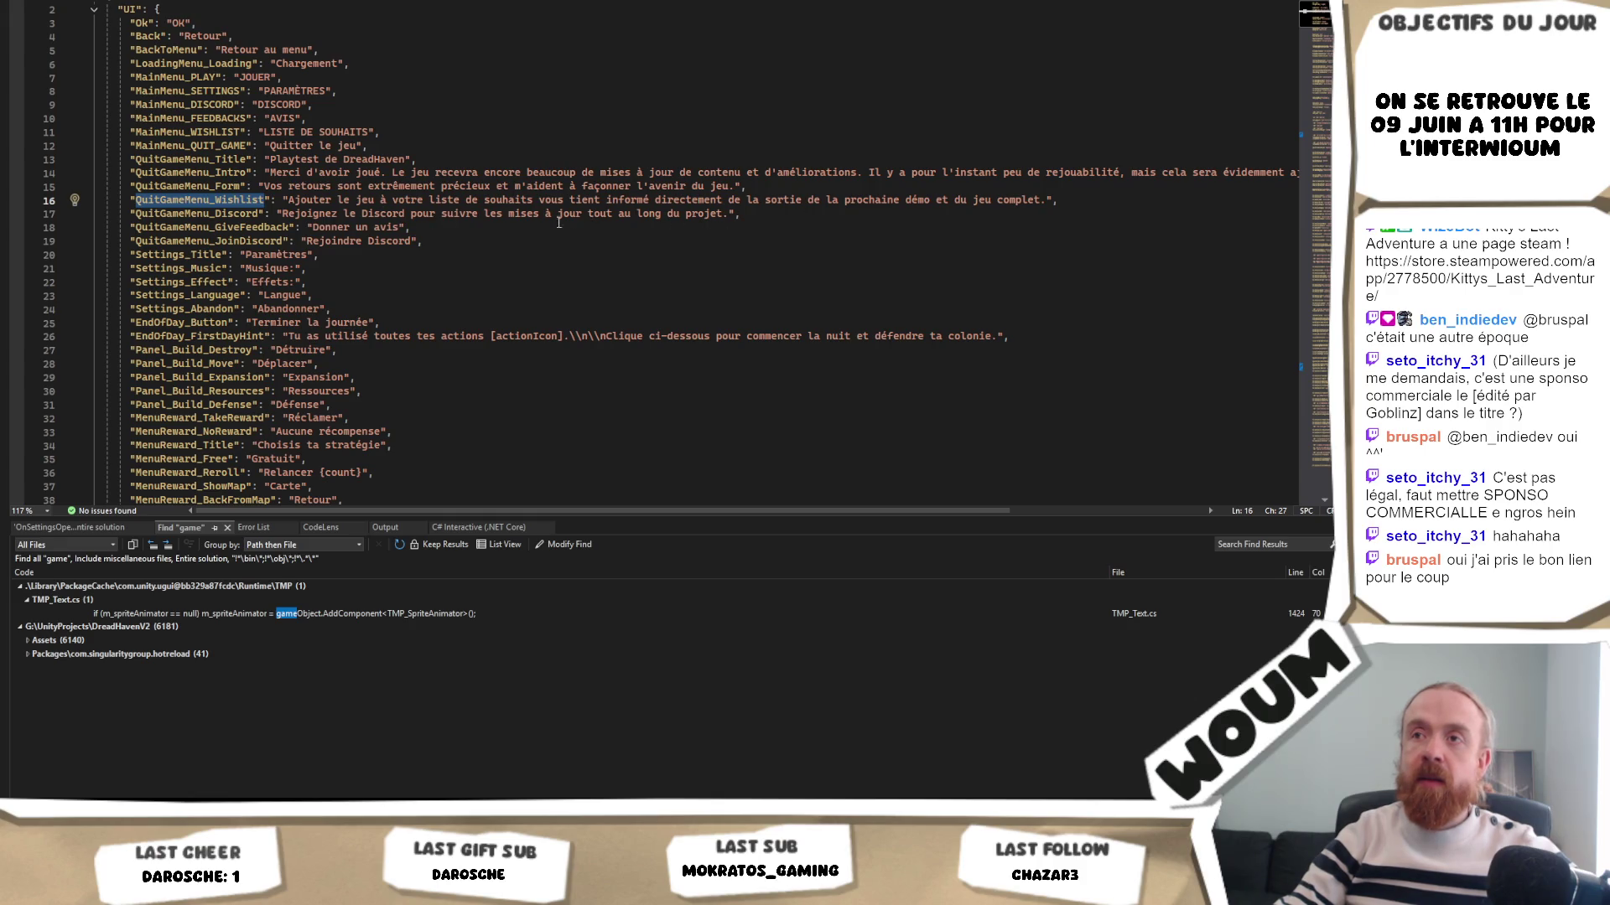
pyautogui.click(289, 228)
pyautogui.click(329, 242)
pyautogui.doubleClick(330, 242)
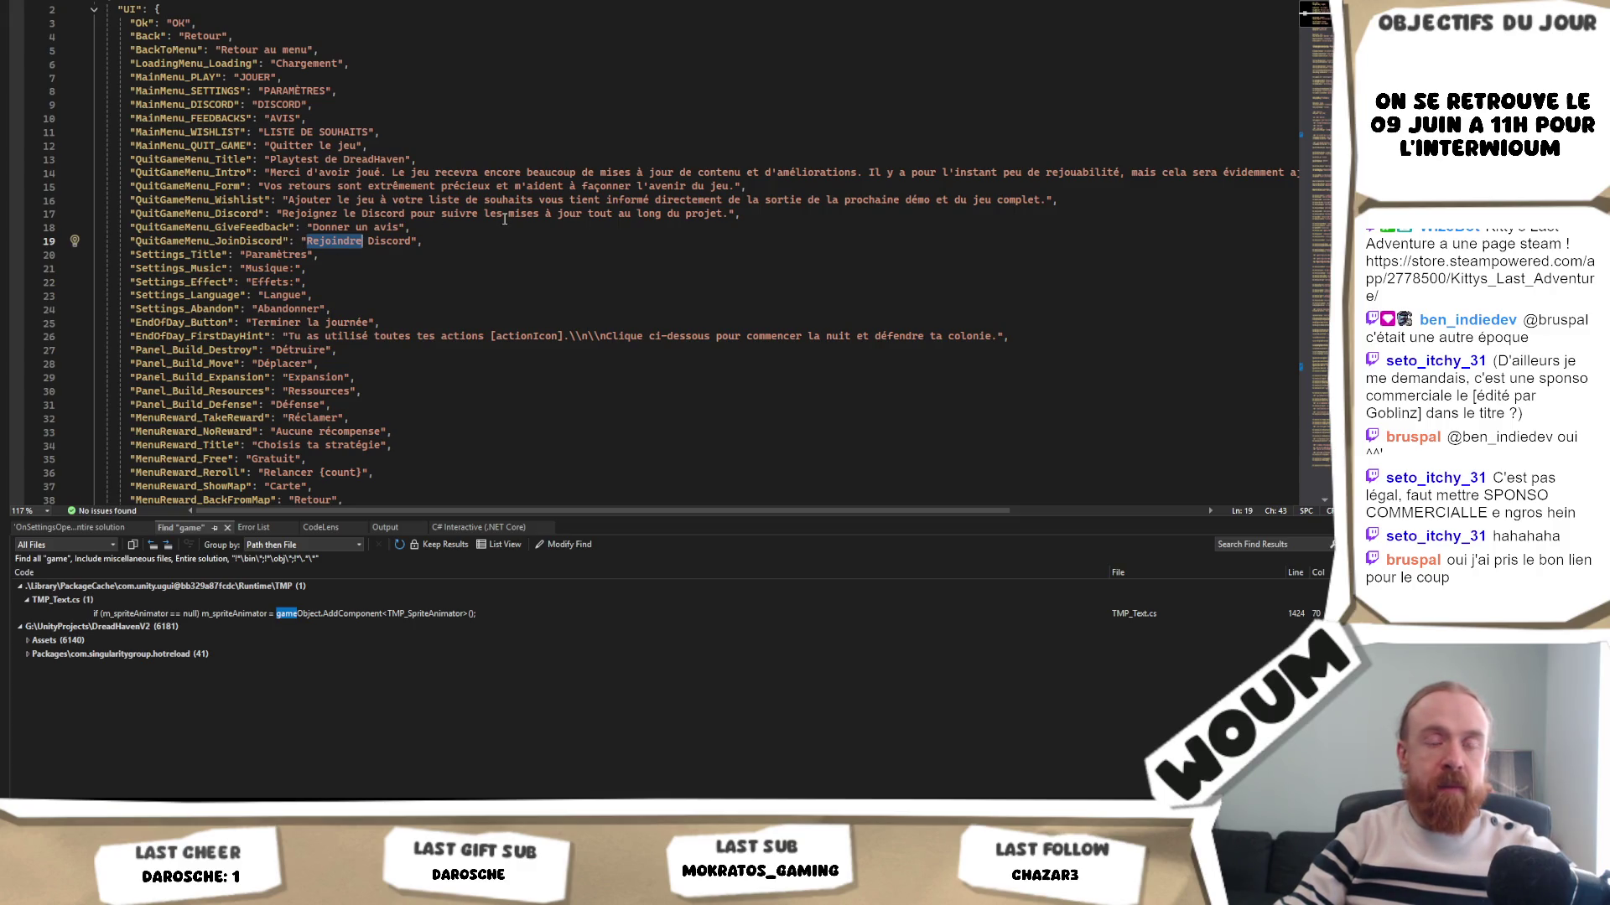
pyautogui.doubleClick(284, 254)
pyautogui.click(290, 309)
pyautogui.doubleClick(291, 309)
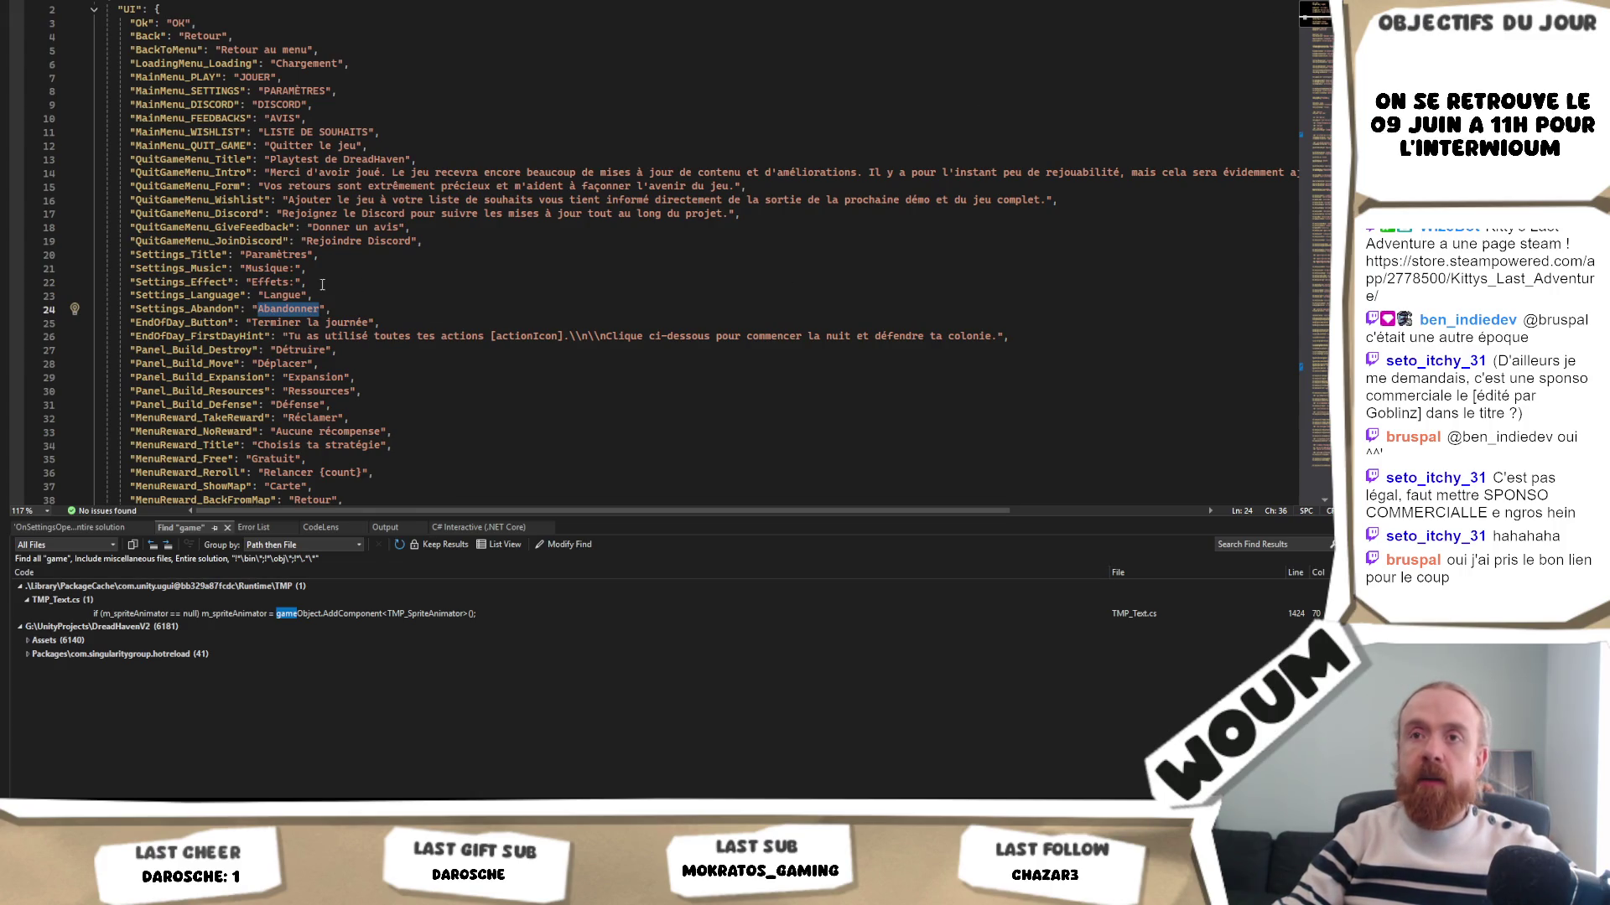
# - Find all occurrences of EndOfDay_Button across the solution
pyautogui.doubleClick(199, 308)
pyautogui.doubleClick(200, 324)
pyautogui.press('Escape')
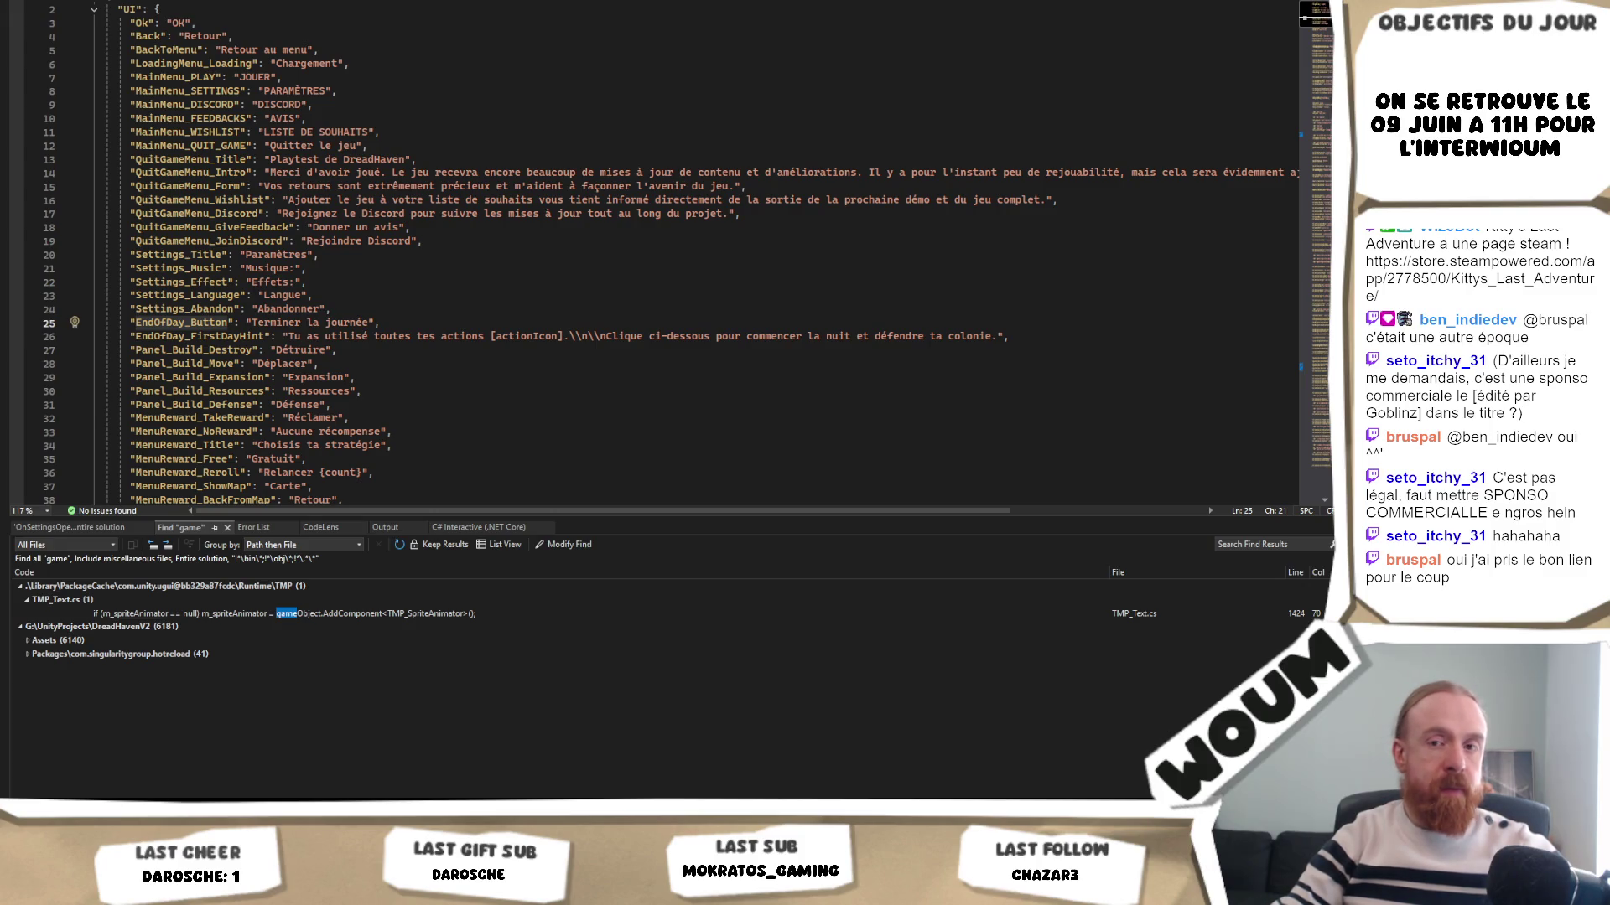
pyautogui.hotkey('ctrl', 'shift', 'f')
pyautogui.press('Return')
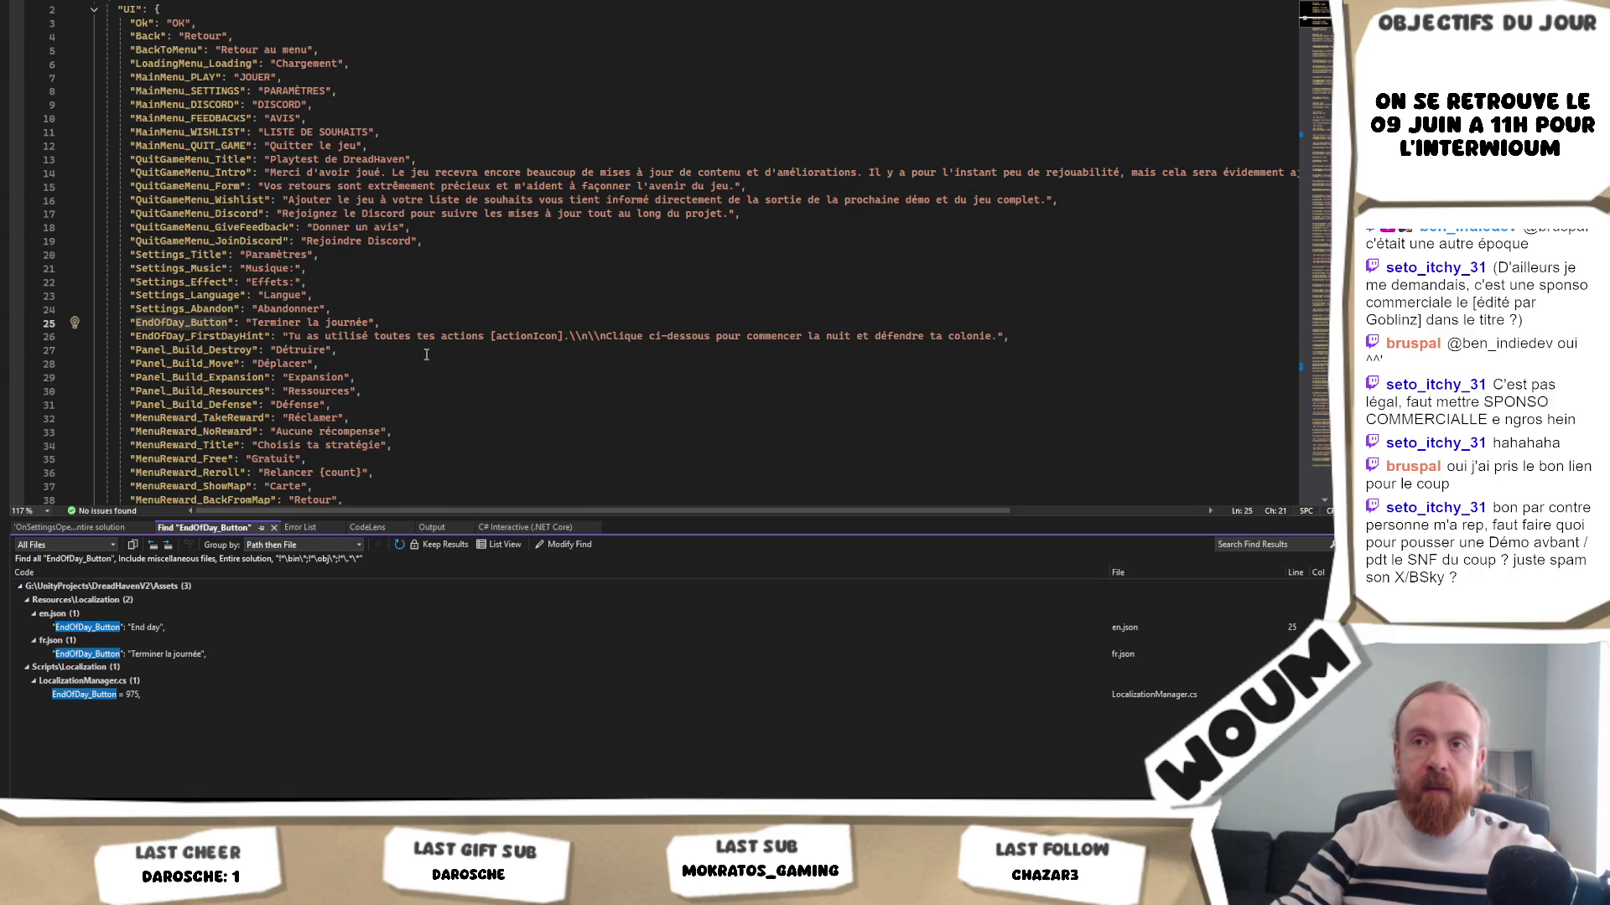
pyautogui.moveTo(381, 323); pyautogui.dragTo(141, 323)
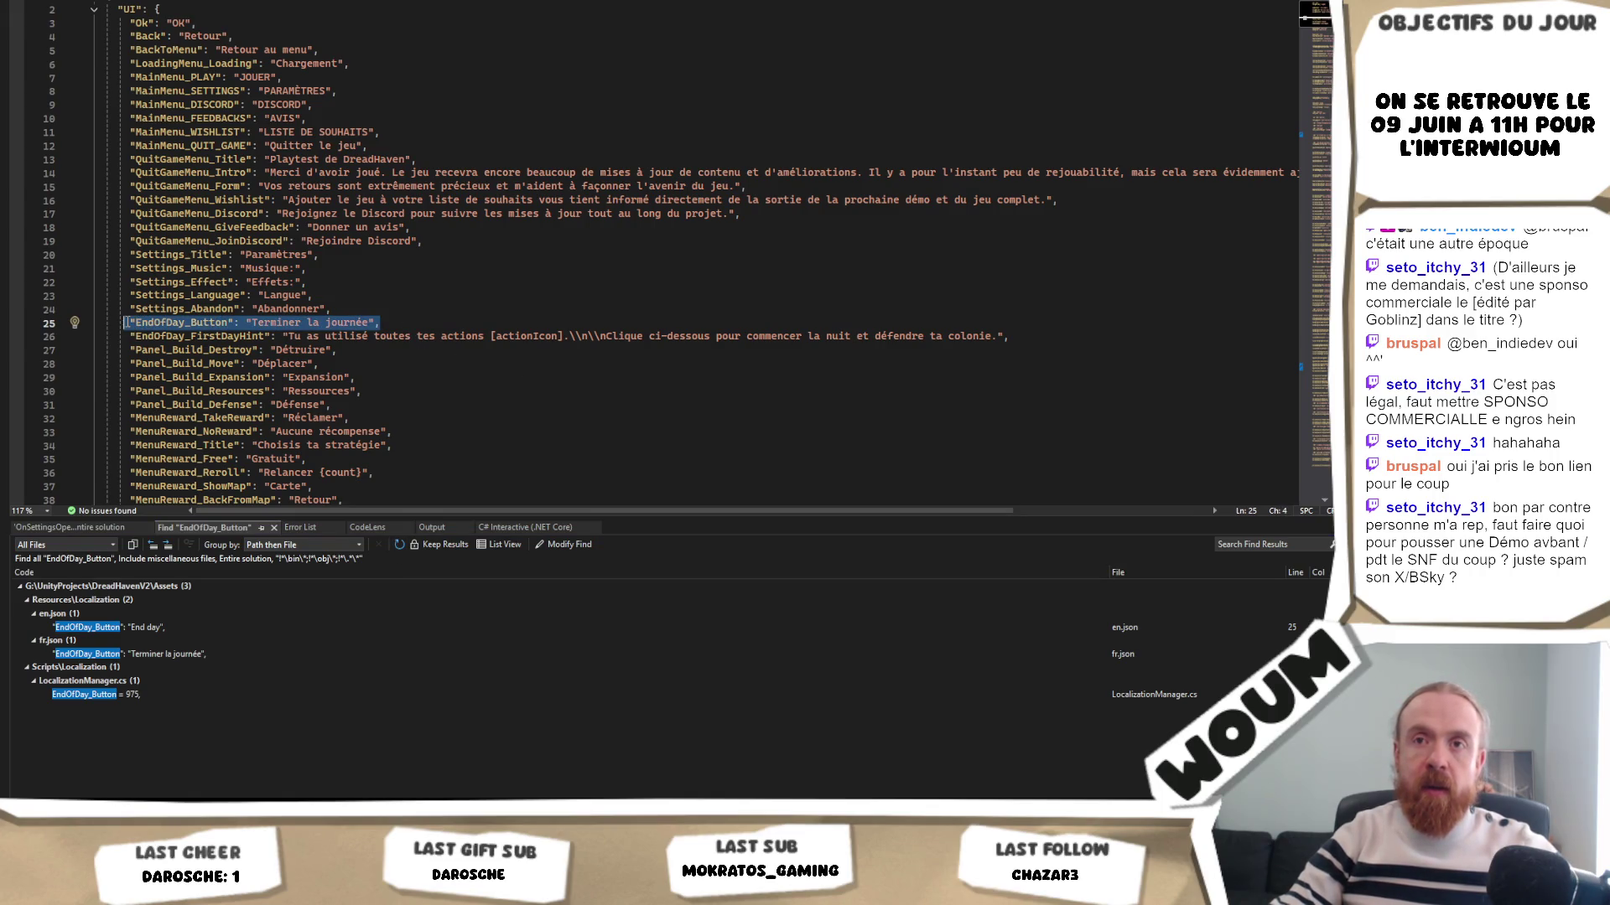
pyautogui.click(322, 404)
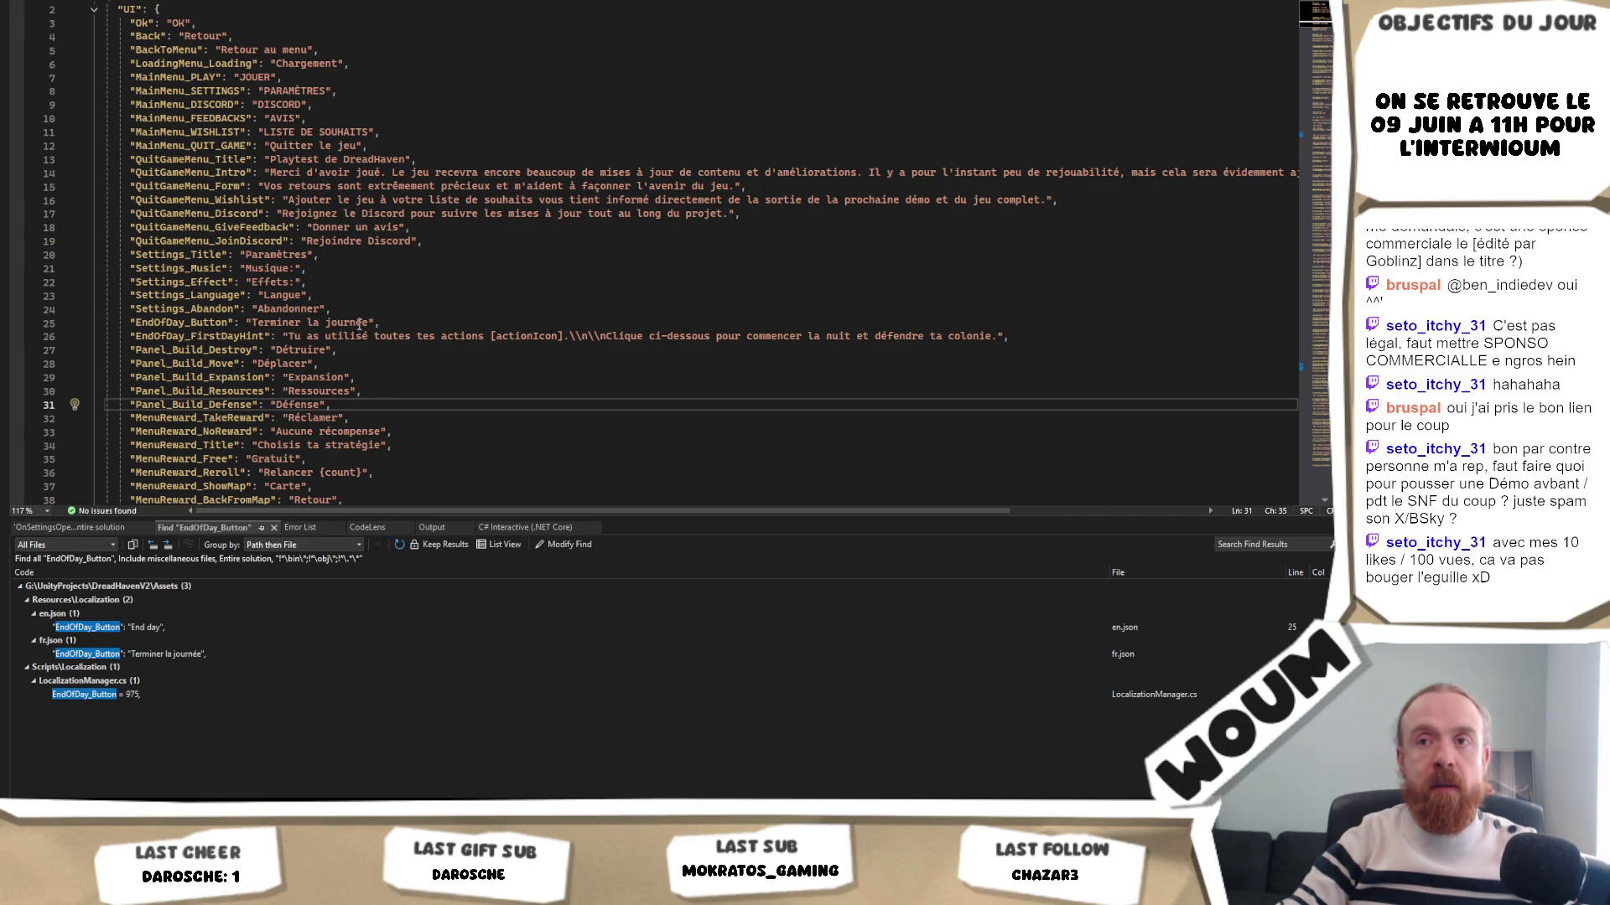
pyautogui.moveTo(367, 323); pyautogui.dragTo(337, 328)
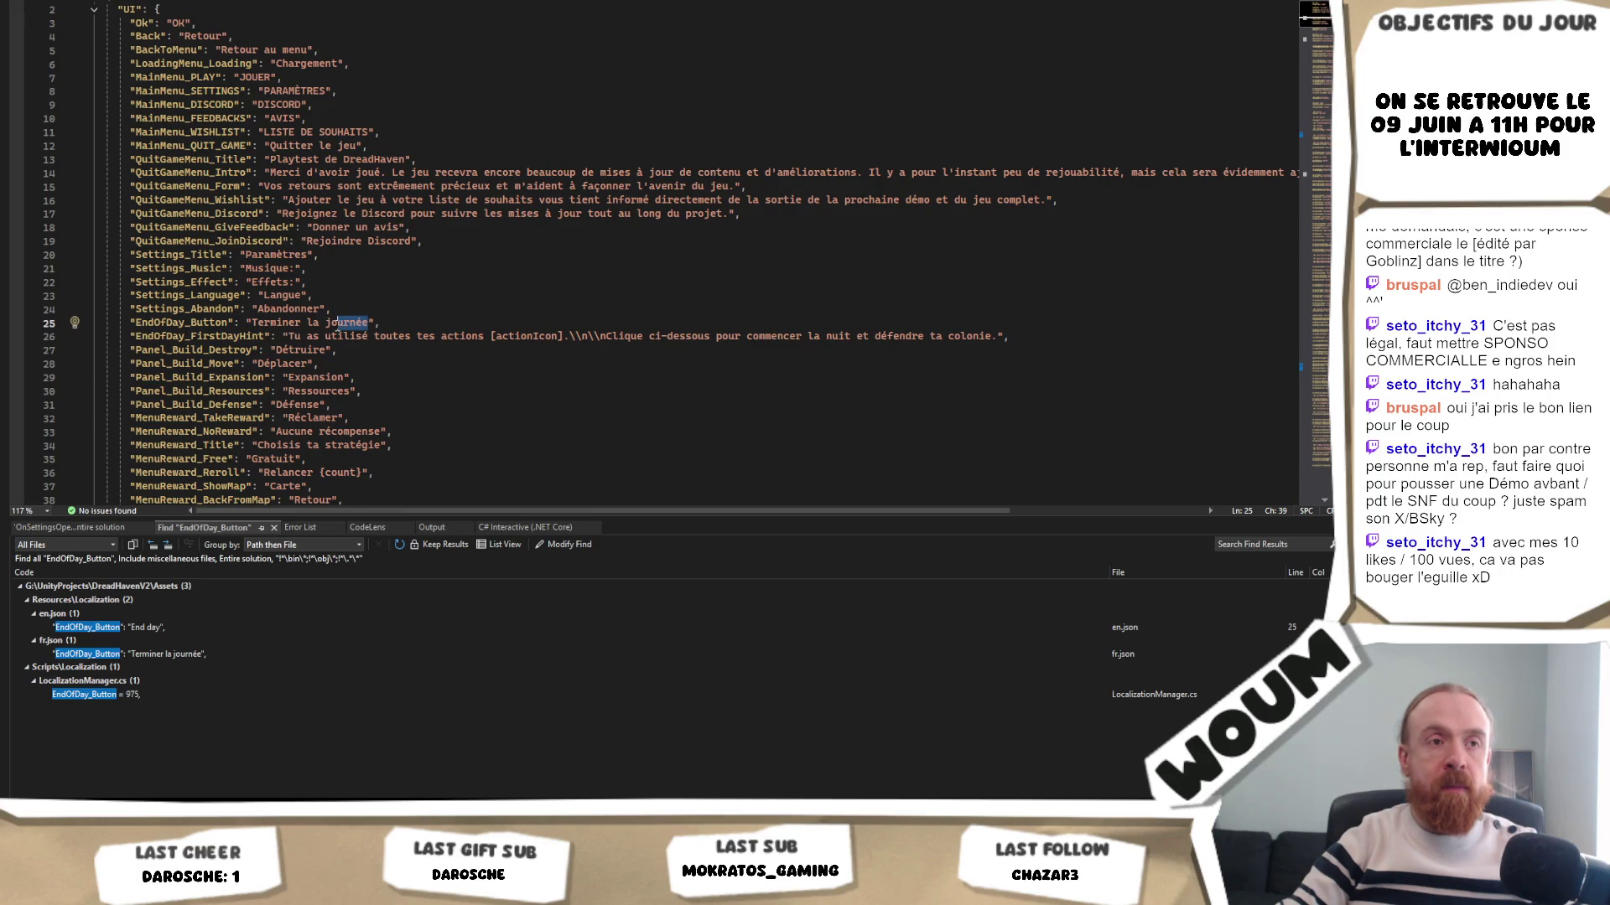
pyautogui.moveTo(337, 328)
pyautogui.mouseDown()
pyautogui.moveTo(134, 323)
pyautogui.moveTo(251, 324)
pyautogui.mouseUp()
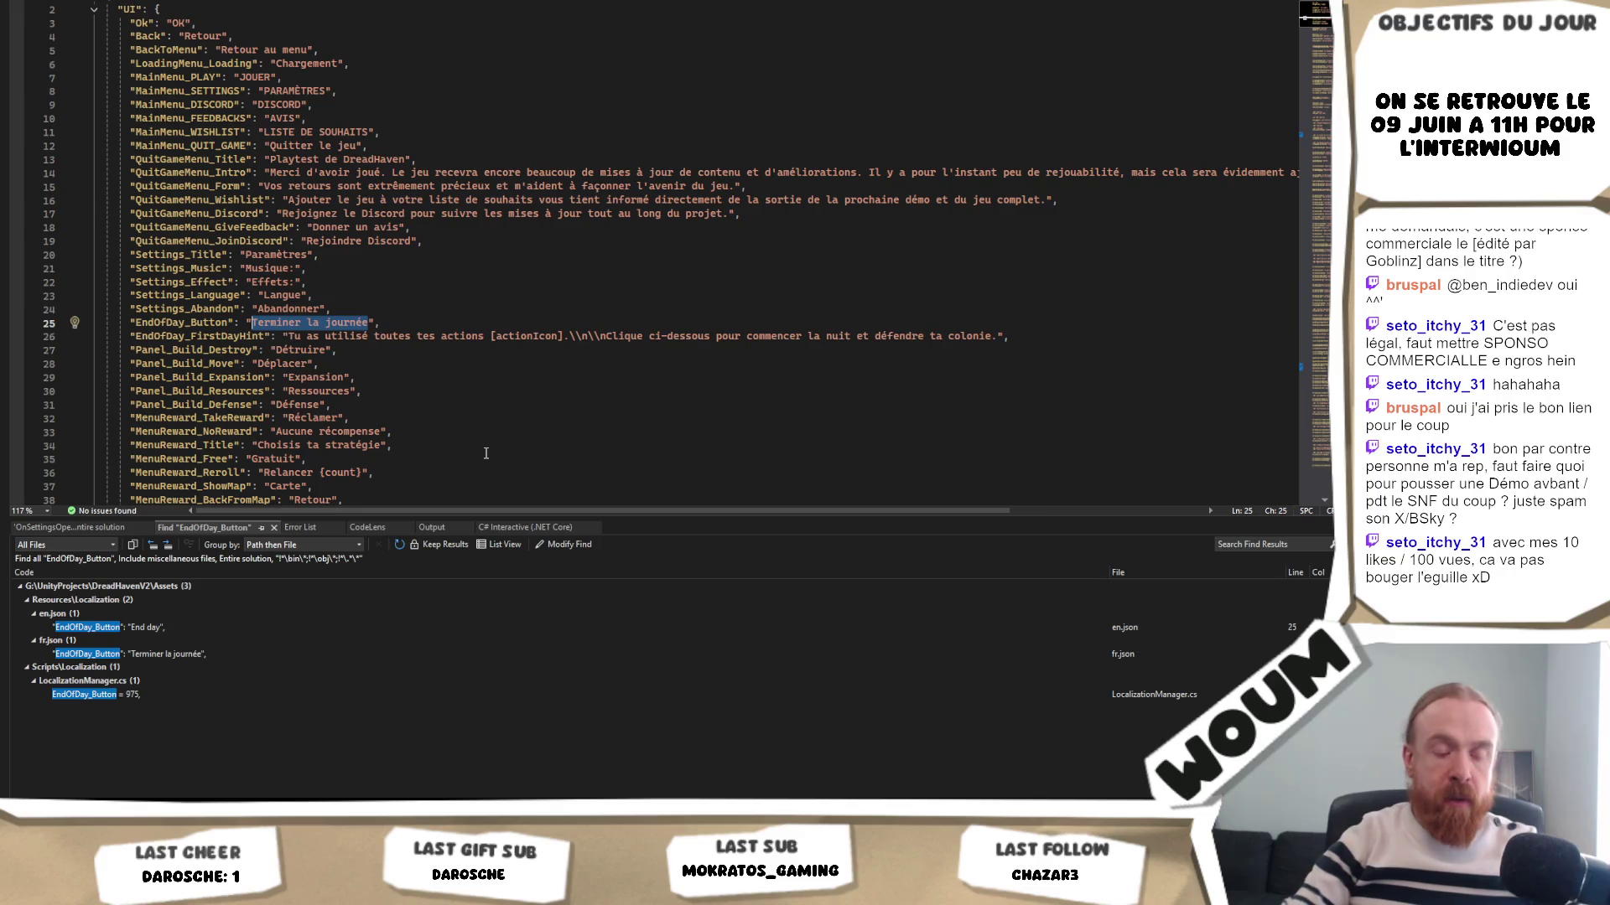
pyautogui.write('Fin du jour')
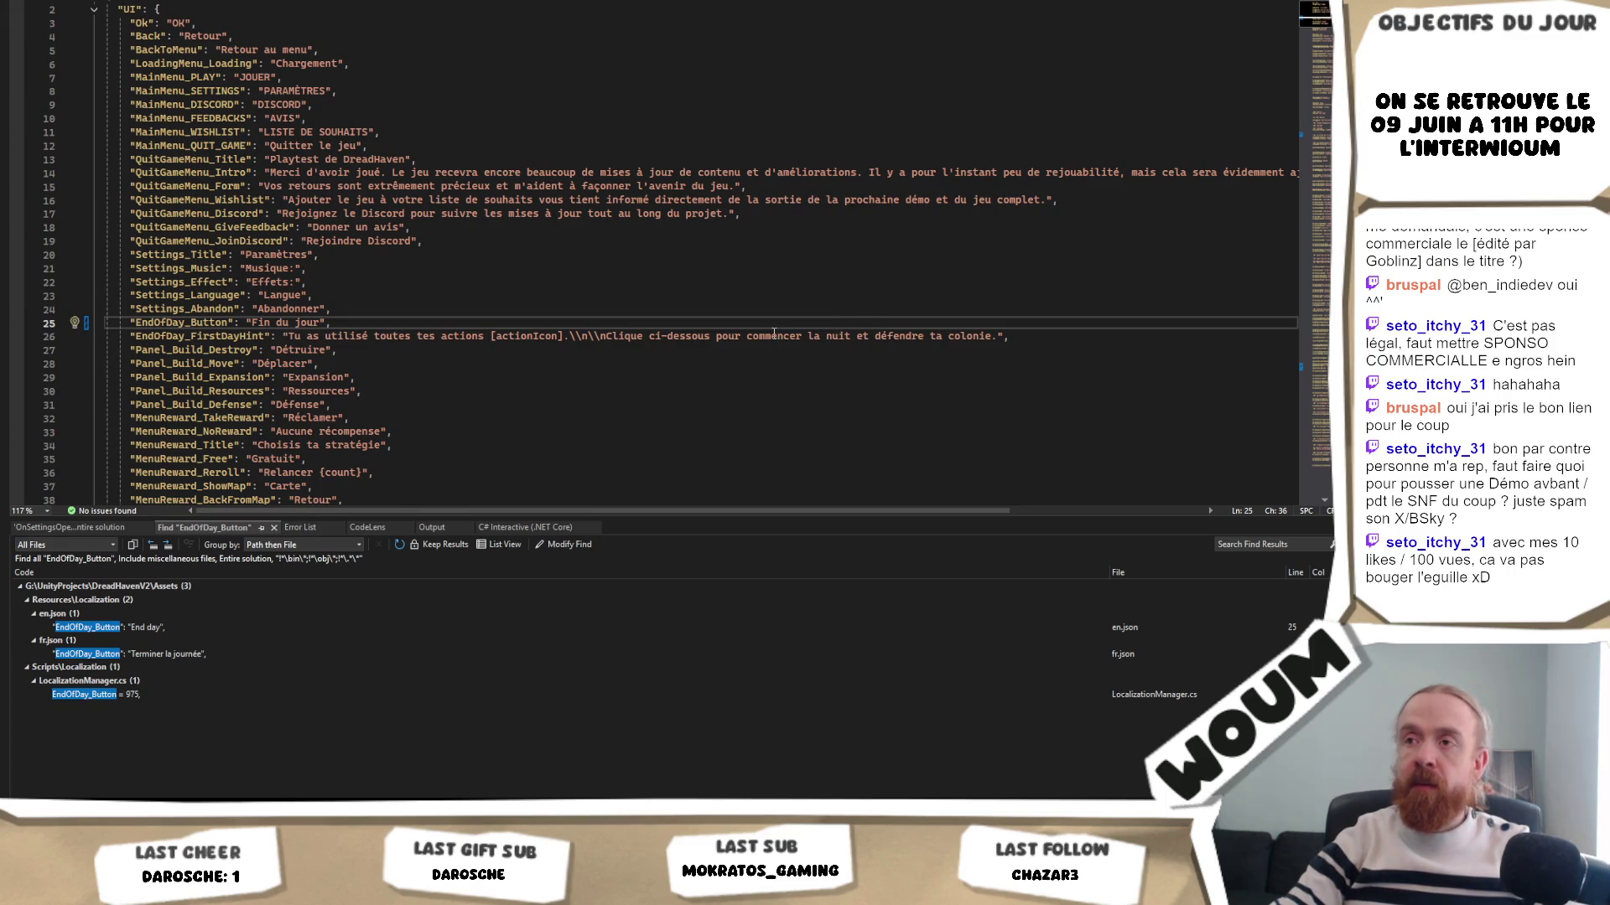
pyautogui.moveTo(747, 335); pyautogui.dragTo(852, 339)
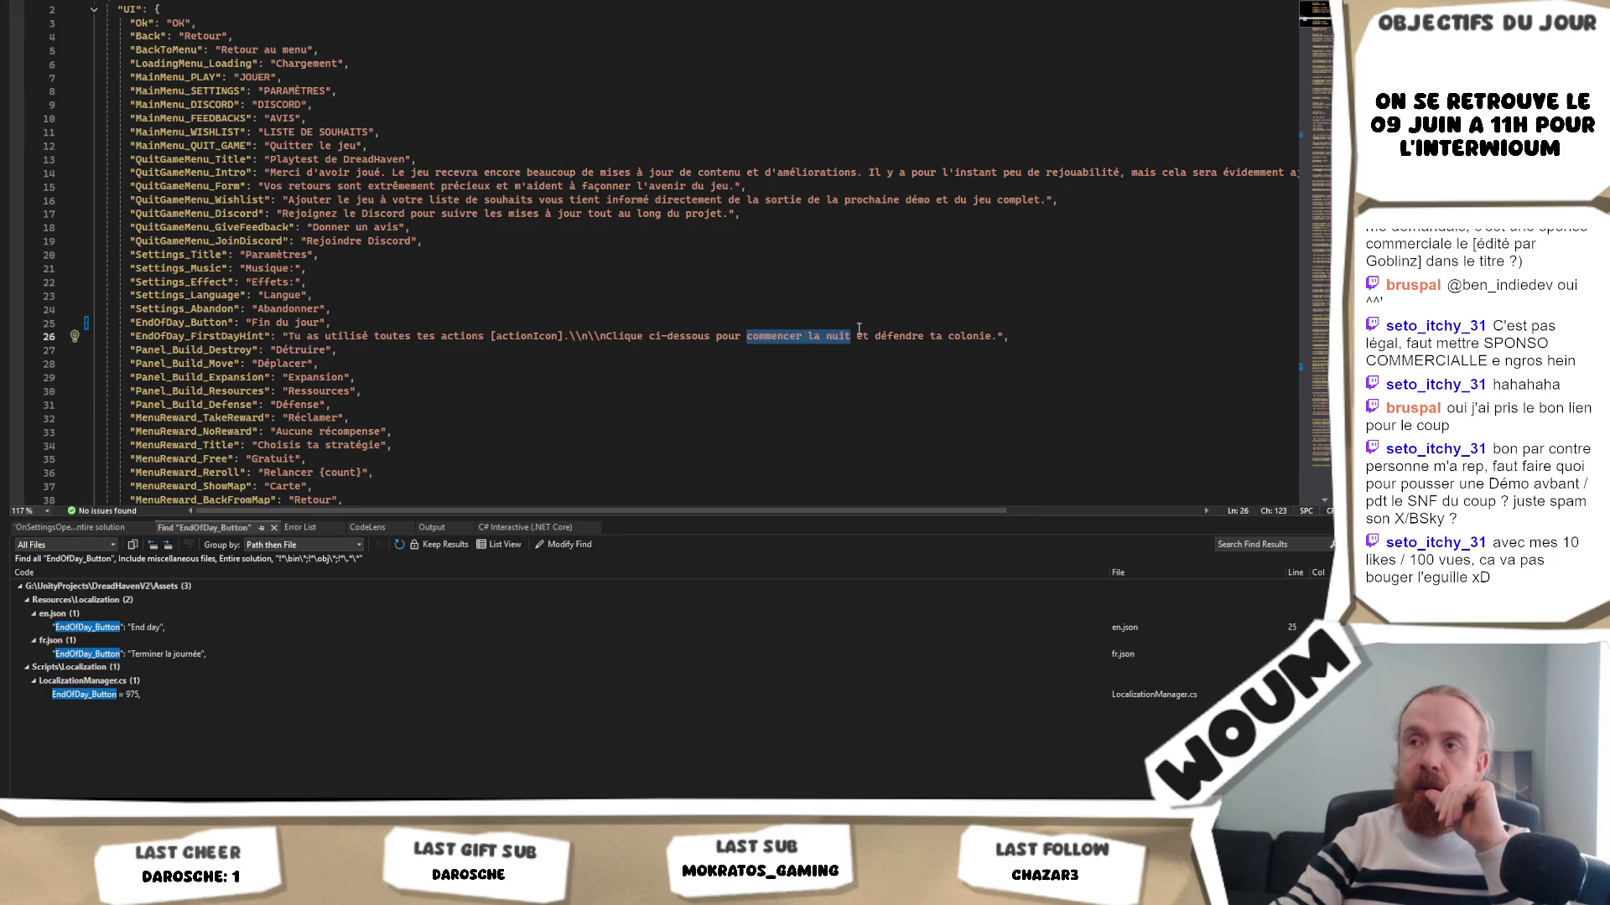
pyautogui.press('Up')
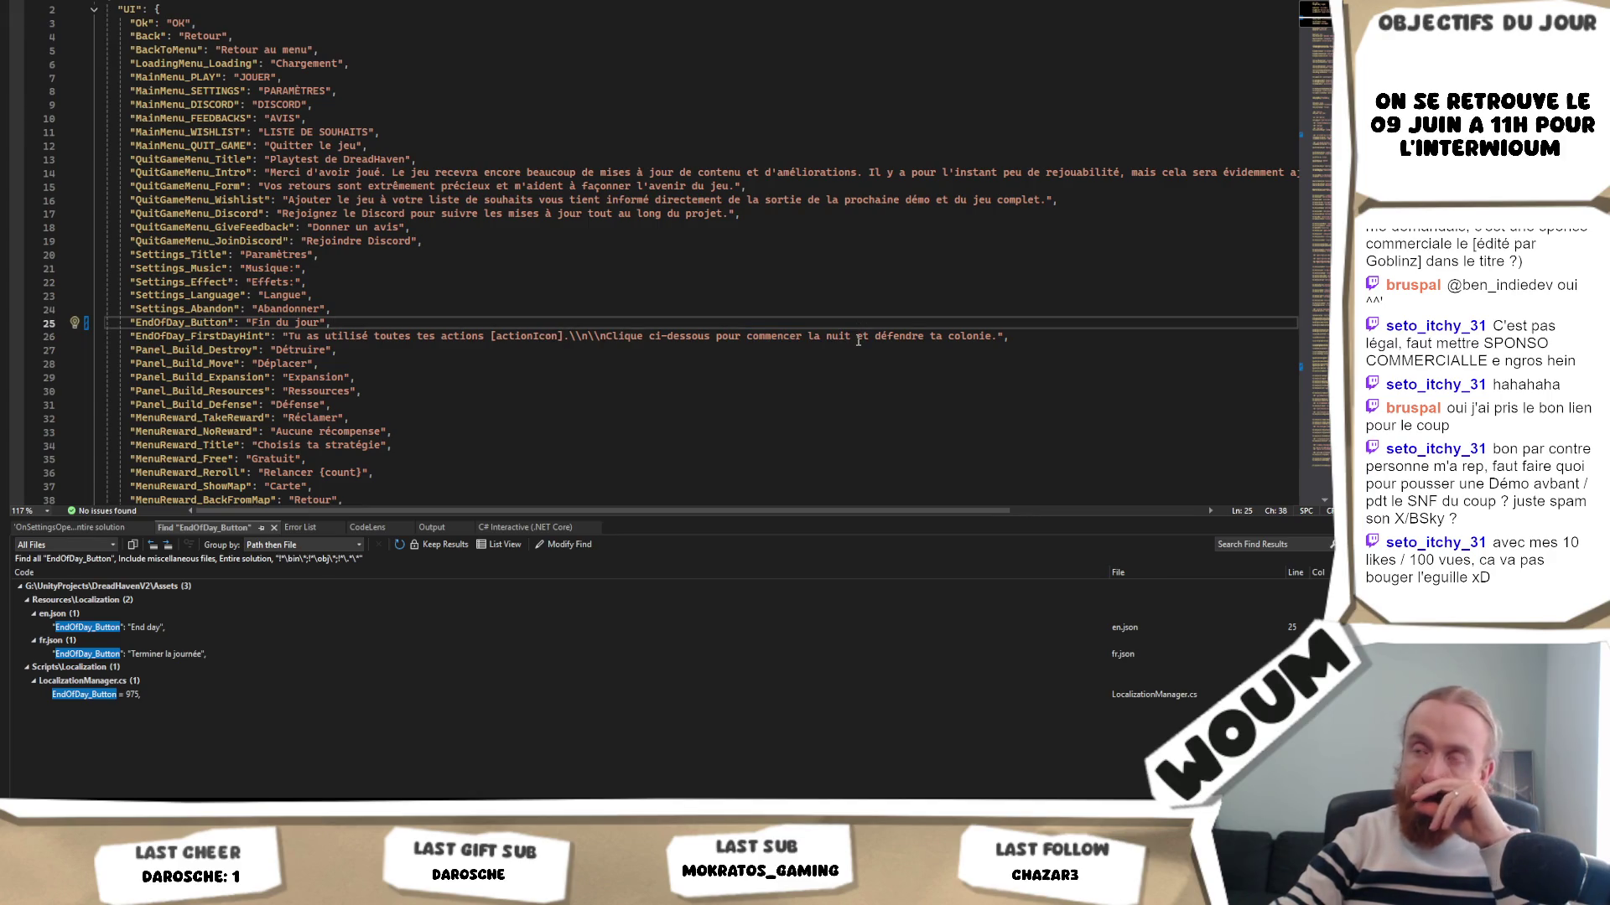
pyautogui.moveTo(854, 337)
pyautogui.mouseDown()
pyautogui.moveTo(701, 337)
pyautogui.moveTo(752, 337)
pyautogui.mouseUp()
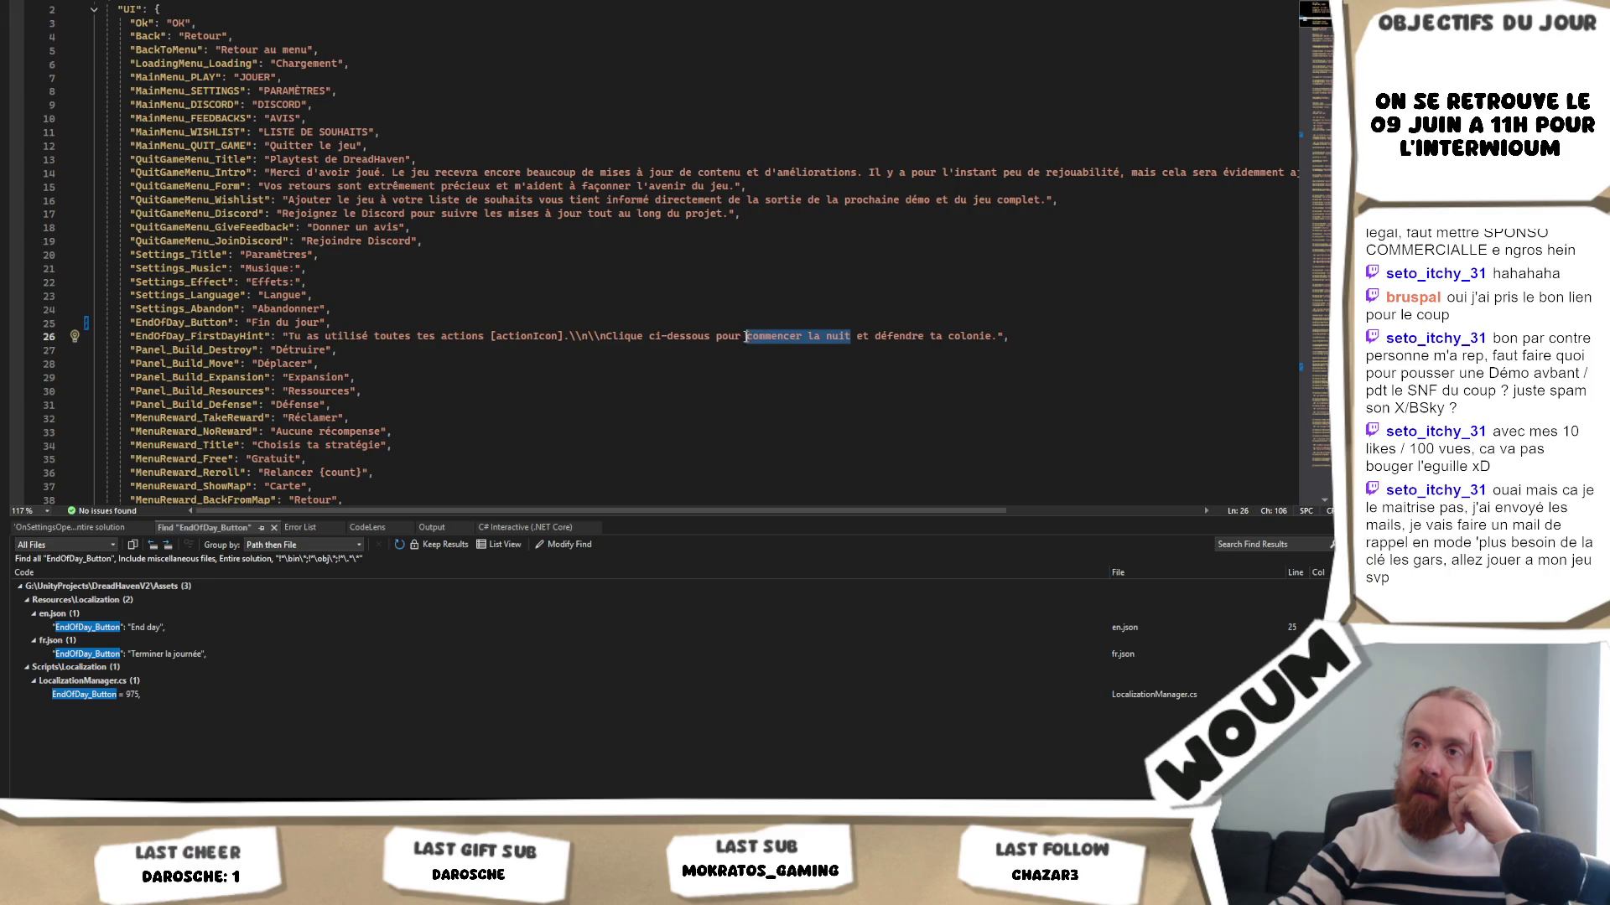
pyautogui.doubleClick(189, 337)
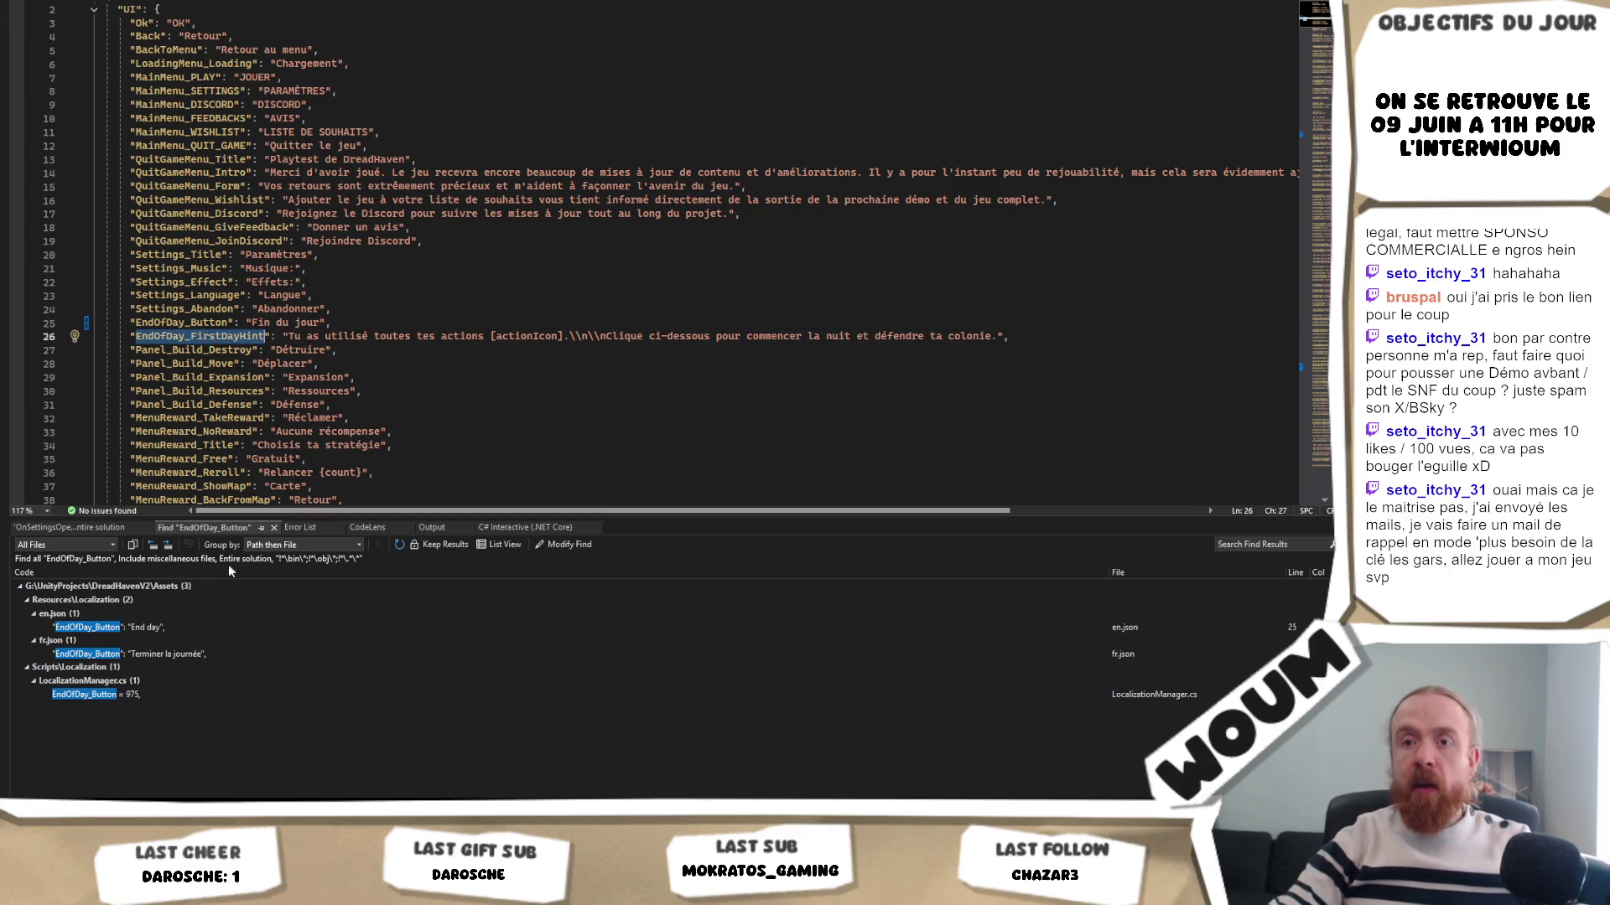
pyautogui.doubleClick(186, 634)
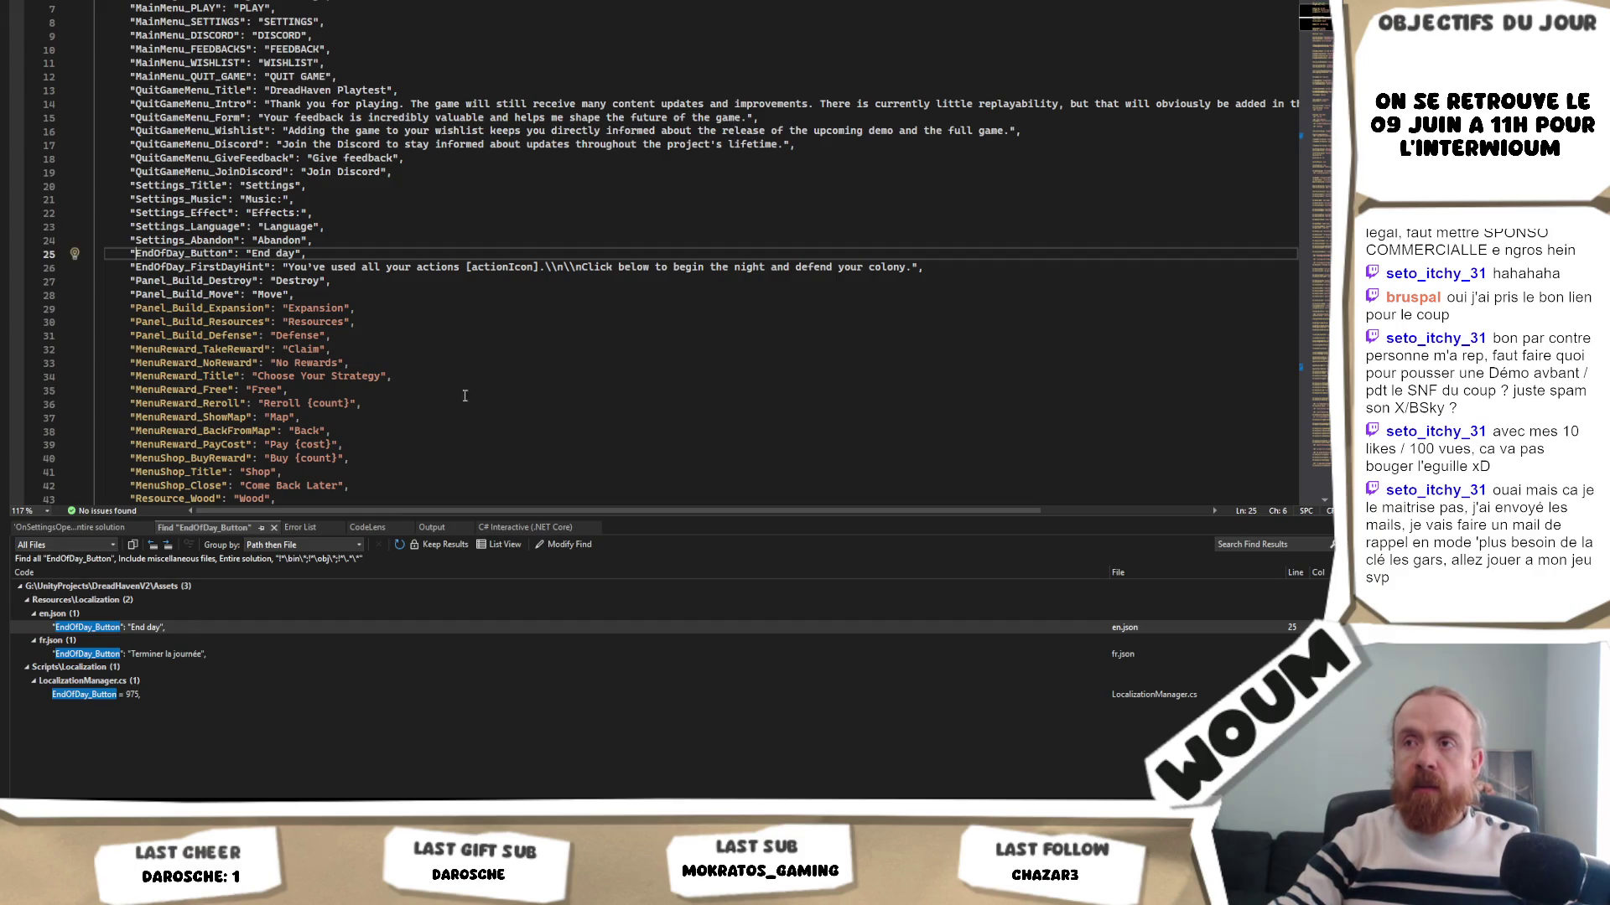
pyautogui.scroll(2, 440, 310)
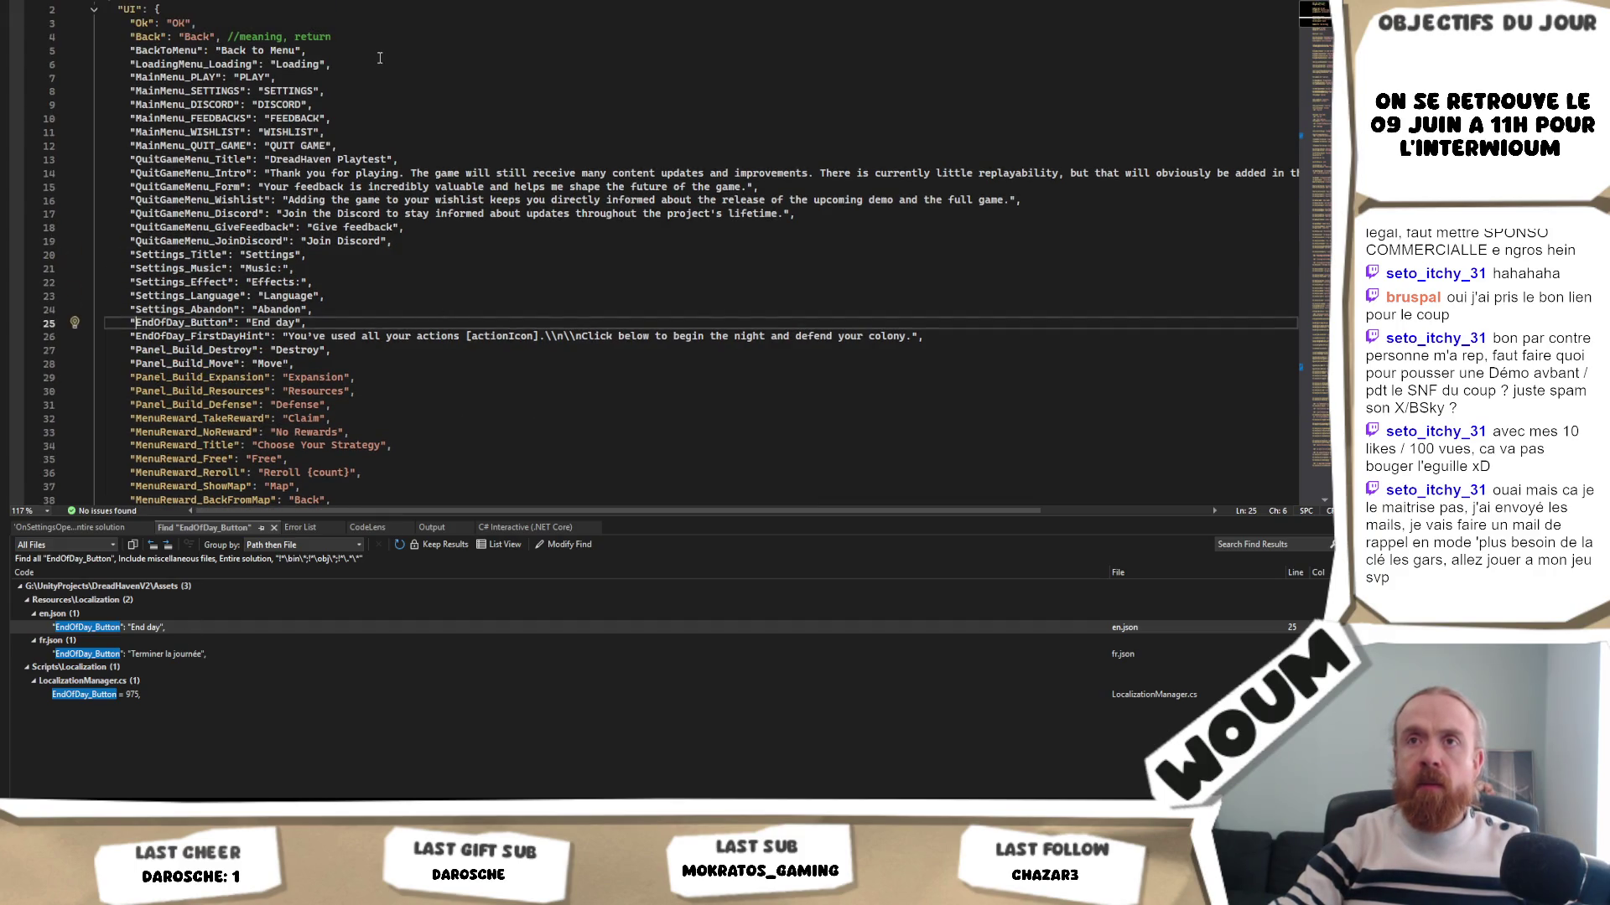
pyautogui.click(334, 37)
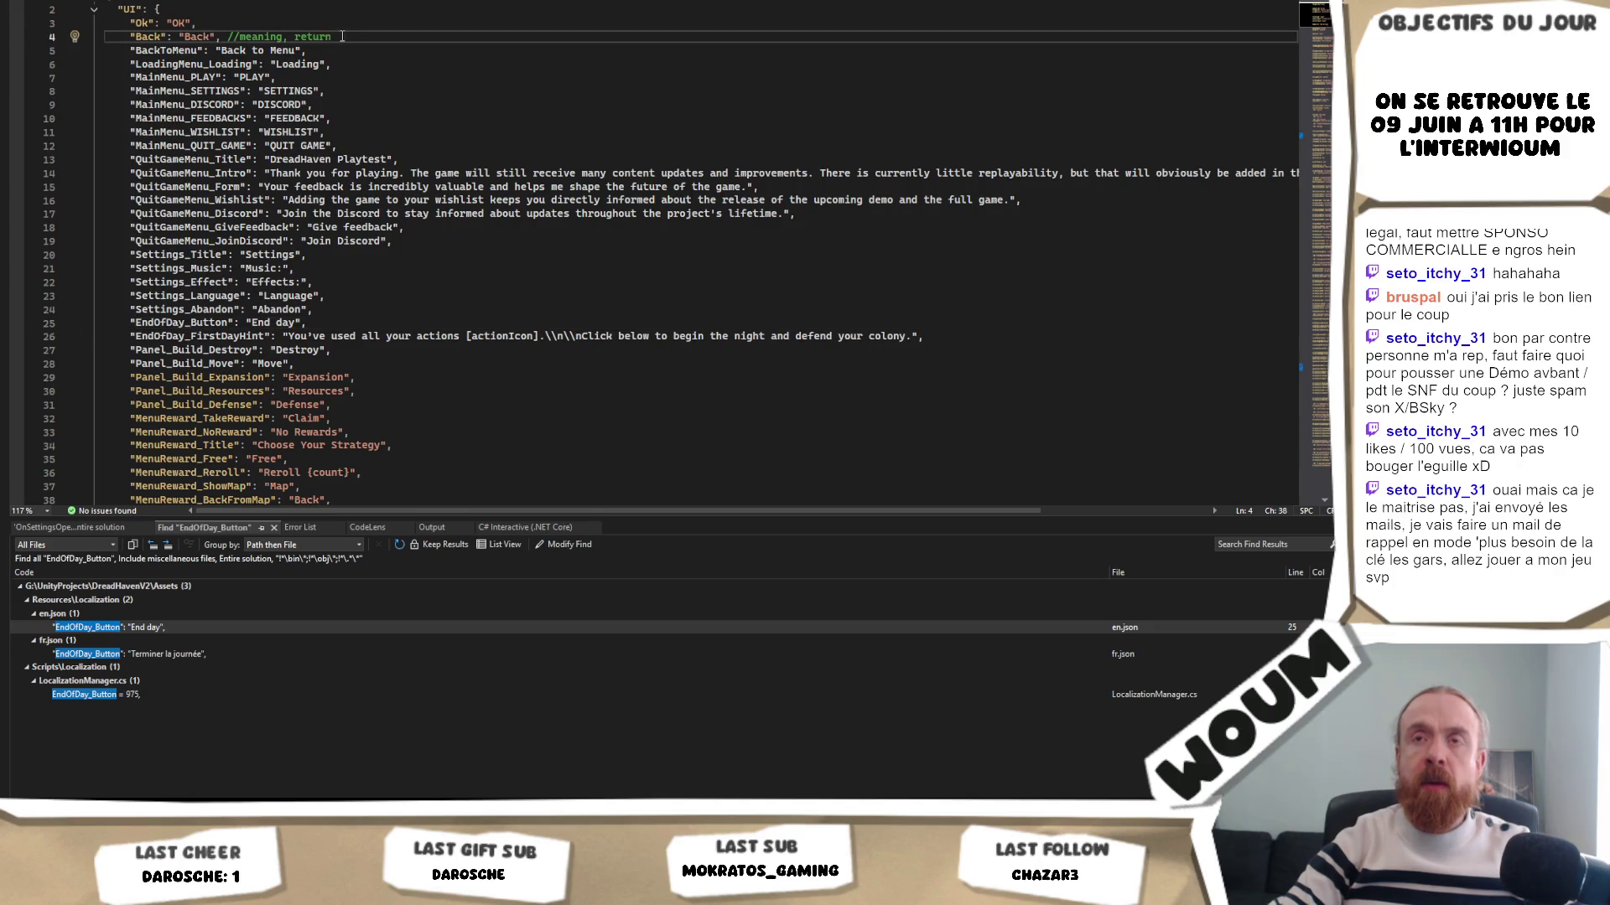
pyautogui.moveTo(334, 37); pyautogui.dragTo(223, 37)
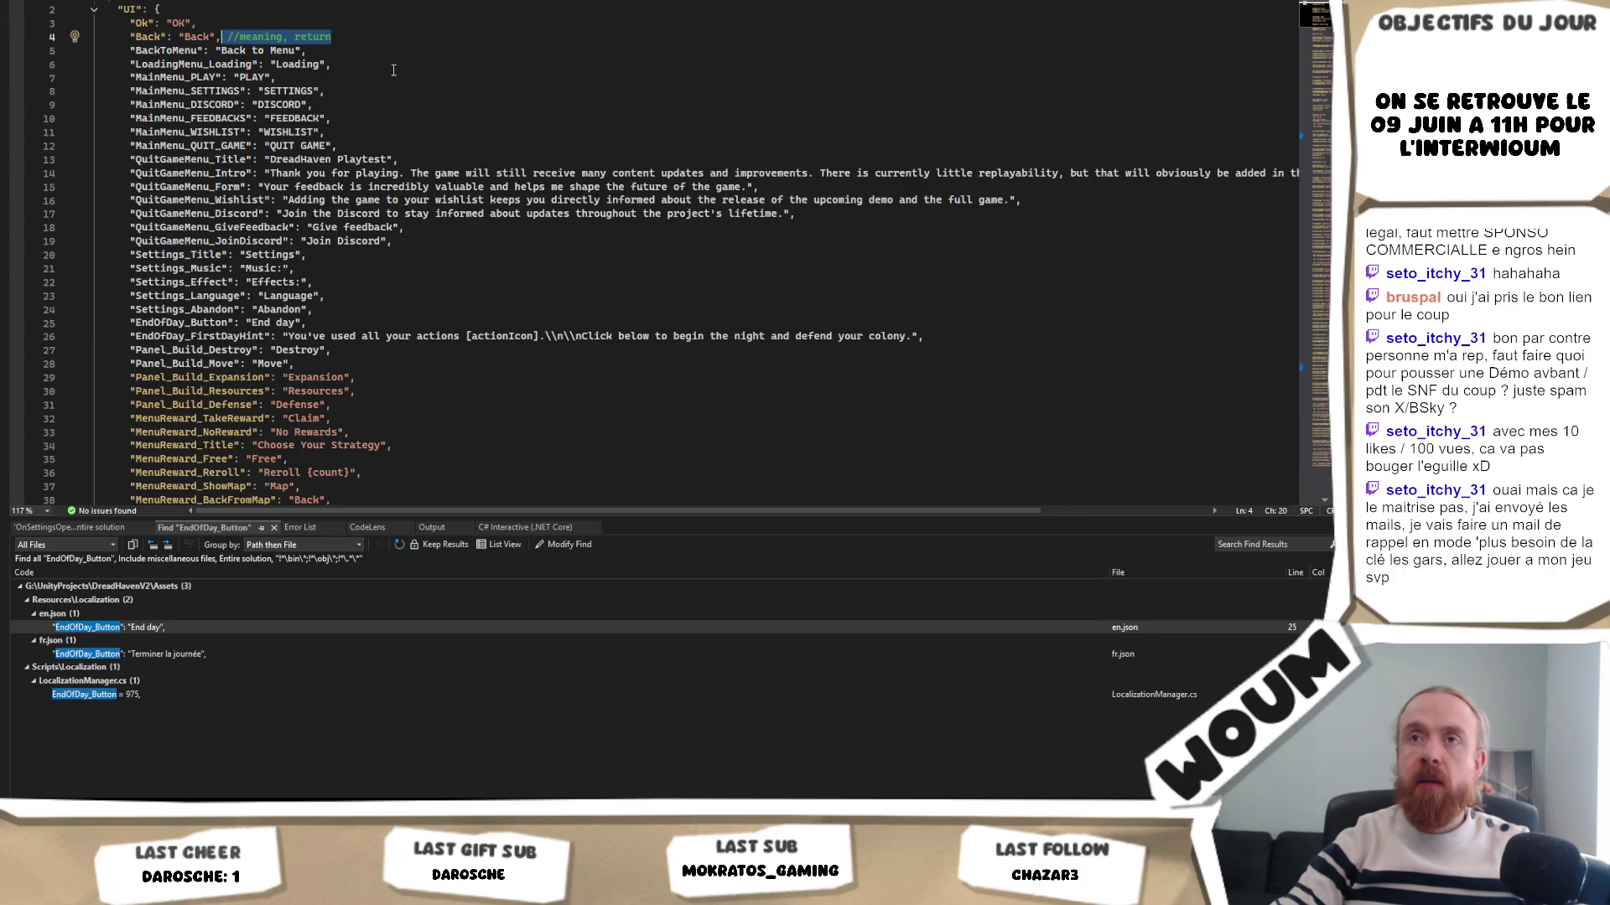
pyautogui.click(362, 349)
pyautogui.click(249, 377)
pyautogui.moveTo(136, 349); pyautogui.dragTo(322, 350)
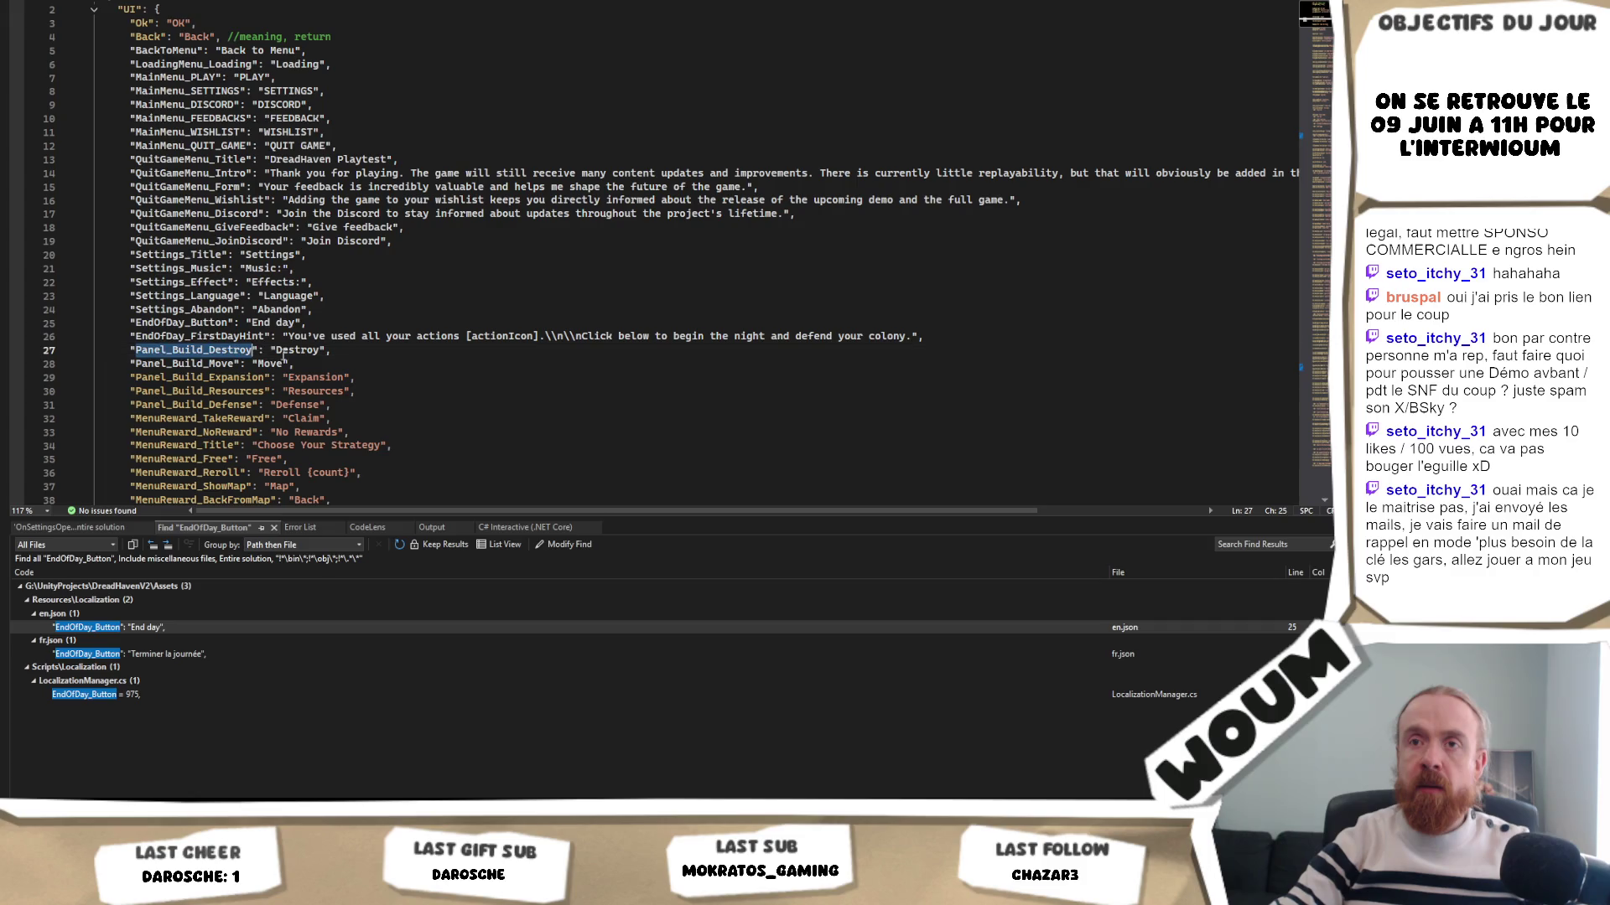
pyautogui.click(322, 349)
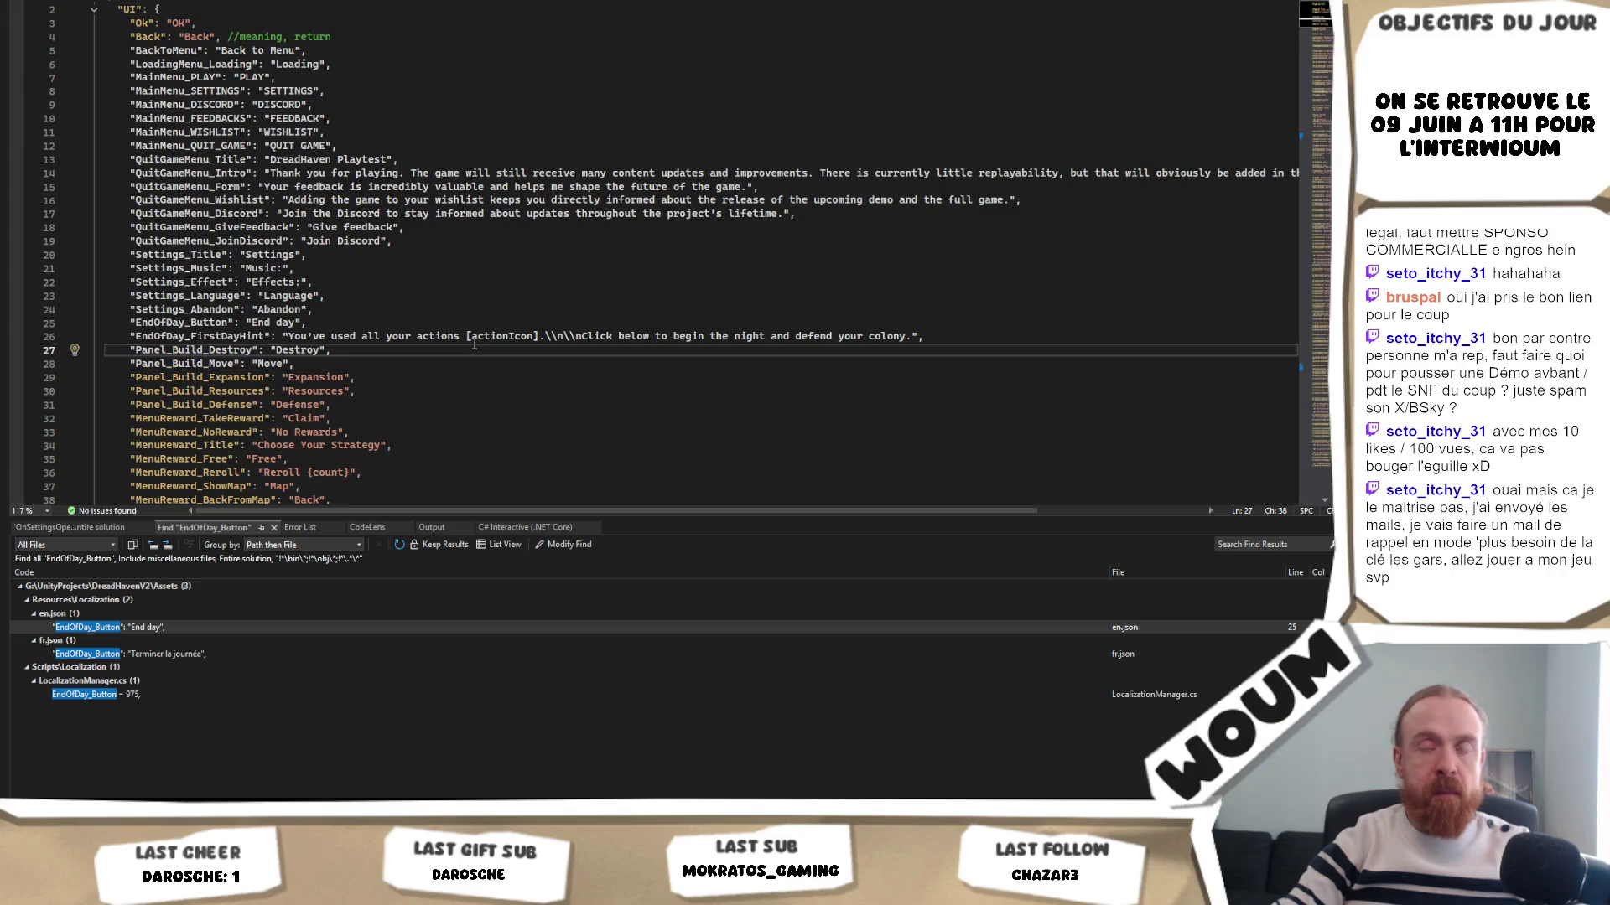
pyautogui.scroll(-2, 466, 369)
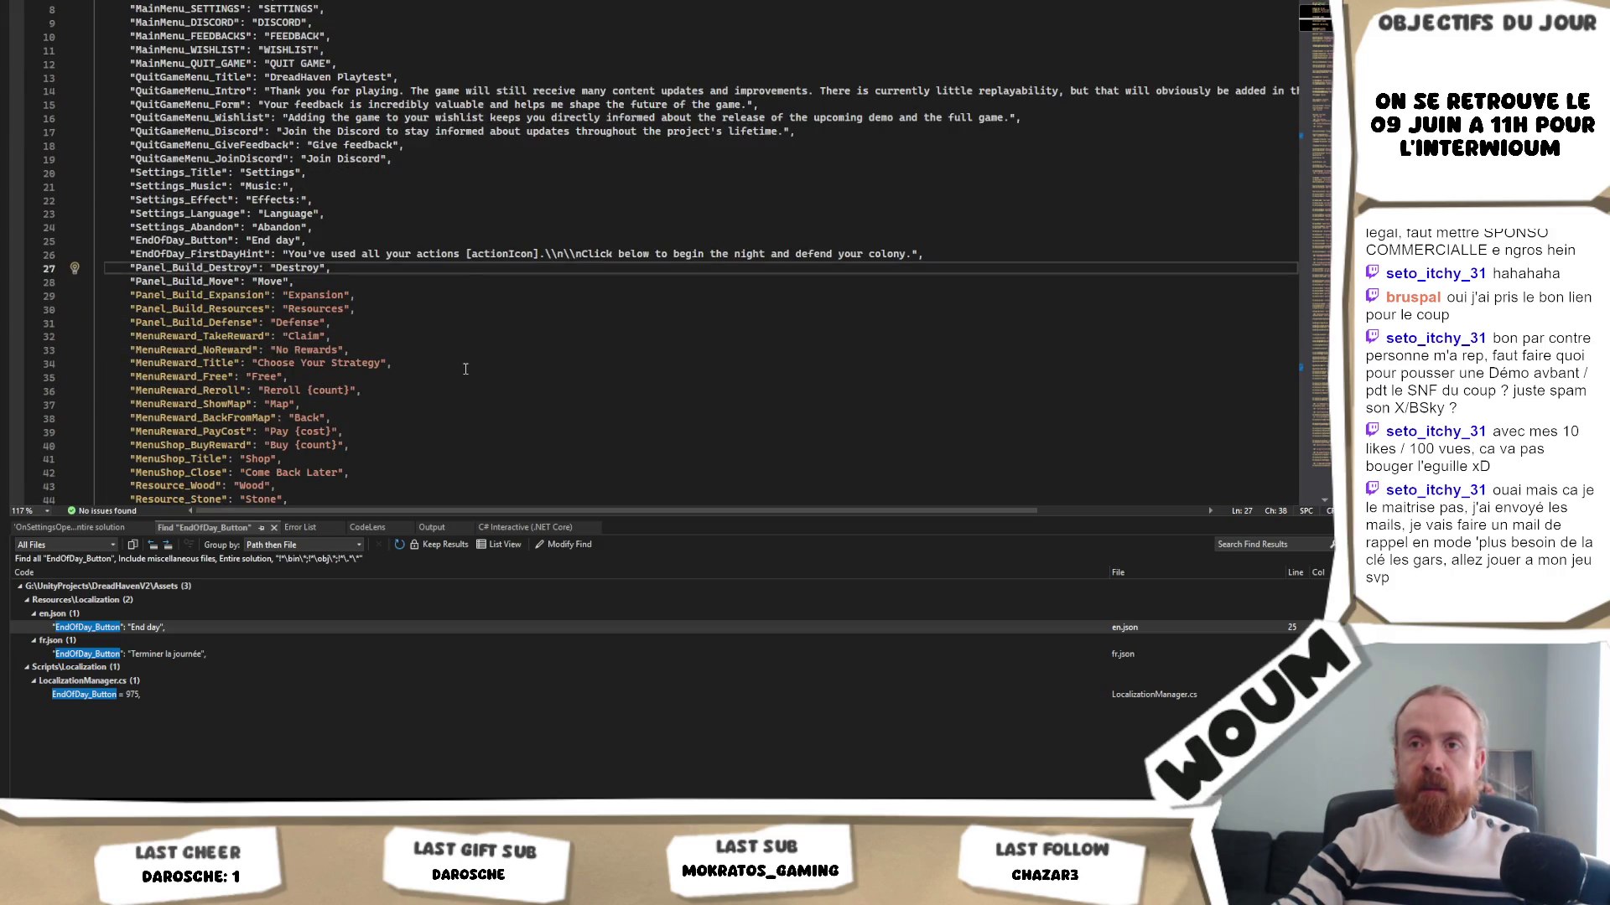
pyautogui.scroll(1, 466, 369)
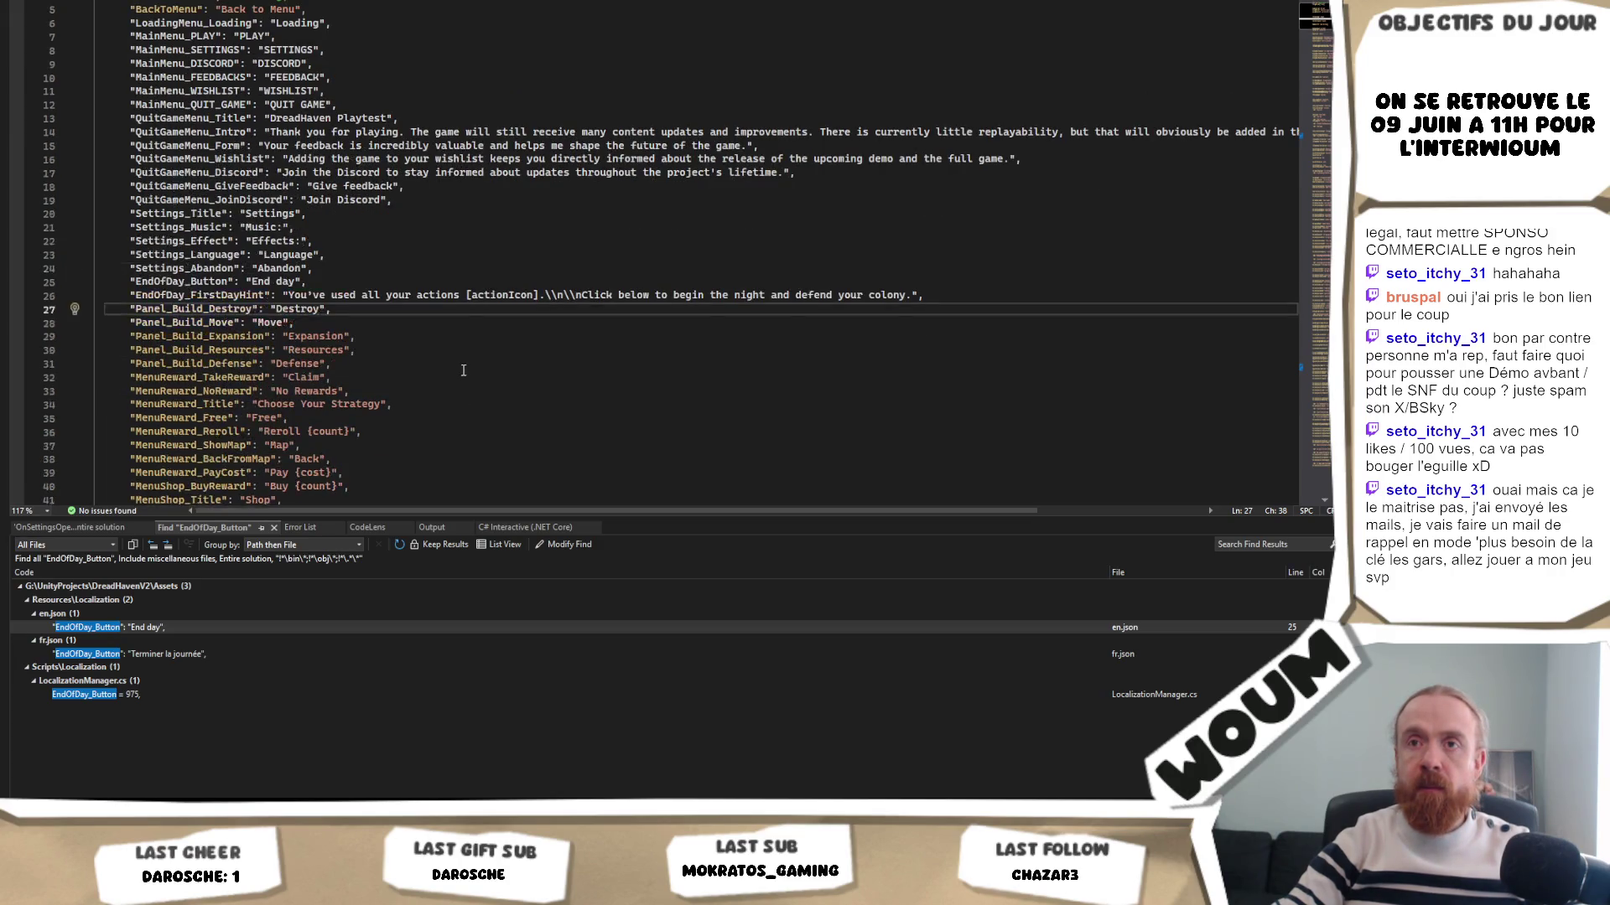
pyautogui.click(415, 327)
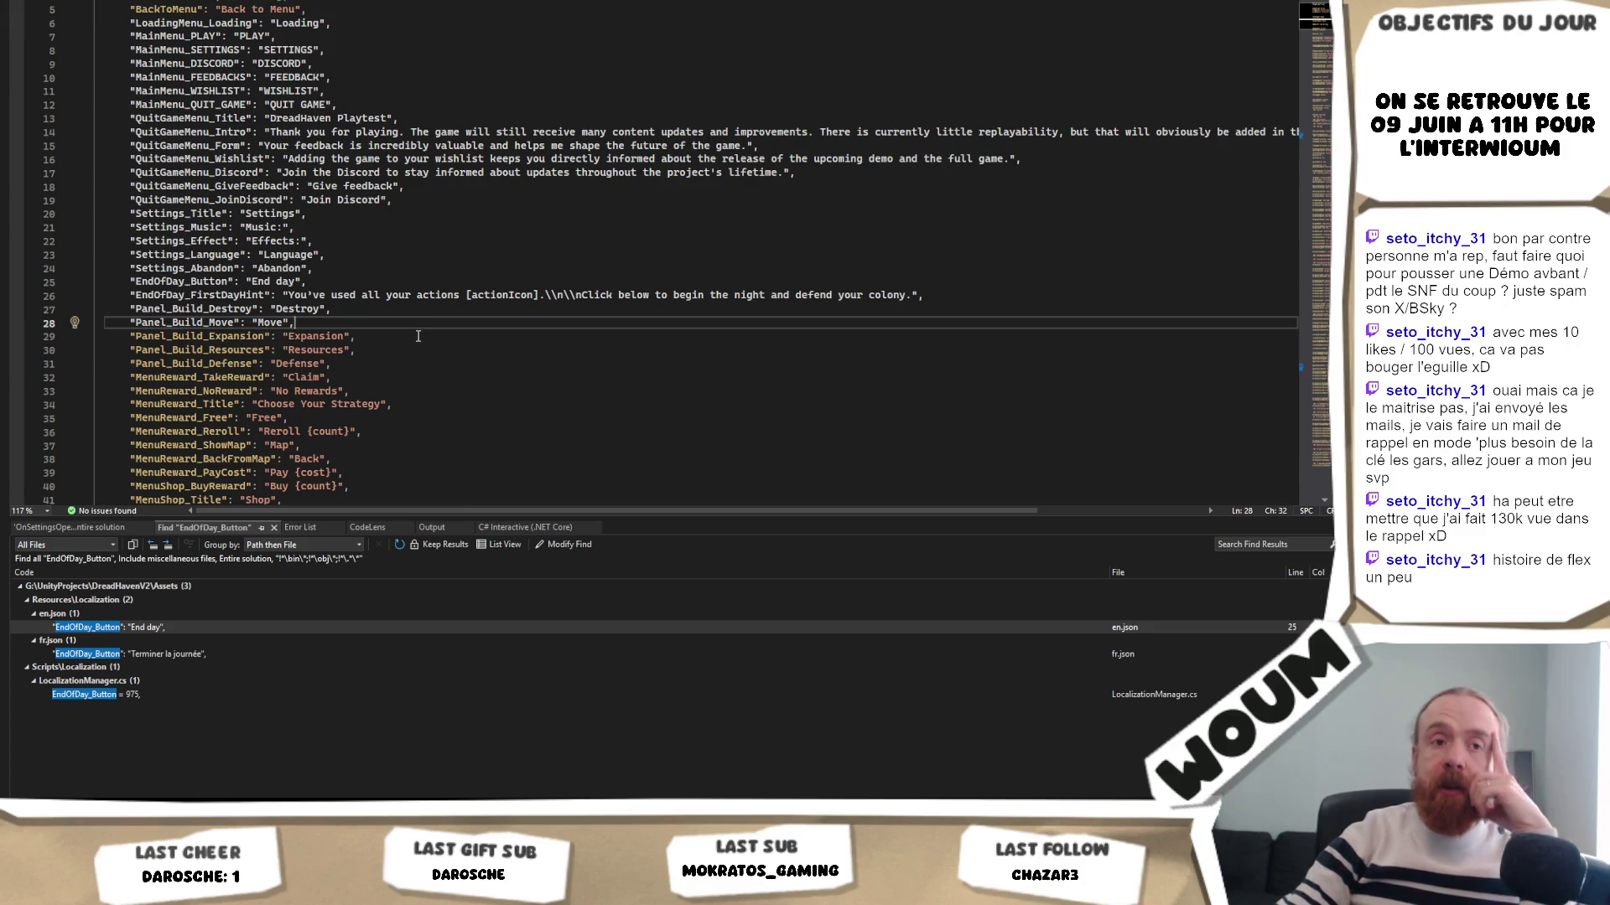
pyautogui.moveTo(310, 282); pyautogui.dragTo(595, 300)
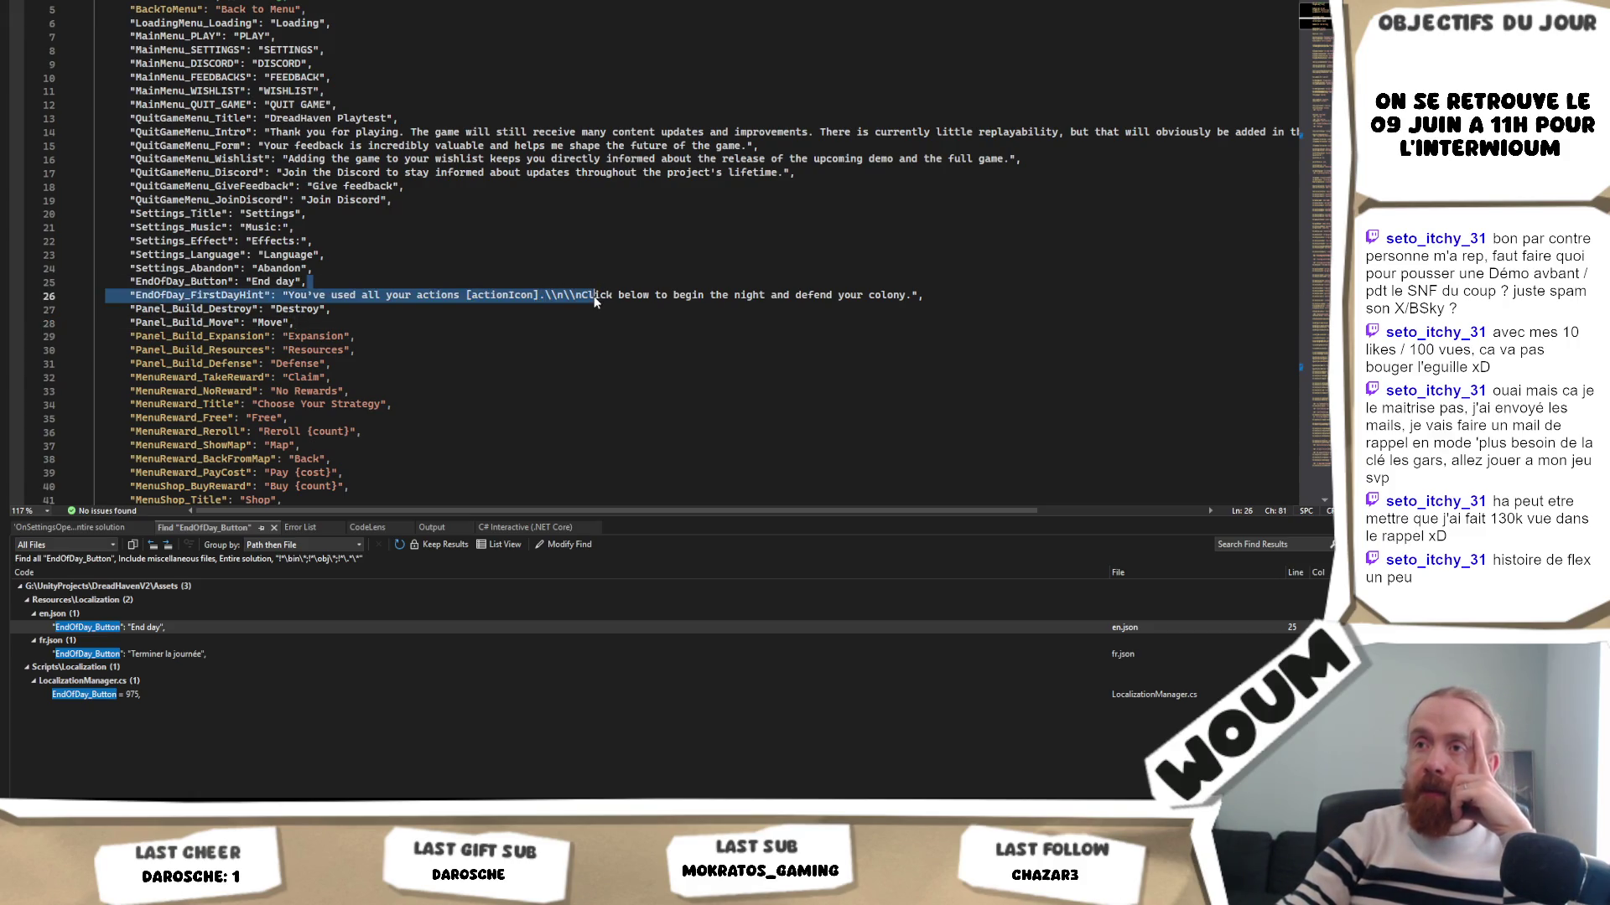
pyautogui.doubleClick(595, 297)
pyautogui.click(640, 379)
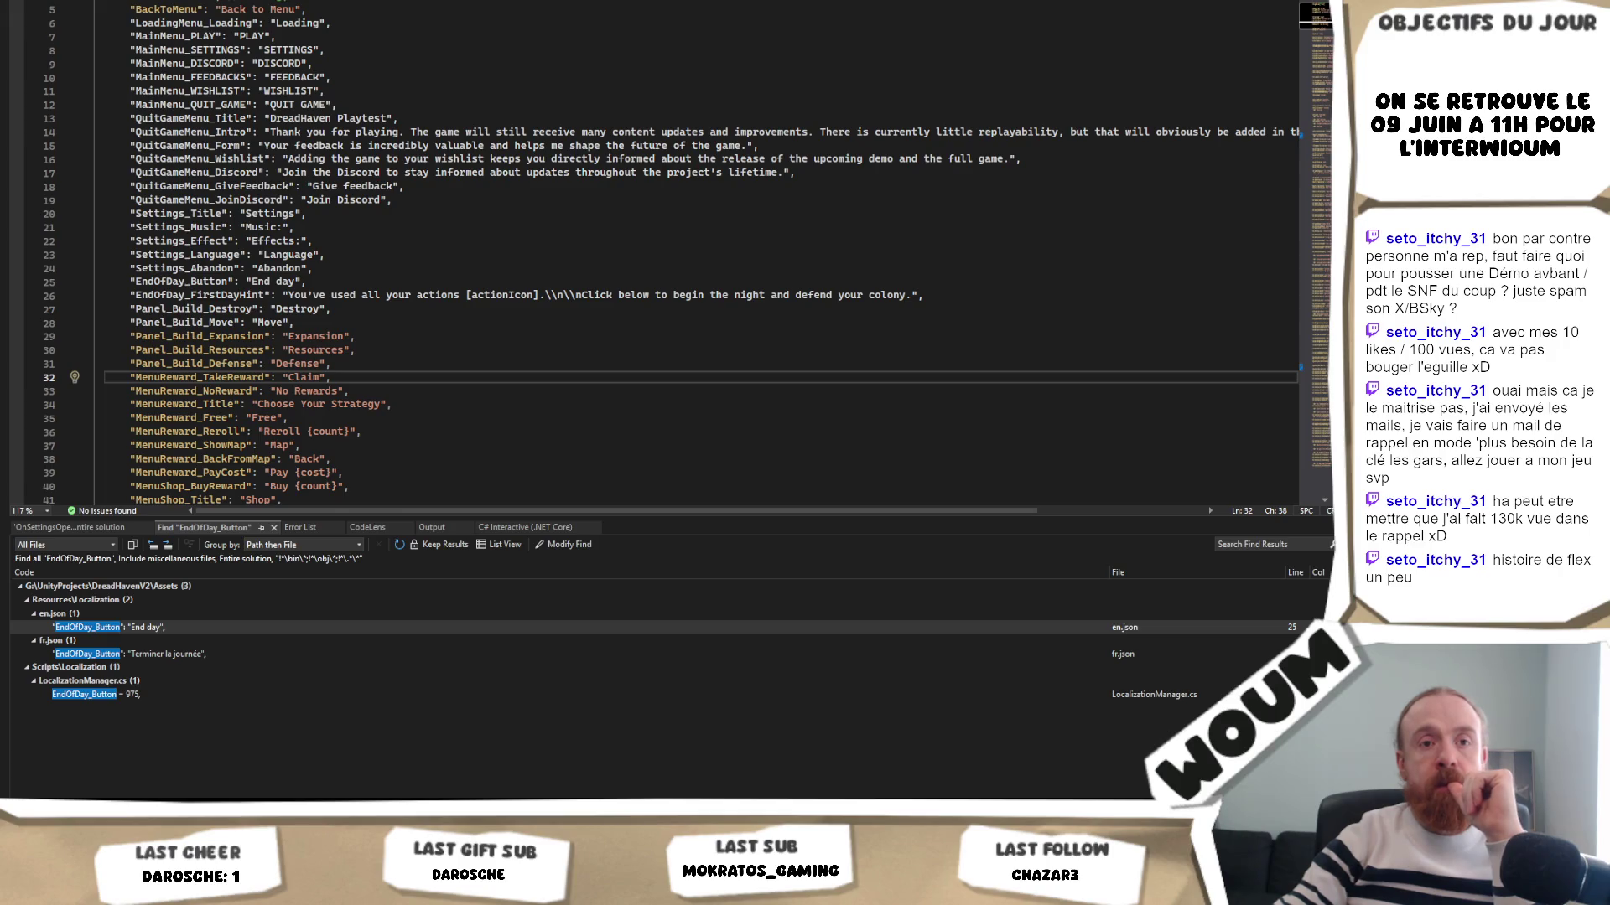
pyautogui.click(459, 336)
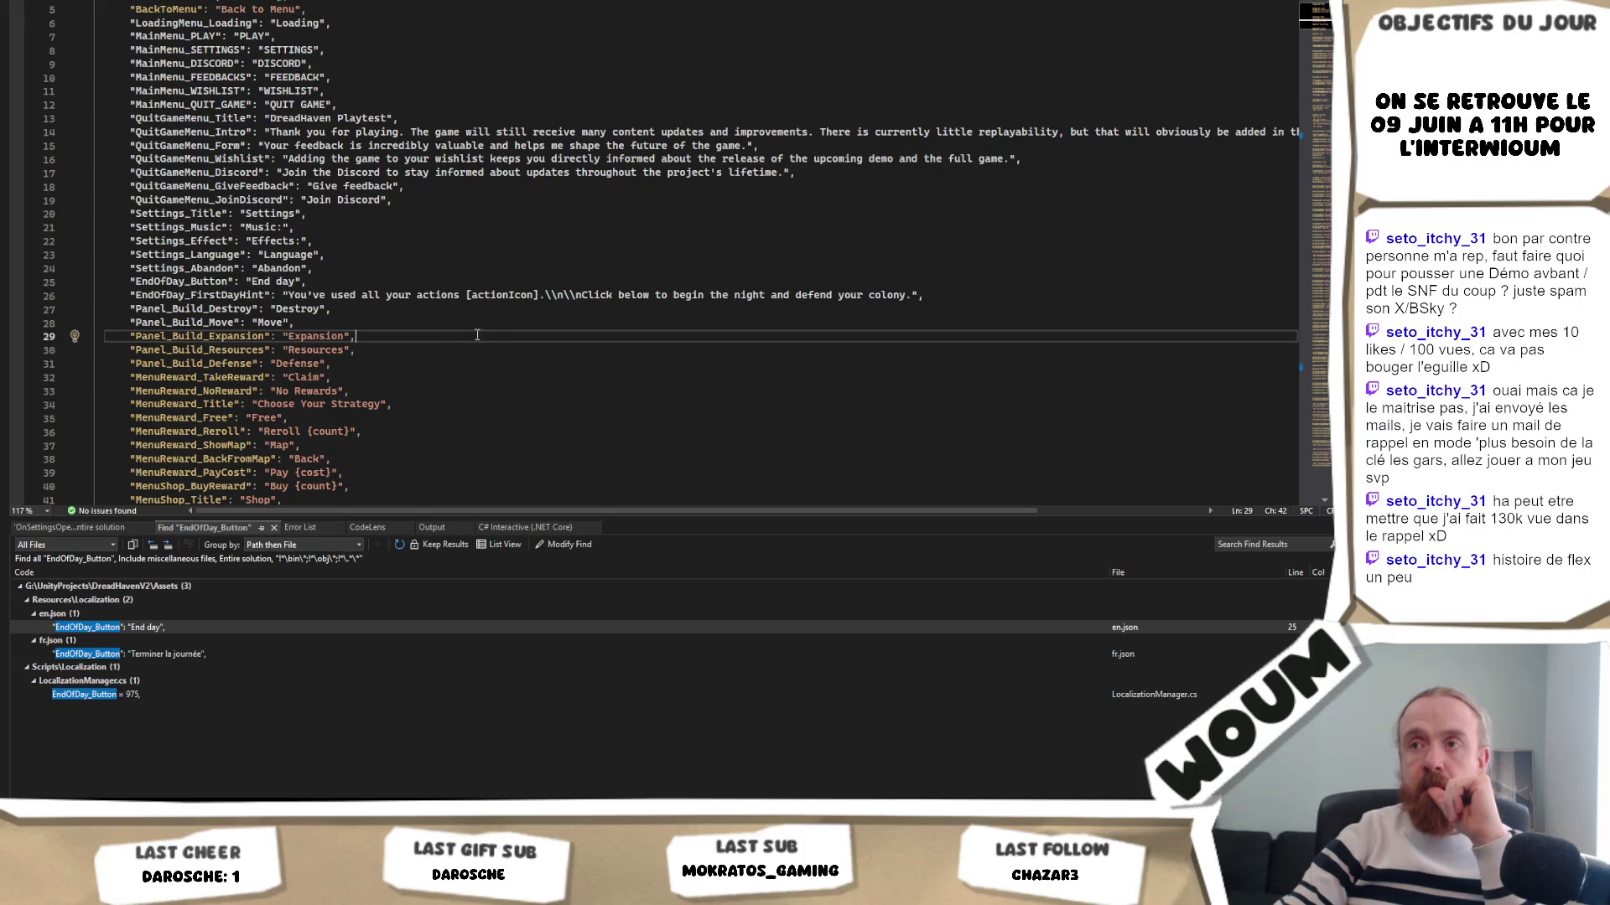
pyautogui.doubleClick(170, 657)
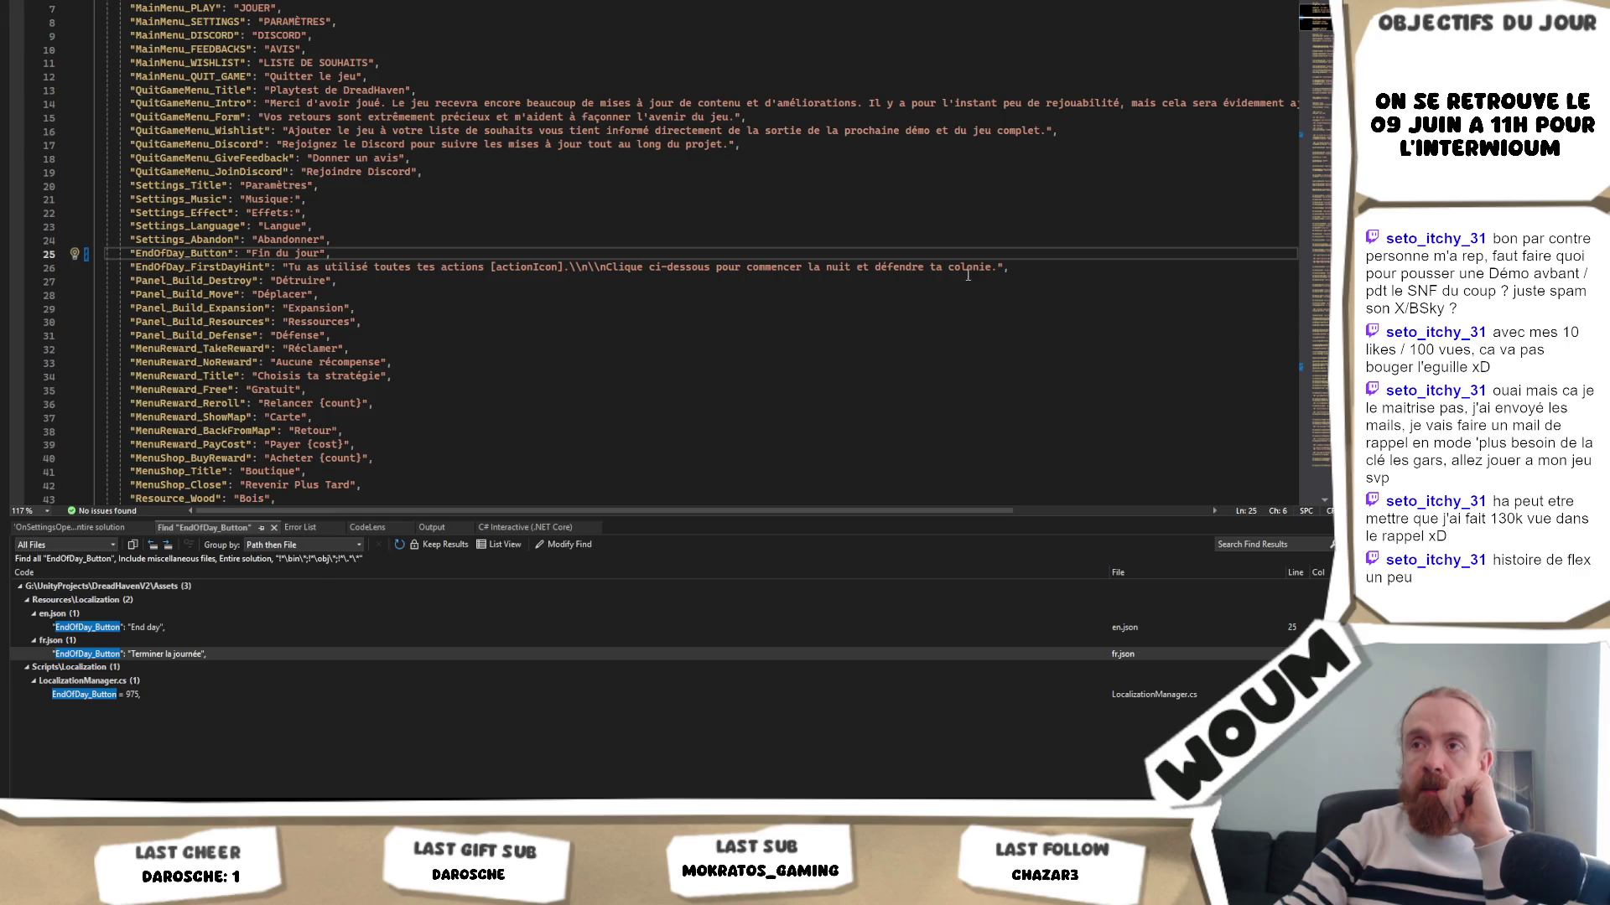
# - Compare en.json and fr.json, examining the French hint 'commencer la nuit et défendre ta colonie'
pyautogui.doubleClick(158, 626)
pyautogui.doubleClick(155, 653)
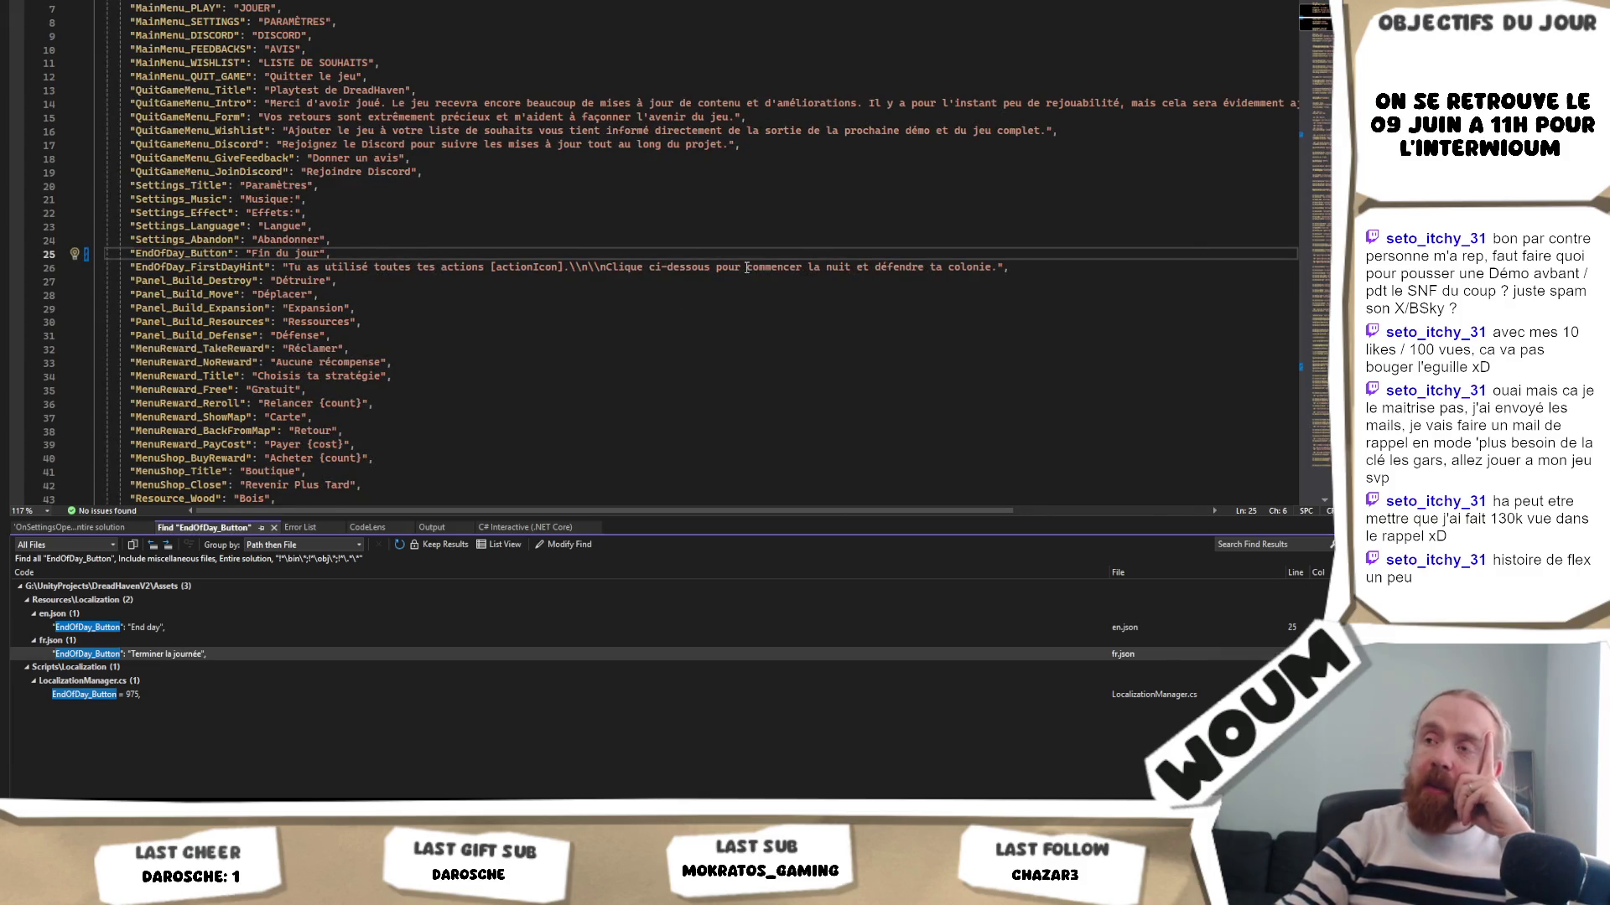
pyautogui.doubleClick(749, 267)
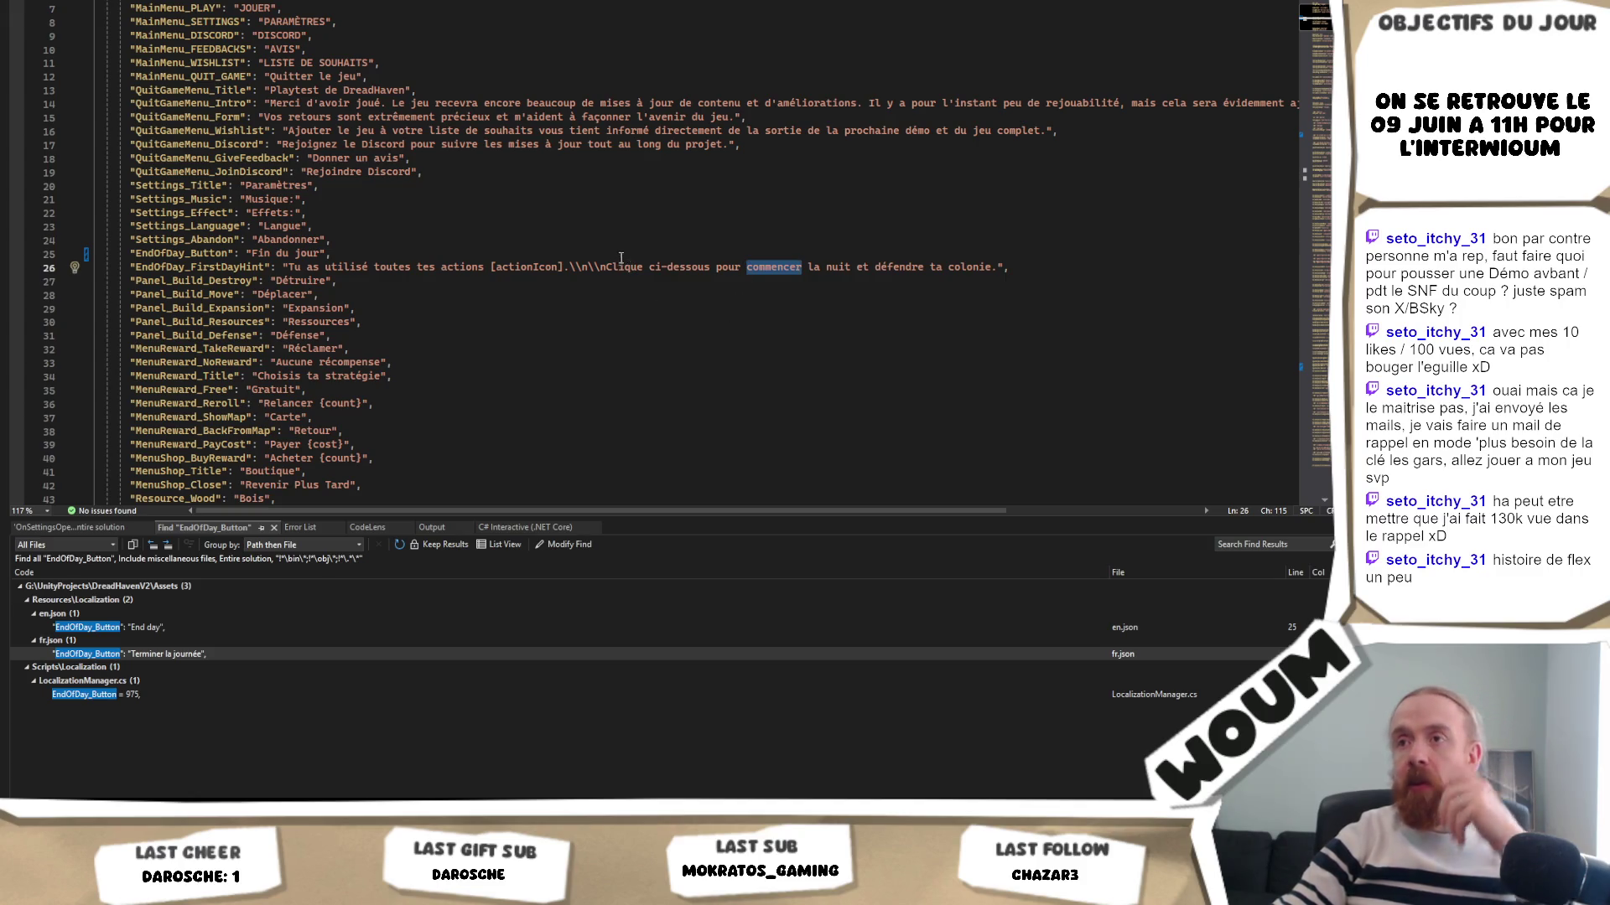
pyautogui.moveTo(607, 267); pyautogui.dragTo(1000, 267)
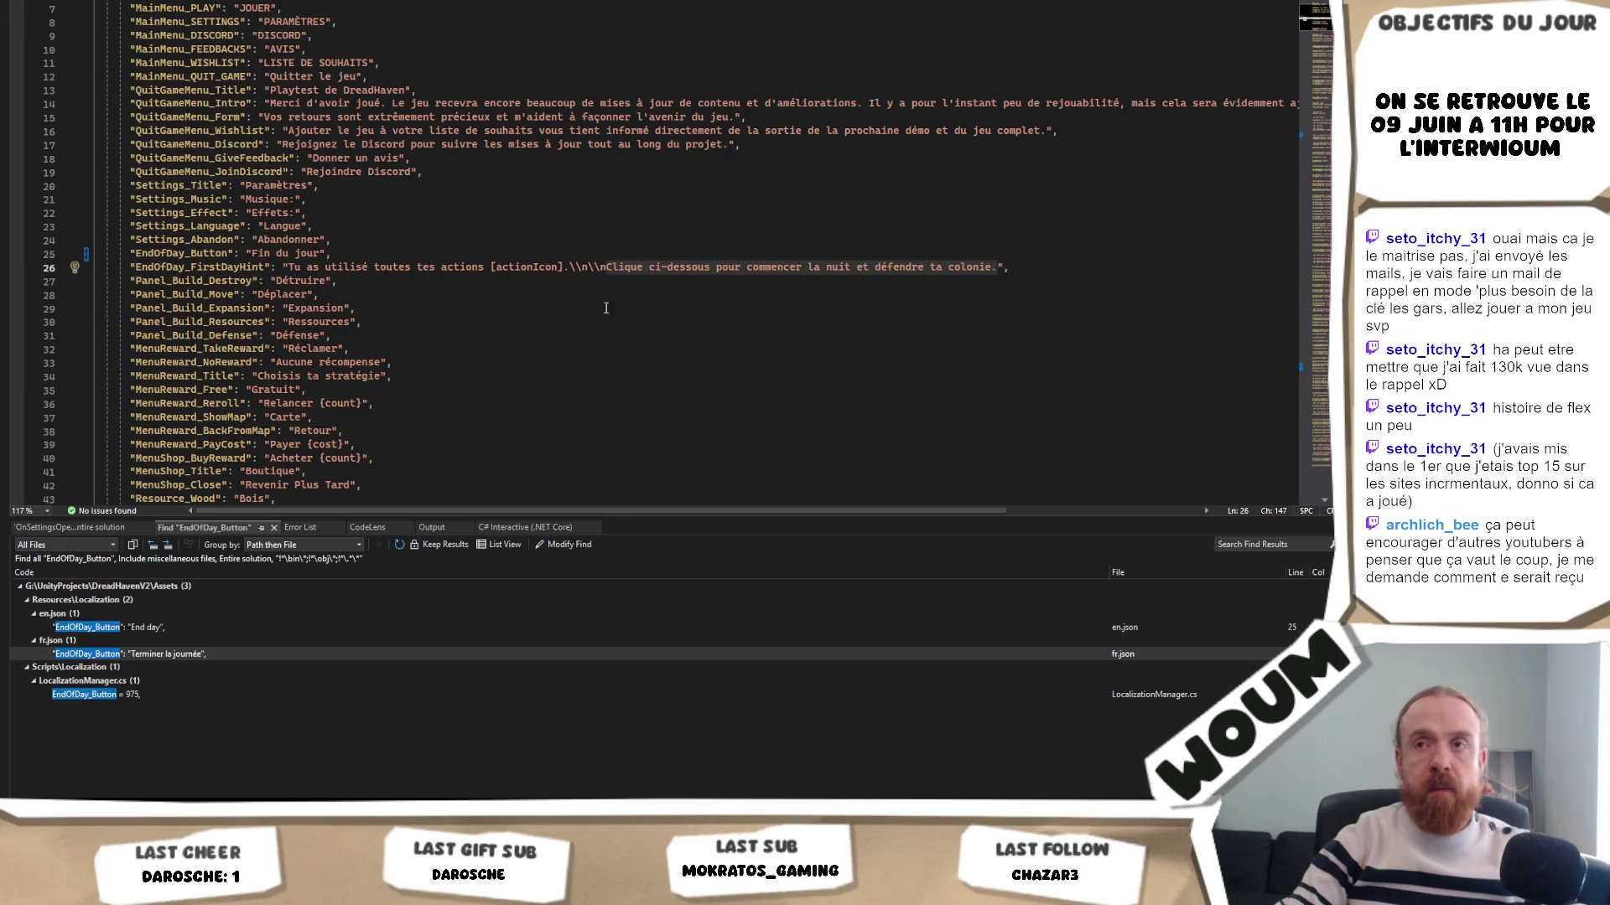
pyautogui.click(657, 266)
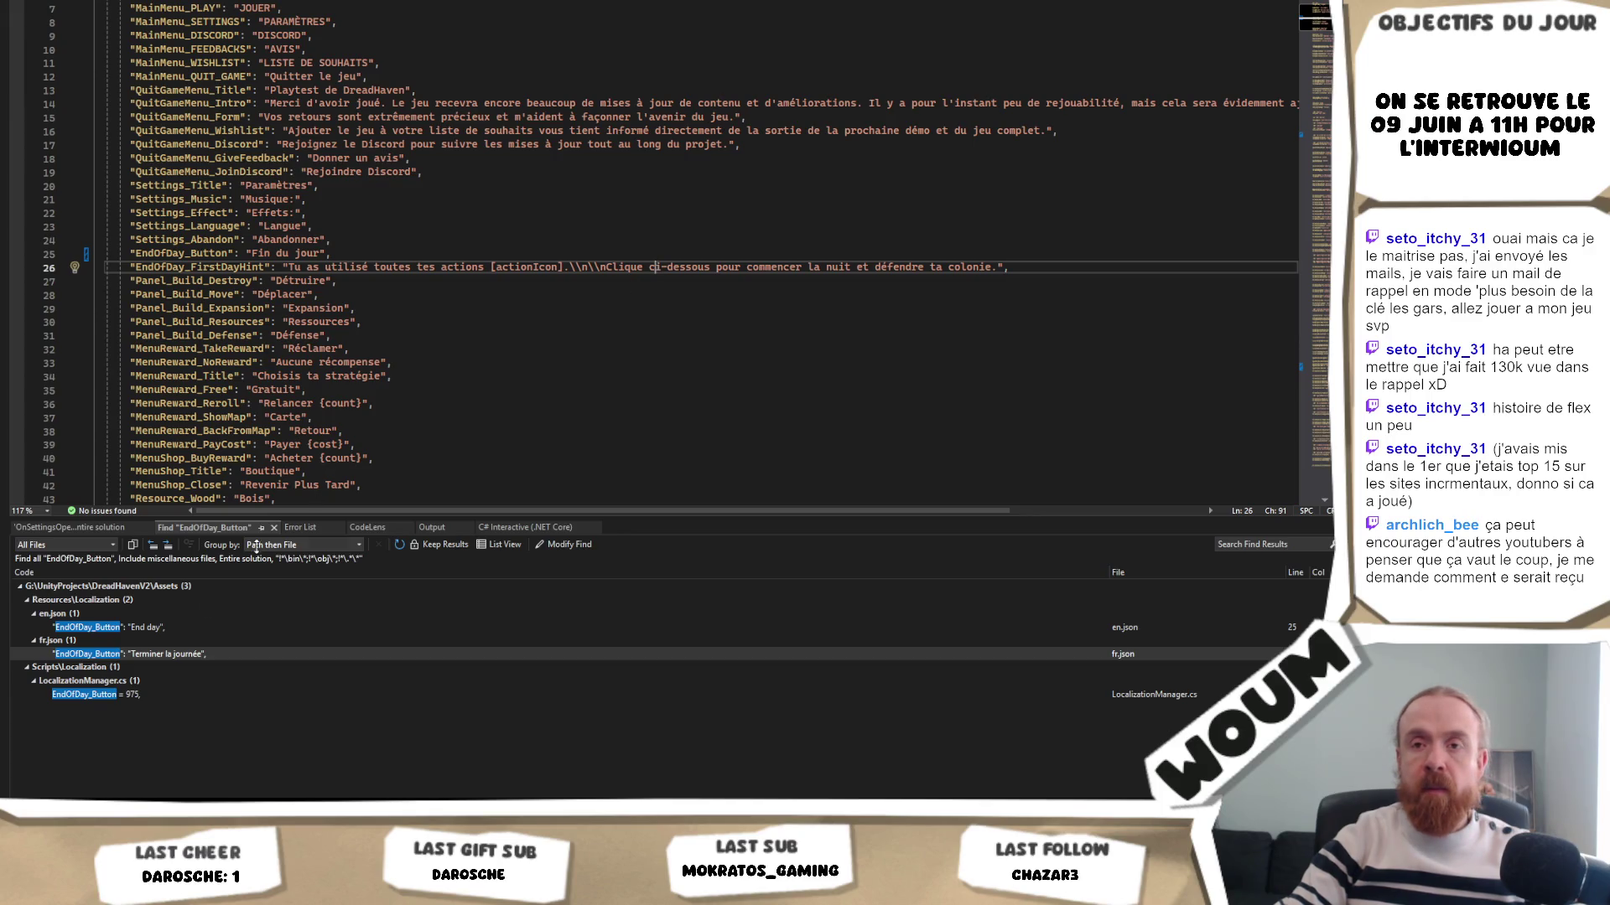
pyautogui.doubleClick(158, 653)
pyautogui.doubleClick(148, 627)
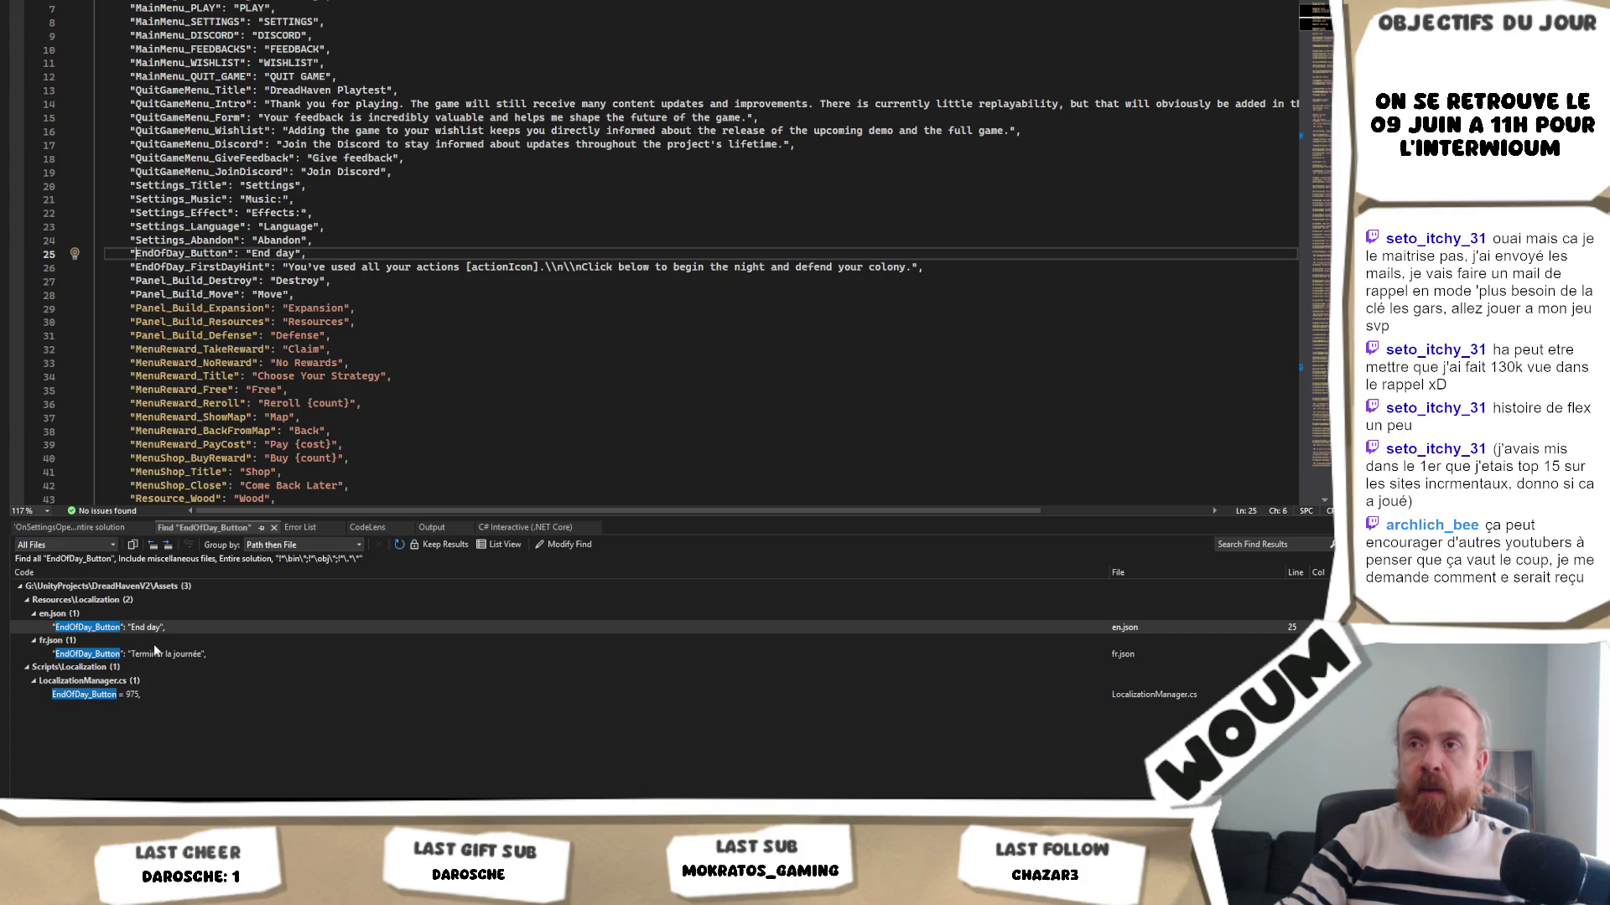
pyautogui.doubleClick(174, 656)
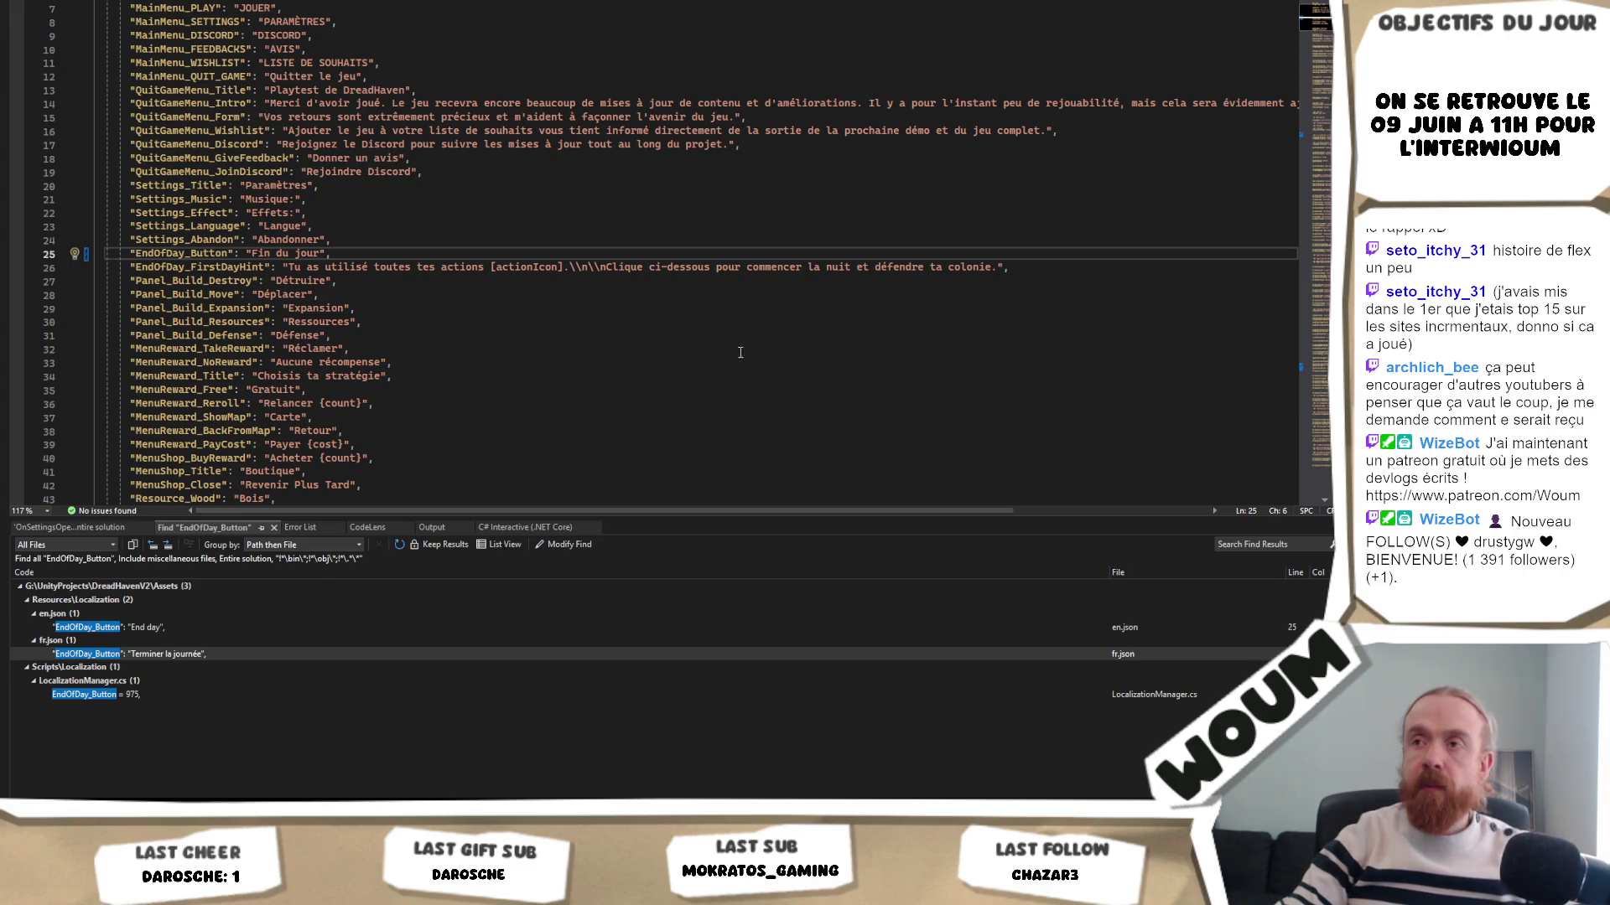
# - Replace 'Clique ci-dessous' with 'Appuie sur le bouton' in the French first-day hint
pyautogui.moveTo(710, 267); pyautogui.dragTo(605, 269)
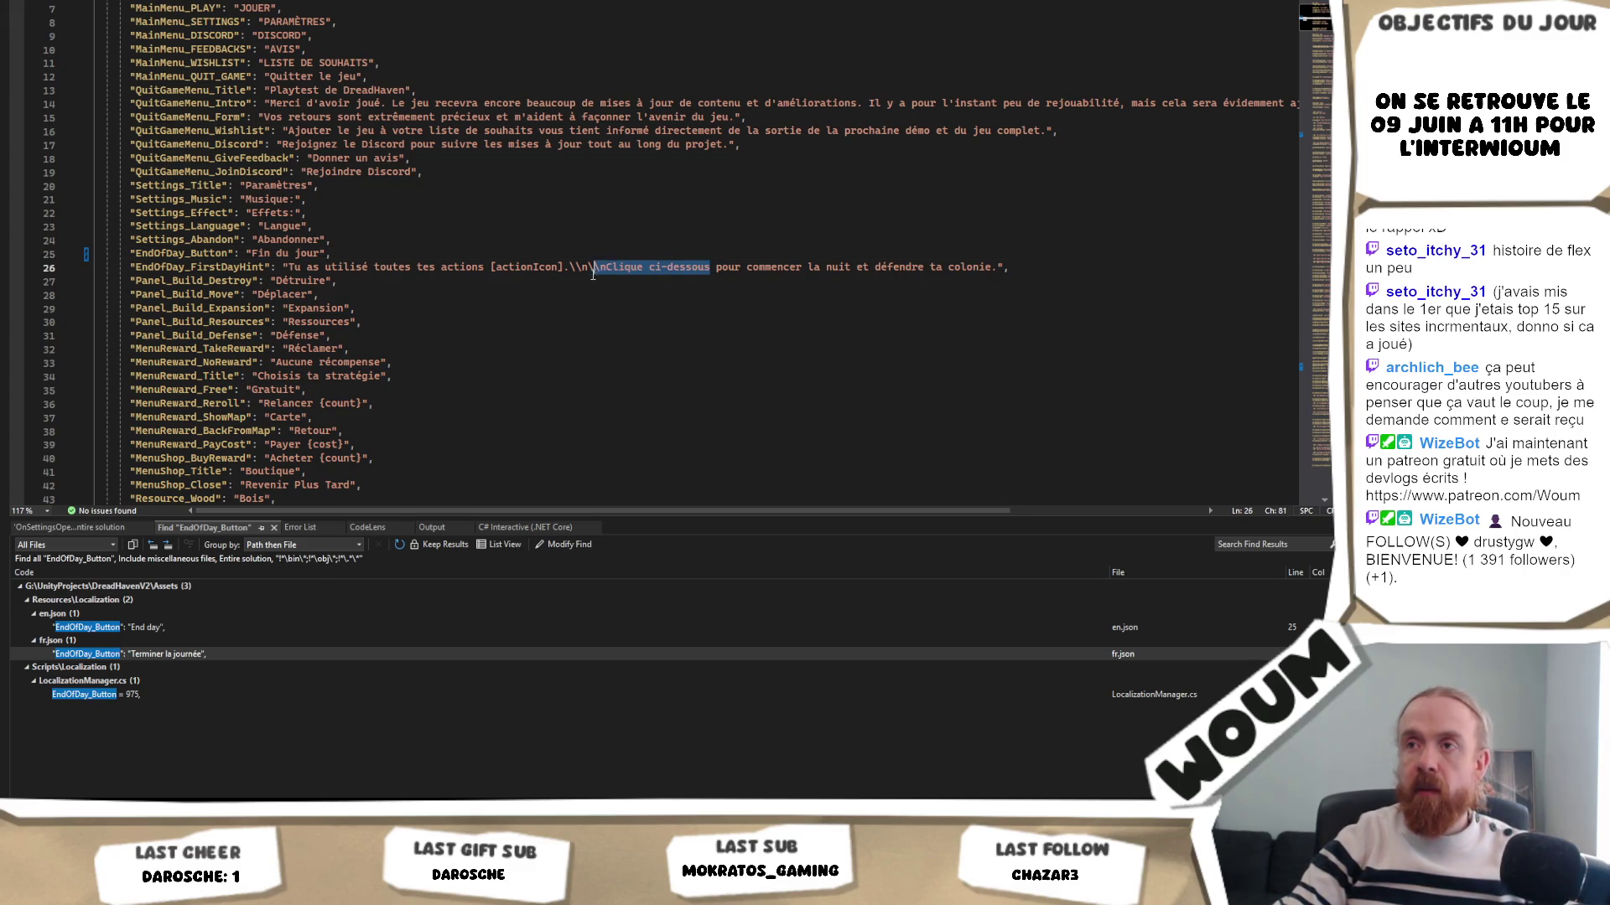
pyautogui.write('Appuie sur le bouton')
pyautogui.click(611, 321)
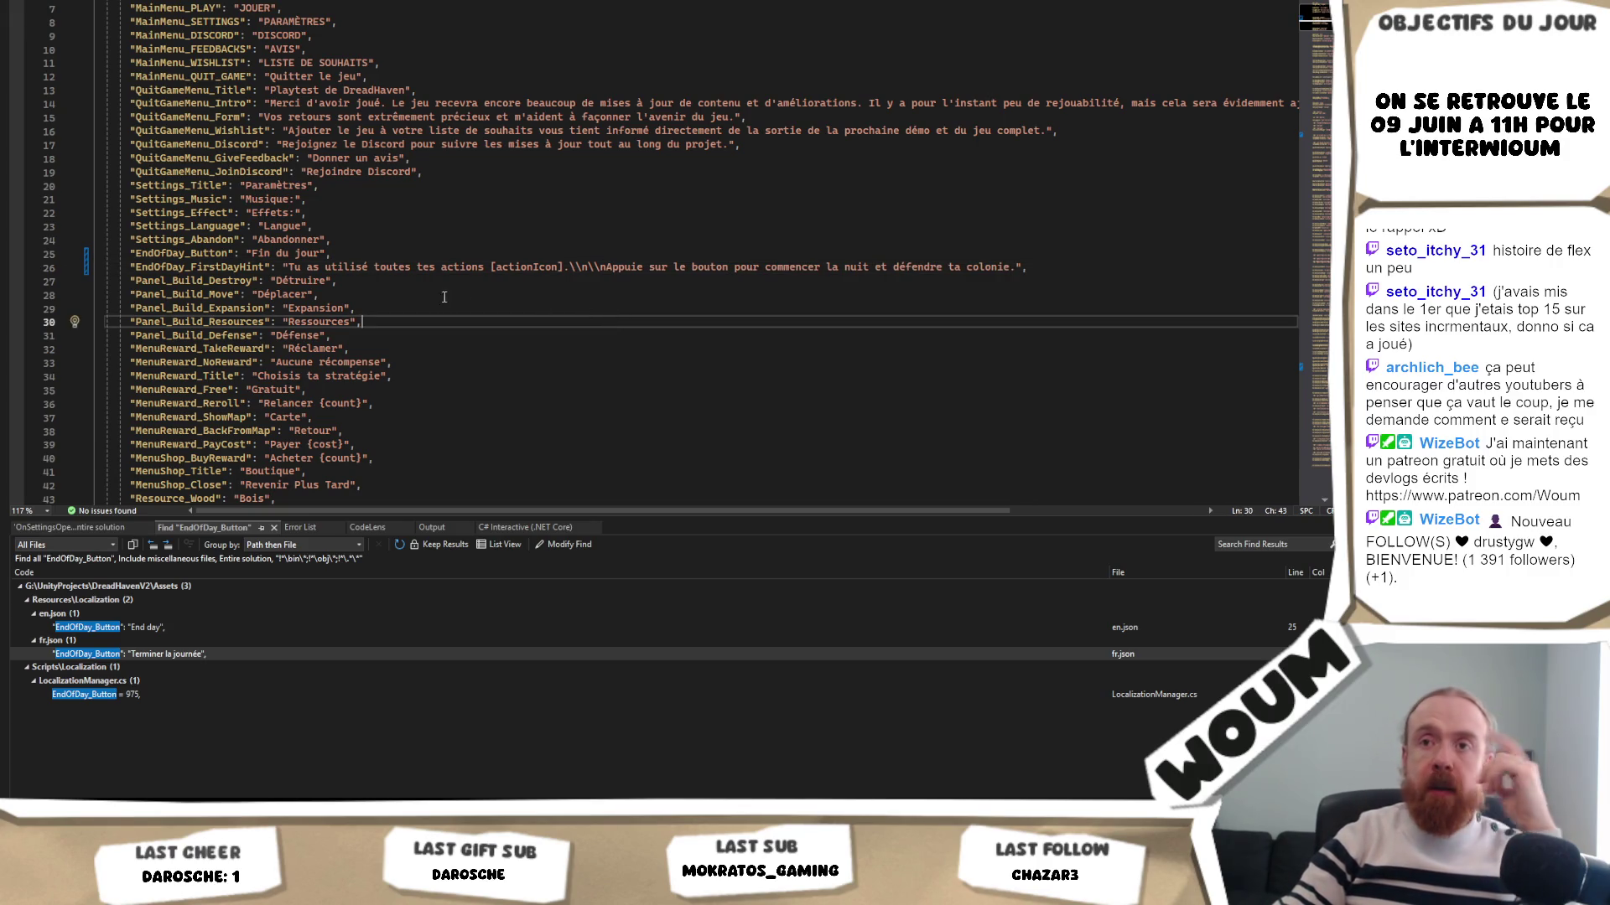
# - Find all Panel_Build_Expansion occurrences across the solution
pyautogui.doubleClick(200, 308)
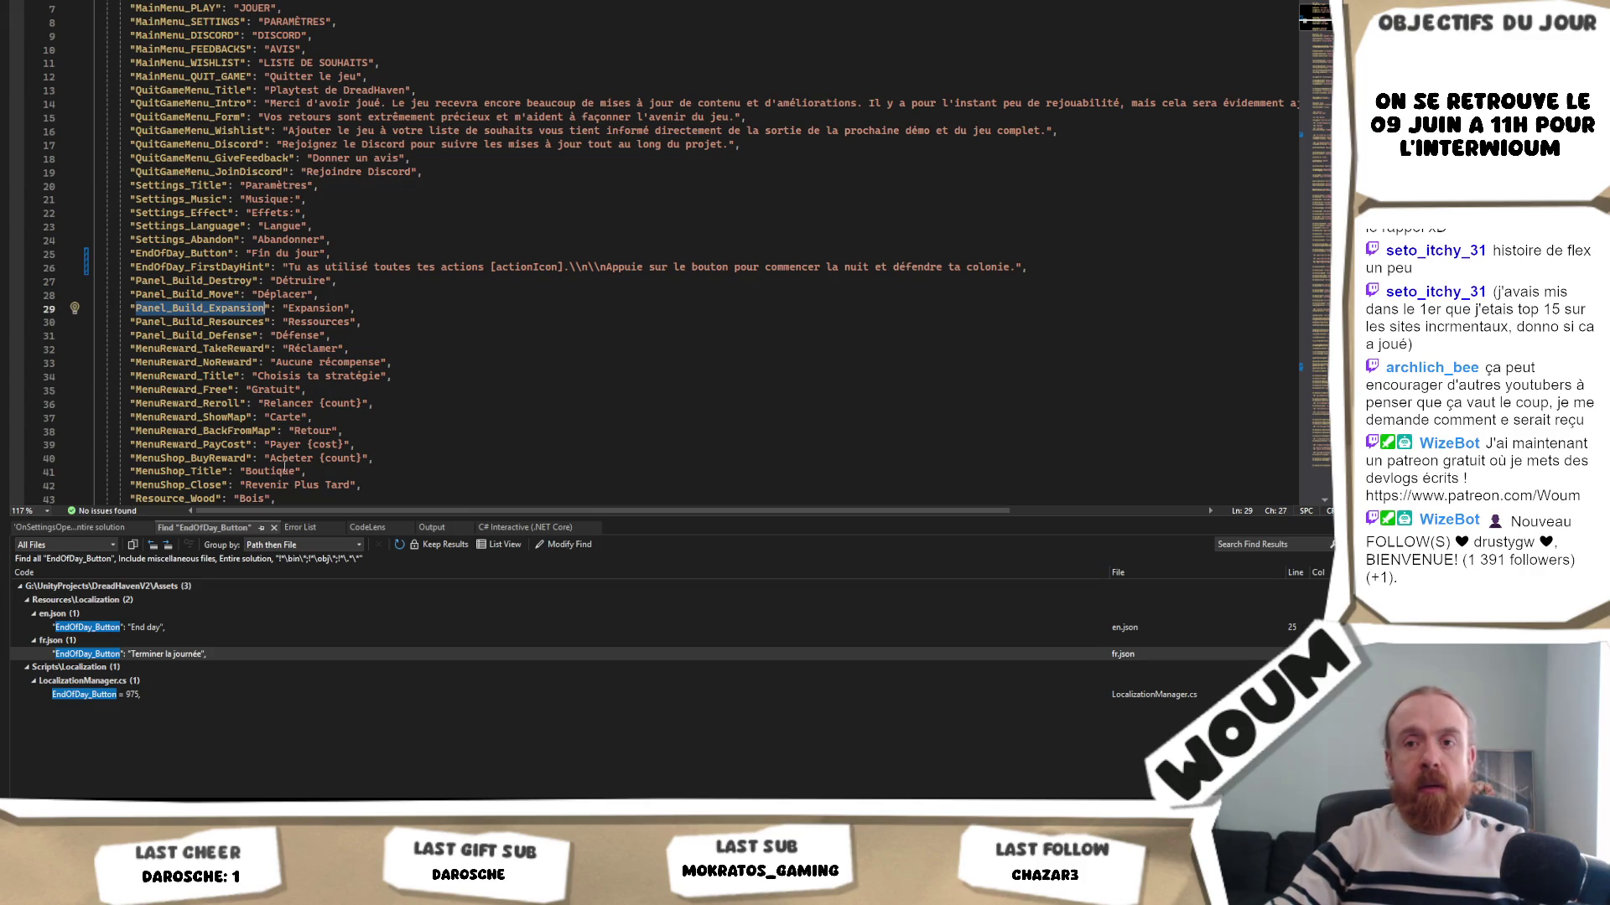
pyautogui.press('Up')
pyautogui.press('Up')
pyautogui.press('End')
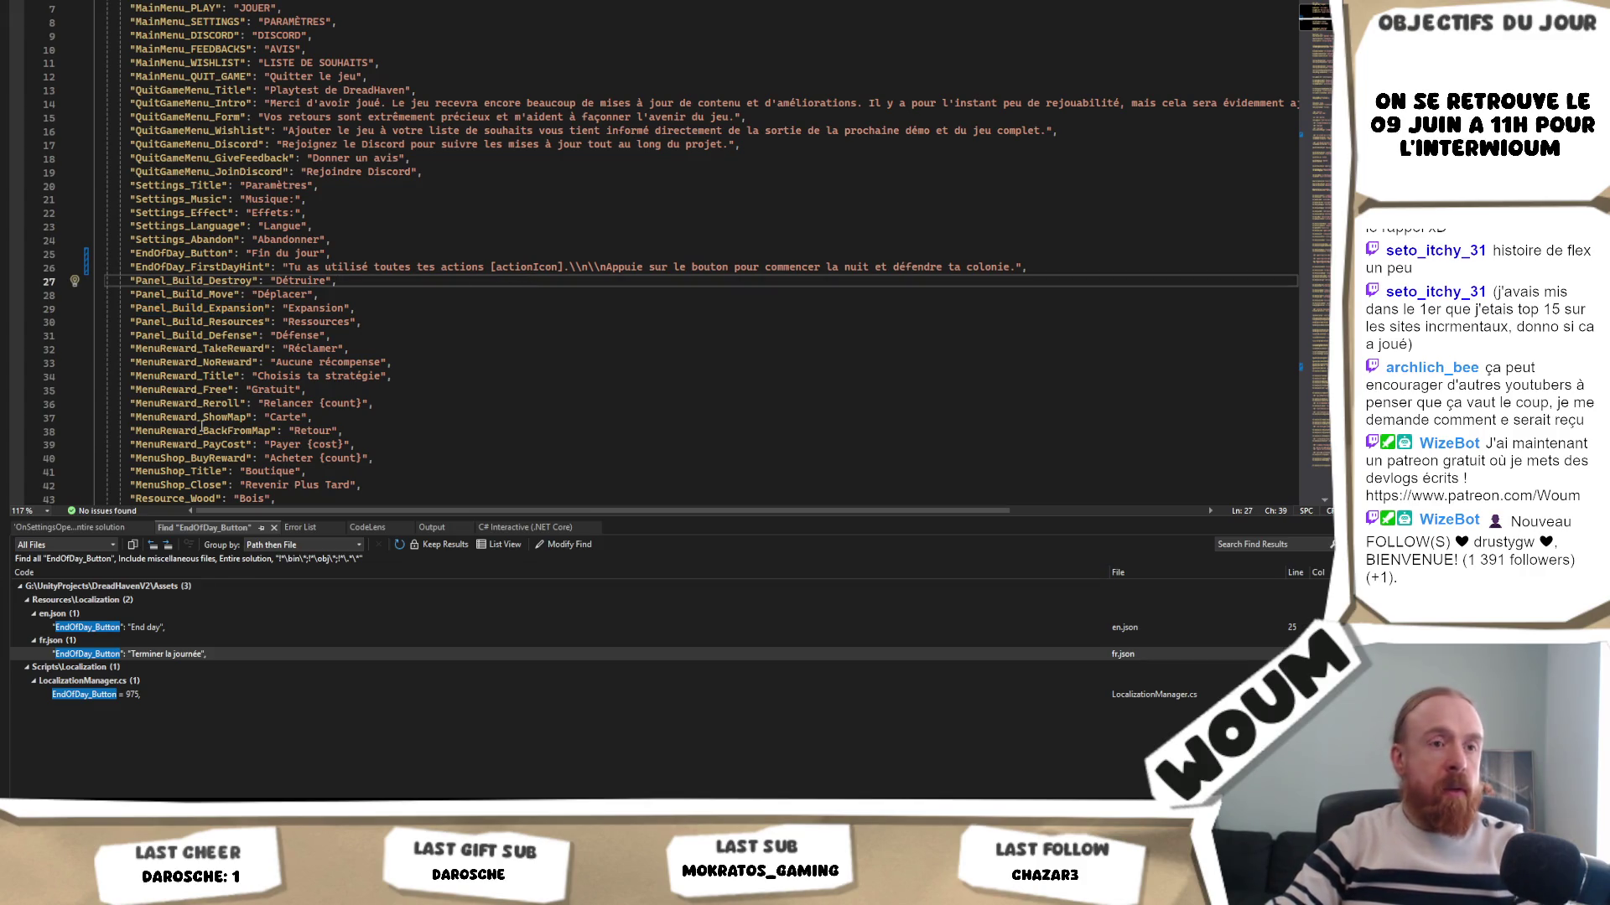
pyautogui.hotkey('ctrl', 'shift', 'f')
pyautogui.press('Return')
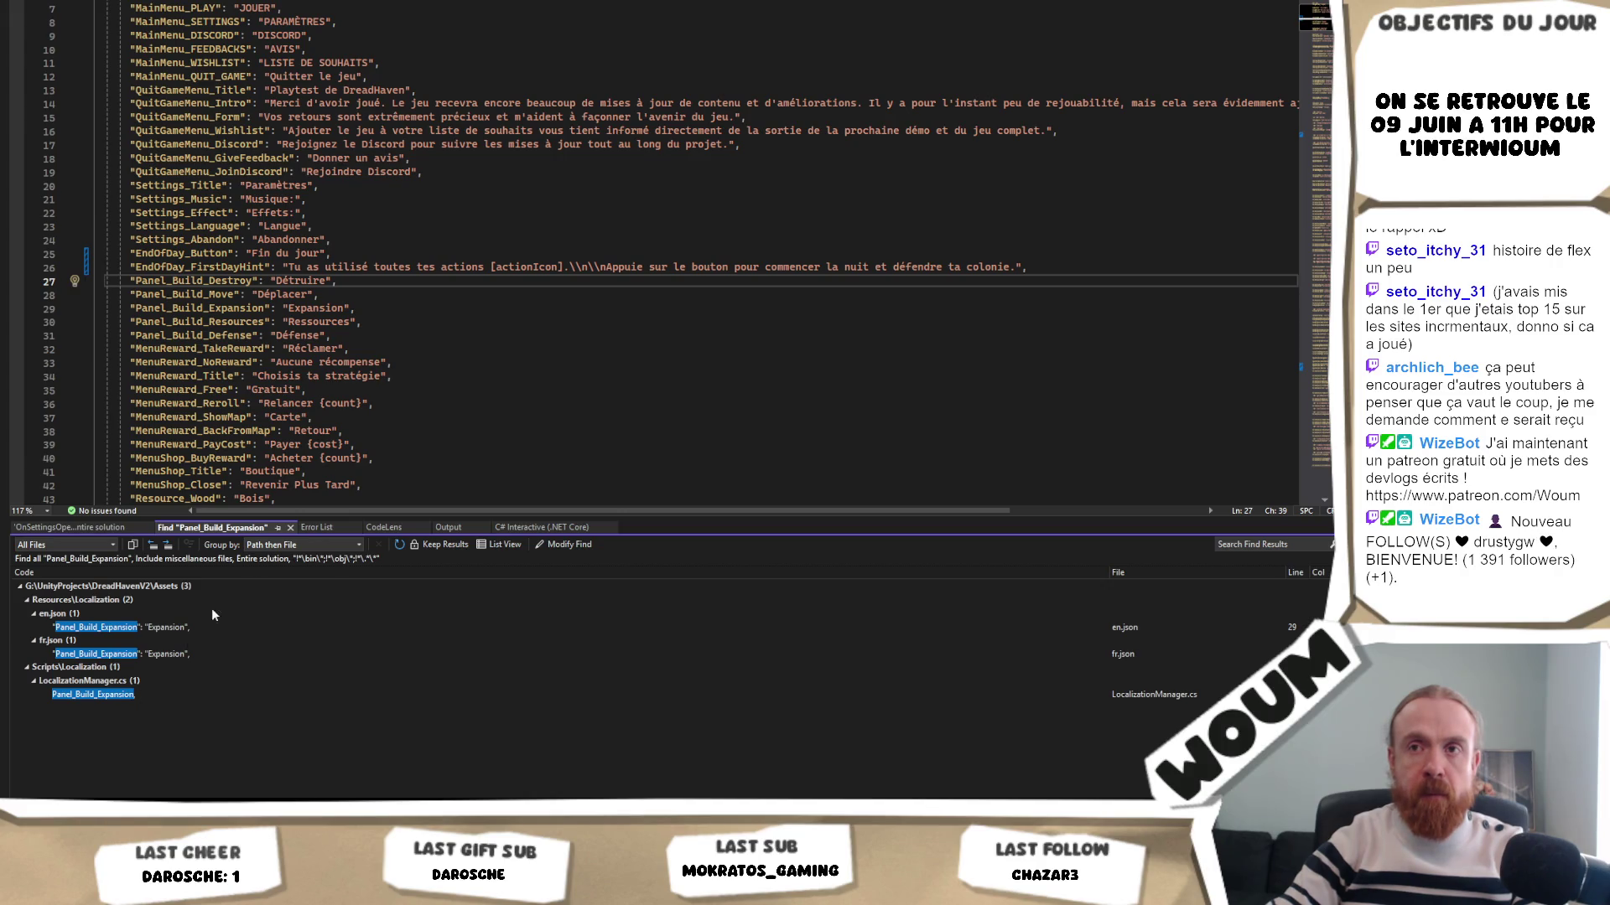
# - Open LocalizationManager.cs from the Panel_Build_Expansion find result
pyautogui.click(393, 300)
pyautogui.moveTo(393, 299); pyautogui.dragTo(400, 307)
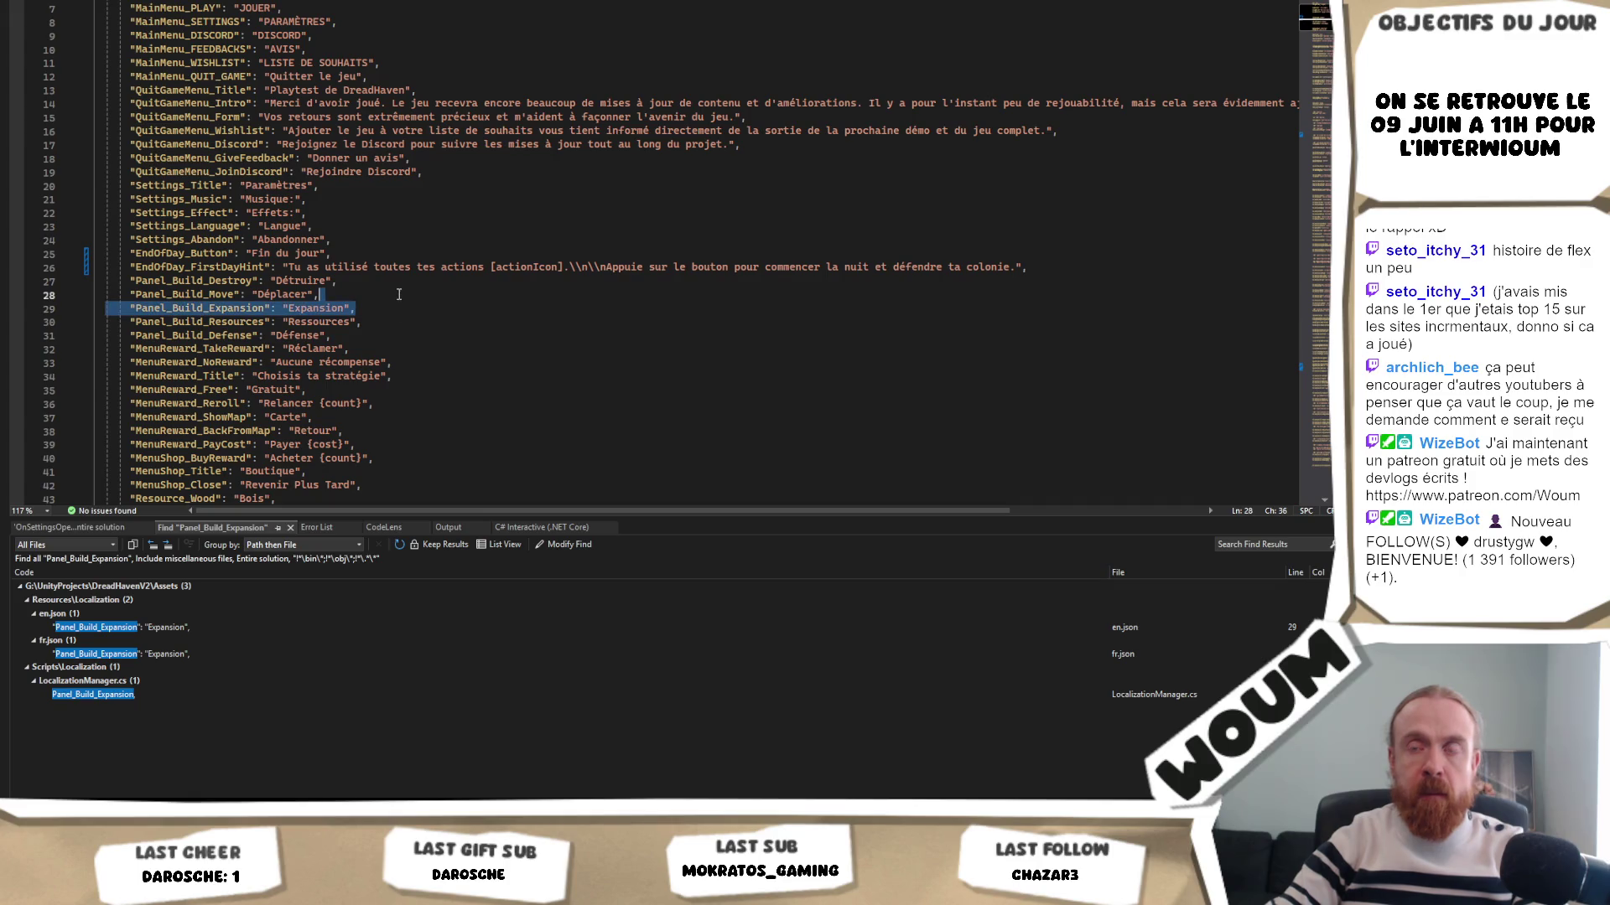
pyautogui.doubleClick(147, 692)
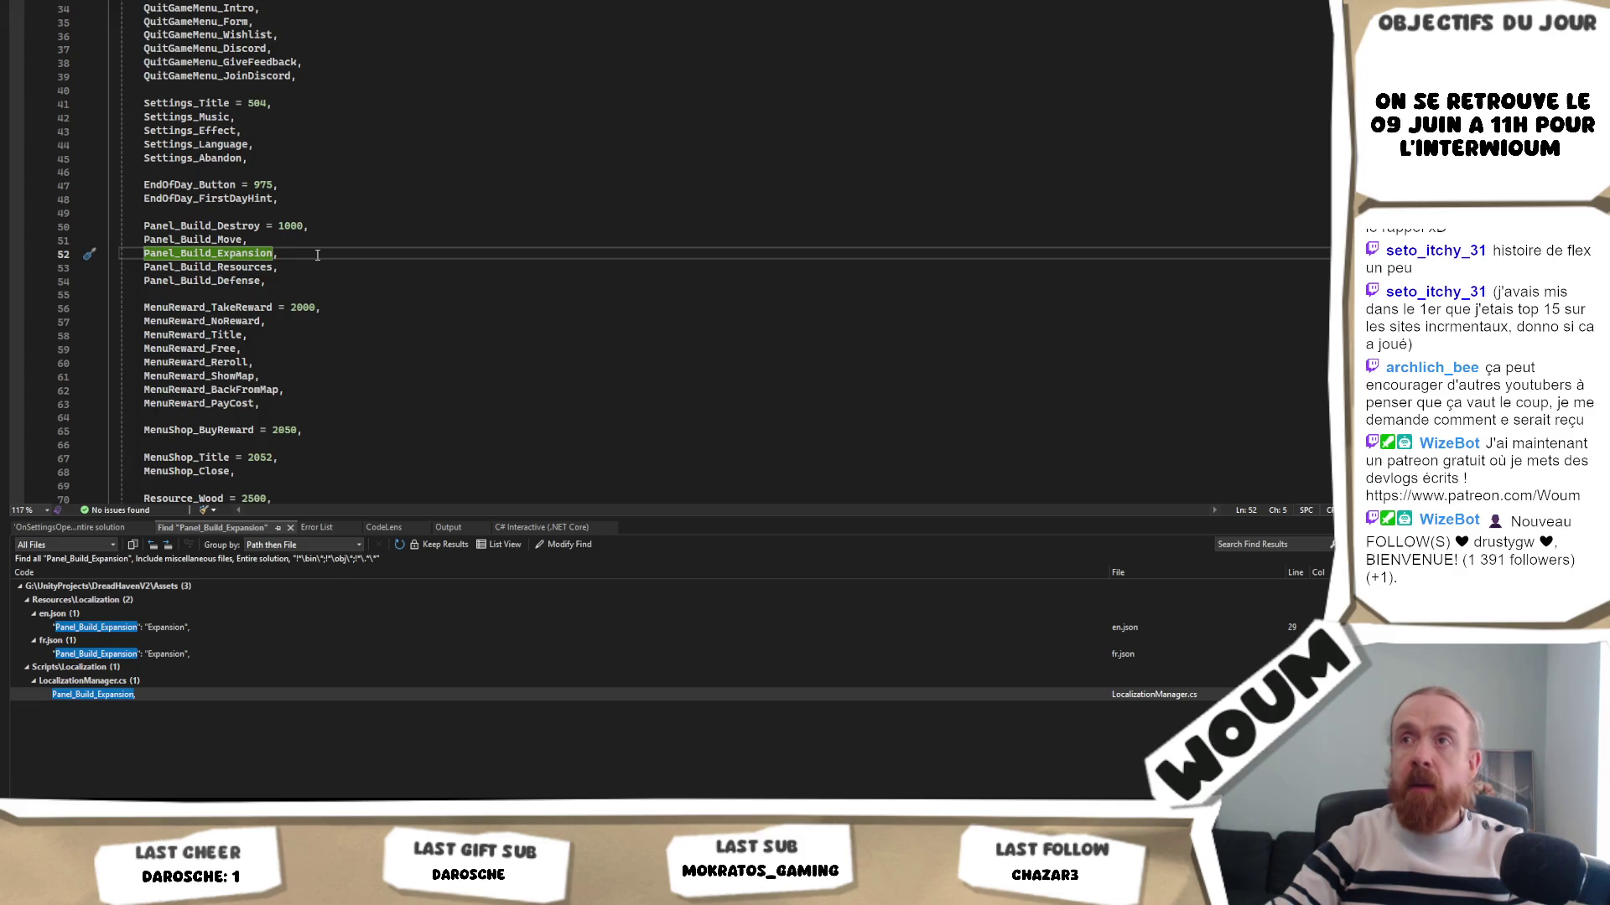
pyautogui.scroll(9, 317, 255)
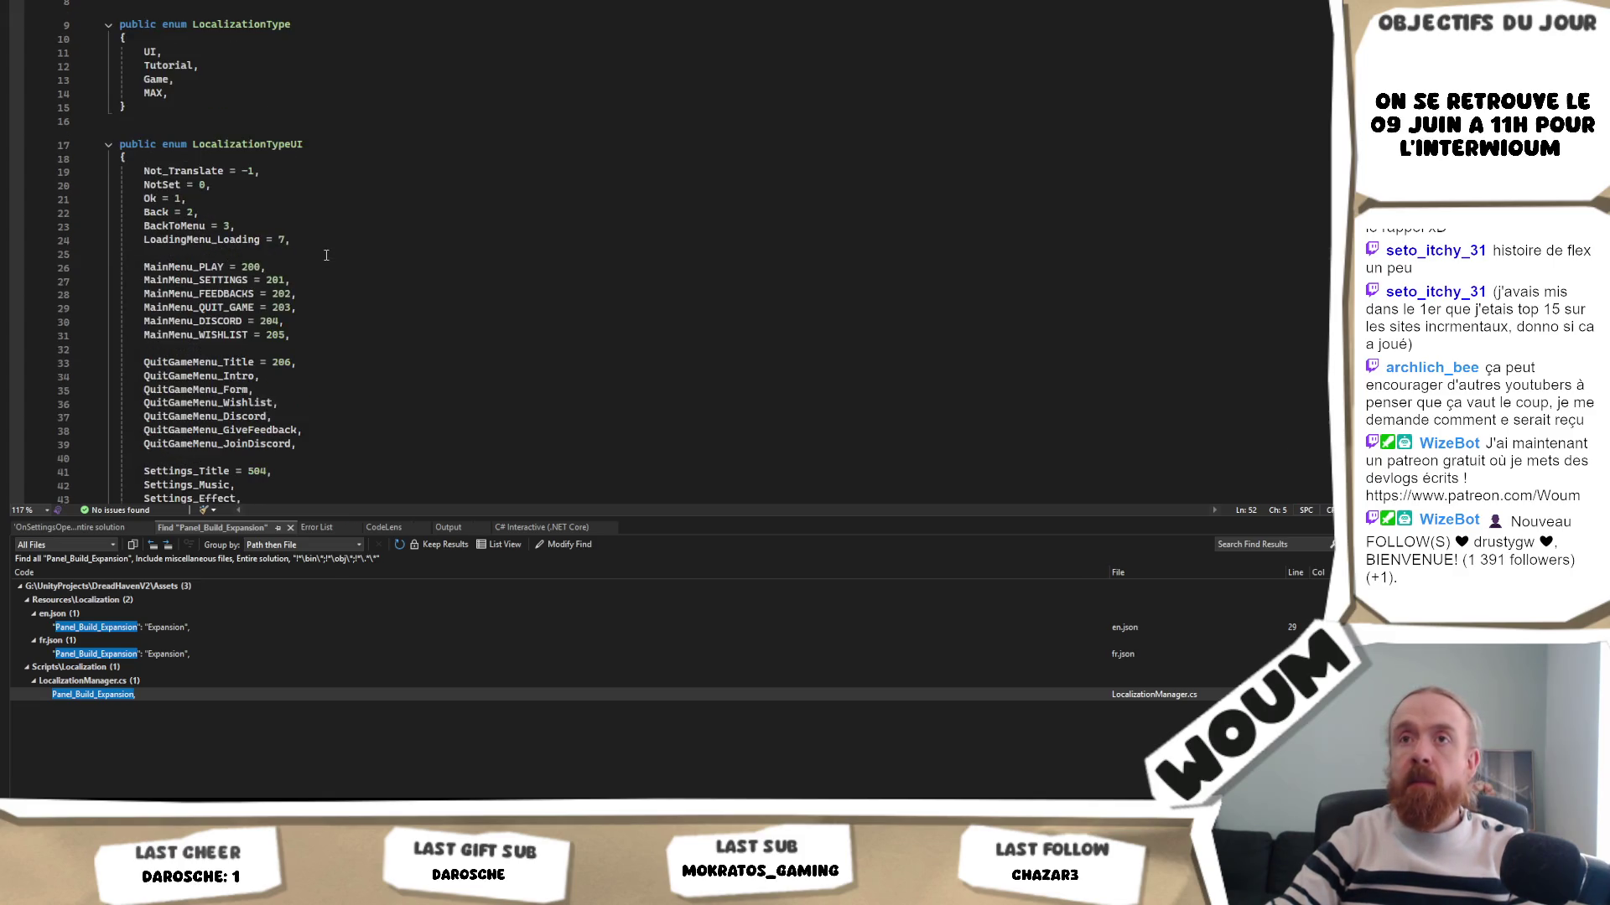
pyautogui.scroll(-7, 326, 254)
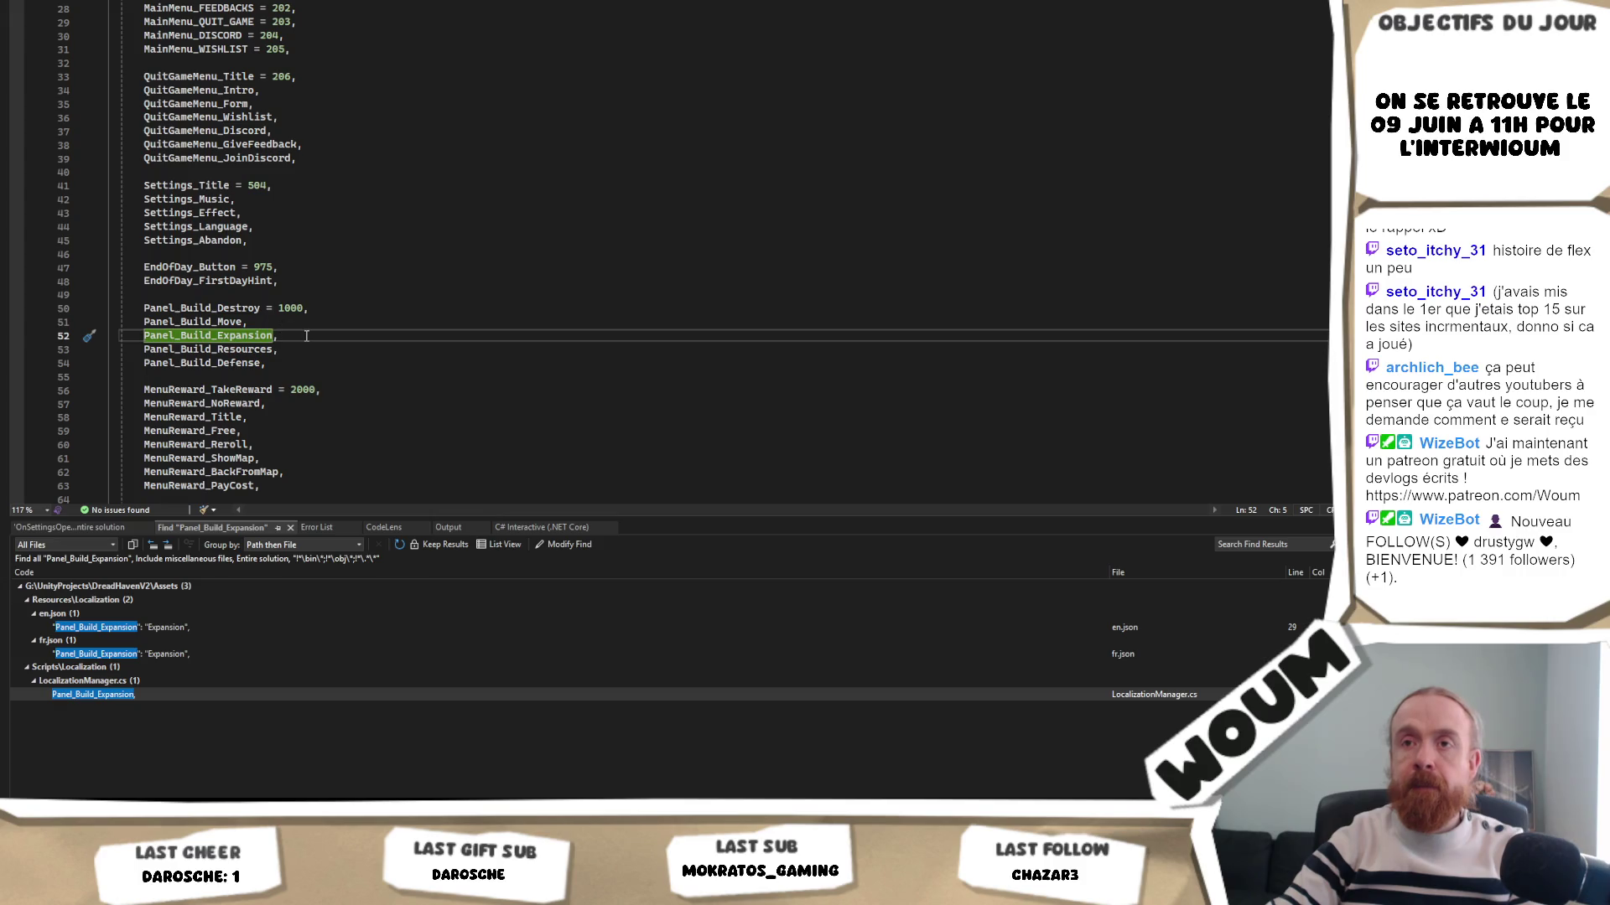
# - Assign Panel_Build_Resources the explicit enum value 1003
pyautogui.click(295, 349)
pyautogui.write('= 1')
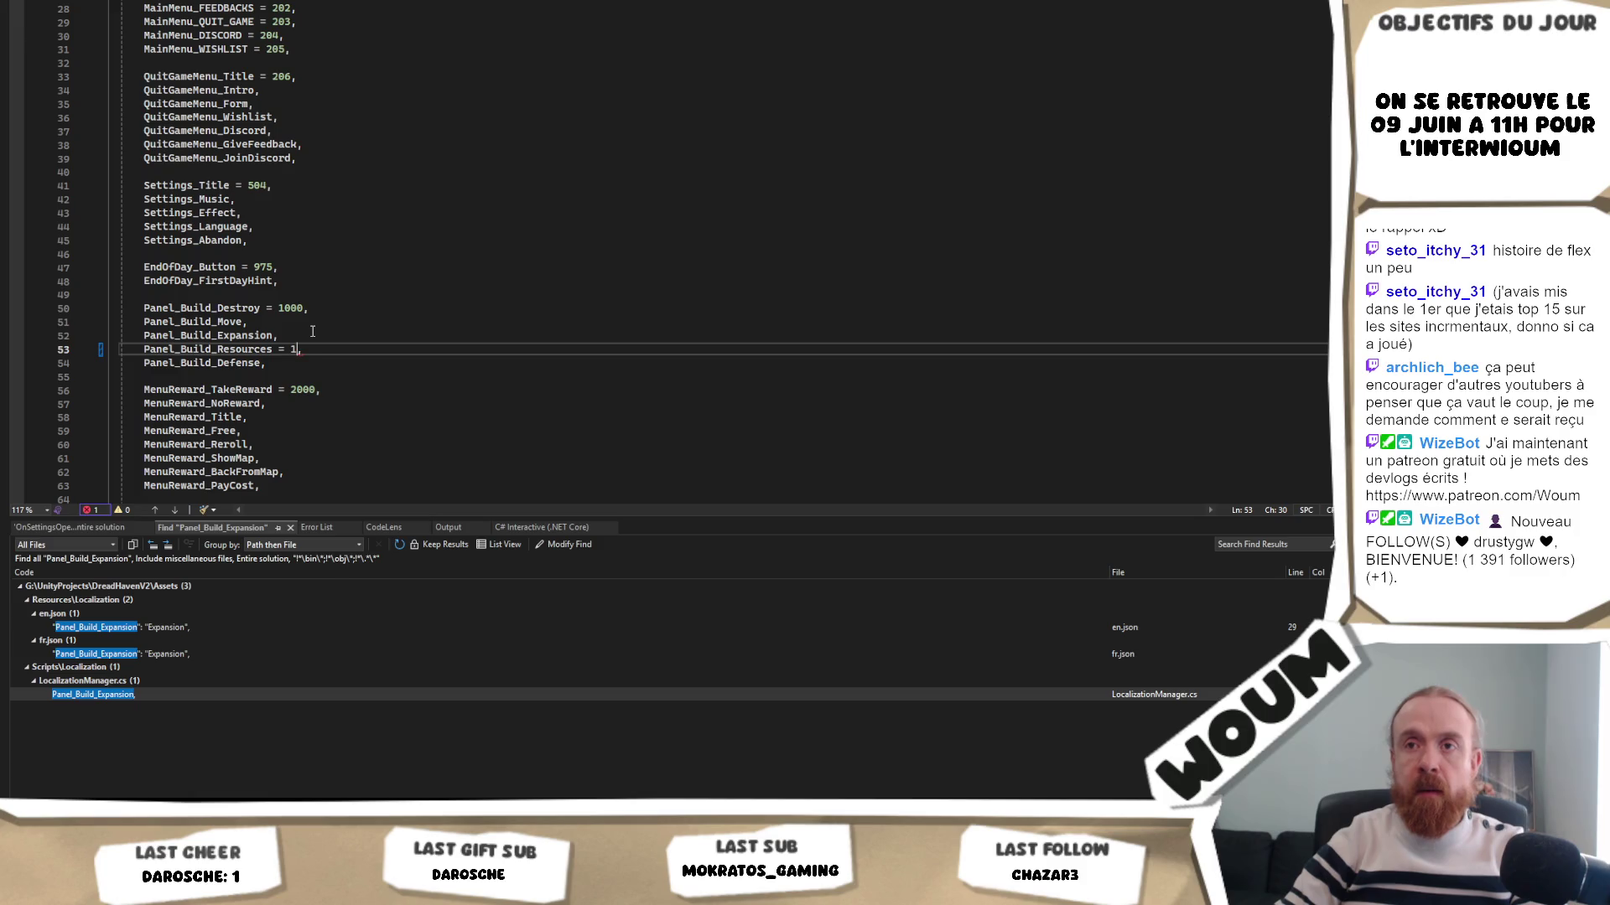
pyautogui.press('Tab')
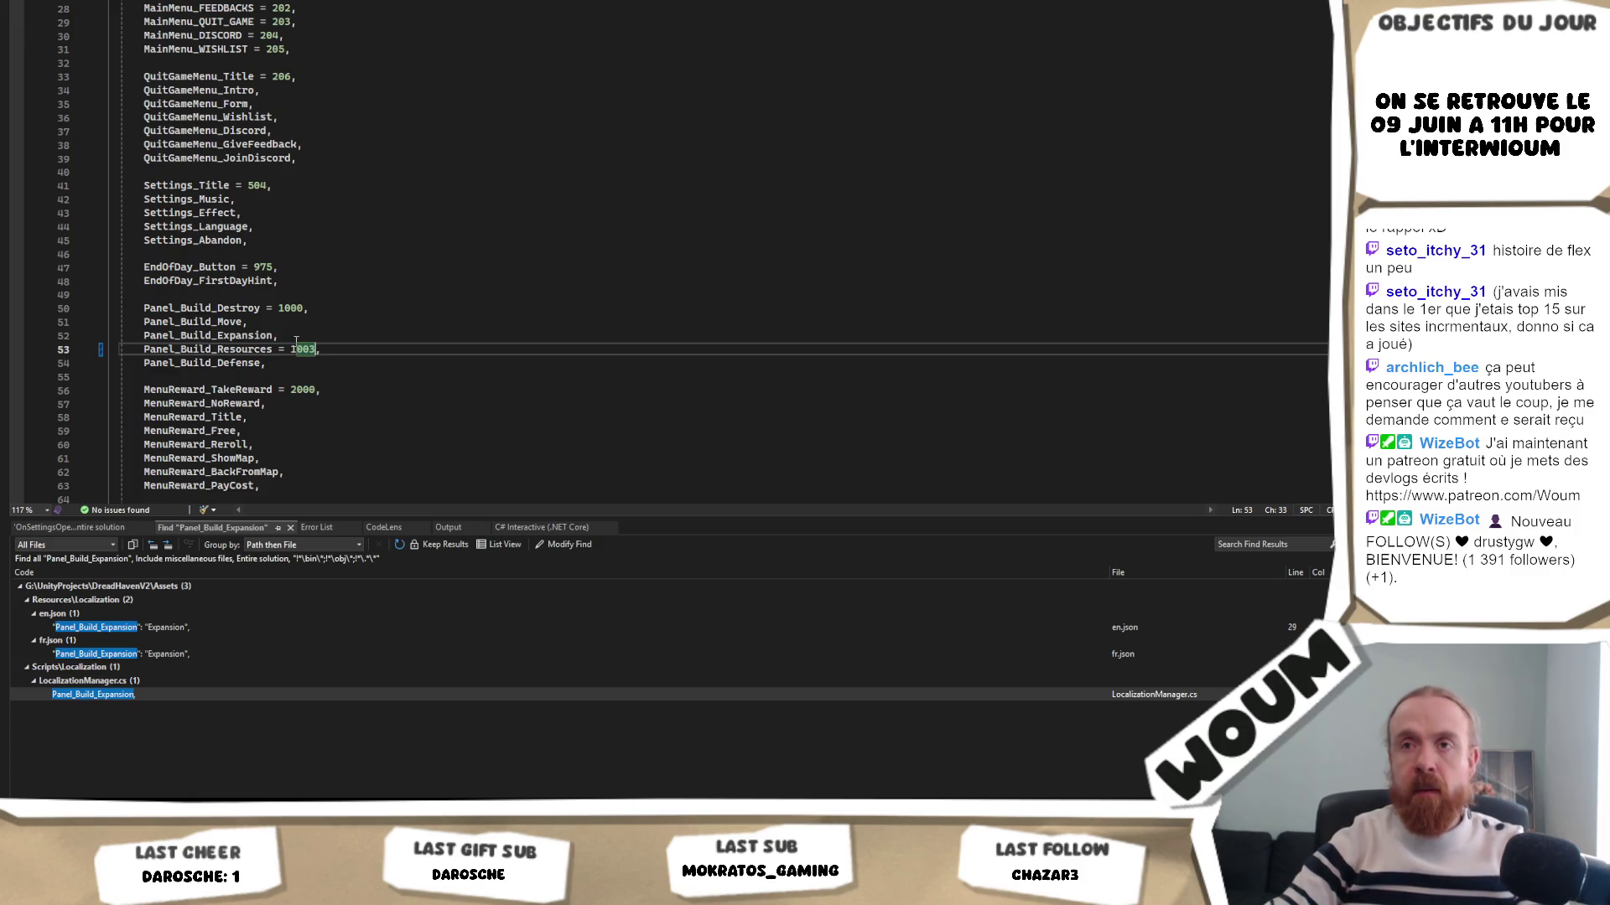
pyautogui.doubleClick(245, 336)
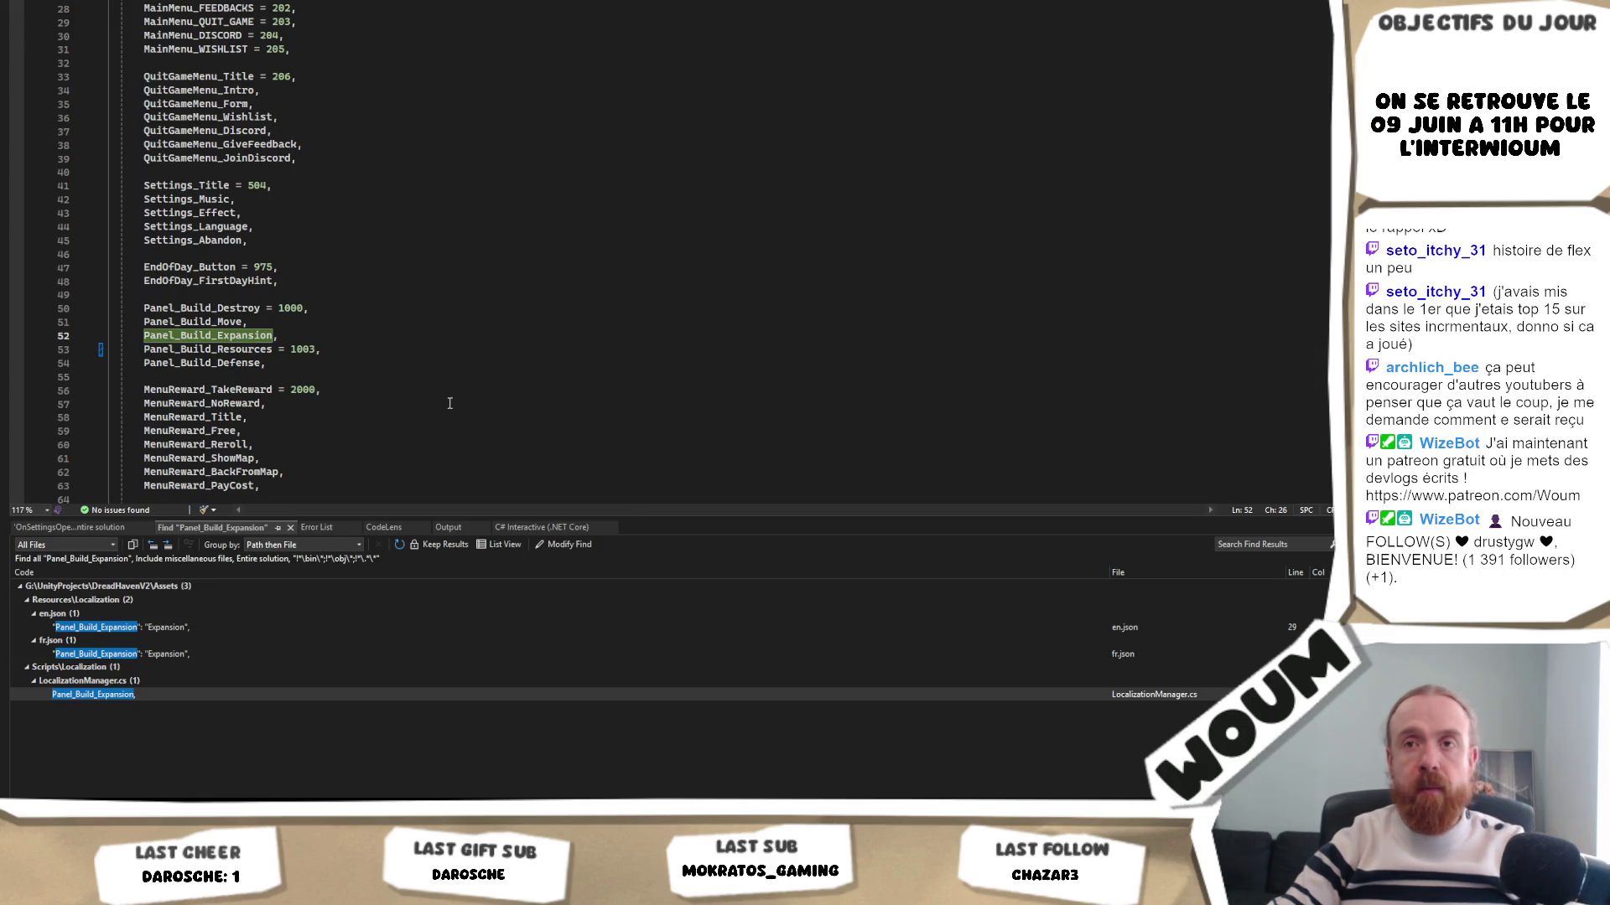
# - Review the Panel_Build_Expansion and MenuReward_TakeReward entries in the enum
pyautogui.click(288, 339)
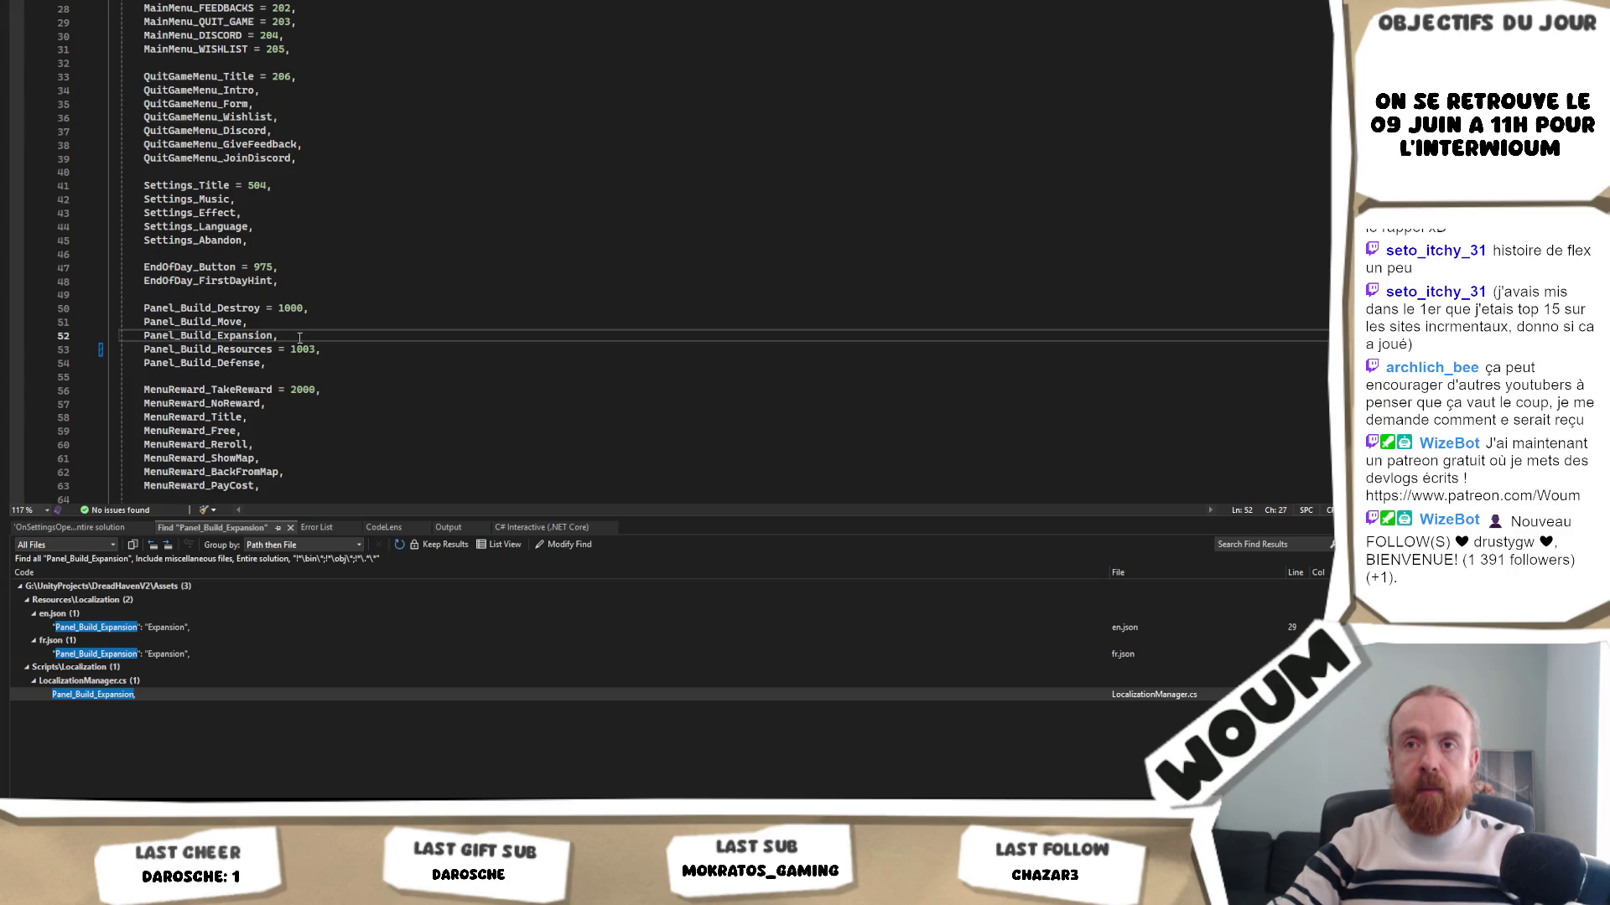
pyautogui.moveTo(287, 339); pyautogui.dragTo(303, 321)
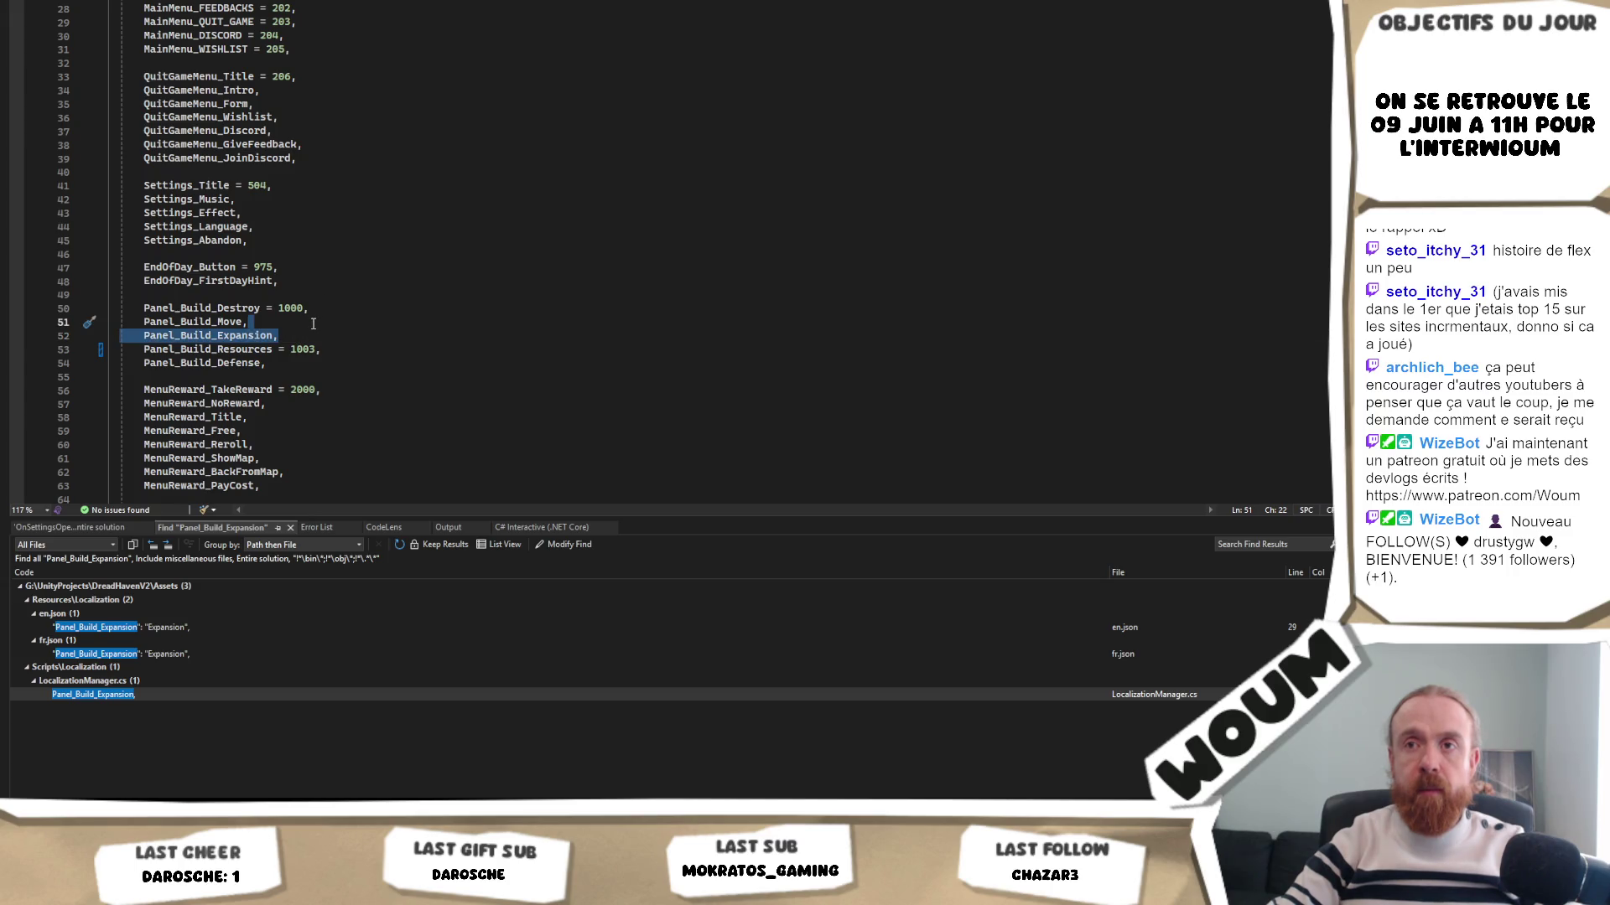
pyautogui.press('Escape')
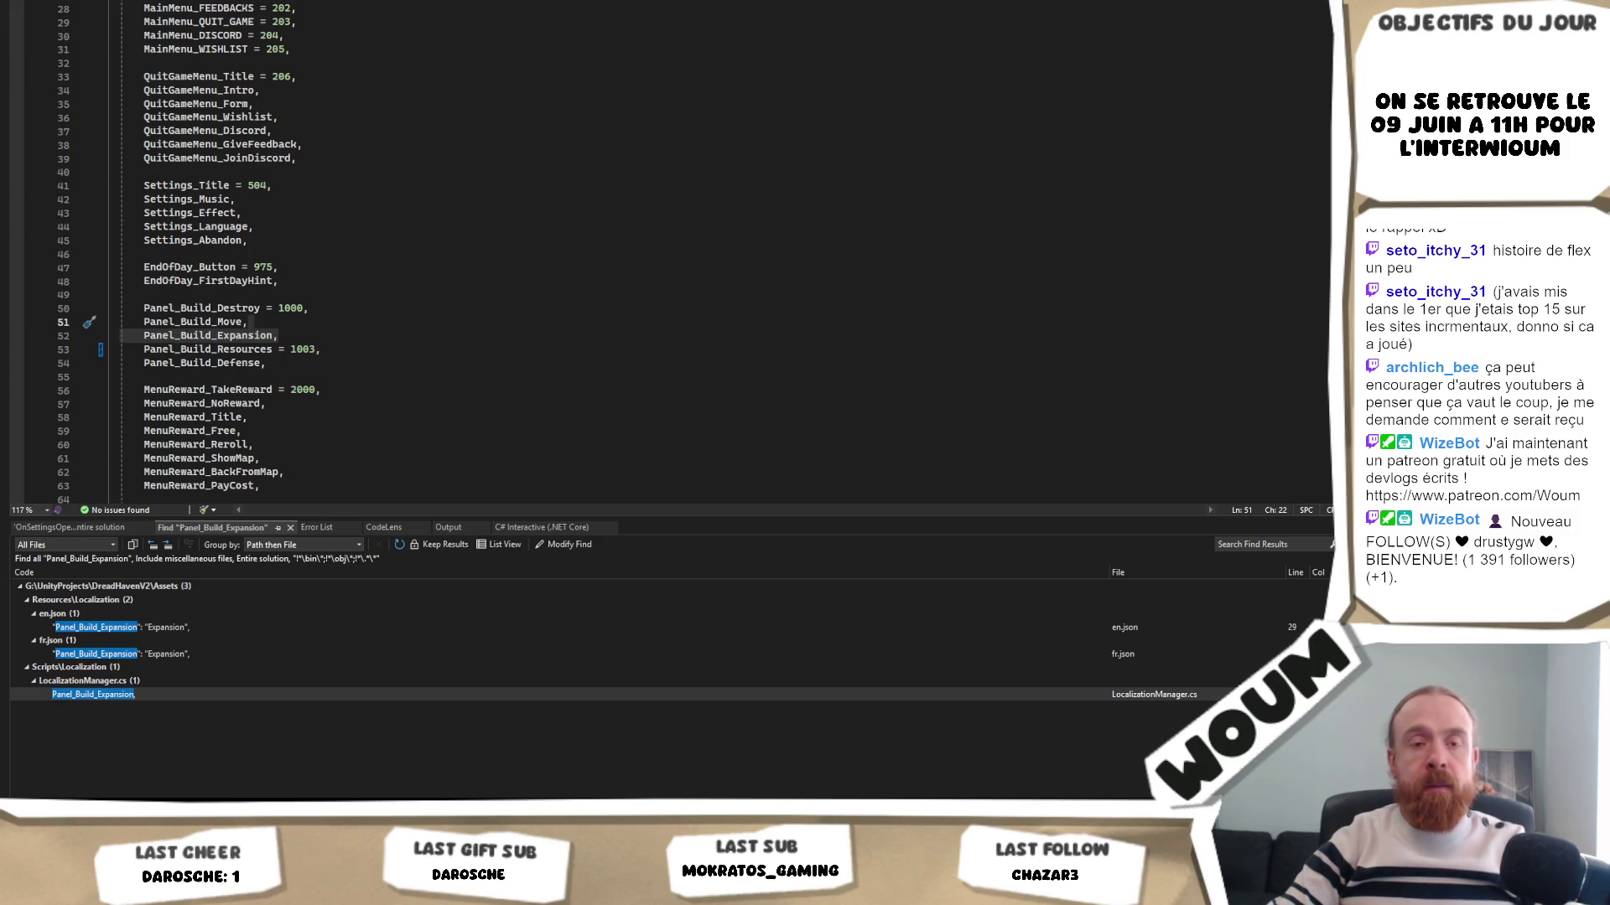
pyautogui.click(324, 390)
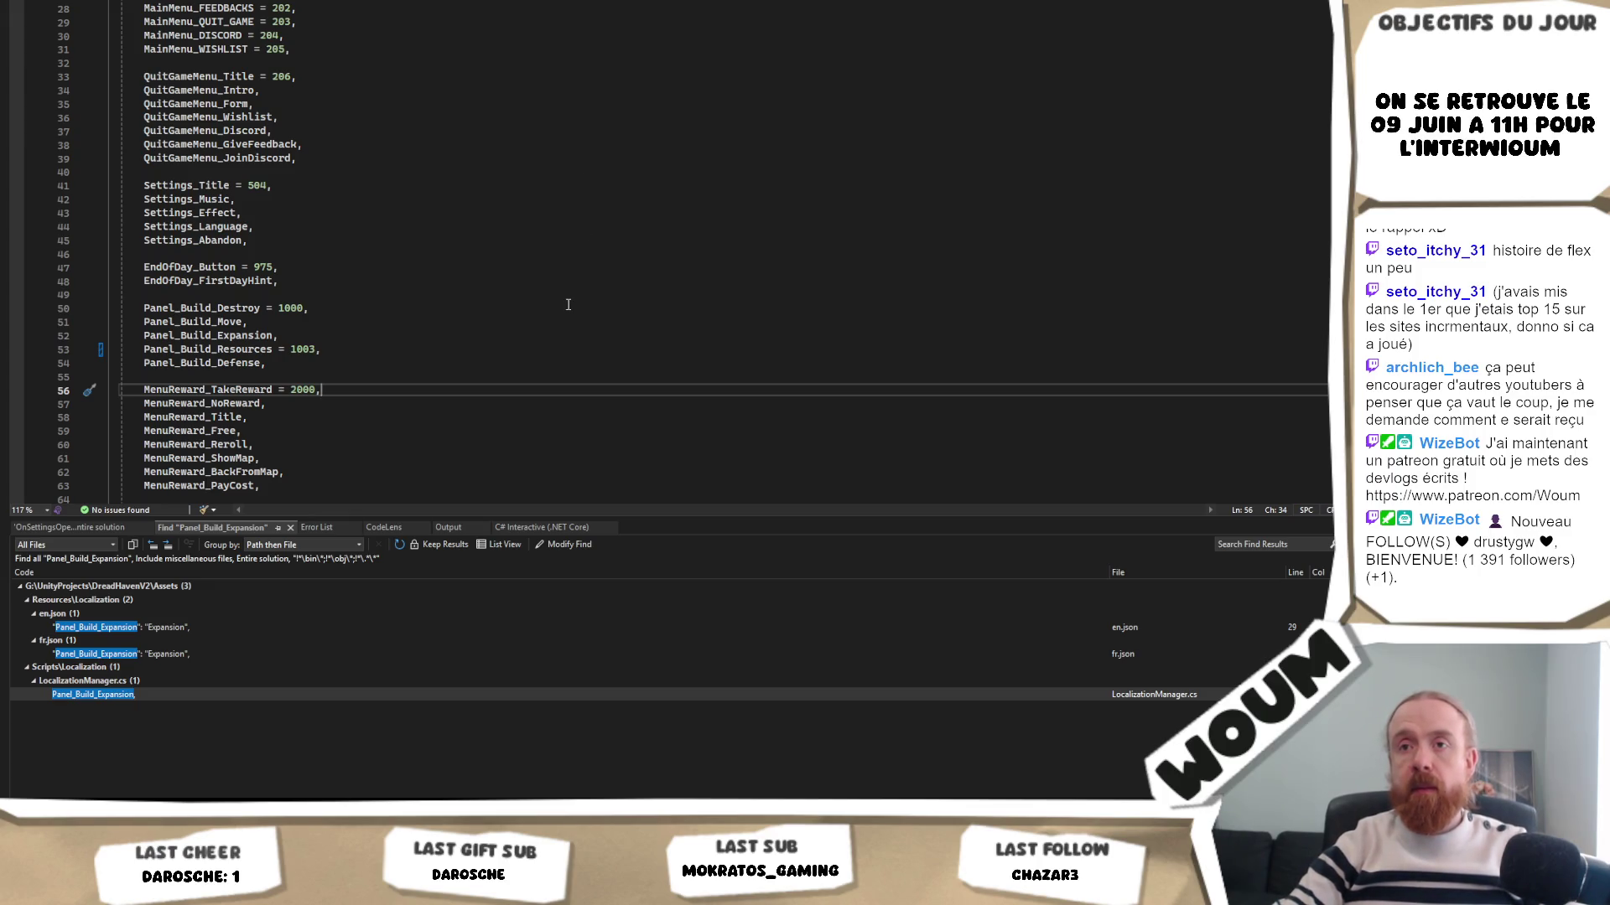
pyautogui.scroll(1, 402, 346)
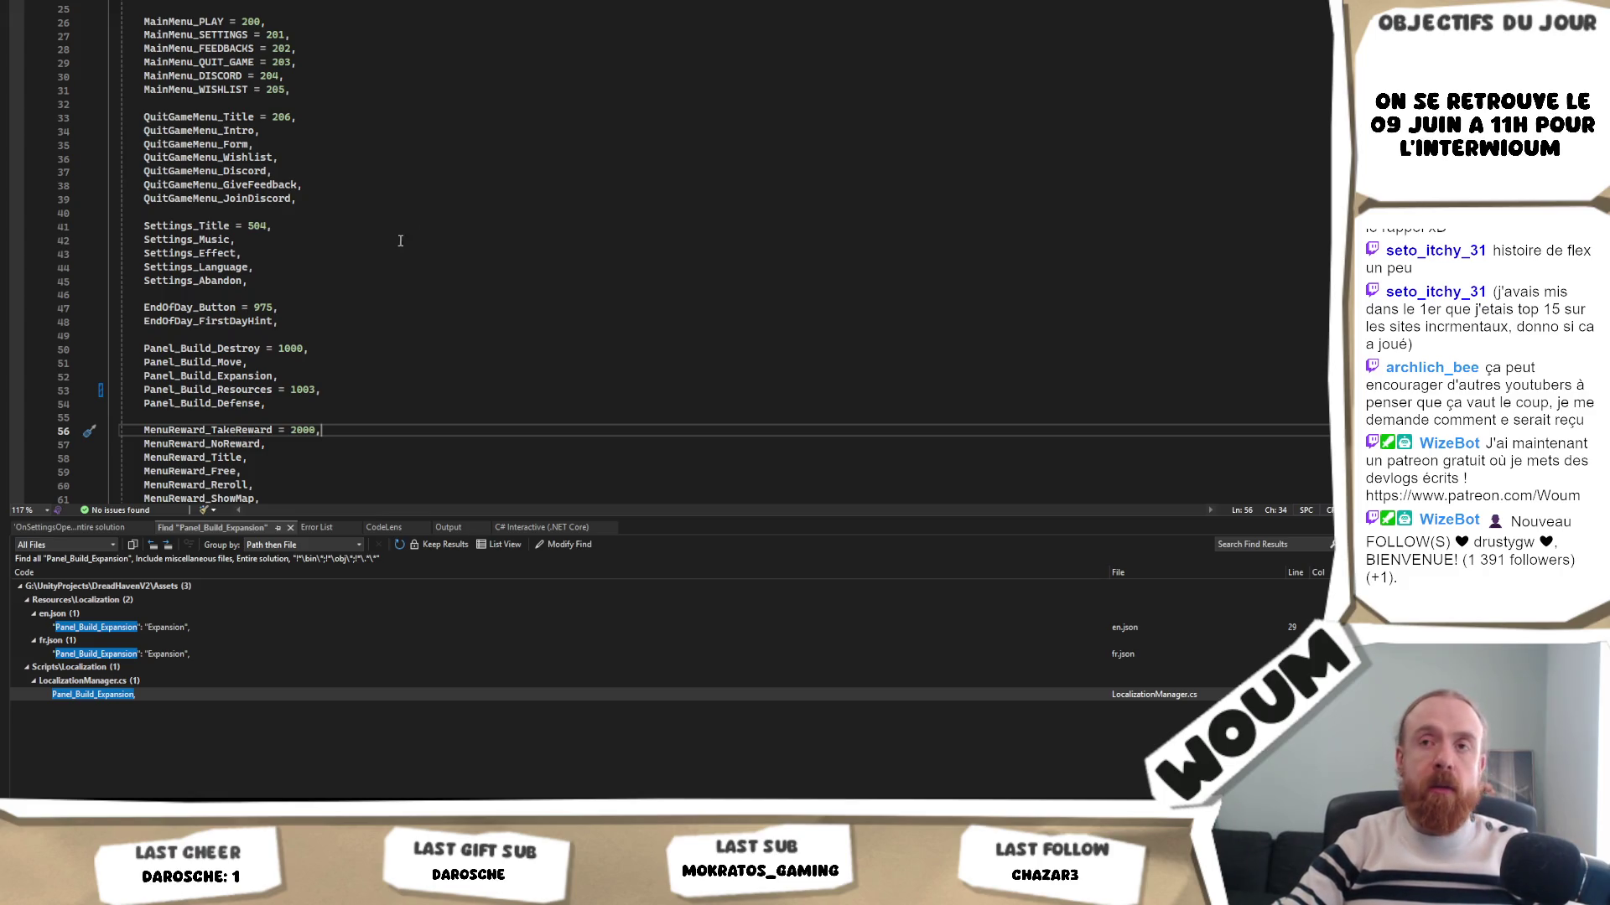
pyautogui.scroll(2, 393, 243)
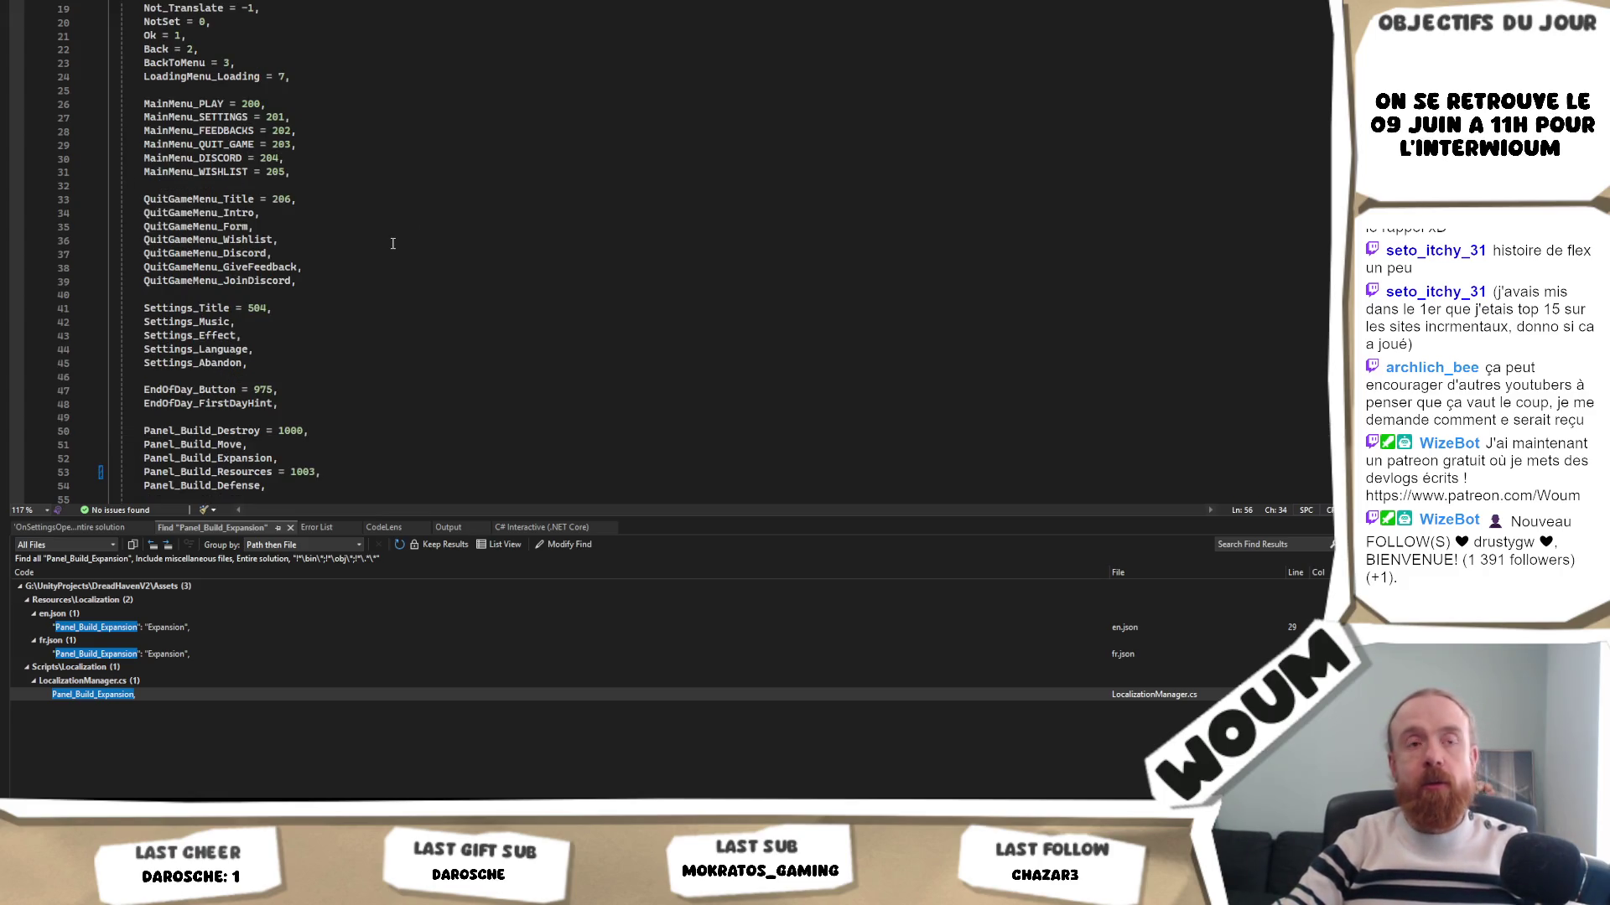
pyautogui.scroll(-2, 392, 243)
pyautogui.scroll(-1, 392, 243)
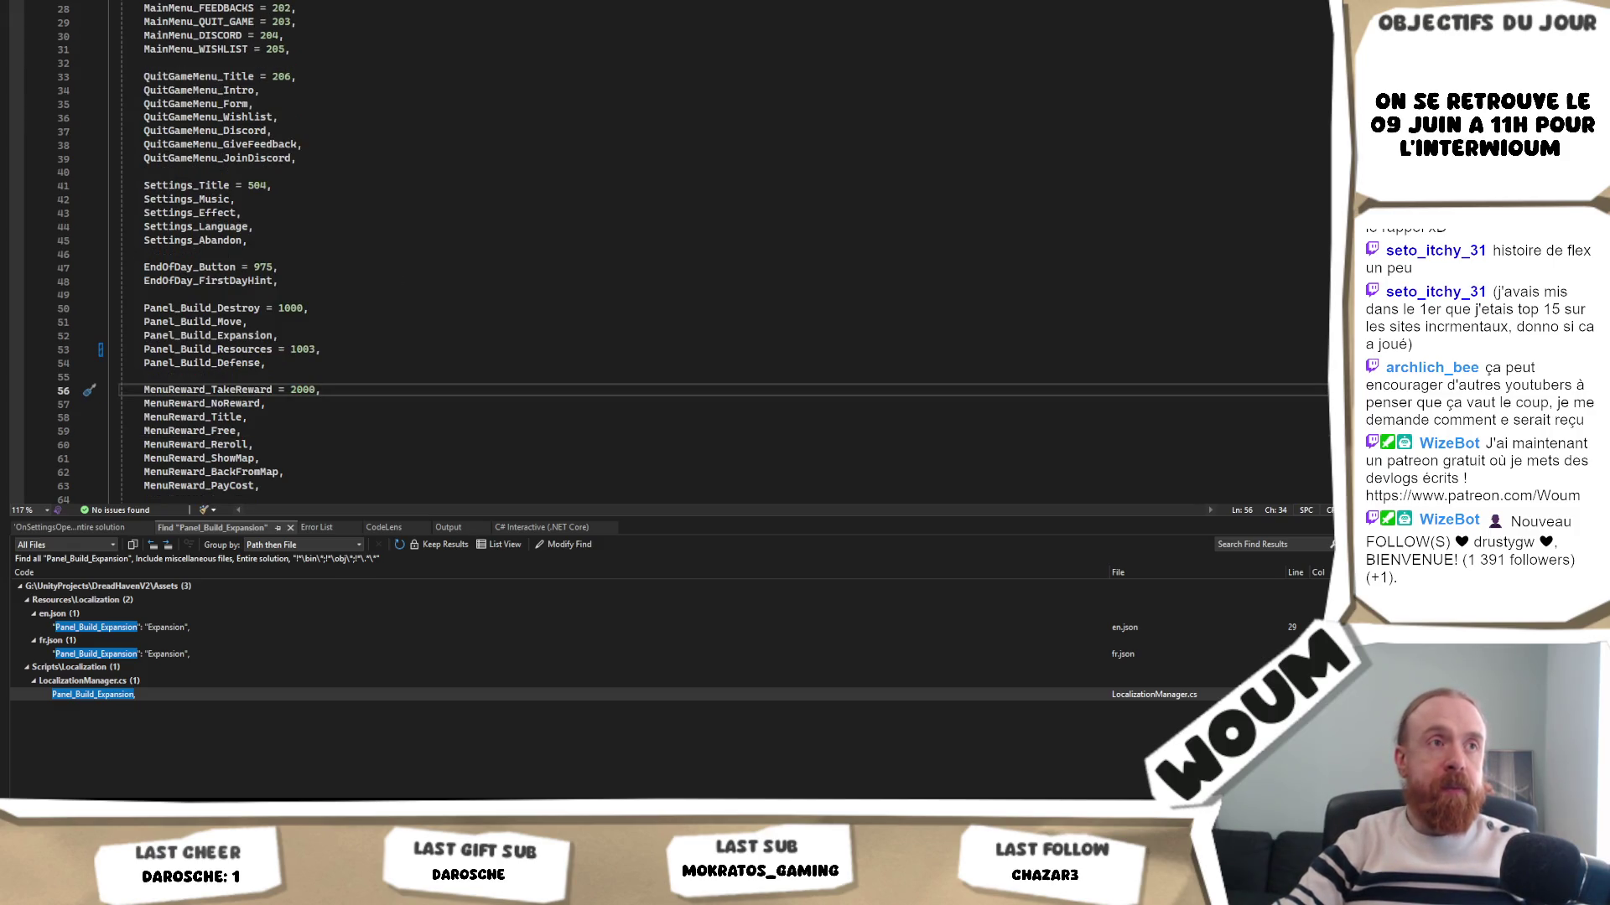
pyautogui.scroll(3, 433, 312)
pyautogui.scroll(-5, 433, 312)
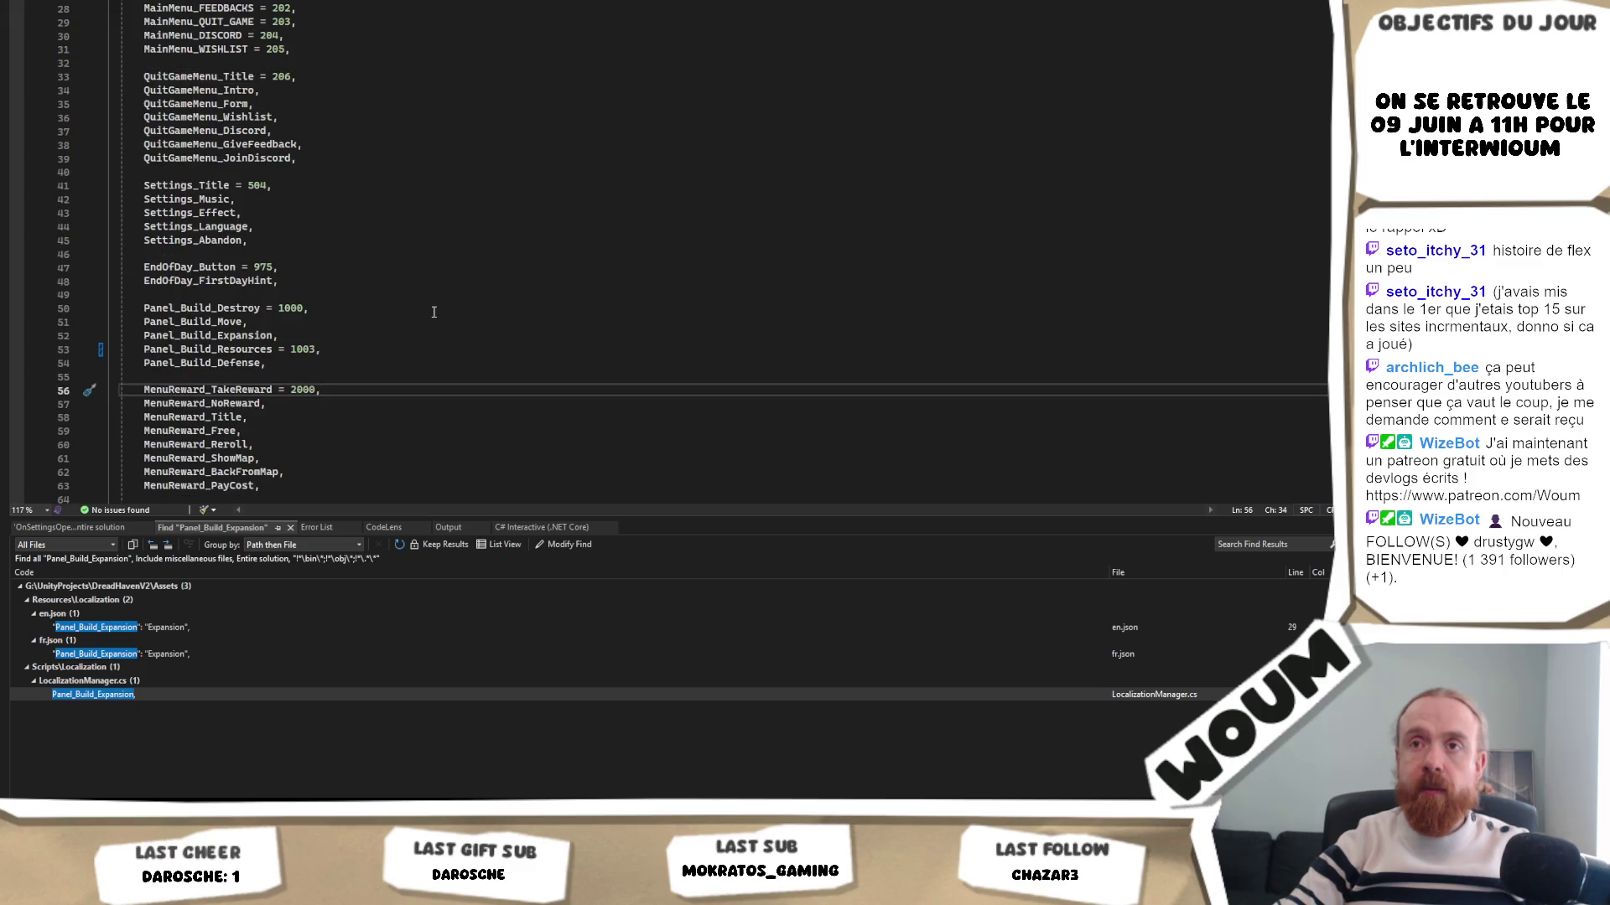
pyautogui.scroll(3, 434, 312)
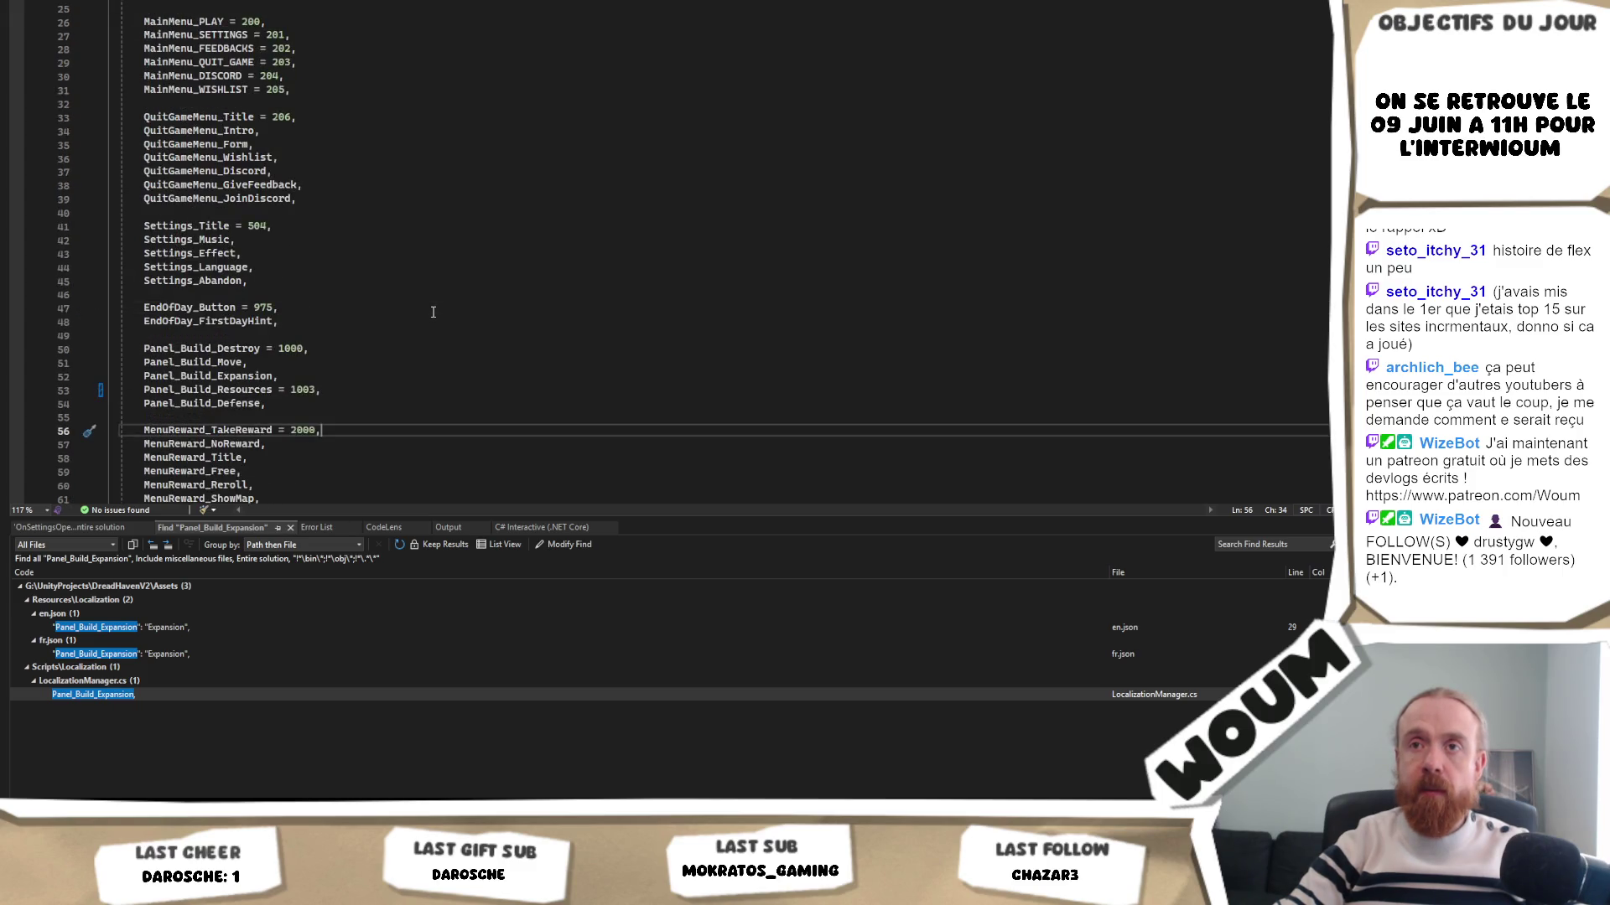
pyautogui.scroll(3, 434, 312)
pyautogui.scroll(-4, 434, 312)
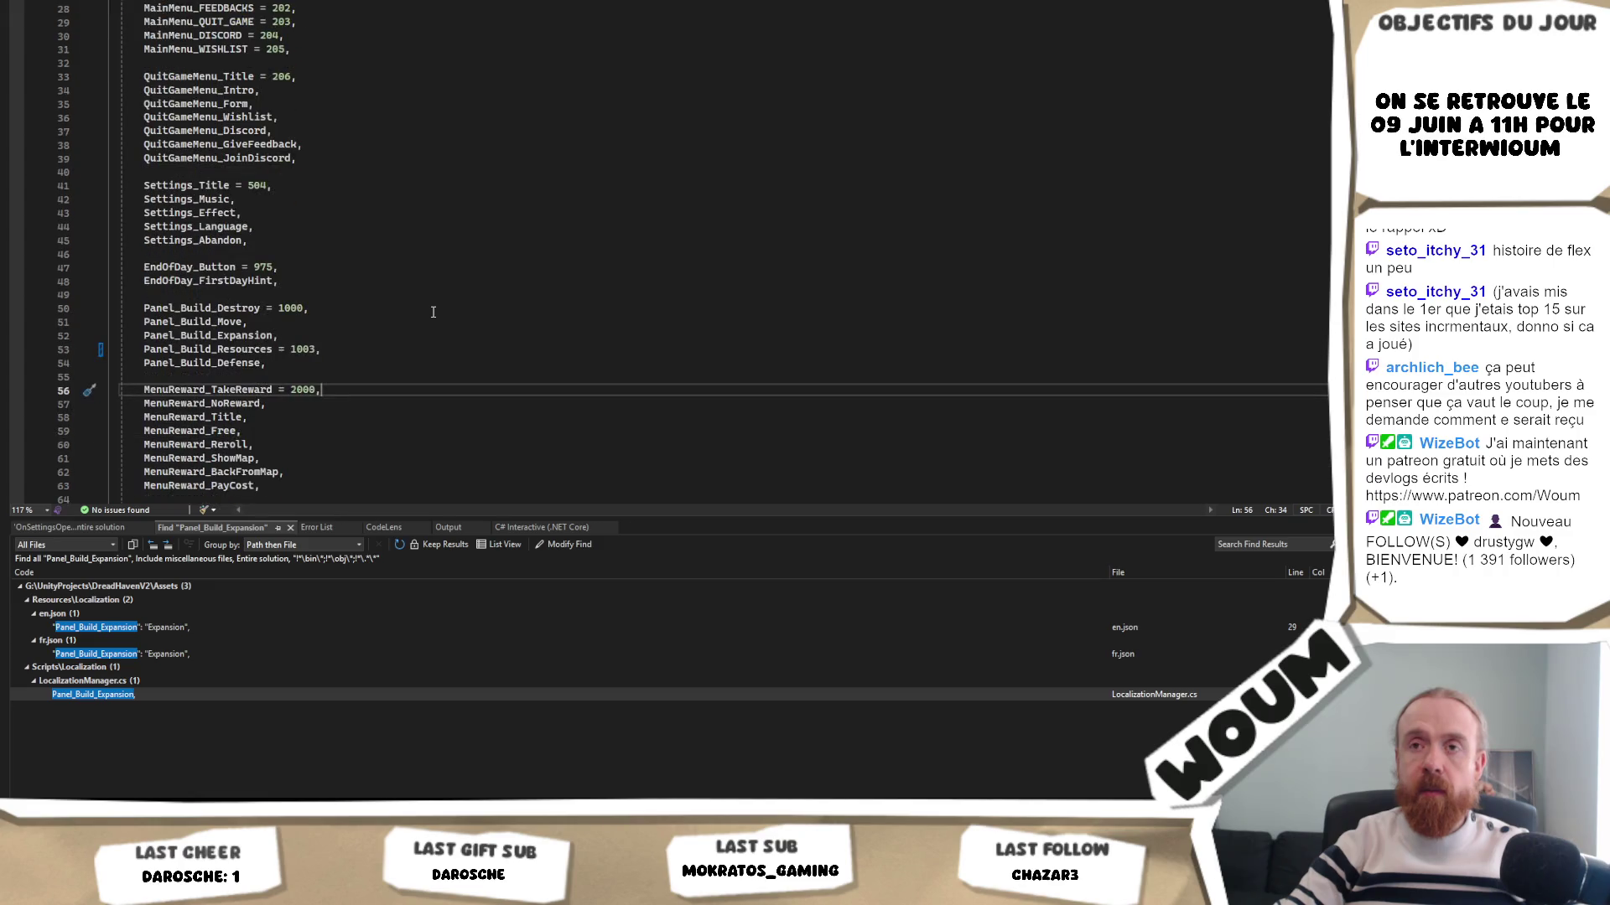
pyautogui.scroll(-3, 434, 312)
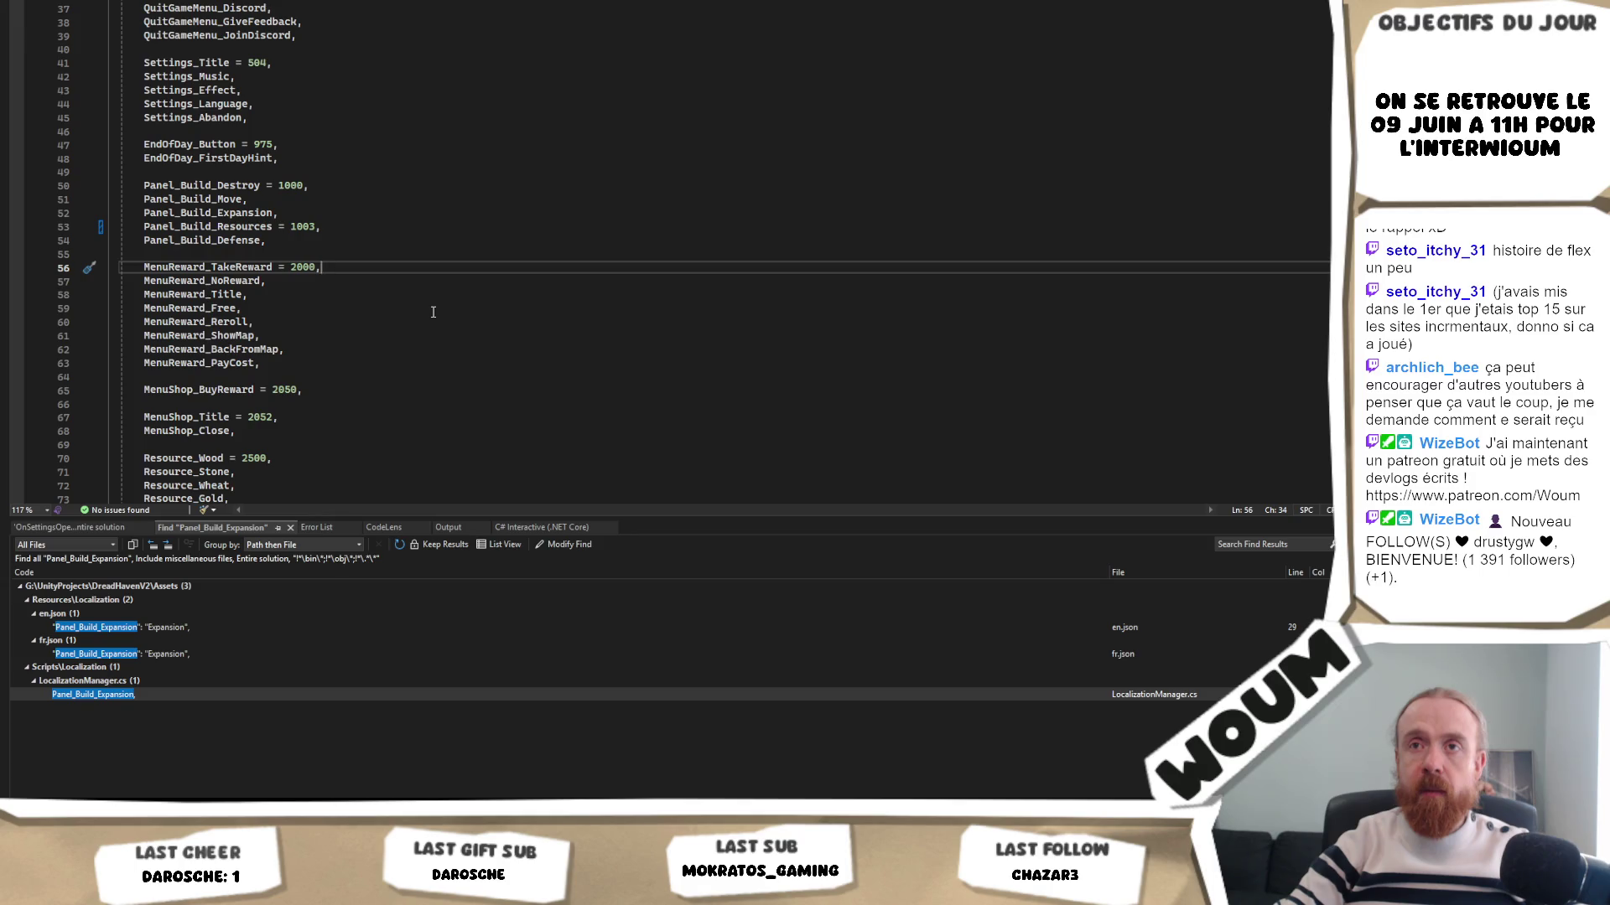
pyautogui.scroll(3, 434, 312)
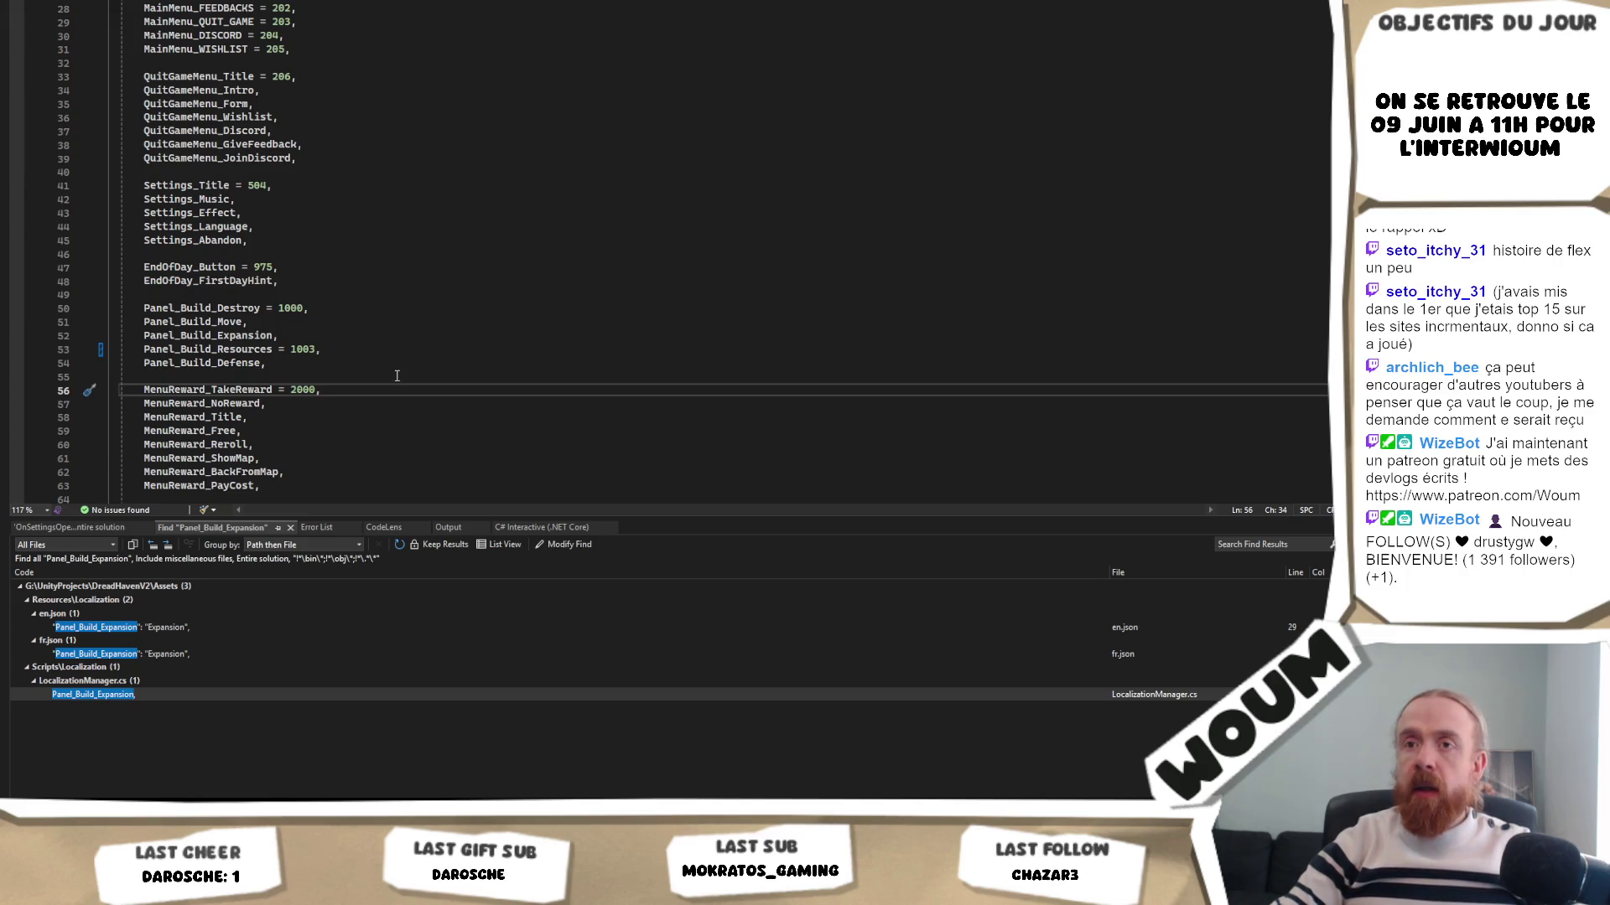
# - Find all references to Panel_Build_Resources across the solution
pyautogui.doubleClick(201, 363)
pyautogui.click(414, 331)
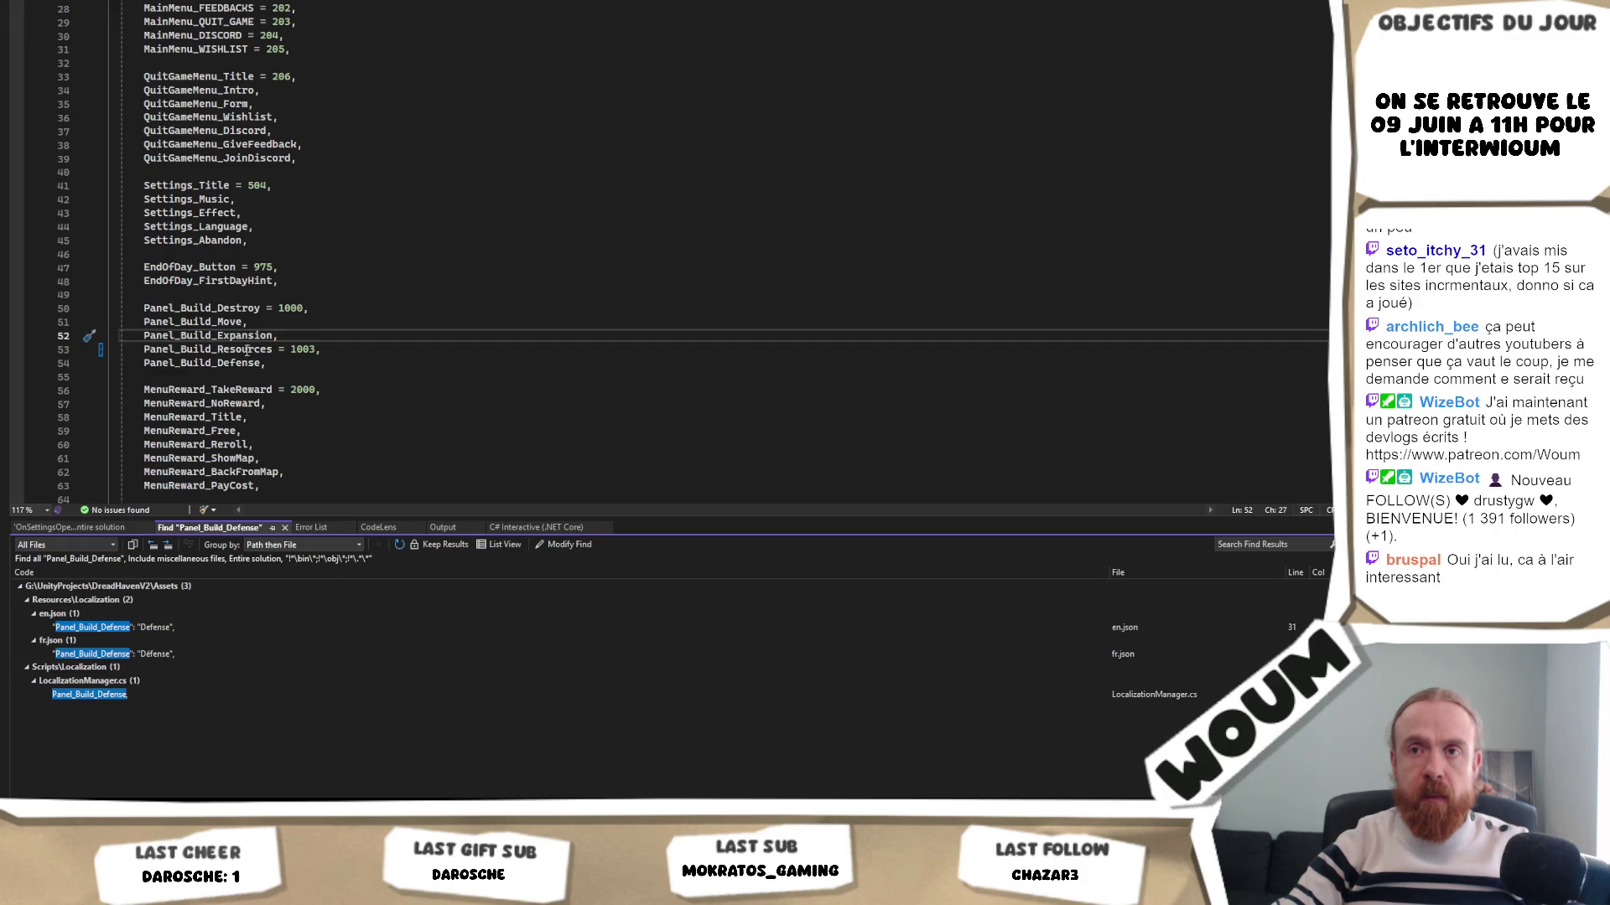
pyautogui.click(239, 348)
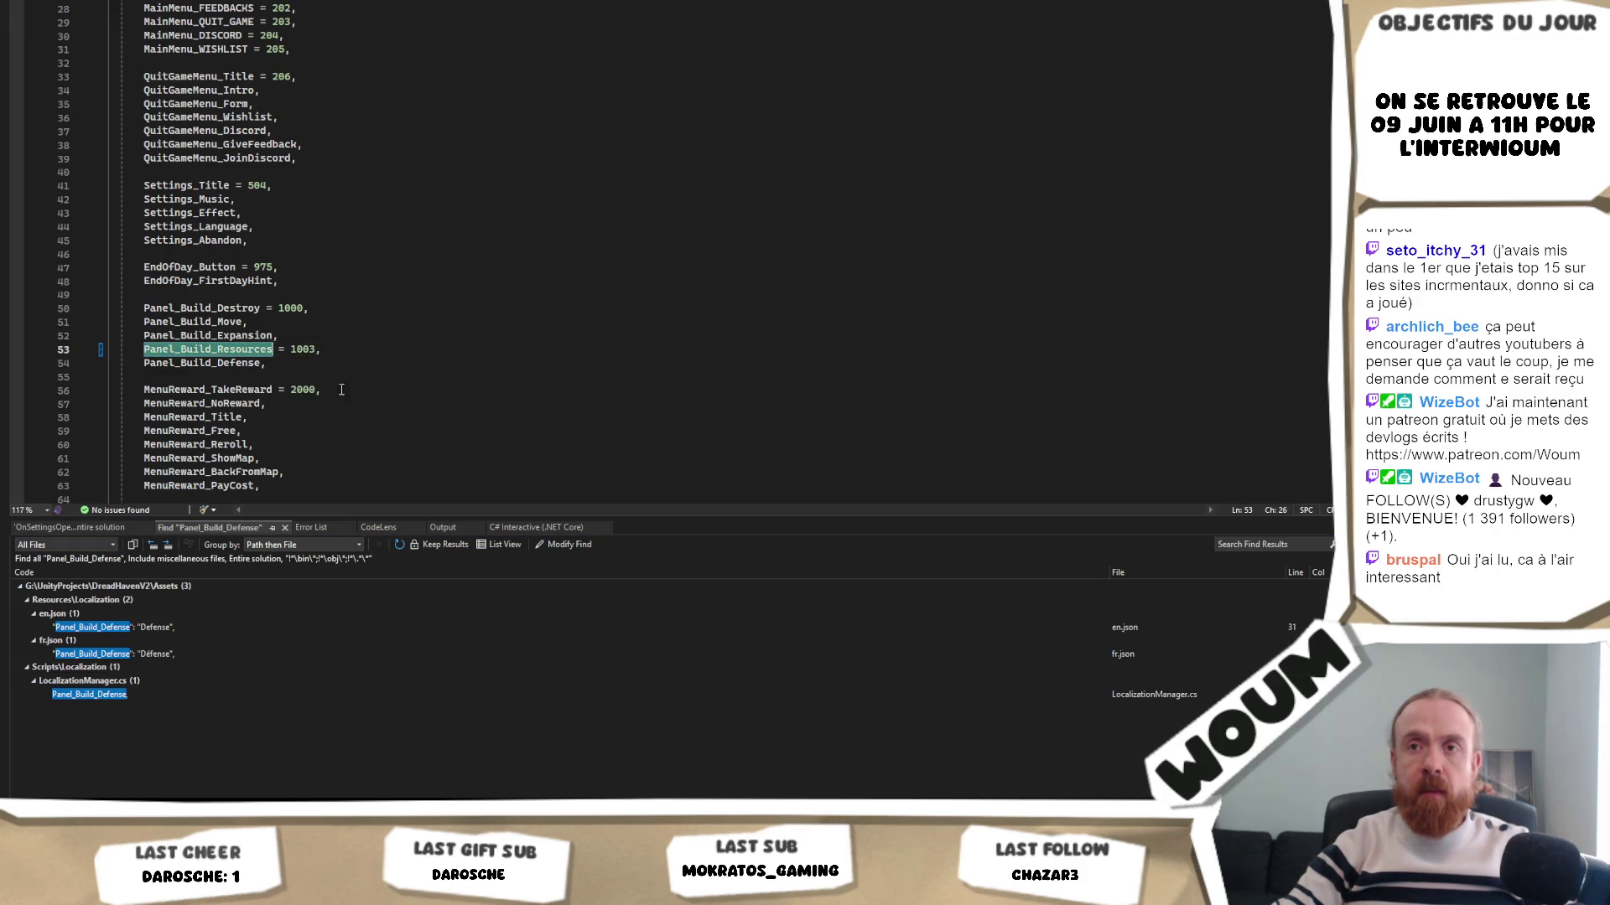
pyautogui.hotkey('ctrl', 'shift', 'f')
pyautogui.press('Return')
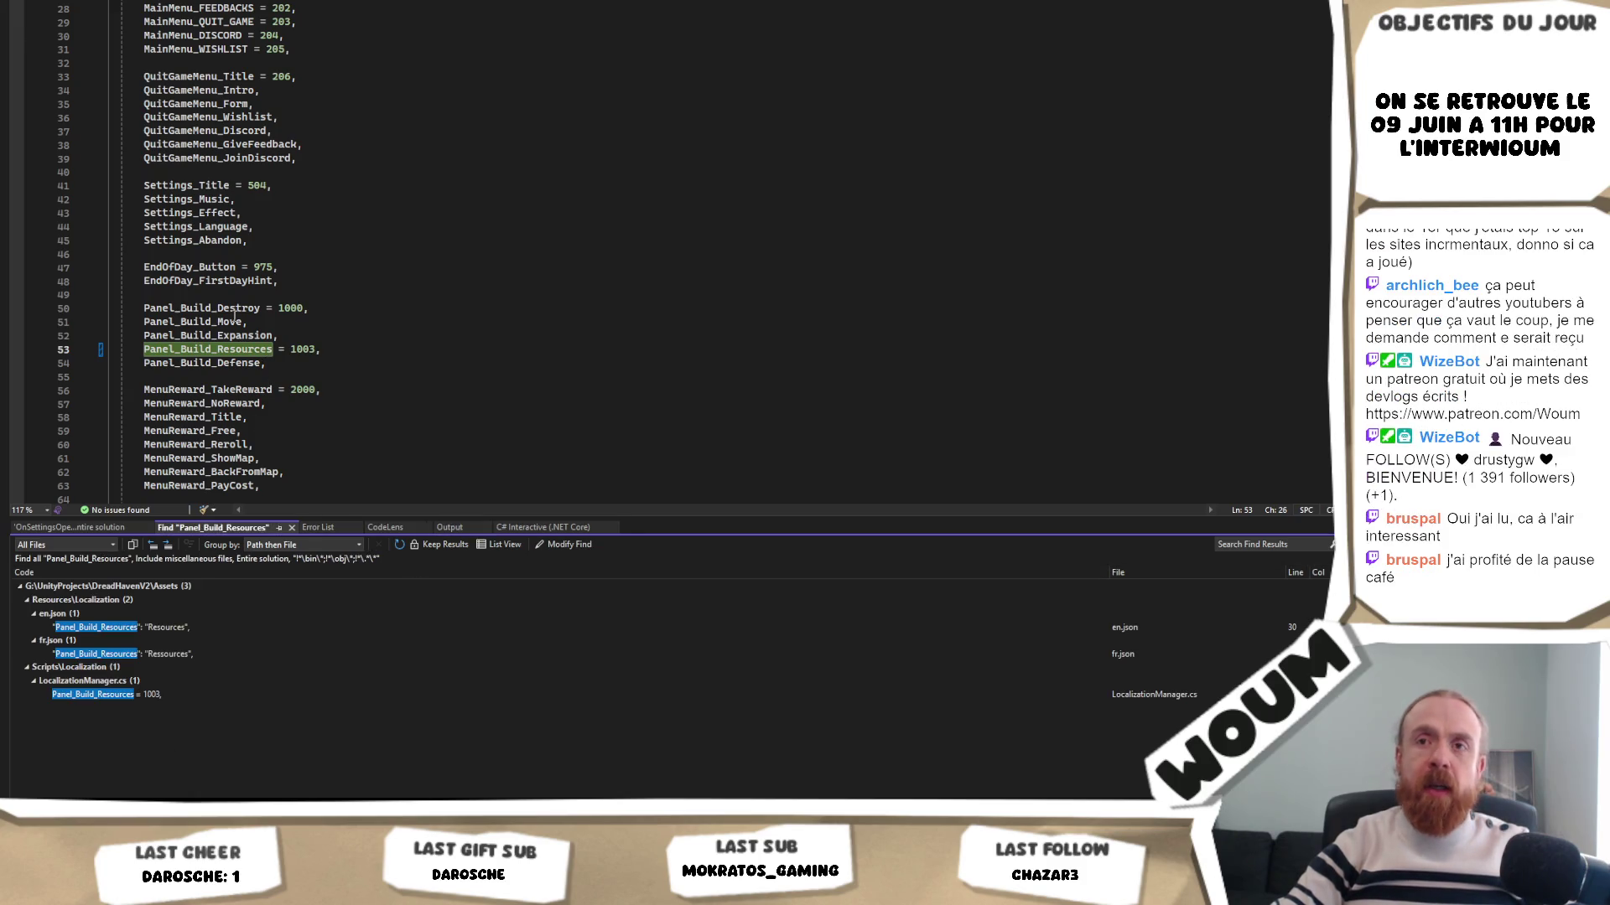
# - Find all references to Panel_Build_Destroy and Panel_Build_Move
pyautogui.click(219, 308)
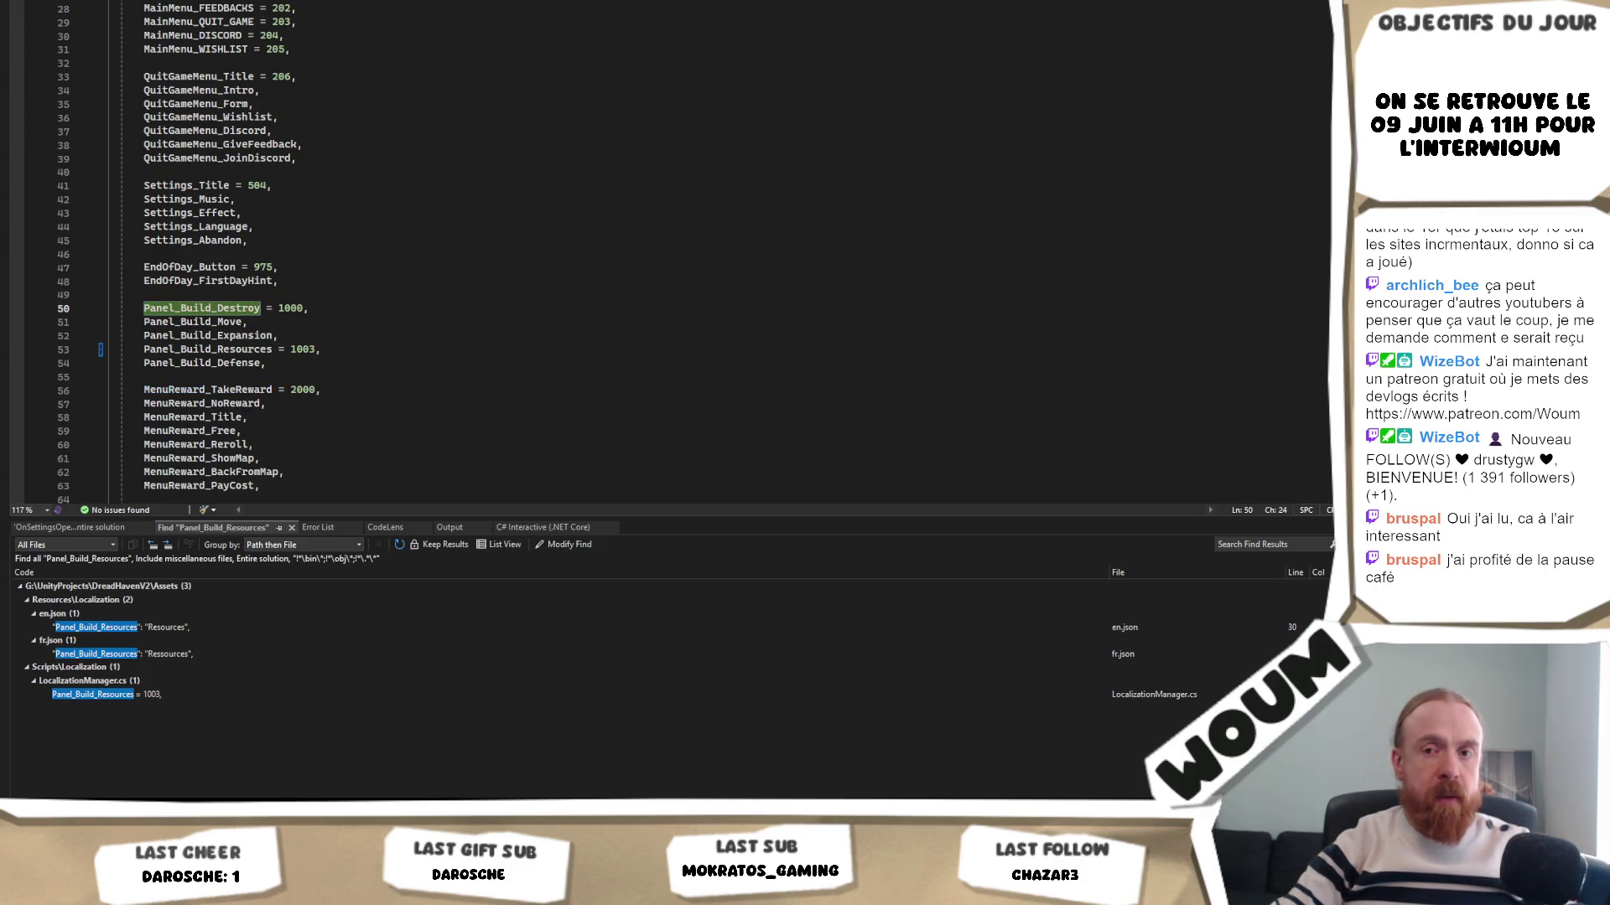
pyautogui.hotkey('ctrl', 'shift', 'f')
pyautogui.press('Return')
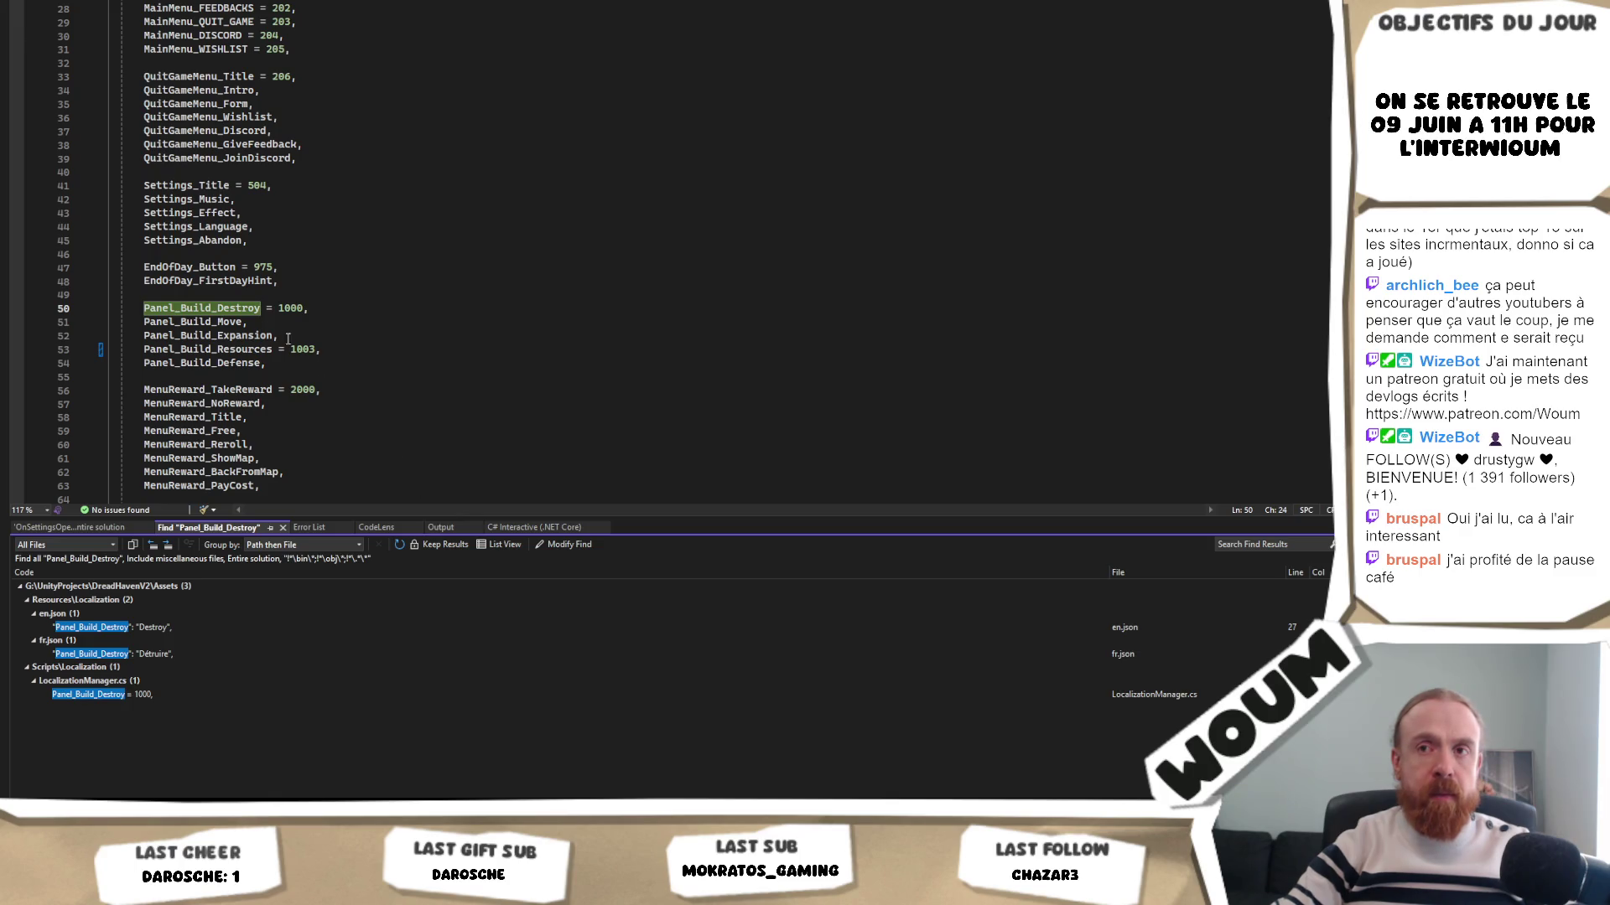
pyautogui.press('Down')
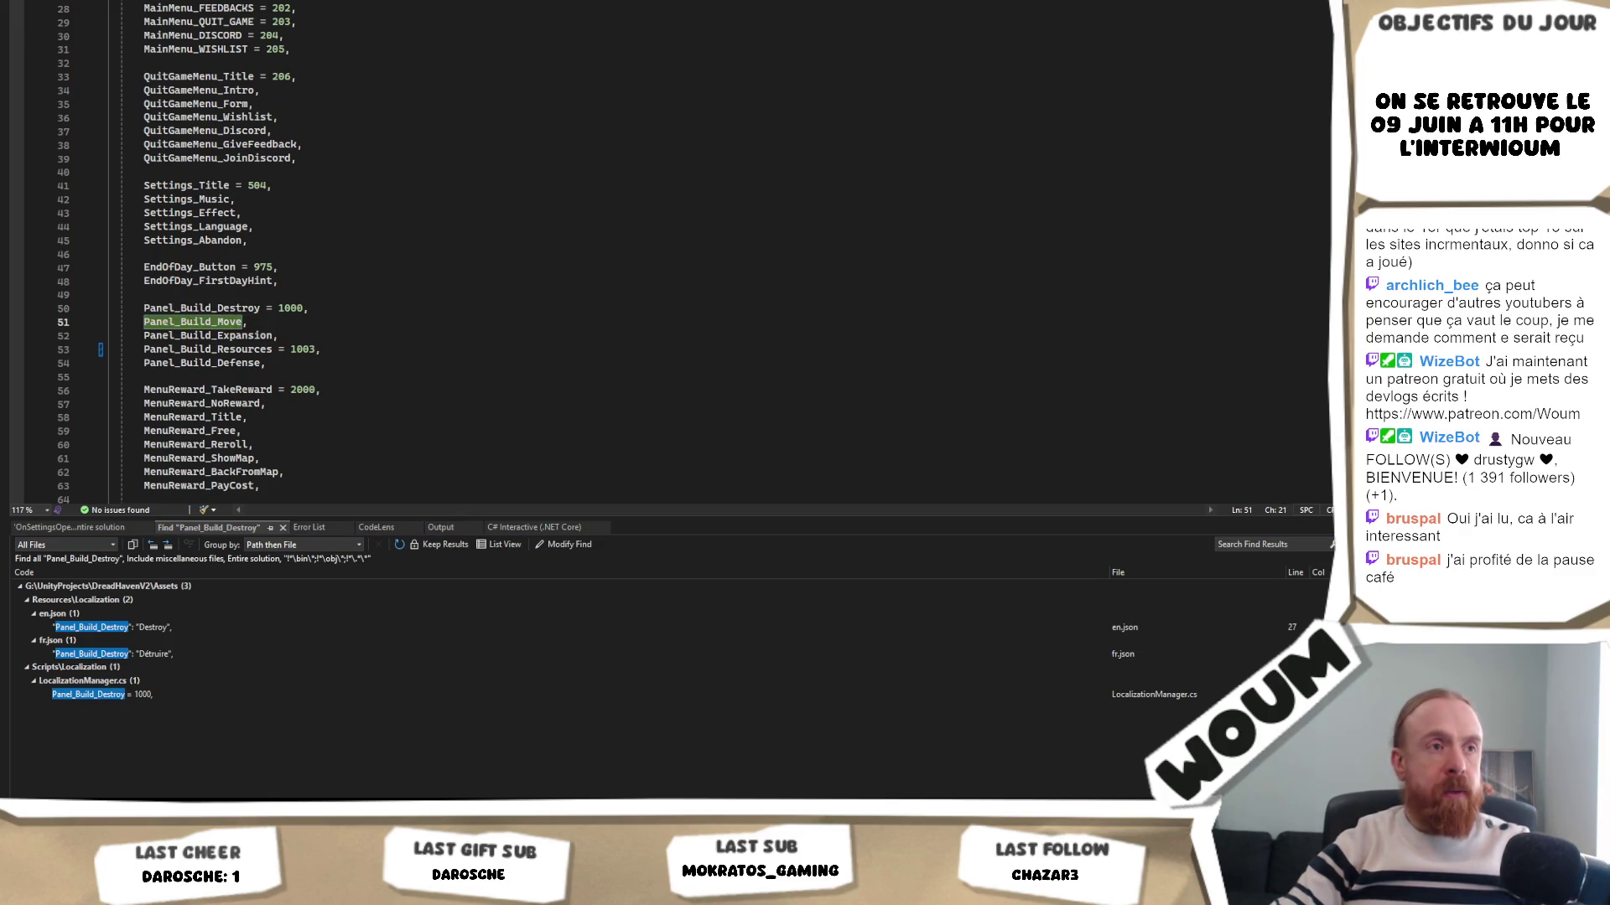
pyautogui.hotkey('ctrl', 'shift', 'f')
pyautogui.press('Return')
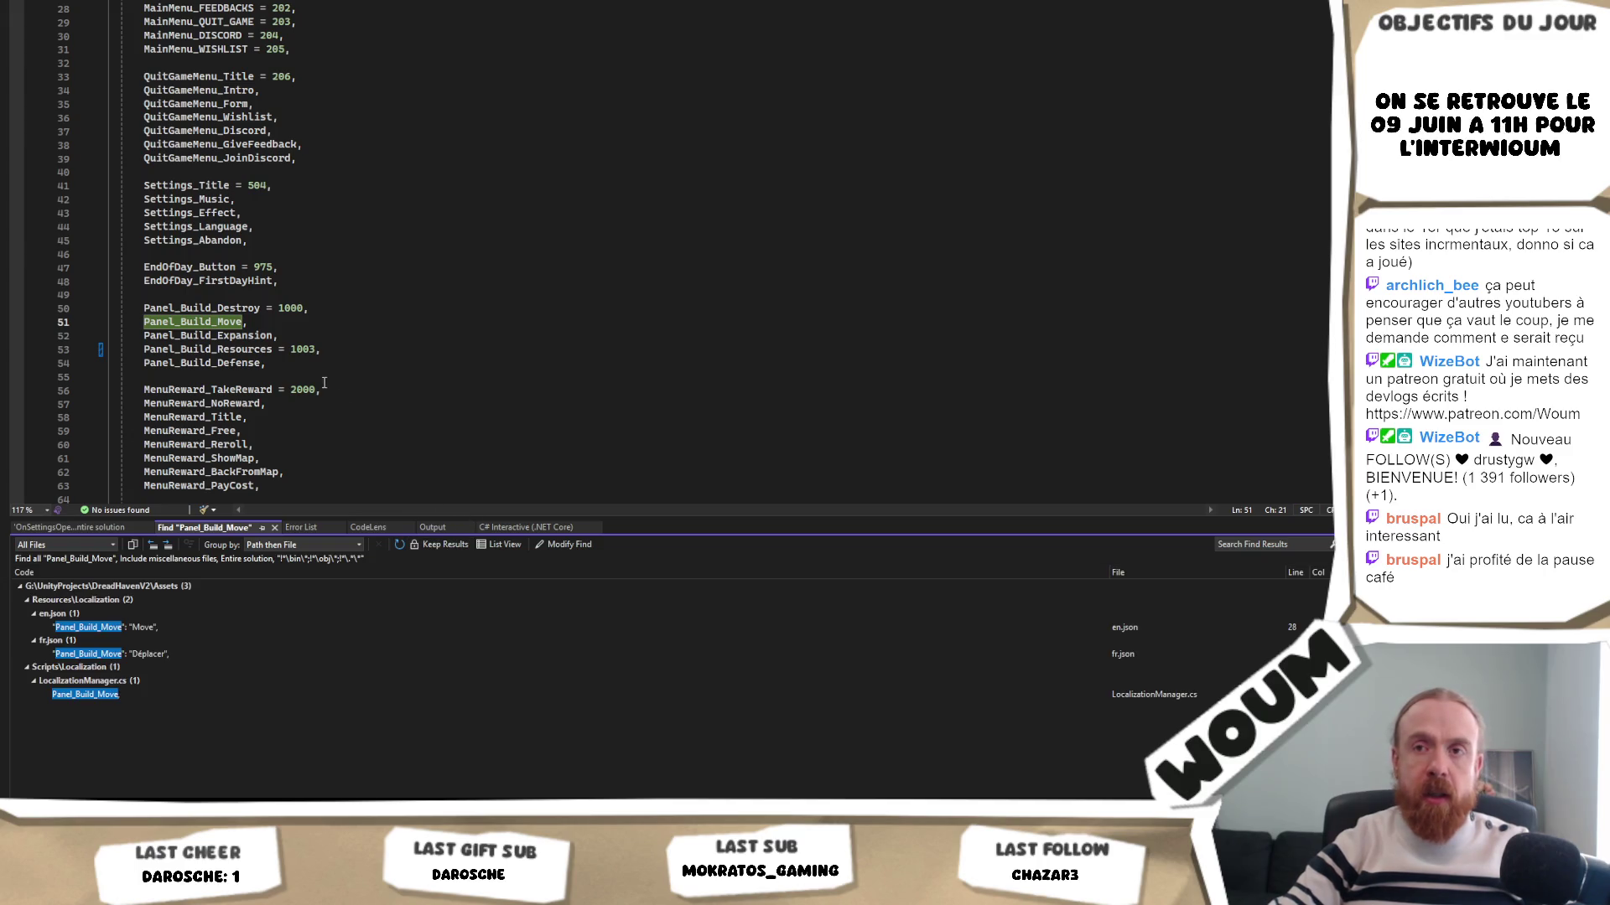
pyautogui.click(298, 376)
pyautogui.hotkey('shift', 'Up')
pyautogui.hotkey('shift', 'Up')
pyautogui.hotkey('shift', 'Up')
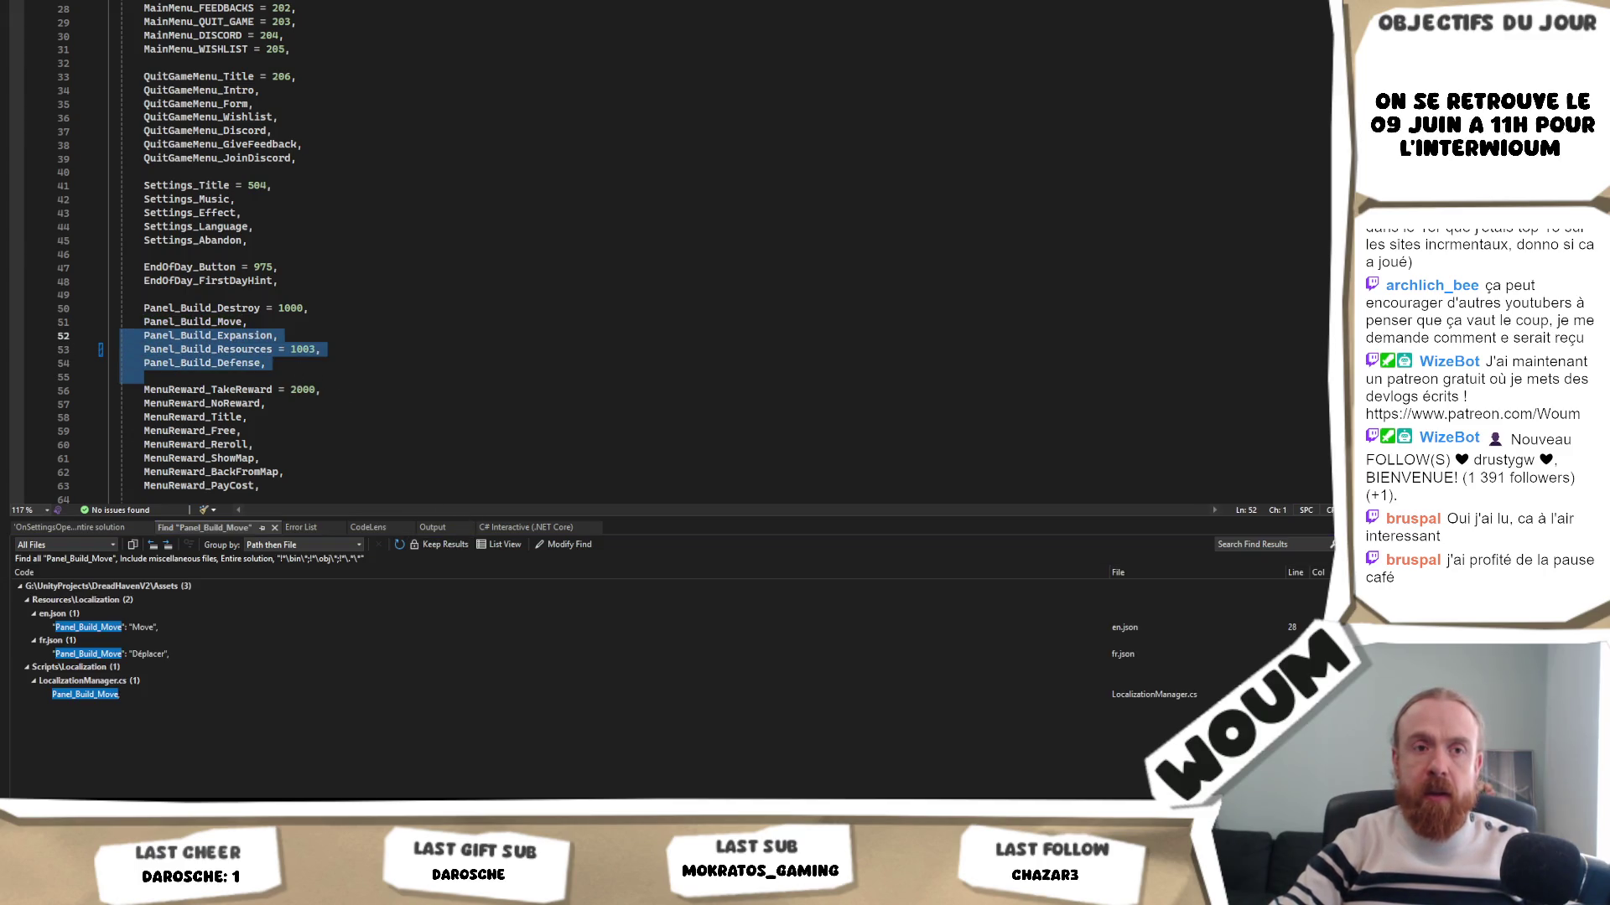
pyautogui.click(503, 349)
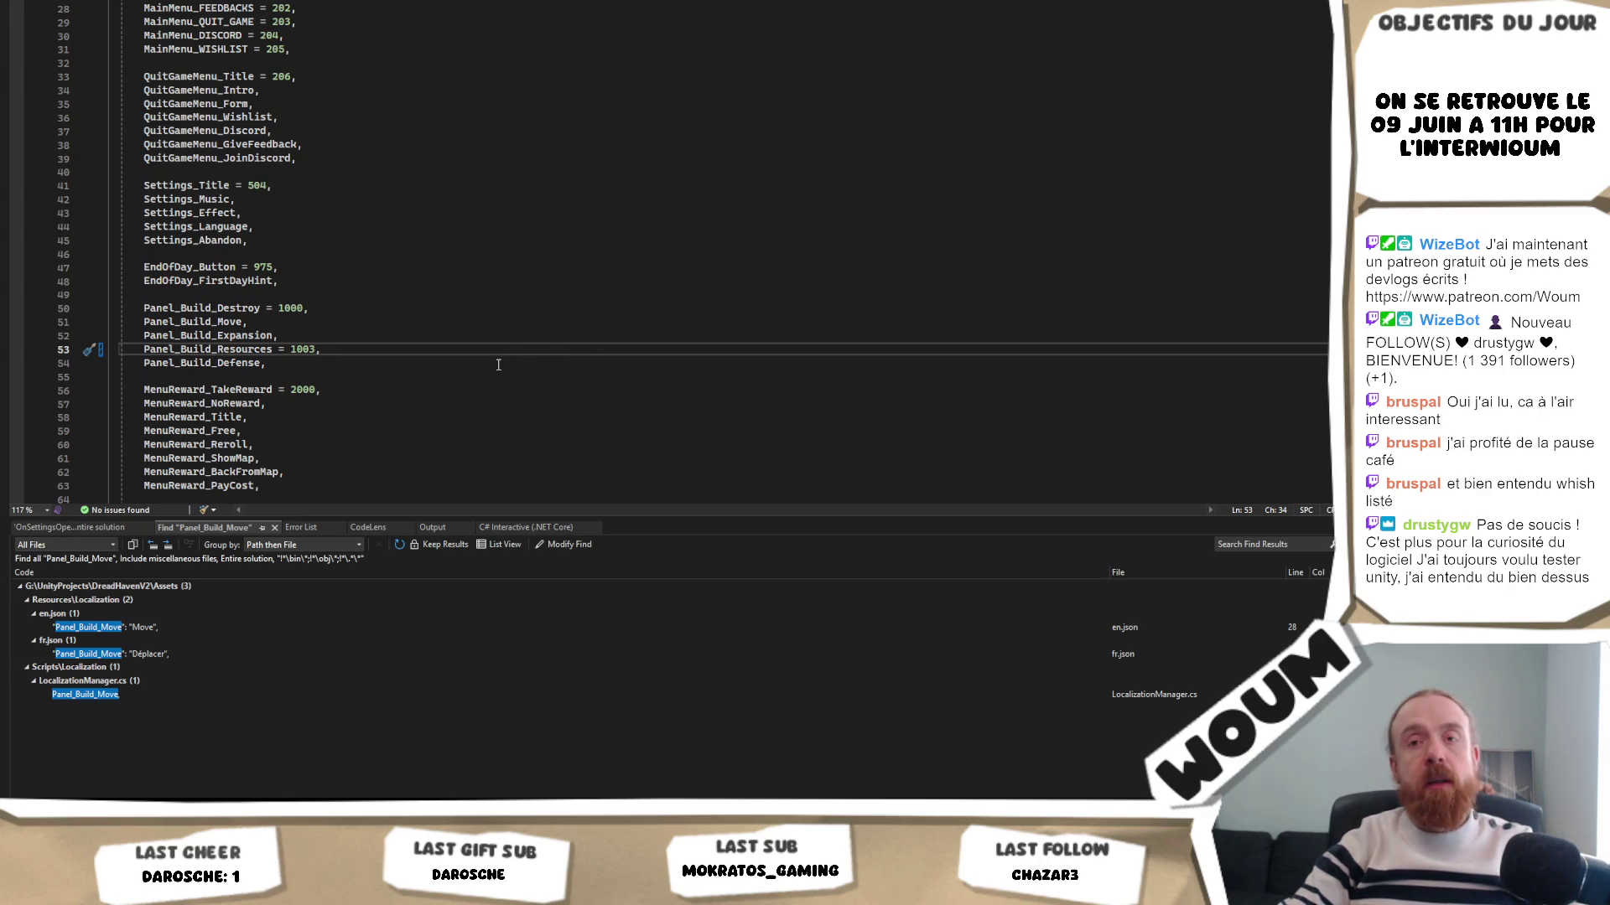
pyautogui.rightClick(470, 367)
pyautogui.press('Escape')
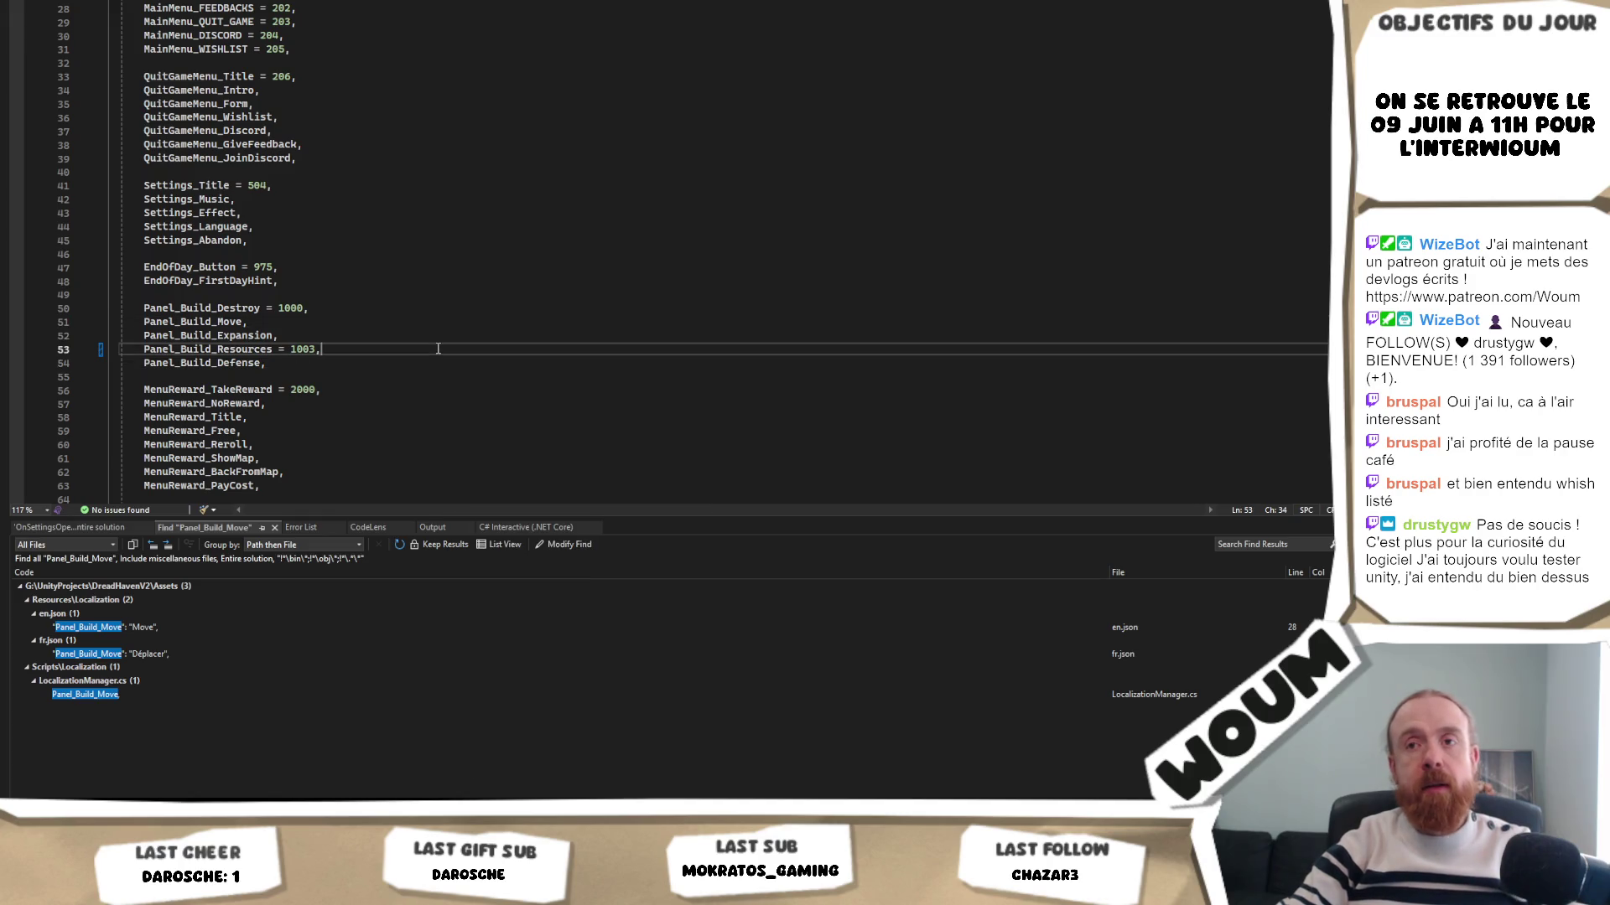
pyautogui.click(436, 362)
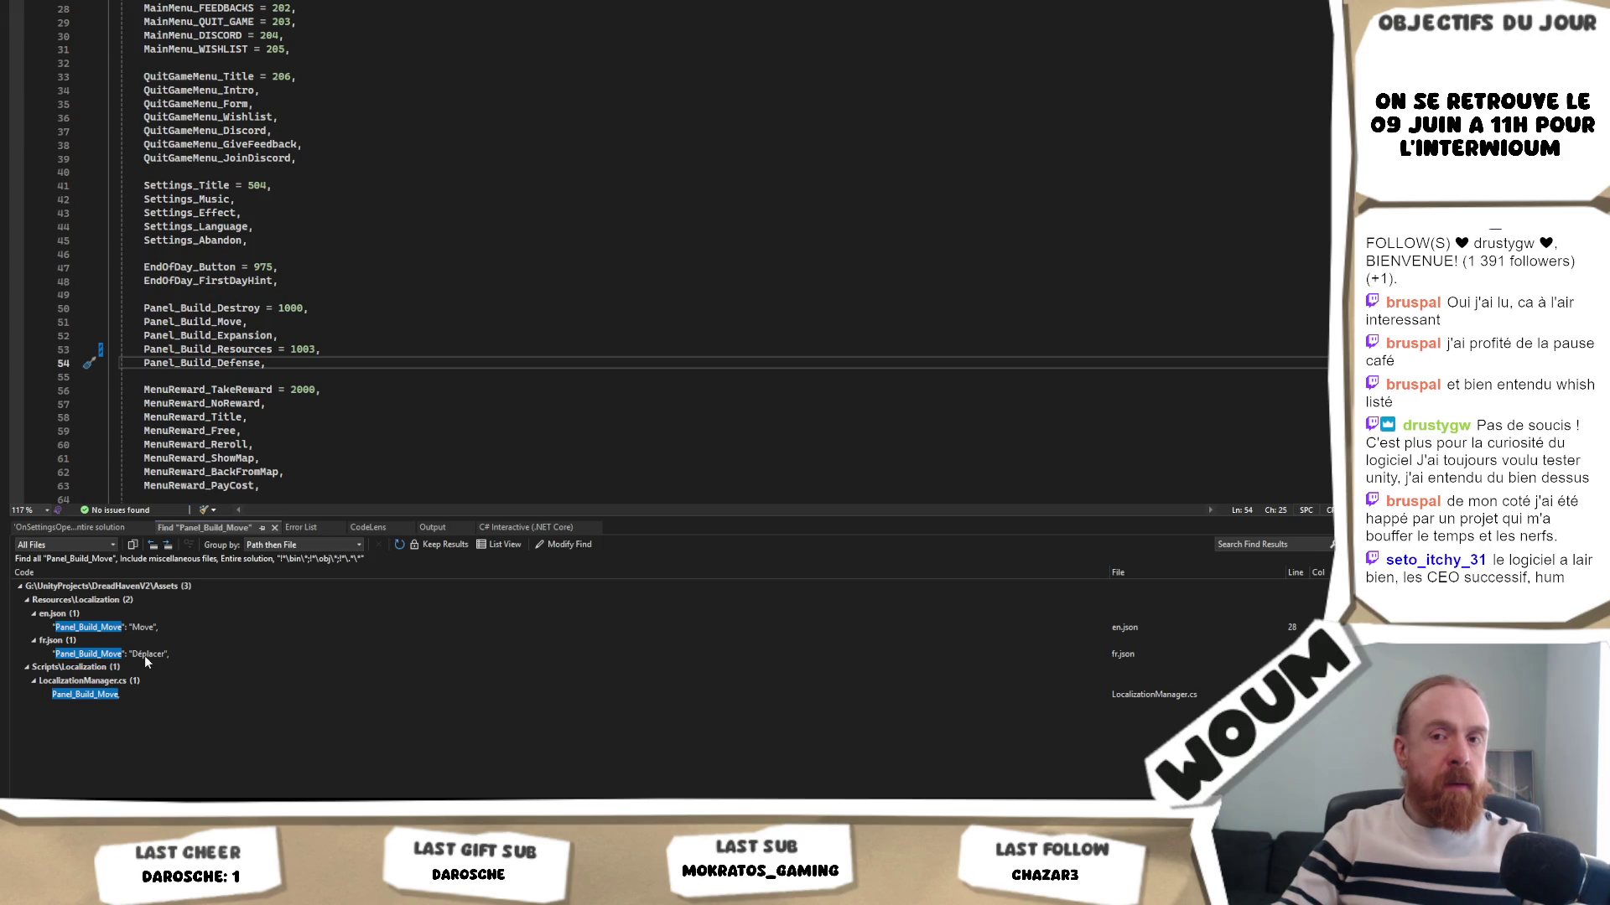
# - Check the Panel_Build_Move matches in fr.json ('Déplacer') and en.json
pyautogui.doubleClick(144, 656)
pyautogui.doubleClick(277, 256)
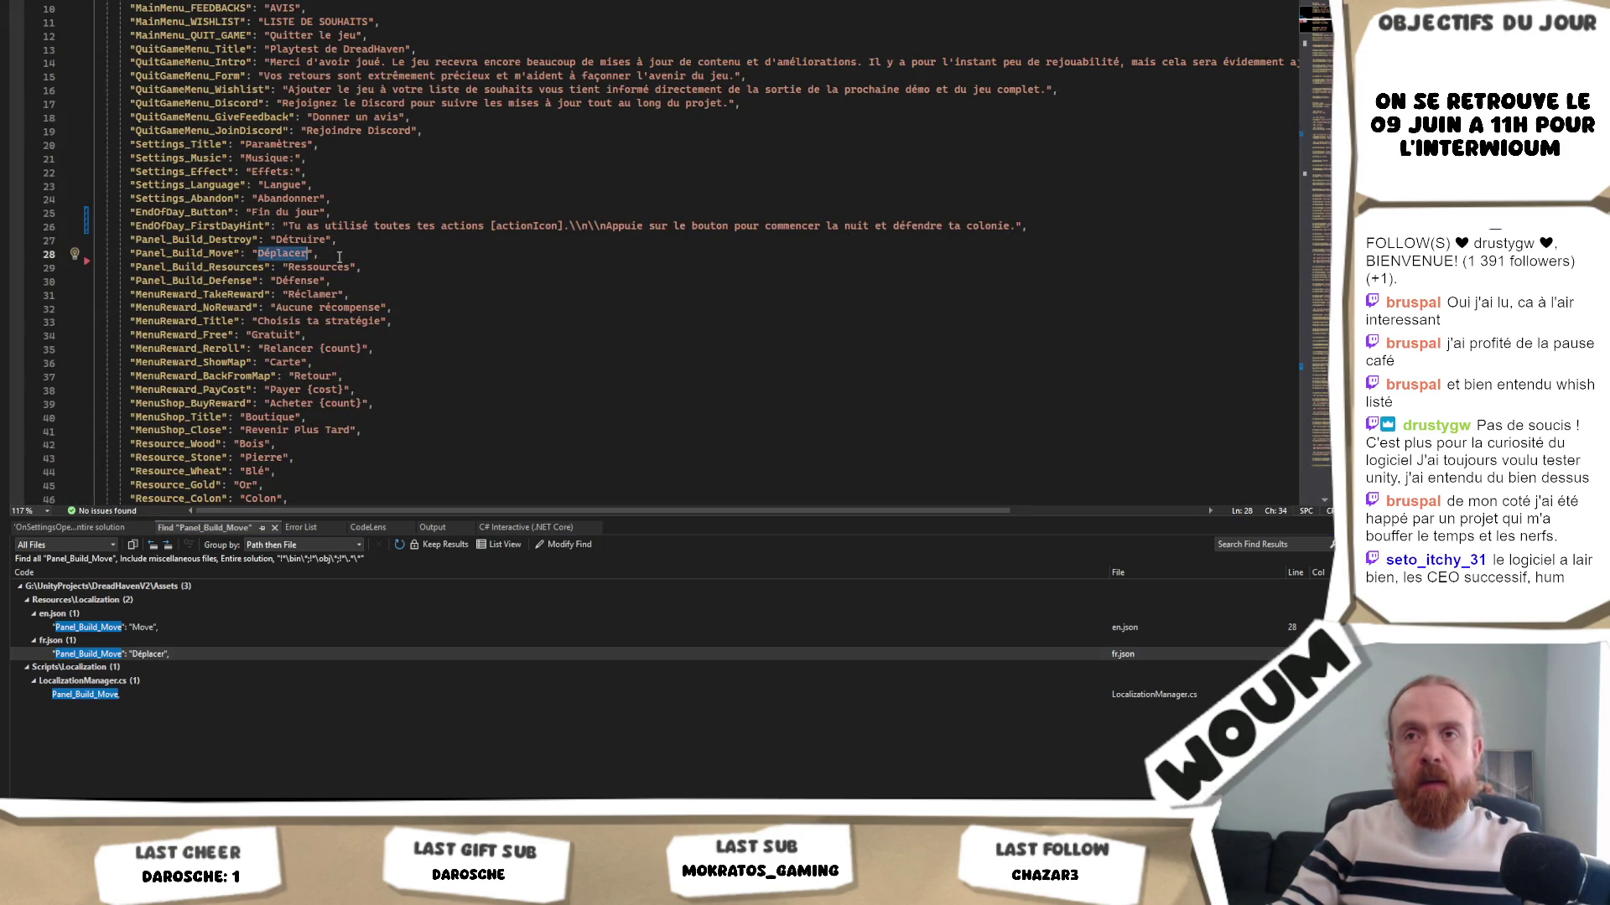
pyautogui.hotkey('ctrl', 'f')
pyautogui.press('Return')
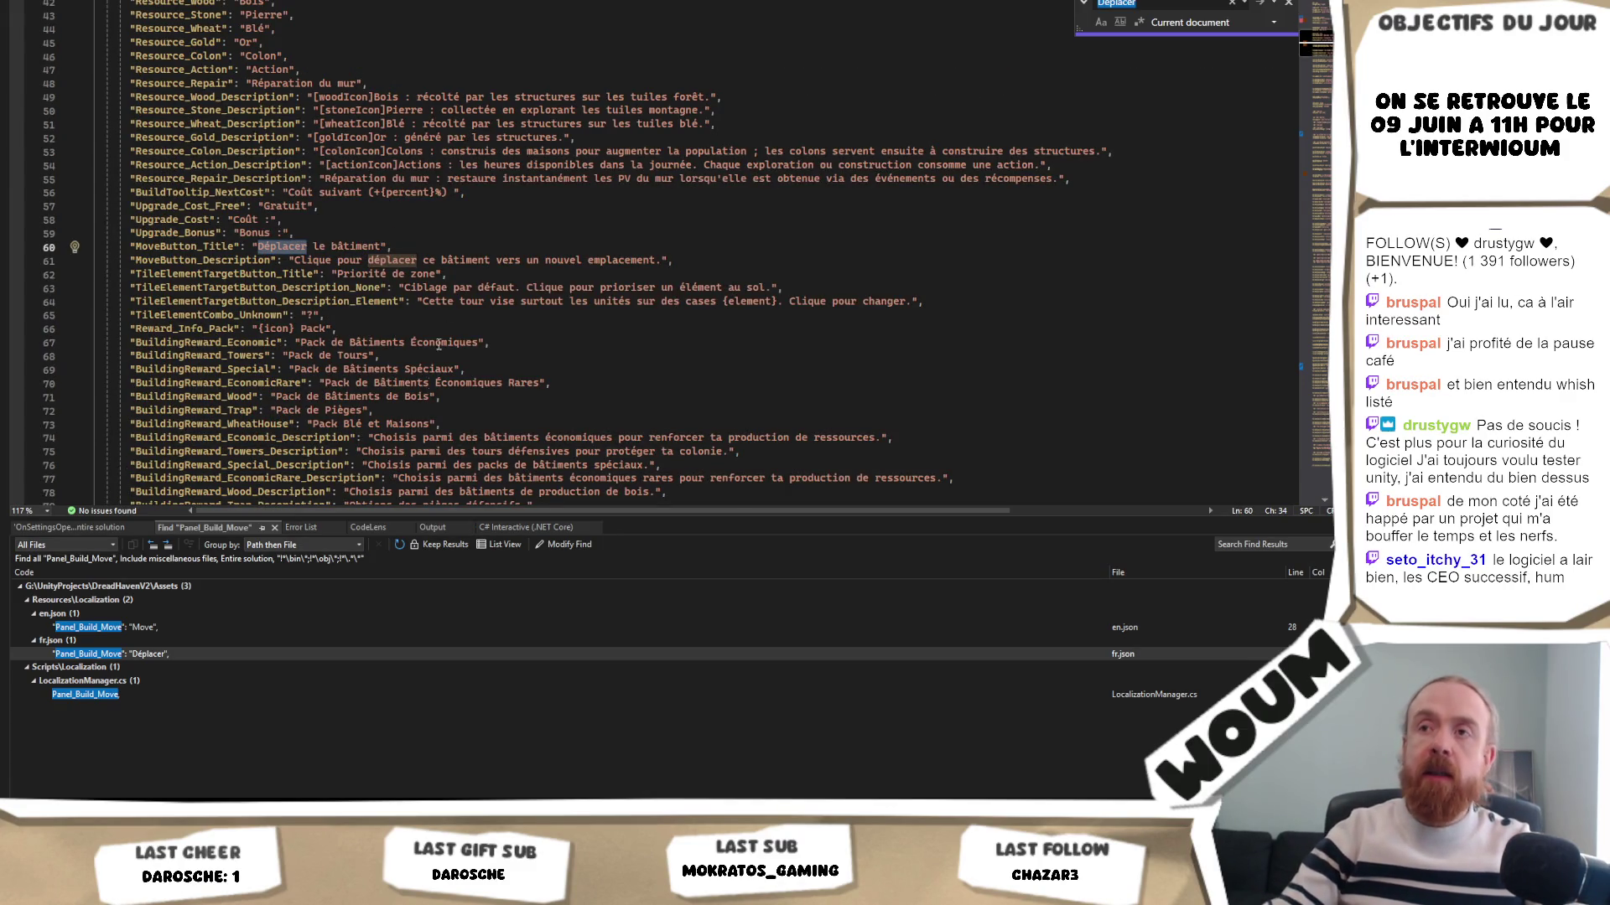
pyautogui.scroll(2, 412, 255)
pyautogui.hotkey('shift', 'F8')
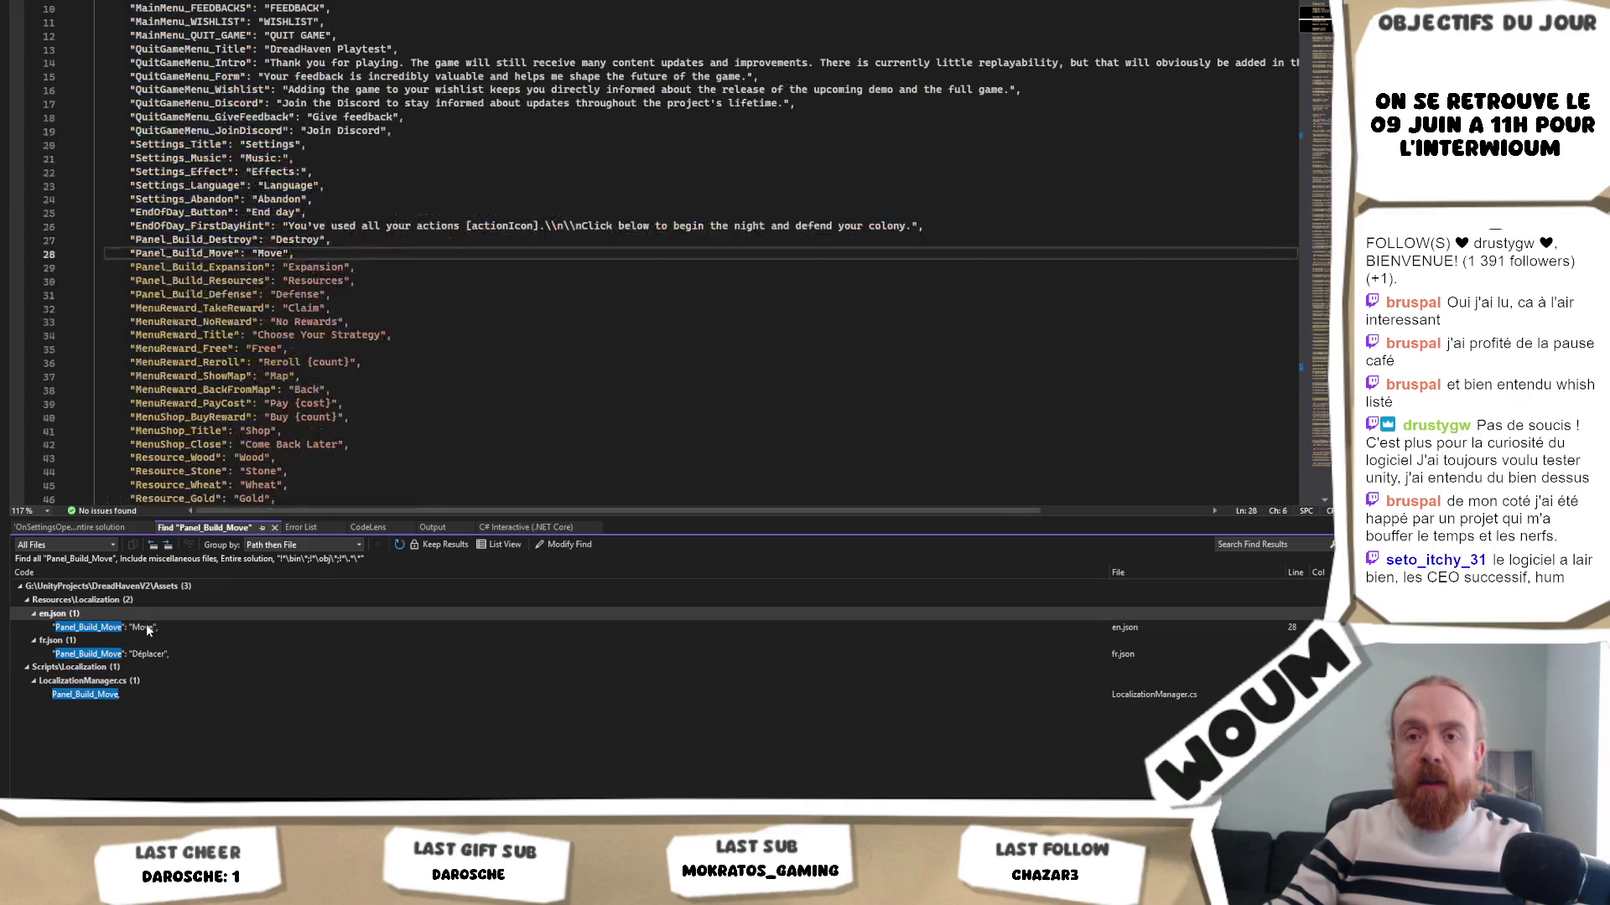
# - Open LocalizationManager.cs at Panel_Build_Move and select the Panel_Build enum lines
pyautogui.doubleClick(118, 696)
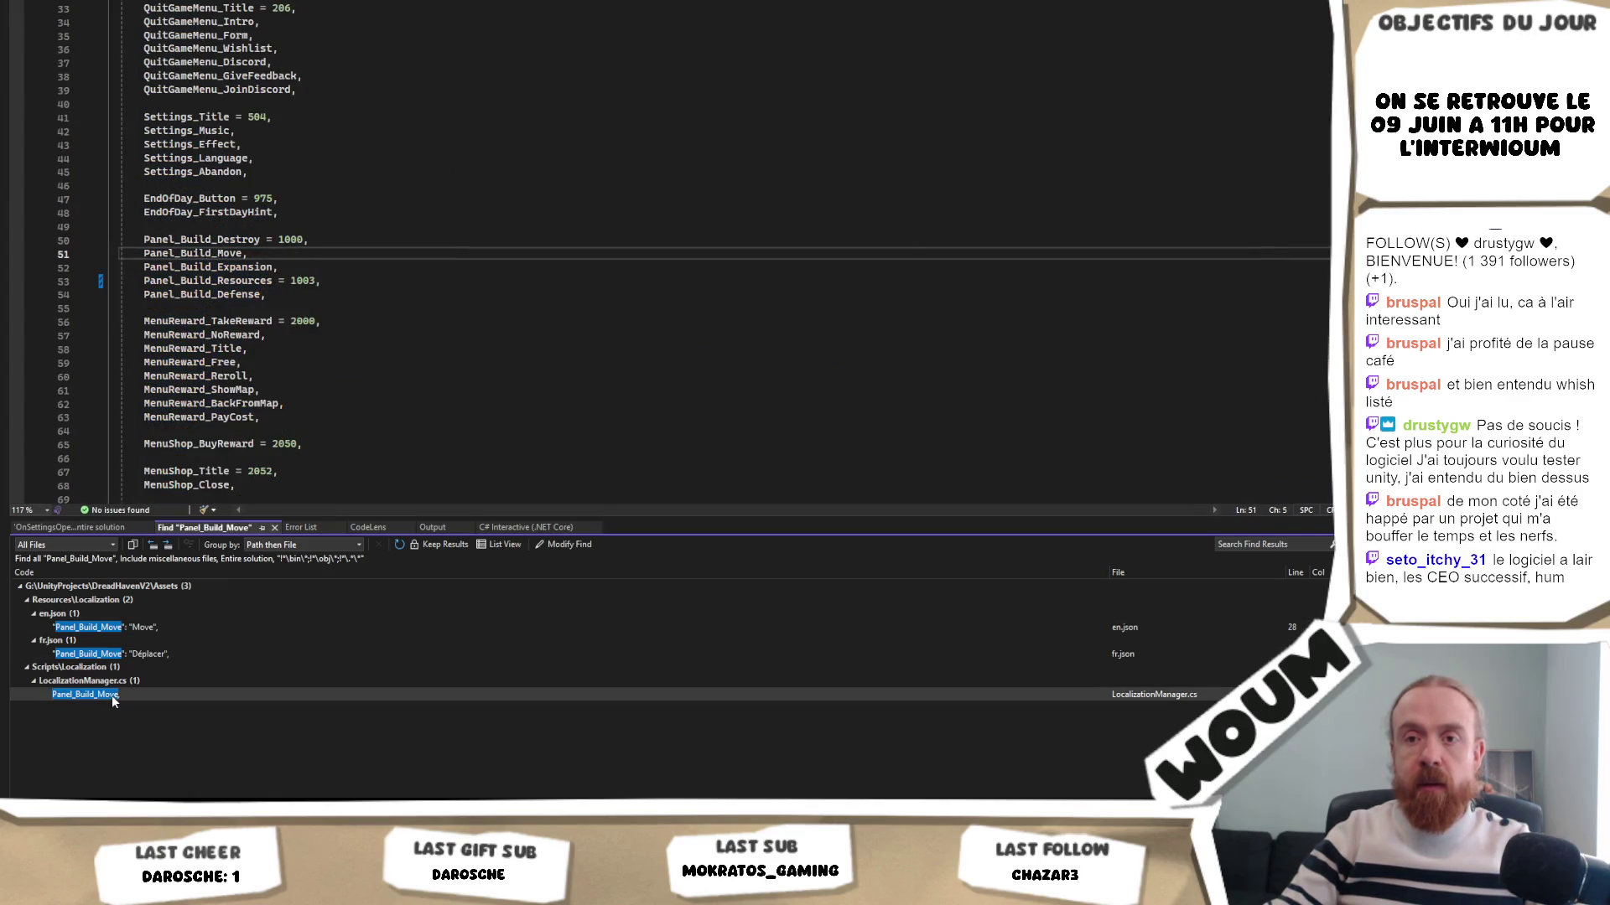
pyautogui.moveTo(297, 294)
pyautogui.mouseDown()
pyautogui.moveTo(312, 240)
pyautogui.moveTo(347, 221)
pyautogui.mouseUp()
pyautogui.scroll(3, 428, 279)
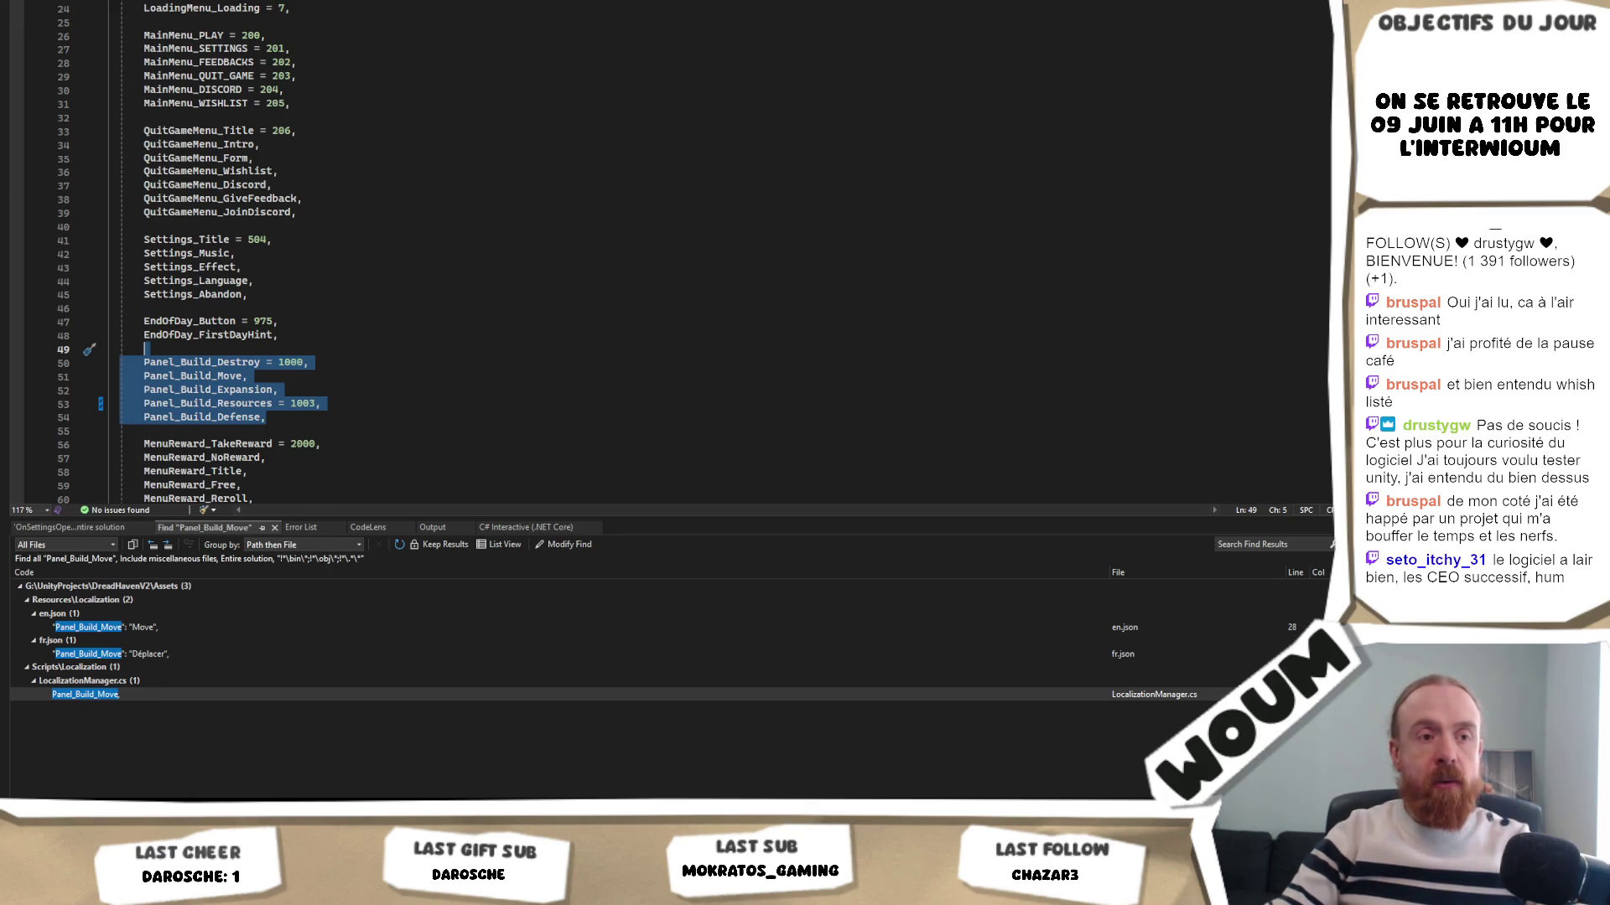
# - Delete the Panel_Build_Destroy through Panel_Build_Defense lines from the LocalizationManager.cs enum
pyautogui.hotkey('alt', 'Tab')
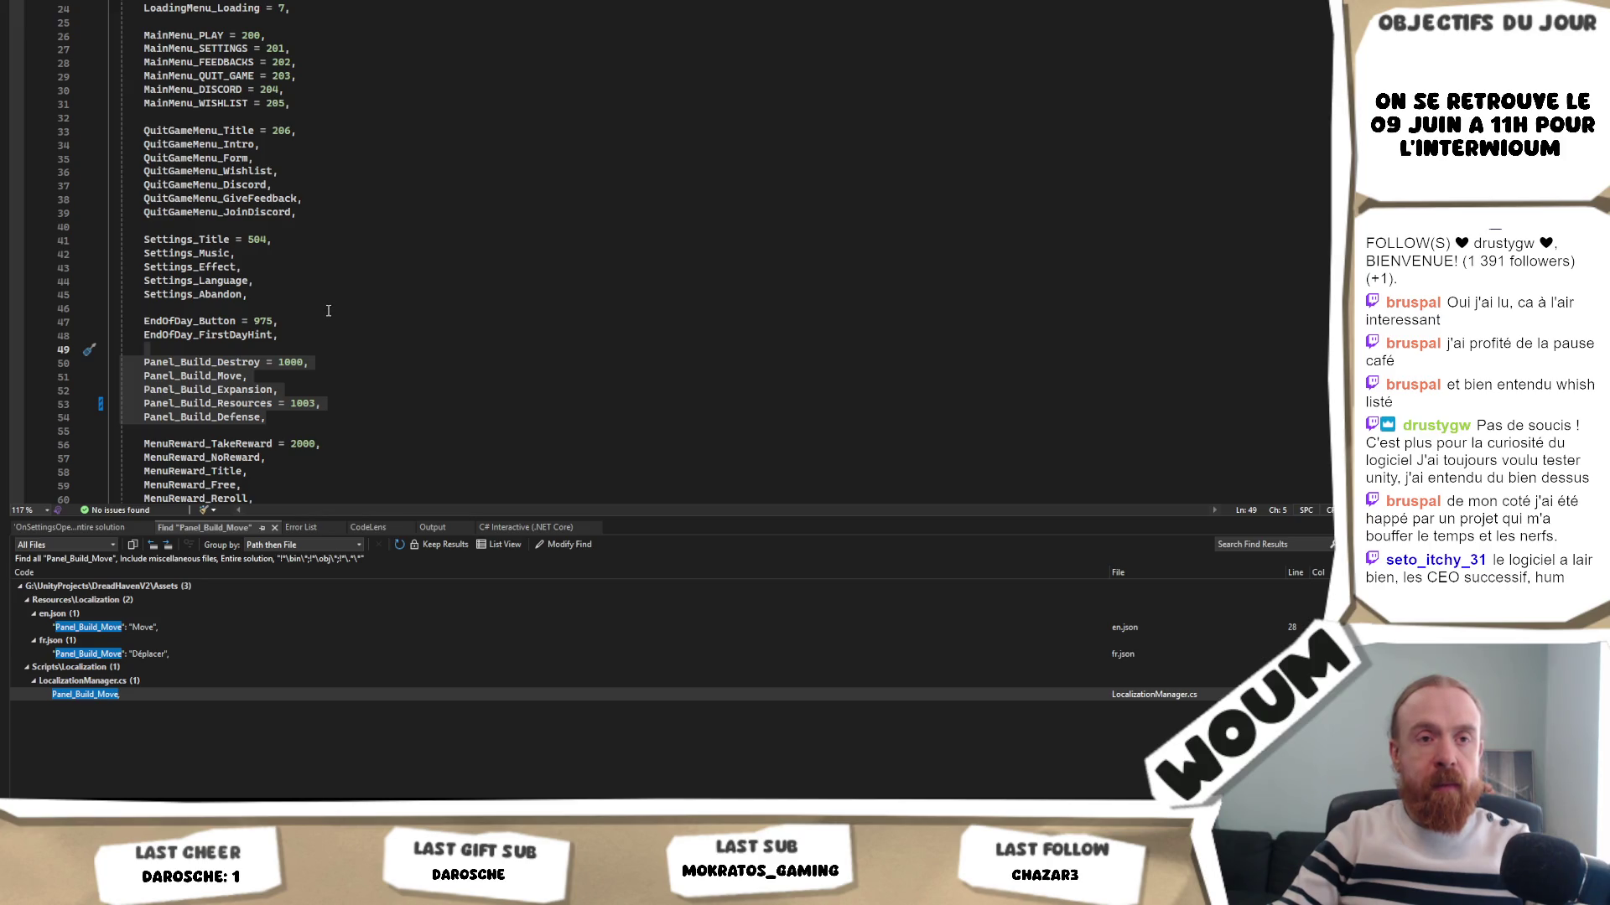
pyautogui.moveTo(317, 433); pyautogui.dragTo(335, 336)
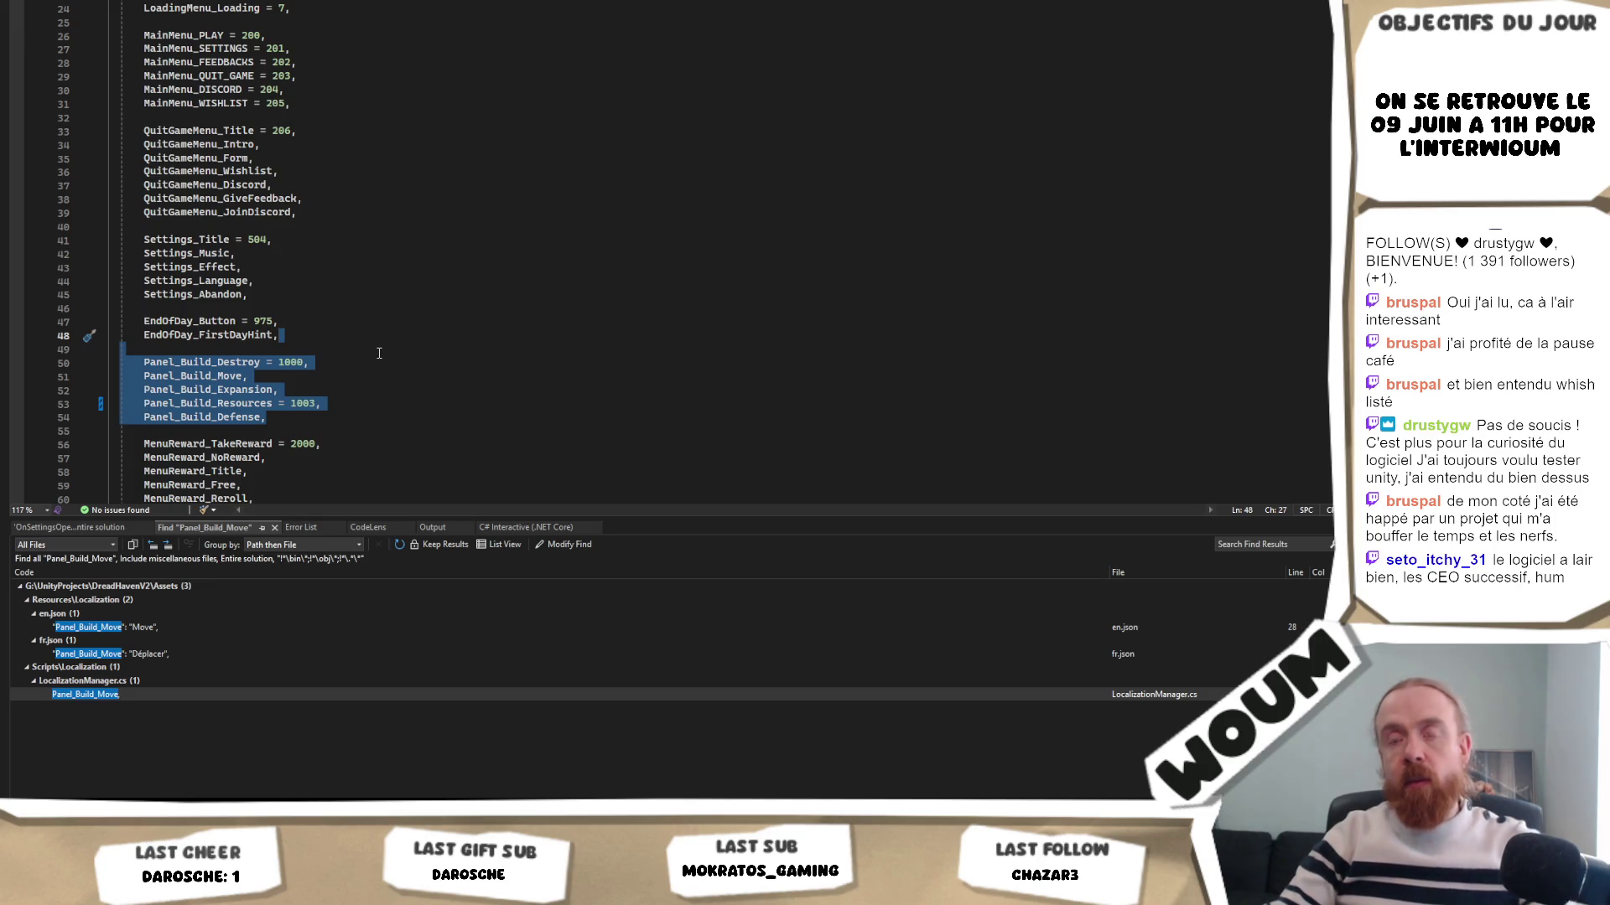
pyautogui.press('Delete')
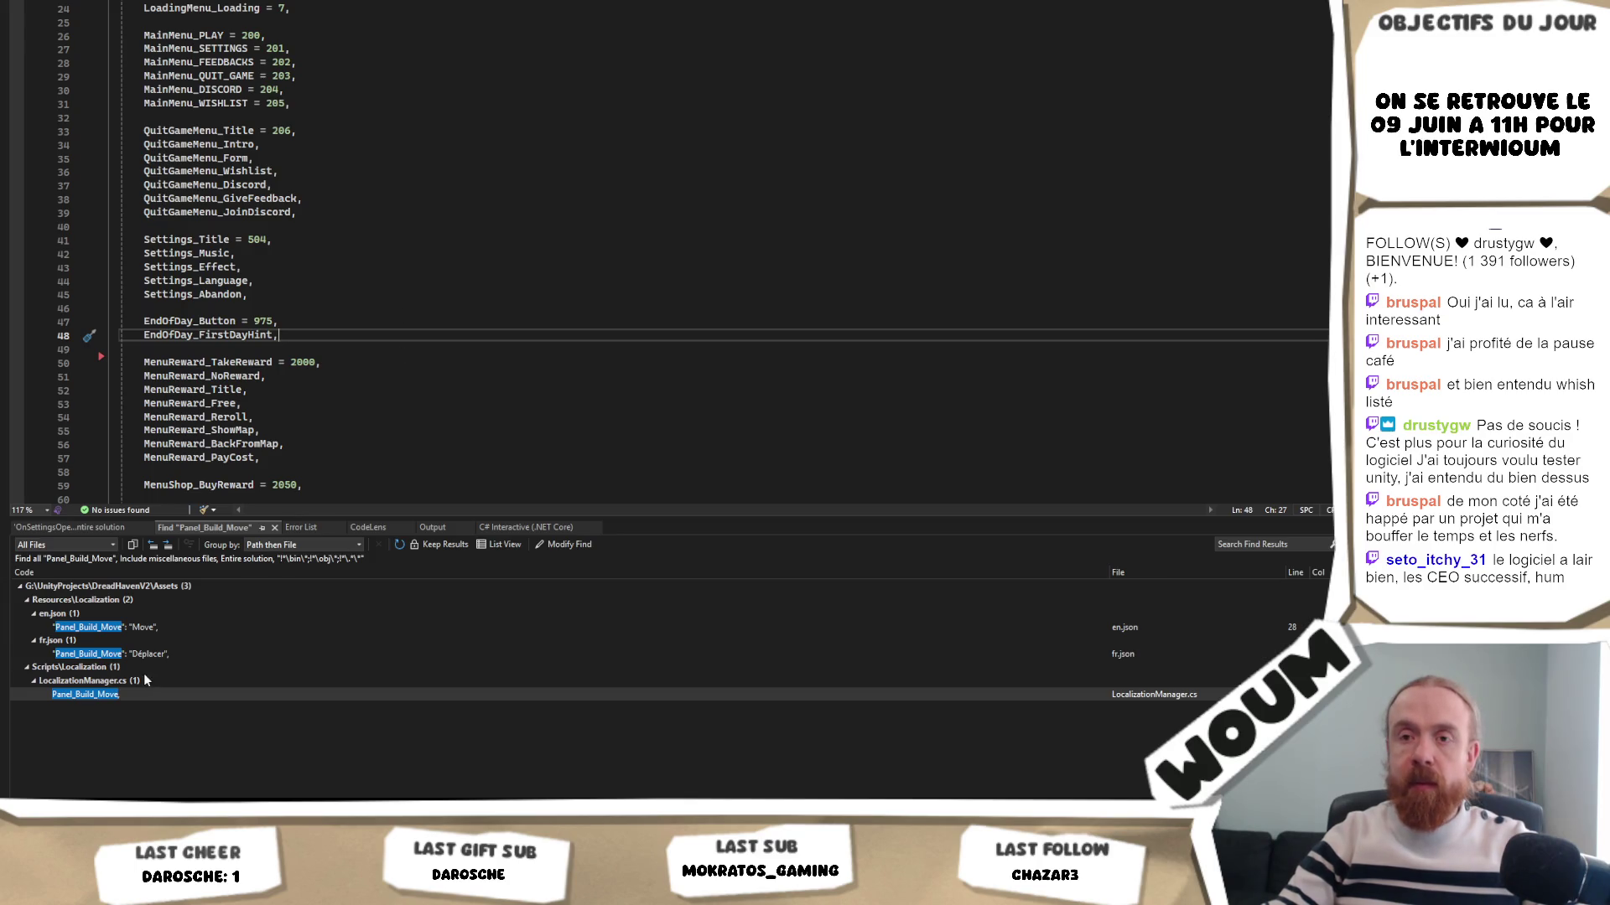
pyautogui.doubleClick(139, 655)
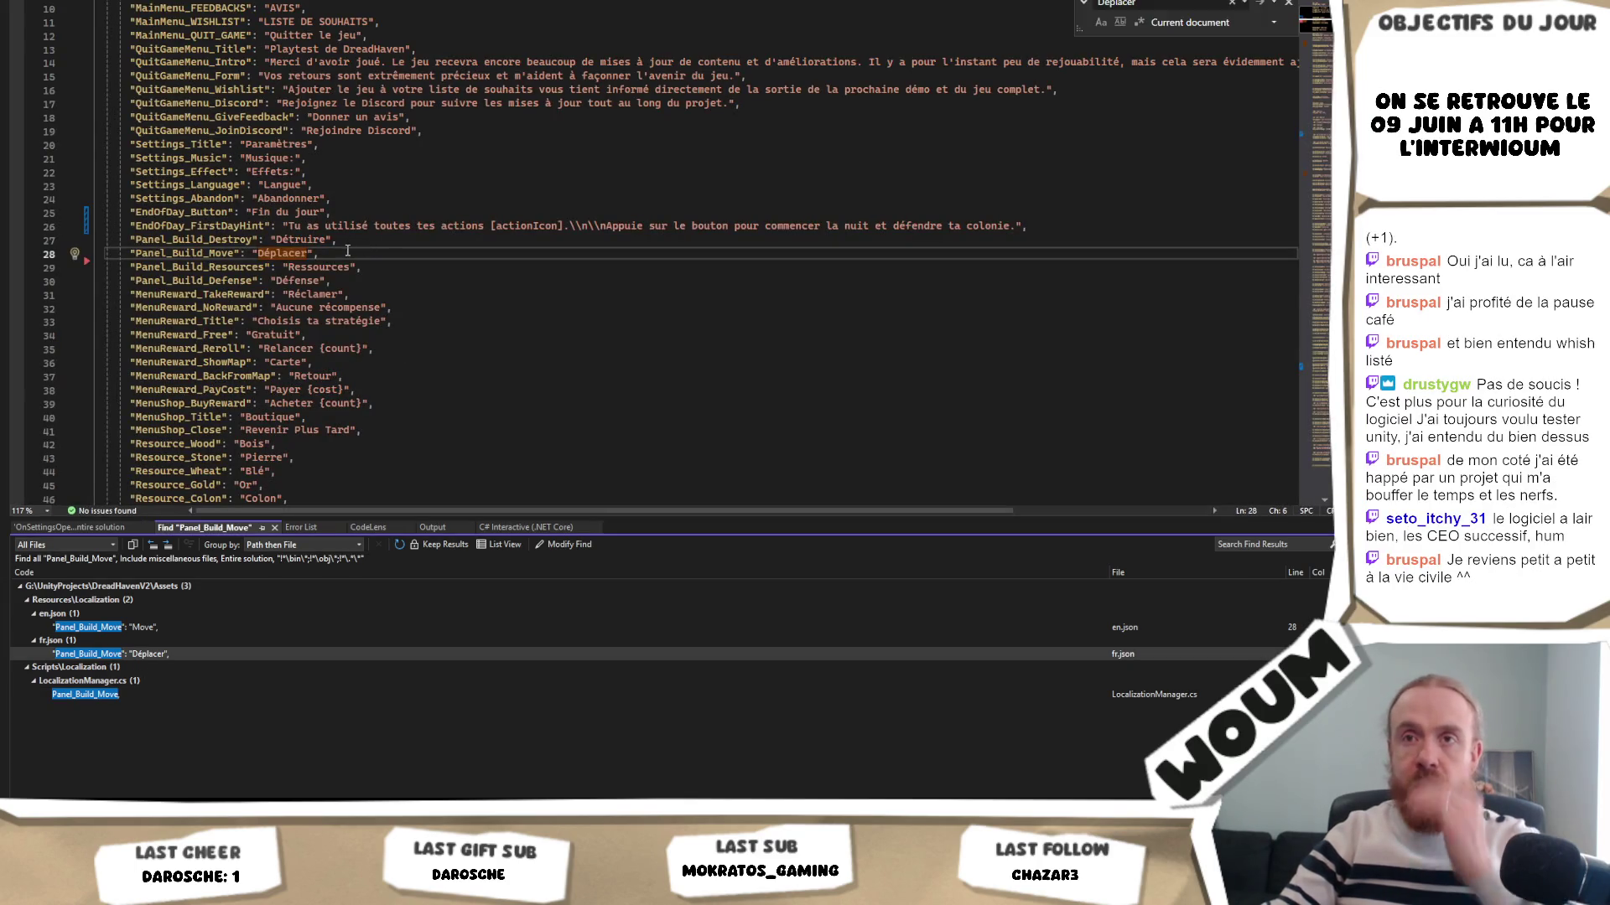
# - Remove the Panel_Build_* string lines from fr.json, then from en.json
pyautogui.moveTo(367, 281)
pyautogui.mouseDown()
pyautogui.moveTo(168, 268)
pyautogui.moveTo(59, 225)
pyautogui.moveTo(50, 240)
pyautogui.mouseUp()
pyautogui.press('BackSpace')
pyautogui.press('BackSpace')
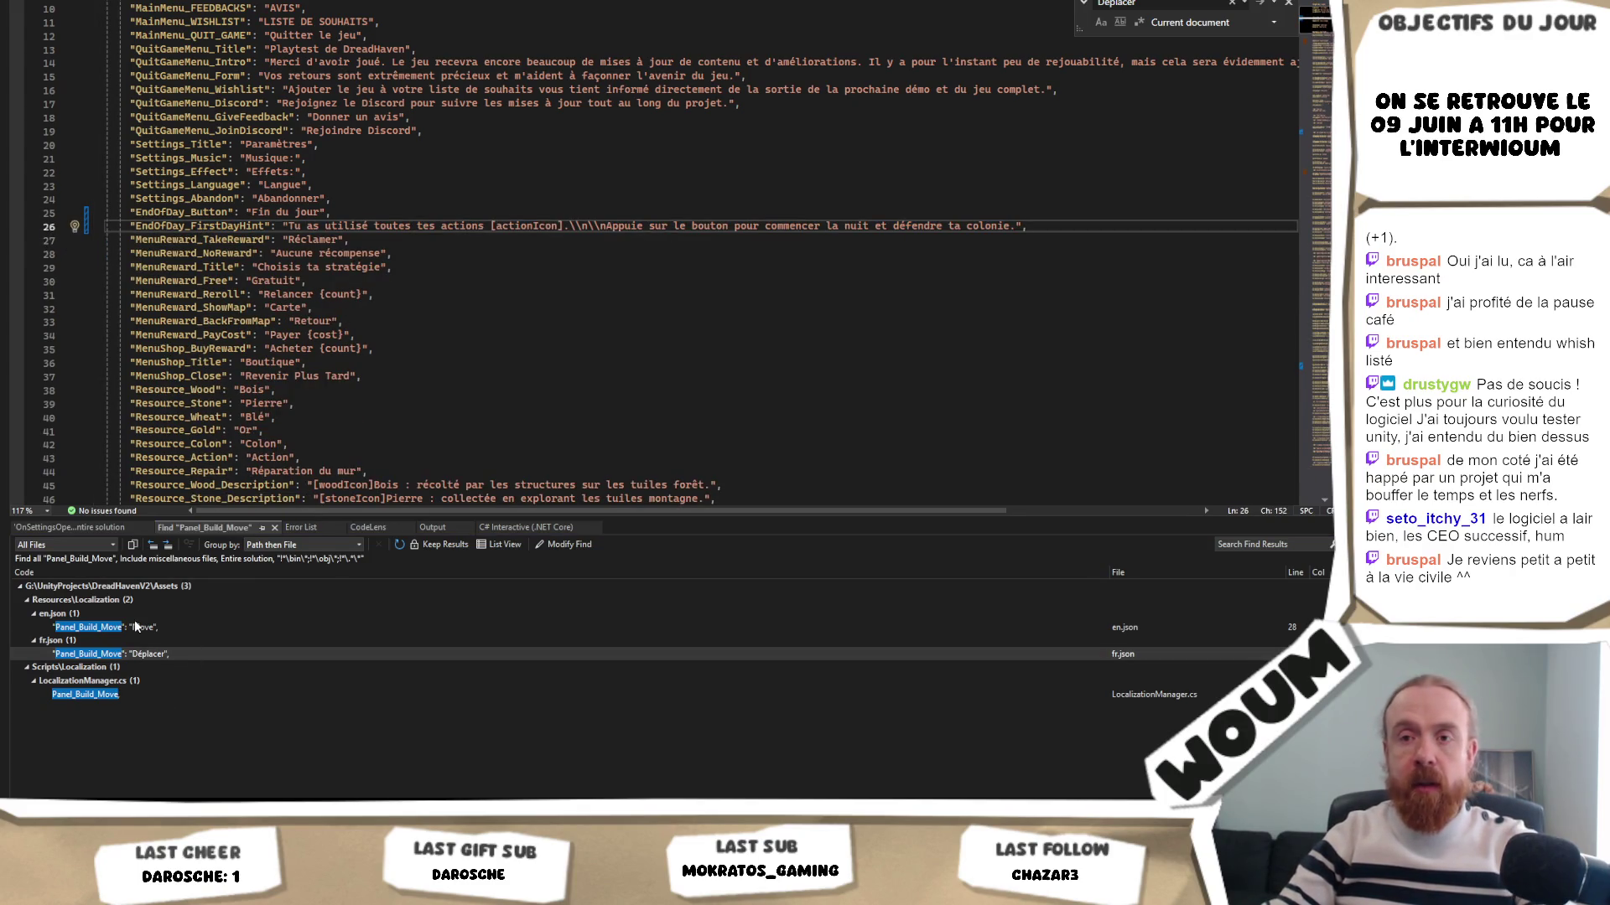
pyautogui.doubleClick(140, 631)
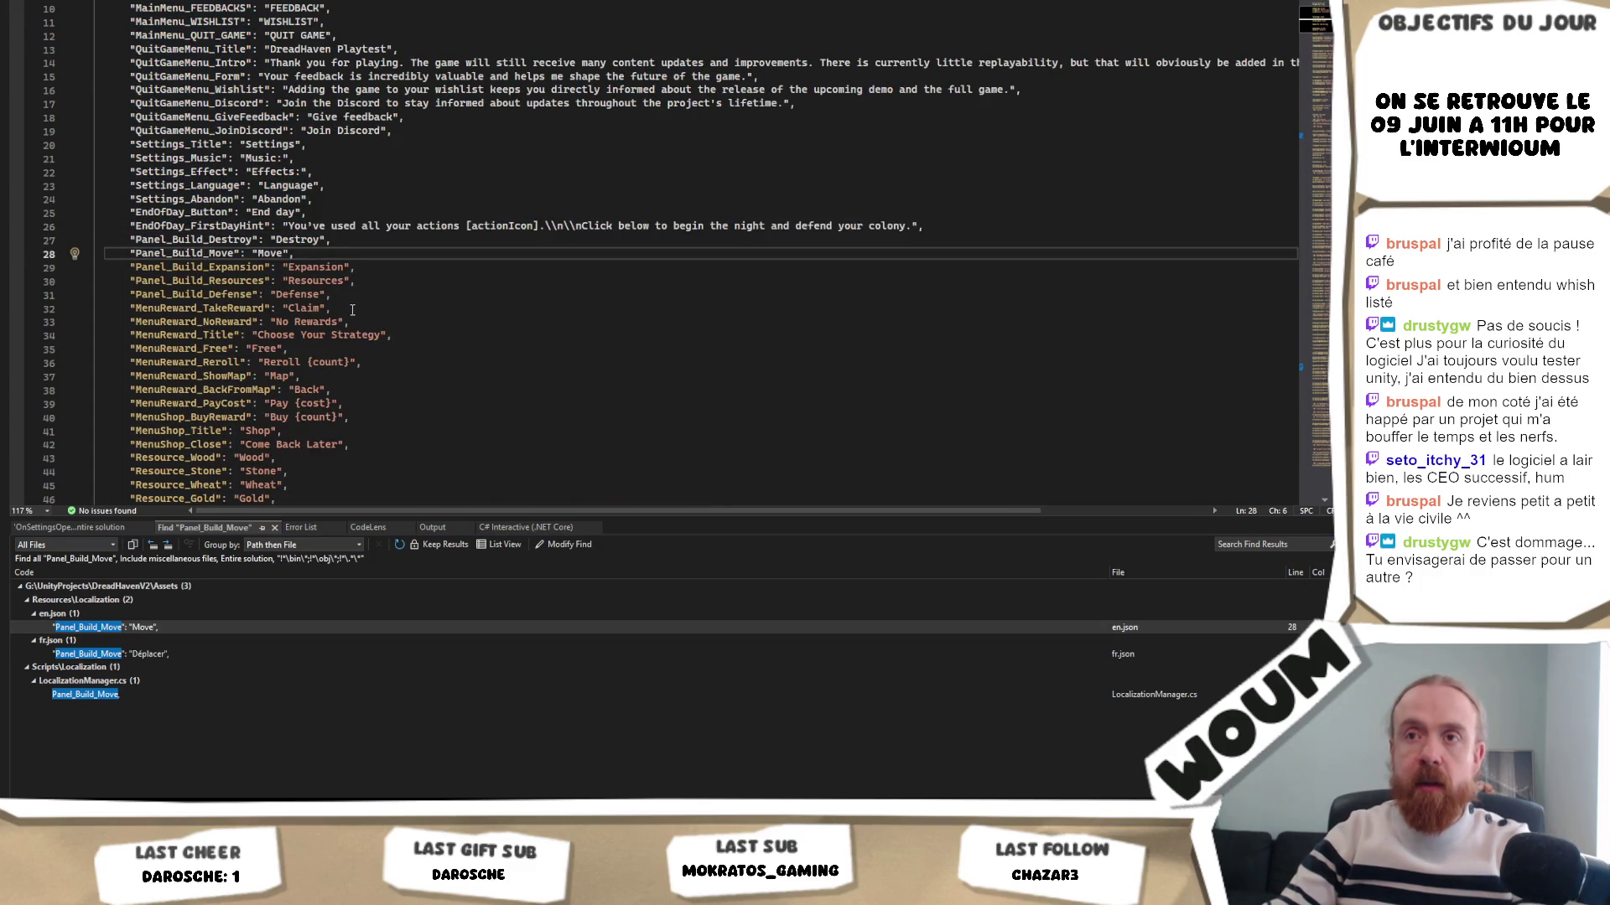
pyautogui.moveTo(345, 295)
pyautogui.mouseDown()
pyautogui.moveTo(27, 253)
pyautogui.moveTo(27, 240)
pyautogui.mouseUp()
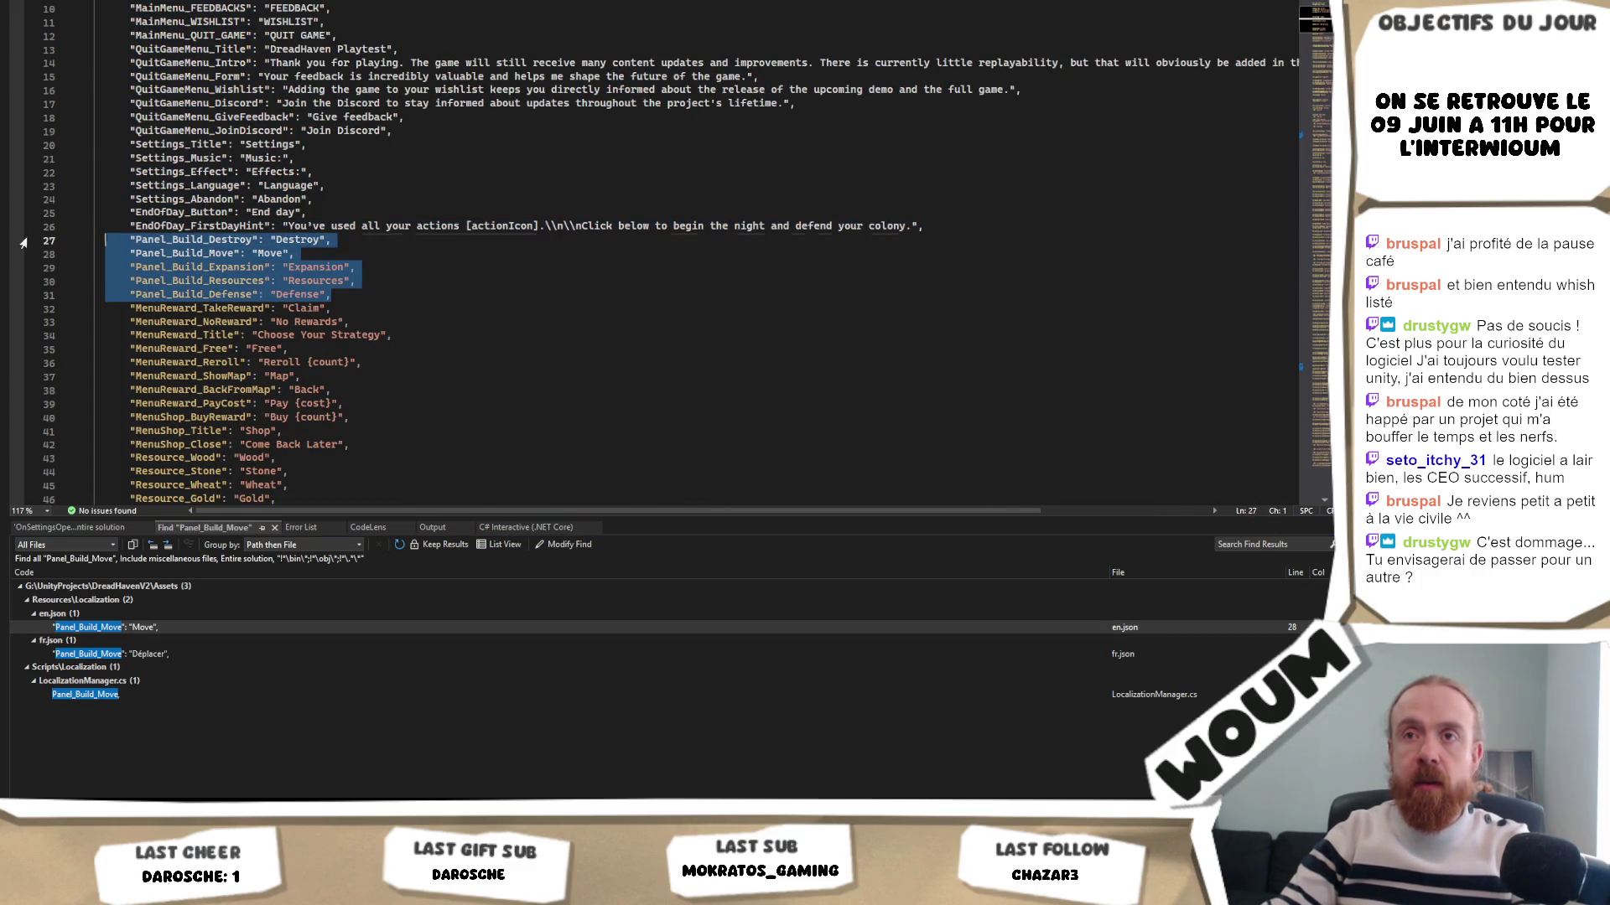
pyautogui.press('BackSpace')
pyautogui.press('BackSpace')
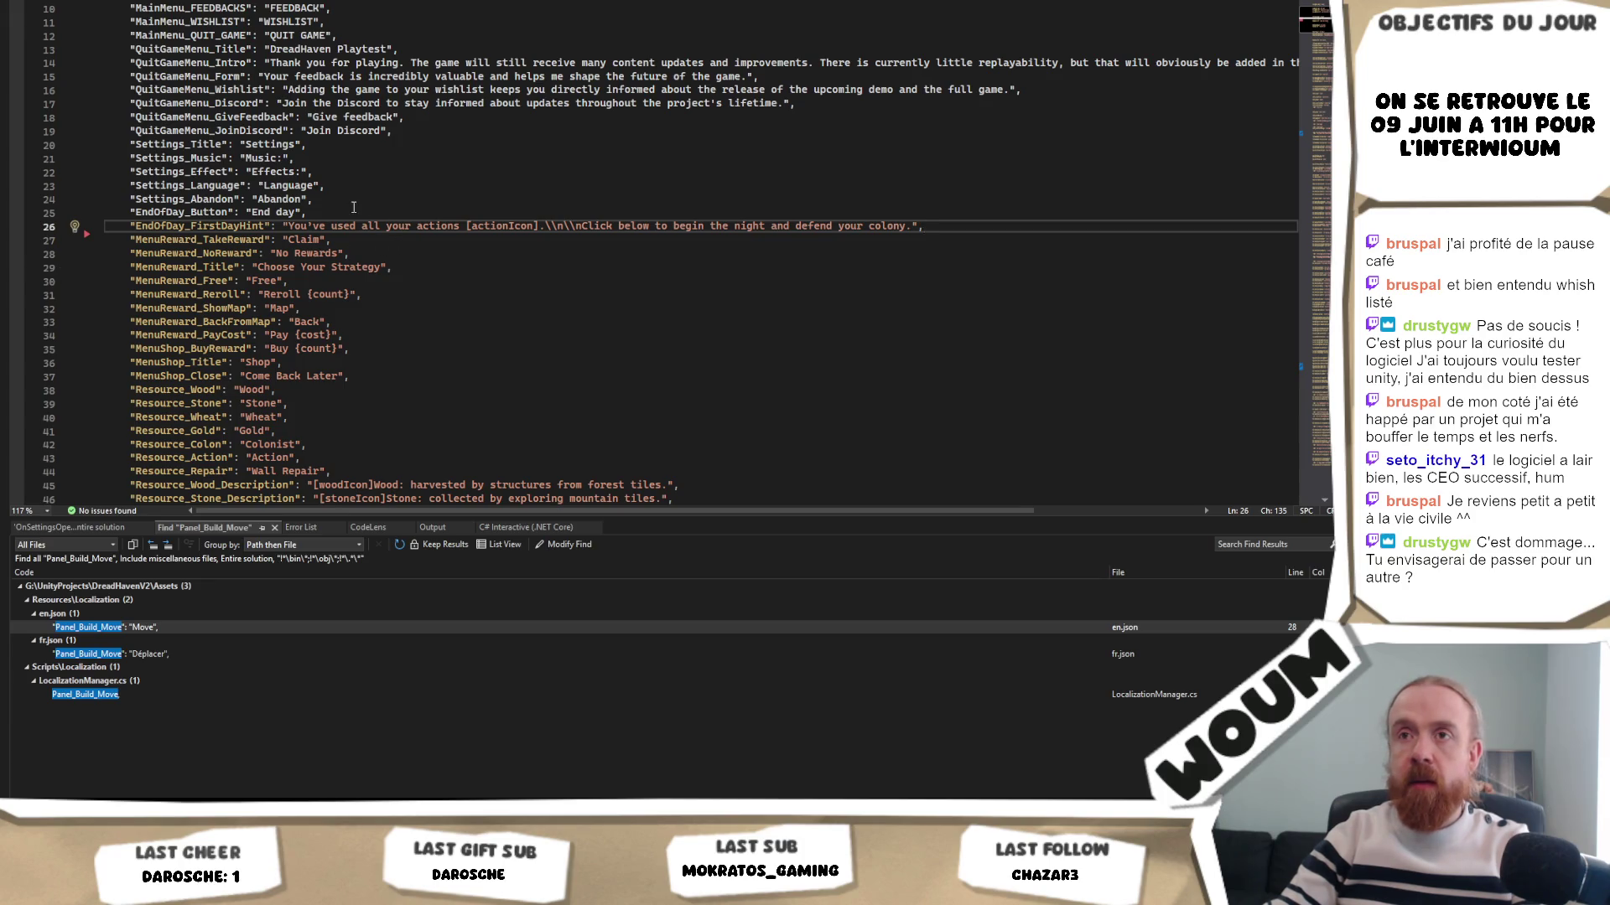
# - Review the en.json lines around EndOfDay_FirstDayHint after the removal
pyautogui.click(131, 226)
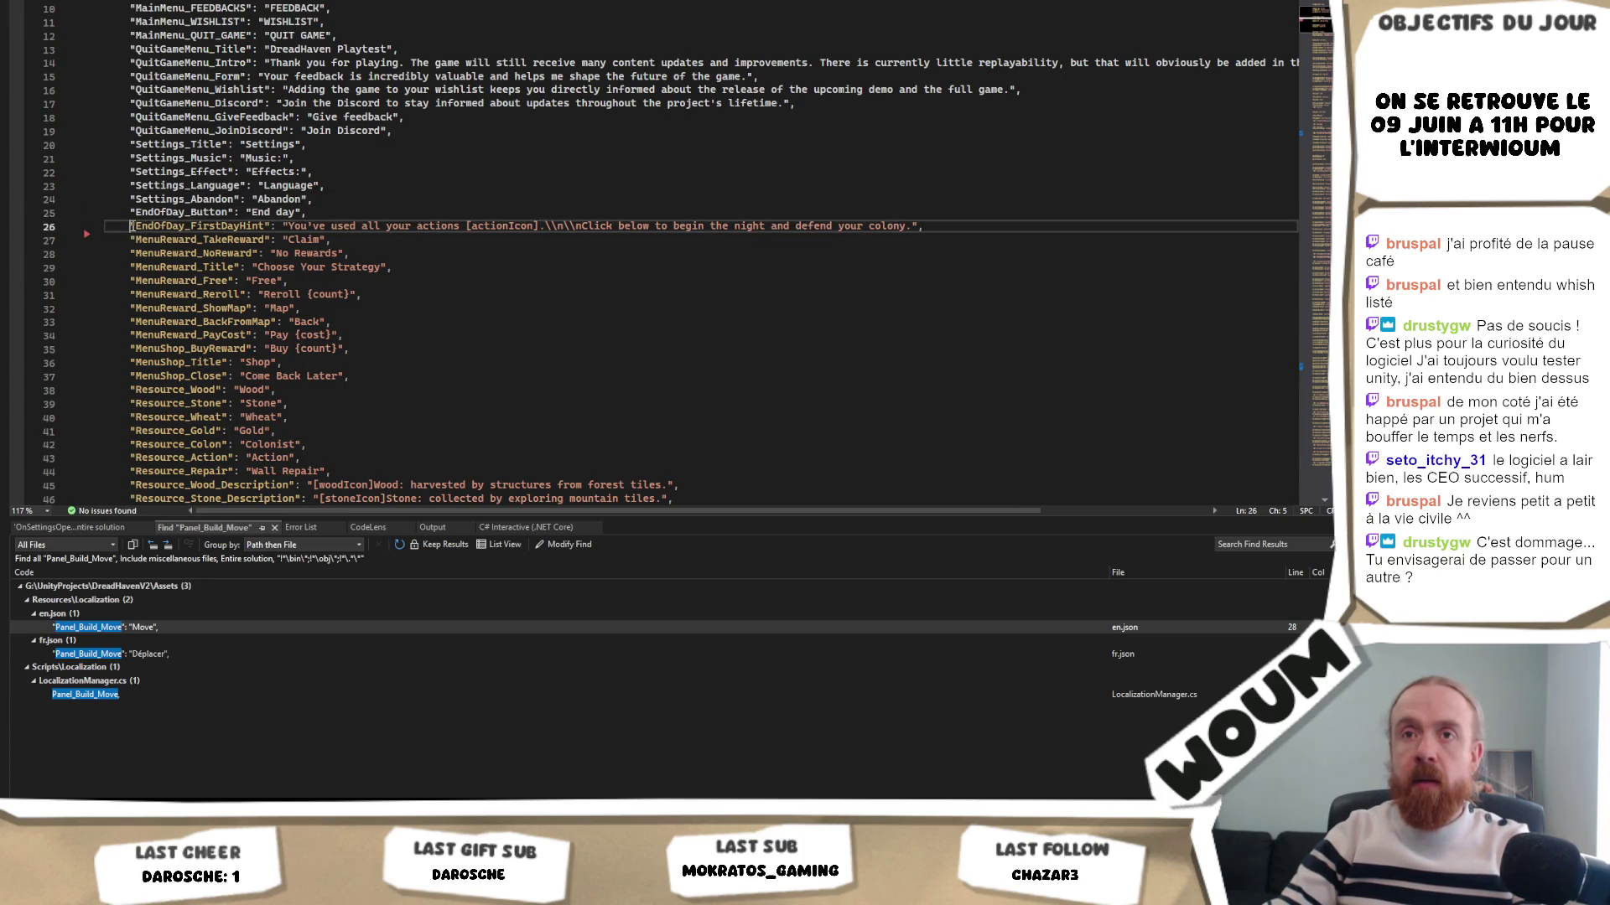
pyautogui.scroll(3, 363, 213)
pyautogui.moveTo(362, 89); pyautogui.dragTo(339, 303)
pyautogui.click(339, 303)
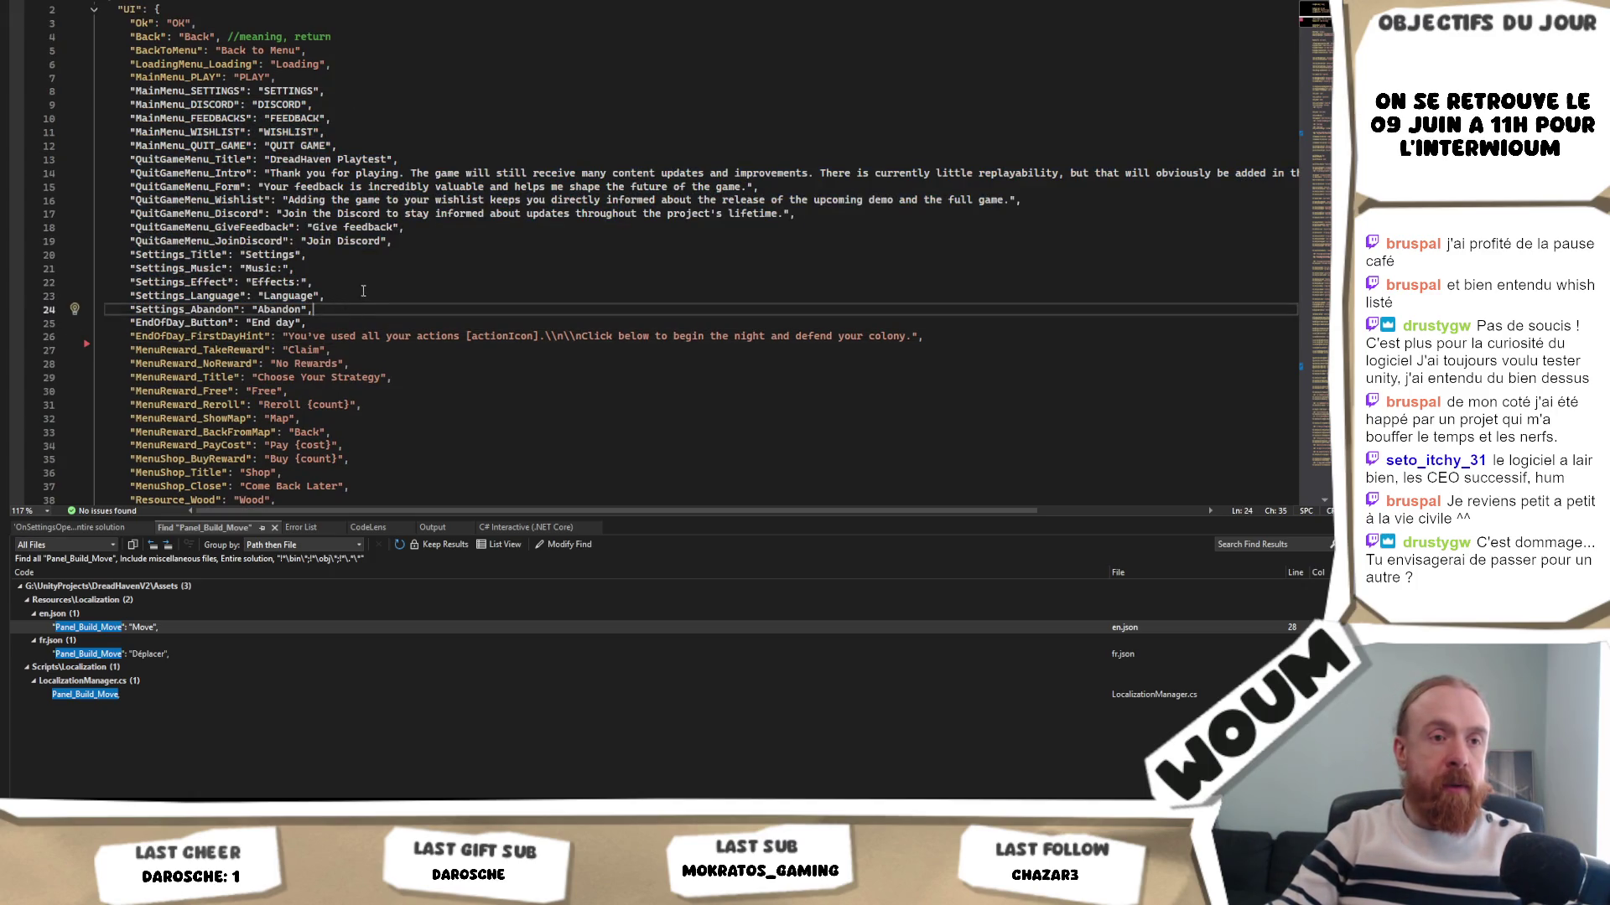
pyautogui.rightClick(461, 241)
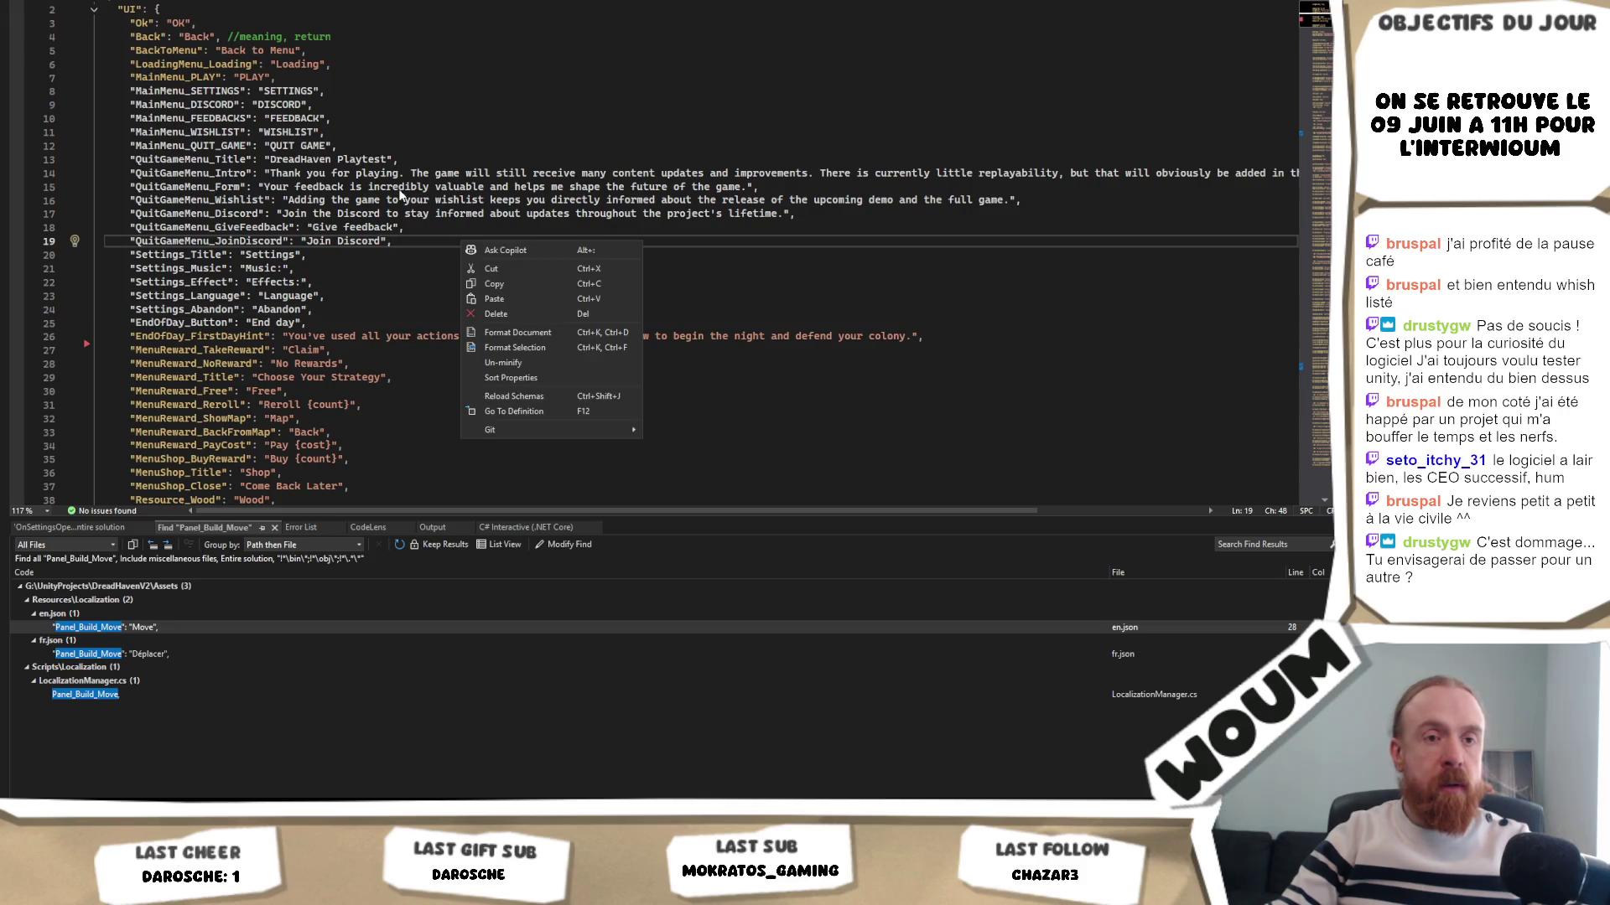
pyautogui.click(440, 124)
pyautogui.click(379, 309)
pyautogui.click(384, 326)
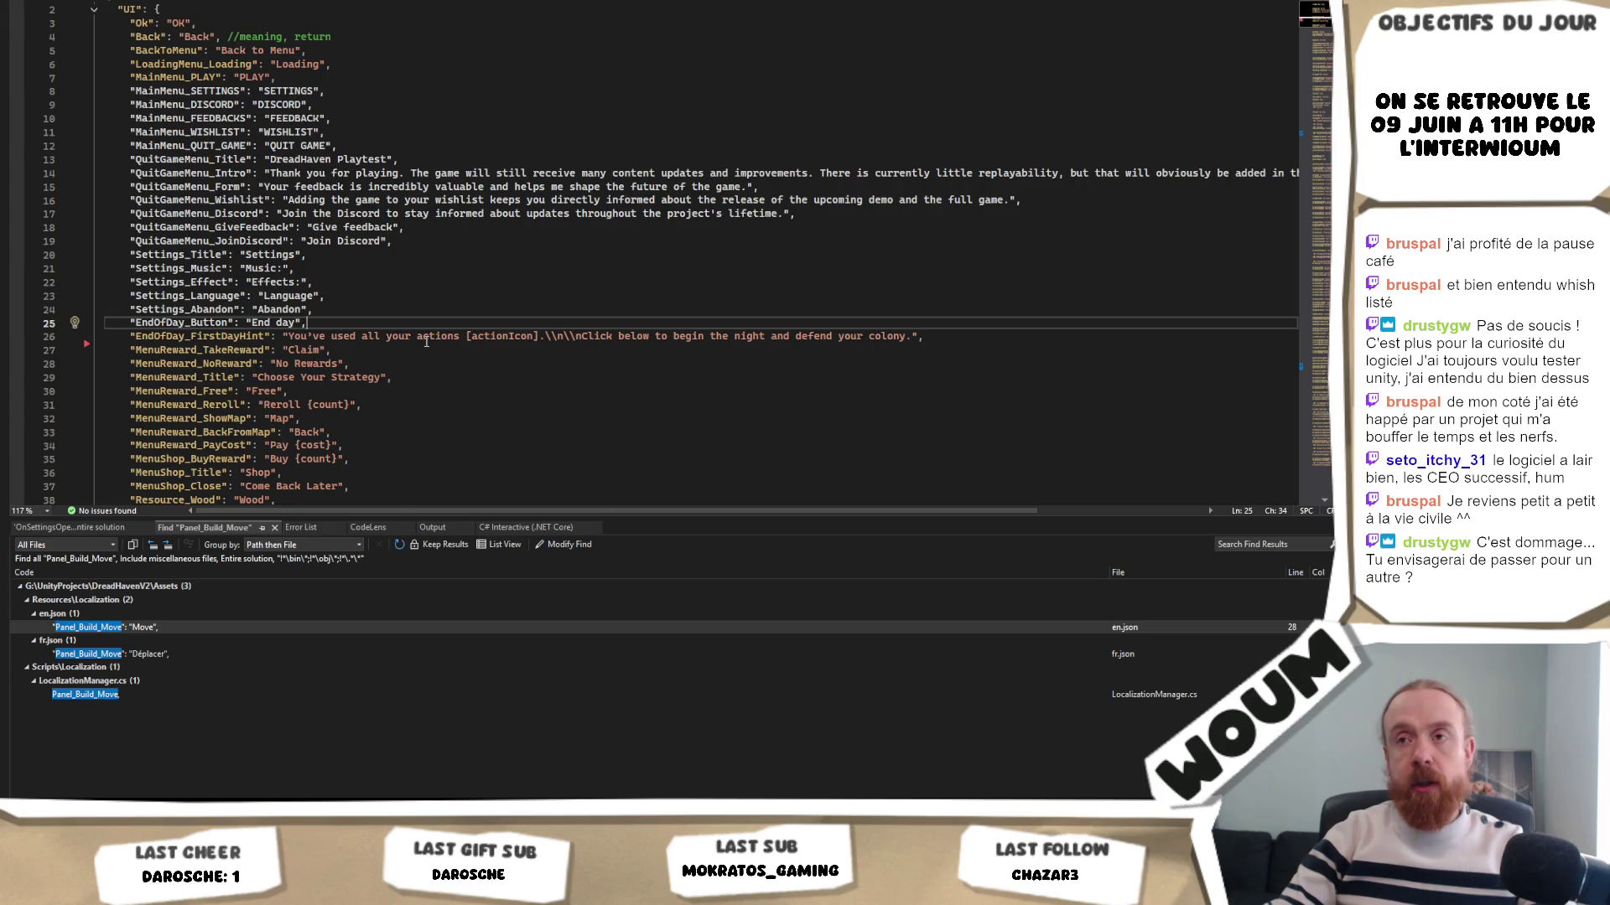
pyautogui.scroll(-7, 427, 346)
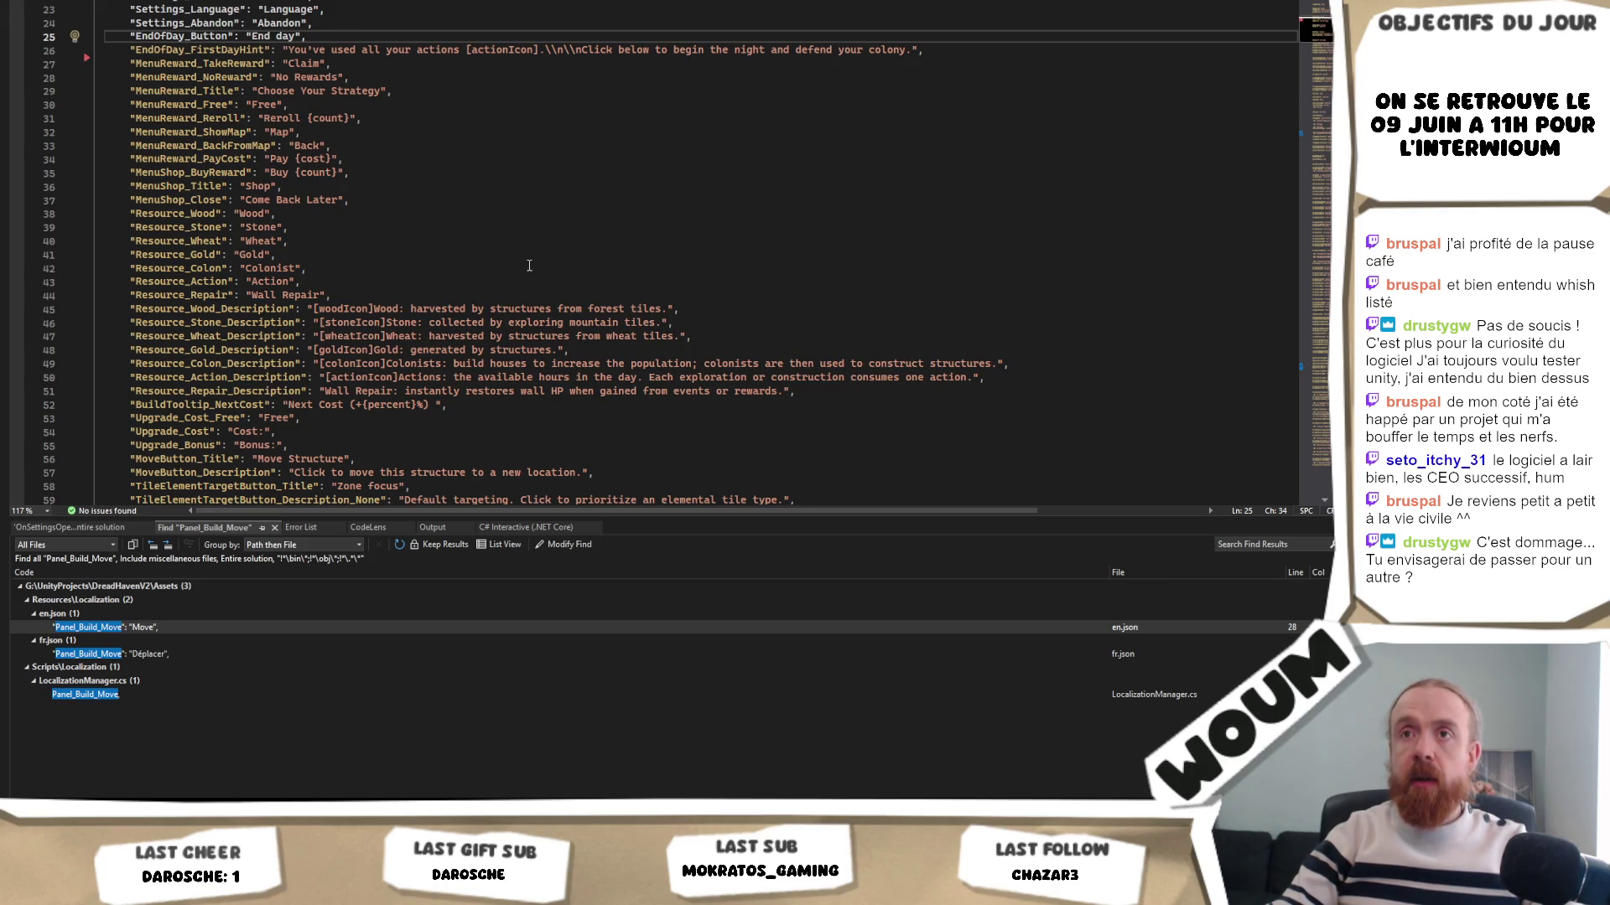
pyautogui.scroll(1, 529, 266)
pyautogui.scroll(-2, 529, 266)
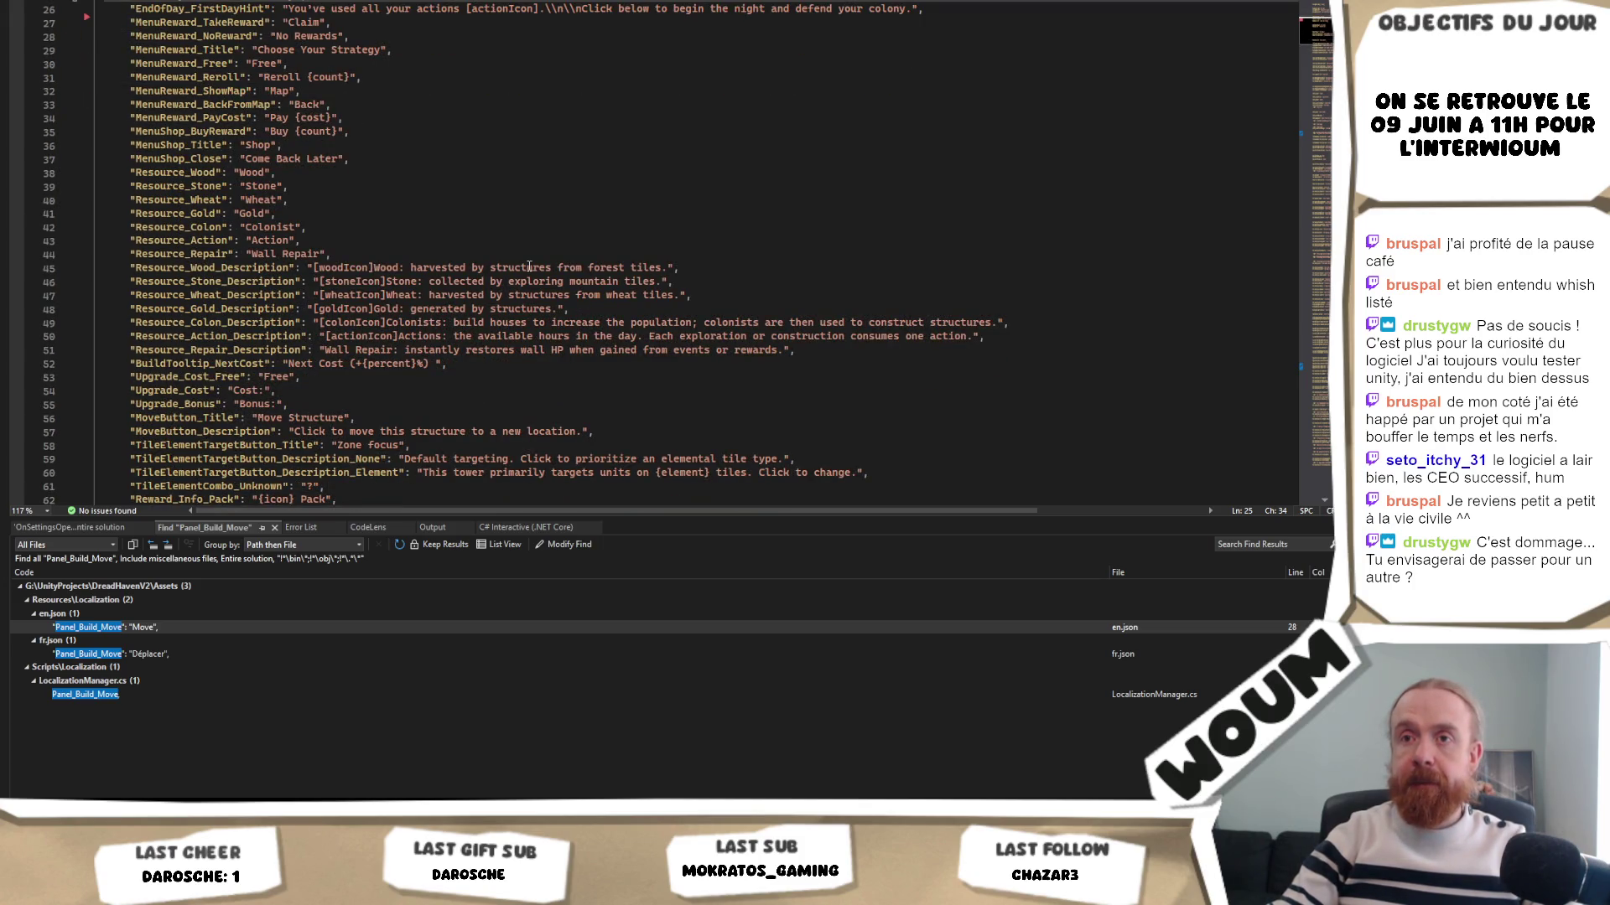
pyautogui.scroll(3, 529, 266)
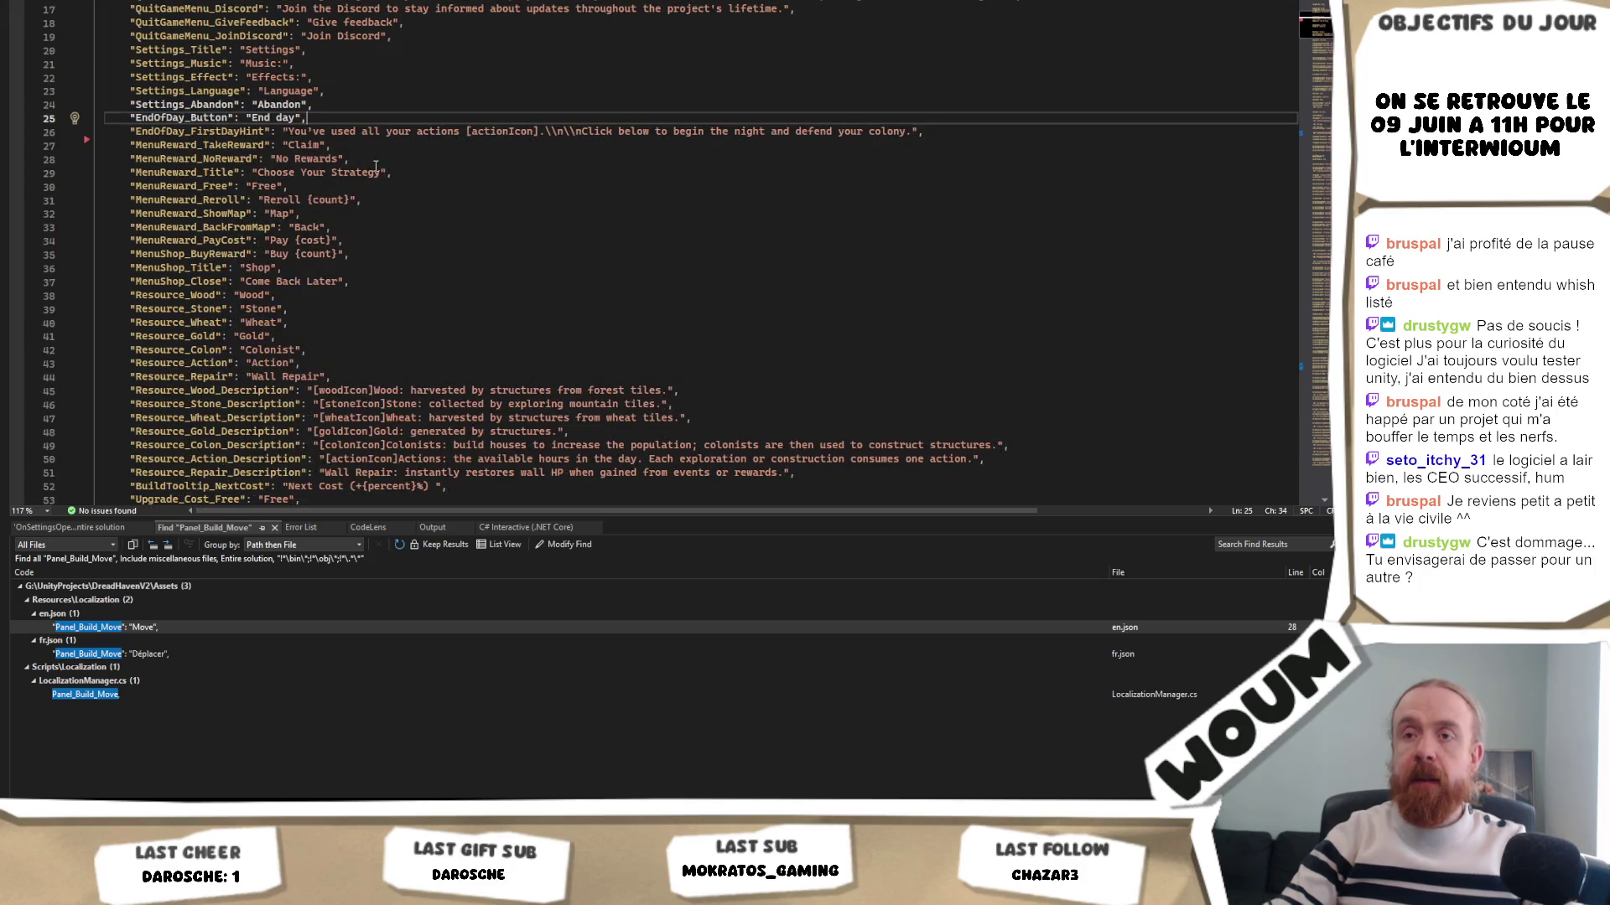
# - Compare fr.json's 'Réclamer' with en.json's 'Claim', then select the French MenuReward_TakeReward entry
pyautogui.click(160, 657)
pyautogui.doubleClick(160, 658)
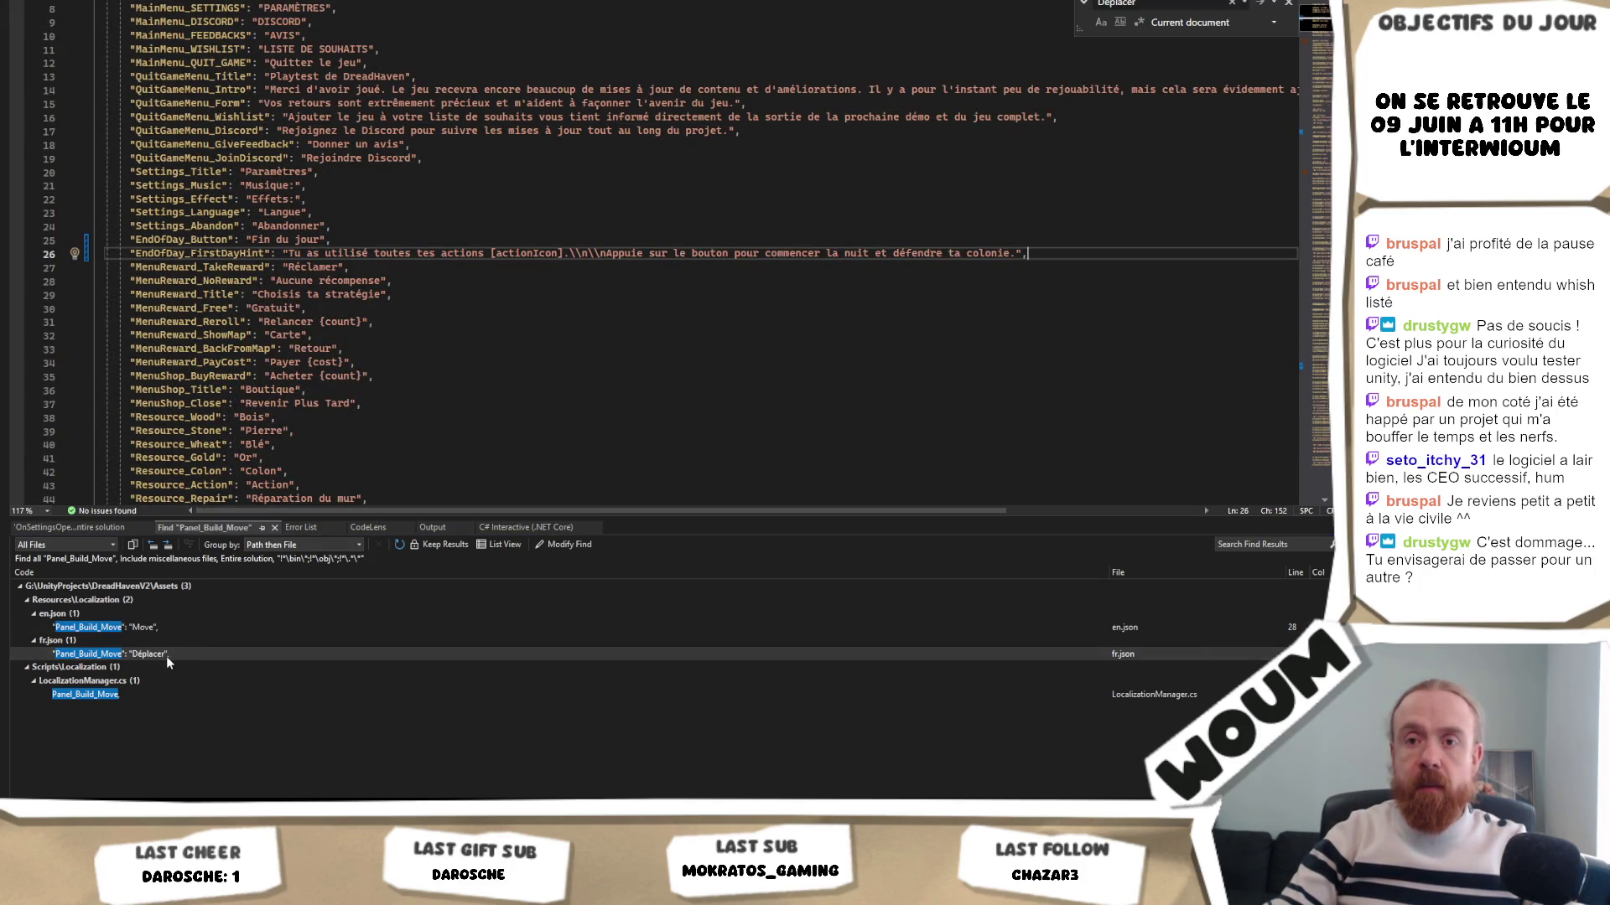
pyautogui.scroll(1, 520, 343)
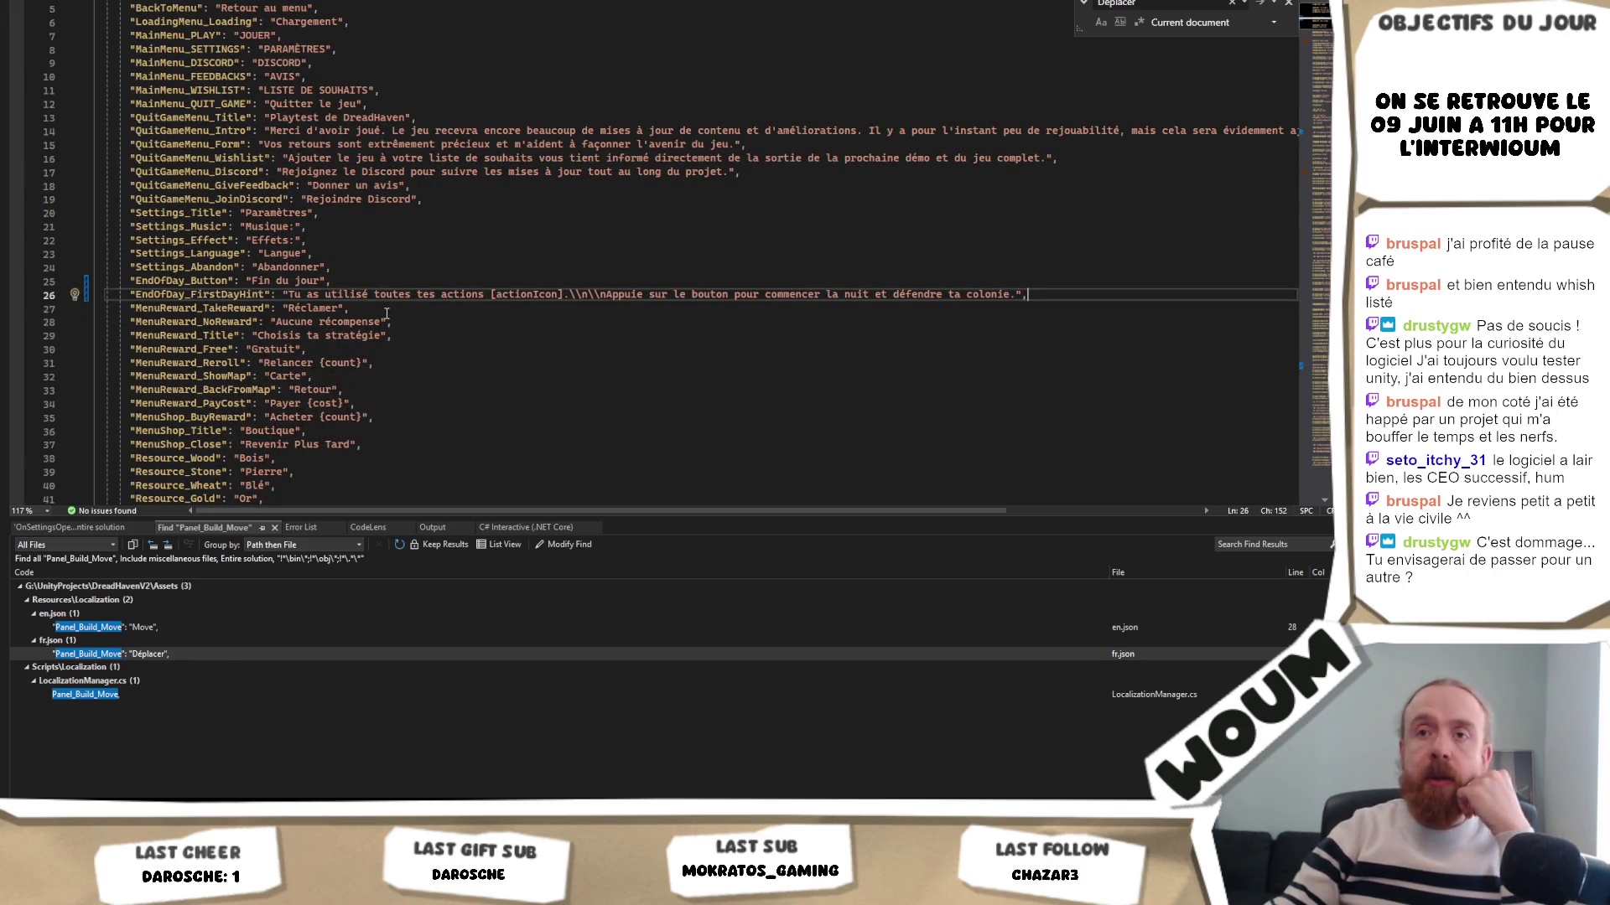
pyautogui.doubleClick(316, 309)
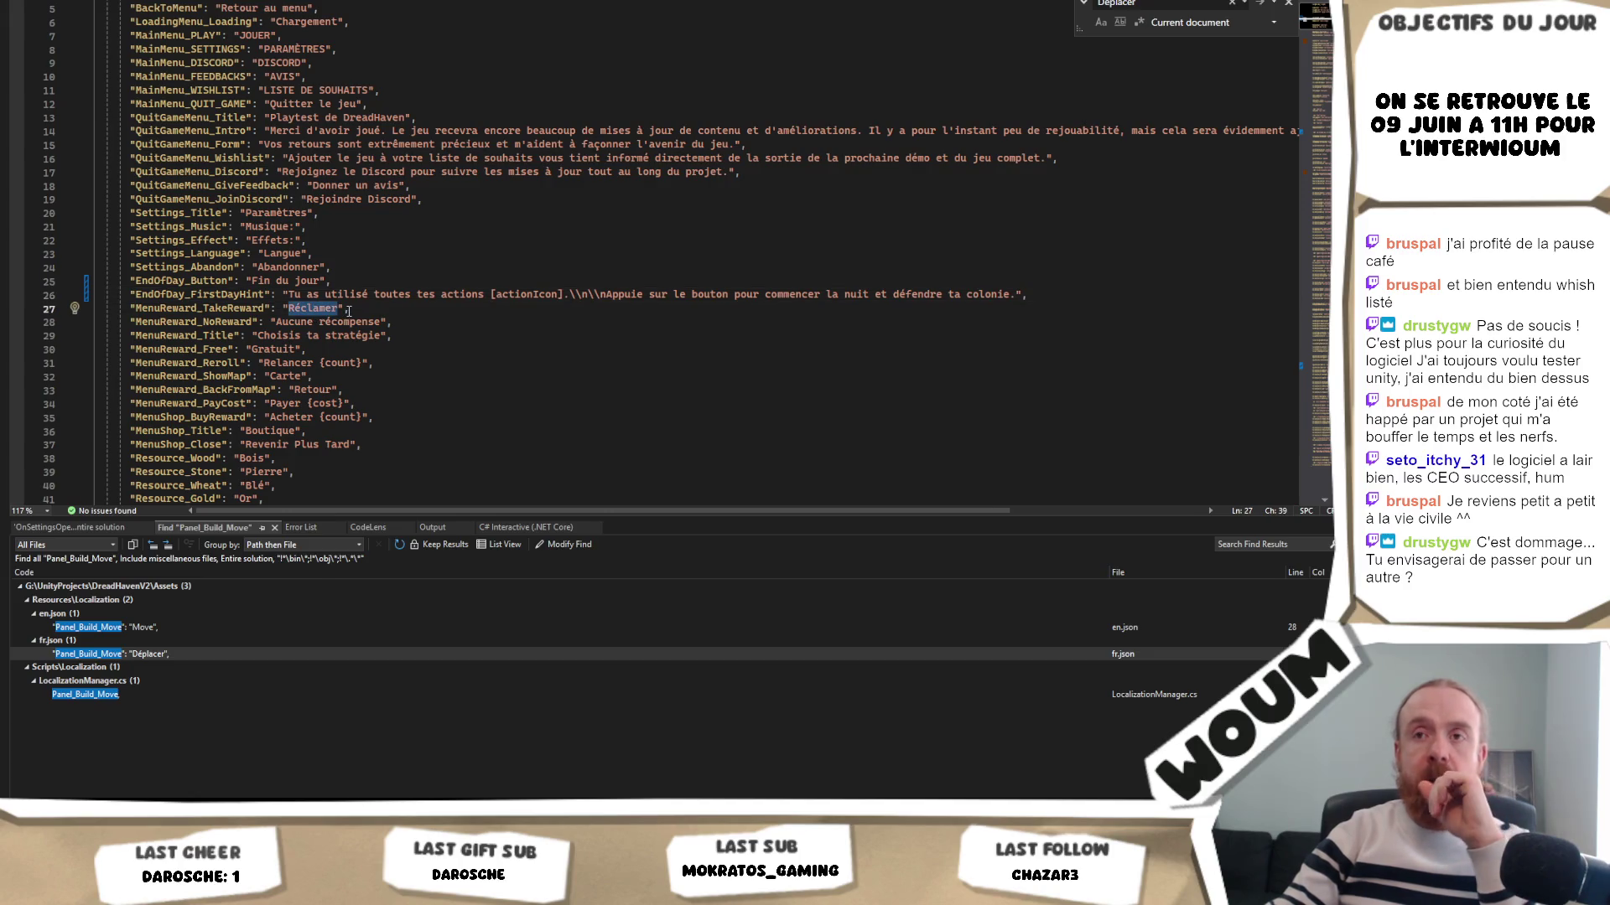
pyautogui.doubleClick(162, 632)
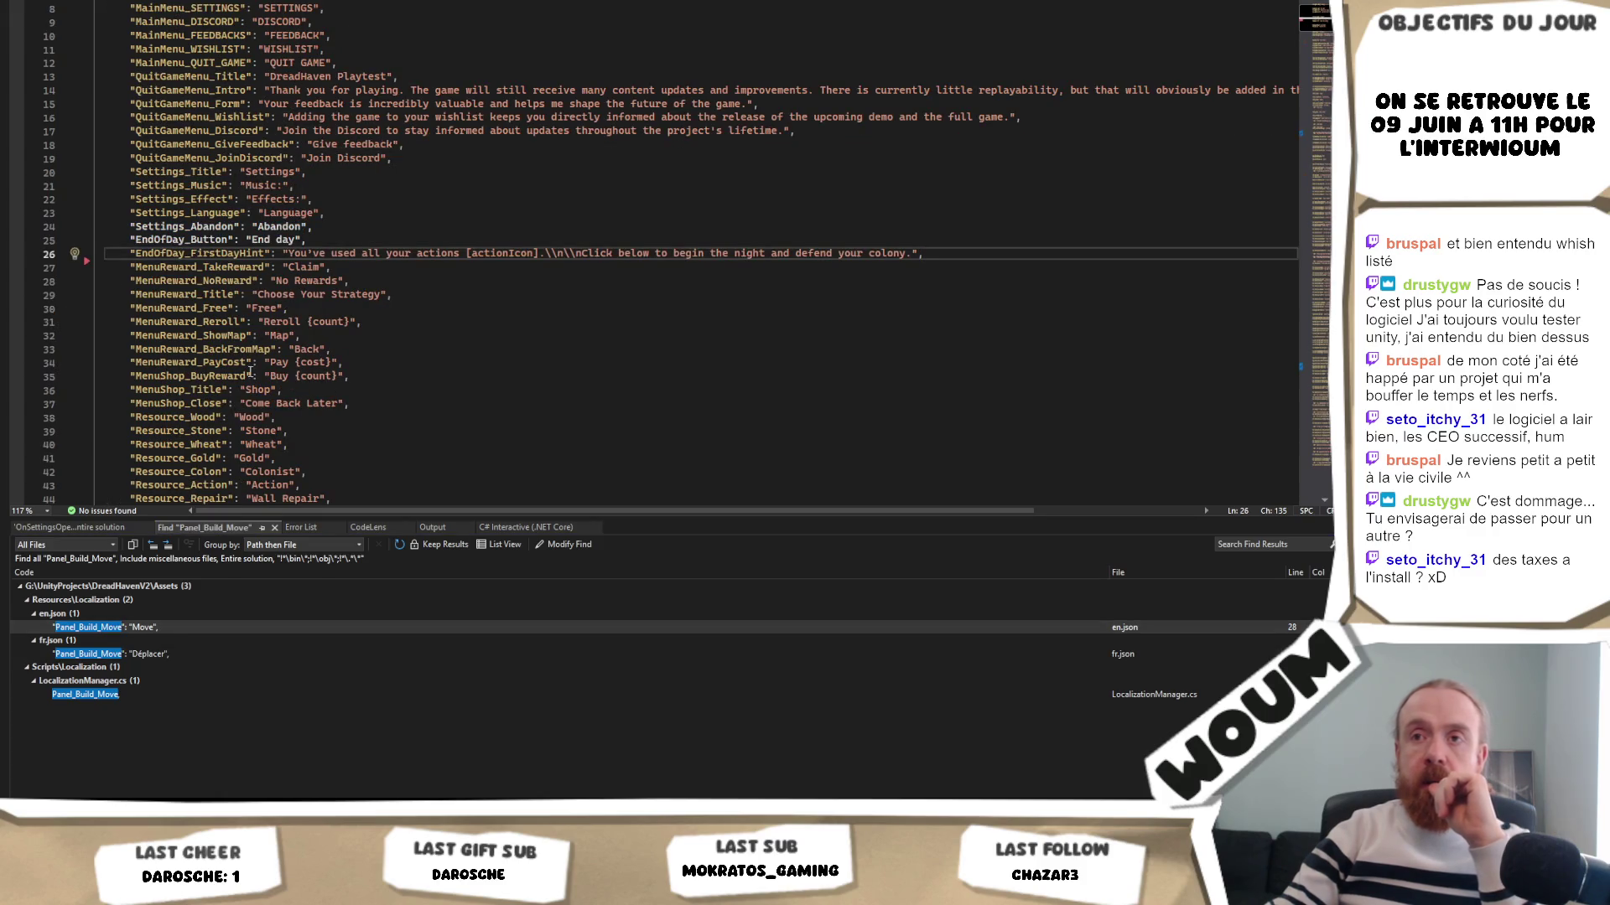
pyautogui.doubleClick(317, 266)
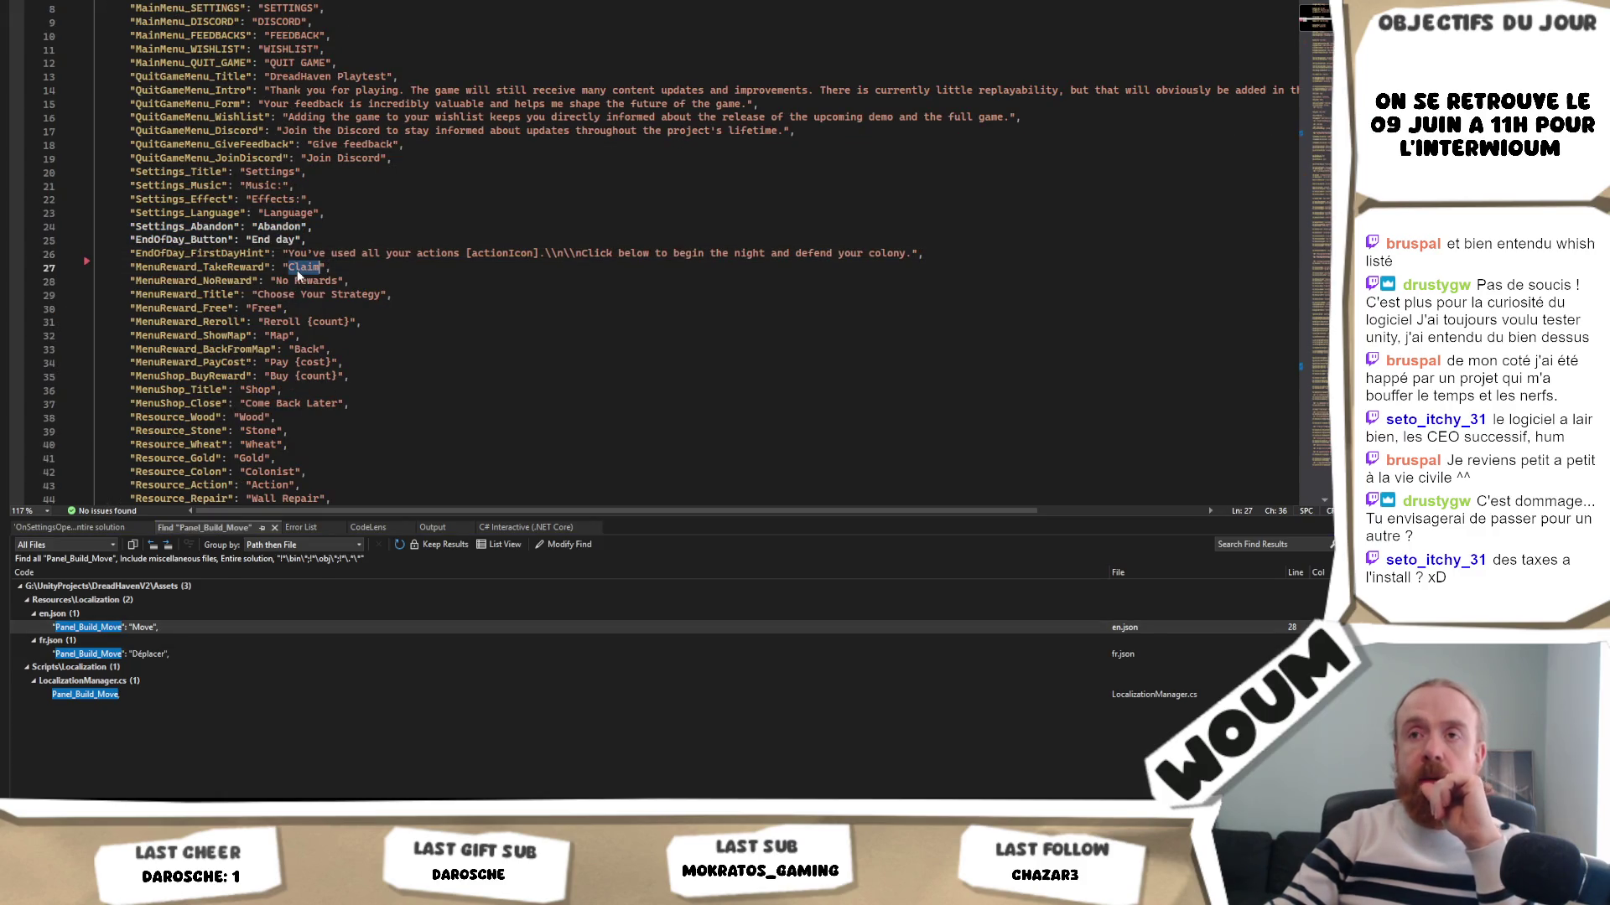
pyautogui.doubleClick(161, 656)
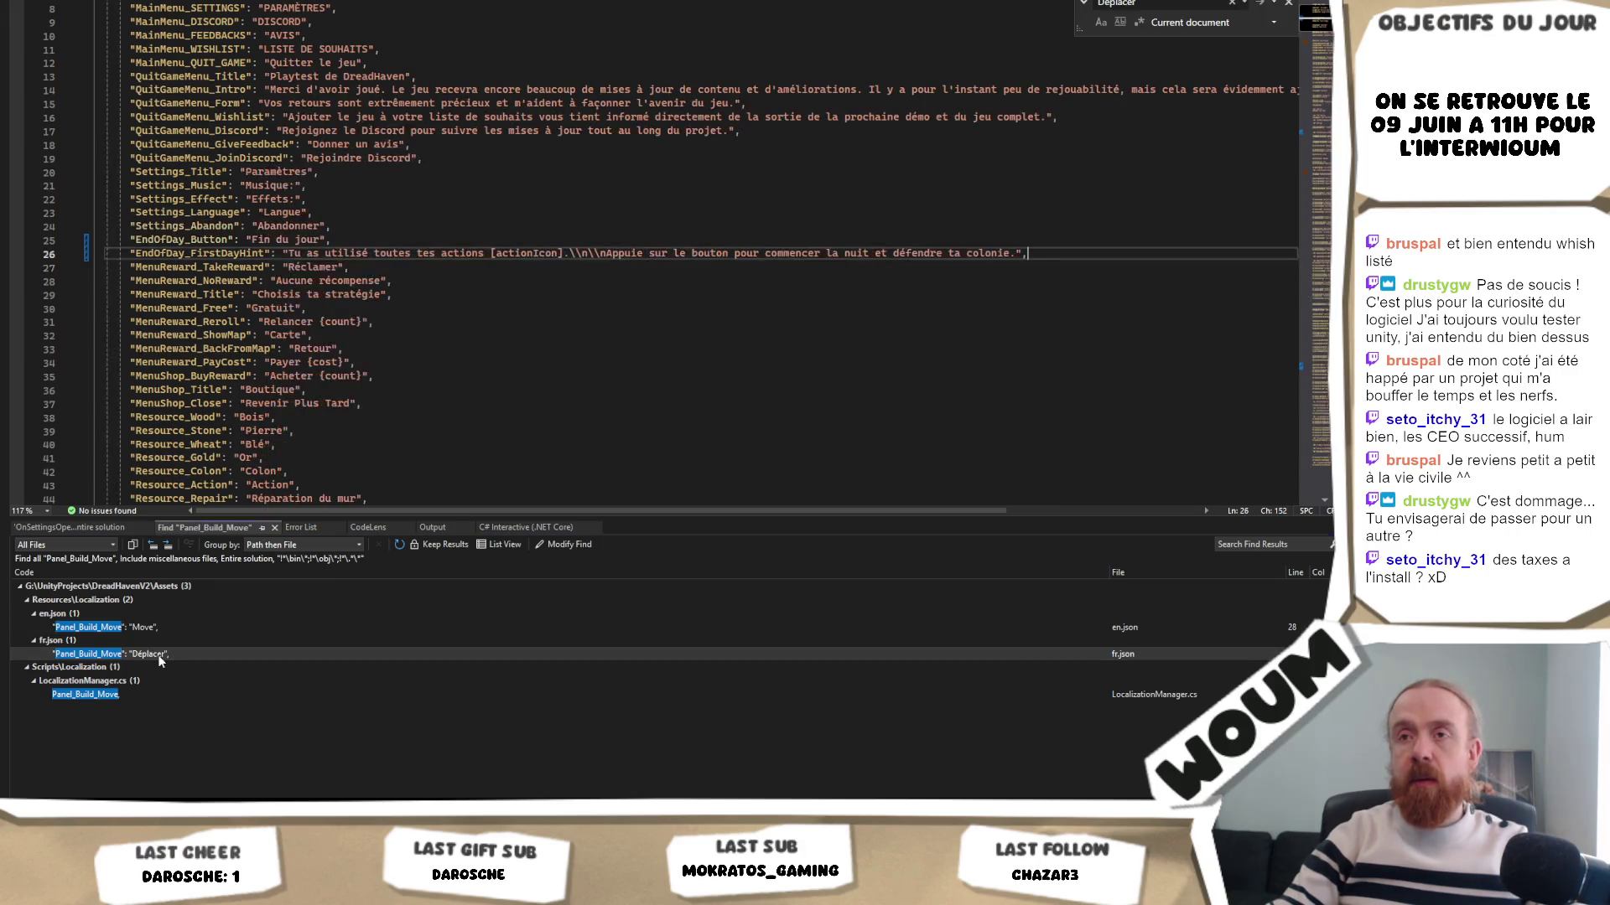
pyautogui.doubleClick(300, 268)
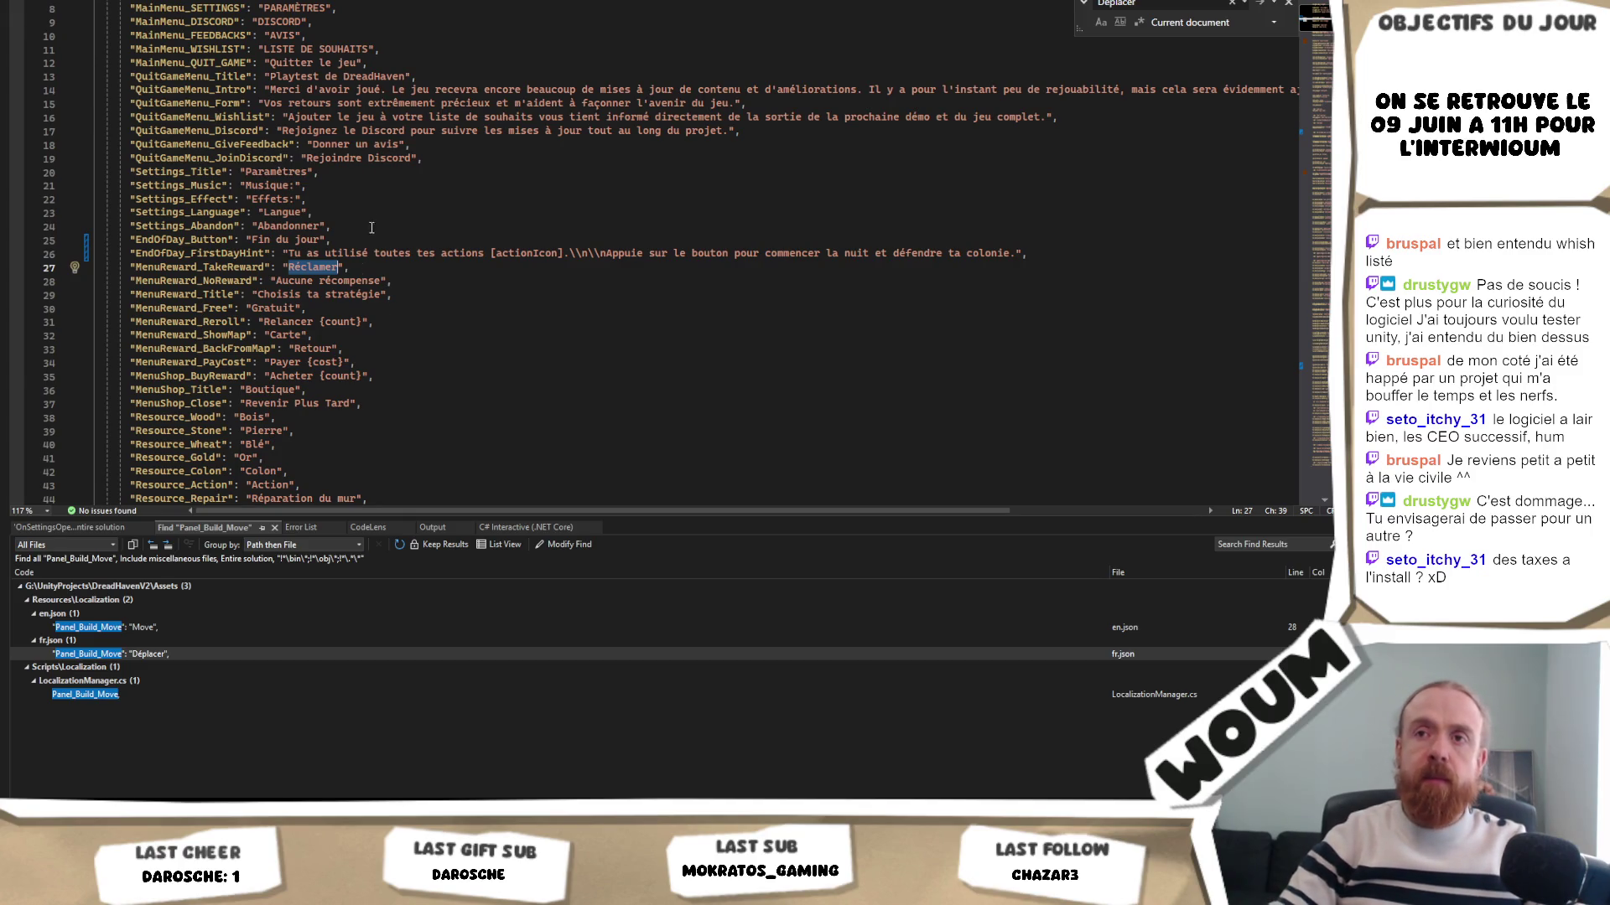
pyautogui.moveTo(348, 266)
pyautogui.mouseDown()
pyautogui.moveTo(126, 254)
pyautogui.moveTo(130, 266)
pyautogui.mouseUp()
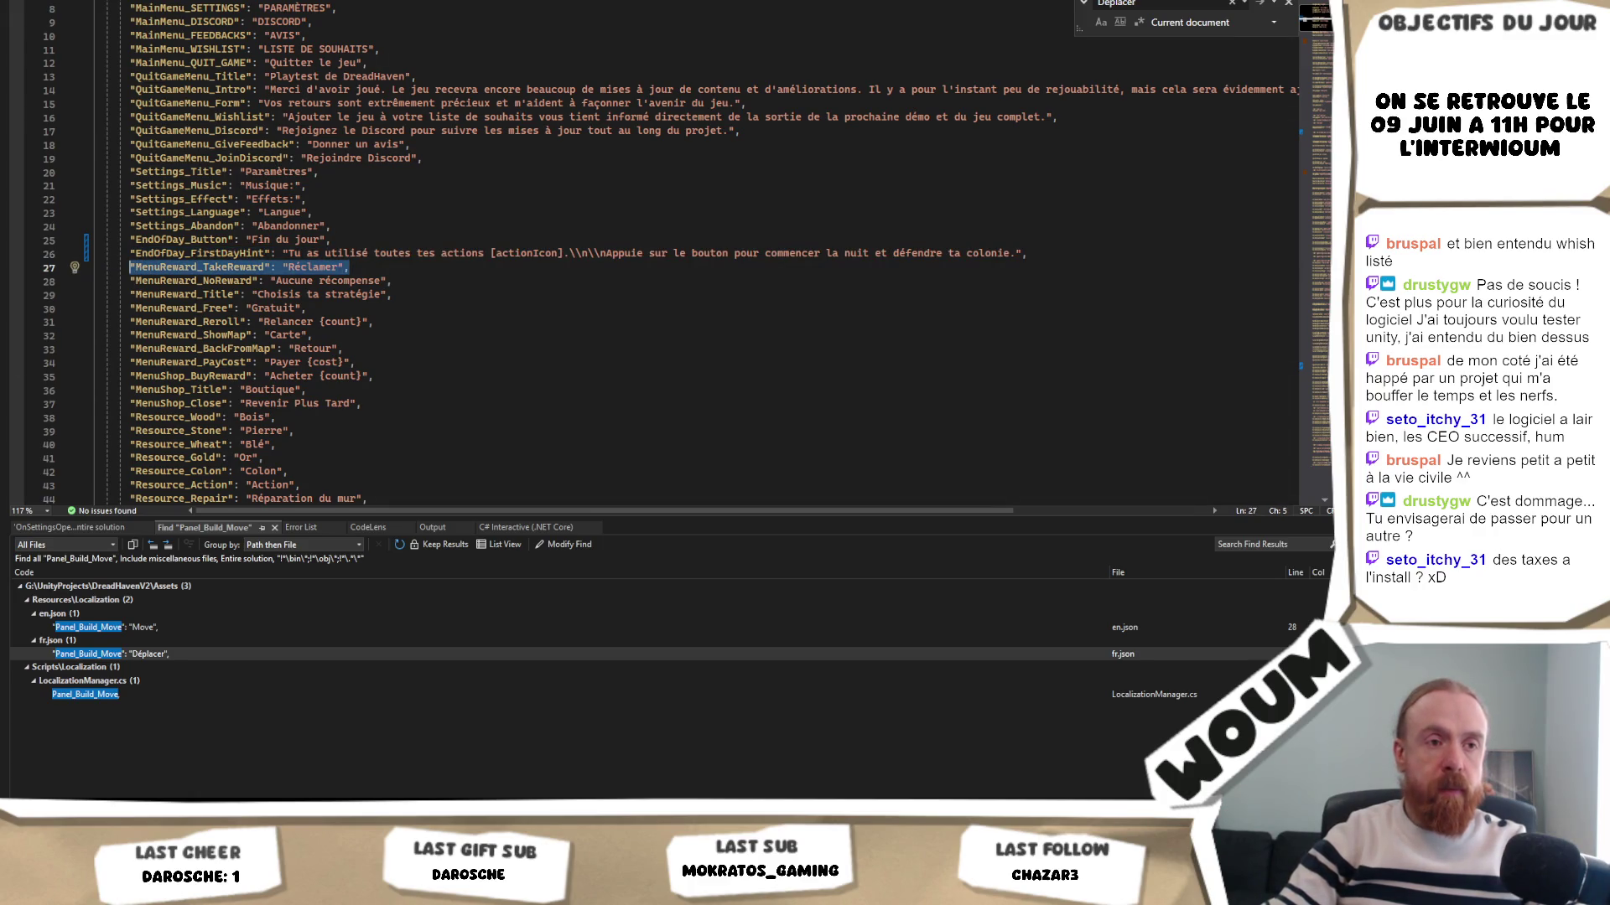
pyautogui.hotkey('alt', 'Tab')
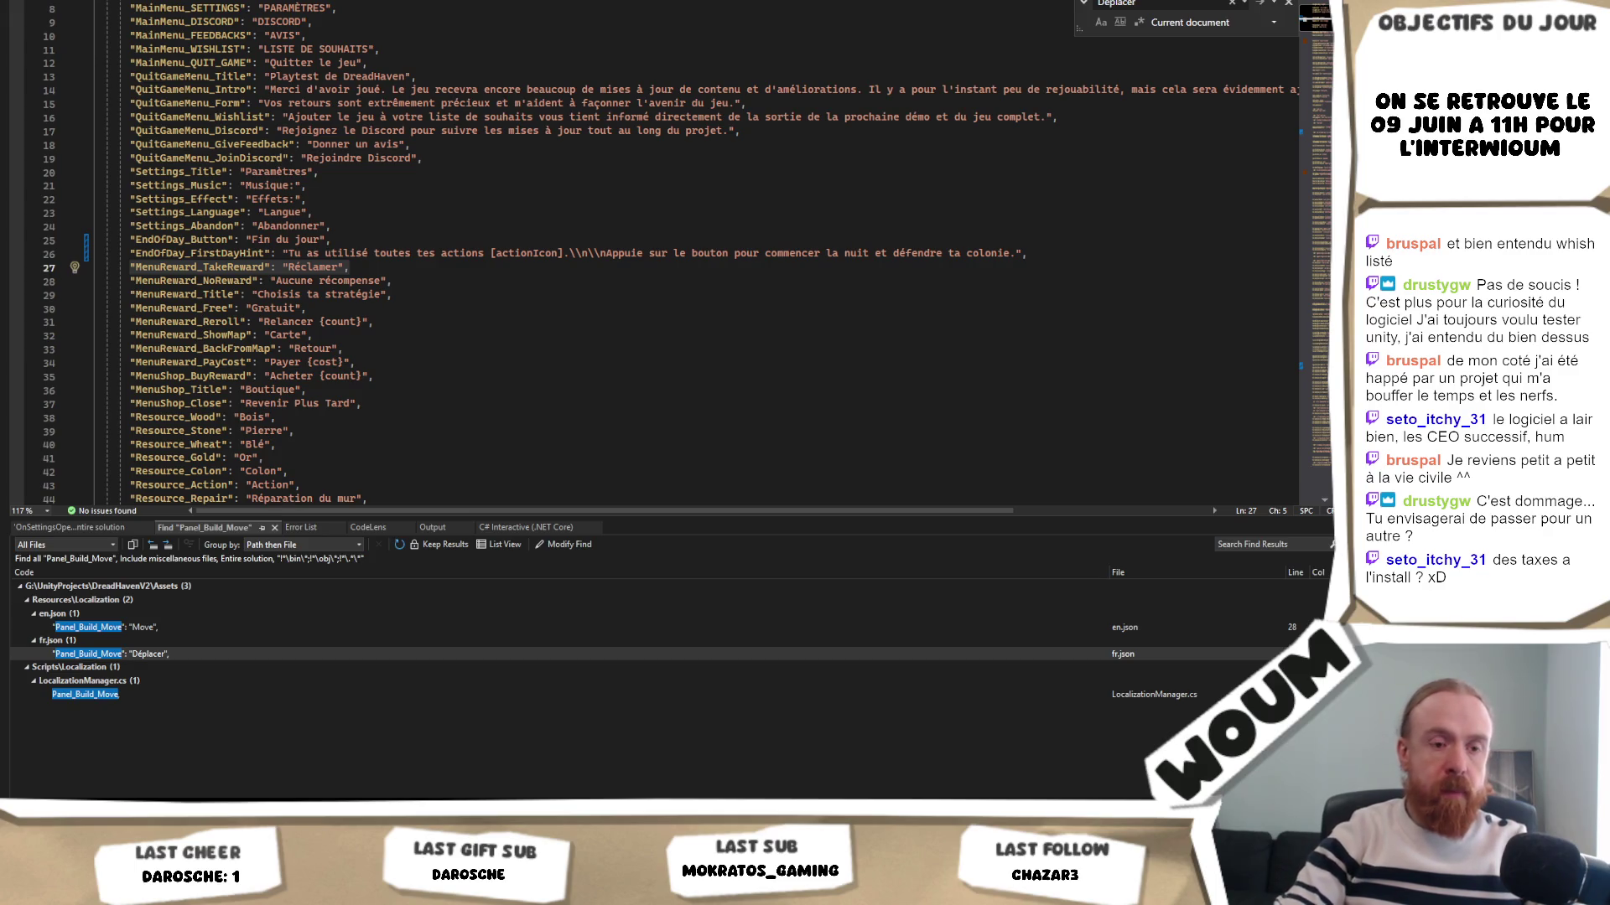